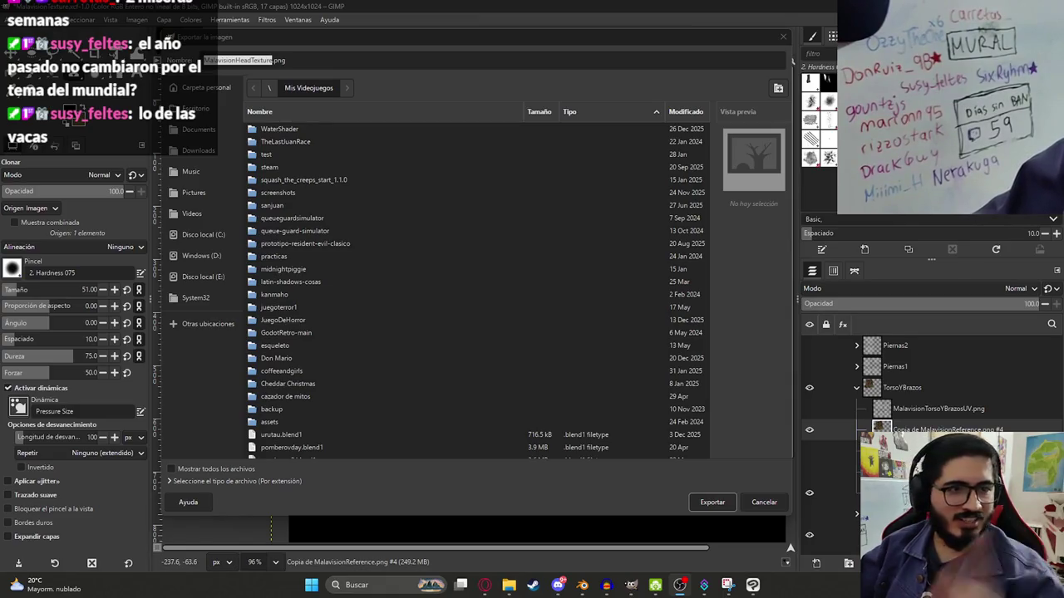
- Export the painted bark texture as MalavisionTorsoYBrazosTexture.png with the default PNG settings
{"action": "left_click", "coordinate": [322, 194]}
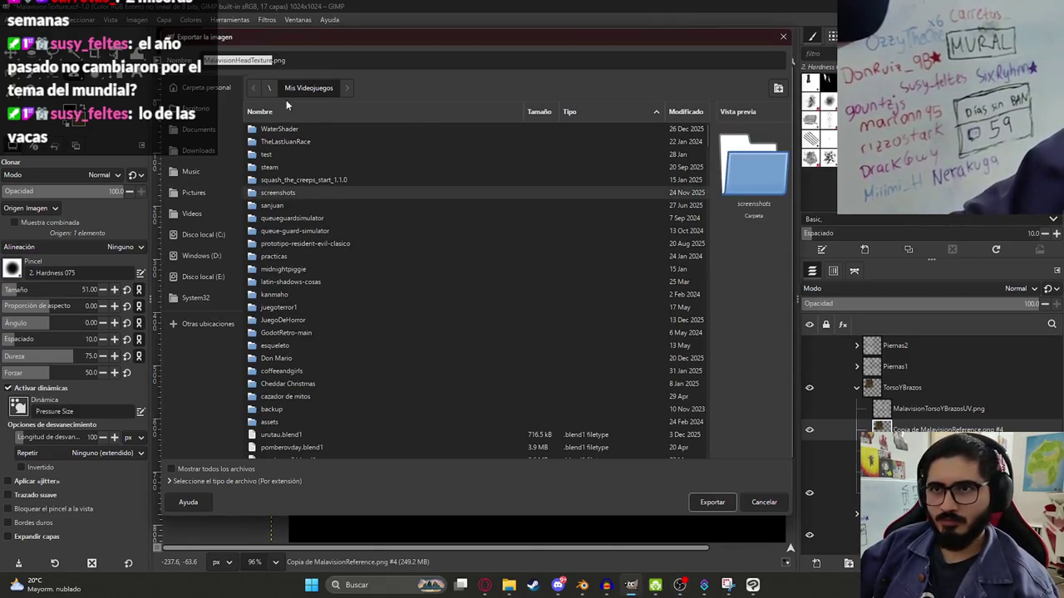
{"action": "left_click", "coordinate": [269, 60]}
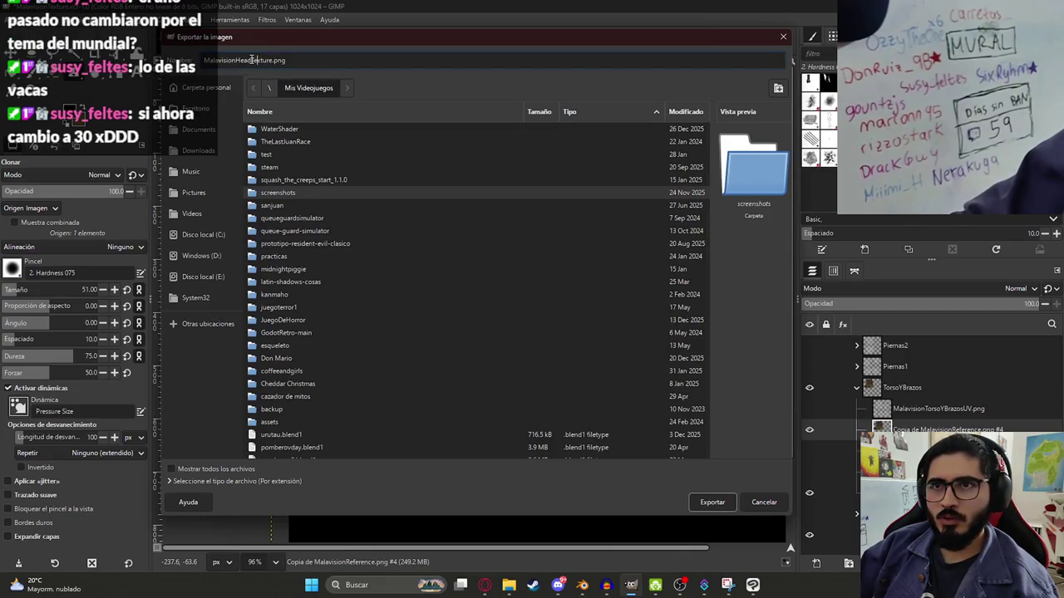
{"action": "type", "text": "Torso"}
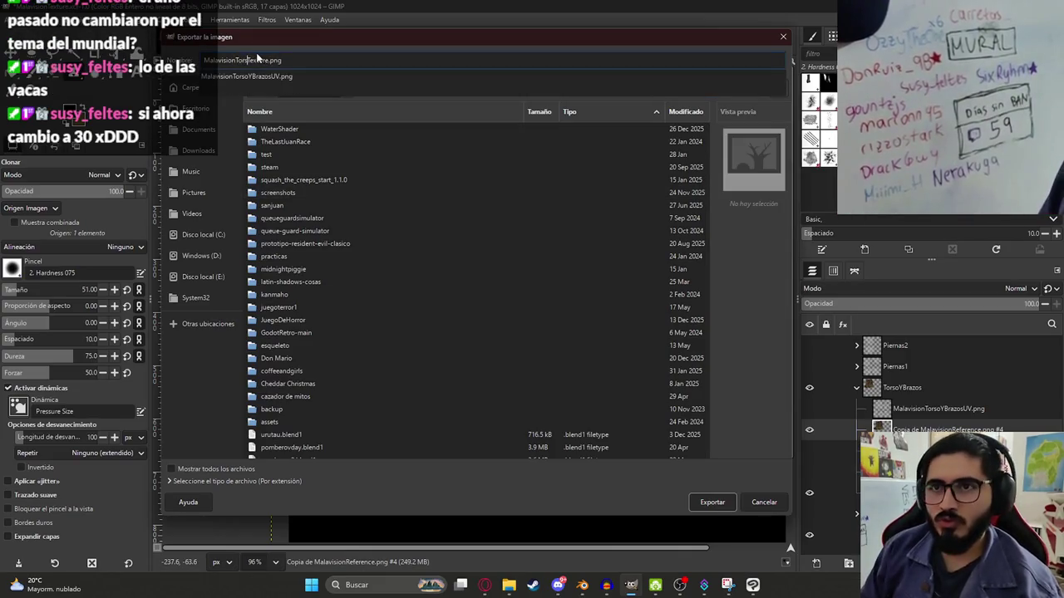
{"action": "type", "text": "YBrazos"}
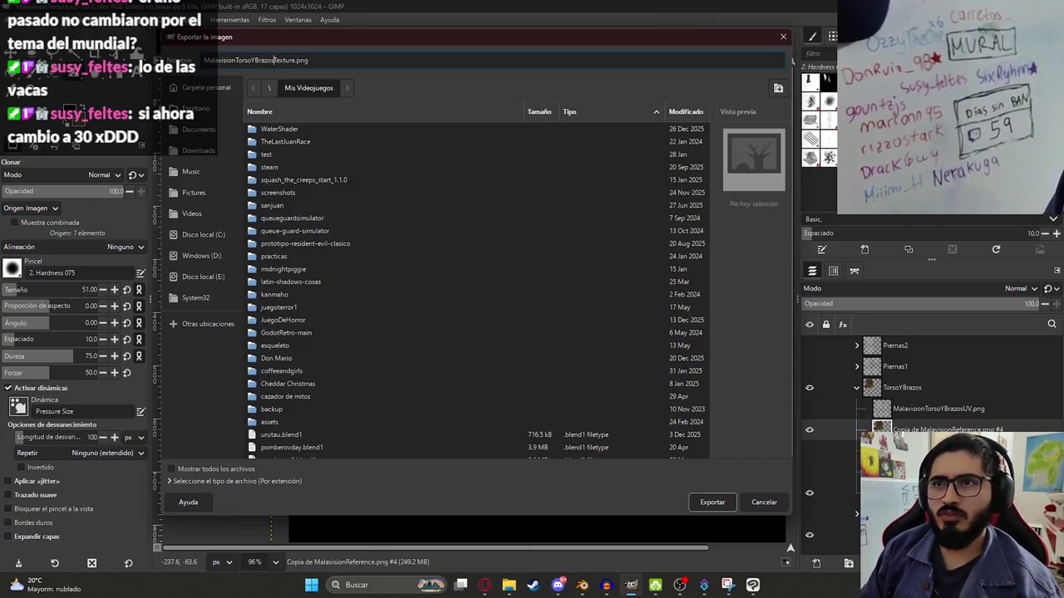
{"action": "key", "text": "Escape"}
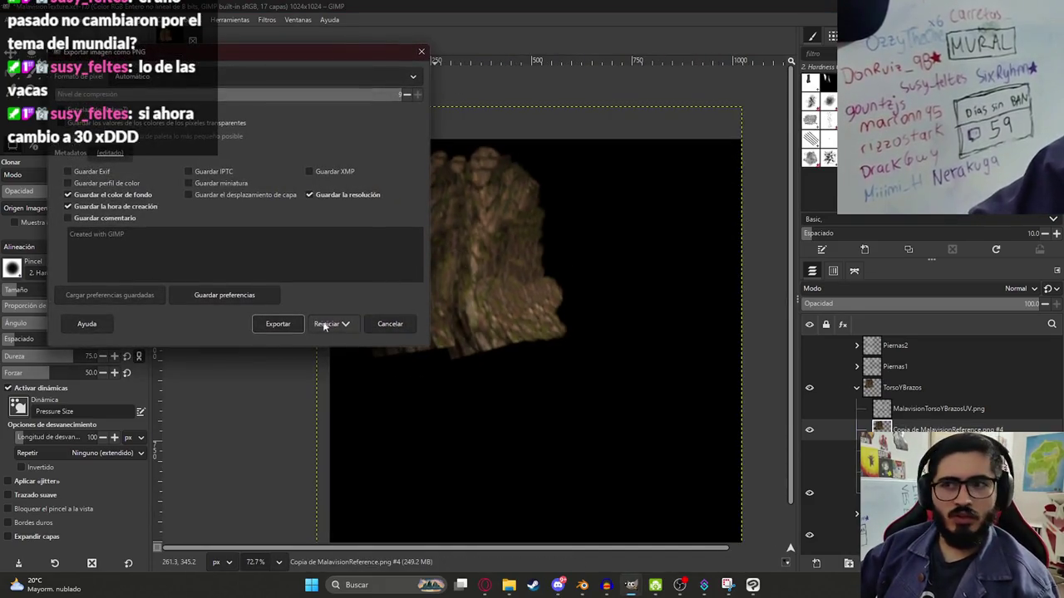
{"action": "left_click", "coordinate": [281, 331]}
{"action": "scroll", "coordinate": [422, 308], "scroll_direction": "up", "scroll_amount": 2, "text": "ctrl"}
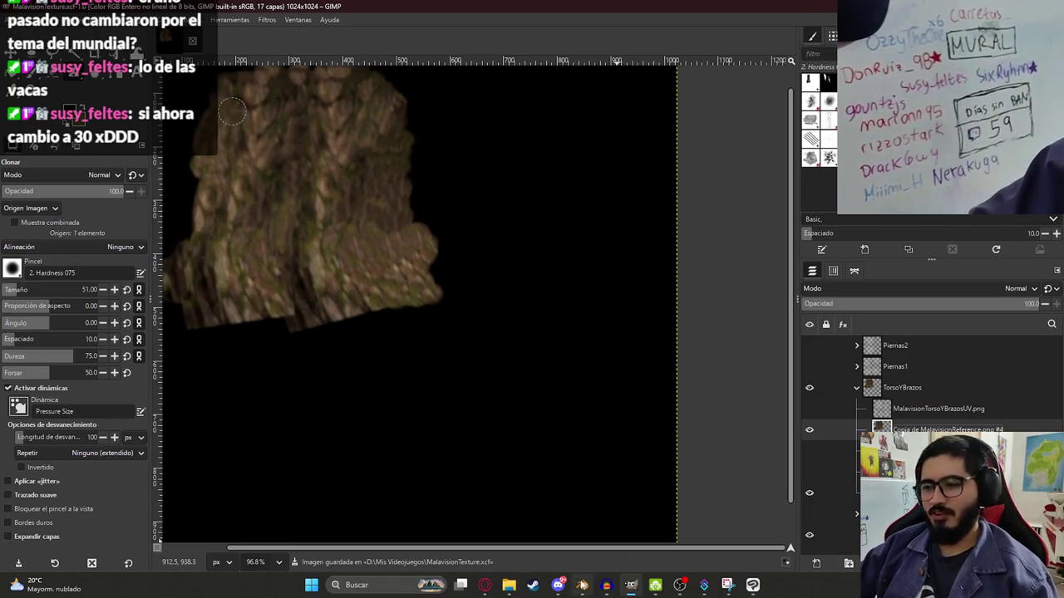
- In Blender, select the whole mesh and add a third material slot holding new Material.009
{"action": "left_click", "coordinate": [582, 585]}
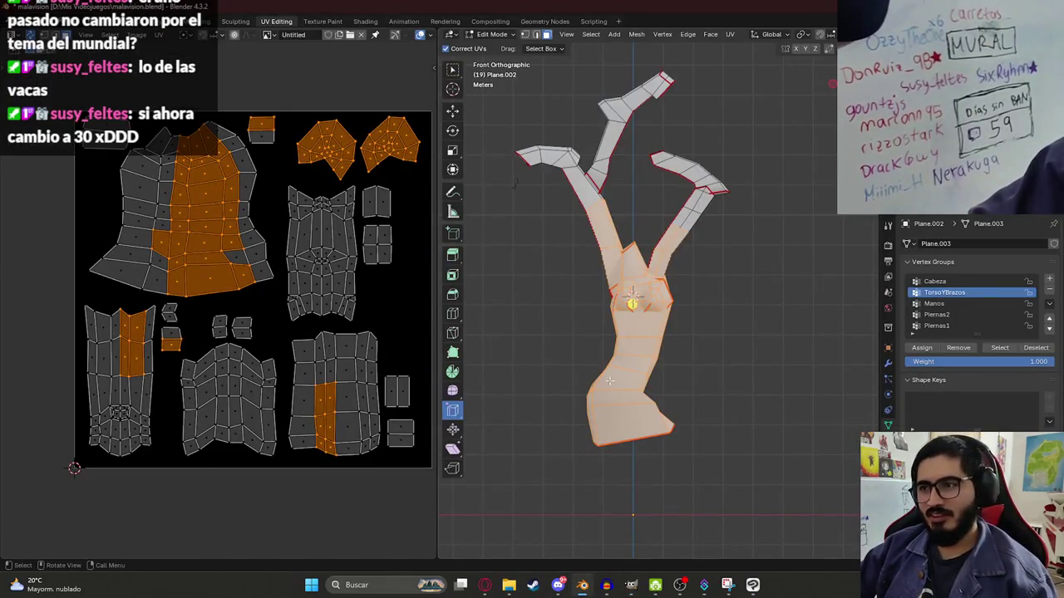
{"action": "key", "text": "a"}
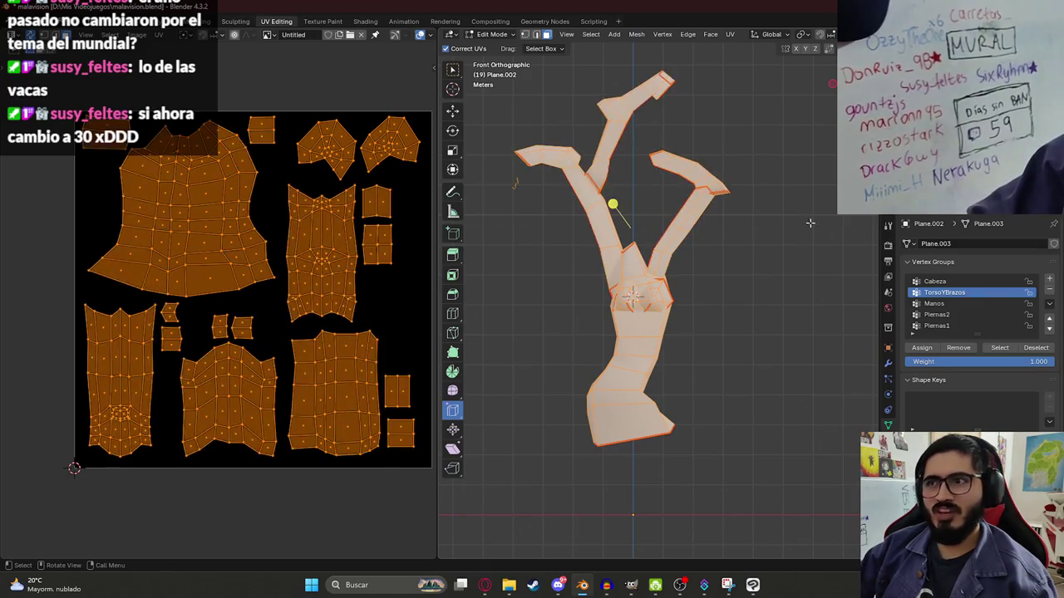
{"action": "left_click", "coordinate": [889, 312]}
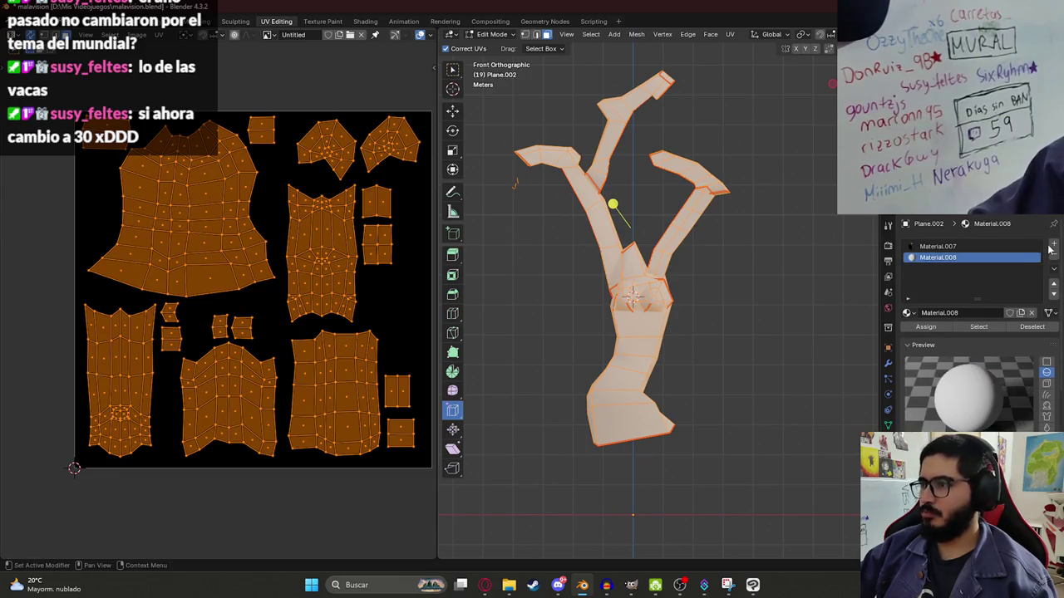
{"action": "left_click", "coordinate": [1053, 246]}
{"action": "left_click", "coordinate": [981, 313]}
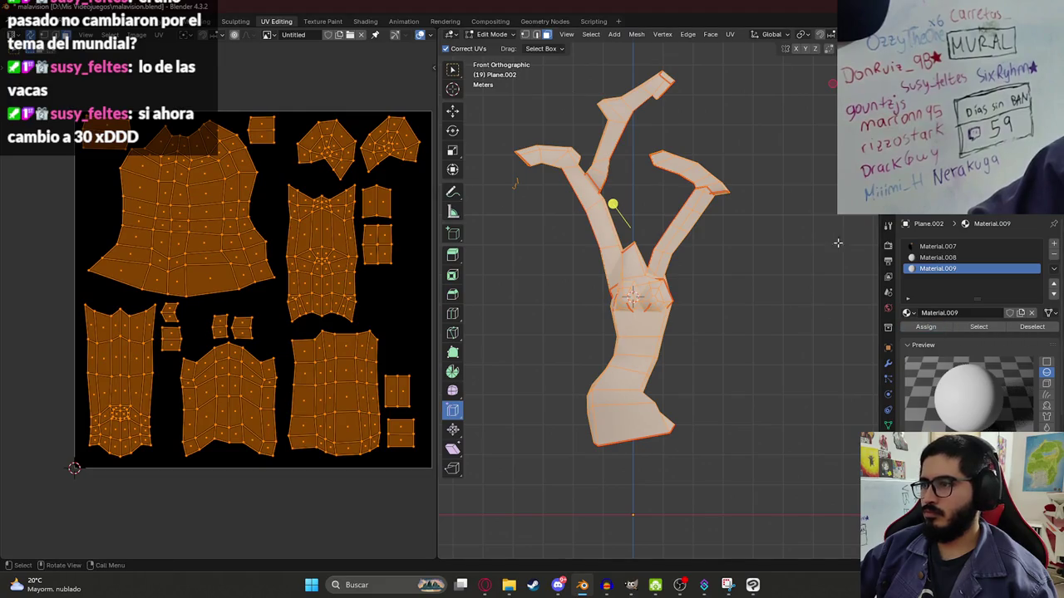
{"action": "left_click", "coordinate": [366, 22]}
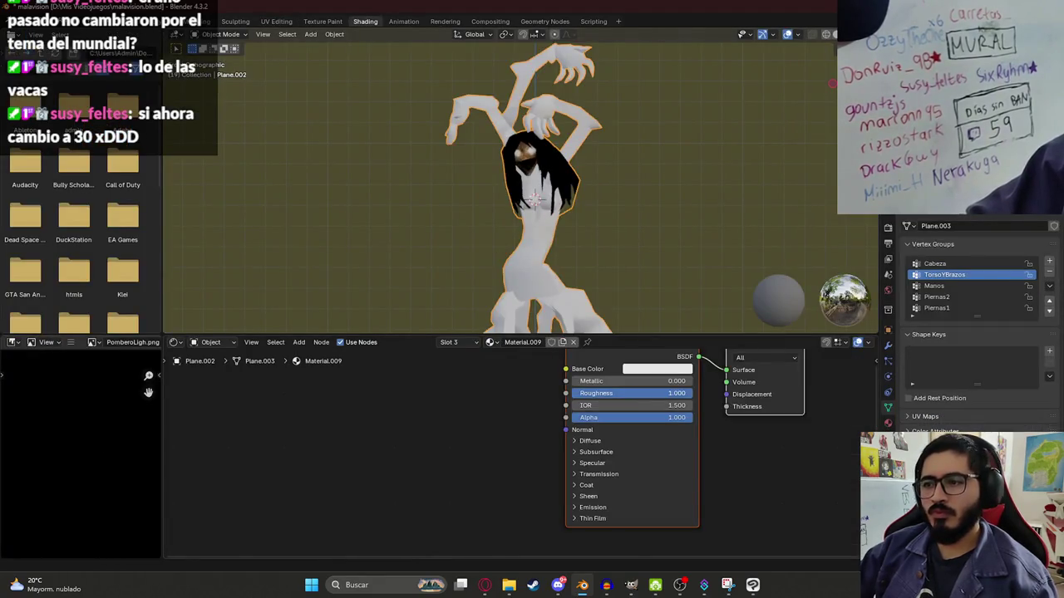
- Set specular IOR Level to 0 and feed Base Color from an Image Texture of MalavisionTorsoYBrazosTexture.png
{"action": "left_click", "coordinate": [592, 462]}
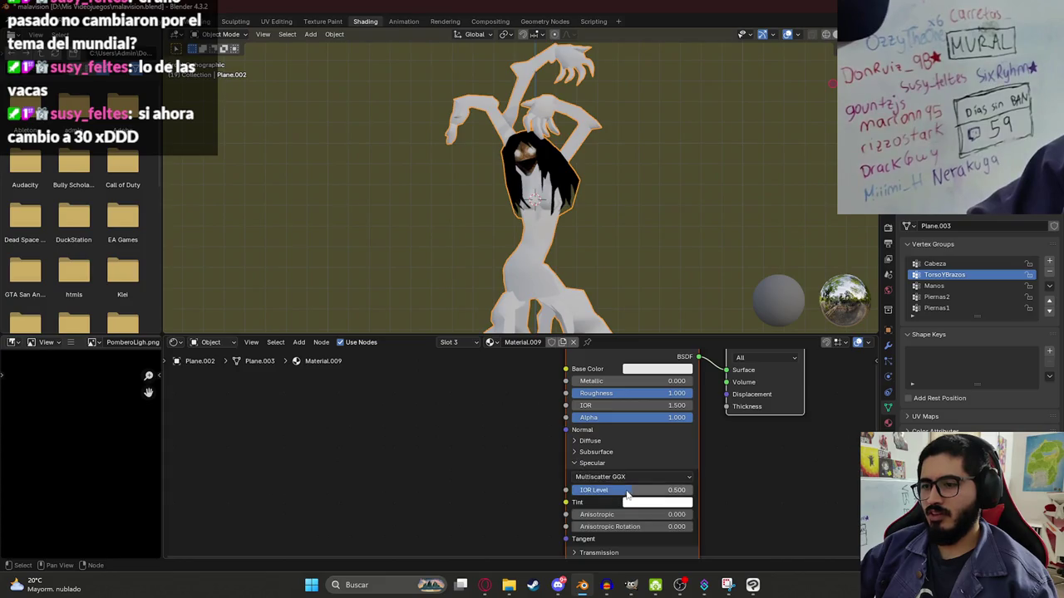
{"action": "left_click_drag", "start_coordinate": [565, 369], "coordinate": [395, 417]}
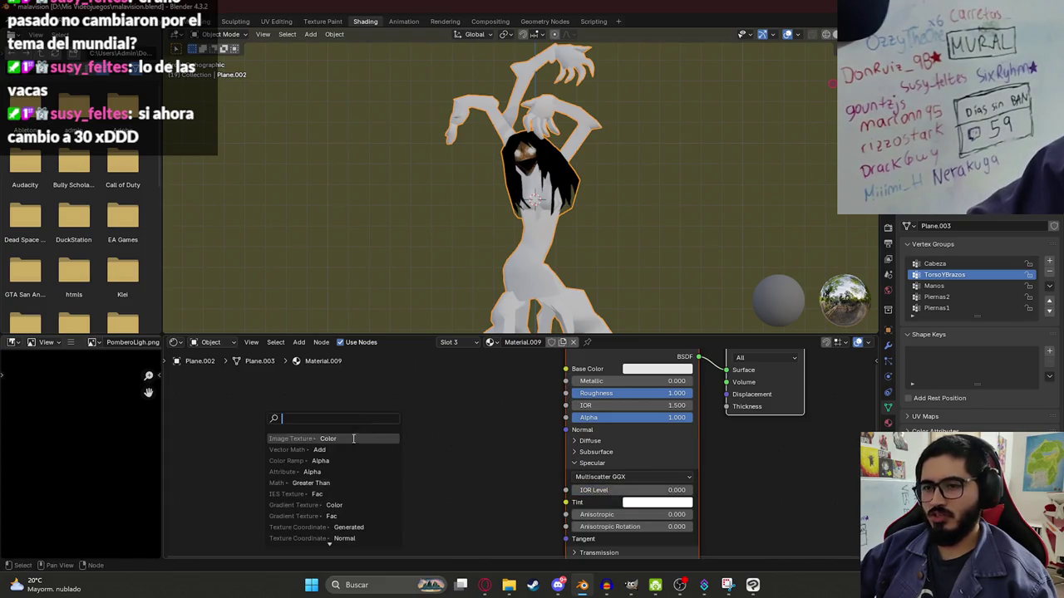
{"action": "left_click", "coordinate": [354, 426]}
{"action": "left_click", "coordinate": [371, 441]}
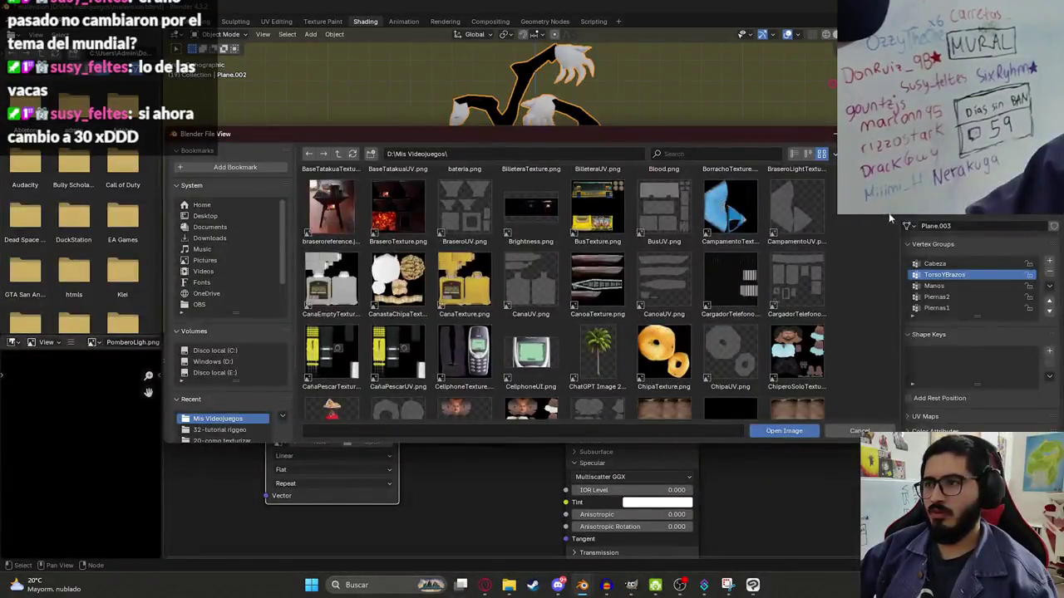
{"action": "scroll", "coordinate": [873, 287], "scroll_direction": "down", "scroll_amount": 4}
{"action": "scroll", "coordinate": [873, 286], "scroll_direction": "down", "scroll_amount": 4}
{"action": "scroll", "coordinate": [878, 313], "scroll_direction": "down", "scroll_amount": 4}
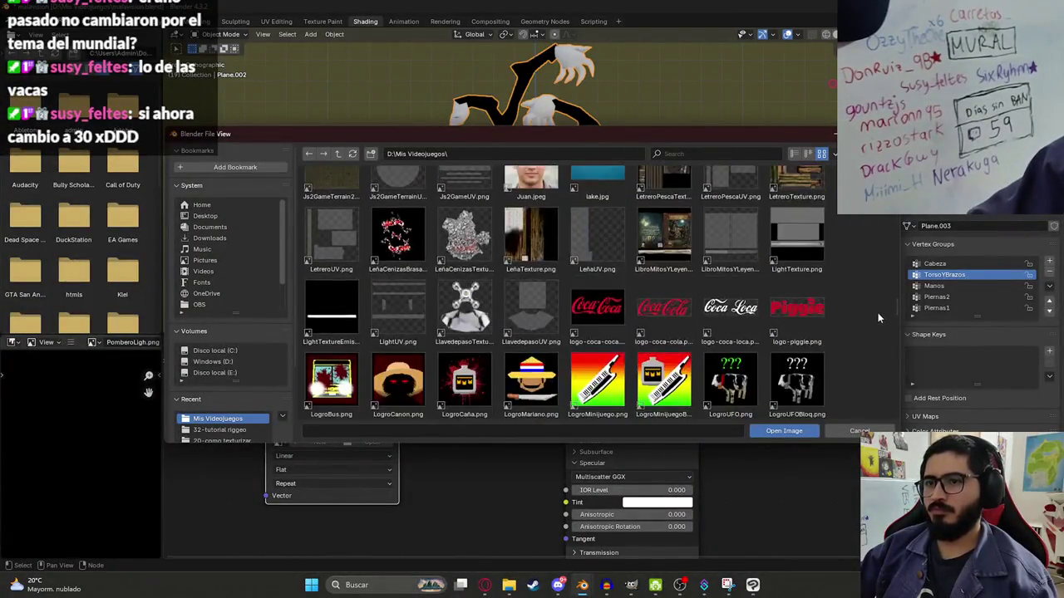
{"action": "scroll", "coordinate": [877, 313], "scroll_direction": "down", "scroll_amount": 3}
{"action": "scroll", "coordinate": [879, 322], "scroll_direction": "down", "scroll_amount": 4}
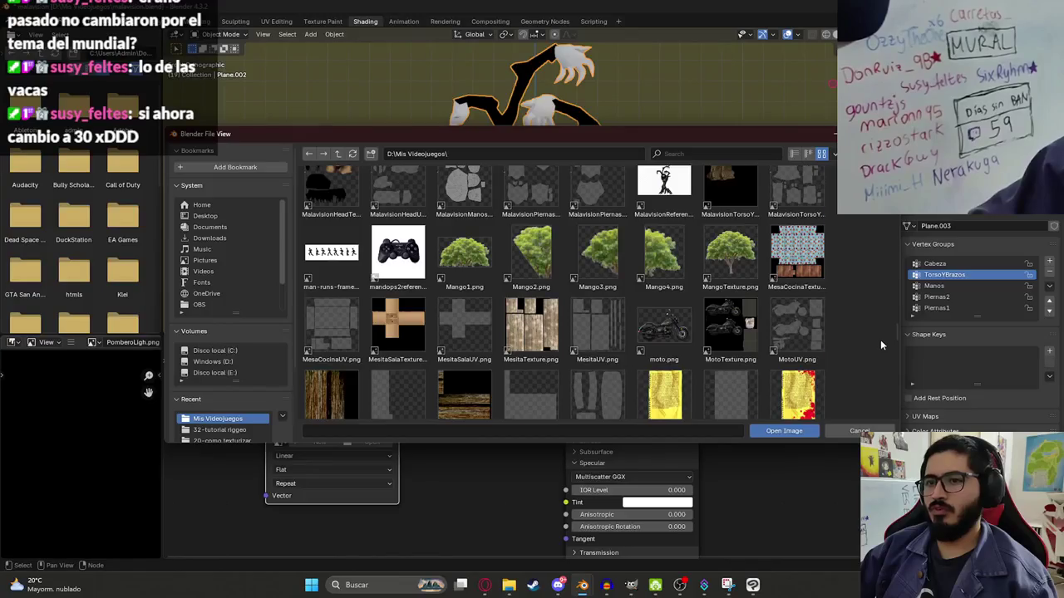
{"action": "scroll", "coordinate": [880, 339], "scroll_direction": "down", "scroll_amount": 3}
{"action": "scroll", "coordinate": [885, 349], "scroll_direction": "up", "scroll_amount": 5}
{"action": "scroll", "coordinate": [886, 336], "scroll_direction": "up", "scroll_amount": 2}
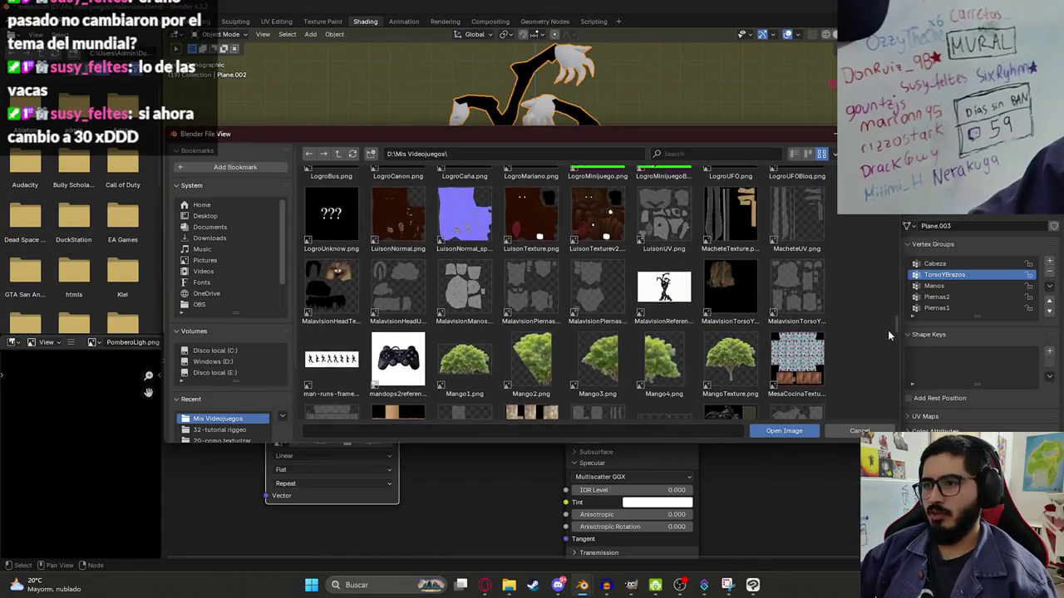
{"action": "double_click", "coordinate": [748, 301]}
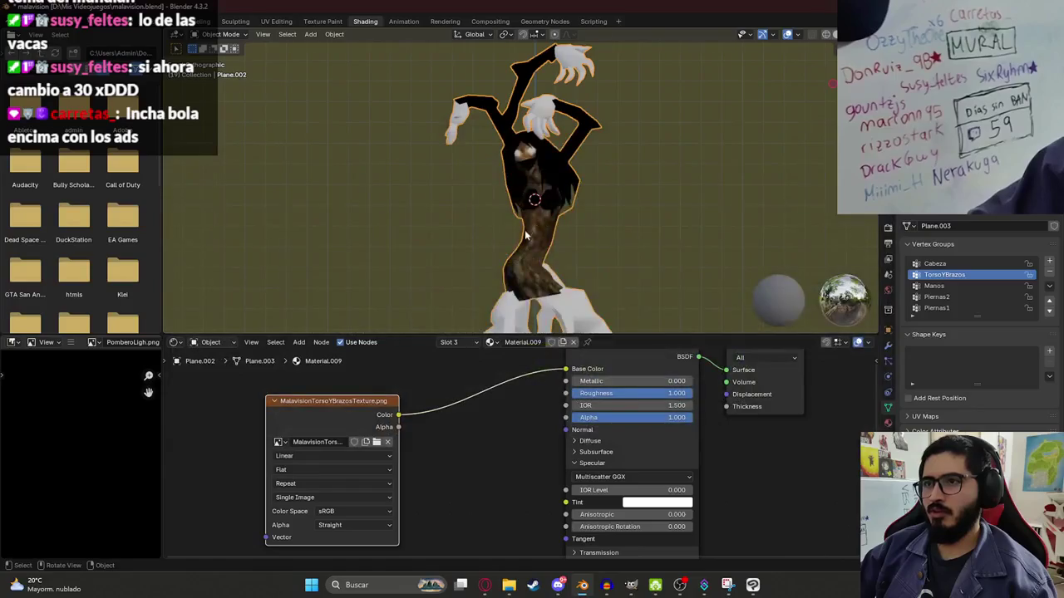
- Orbit the model to inspect the bark on the torso from below and from the front
{"action": "scroll", "coordinate": [641, 172], "scroll_direction": "up", "scroll_amount": 1}
{"action": "scroll", "coordinate": [655, 168], "scroll_direction": "down", "scroll_amount": 4}
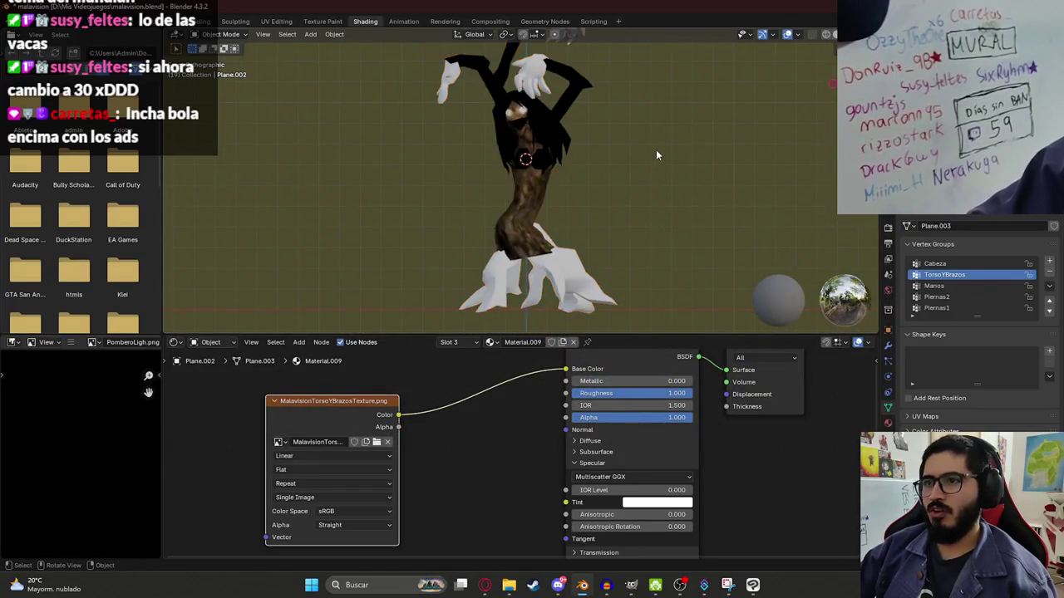
{"action": "scroll", "coordinate": [656, 150], "scroll_direction": "up", "scroll_amount": 2}
{"action": "mouse_move", "coordinate": [564, 161]}
{"action": "middle_mouse_down"}
{"action": "mouse_move", "coordinate": [745, 201]}
{"action": "mouse_move", "coordinate": [516, 159]}
{"action": "mouse_move", "coordinate": [453, 120]}
{"action": "mouse_move", "coordinate": [556, 153]}
{"action": "mouse_move", "coordinate": [595, 235]}
{"action": "mouse_move", "coordinate": [554, 220]}
{"action": "mouse_move", "coordinate": [546, 177]}
{"action": "mouse_move", "coordinate": [545, 206]}
{"action": "mouse_move", "coordinate": [537, 202]}
{"action": "mouse_move", "coordinate": [599, 129]}
{"action": "mouse_move", "coordinate": [542, 220]}
{"action": "mouse_move", "coordinate": [515, 225]}
{"action": "mouse_move", "coordinate": [506, 243]}
{"action": "middle_mouse_up"}
{"action": "scroll", "coordinate": [506, 243], "scroll_direction": "up", "scroll_amount": 4}
{"action": "scroll", "coordinate": [509, 233], "scroll_direction": "down", "scroll_amount": 3}
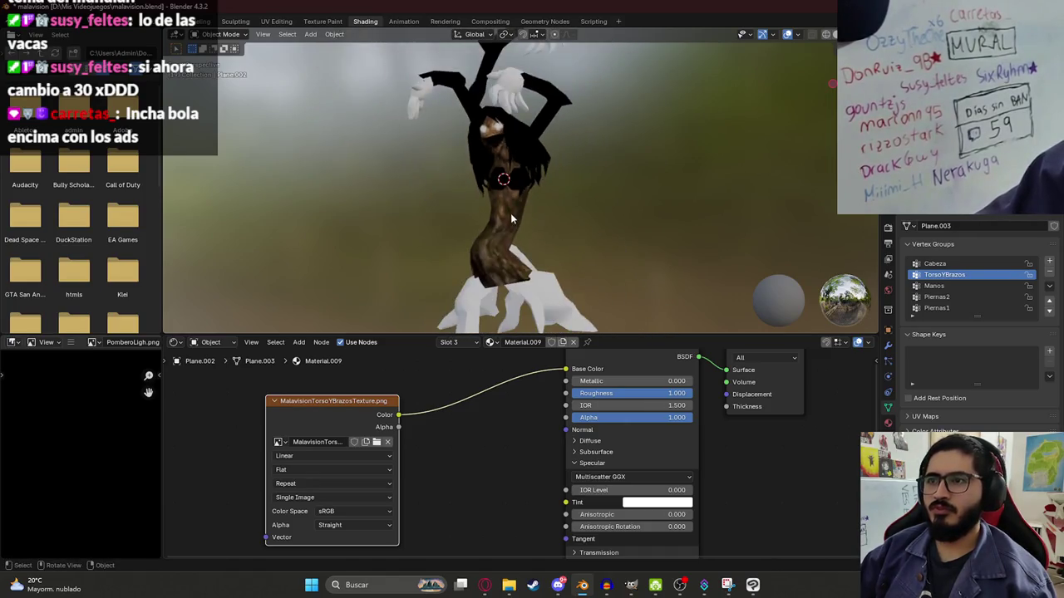
{"action": "mouse_move", "coordinate": [568, 214]}
{"action": "middle_mouse_down"}
{"action": "mouse_move", "coordinate": [531, 213]}
{"action": "mouse_move", "coordinate": [579, 238]}
{"action": "middle_mouse_up"}
- Back in GIMP, zoom out to the whole torso-and-arms texture and save MalavisionTexture.xcf
{"action": "key", "text": "alt+Tab"}
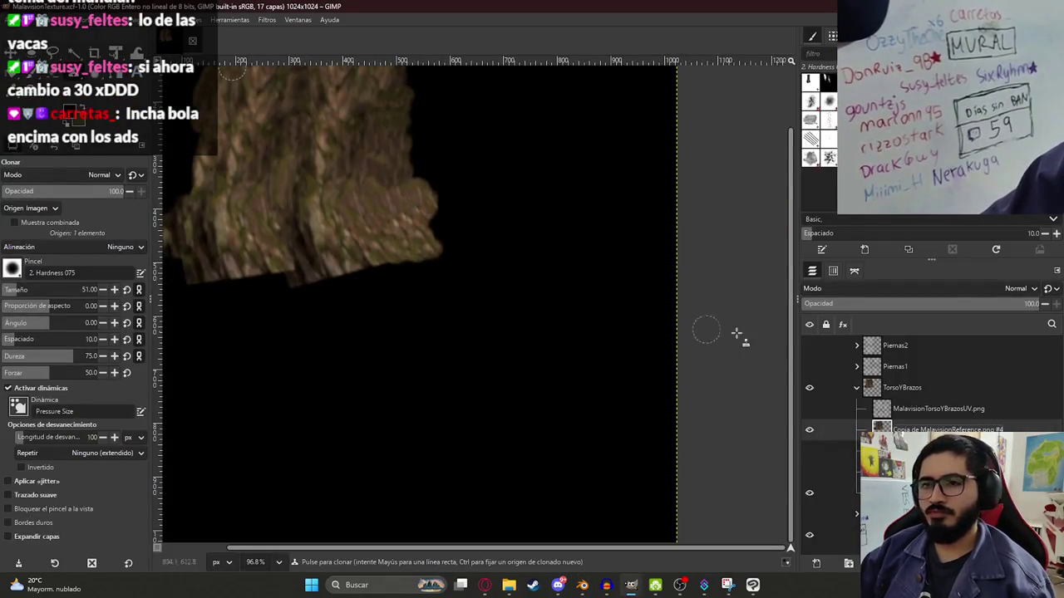
{"action": "scroll", "coordinate": [415, 273], "scroll_direction": "down", "scroll_amount": 3, "text": "ctrl"}
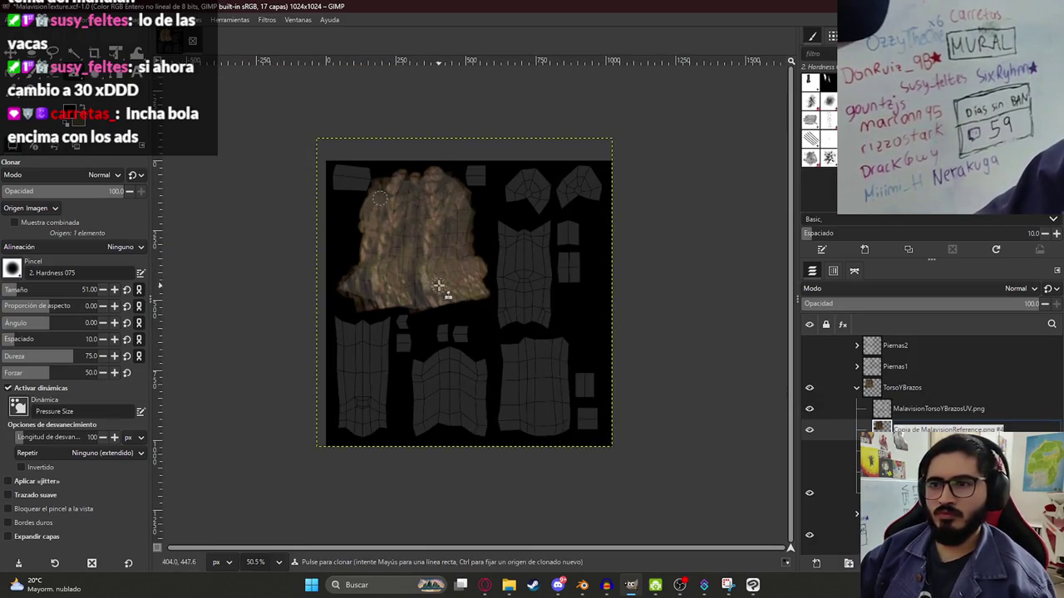
{"action": "key", "text": "f"}
{"action": "scroll", "coordinate": [490, 266], "scroll_direction": "up", "scroll_amount": 2, "text": "ctrl"}
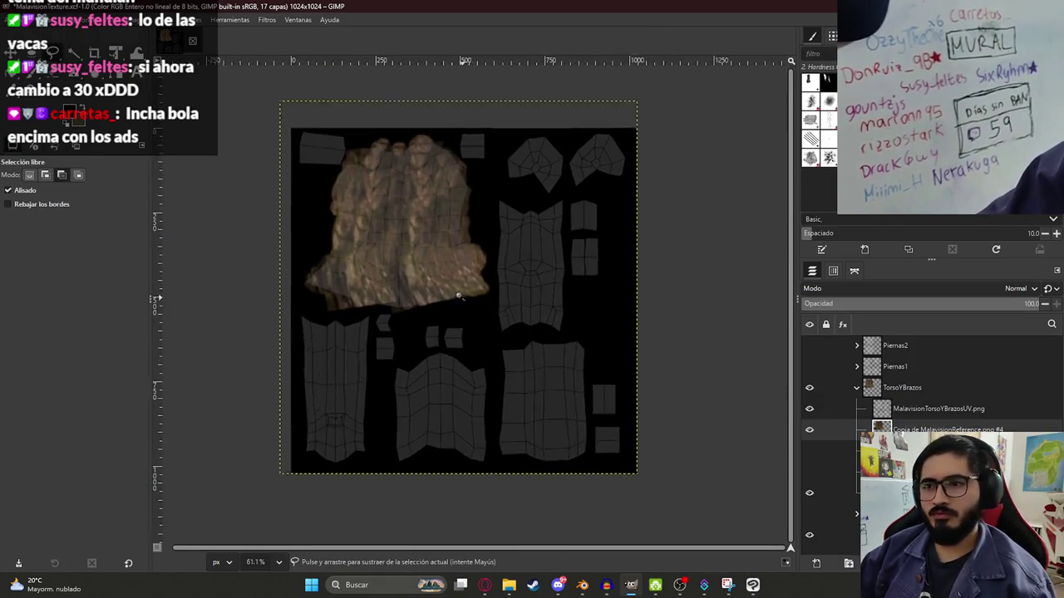
{"action": "scroll", "coordinate": [473, 267], "scroll_direction": "up", "scroll_amount": 2, "text": "ctrl"}
{"action": "key", "text": "ctrl+s"}
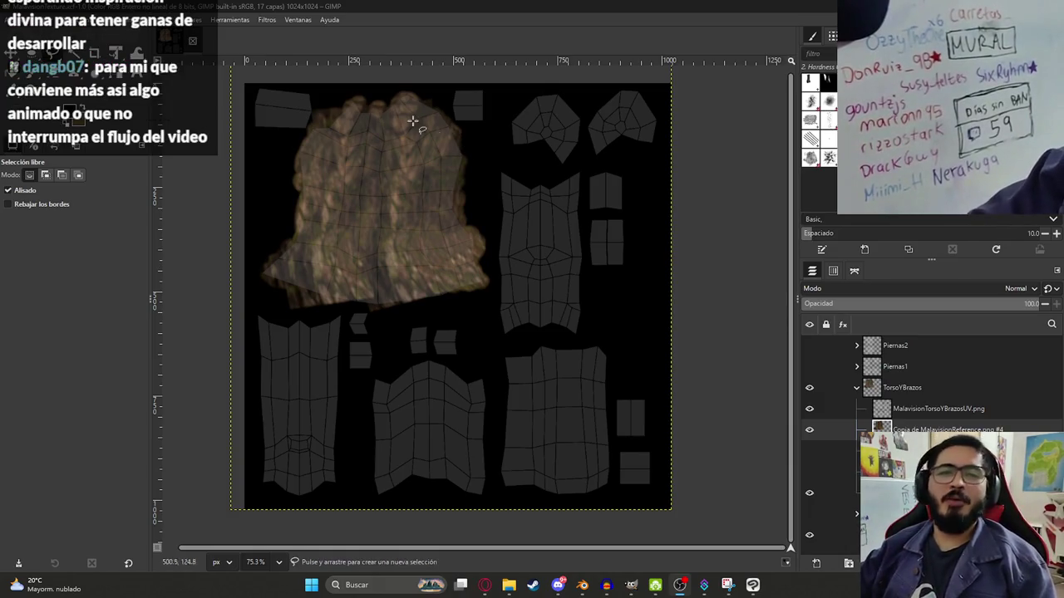
{"action": "scroll", "coordinate": [401, 305], "scroll_direction": "up", "scroll_amount": 1}
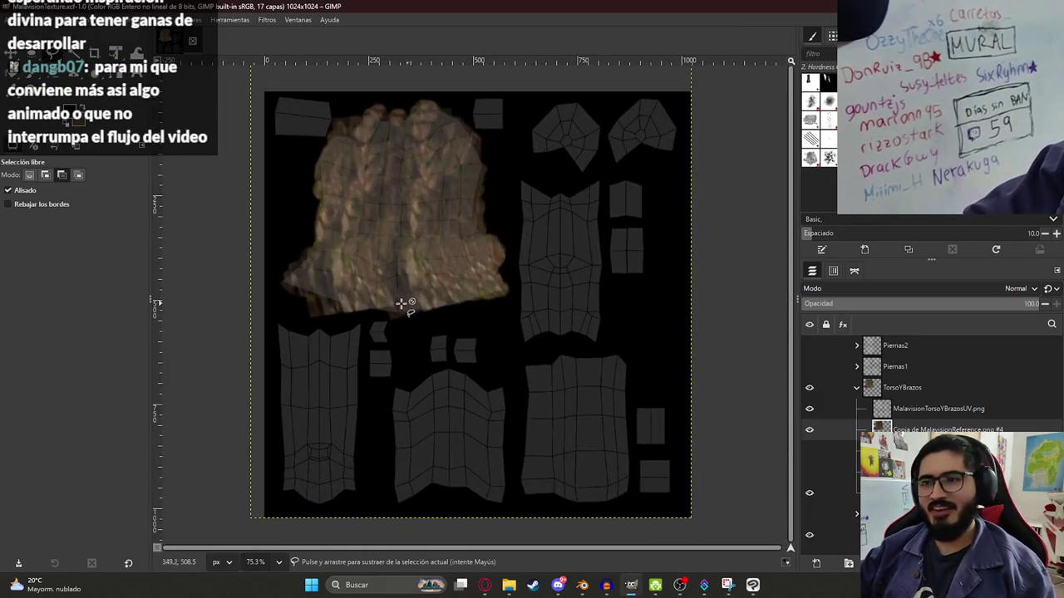
- Paste a copy of the torso bark as a new layer and move it onto the lower-left arm island
{"action": "key", "text": "ctrl+c"}
{"action": "key", "text": "ctrl+v"}
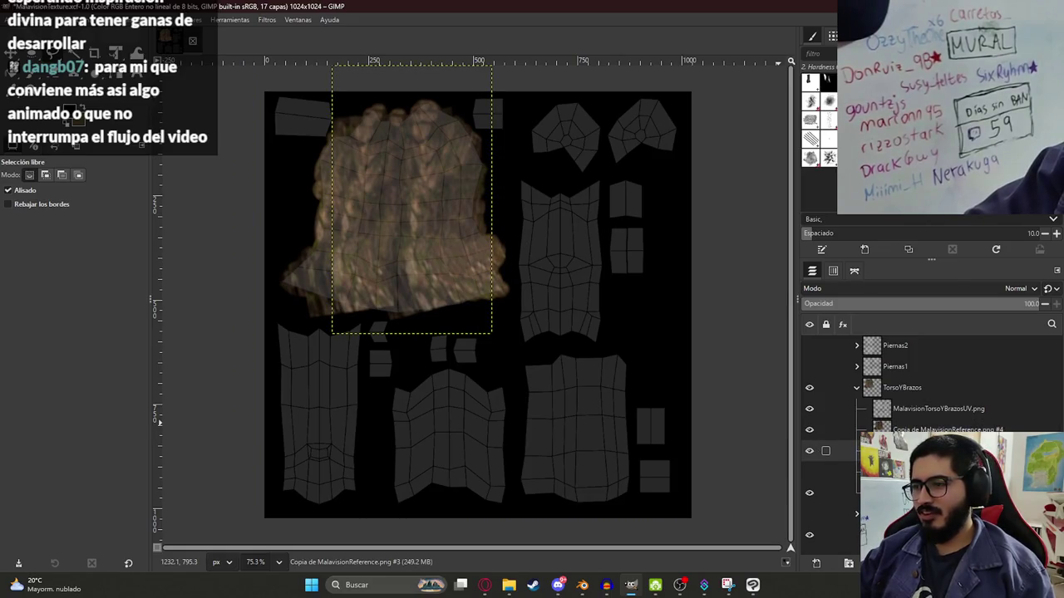
{"action": "key", "text": "shift+t"}
{"action": "left_click_drag", "start_coordinate": [403, 175], "coordinate": [302, 379]}
{"action": "key", "text": "Return"}
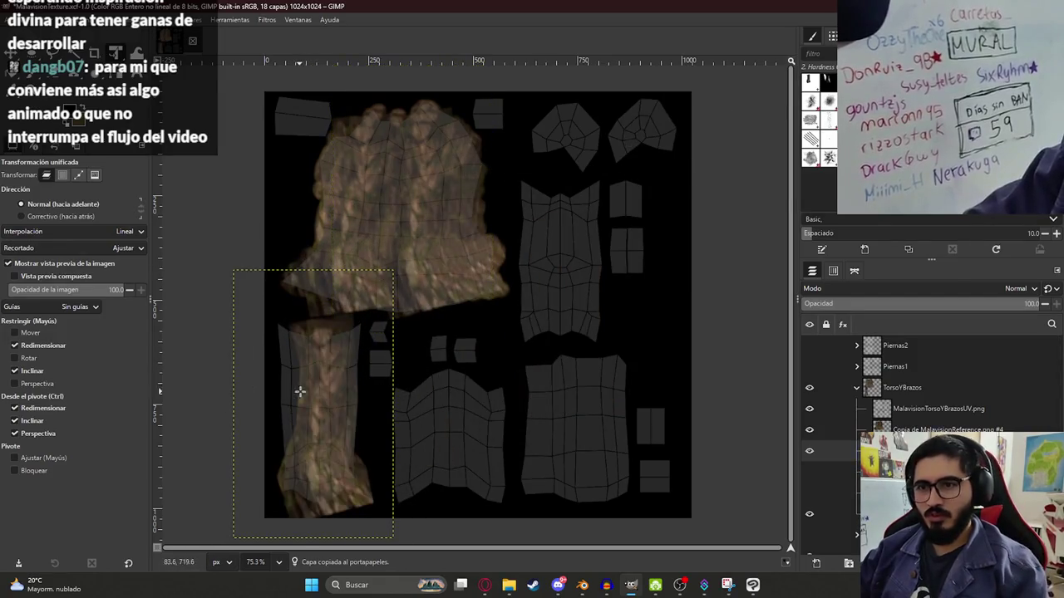
{"action": "scroll", "coordinate": [309, 380], "scroll_direction": "up", "scroll_amount": 1, "text": "ctrl"}
{"action": "scroll", "coordinate": [339, 308], "scroll_direction": "up", "scroll_amount": 2, "text": "ctrl"}
{"action": "scroll", "coordinate": [322, 268], "scroll_direction": "up", "scroll_amount": 1, "text": "ctrl"}
{"action": "scroll", "coordinate": [322, 268], "scroll_direction": "up", "scroll_amount": 1, "text": "ctrl"}
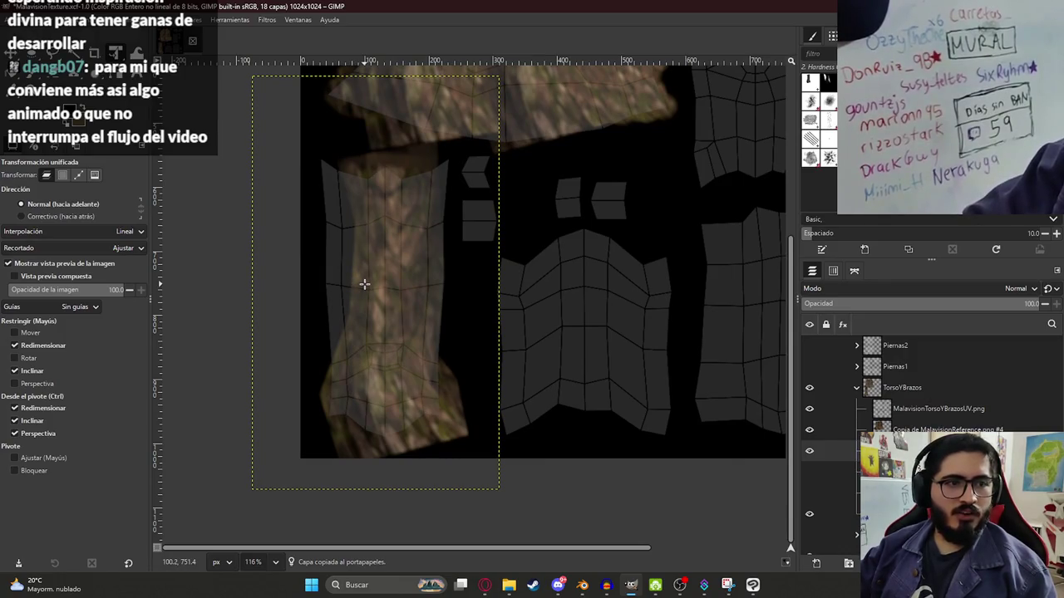
- Shrink the bark copy to fit the arm island and warp its top to follow the outline
{"action": "left_click", "coordinate": [617, 455]}
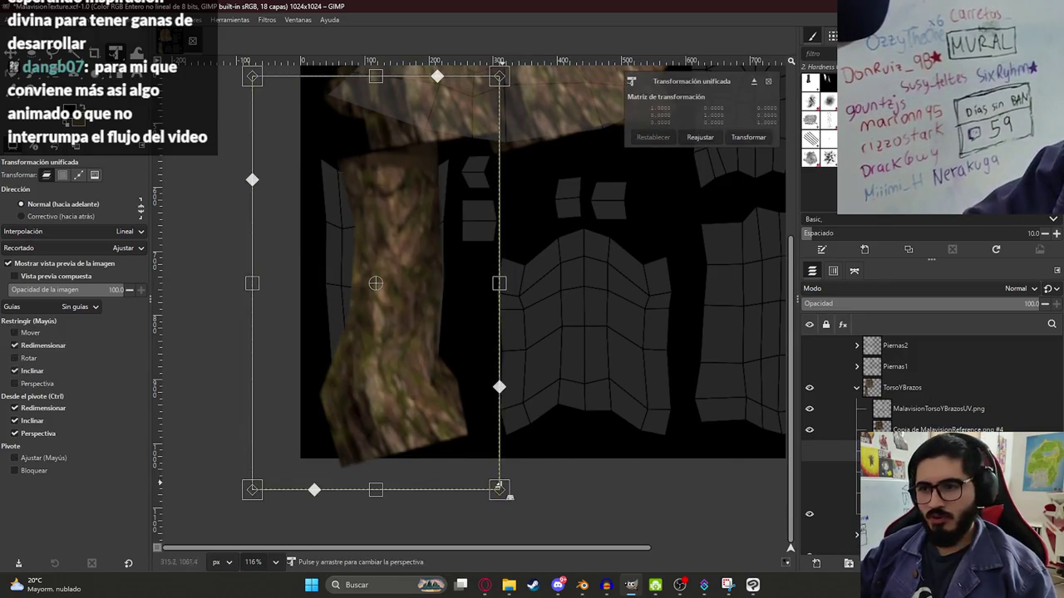
{"action": "mouse_move", "coordinate": [505, 493]}
{"action": "left_mouse_down", "text": "ctrl"}
{"action": "mouse_move", "coordinate": [447, 441]}
{"action": "mouse_move", "coordinate": [464, 468]}
{"action": "left_mouse_up", "text": "ctrl"}
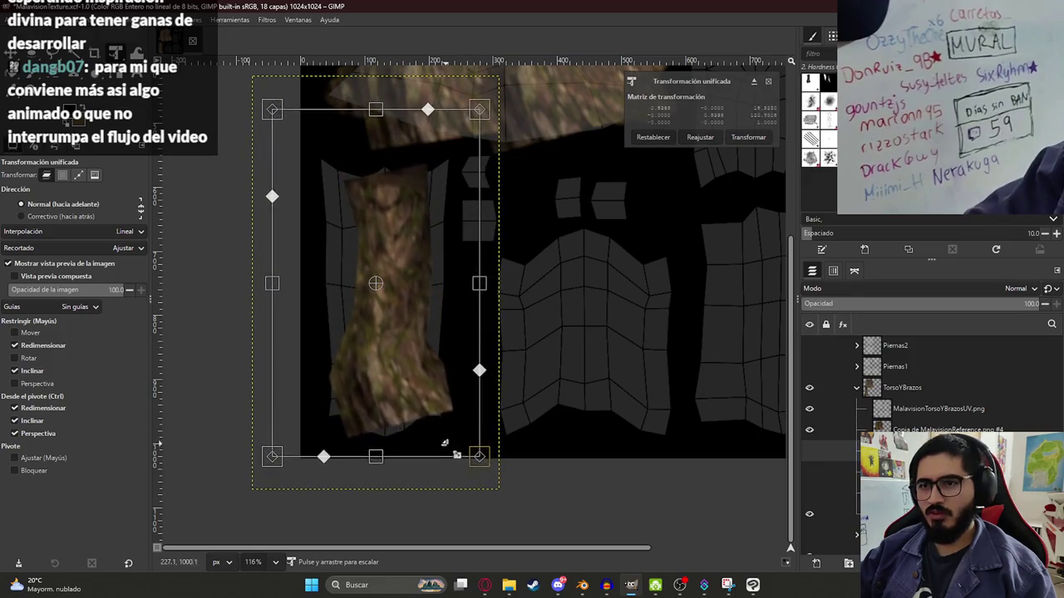
{"action": "key", "text": "Return"}
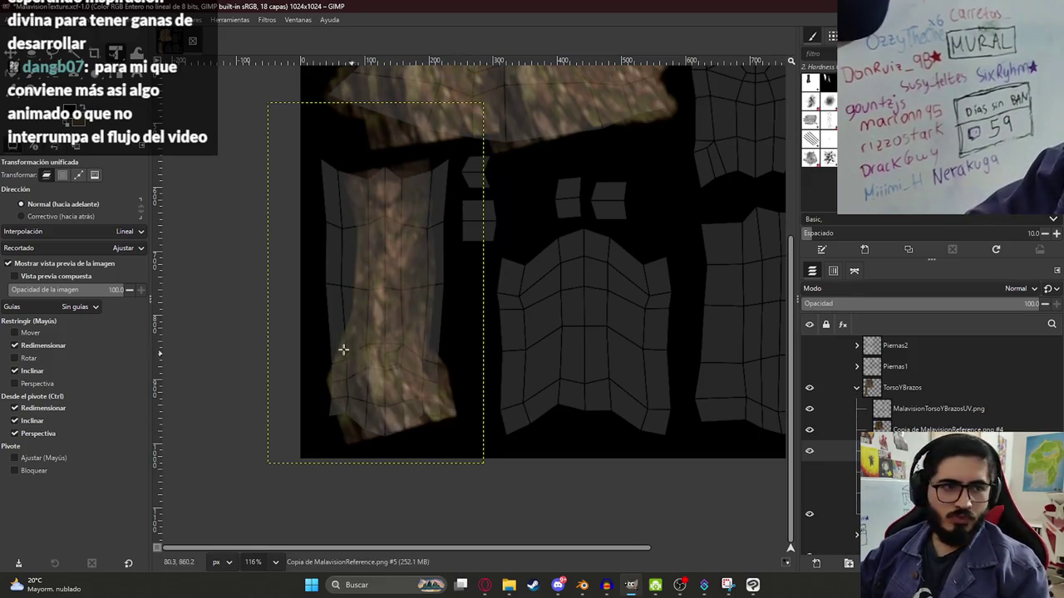
{"action": "scroll", "coordinate": [328, 335], "scroll_direction": "up", "scroll_amount": 2, "text": "ctrl"}
{"action": "key", "text": "shift+w"}
{"action": "left_click_drag", "start_coordinate": [367, 169], "coordinate": [344, 161]}
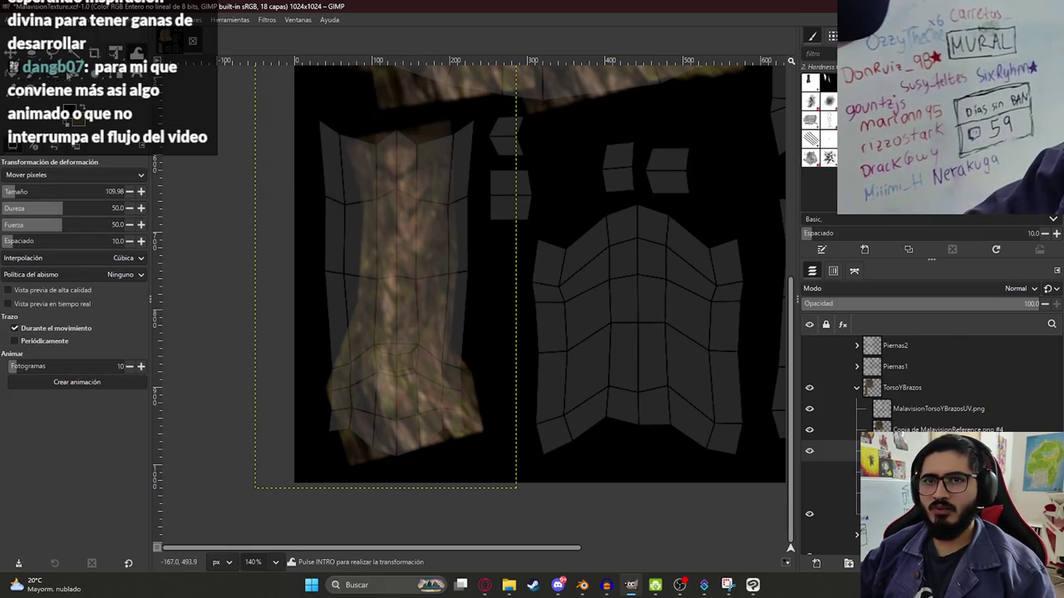
- Clone bark from the texture over the arm piece's dark top-left area
{"action": "key", "text": "c"}
{"action": "left_click", "coordinate": [385, 170]}
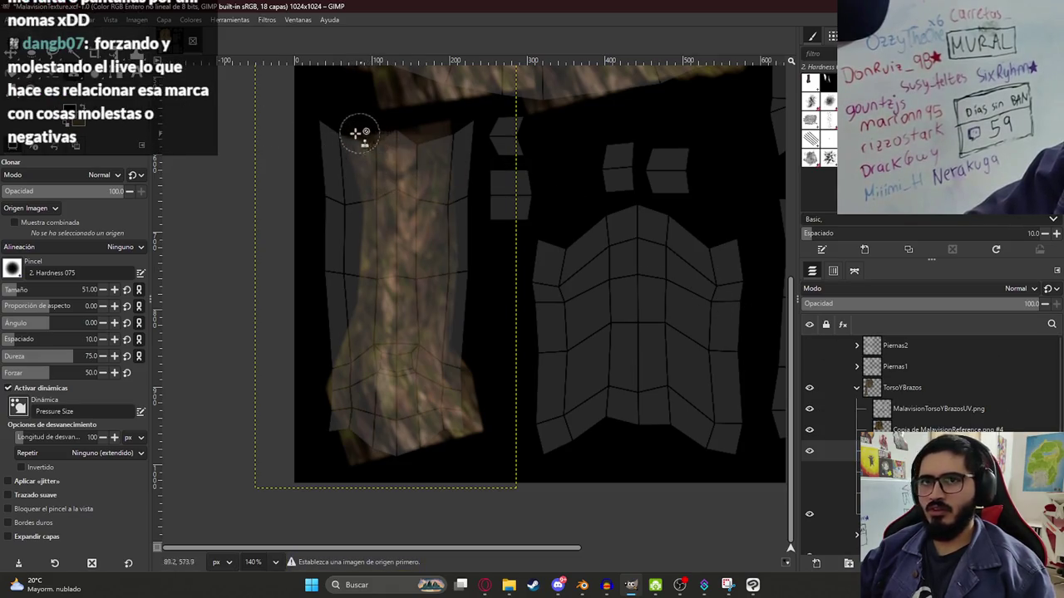
{"action": "left_click", "coordinate": [384, 164], "text": "ctrl"}
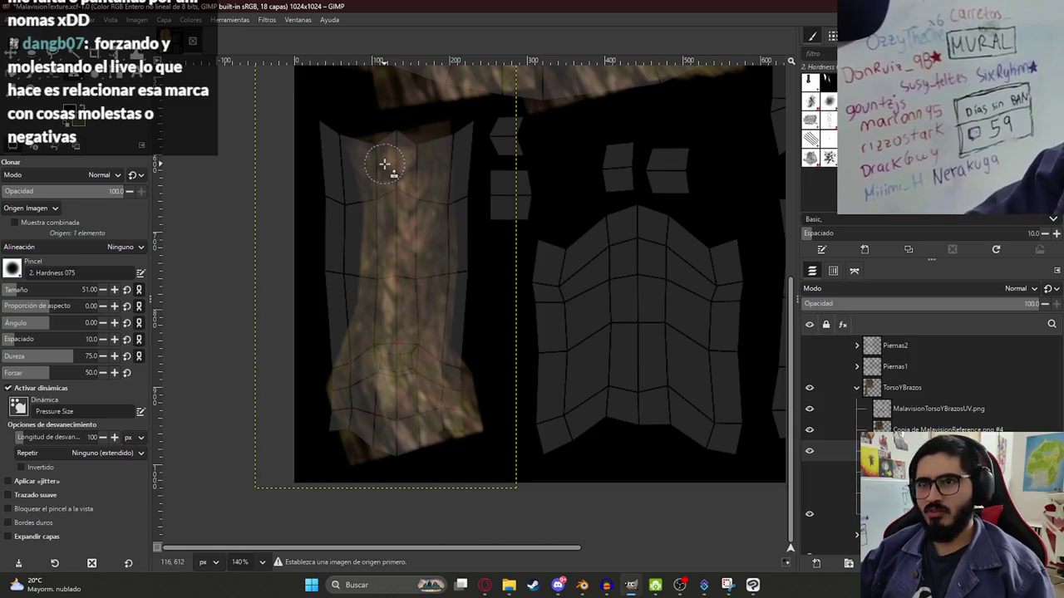
{"action": "mouse_move", "coordinate": [322, 135]}
{"action": "left_mouse_down"}
{"action": "mouse_move", "coordinate": [334, 197]}
{"action": "mouse_move", "coordinate": [388, 237]}
{"action": "mouse_move", "coordinate": [339, 230]}
{"action": "mouse_move", "coordinate": [324, 250]}
{"action": "mouse_move", "coordinate": [356, 275]}
{"action": "mouse_move", "coordinate": [352, 297]}
{"action": "mouse_move", "coordinate": [334, 285]}
{"action": "mouse_move", "coordinate": [352, 339]}
{"action": "mouse_move", "coordinate": [333, 349]}
{"action": "left_mouse_up"}
{"action": "left_click", "coordinate": [389, 284], "text": "ctrl"}
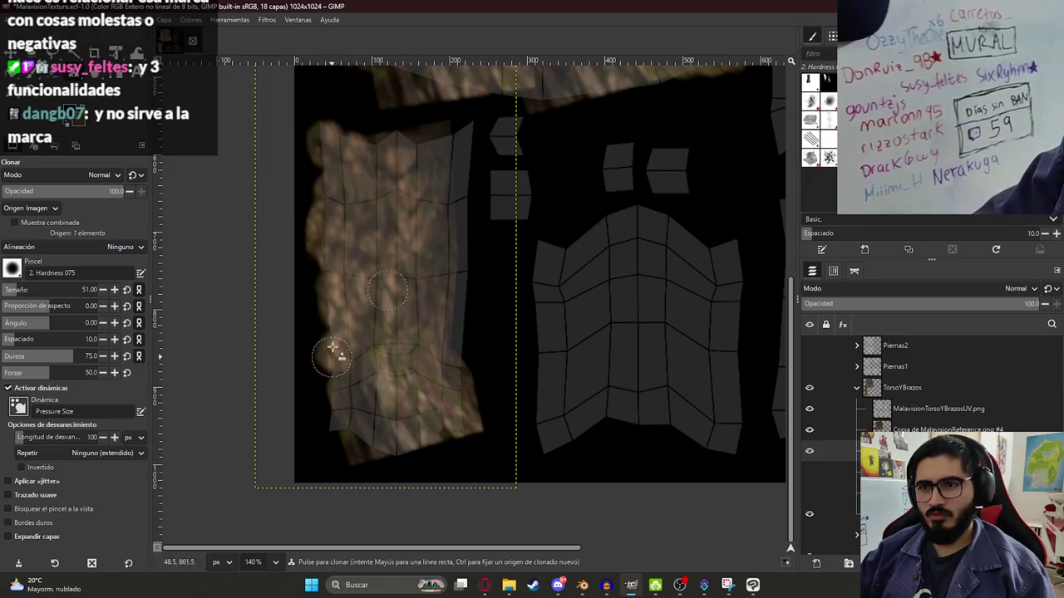
{"action": "left_click", "coordinate": [374, 324], "text": "ctrl"}
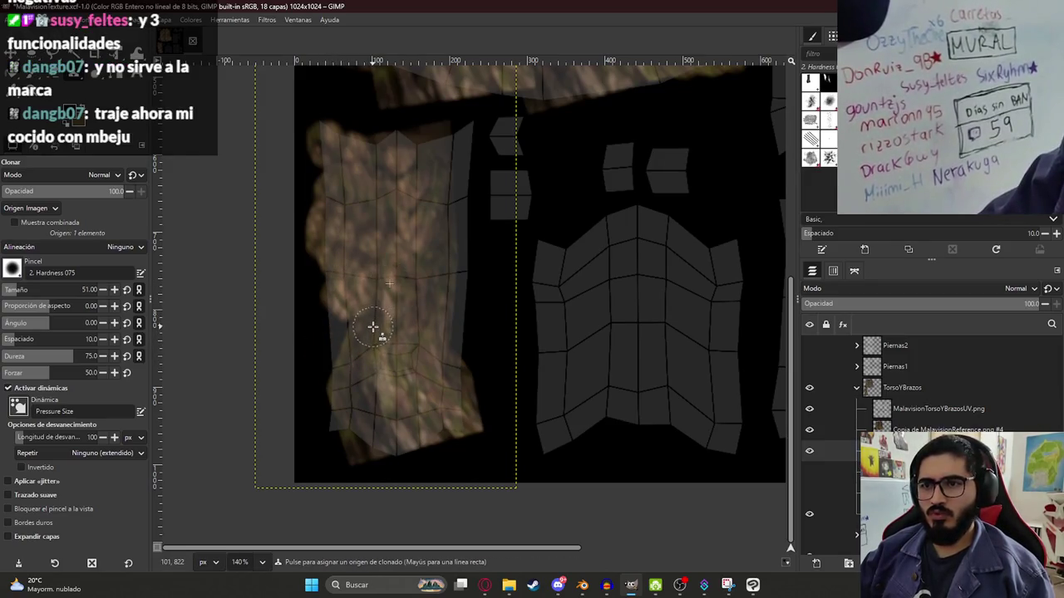
- Clone bark over the arm's left edge, dark lower-left corner and right-edge notch
{"action": "mouse_move", "coordinate": [337, 357]}
{"action": "left_mouse_down"}
{"action": "mouse_move", "coordinate": [333, 301]}
{"action": "mouse_move", "coordinate": [354, 367]}
{"action": "left_mouse_up"}
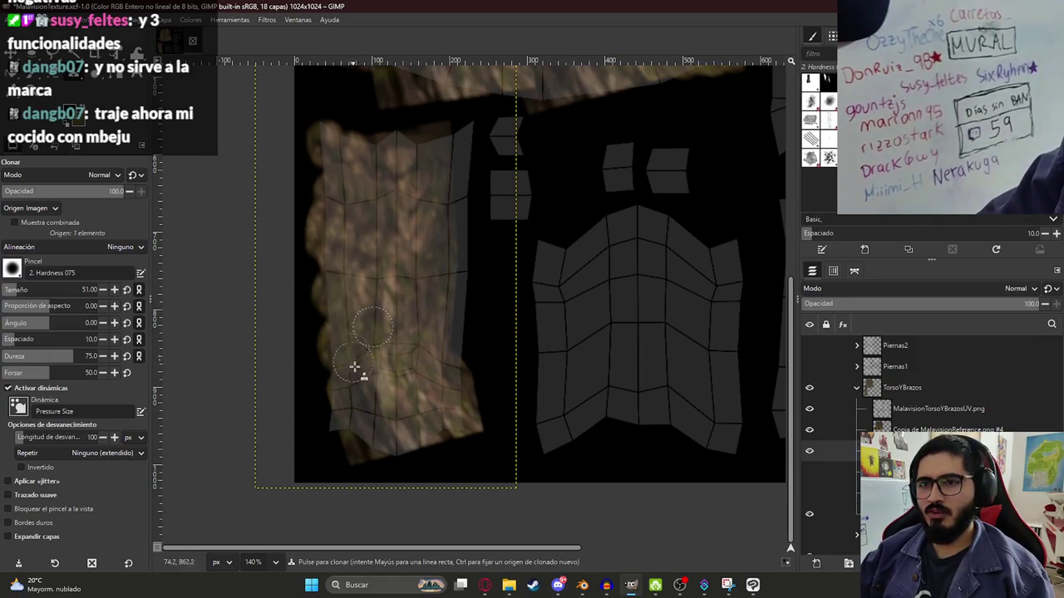
{"action": "mouse_move", "coordinate": [346, 425]}
{"action": "left_mouse_down"}
{"action": "mouse_move", "coordinate": [332, 434]}
{"action": "mouse_move", "coordinate": [355, 444]}
{"action": "mouse_move", "coordinate": [390, 428]}
{"action": "mouse_move", "coordinate": [413, 451]}
{"action": "mouse_move", "coordinate": [475, 440]}
{"action": "mouse_move", "coordinate": [439, 385]}
{"action": "mouse_move", "coordinate": [454, 374]}
{"action": "mouse_move", "coordinate": [442, 334]}
{"action": "mouse_move", "coordinate": [465, 276]}
{"action": "mouse_move", "coordinate": [449, 281]}
{"action": "left_mouse_up"}
{"action": "mouse_move", "coordinate": [459, 230]}
{"action": "left_mouse_down"}
{"action": "mouse_move", "coordinate": [432, 237]}
{"action": "mouse_move", "coordinate": [471, 240]}
{"action": "mouse_move", "coordinate": [472, 250]}
{"action": "left_mouse_up"}
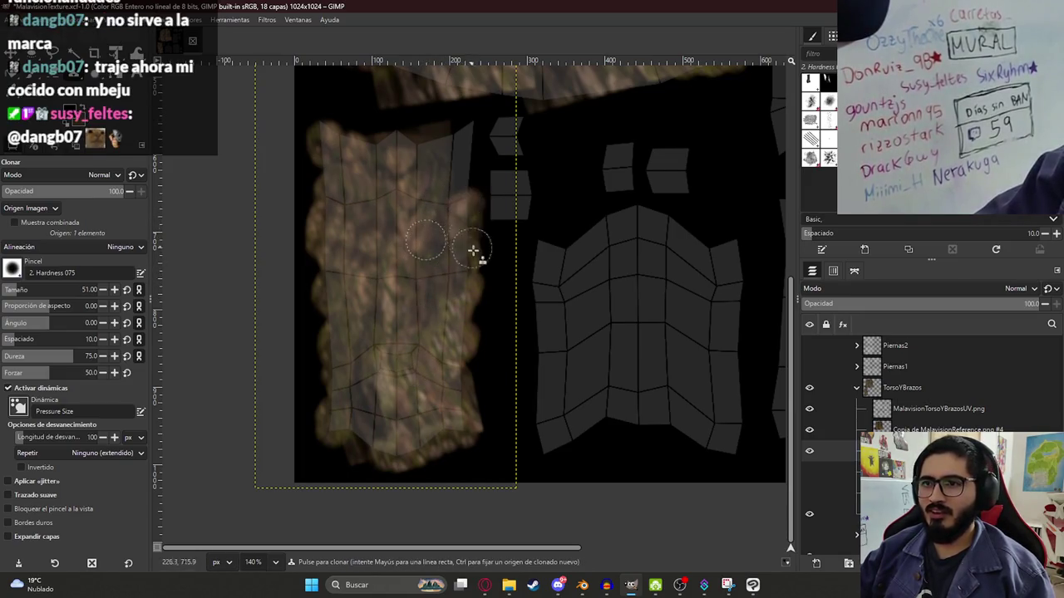
{"action": "left_click", "coordinate": [422, 198], "text": "ctrl"}
{"action": "mouse_move", "coordinate": [444, 194]}
{"action": "left_mouse_down"}
{"action": "mouse_move", "coordinate": [462, 171]}
{"action": "mouse_move", "coordinate": [458, 136]}
{"action": "mouse_move", "coordinate": [465, 166]}
{"action": "mouse_move", "coordinate": [425, 148]}
{"action": "mouse_move", "coordinate": [434, 147]}
{"action": "mouse_move", "coordinate": [397, 142]}
{"action": "mouse_move", "coordinate": [408, 161]}
{"action": "mouse_move", "coordinate": [404, 142]}
{"action": "mouse_move", "coordinate": [380, 157]}
{"action": "mouse_move", "coordinate": [324, 135]}
{"action": "mouse_move", "coordinate": [344, 183]}
{"action": "mouse_move", "coordinate": [331, 171]}
{"action": "left_mouse_up"}
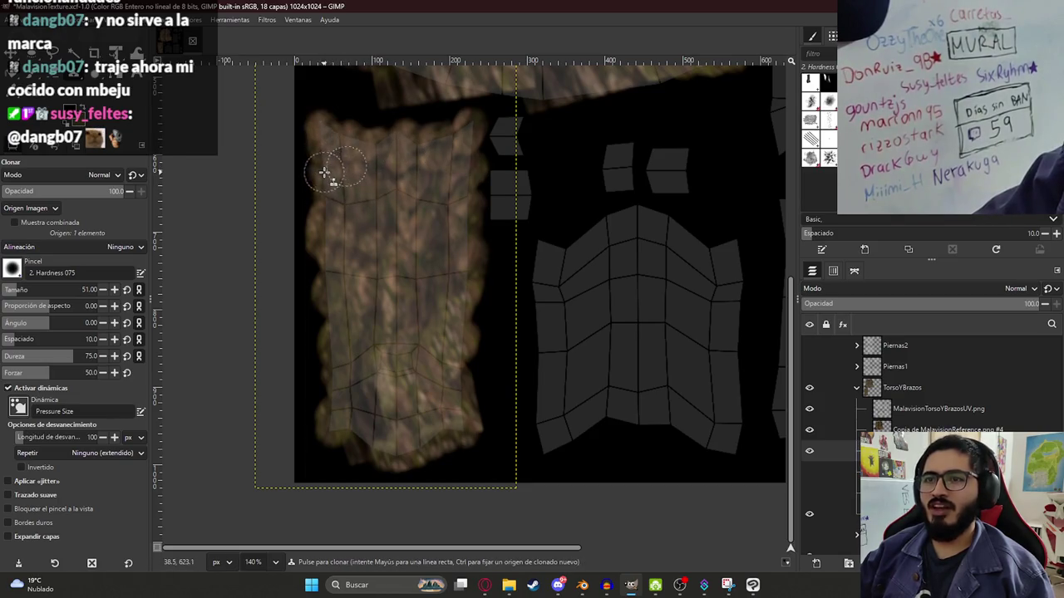
- Save the texture file with the cloned arm touch-ups
{"action": "scroll", "coordinate": [386, 175], "scroll_direction": "up", "scroll_amount": 2, "text": "ctrl"}
{"action": "scroll", "coordinate": [399, 207], "scroll_direction": "up", "scroll_amount": 1, "text": "ctrl"}
{"action": "scroll", "coordinate": [449, 266], "scroll_direction": "down", "scroll_amount": 3, "text": "ctrl"}
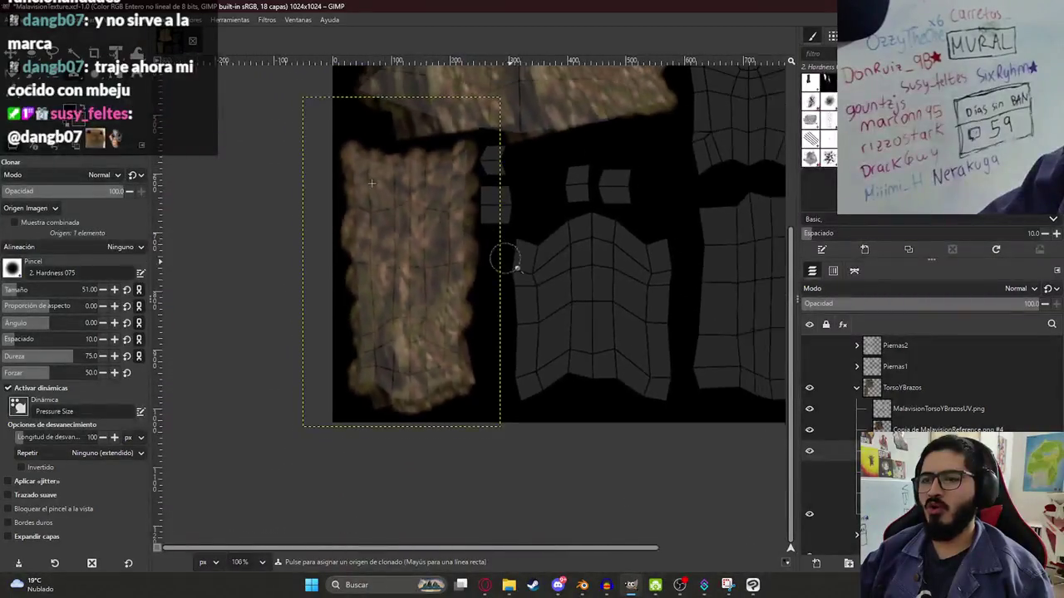
{"action": "scroll", "coordinate": [483, 305], "scroll_direction": "down", "scroll_amount": 2, "text": "ctrl"}
{"action": "scroll", "coordinate": [465, 349], "scroll_direction": "down", "scroll_amount": 2, "text": "ctrl"}
{"action": "scroll", "coordinate": [380, 351], "scroll_direction": "up", "scroll_amount": 3, "text": "ctrl"}
{"action": "scroll", "coordinate": [499, 396], "scroll_direction": "down", "scroll_amount": 2, "text": "ctrl"}
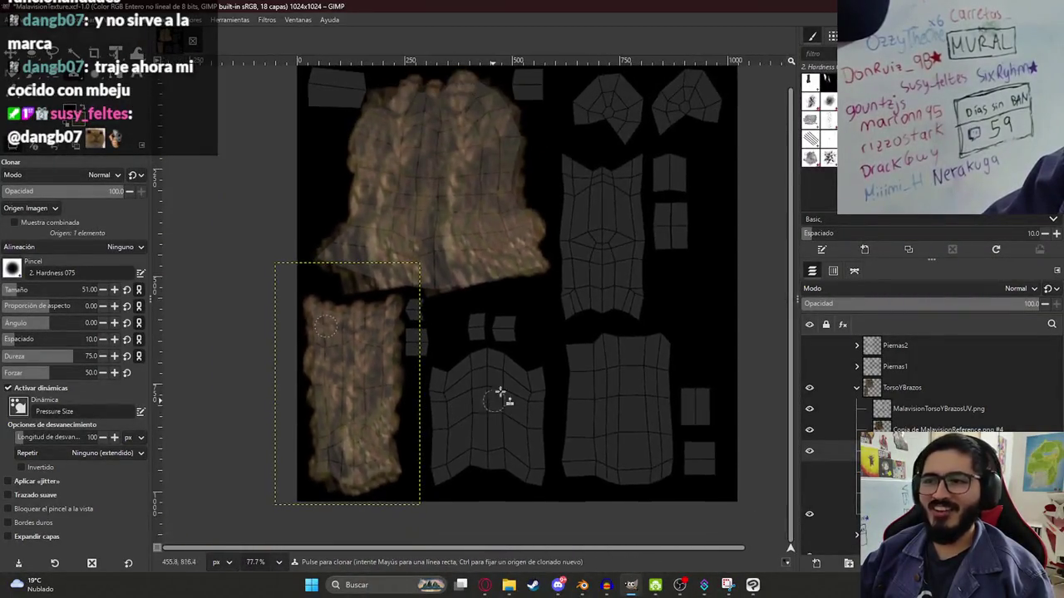
{"action": "scroll", "coordinate": [492, 365], "scroll_direction": "down", "scroll_amount": 1, "text": "ctrl"}
{"action": "scroll", "coordinate": [492, 365], "scroll_direction": "up", "scroll_amount": 1}
{"action": "key", "text": "ctrl+s"}
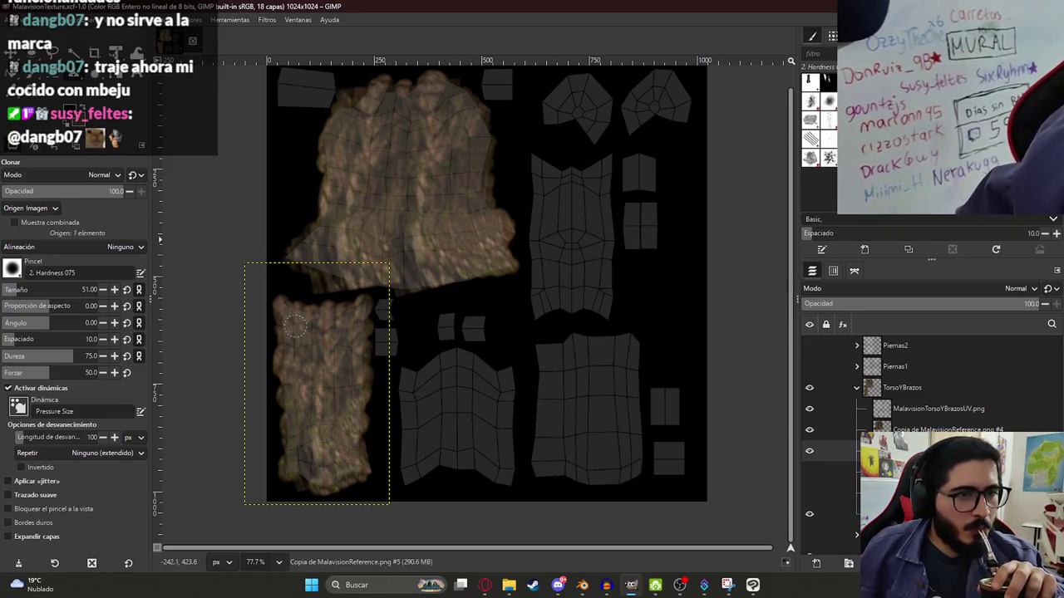
- Return to GIMP and zoom out to see the whole texture
{"action": "key", "text": "alt+Tab"}
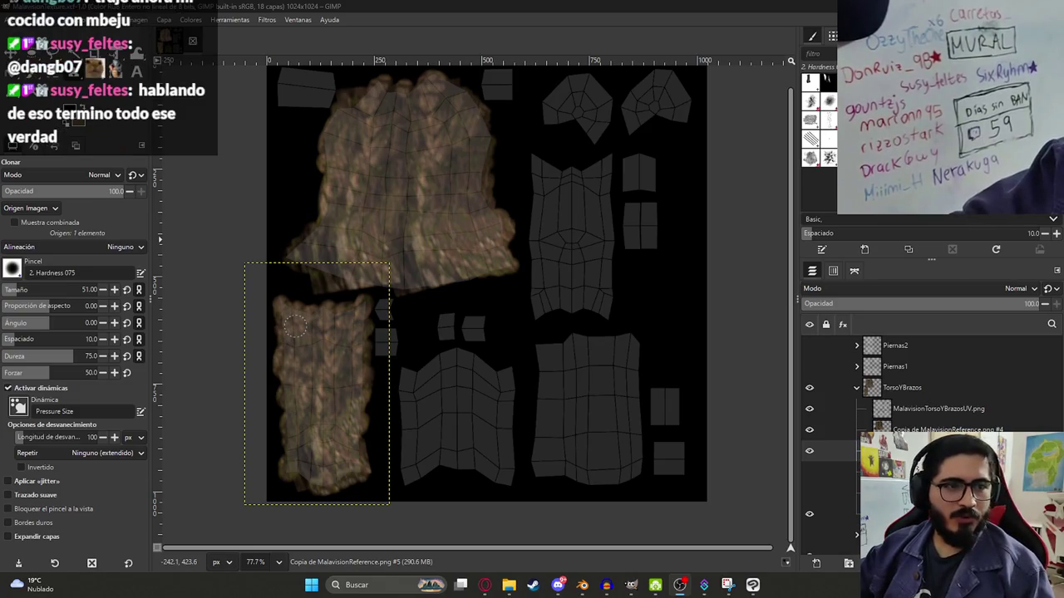
{"action": "left_click", "coordinate": [352, 5]}
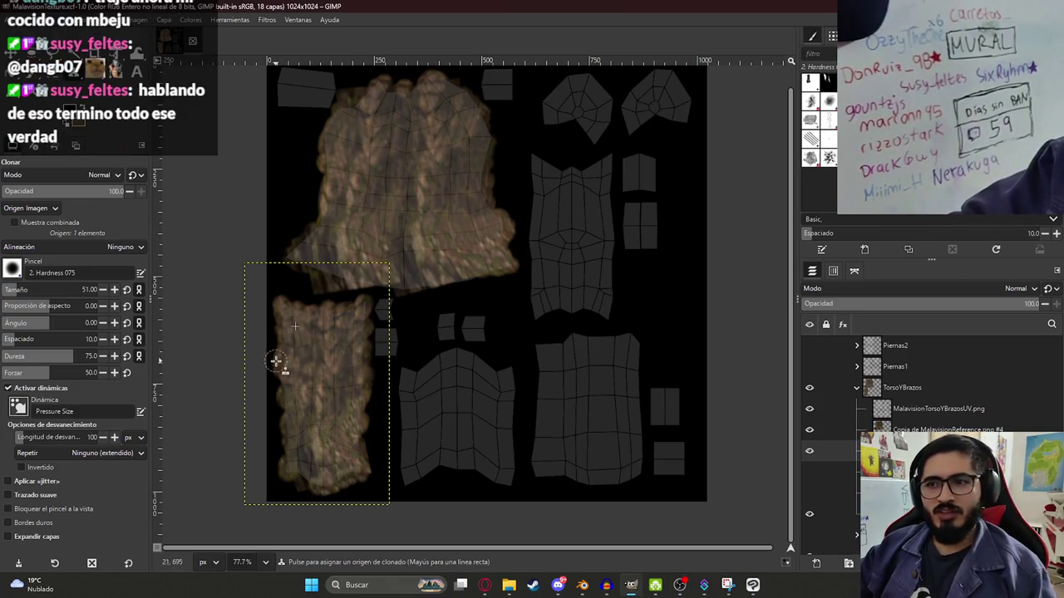
{"action": "key", "text": "minus"}
{"action": "scroll", "coordinate": [475, 435], "scroll_direction": "up", "scroll_amount": 2, "text": "ctrl"}
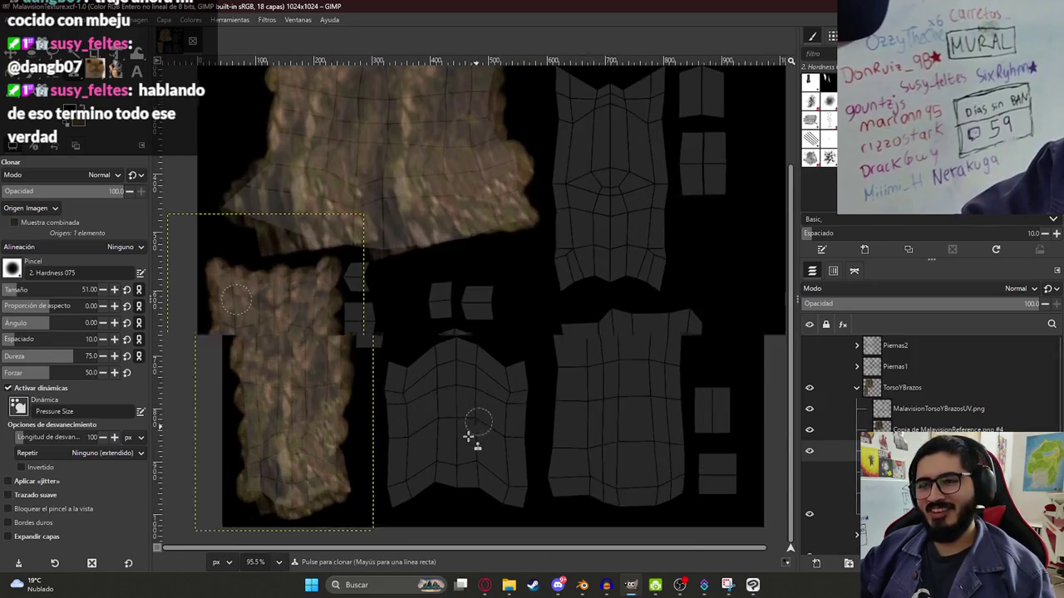
{"action": "scroll", "coordinate": [406, 456], "scroll_direction": "down", "scroll_amount": 2, "text": "ctrl"}
- Paste a bark copy, move it onto the lower-right island and scale it to cover it
{"action": "key", "text": "ctrl+v"}
{"action": "key", "text": "shift+t"}
{"action": "left_click_drag", "start_coordinate": [341, 433], "coordinate": [649, 464]}
{"action": "scroll", "coordinate": [441, 448], "scroll_direction": "up", "scroll_amount": 3, "text": "ctrl"}
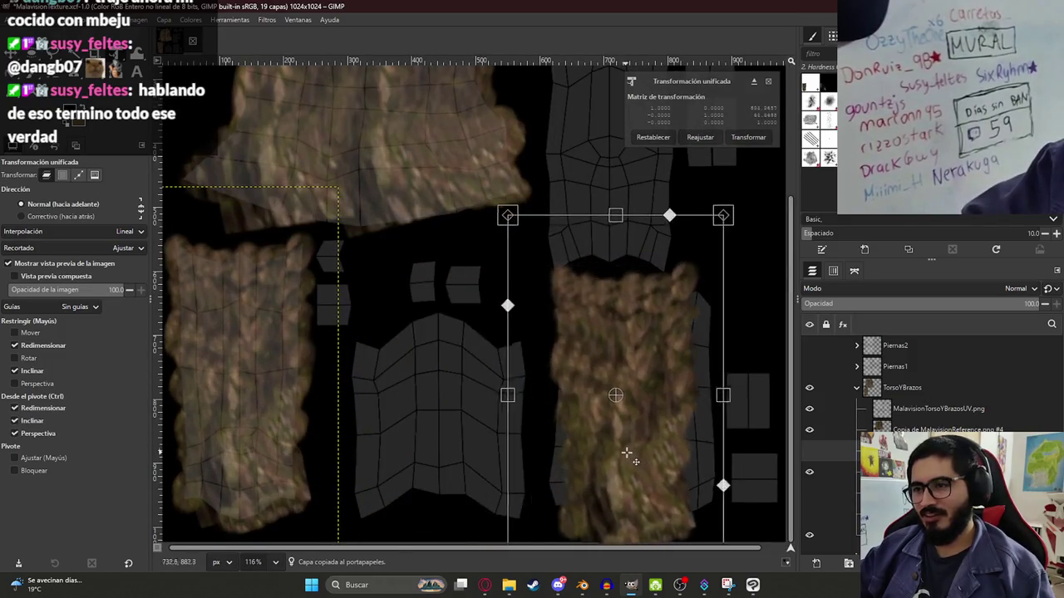
{"action": "middle_click_drag", "start_coordinate": [649, 465], "coordinate": [585, 444]}
{"action": "left_click_drag", "start_coordinate": [563, 507], "coordinate": [568, 452], "text": "shift"}
{"action": "left_click_drag", "start_coordinate": [467, 331], "coordinate": [438, 331]}
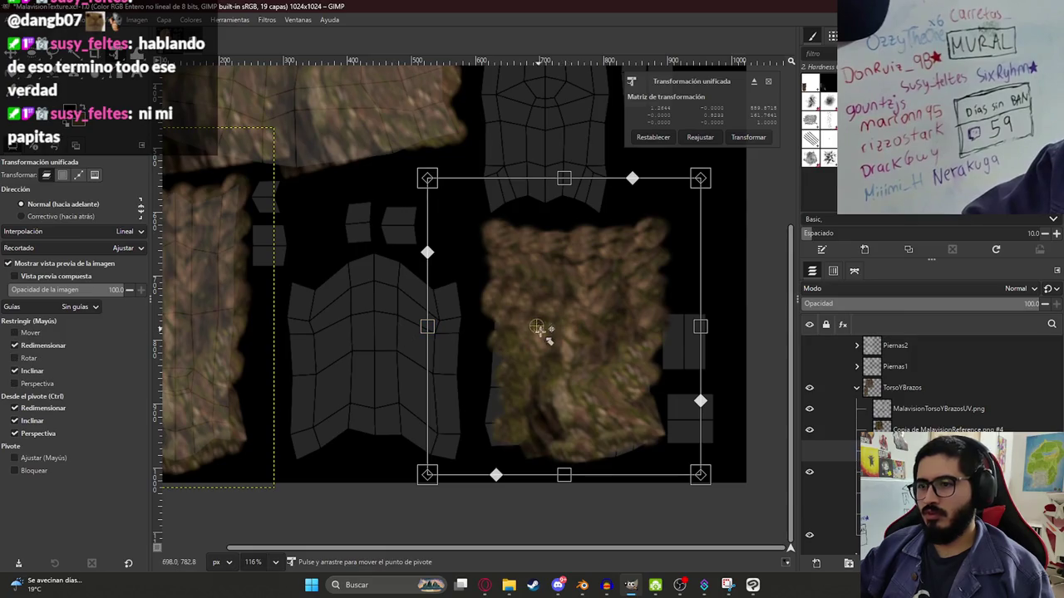
{"action": "left_click_drag", "start_coordinate": [538, 329], "coordinate": [542, 331]}
{"action": "key", "text": "Return"}
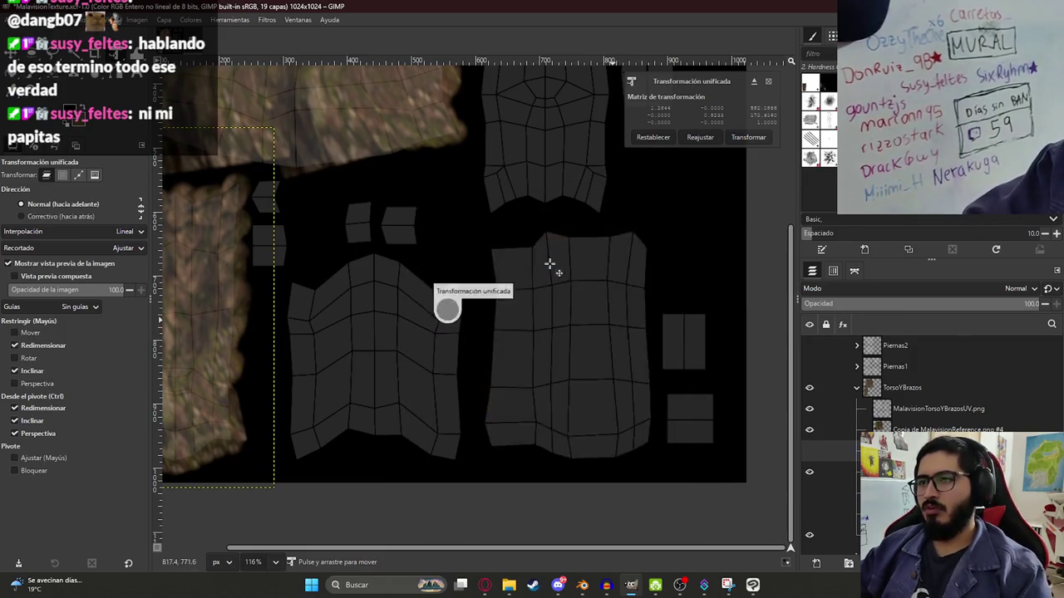
- Warp the bark copy's edges outward to fill the island shape, then save
{"action": "key", "text": "w"}
{"action": "left_click_drag", "start_coordinate": [466, 423], "coordinate": [487, 447]}
{"action": "mouse_move", "coordinate": [487, 394]}
{"action": "left_mouse_down"}
{"action": "mouse_move", "coordinate": [499, 361]}
{"action": "mouse_move", "coordinate": [487, 351]}
{"action": "mouse_move", "coordinate": [546, 437]}
{"action": "mouse_move", "coordinate": [632, 422]}
{"action": "mouse_move", "coordinate": [645, 380]}
{"action": "mouse_move", "coordinate": [637, 387]}
{"action": "mouse_move", "coordinate": [636, 357]}
{"action": "left_mouse_up"}
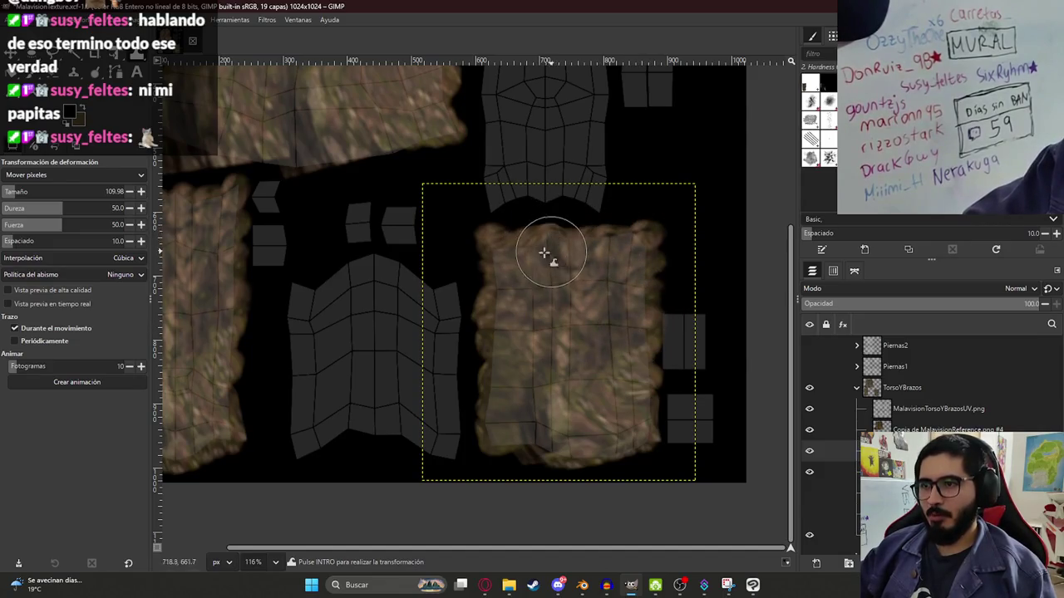
{"action": "key", "text": "ctrl+s"}
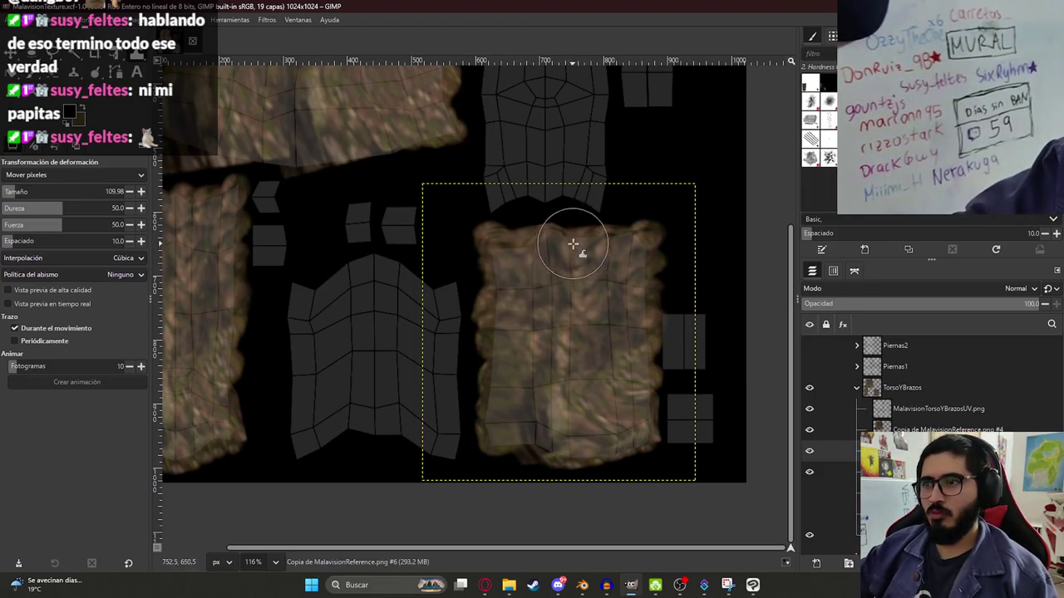
{"action": "scroll", "coordinate": [476, 336], "scroll_direction": "down", "scroll_amount": 2, "text": "ctrl"}
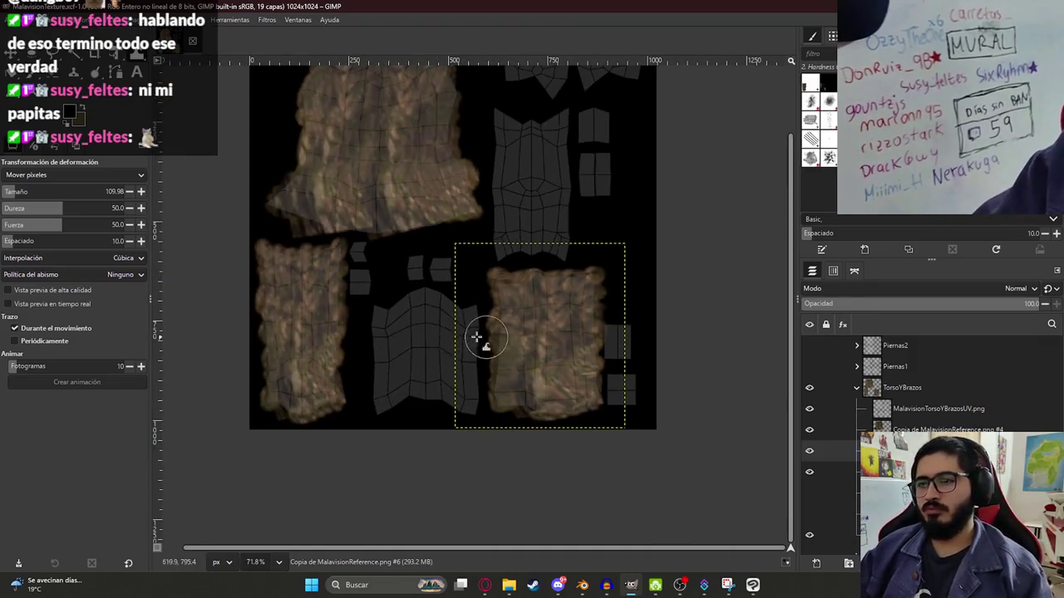
{"action": "scroll", "coordinate": [469, 342], "scroll_direction": "up", "scroll_amount": 1, "text": "ctrl"}
- Paste another bark copy, move it left and perspective-skew it over the middle lower island
{"action": "key", "text": "ctrl+c"}
{"action": "key", "text": "ctrl+v"}
{"action": "key", "text": "shift+t"}
{"action": "mouse_move", "coordinate": [503, 349]}
{"action": "left_mouse_down"}
{"action": "mouse_move", "coordinate": [420, 351]}
{"action": "mouse_move", "coordinate": [427, 368]}
{"action": "mouse_move", "coordinate": [399, 312]}
{"action": "left_mouse_up"}
{"action": "key", "text": "Return"}
{"action": "left_click", "coordinate": [418, 369]}
{"action": "left_click_drag", "start_coordinate": [502, 415], "coordinate": [518, 432]}
{"action": "left_click_drag", "start_coordinate": [443, 376], "coordinate": [457, 391]}
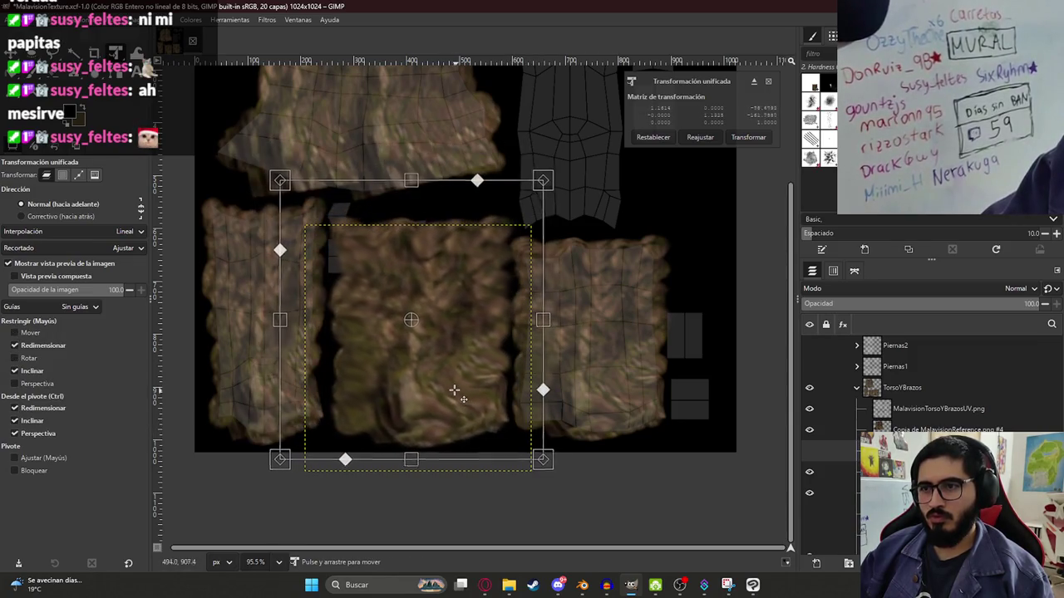
{"action": "key", "text": "Return"}
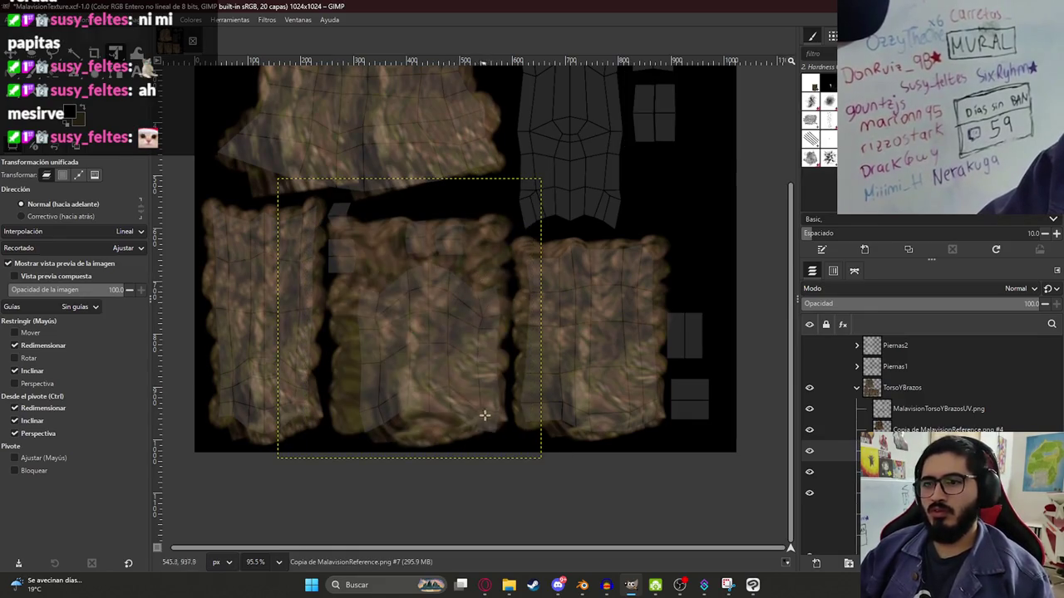
- Warp bark up into the dark gap above the middle island and save MalavisionTexture.xcf
{"action": "key", "text": "shift+w"}
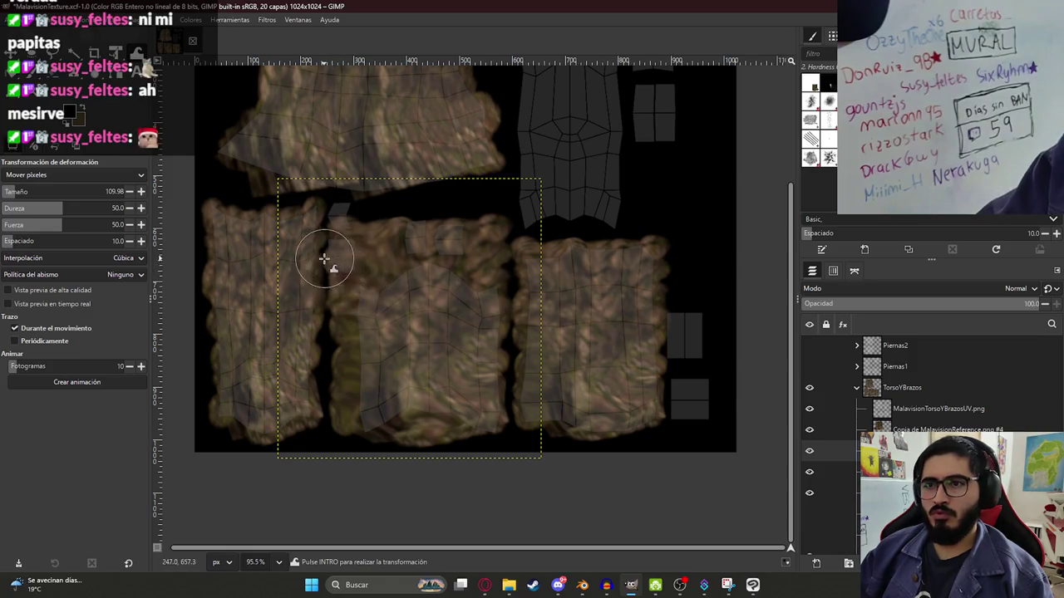
{"action": "left_click_drag", "start_coordinate": [334, 236], "coordinate": [342, 203]}
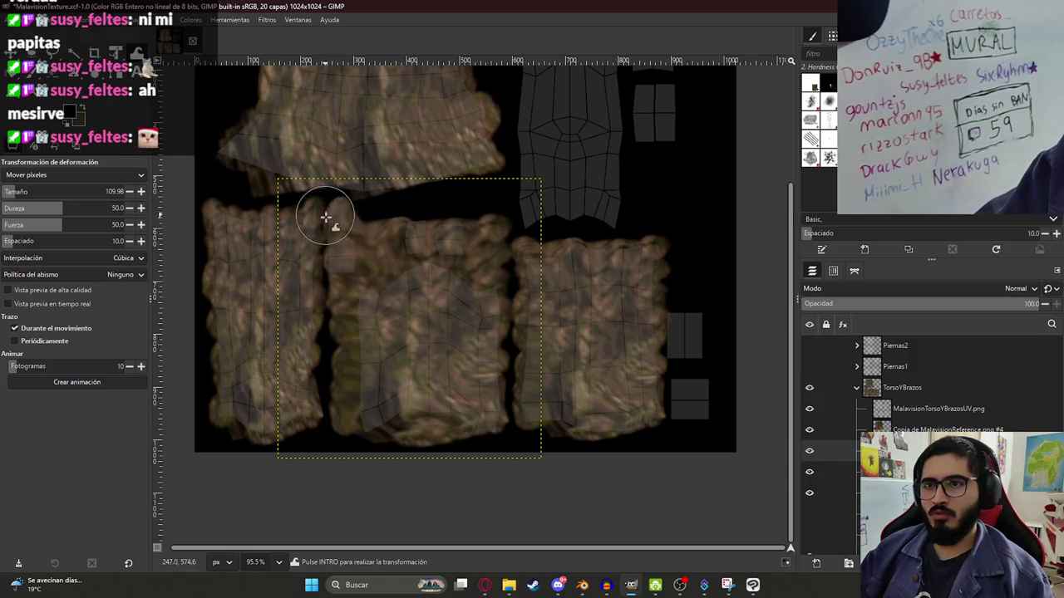
{"action": "left_click_drag", "start_coordinate": [402, 245], "coordinate": [487, 229]}
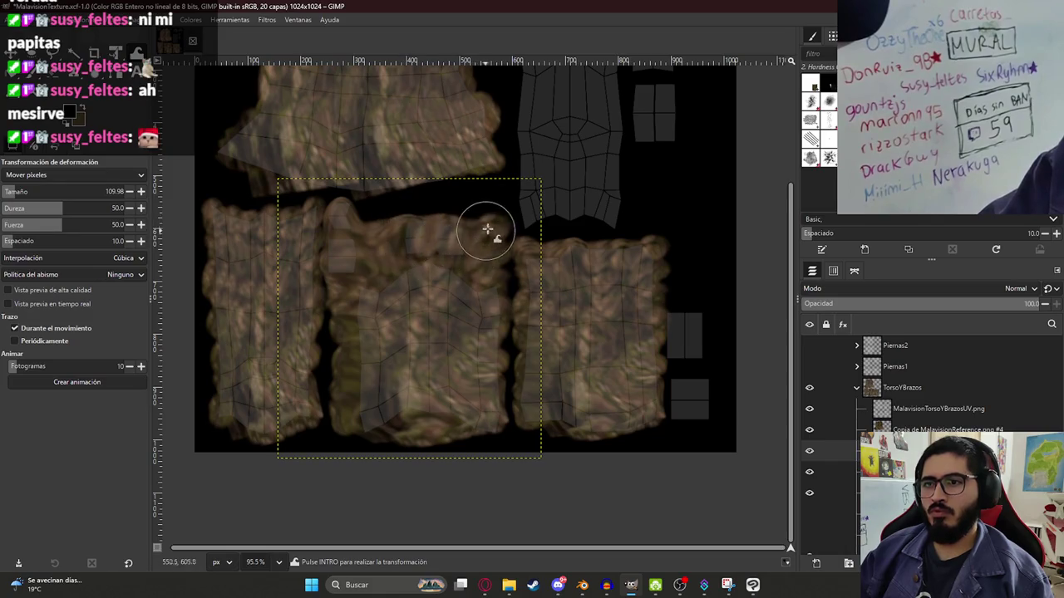
{"action": "scroll", "coordinate": [446, 434], "scroll_direction": "up", "scroll_amount": 1, "text": "ctrl"}
{"action": "scroll", "coordinate": [582, 424], "scroll_direction": "down", "scroll_amount": 3, "text": "ctrl"}
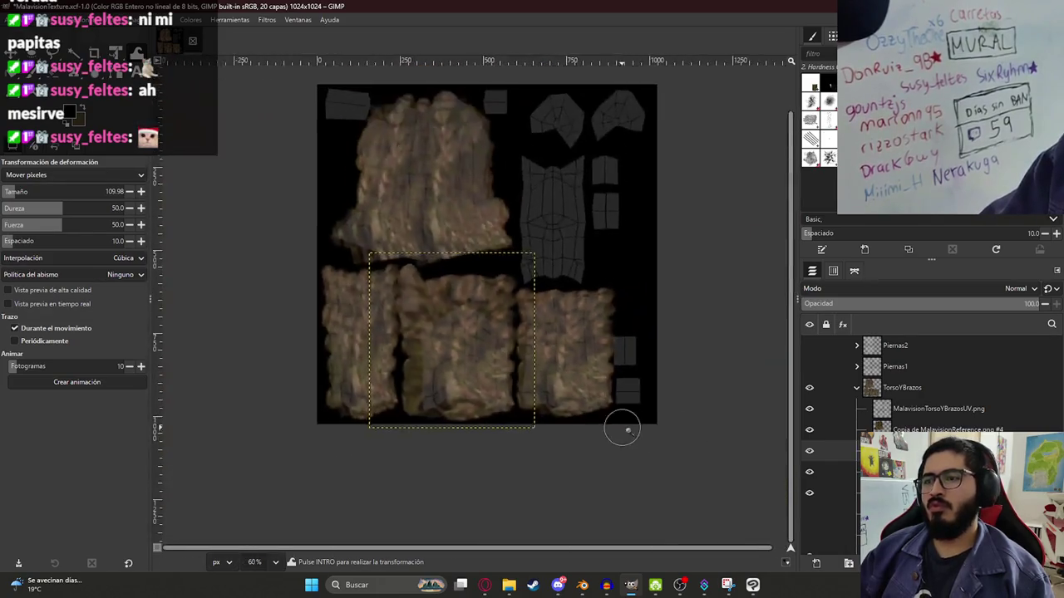
{"action": "key", "text": "ctrl+s"}
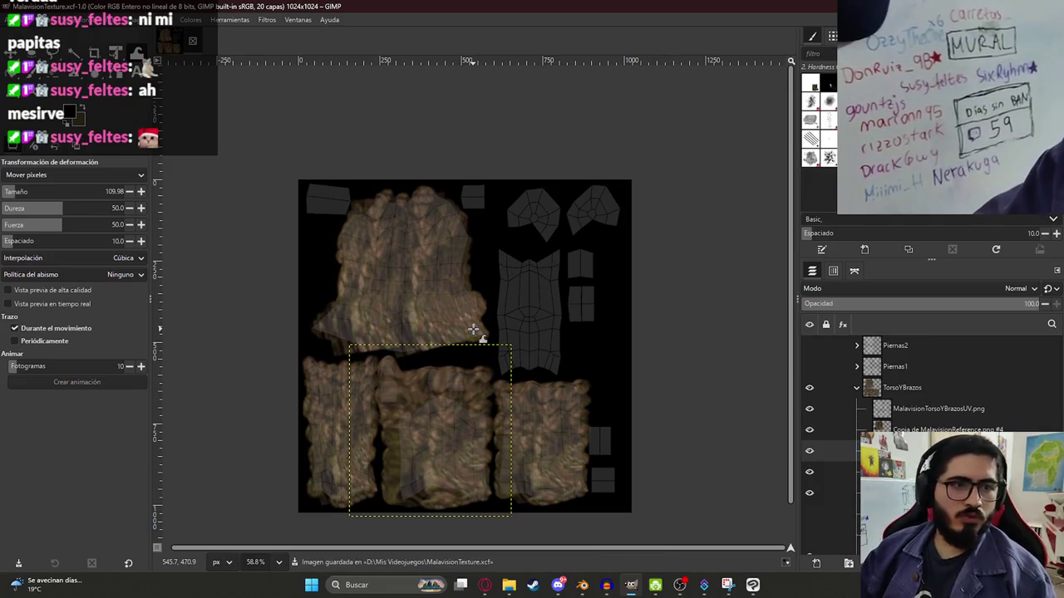
{"action": "scroll", "coordinate": [507, 489], "scroll_direction": "up", "scroll_amount": 1, "text": "ctrl"}
{"action": "middle_click_drag", "start_coordinate": [567, 416], "coordinate": [510, 404]}
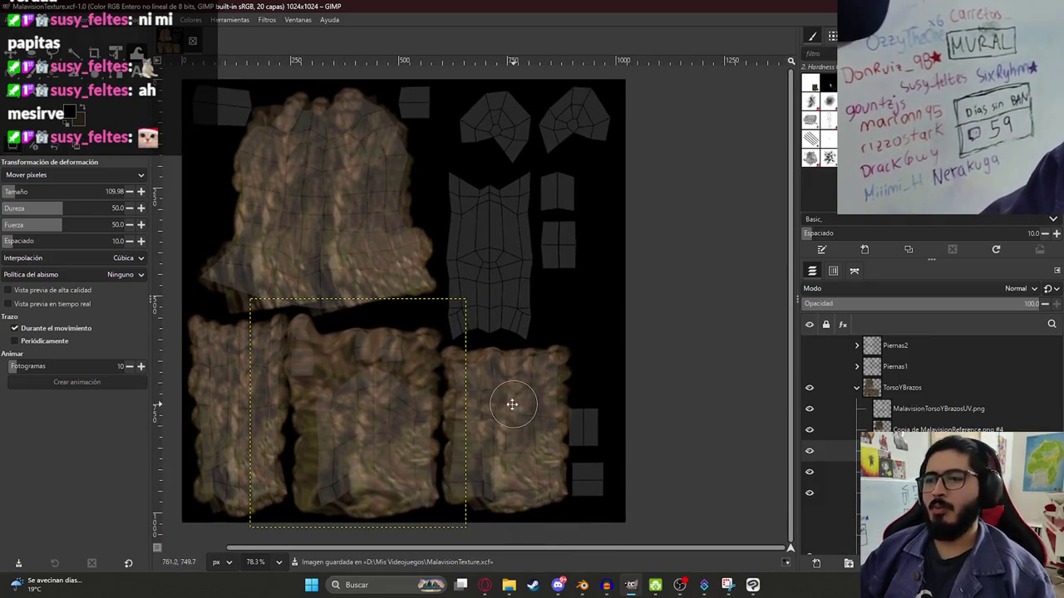
{"action": "left_click", "coordinate": [900, 429]}
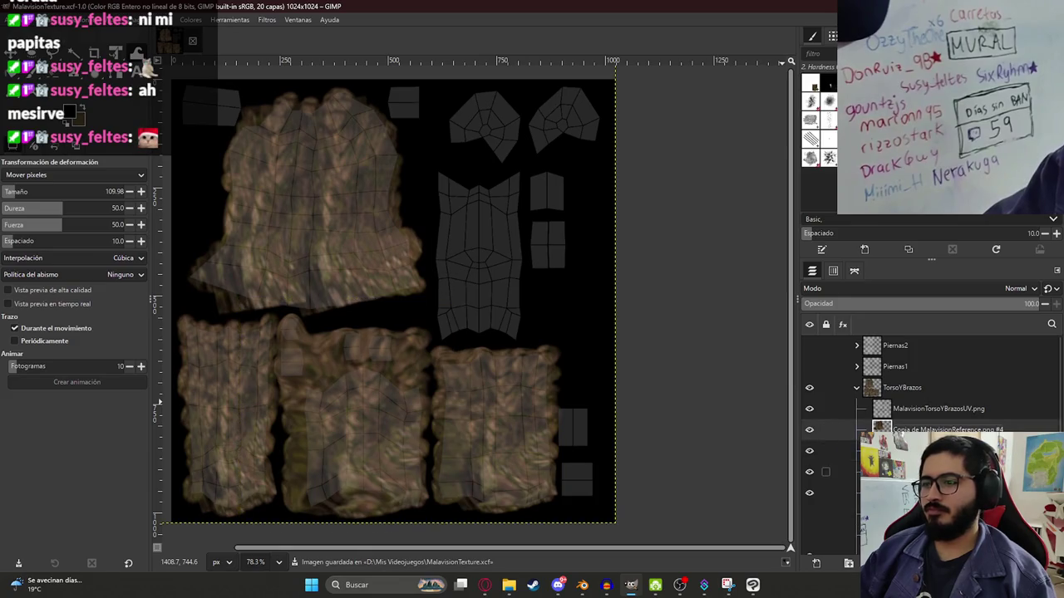
- Paste a copy of the lower-right bark layer and stretch it over the right-middle island
{"action": "left_click", "coordinate": [901, 471]}
{"action": "key", "text": "ctrl+c"}
{"action": "key", "text": "ctrl+v"}
{"action": "key", "text": "shift+t"}
{"action": "mouse_move", "coordinate": [520, 418]}
{"action": "left_mouse_down"}
{"action": "mouse_move", "coordinate": [468, 321]}
{"action": "mouse_move", "coordinate": [469, 262]}
{"action": "left_mouse_up"}
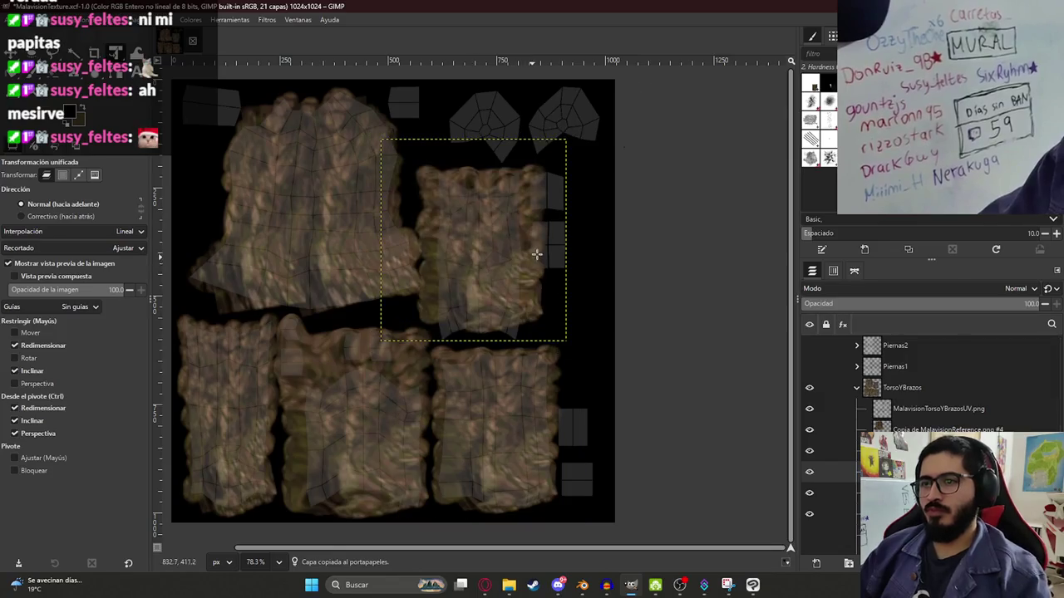
{"action": "left_click_drag", "start_coordinate": [566, 240], "coordinate": [584, 240]}
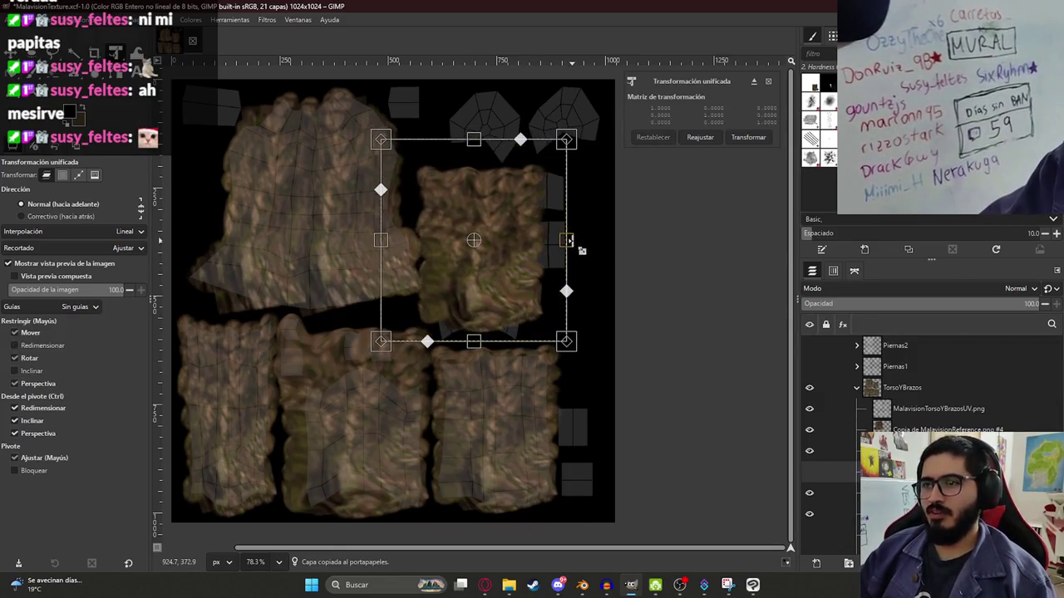
{"action": "left_click_drag", "start_coordinate": [521, 222], "coordinate": [536, 222]}
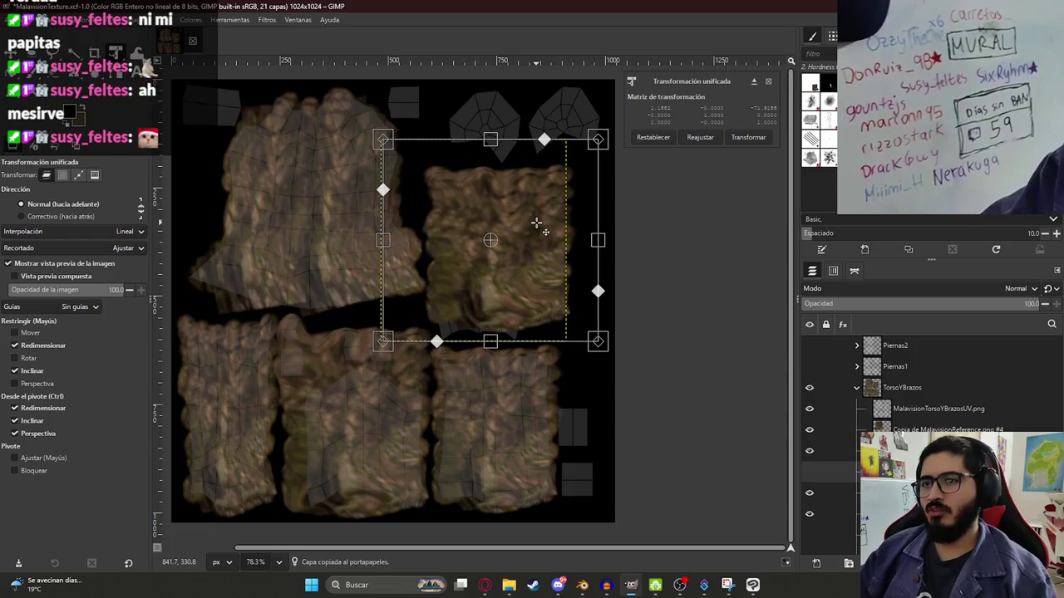
{"action": "left_click_drag", "start_coordinate": [501, 358], "coordinate": [503, 370]}
{"action": "left_click_drag", "start_coordinate": [501, 299], "coordinate": [501, 304]}
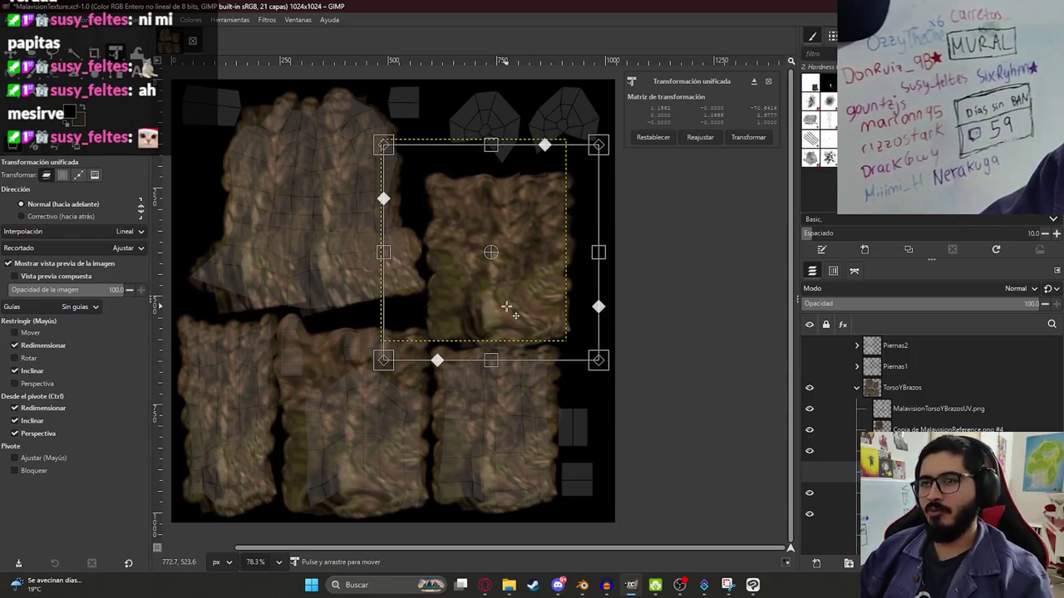
{"action": "key", "text": "Return"}
- Pull the top of that bark piece upward to make it taller
{"action": "left_click", "coordinate": [497, 184]}
{"action": "left_click_drag", "start_coordinate": [491, 152], "coordinate": [498, 140]}
{"action": "key", "text": "Return"}
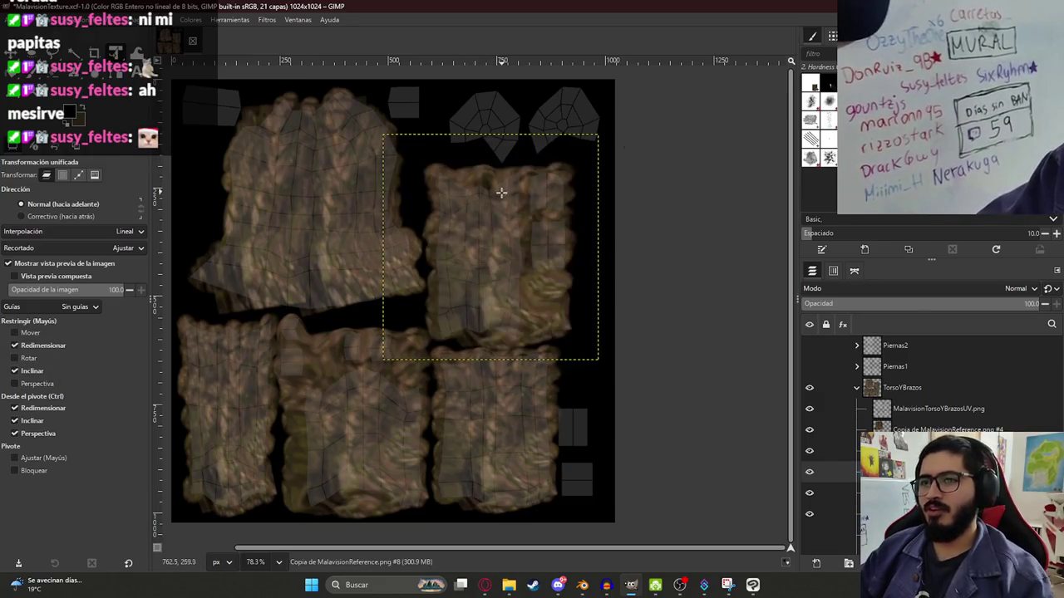
{"action": "middle_click_drag", "start_coordinate": [483, 220], "coordinate": [506, 313]}
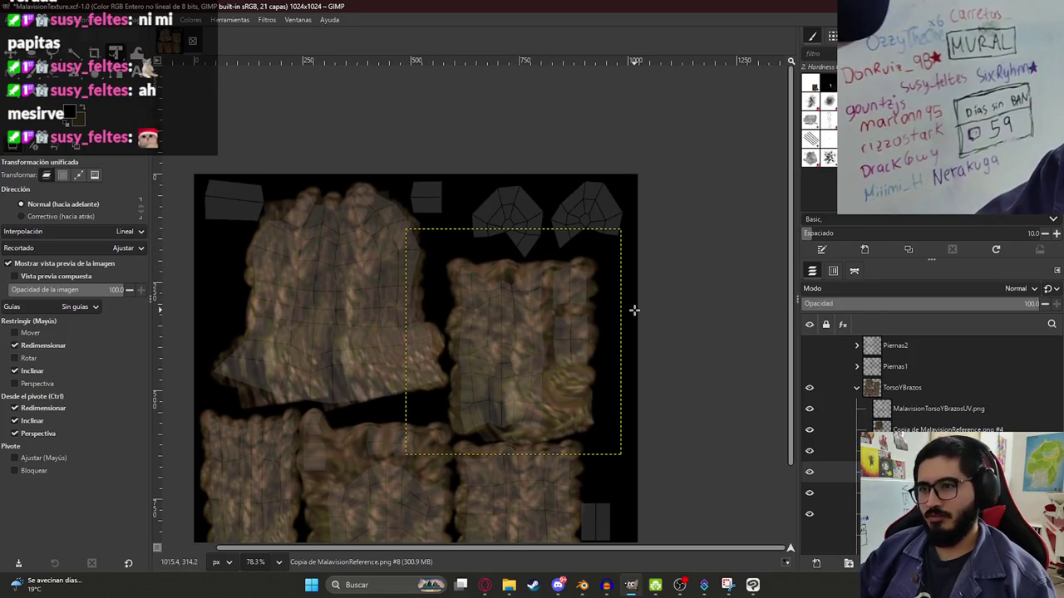
- Paste another bark copy near the top-right of the canvas and rotate it about 90°
{"action": "key", "text": "ctrl+v"}
{"action": "left_click", "coordinate": [570, 339]}
{"action": "left_click_drag", "start_coordinate": [557, 358], "coordinate": [575, 173]}
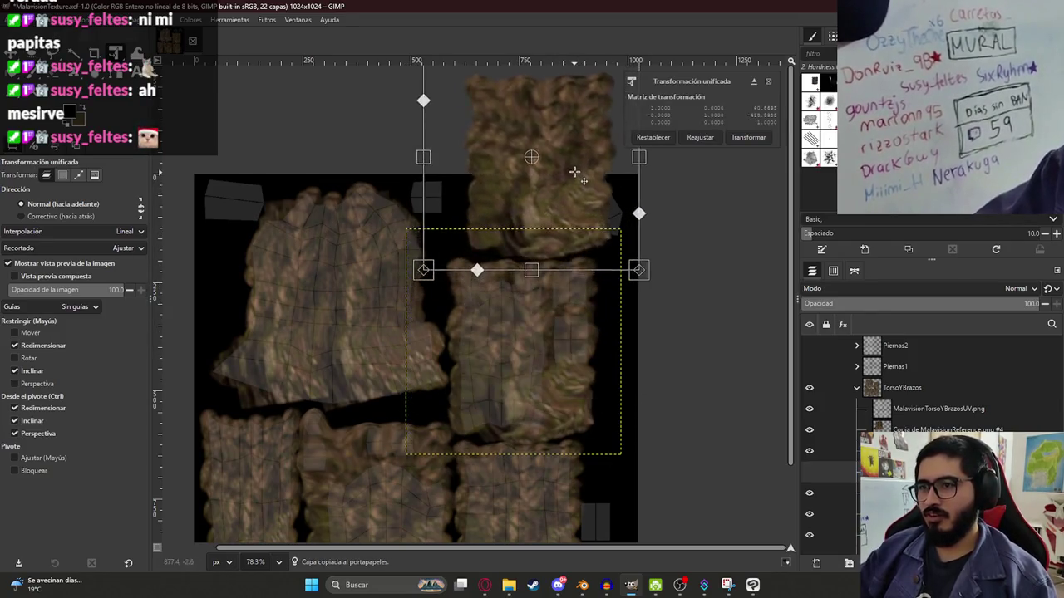
{"action": "mouse_move", "coordinate": [565, 316]}
{"action": "left_mouse_down"}
{"action": "mouse_move", "coordinate": [502, 328]}
{"action": "mouse_move", "coordinate": [556, 226]}
{"action": "left_mouse_up"}
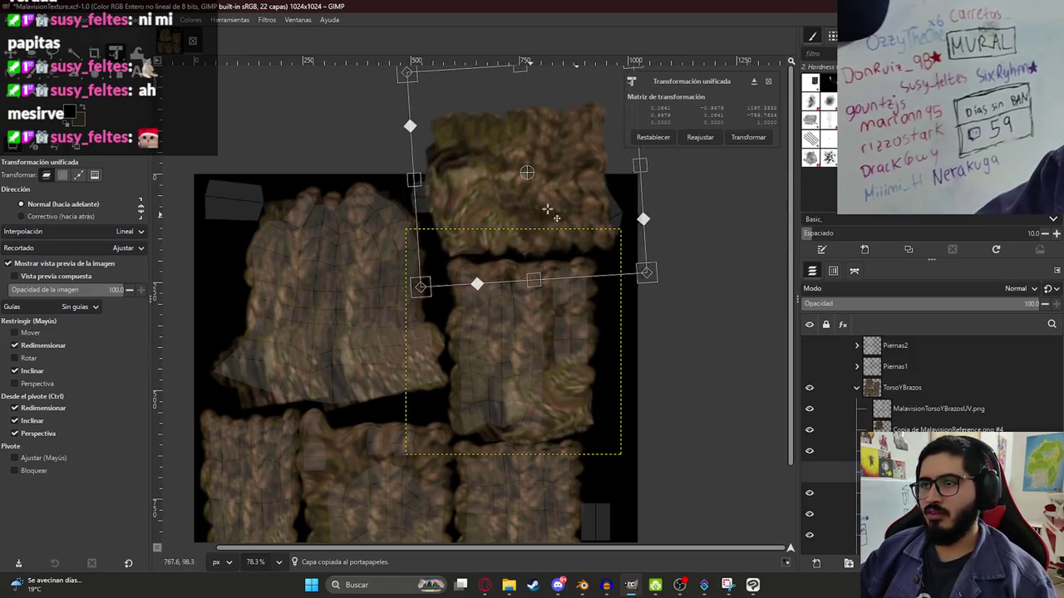
{"action": "key", "text": "Return"}
{"action": "mouse_move", "coordinate": [556, 225]}
{"action": "middle_mouse_down"}
{"action": "mouse_move", "coordinate": [477, 241]}
{"action": "mouse_move", "coordinate": [639, 305]}
{"action": "middle_mouse_up"}
{"action": "key", "text": "ctrl"}
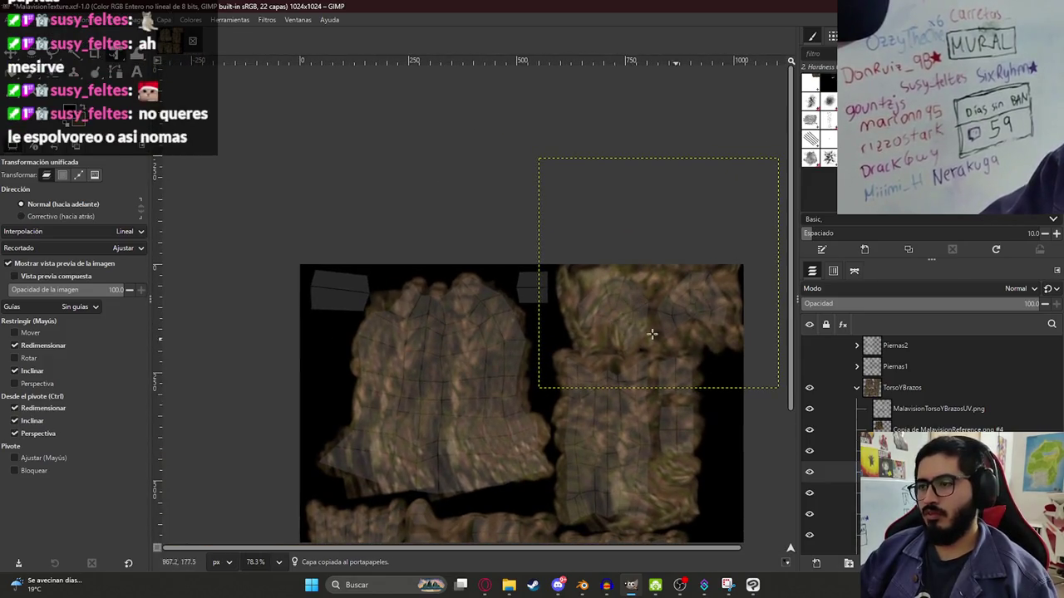
- Copy a freehand-selected bark patch and move it into the texture's top-left corner
{"action": "key", "text": "f"}
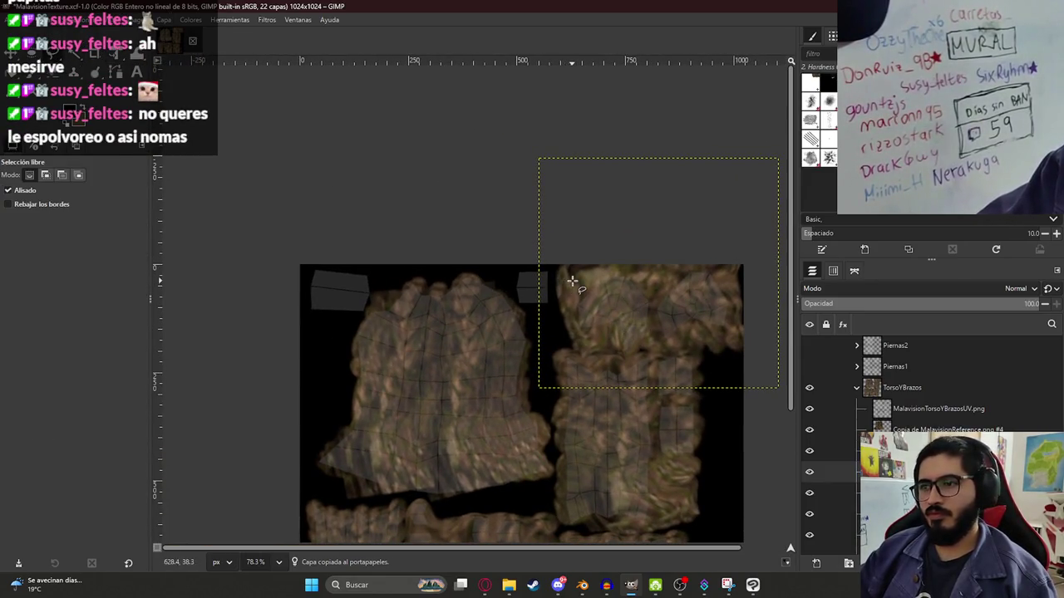
{"action": "key", "text": "Return"}
{"action": "key", "text": "ctrl+c"}
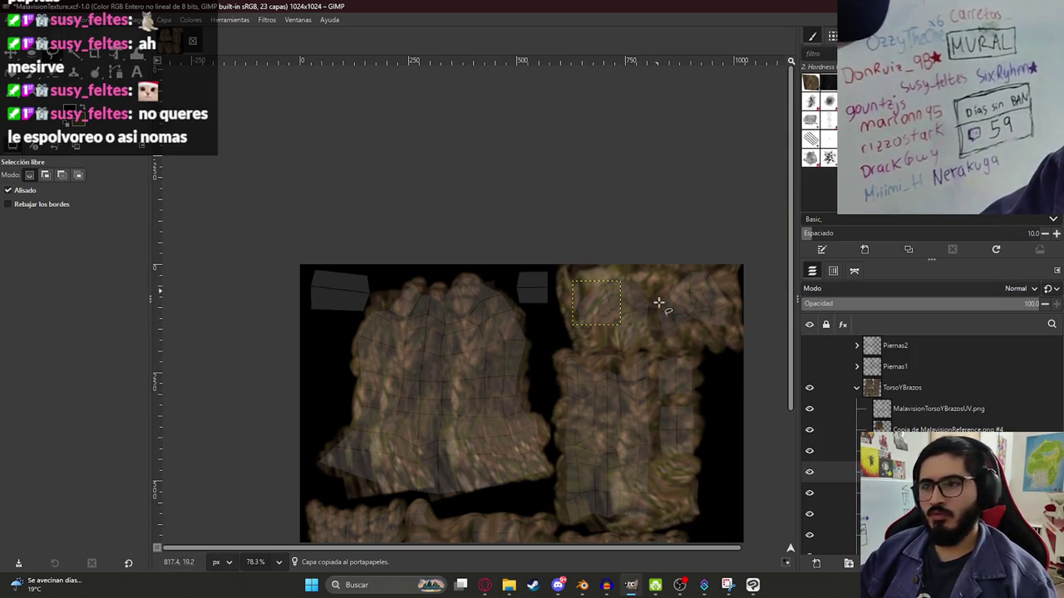
{"action": "key", "text": "shift+t"}
{"action": "left_click", "coordinate": [610, 306]}
{"action": "mouse_move", "coordinate": [613, 306]}
{"action": "left_mouse_down"}
{"action": "mouse_move", "coordinate": [557, 295]}
{"action": "mouse_move", "coordinate": [349, 293]}
{"action": "mouse_move", "coordinate": [359, 307]}
{"action": "left_mouse_up"}
{"action": "key", "text": "Return"}
{"action": "left_click", "coordinate": [557, 295]}
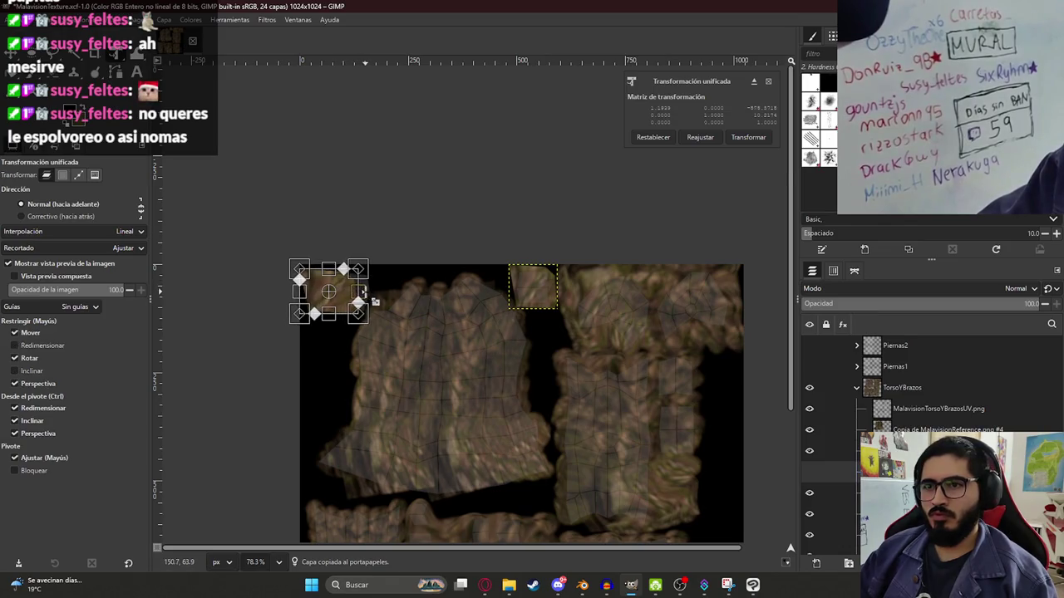
{"action": "key", "text": "Return"}
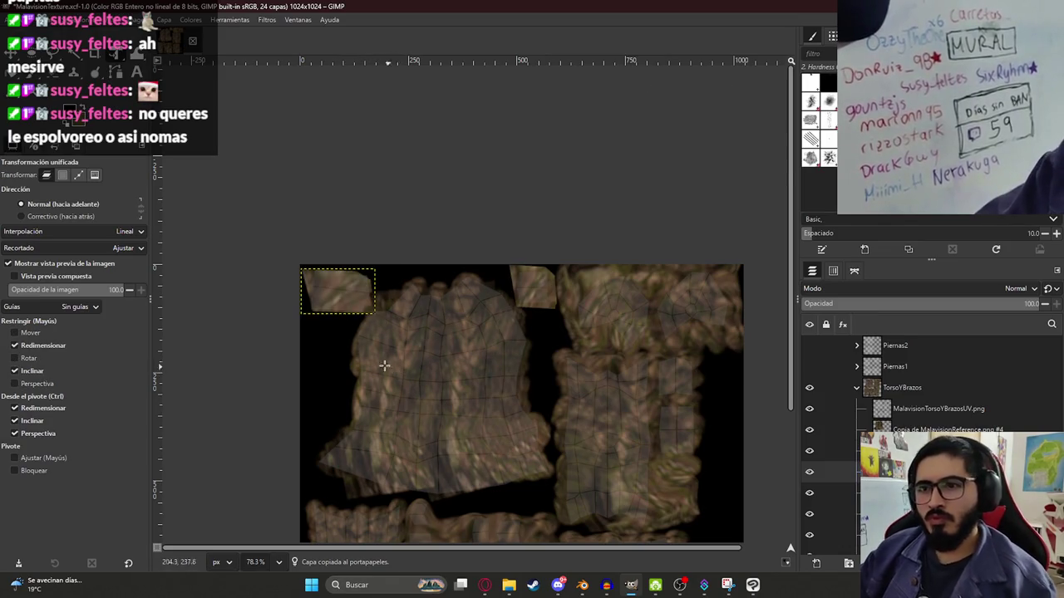
- Warp the pasted patch so it fits the top-left island
{"action": "scroll", "coordinate": [330, 316], "scroll_direction": "up", "scroll_amount": 3, "text": "ctrl"}
{"action": "key", "text": "w"}
{"action": "mouse_move", "coordinate": [380, 244]}
{"action": "left_mouse_down"}
{"action": "mouse_move", "coordinate": [404, 297]}
{"action": "mouse_move", "coordinate": [304, 300]}
{"action": "mouse_move", "coordinate": [289, 279]}
{"action": "mouse_move", "coordinate": [363, 268]}
{"action": "mouse_move", "coordinate": [308, 230]}
{"action": "mouse_move", "coordinate": [363, 230]}
{"action": "left_mouse_up"}
- Duplicate the MalavisionTorsoYBrazosUV.png overlay to compare against the bark, then remove the duplicate
{"action": "double_click", "coordinate": [928, 386]}
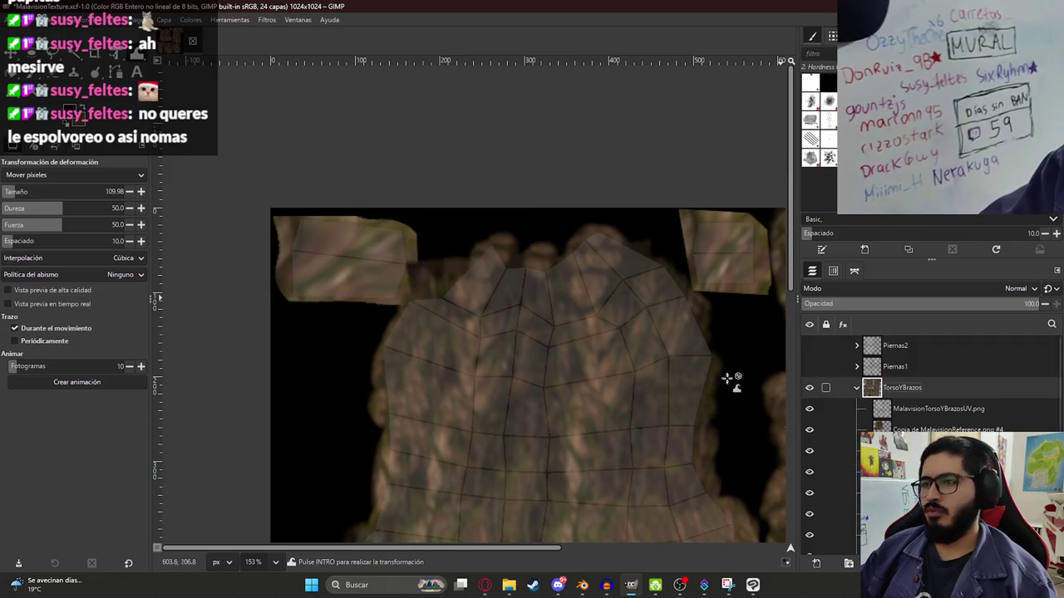
{"action": "scroll", "coordinate": [574, 363], "scroll_direction": "down", "scroll_amount": 3, "text": "ctrl"}
{"action": "scroll", "coordinate": [517, 290], "scroll_direction": "down", "scroll_amount": 4, "text": "ctrl"}
{"action": "left_click", "coordinate": [938, 408]}
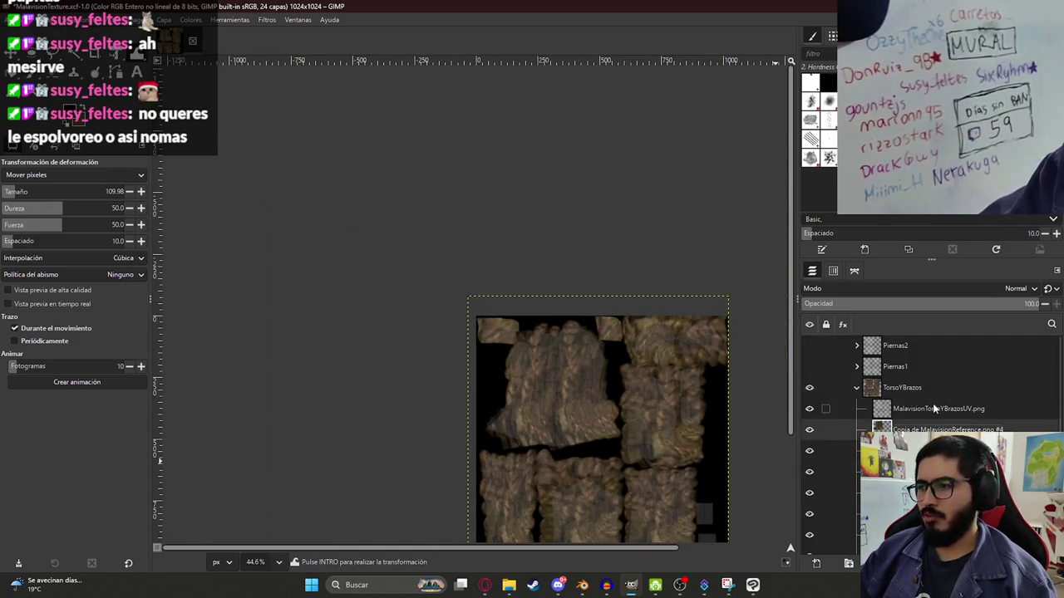
{"action": "scroll", "coordinate": [638, 476], "scroll_direction": "up", "scroll_amount": 3, "text": "ctrl"}
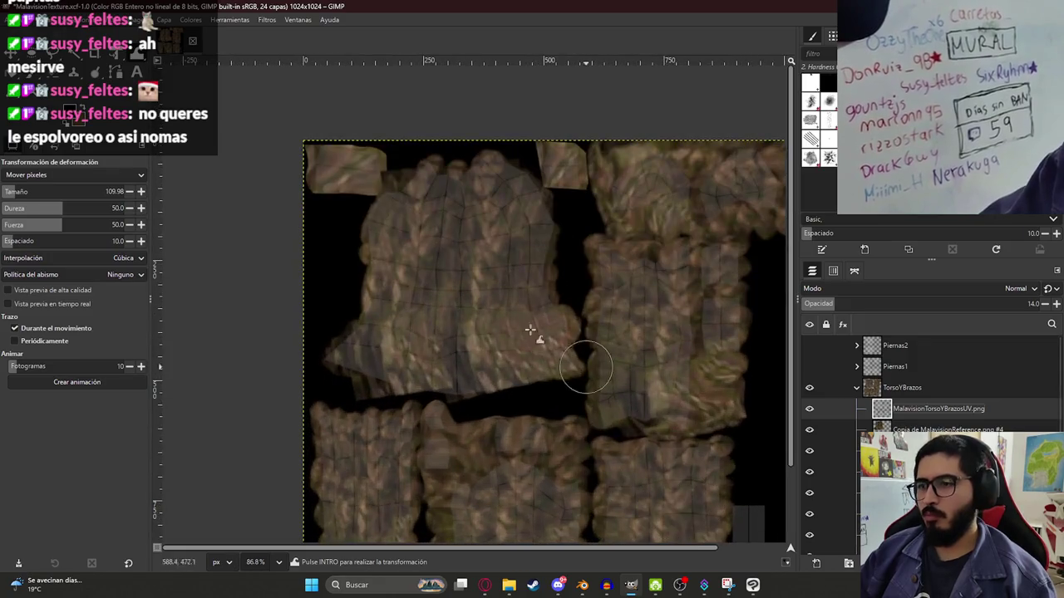
{"action": "scroll", "coordinate": [535, 332], "scroll_direction": "down", "scroll_amount": 5, "text": "ctrl"}
{"action": "scroll", "coordinate": [487, 341], "scroll_direction": "up", "scroll_amount": 5, "text": "ctrl"}
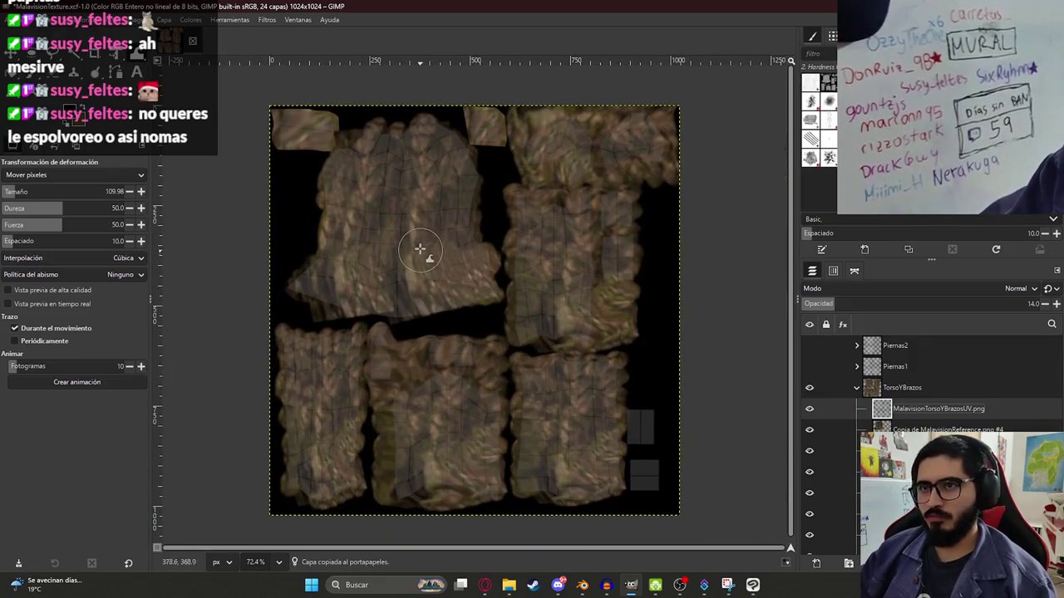
{"action": "key", "text": "ctrl+c"}
{"action": "key", "text": "ctrl+v"}
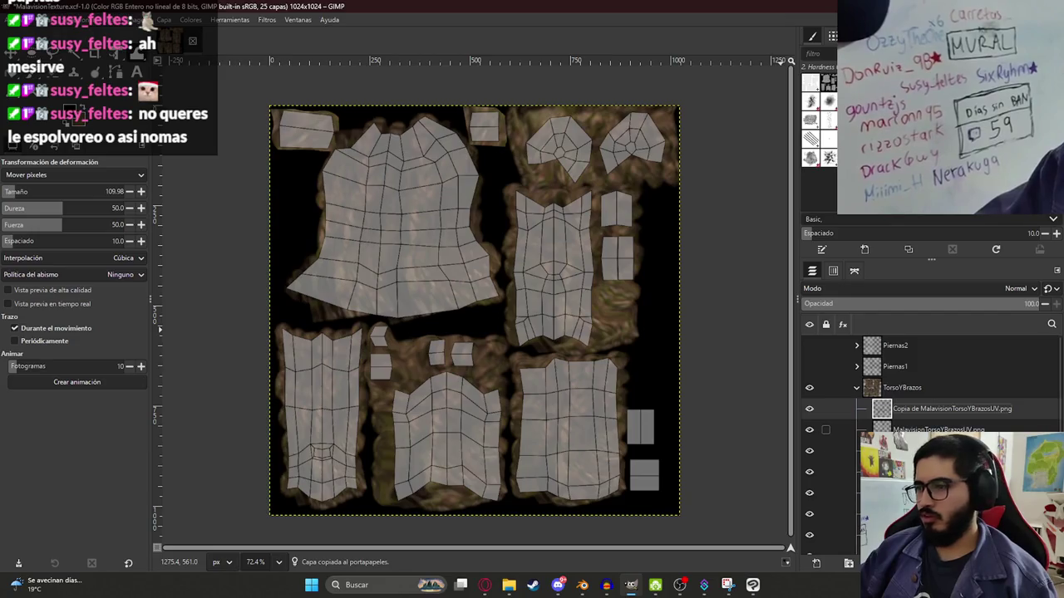
{"action": "left_click", "coordinate": [899, 430]}
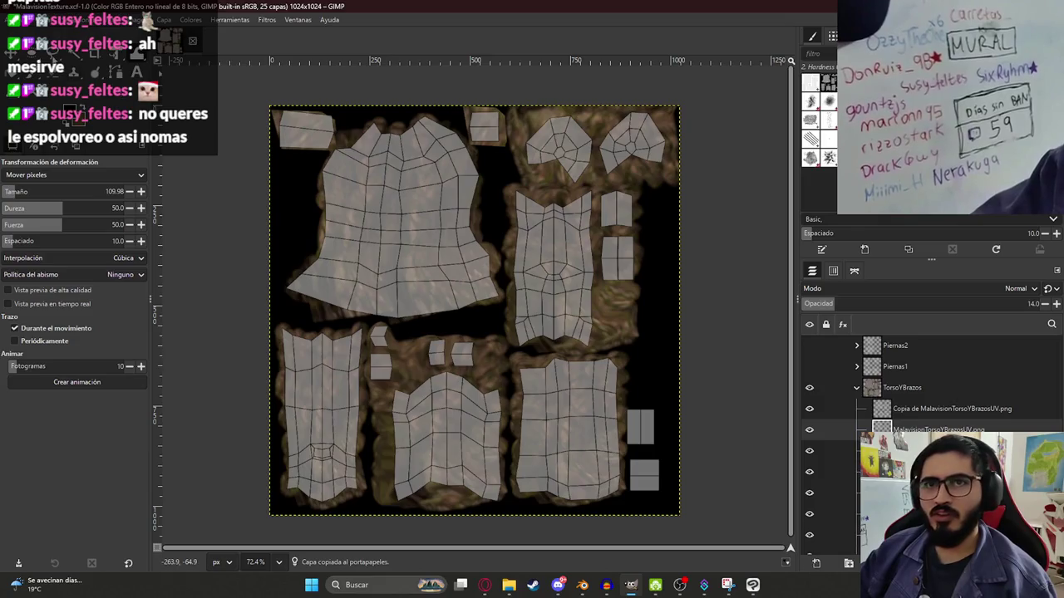
{"action": "key", "text": "f"}
{"action": "key", "text": "ctrl+z"}
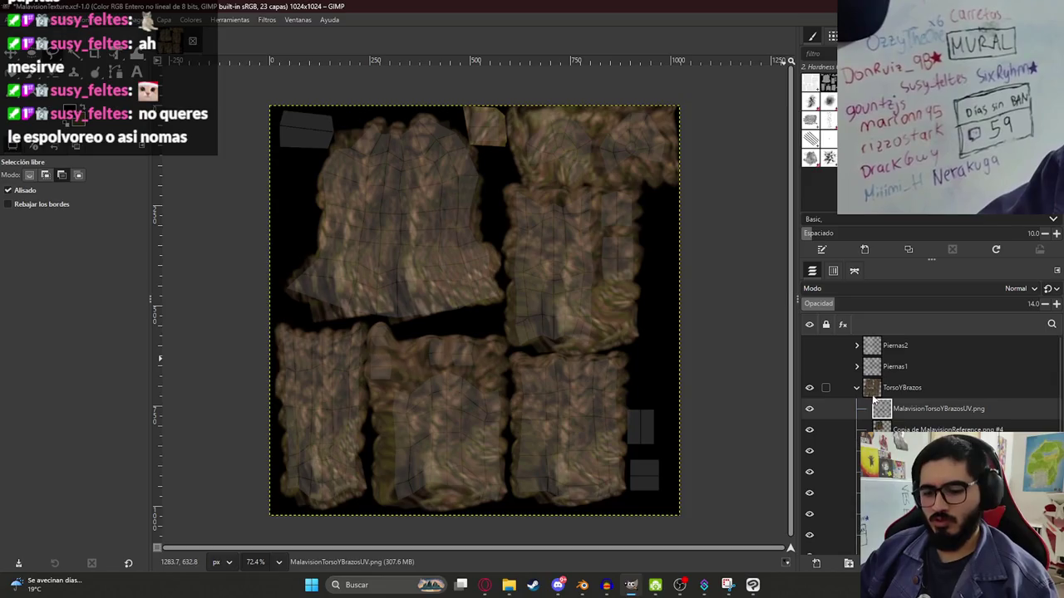
- Copy the top-left bark patch and paste it as a new piece
{"action": "key", "text": "ctrl+z"}
{"action": "key", "text": "ctrl+z"}
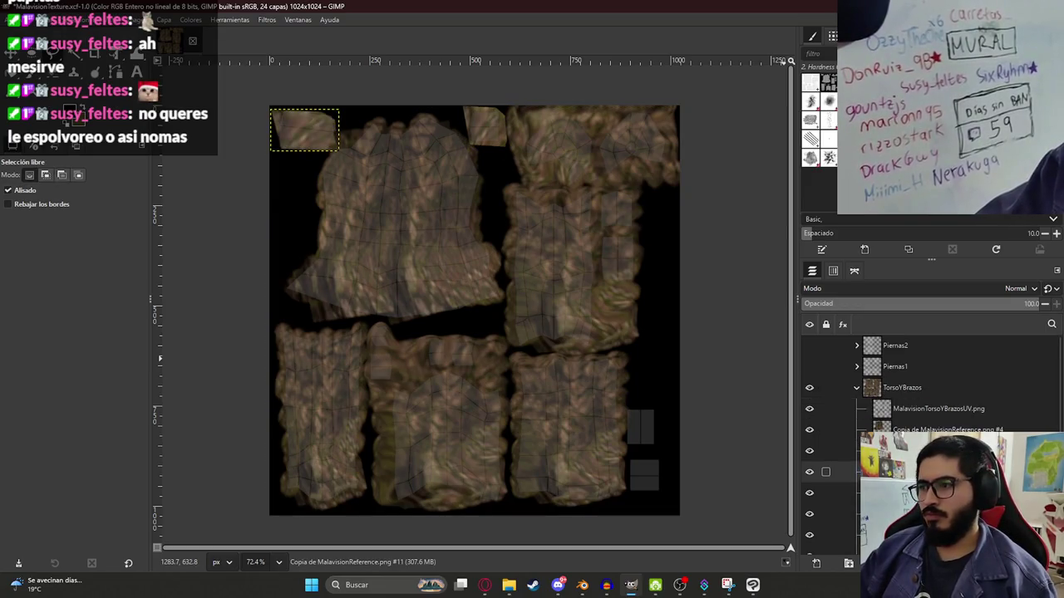
{"action": "key", "text": "ctrl+c"}
{"action": "key", "text": "ctrl+v"}
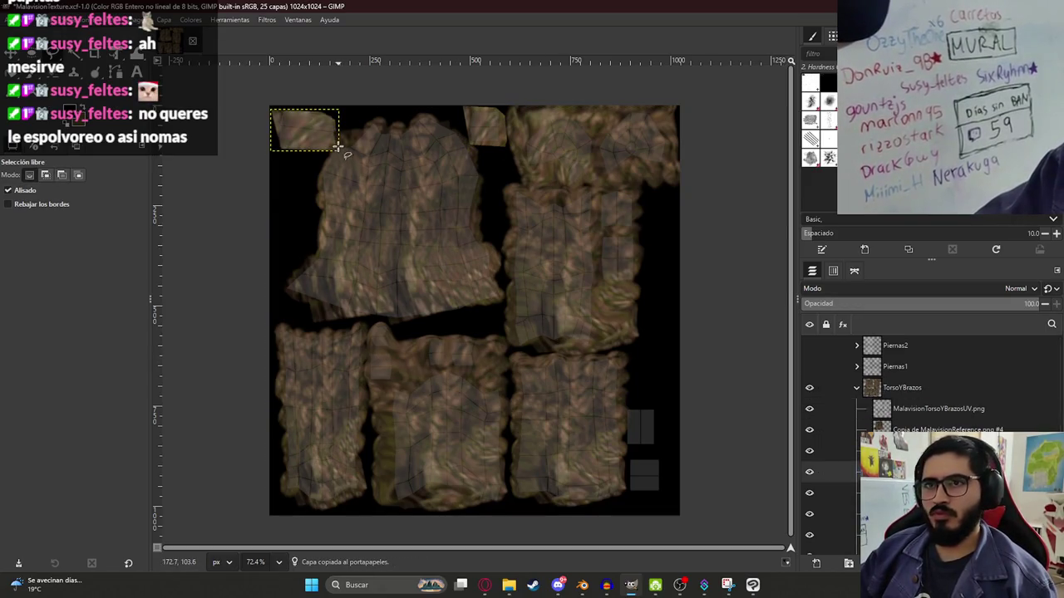
- Move the pasted patch to the lower-right island, rotate it about 90°, and nudge it into place
{"action": "key", "text": "shift+t"}
{"action": "left_click", "coordinate": [318, 151]}
{"action": "left_click_drag", "start_coordinate": [318, 150], "coordinate": [748, 471]}
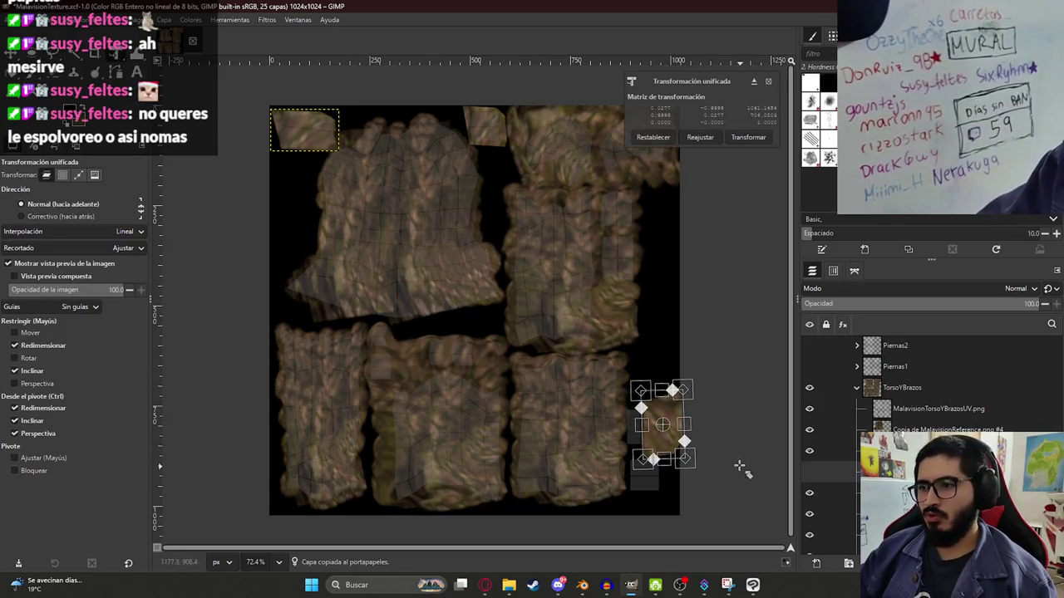
{"action": "mouse_move", "coordinate": [672, 444]}
{"action": "left_mouse_down"}
{"action": "mouse_move", "coordinate": [651, 449]}
{"action": "mouse_move", "coordinate": [673, 498]}
{"action": "left_mouse_up"}
{"action": "key", "text": "Return"}
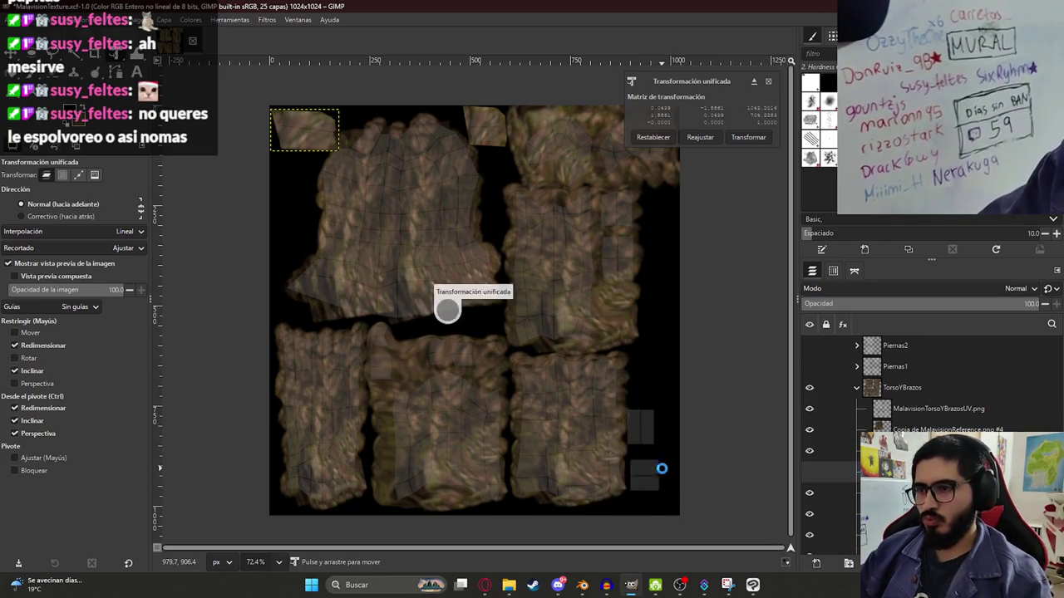
{"action": "left_click_drag", "start_coordinate": [660, 438], "coordinate": [665, 438]}
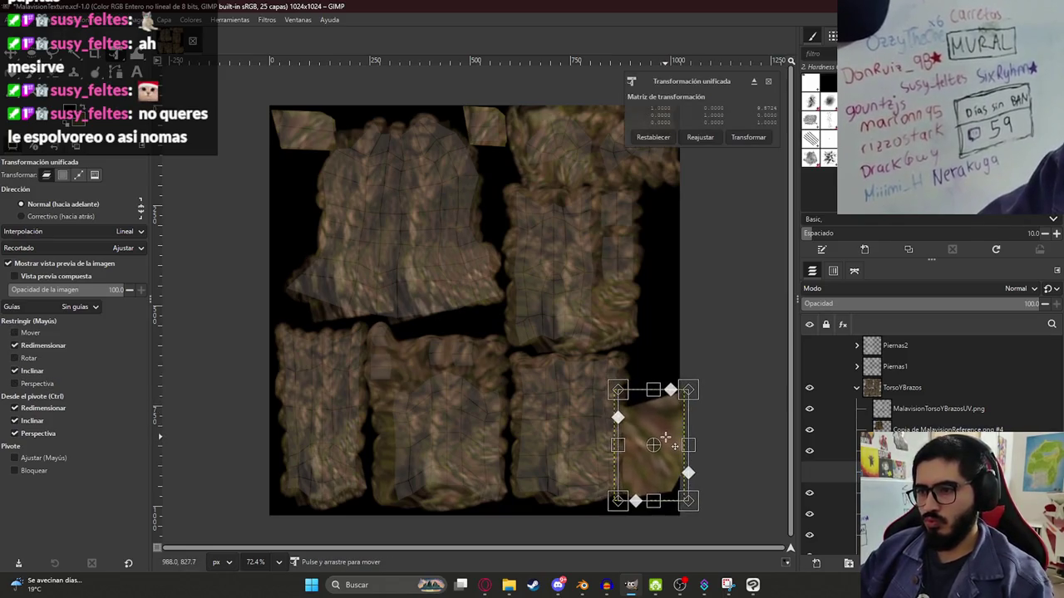
{"action": "key", "text": "Return"}
- Save MalavisionTexture.xcf and hide the UV overlay layer
{"action": "key", "text": "ctrl+s"}
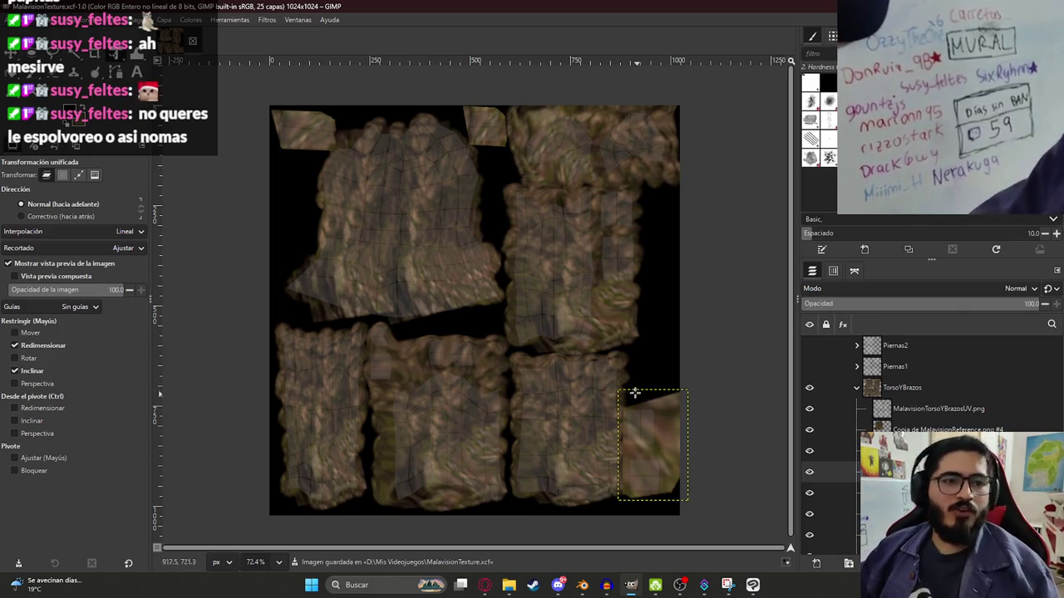
{"action": "scroll", "coordinate": [611, 409], "scroll_direction": "down", "scroll_amount": 1}
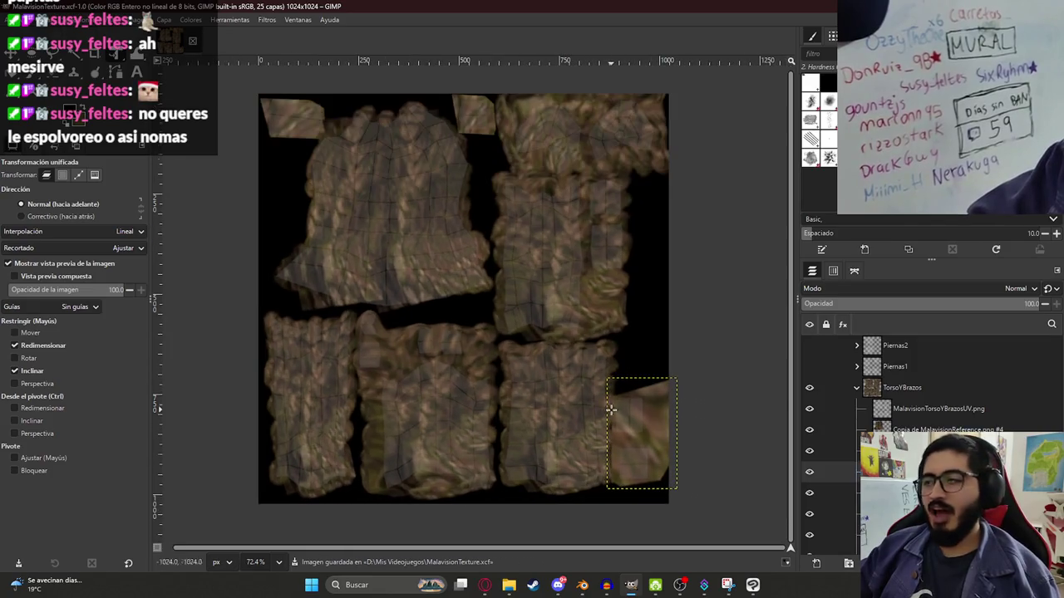
{"action": "left_click", "coordinate": [811, 409]}
- Export the texture as MalavisionTorsoYBrazosTexture.png and return to Blender
{"action": "scroll", "coordinate": [357, 332], "scroll_direction": "down", "scroll_amount": 3, "text": "ctrl"}
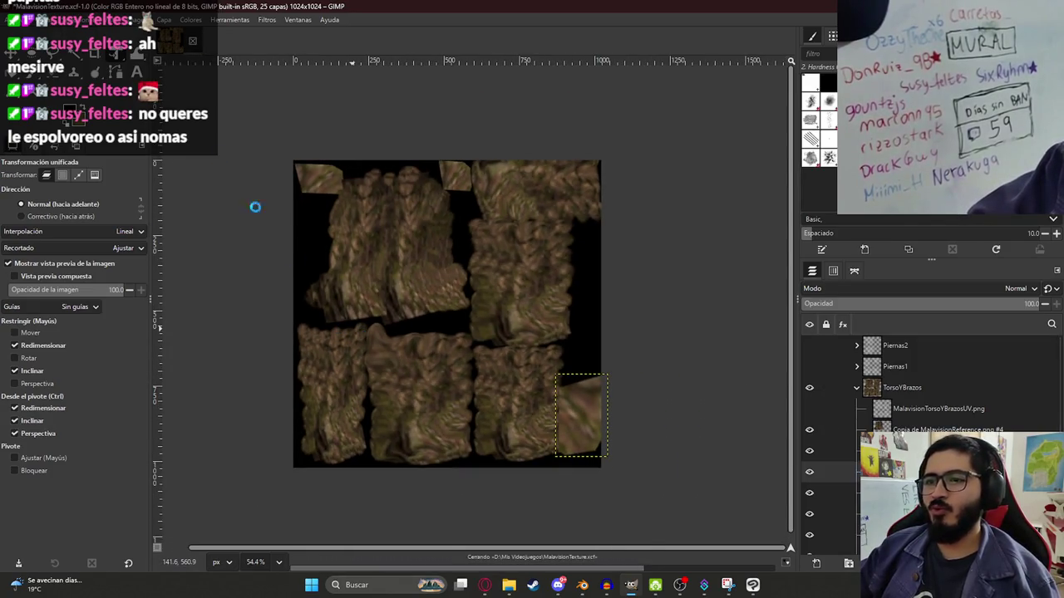
{"action": "left_click", "coordinate": [12, 19]}
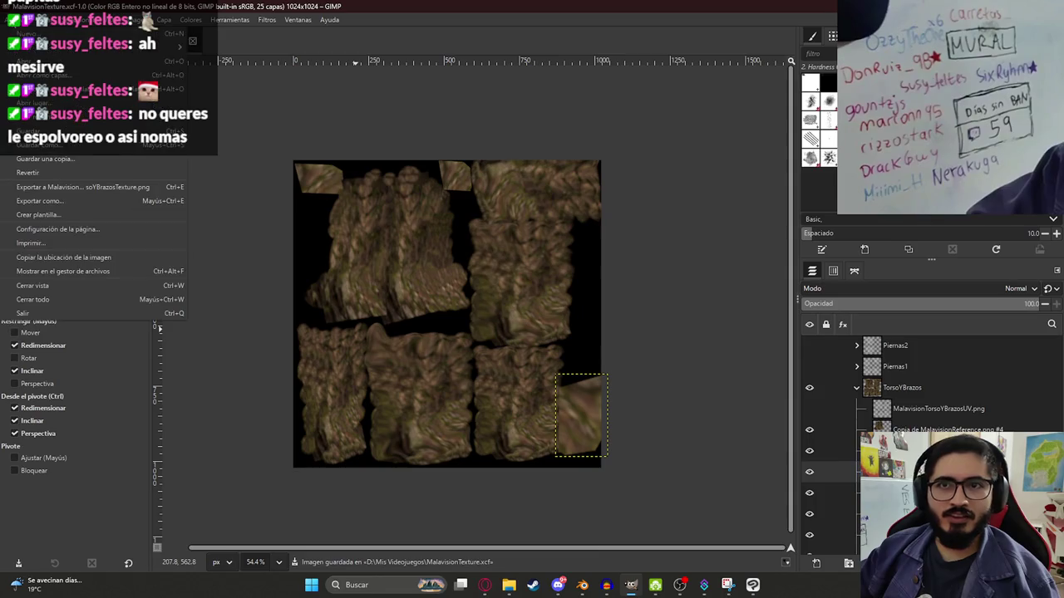
{"action": "left_click", "coordinate": [120, 188]}
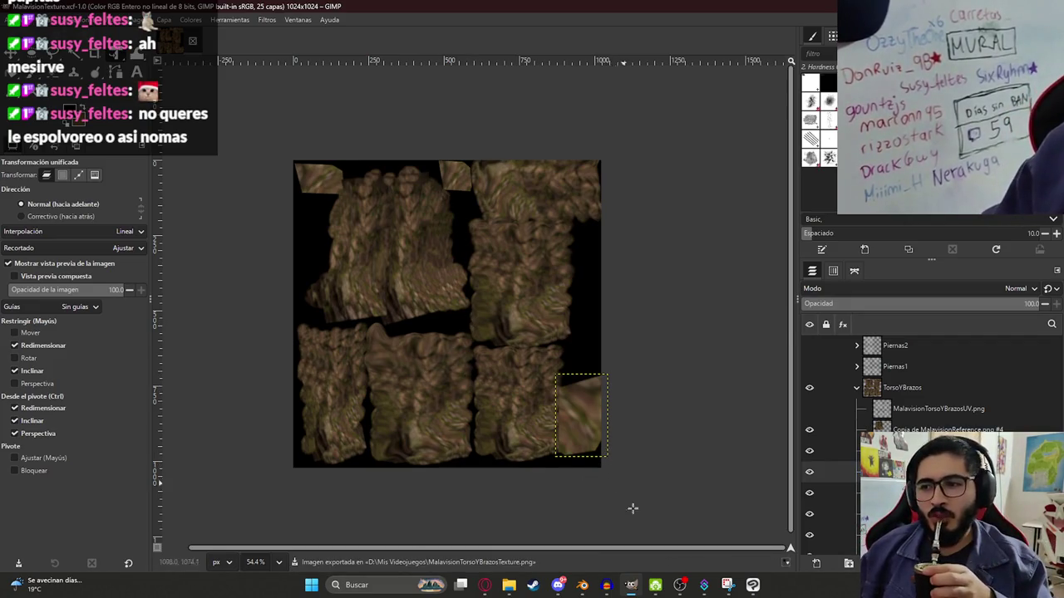
{"action": "left_click", "coordinate": [584, 585]}
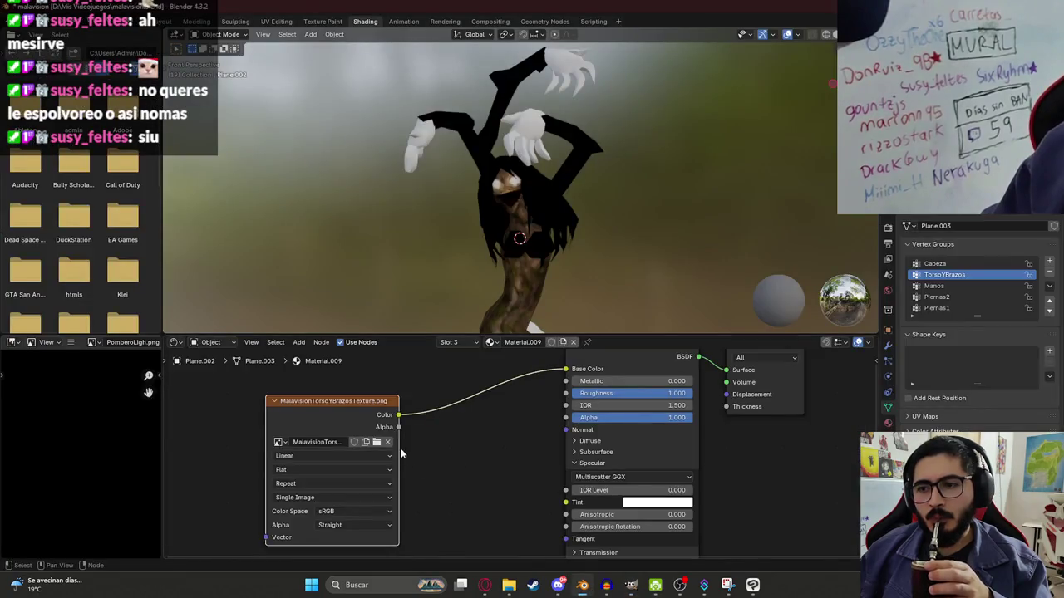
- Load MalavisionTorsoYBrazosTexture.png into the Image Texture node
{"action": "left_click", "coordinate": [377, 442]}
{"action": "scroll", "coordinate": [465, 366], "scroll_direction": "down", "scroll_amount": 5}
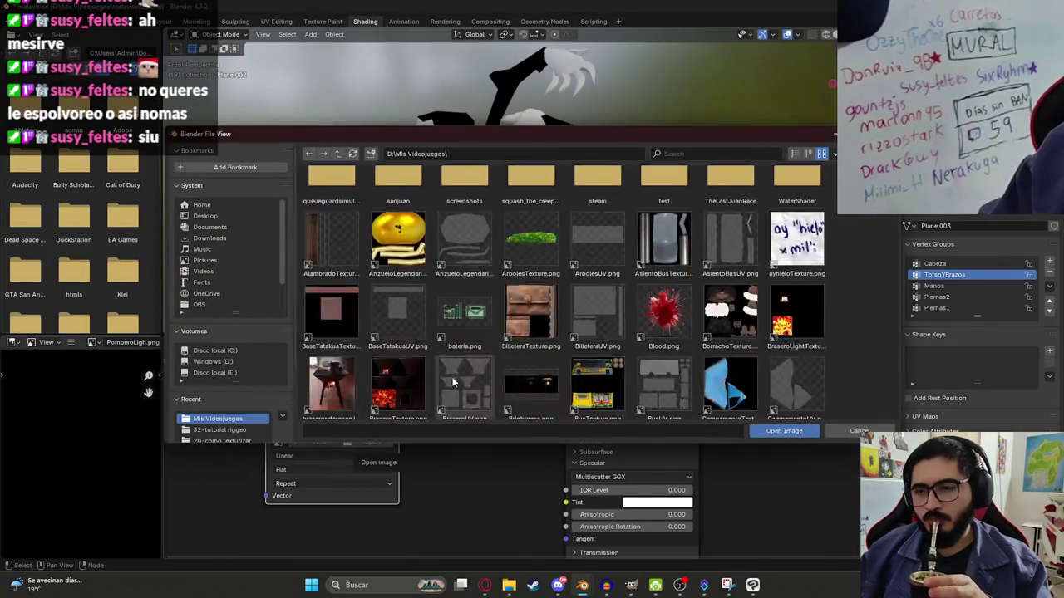
{"action": "scroll", "coordinate": [464, 357], "scroll_direction": "down", "scroll_amount": 1}
{"action": "scroll", "coordinate": [467, 333], "scroll_direction": "down", "scroll_amount": 1}
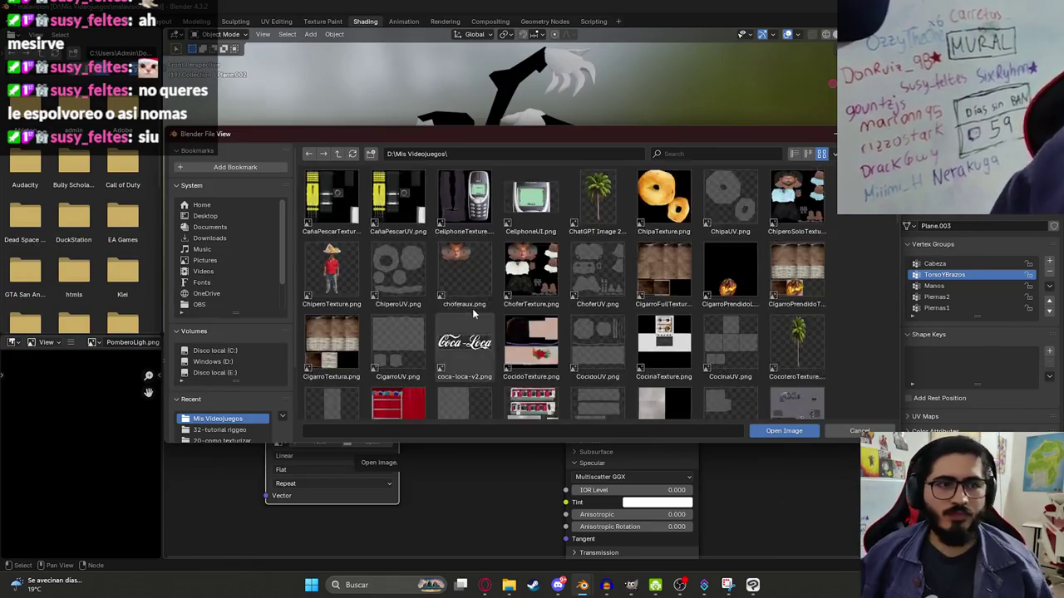
{"action": "scroll", "coordinate": [469, 307], "scroll_direction": "down", "scroll_amount": 2}
{"action": "scroll", "coordinate": [474, 308], "scroll_direction": "down", "scroll_amount": 3}
{"action": "scroll", "coordinate": [490, 309], "scroll_direction": "down", "scroll_amount": 3}
{"action": "scroll", "coordinate": [512, 310], "scroll_direction": "down", "scroll_amount": 3}
{"action": "scroll", "coordinate": [532, 312], "scroll_direction": "down", "scroll_amount": 3}
{"action": "scroll", "coordinate": [582, 304], "scroll_direction": "up", "scroll_amount": 1}
{"action": "scroll", "coordinate": [645, 316], "scroll_direction": "down", "scroll_amount": 3}
{"action": "scroll", "coordinate": [645, 316], "scroll_direction": "up", "scroll_amount": 3}
{"action": "double_click", "coordinate": [731, 266]}
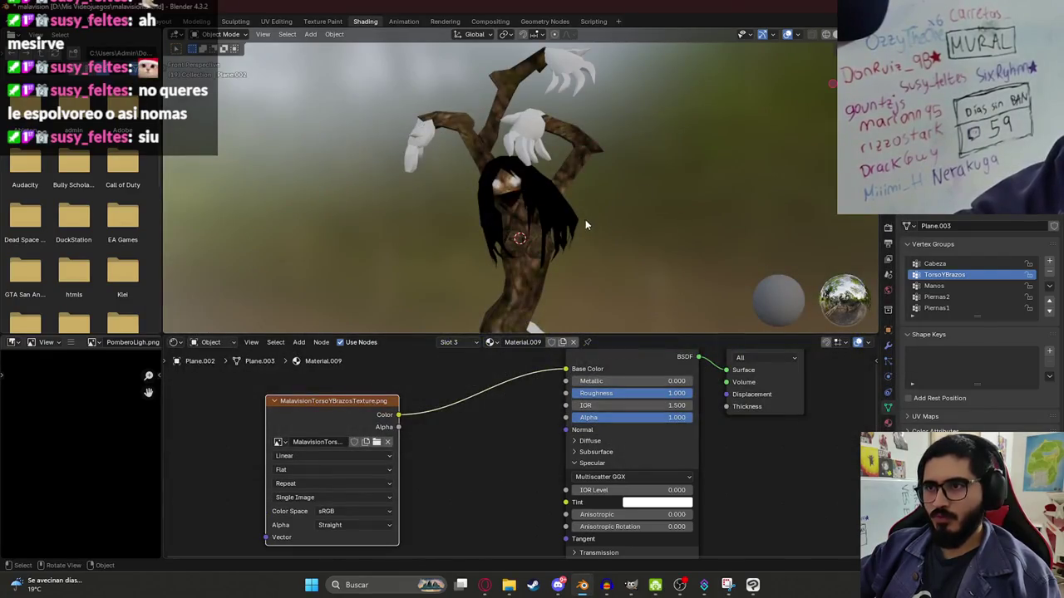
- Orbit around the character to check the bark on torso and arms, then save malavision.blend
{"action": "mouse_move", "coordinate": [563, 173]}
{"action": "middle_mouse_down"}
{"action": "mouse_move", "coordinate": [551, 163]}
{"action": "mouse_move", "coordinate": [485, 226]}
{"action": "mouse_move", "coordinate": [452, 170]}
{"action": "middle_mouse_up"}
{"action": "scroll", "coordinate": [550, 163], "scroll_direction": "up", "scroll_amount": 4}
{"action": "scroll", "coordinate": [384, 183], "scroll_direction": "up", "scroll_amount": 3}
{"action": "scroll", "coordinate": [460, 192], "scroll_direction": "up", "scroll_amount": 2}
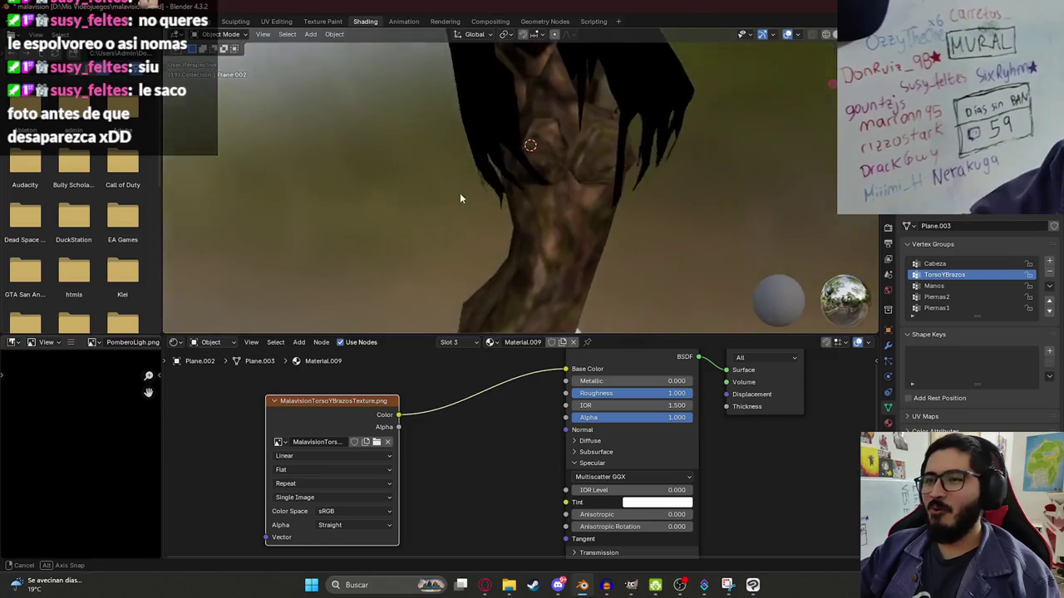
{"action": "middle_click_drag", "start_coordinate": [571, 188], "coordinate": [548, 227]}
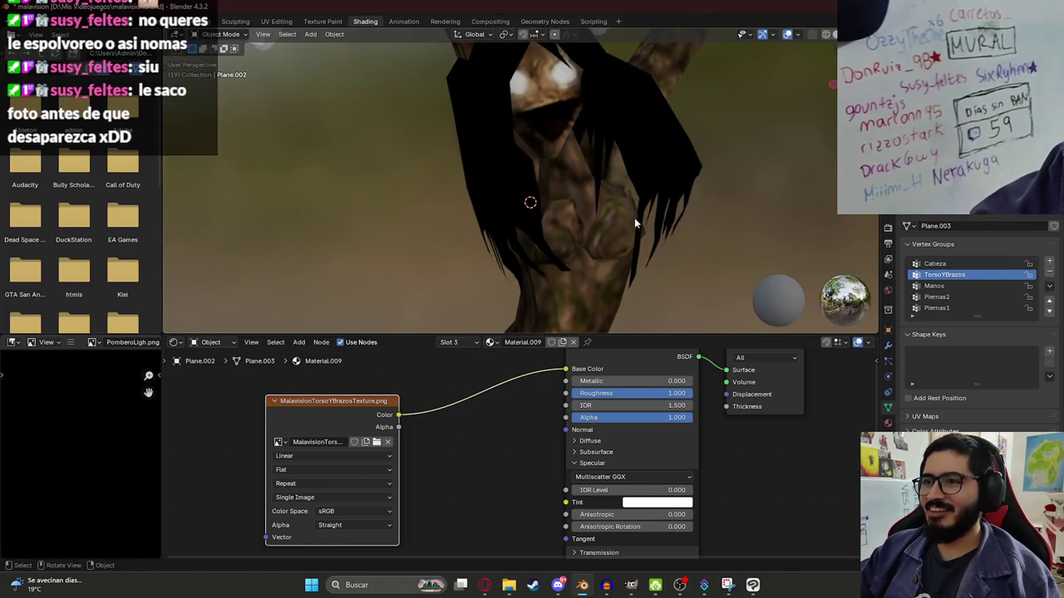
{"action": "middle_click_drag", "start_coordinate": [604, 255], "coordinate": [506, 223]}
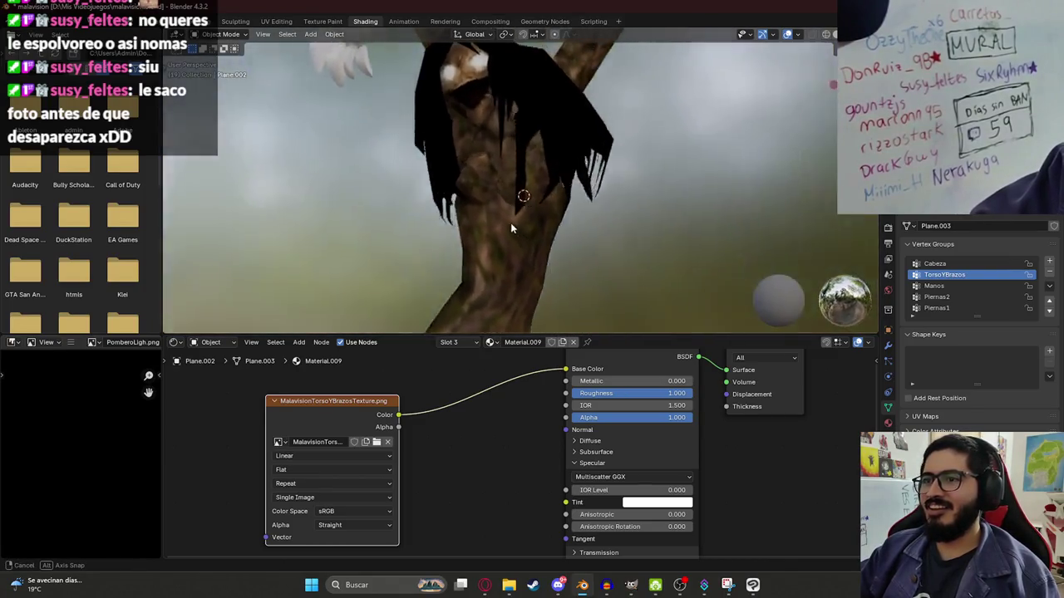
{"action": "scroll", "coordinate": [563, 246], "scroll_direction": "down", "scroll_amount": 3}
{"action": "mouse_move", "coordinate": [556, 245]}
{"action": "middle_mouse_down"}
{"action": "mouse_move", "coordinate": [644, 208]}
{"action": "mouse_move", "coordinate": [579, 240]}
{"action": "mouse_move", "coordinate": [540, 193]}
{"action": "middle_mouse_up"}
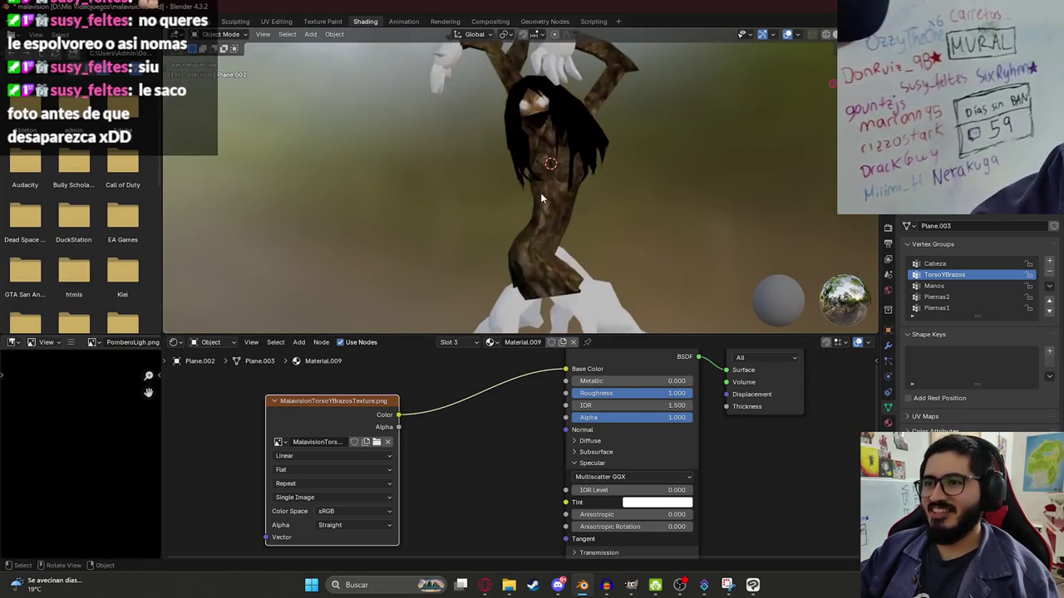
{"action": "key", "text": "ctrl+s"}
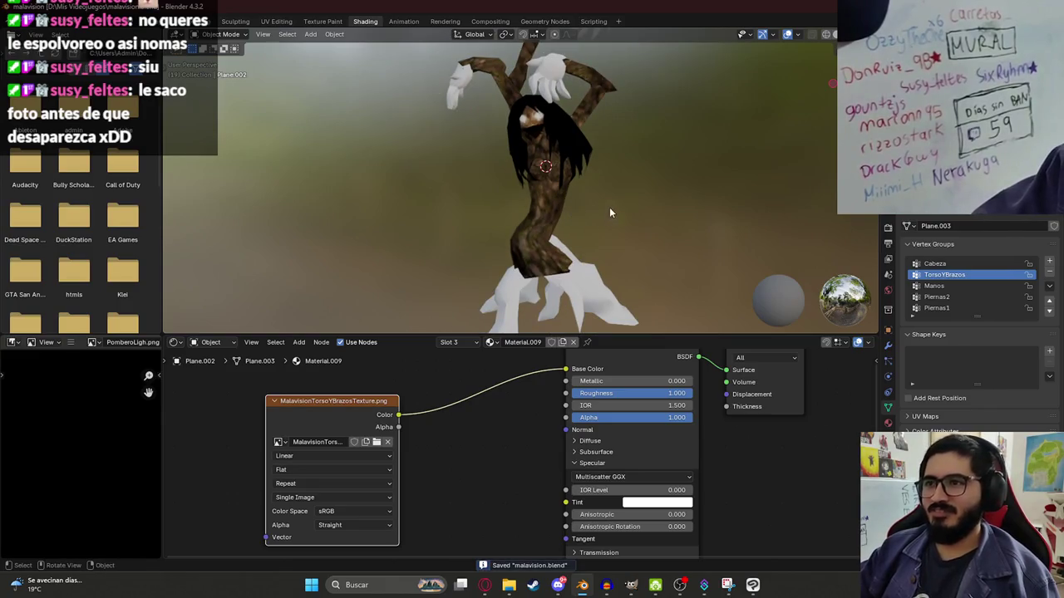
{"action": "key", "text": "Tab"}
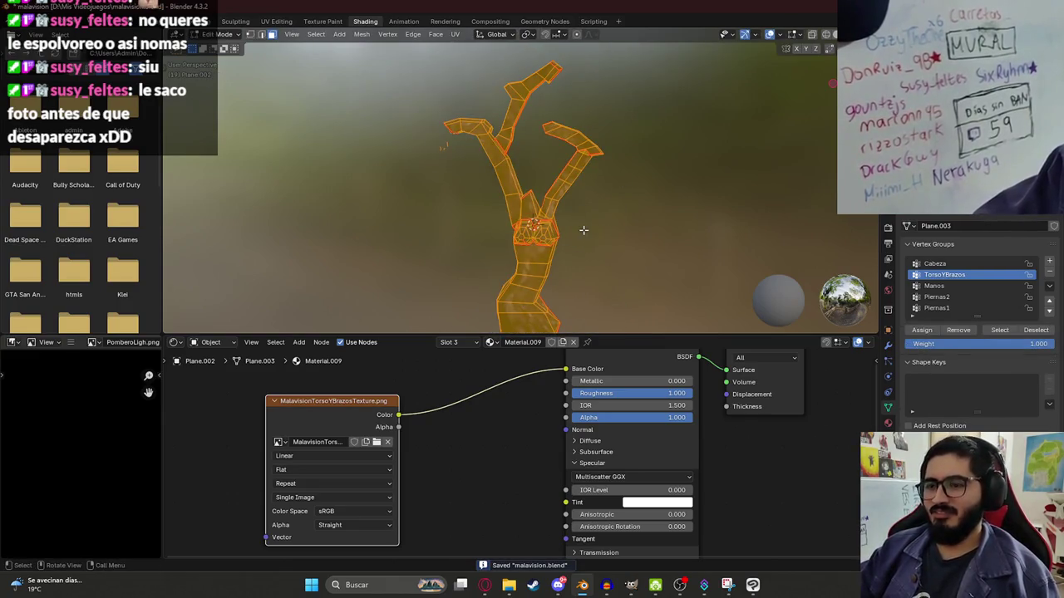
- Reveal the hidden hands and head, deselect all, save, and return to Object Mode
{"action": "key", "text": "alt+h"}
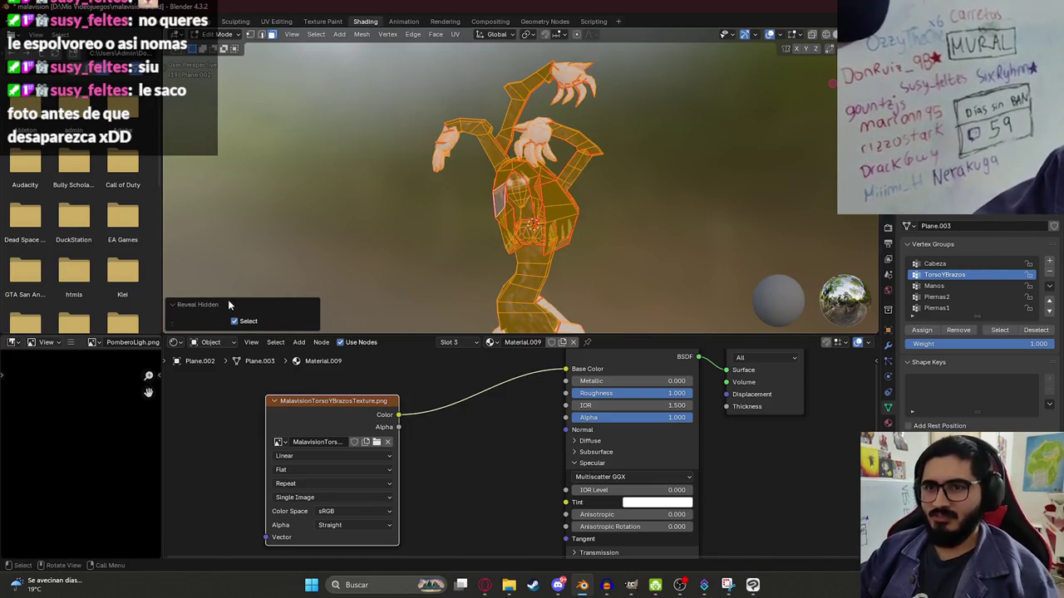
{"action": "key", "text": "alt+a"}
{"action": "mouse_move", "coordinate": [487, 187]}
{"action": "middle_mouse_down"}
{"action": "mouse_move", "coordinate": [512, 213]}
{"action": "mouse_move", "coordinate": [634, 254]}
{"action": "mouse_move", "coordinate": [487, 221]}
{"action": "mouse_move", "coordinate": [477, 250]}
{"action": "mouse_move", "coordinate": [444, 206]}
{"action": "mouse_move", "coordinate": [531, 202]}
{"action": "mouse_move", "coordinate": [534, 216]}
{"action": "middle_mouse_up"}
{"action": "key", "text": "ctrl+s"}
{"action": "key", "text": "Tab"}
- Orbit and zoom to inspect the brown torso and white lower part from the front
{"action": "middle_click_drag", "start_coordinate": [519, 148], "coordinate": [515, 83]}
{"action": "mouse_move", "coordinate": [472, 118]}
{"action": "middle_mouse_down"}
{"action": "mouse_move", "coordinate": [524, 117]}
{"action": "mouse_move", "coordinate": [467, 182]}
{"action": "middle_mouse_up"}
{"action": "scroll", "coordinate": [467, 182], "scroll_direction": "up", "scroll_amount": 3}
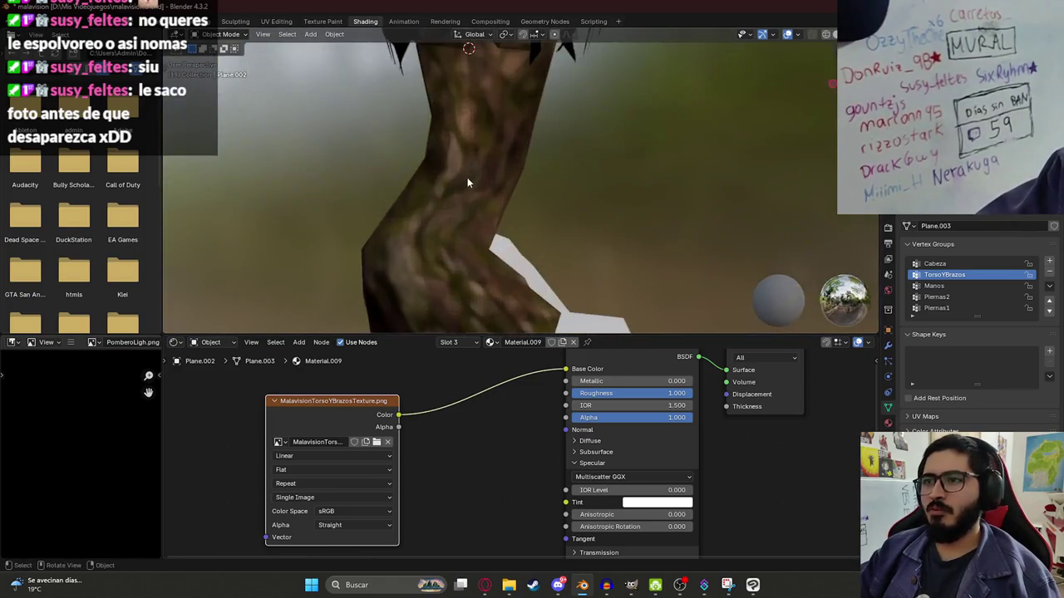
{"action": "scroll", "coordinate": [486, 156], "scroll_direction": "down", "scroll_amount": 3}
{"action": "scroll", "coordinate": [487, 155], "scroll_direction": "up", "scroll_amount": 3}
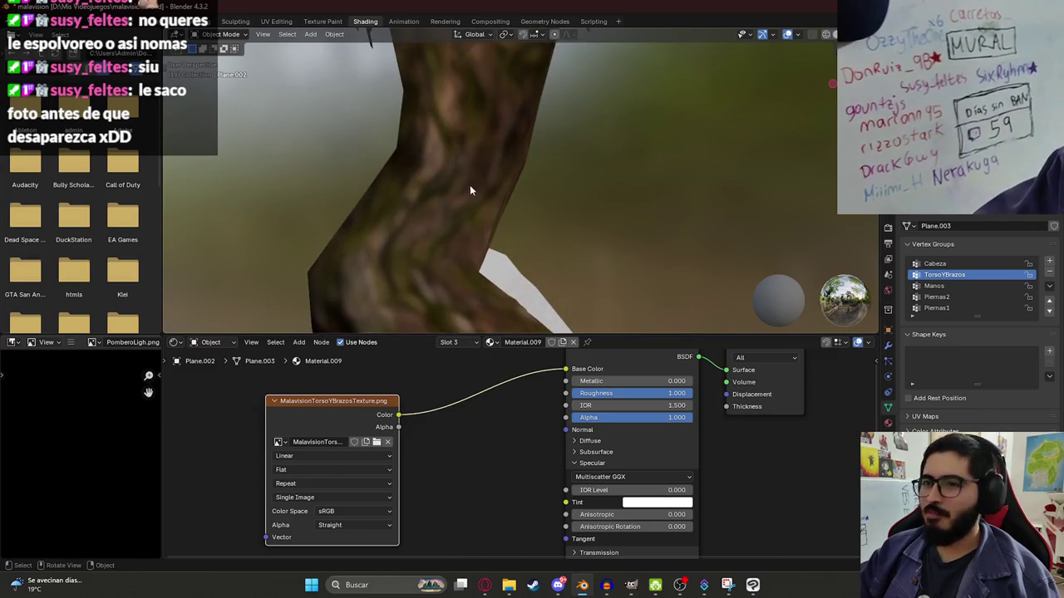
{"action": "scroll", "coordinate": [470, 190], "scroll_direction": "down", "scroll_amount": 3}
{"action": "mouse_move", "coordinate": [484, 151]}
{"action": "middle_mouse_down"}
{"action": "mouse_move", "coordinate": [531, 142]}
{"action": "mouse_move", "coordinate": [540, 186]}
{"action": "mouse_move", "coordinate": [509, 172]}
{"action": "mouse_move", "coordinate": [529, 180]}
{"action": "middle_mouse_up"}
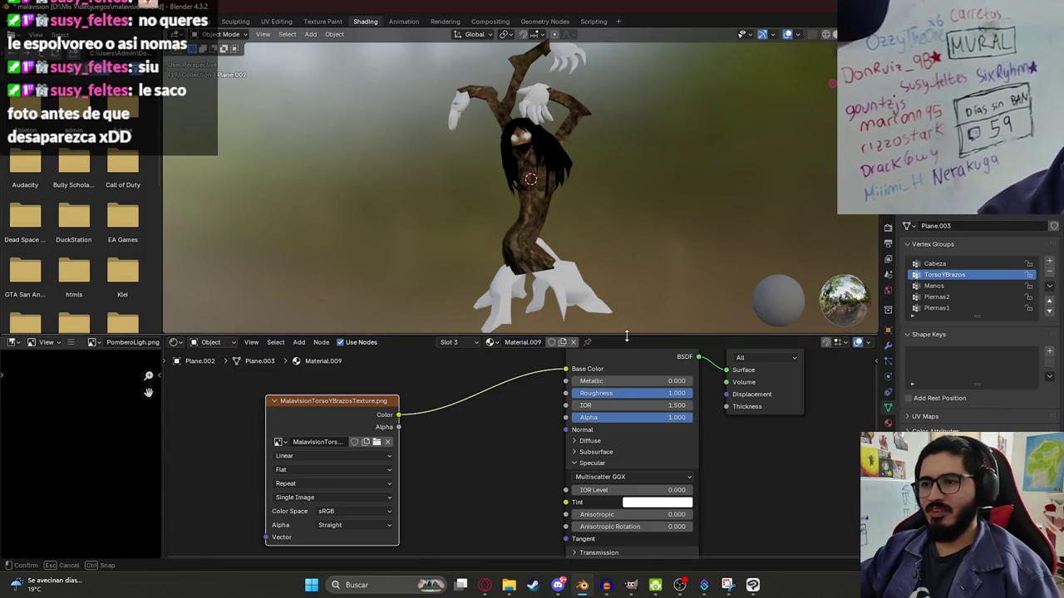
- Enlarge the 3D view, look up at the trunk and hands, then switch to GIMP
{"action": "left_click_drag", "start_coordinate": [623, 336], "coordinate": [618, 369]}
{"action": "scroll", "coordinate": [538, 240], "scroll_direction": "up", "scroll_amount": 5}
{"action": "mouse_move", "coordinate": [538, 241]}
{"action": "middle_mouse_down"}
{"action": "mouse_move", "coordinate": [542, 192]}
{"action": "mouse_move", "coordinate": [529, 183]}
{"action": "mouse_move", "coordinate": [530, 203]}
{"action": "middle_mouse_up"}
{"action": "scroll", "coordinate": [542, 192], "scroll_direction": "up", "scroll_amount": 3}
{"action": "scroll", "coordinate": [538, 187], "scroll_direction": "down", "scroll_amount": 5}
{"action": "scroll", "coordinate": [526, 181], "scroll_direction": "up", "scroll_amount": 3}
{"action": "scroll", "coordinate": [526, 180], "scroll_direction": "down", "scroll_amount": 2}
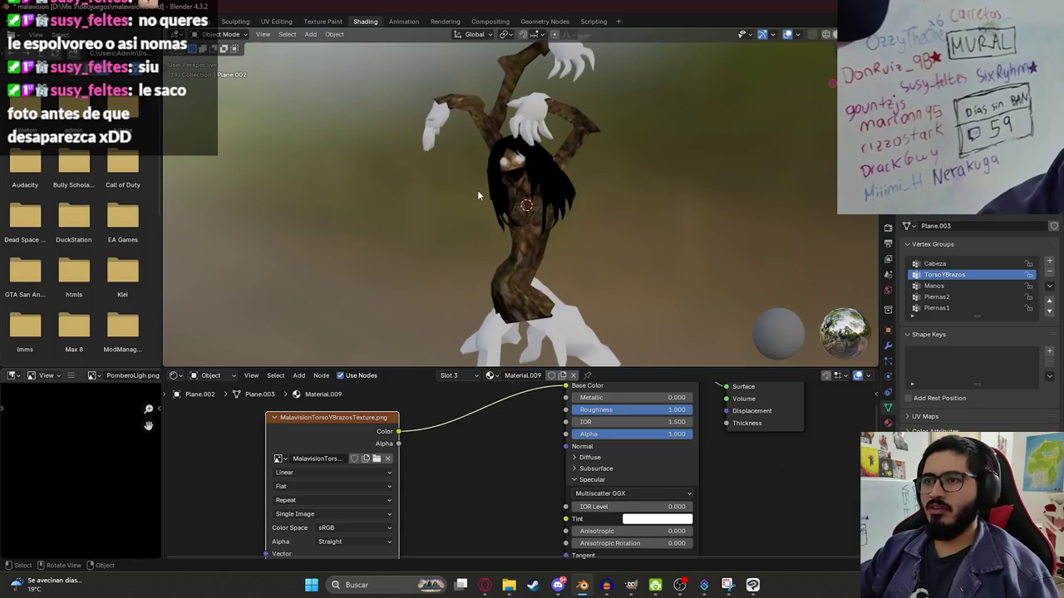
{"action": "key", "text": "alt+Tab"}
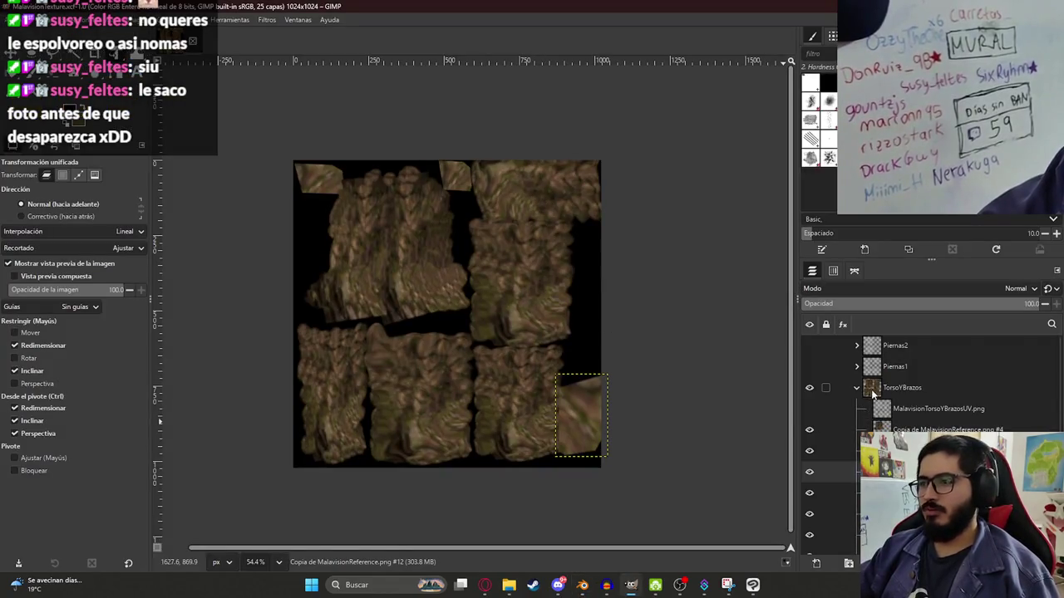
- Apply the pending transform, hide the TorsoYBrazos group and show Piernas1
{"action": "left_click", "coordinate": [856, 388]}
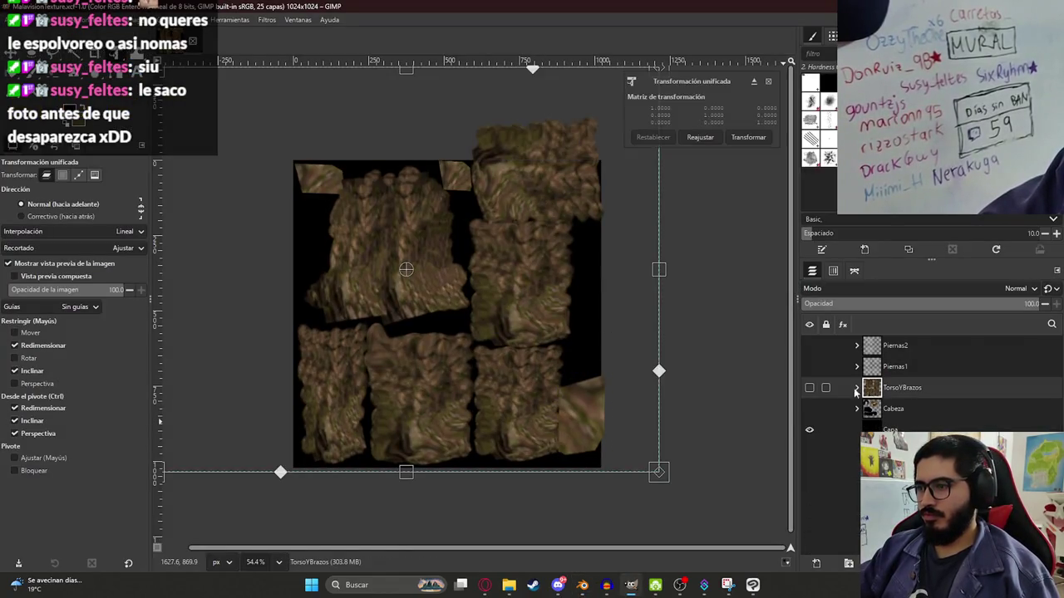
{"action": "left_click", "coordinate": [742, 136]}
{"action": "left_click", "coordinate": [809, 388]}
{"action": "left_click", "coordinate": [809, 367]}
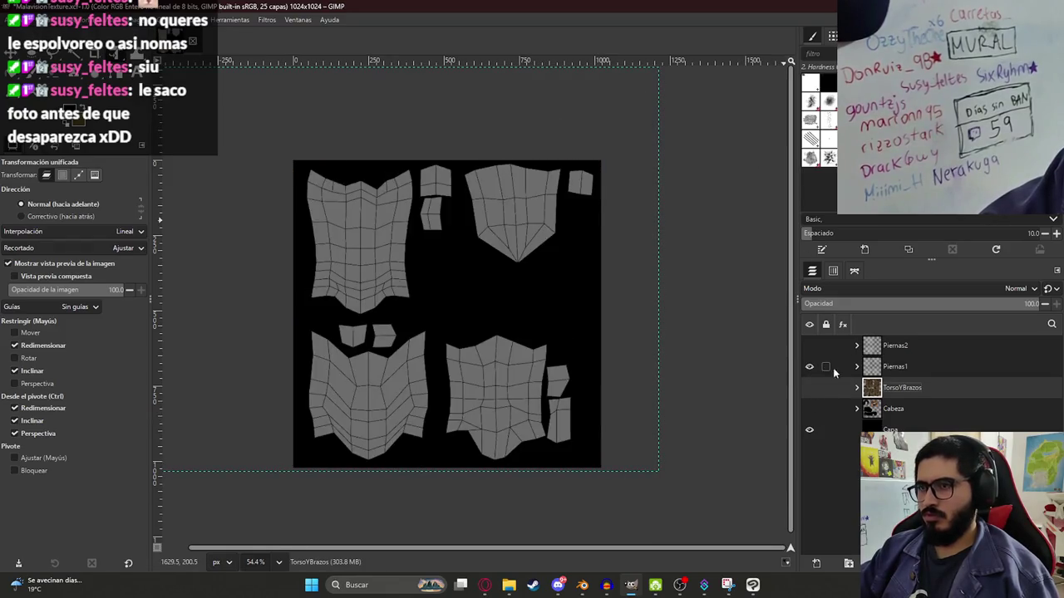
- Expand Piernas1 and duplicate the bark reference layer inside it
{"action": "left_click", "coordinate": [857, 366]}
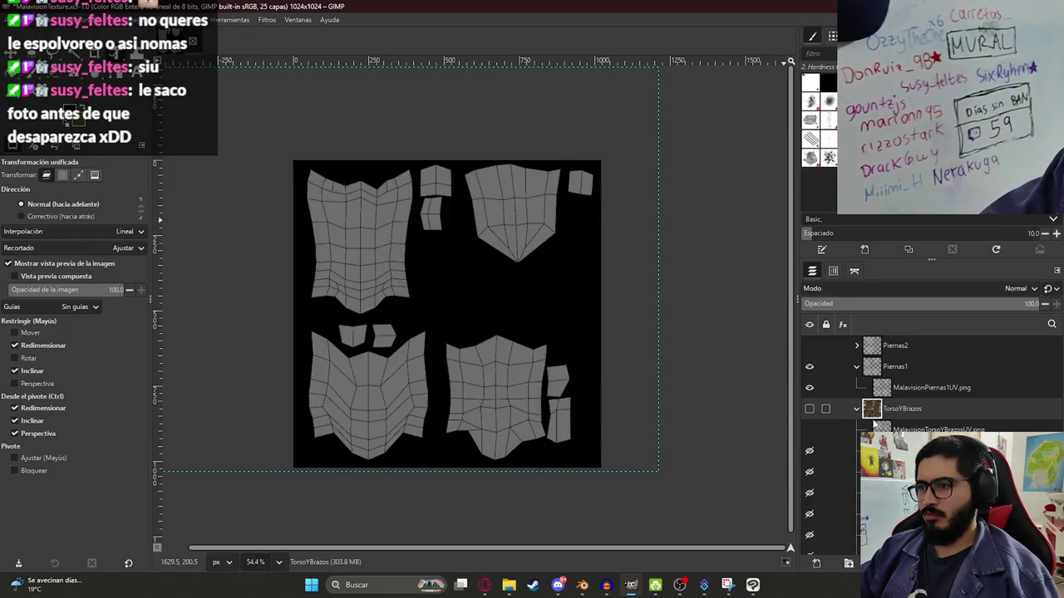
{"action": "left_click", "coordinate": [877, 425]}
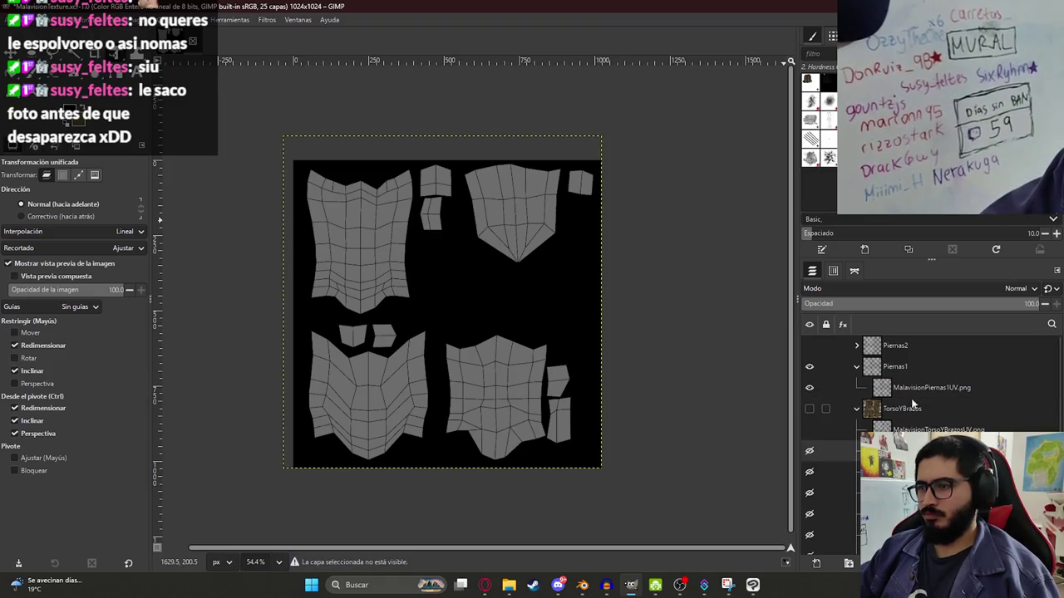
{"action": "key", "text": "shift+ctrl+d"}
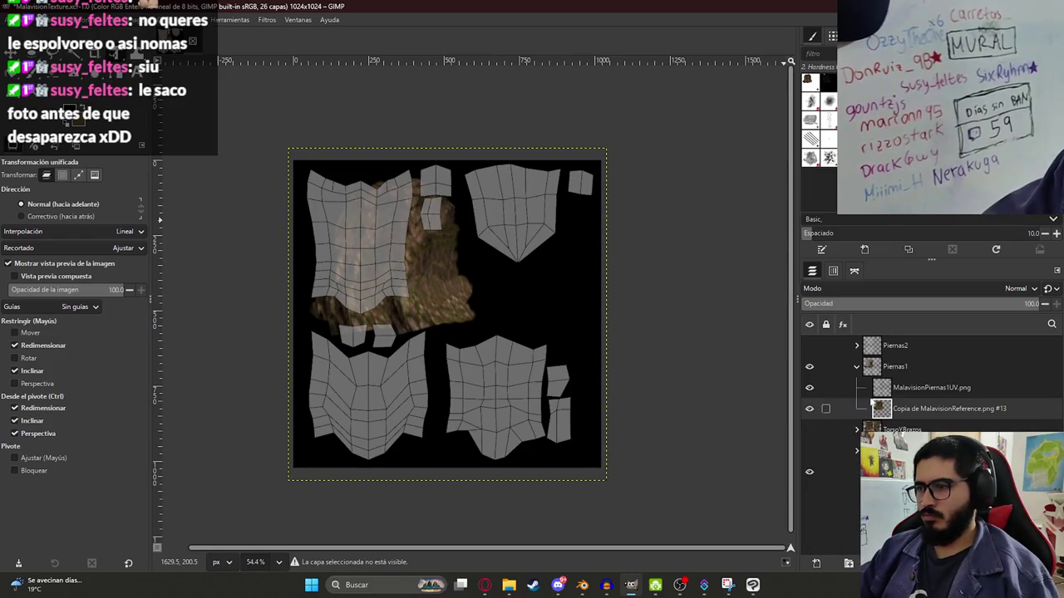
- Lower the MalavisionPiernas1UV overlay opacity to 28 and commit pending transforms
{"action": "left_click", "coordinate": [927, 388]}
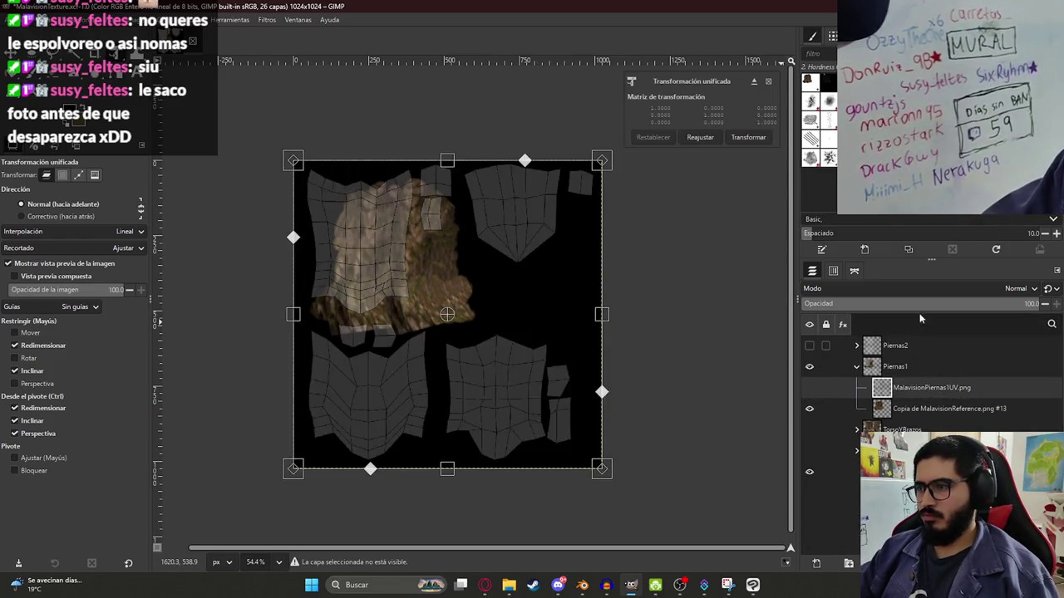
{"action": "left_click_drag", "start_coordinate": [997, 303], "coordinate": [946, 307]}
{"action": "left_click", "coordinate": [938, 408]}
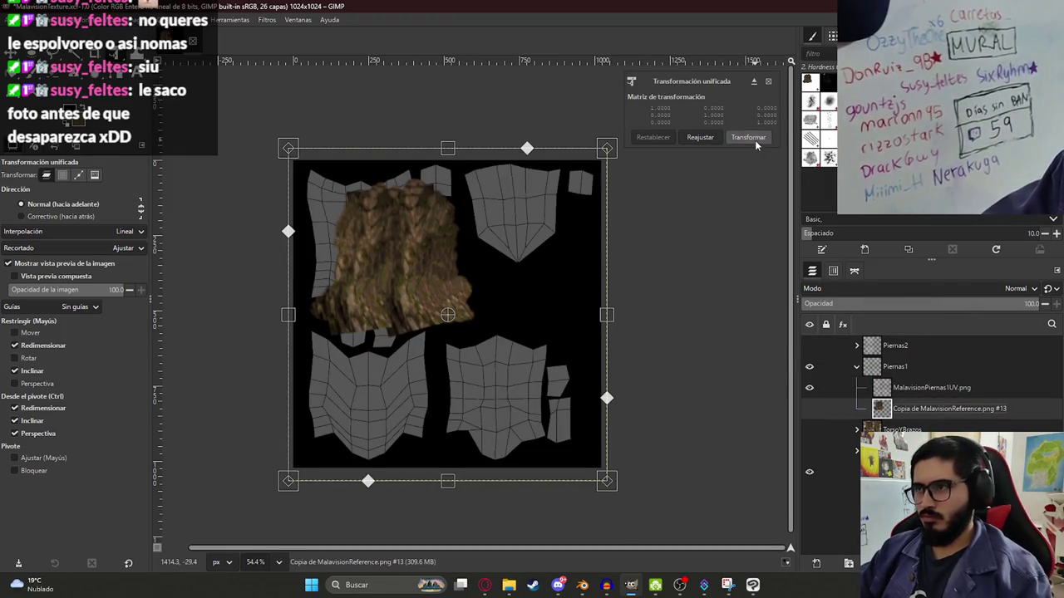
{"action": "left_click", "coordinate": [748, 137]}
{"action": "left_click", "coordinate": [809, 408]}
{"action": "left_click", "coordinate": [809, 408]}
{"action": "left_click", "coordinate": [927, 388]}
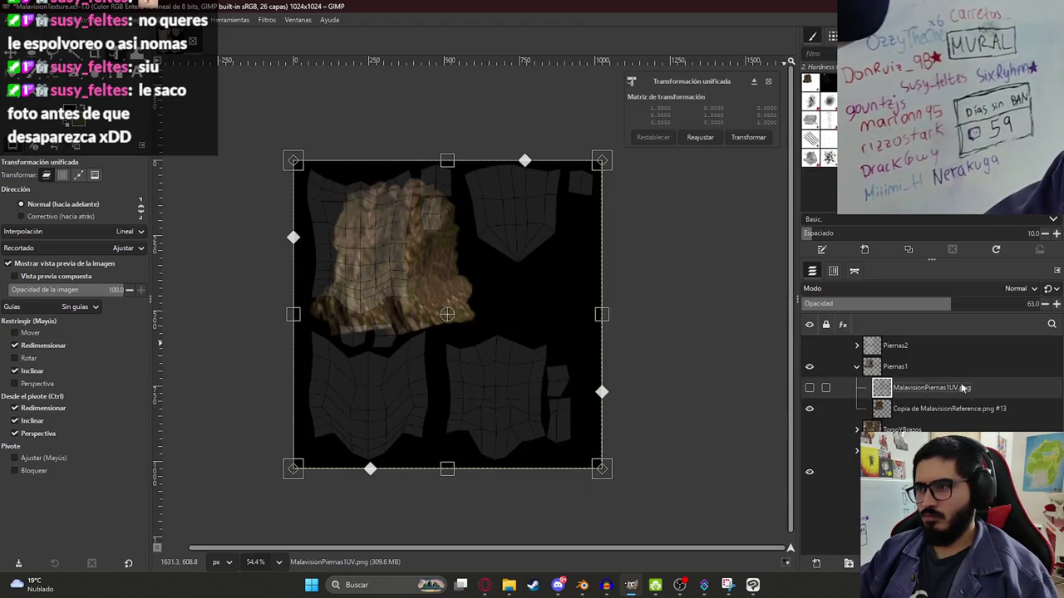
{"action": "left_click", "coordinate": [748, 137]}
{"action": "left_click_drag", "start_coordinate": [951, 305], "coordinate": [921, 304]}
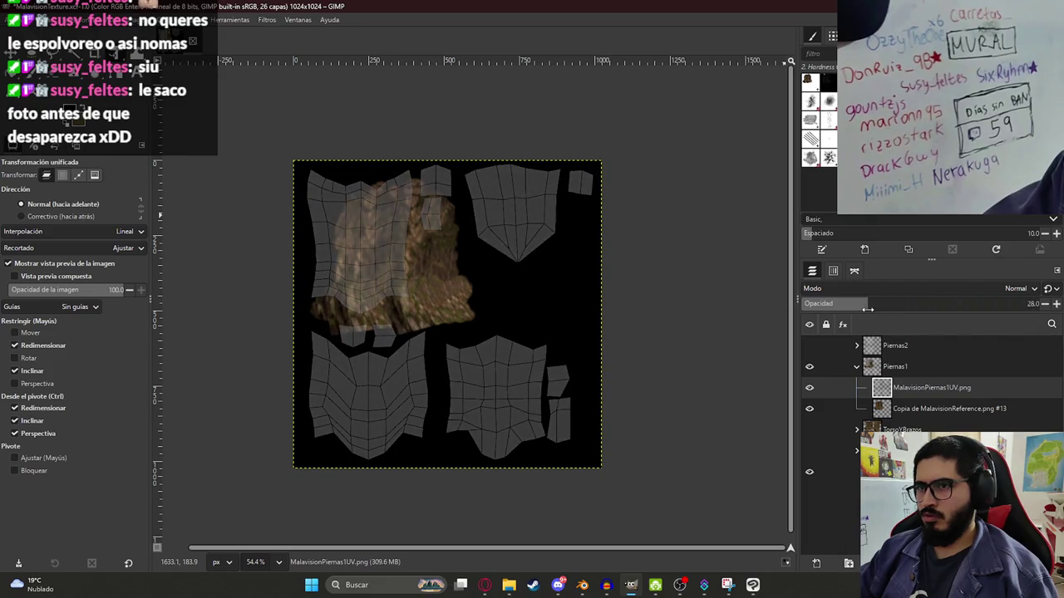
- Nudge the bark reference copy slightly right and down and commit the move
{"action": "left_click", "coordinate": [916, 408]}
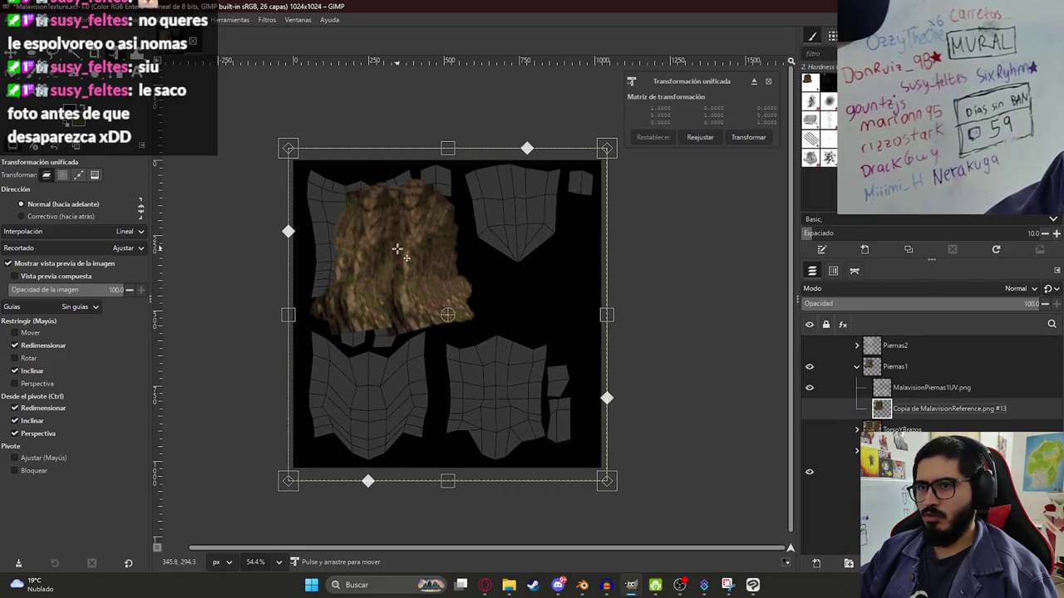
{"action": "scroll", "coordinate": [397, 248], "scroll_direction": "up", "scroll_amount": 2, "text": "ctrl"}
{"action": "scroll", "coordinate": [397, 248], "scroll_direction": "up", "scroll_amount": 3, "text": "ctrl"}
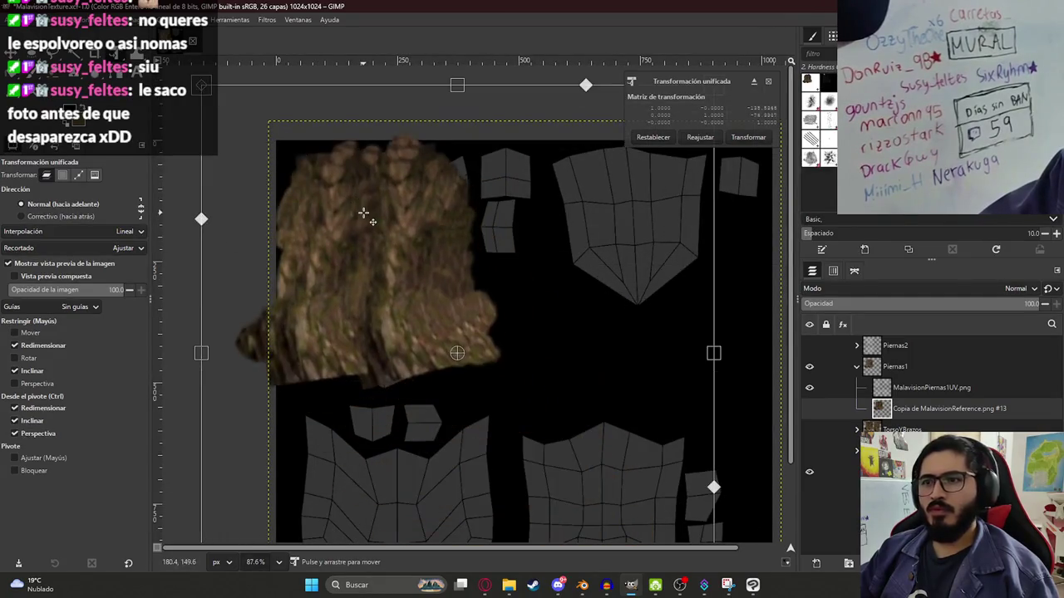
{"action": "left_click_drag", "start_coordinate": [363, 214], "coordinate": [376, 217]}
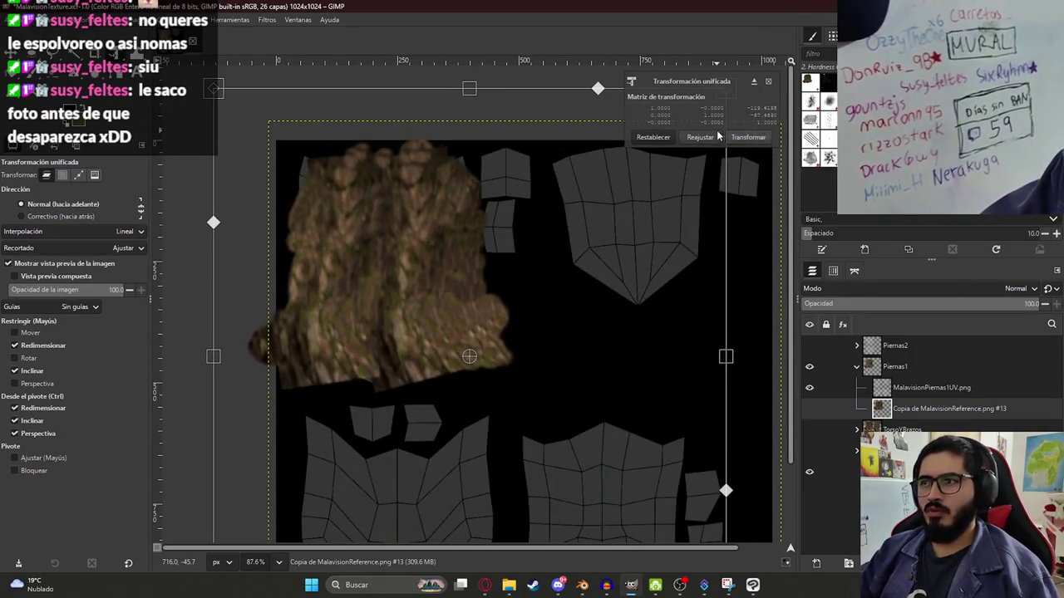
{"action": "left_click", "coordinate": [745, 137]}
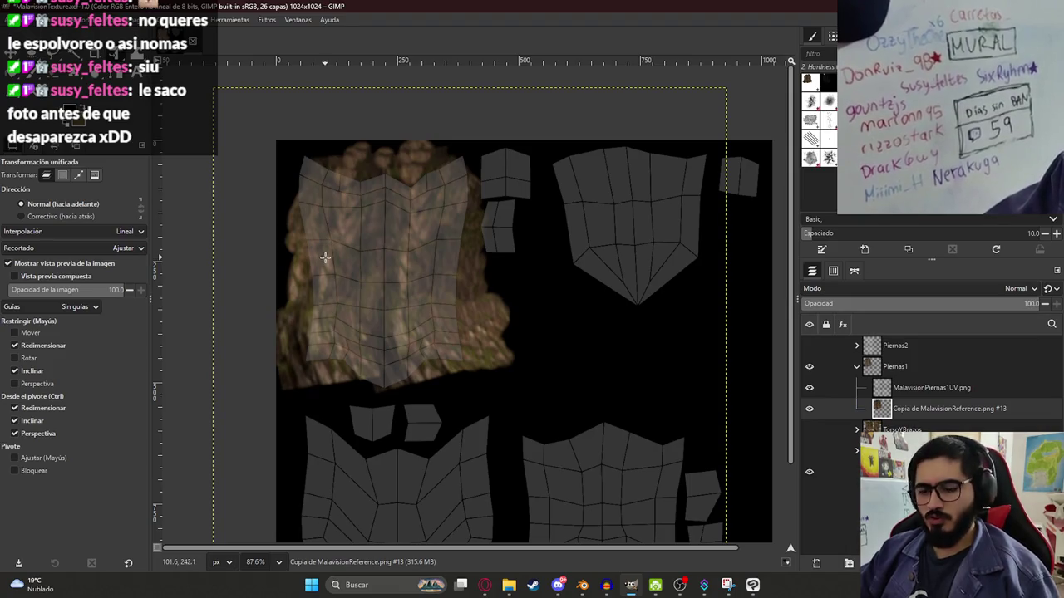
- Try shearing and transforming the bark layer, cancelling both attempts
{"action": "key", "text": "shift+h"}
{"action": "left_click", "coordinate": [355, 252]}
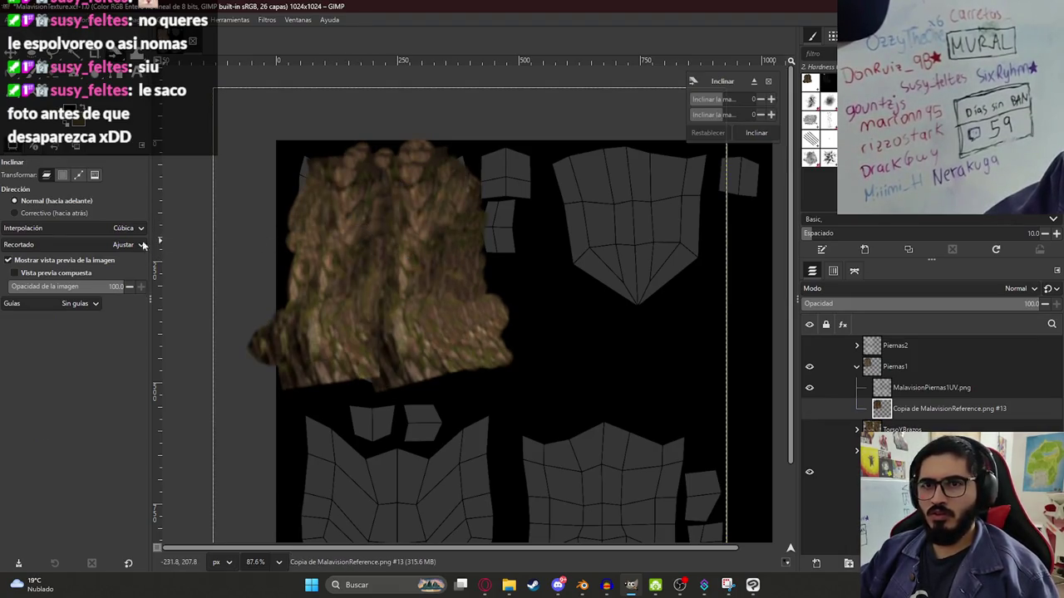
{"action": "key", "text": "Escape"}
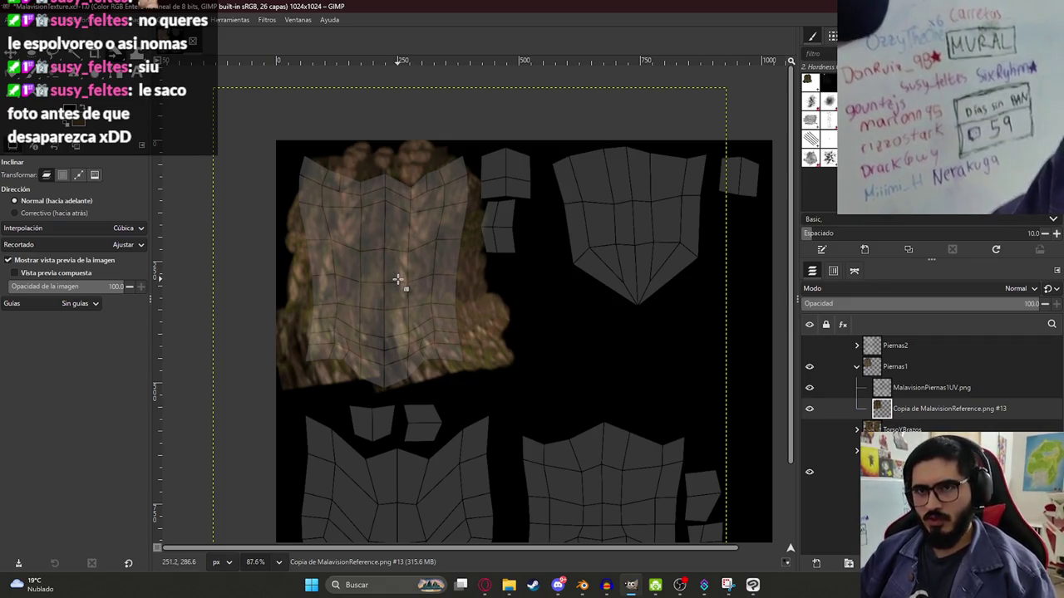
{"action": "key", "text": "shift+t"}
{"action": "left_click", "coordinate": [398, 284]}
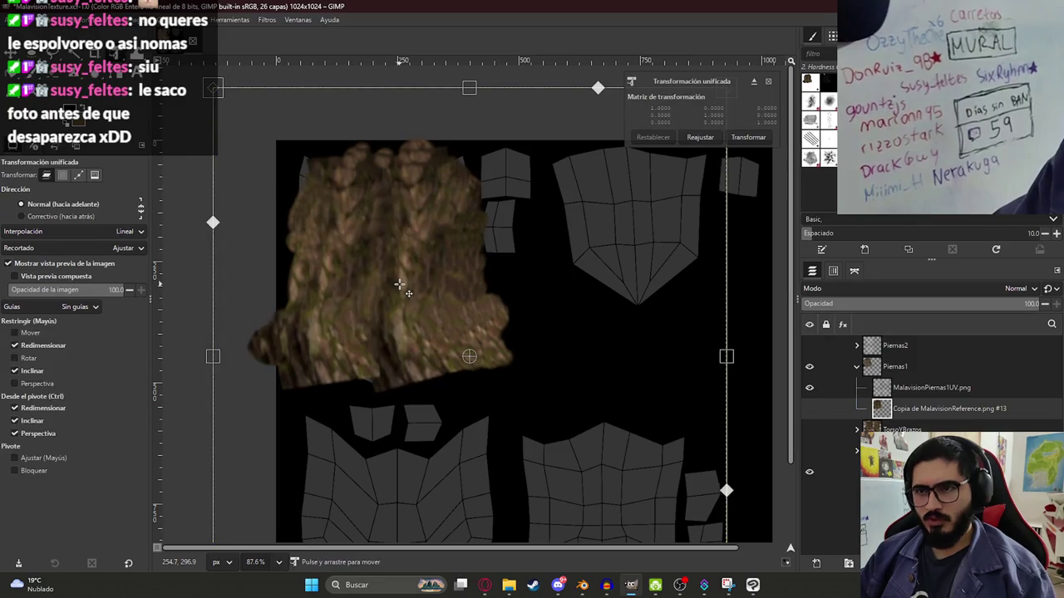
{"action": "key", "text": "Escape"}
{"action": "key", "text": "shift+d"}
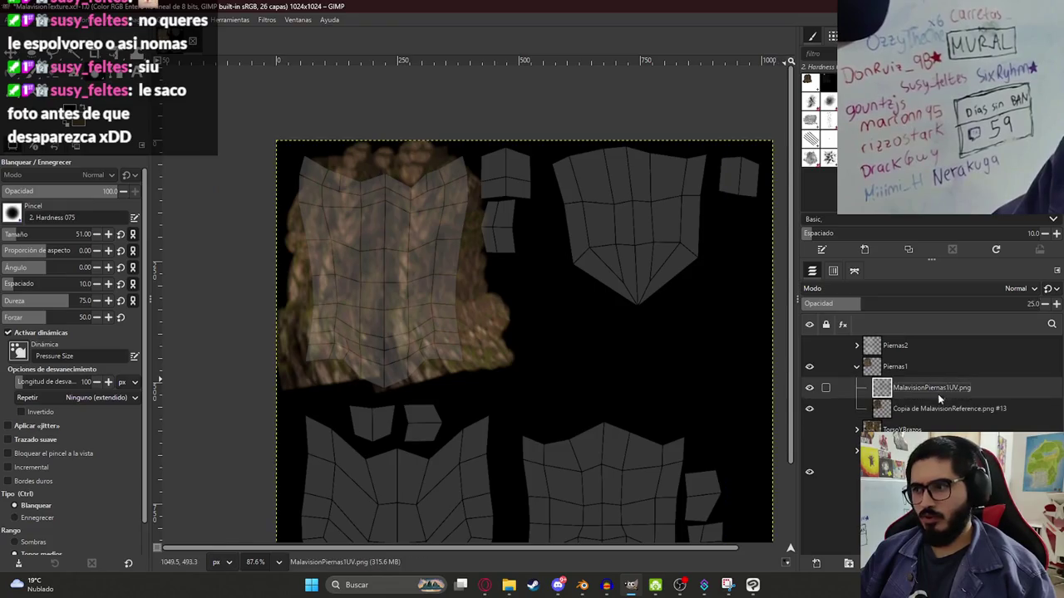
{"action": "scroll", "coordinate": [541, 351], "scroll_direction": "down", "scroll_amount": 3}
- Move the bark texture over the top-left island and apply the transform
{"action": "key", "text": "shift+t"}
{"action": "left_click", "coordinate": [447, 300]}
{"action": "scroll", "coordinate": [446, 300], "scroll_direction": "down", "scroll_amount": 2, "text": "ctrl"}
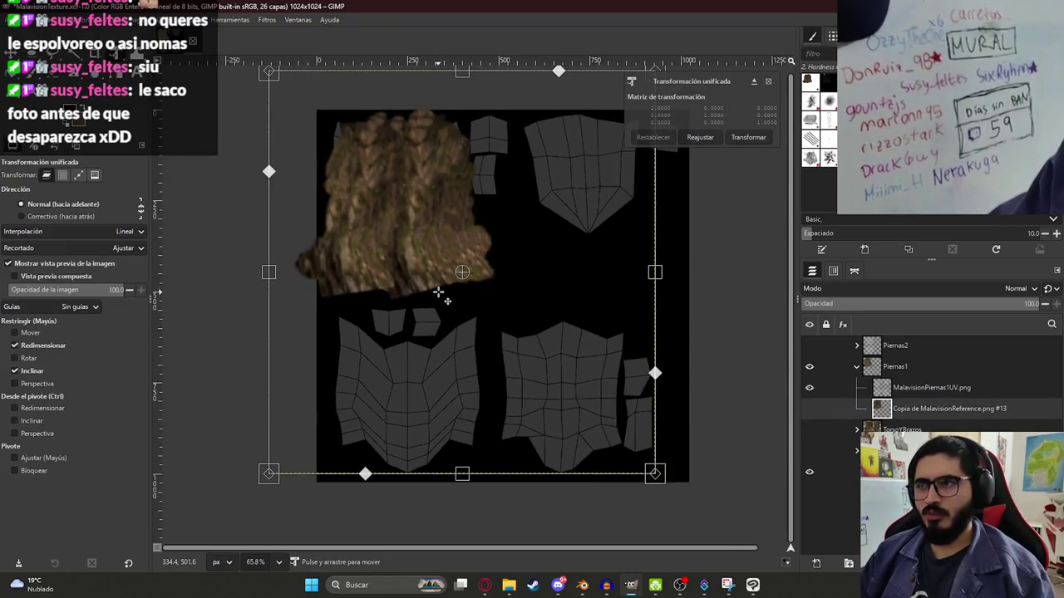
{"action": "mouse_move", "coordinate": [561, 208]}
{"action": "left_mouse_down"}
{"action": "mouse_move", "coordinate": [449, 334]}
{"action": "mouse_move", "coordinate": [371, 210]}
{"action": "left_mouse_up"}
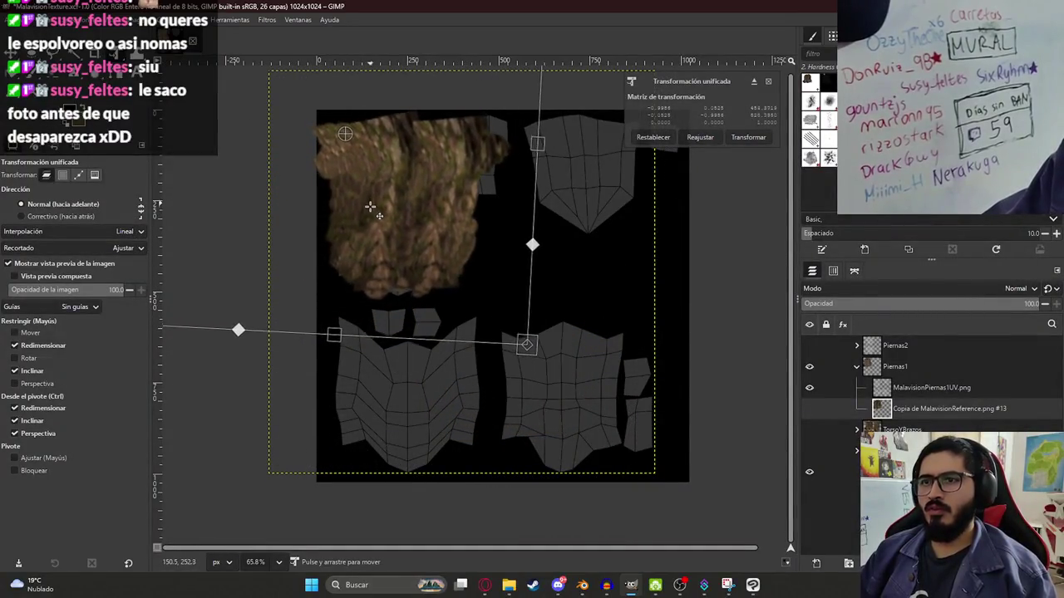
{"action": "key", "text": "Return"}
{"action": "scroll", "coordinate": [363, 135], "scroll_direction": "up", "scroll_amount": 2, "text": "ctrl"}
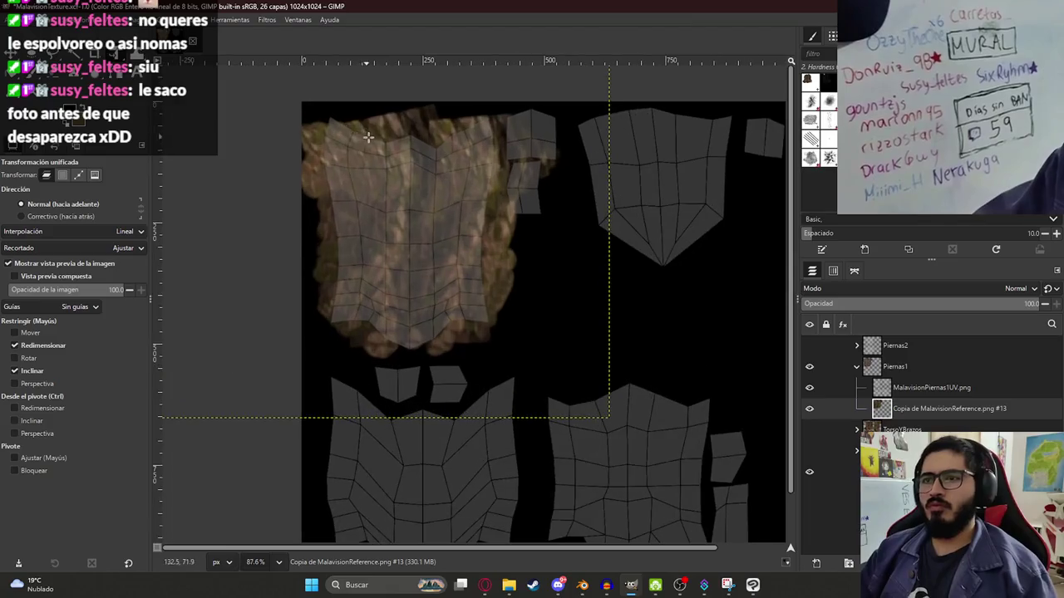
- Warp the bark's top edge and side to follow the island's outline
{"action": "key", "text": "w"}
{"action": "left_click_drag", "start_coordinate": [344, 131], "coordinate": [335, 140]}
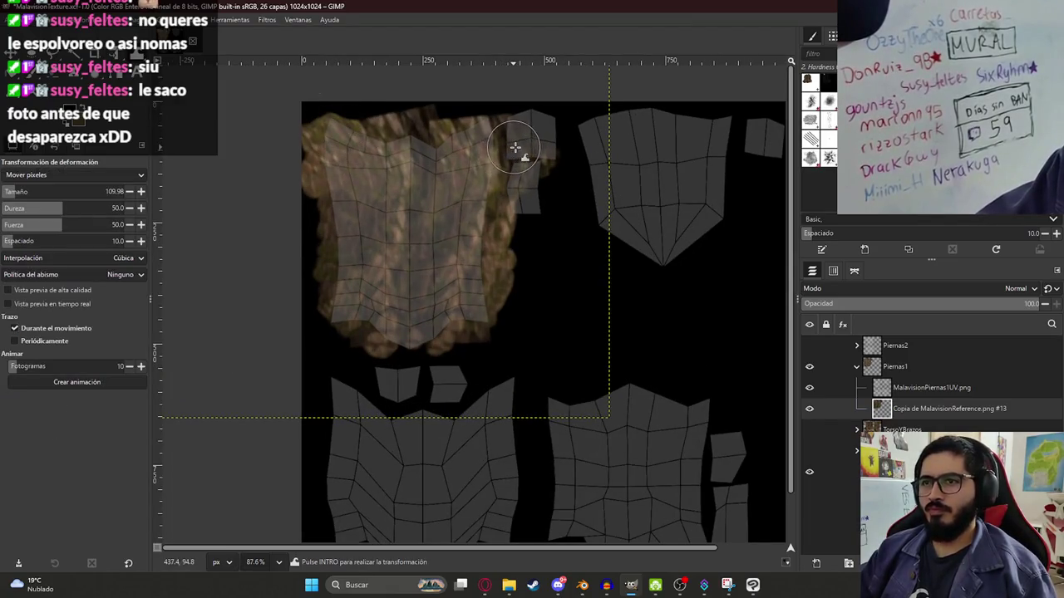
{"action": "left_click_drag", "start_coordinate": [549, 214], "coordinate": [562, 162]}
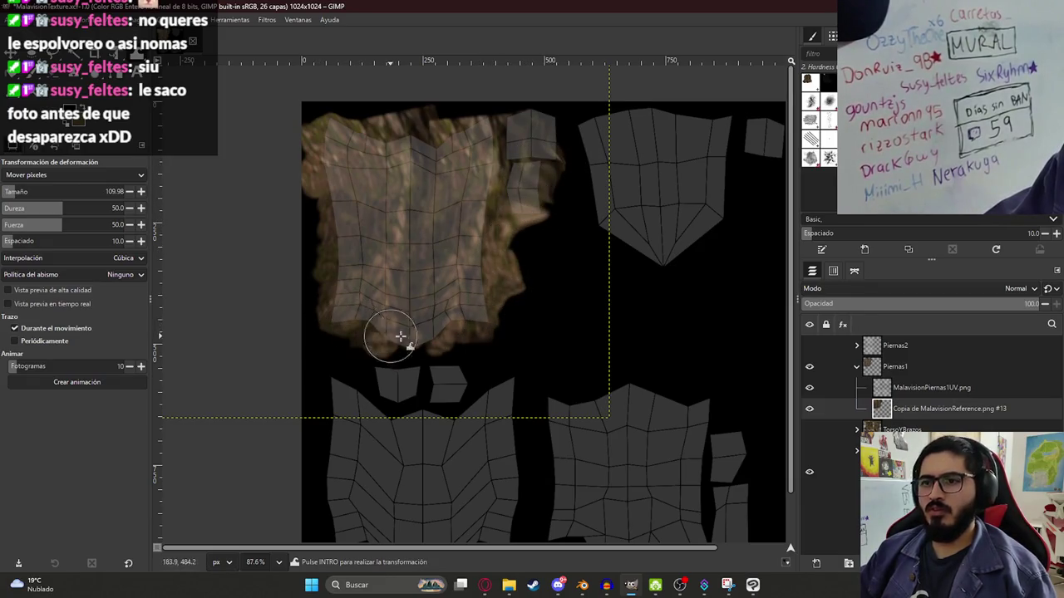
{"action": "scroll", "coordinate": [419, 330], "scroll_direction": "down", "scroll_amount": 2, "text": "ctrl"}
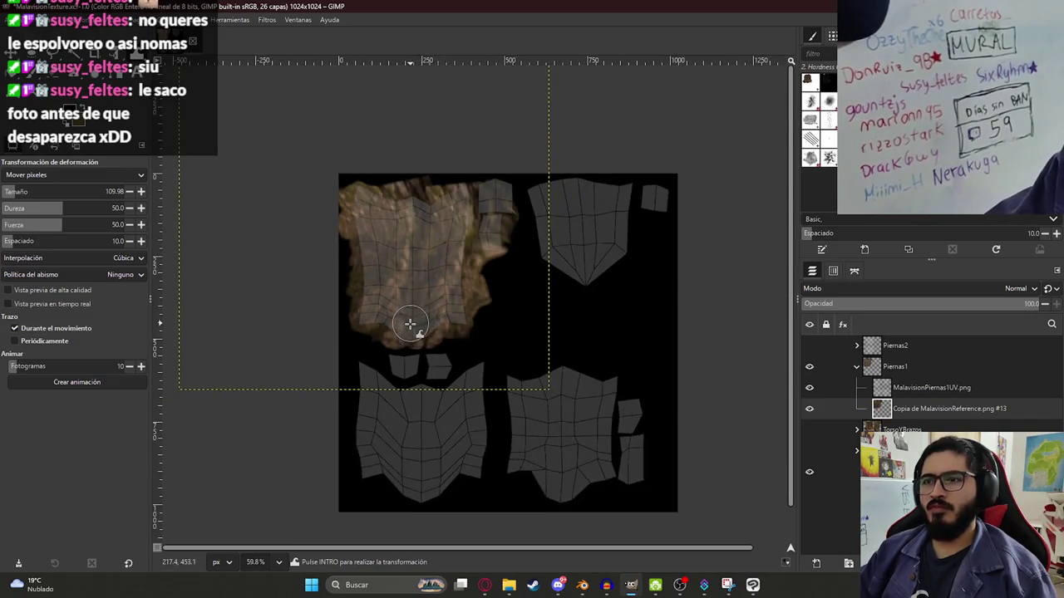
- Paste a copy of the bark layer onto the lower-left island and warp it over the gaps
{"action": "key", "text": "ctrl+c"}
{"action": "key", "text": "shift+ctrl+d"}
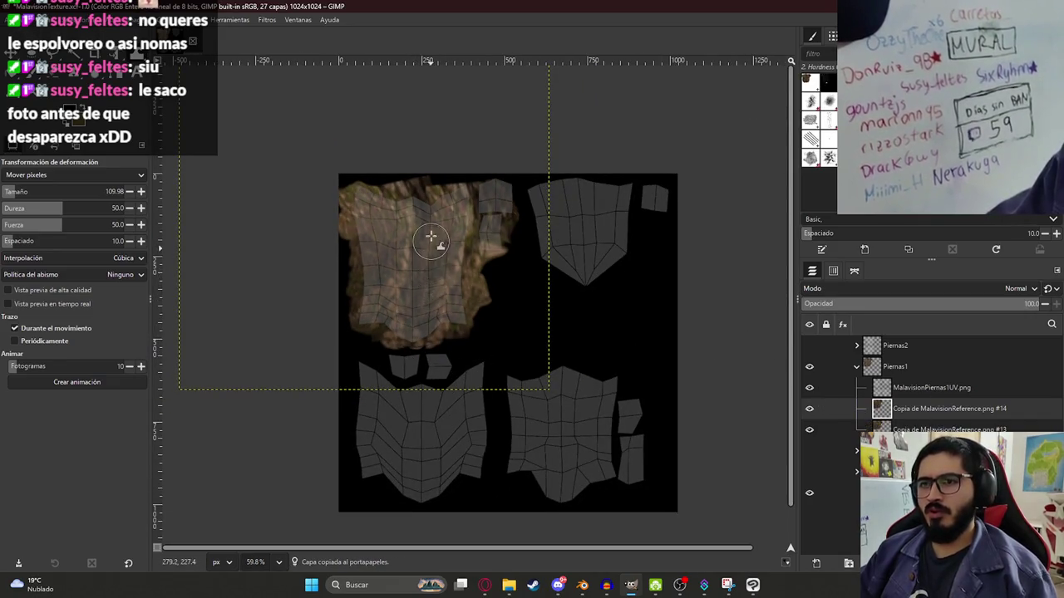
{"action": "key", "text": "shift+t"}
{"action": "left_click_drag", "start_coordinate": [432, 241], "coordinate": [423, 391]}
{"action": "middle_click_drag", "start_coordinate": [424, 390], "coordinate": [432, 359]}
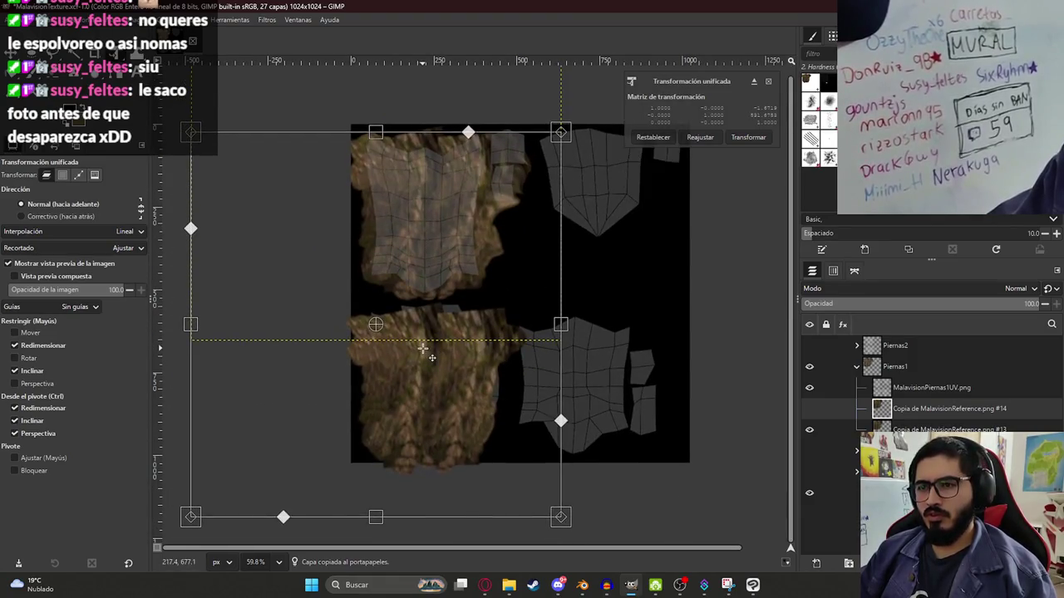
{"action": "key", "text": "Return"}
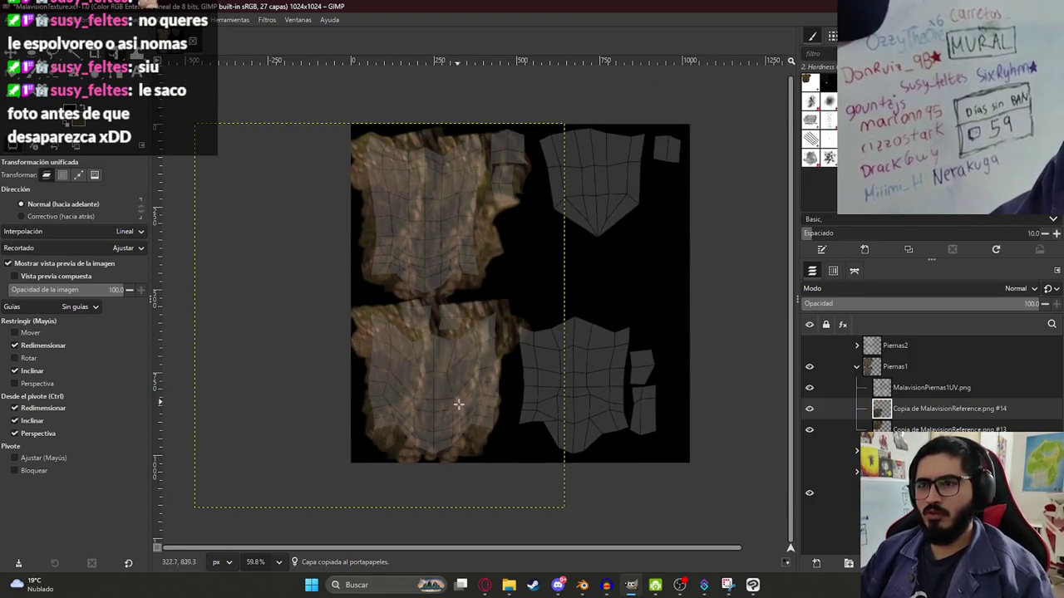
{"action": "scroll", "coordinate": [483, 421], "scroll_direction": "up", "scroll_amount": 3, "text": "ctrl"}
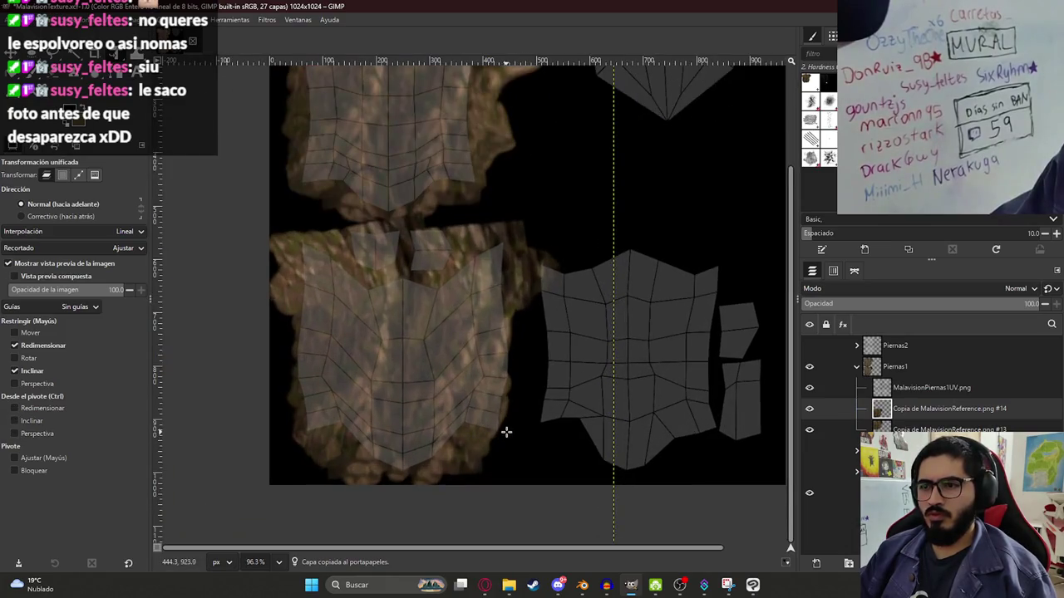
{"action": "key", "text": "w"}
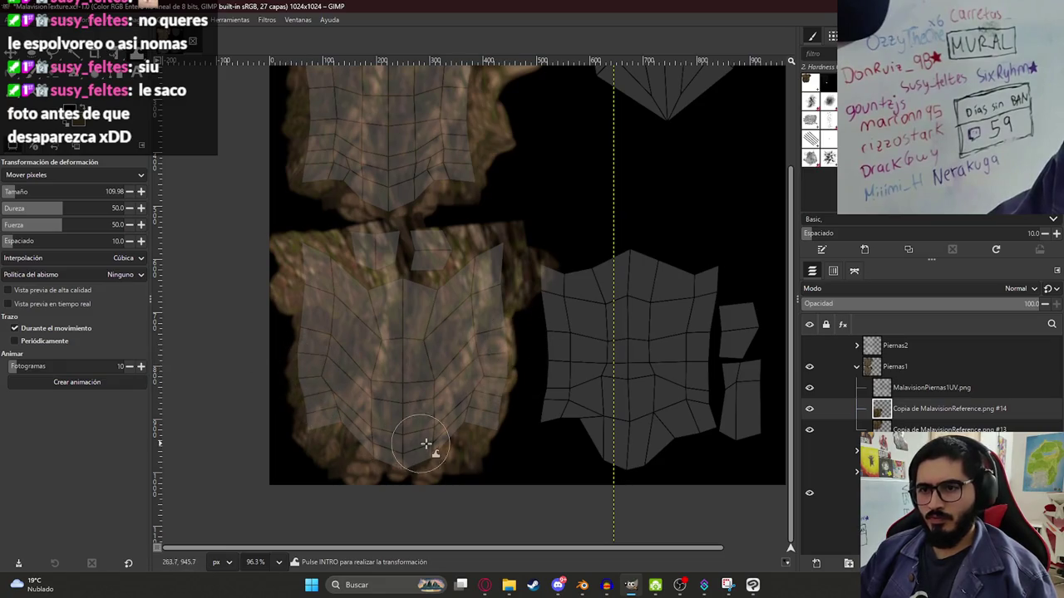
{"action": "left_click_drag", "start_coordinate": [424, 251], "coordinate": [399, 263]}
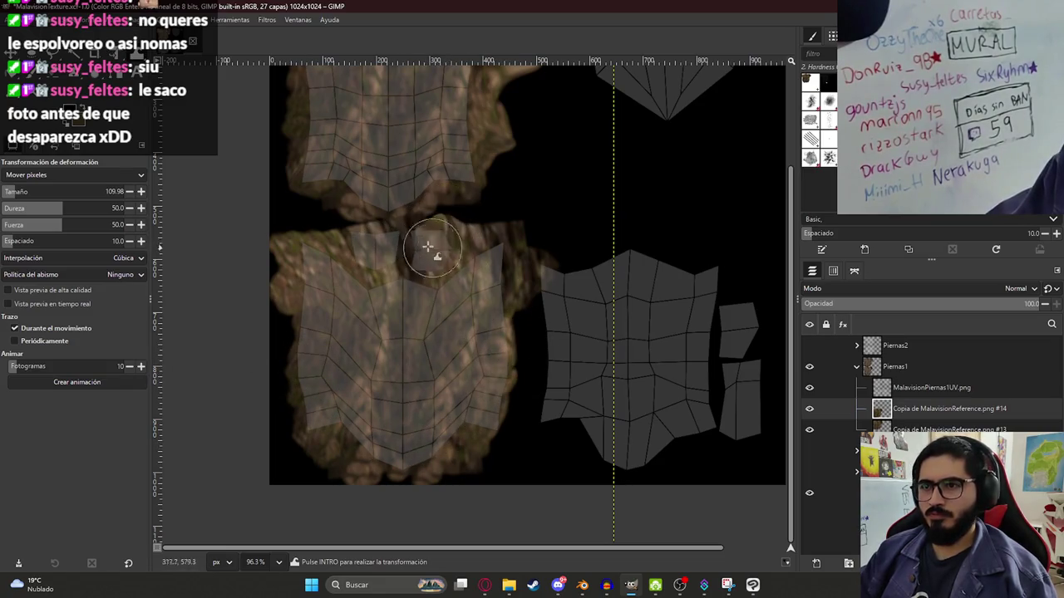
{"action": "scroll", "coordinate": [448, 298], "scroll_direction": "down", "scroll_amount": 3, "text": "ctrl"}
{"action": "scroll", "coordinate": [438, 299], "scroll_direction": "up", "scroll_amount": 2}
{"action": "scroll", "coordinate": [438, 299], "scroll_direction": "right", "scroll_amount": 2}
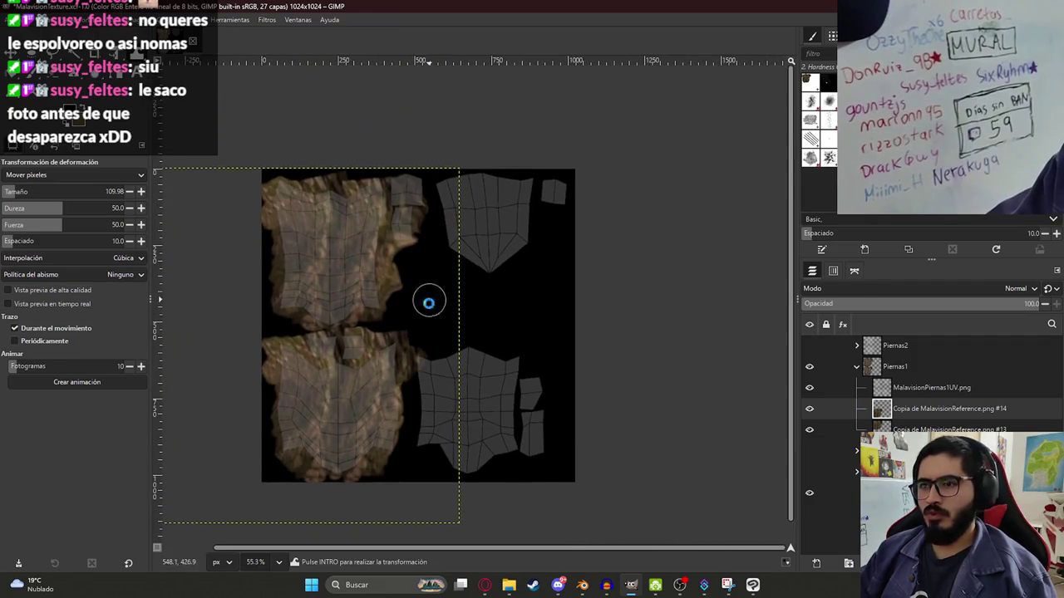
- Place another bark copy over the lower-right island, stretched wider to cover it
{"action": "key", "text": "ctrl+c"}
{"action": "key", "text": "ctrl+v"}
{"action": "key", "text": "shift+t"}
{"action": "left_click_drag", "start_coordinate": [304, 392], "coordinate": [423, 393]}
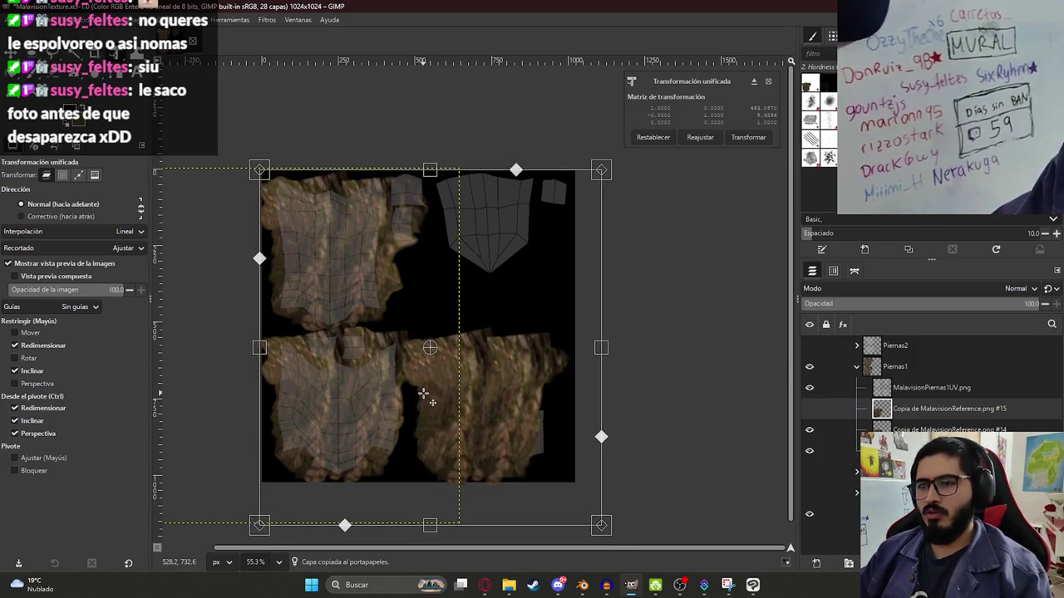
{"action": "left_click_drag", "start_coordinate": [601, 347], "coordinate": [620, 347]}
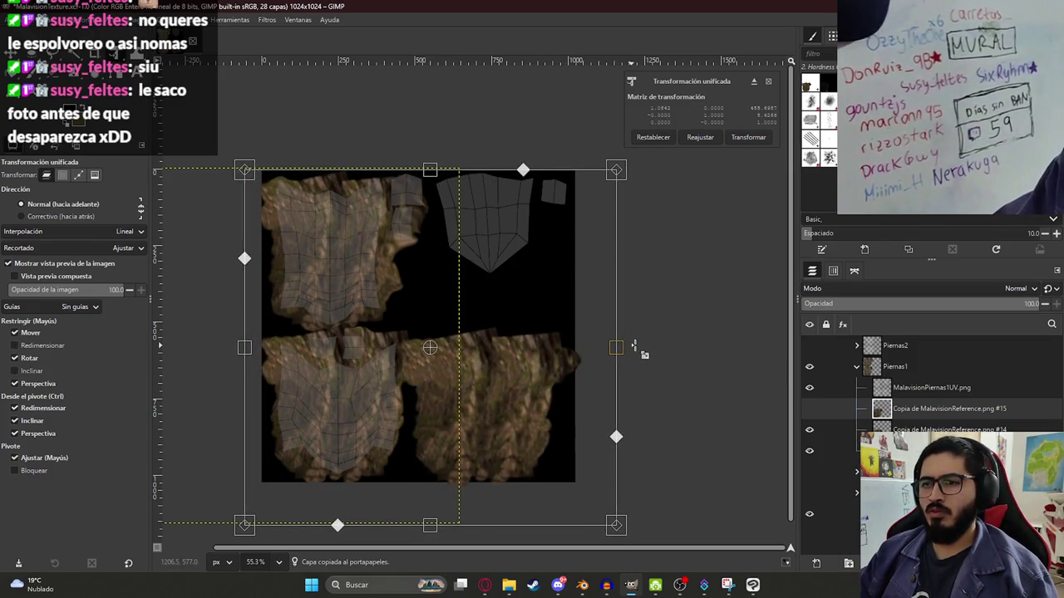
{"action": "key", "text": "Return"}
- Shrink a third bark copy onto the upper-right island and smudge its edge with Warp Transform
{"action": "key", "text": "shift+ctrl+d"}
{"action": "mouse_move", "coordinate": [466, 388]}
{"action": "left_mouse_down"}
{"action": "mouse_move", "coordinate": [480, 394]}
{"action": "mouse_move", "coordinate": [502, 229]}
{"action": "left_mouse_up"}
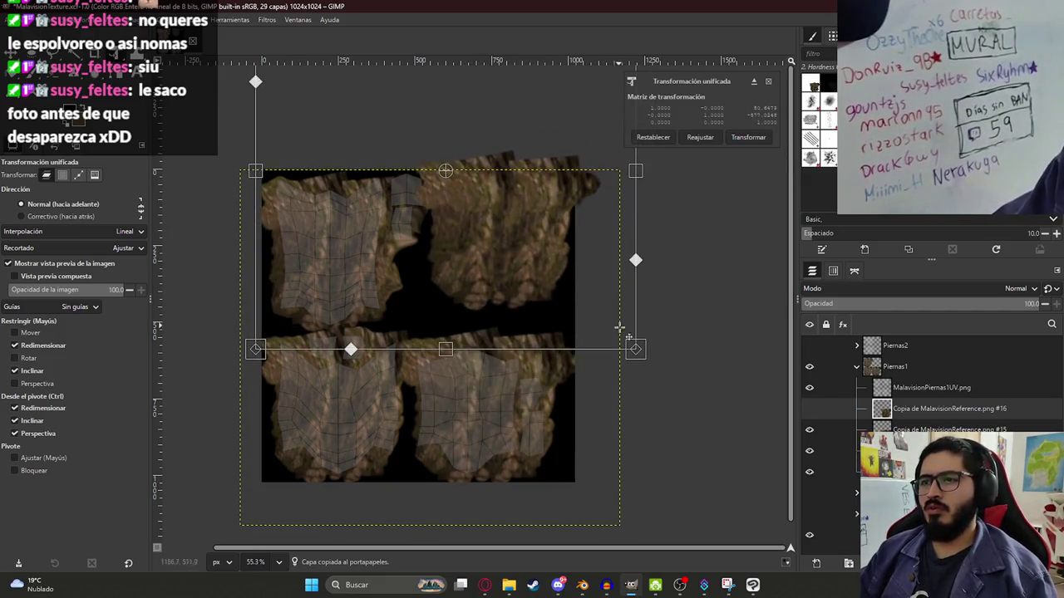
{"action": "left_click_drag", "start_coordinate": [637, 353], "coordinate": [594, 316]}
{"action": "mouse_move", "coordinate": [511, 244]}
{"action": "left_mouse_down"}
{"action": "mouse_move", "coordinate": [498, 326]}
{"action": "mouse_move", "coordinate": [492, 223]}
{"action": "left_mouse_up"}
{"action": "key", "text": "Return"}
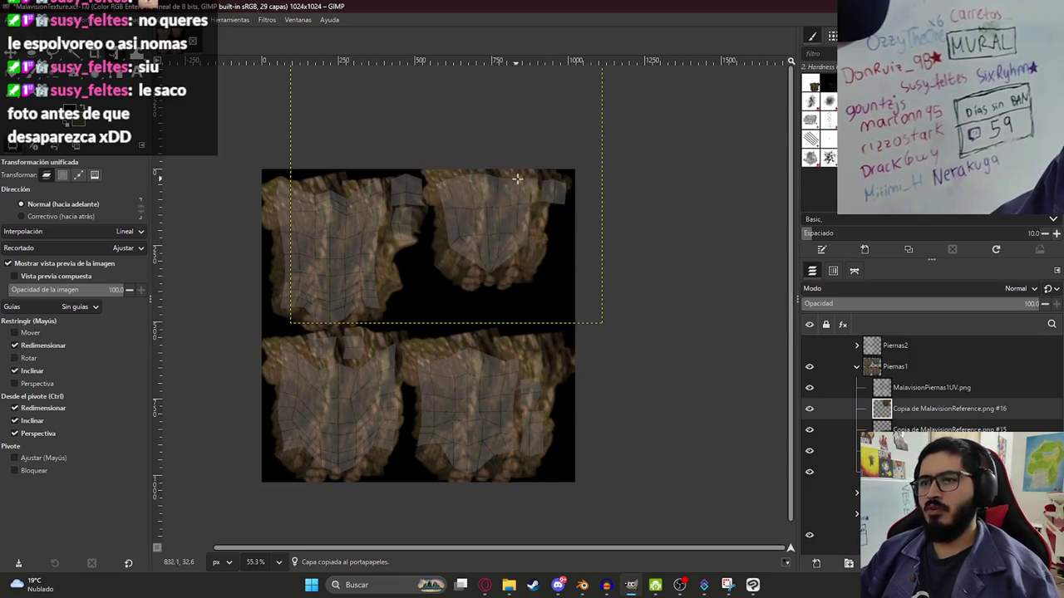
{"action": "key", "text": "w"}
{"action": "left_click_drag", "start_coordinate": [562, 206], "coordinate": [557, 202]}
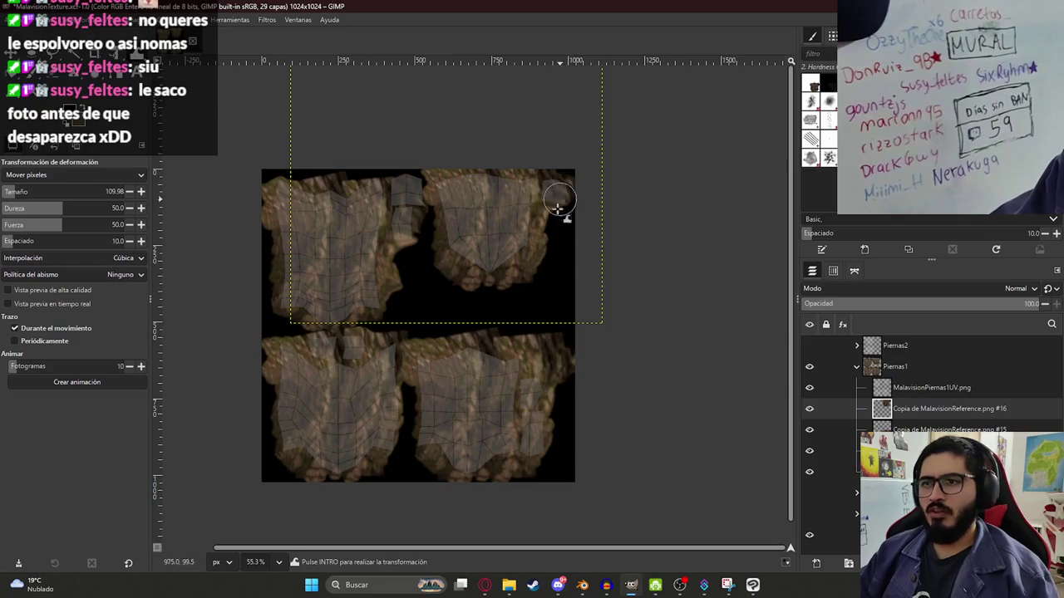
- Hide the UV wireframe layer and save MalavisionTexture.xcf
{"action": "left_click", "coordinate": [809, 388]}
{"action": "scroll", "coordinate": [366, 344], "scroll_direction": "up", "scroll_amount": 2, "text": "ctrl"}
{"action": "key", "text": "ctrl+s"}
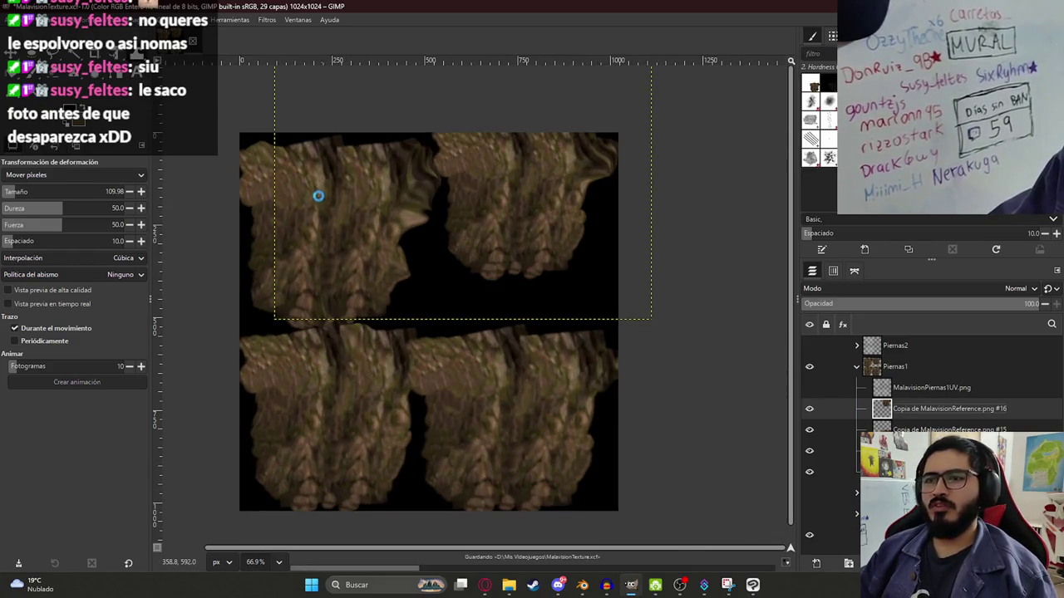
- Export the texture as MalavisionPiernas1Texture.png, then return to Blender with the character mesh selected
{"action": "left_click", "coordinate": [19, 19]}
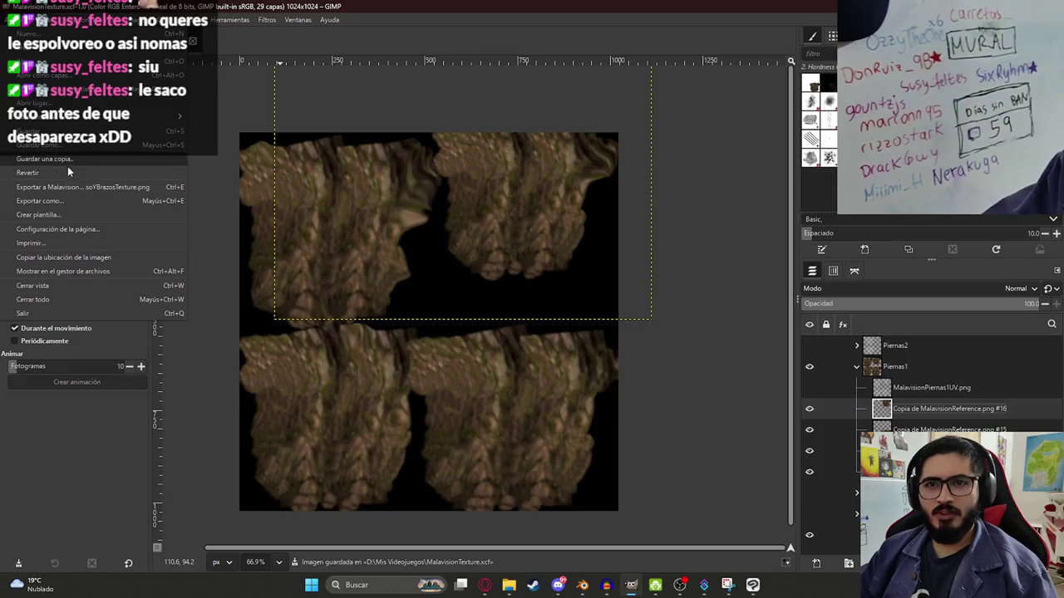
{"action": "left_click", "coordinate": [65, 199]}
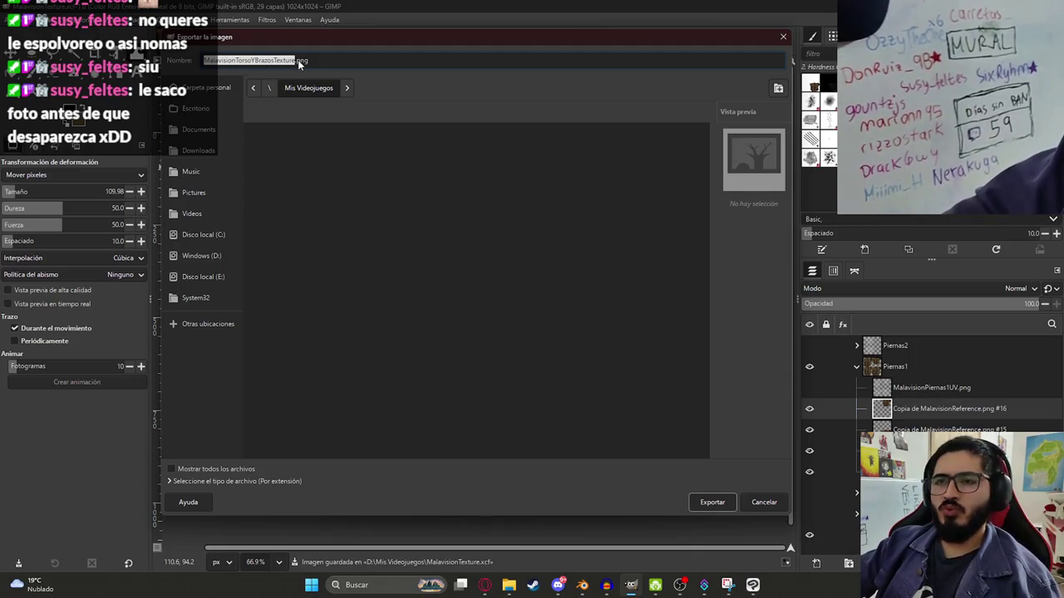
{"action": "left_click", "coordinate": [290, 60]}
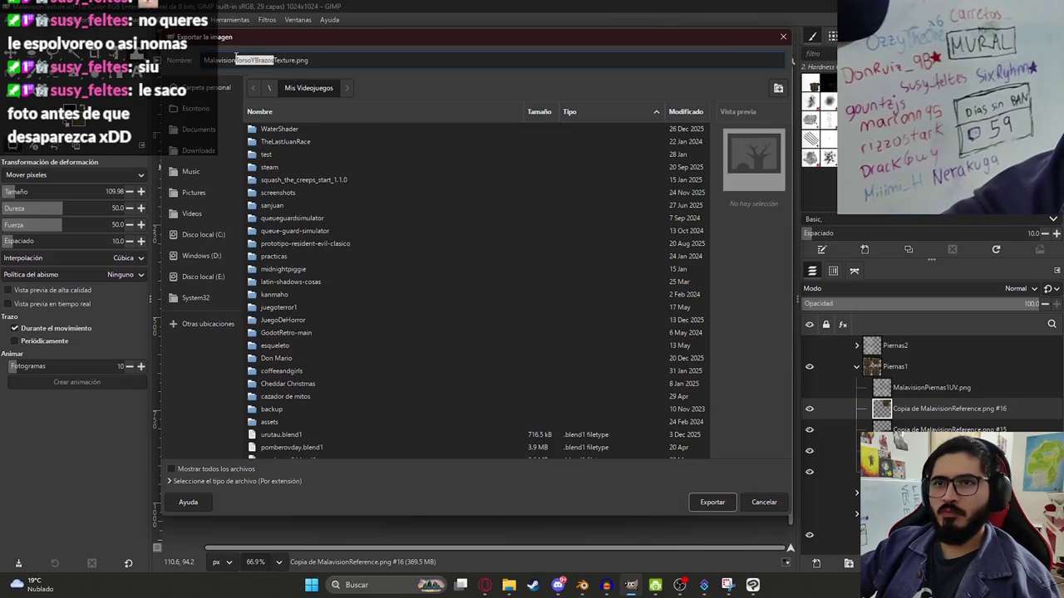
{"action": "type", "text": "Piernas1"}
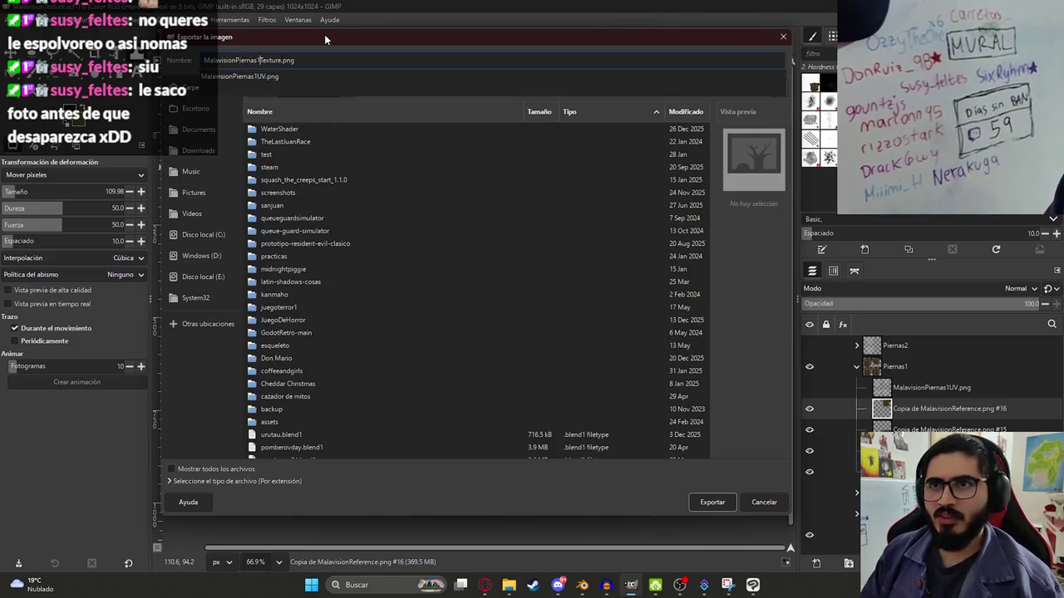
{"action": "key", "text": "Return"}
{"action": "key", "text": "Return"}
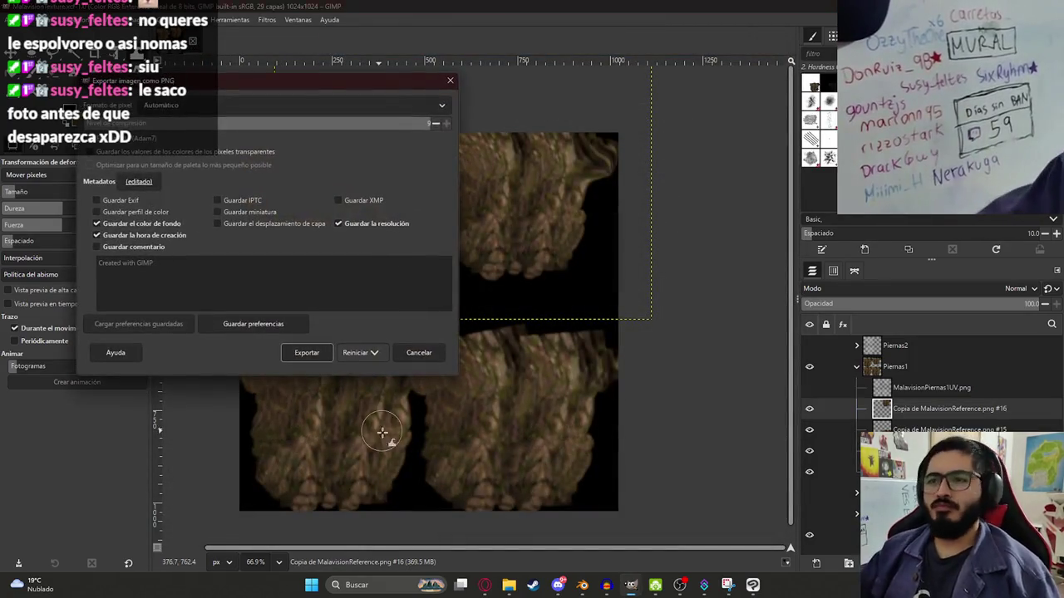
{"action": "left_click", "coordinate": [308, 353]}
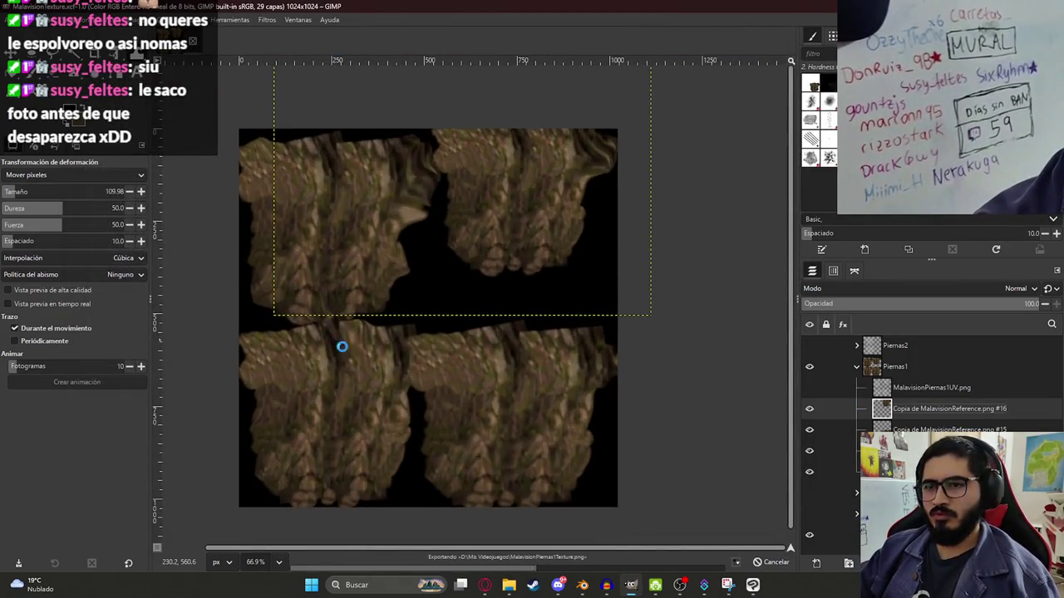
{"action": "left_click", "coordinate": [582, 585]}
{"action": "left_click", "coordinate": [509, 284]}
- In Edit Mode, hide the Cabeza, TorsoYBrazos and Manos vertex groups
{"action": "key", "text": "Tab"}
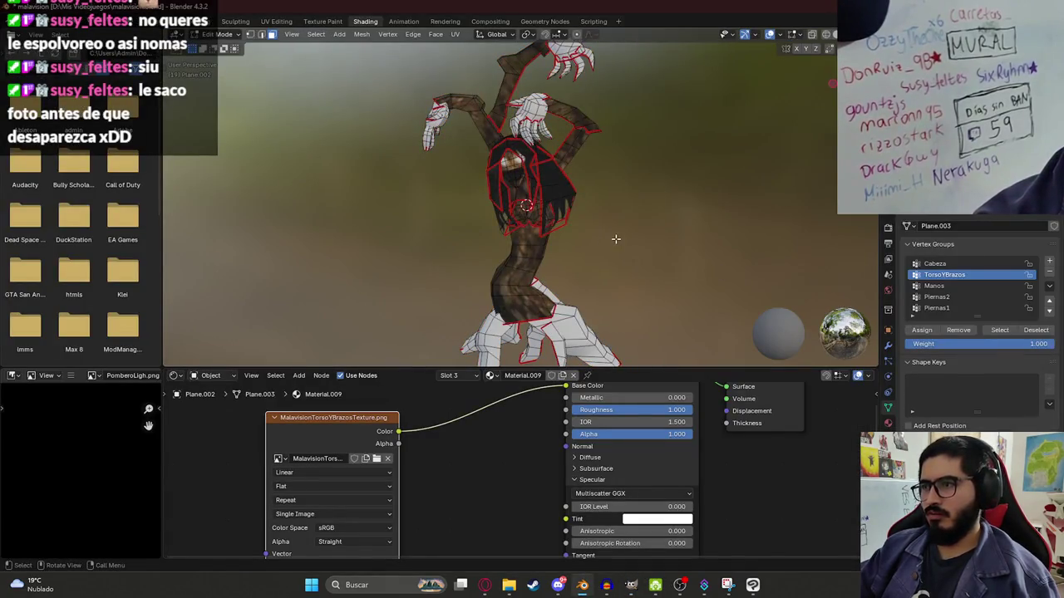
{"action": "left_click", "coordinate": [940, 263]}
{"action": "left_click", "coordinate": [993, 330]}
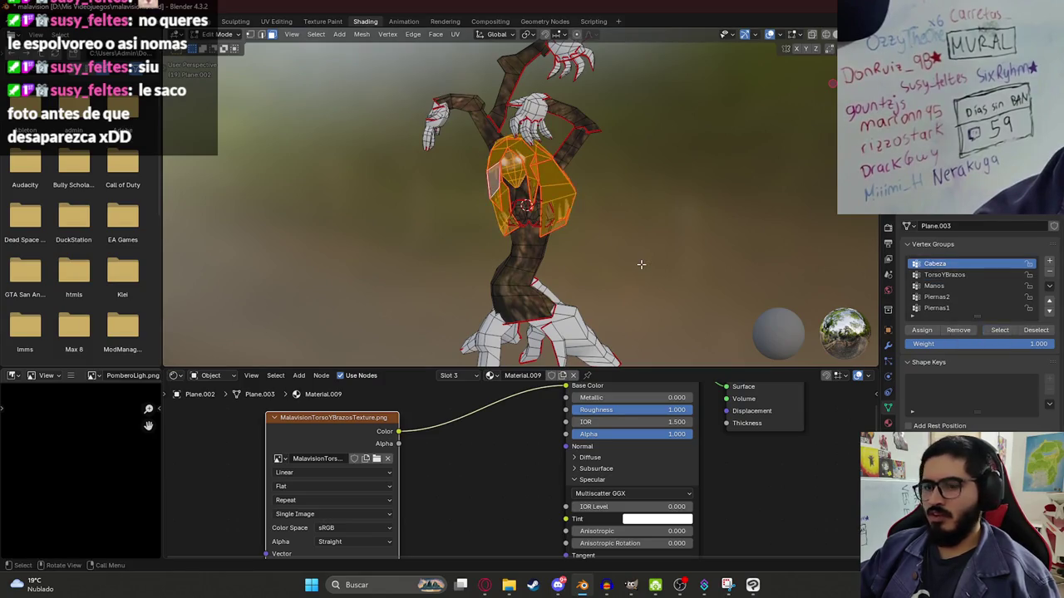
{"action": "key", "text": "h"}
{"action": "left_click", "coordinate": [944, 274]}
{"action": "left_click", "coordinate": [1000, 330]}
{"action": "key", "text": "h"}
{"action": "left_click", "coordinate": [934, 286]}
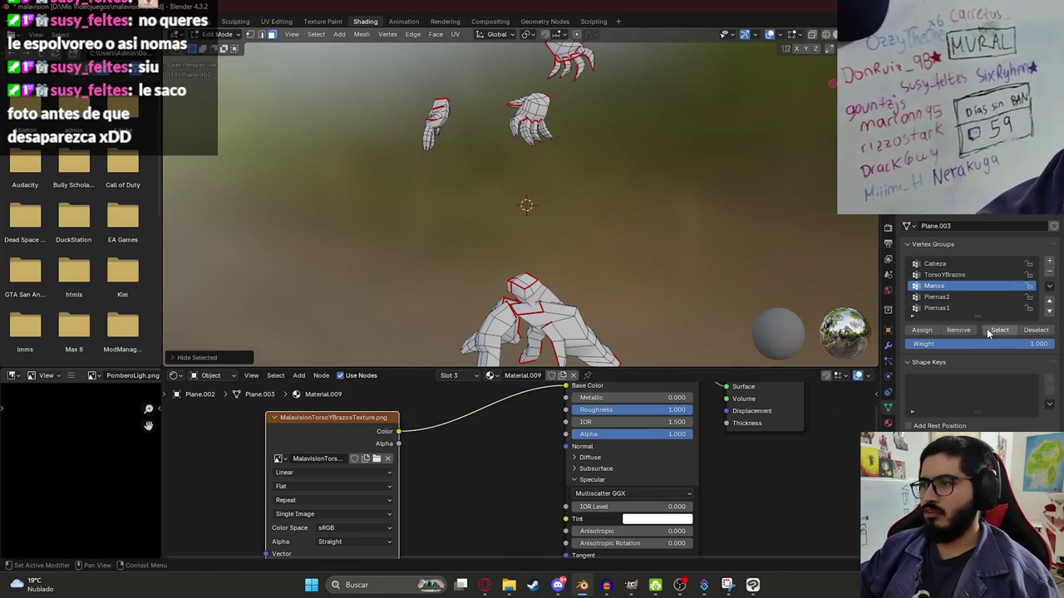
{"action": "left_click", "coordinate": [995, 331]}
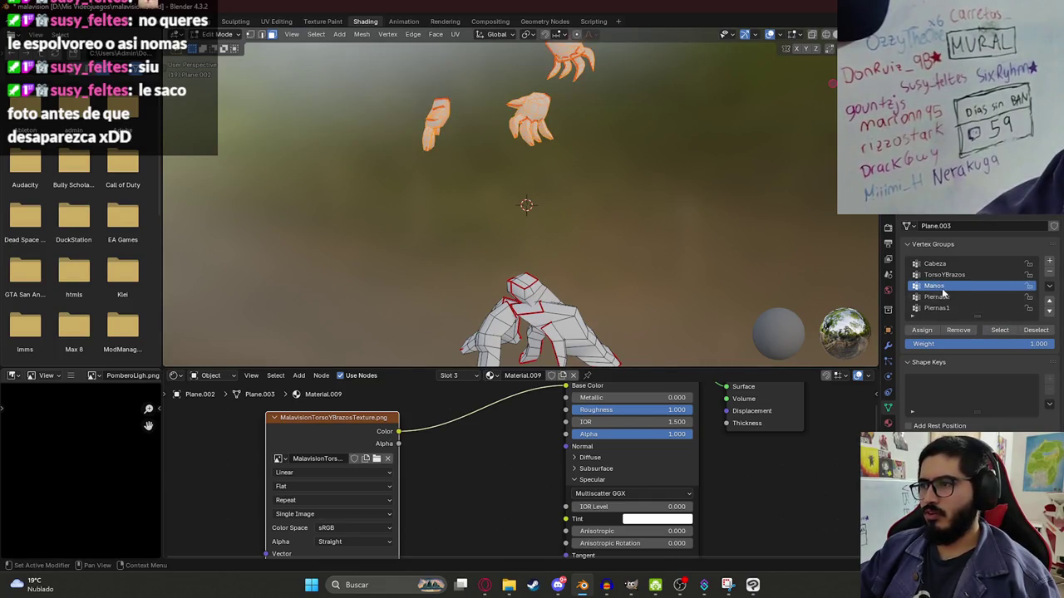
{"action": "key", "text": "h"}
- Select the Piernas1 vertex group and show the material properties
{"action": "left_click", "coordinate": [971, 296]}
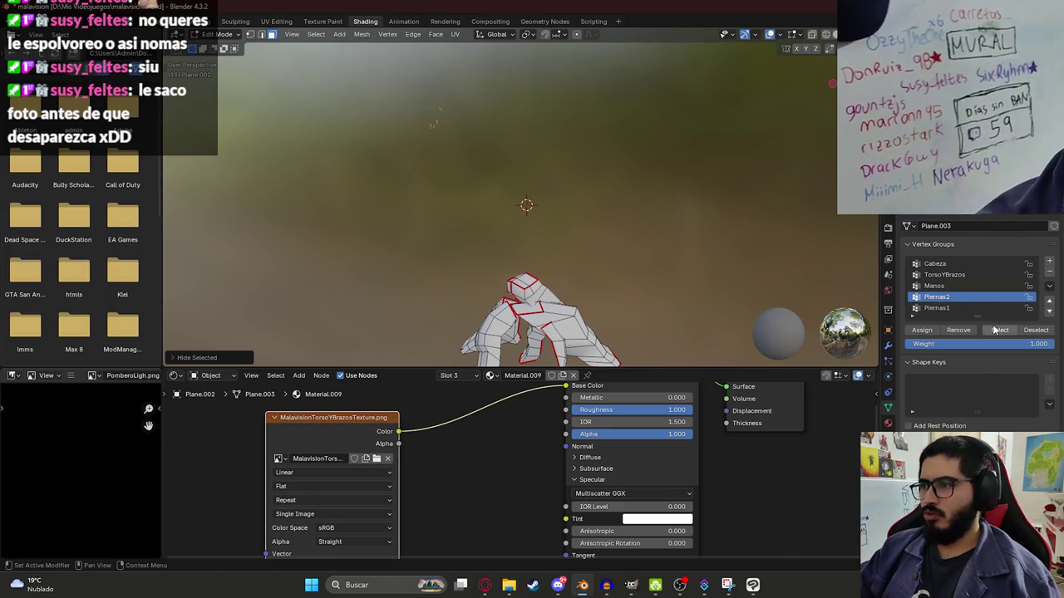
{"action": "left_click", "coordinate": [970, 309]}
{"action": "left_click", "coordinate": [1000, 330]}
{"action": "middle_click_drag", "start_coordinate": [577, 294], "coordinate": [527, 202]}
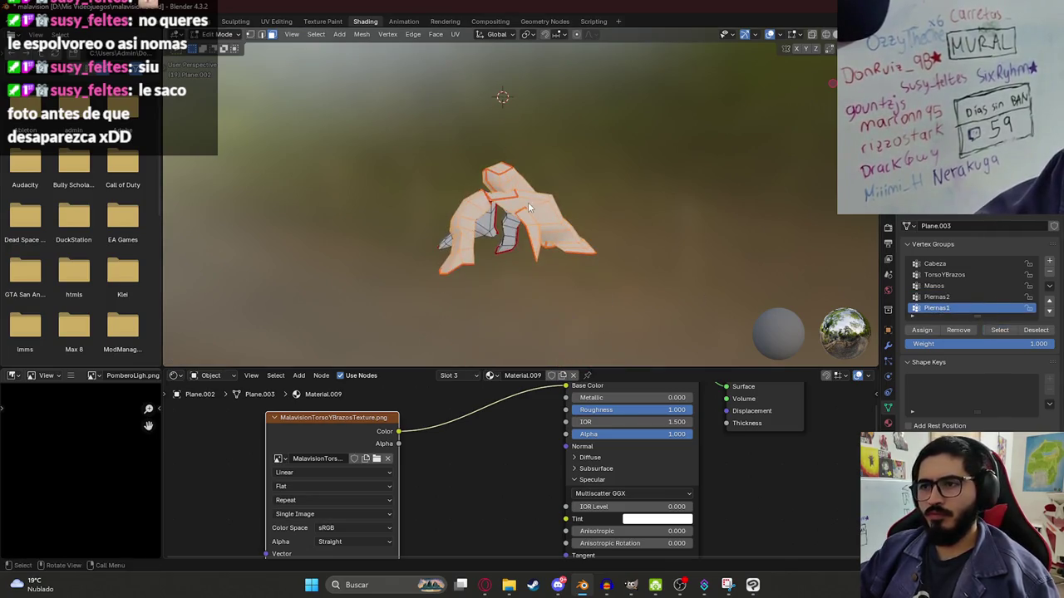
{"action": "left_click", "coordinate": [888, 423]}
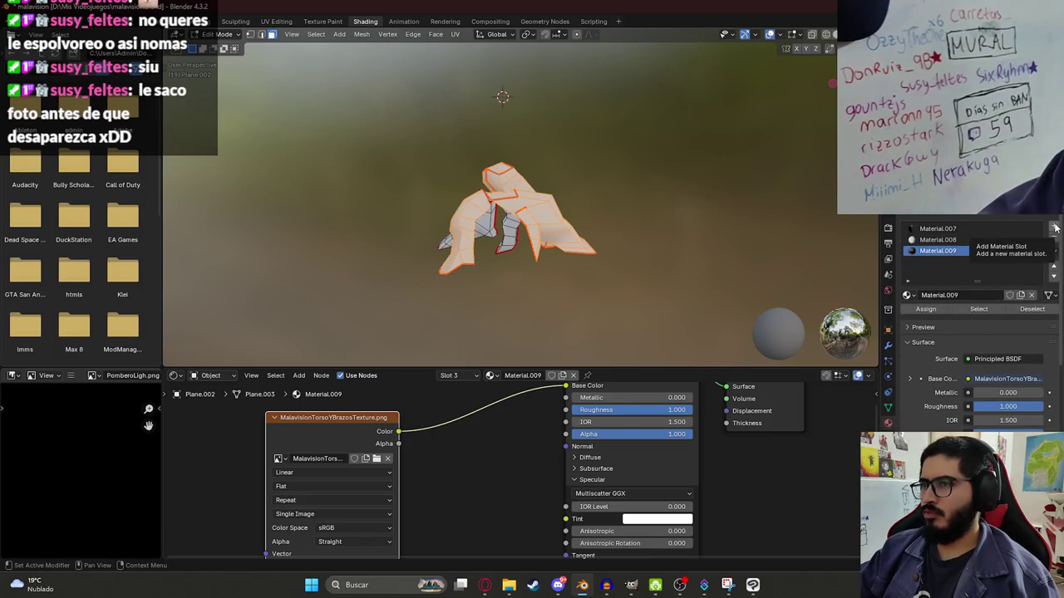
- Add a new material slot with a new material, Material.010, assigned to the leg faces
{"action": "left_click", "coordinate": [1054, 226]}
{"action": "left_click", "coordinate": [978, 295]}
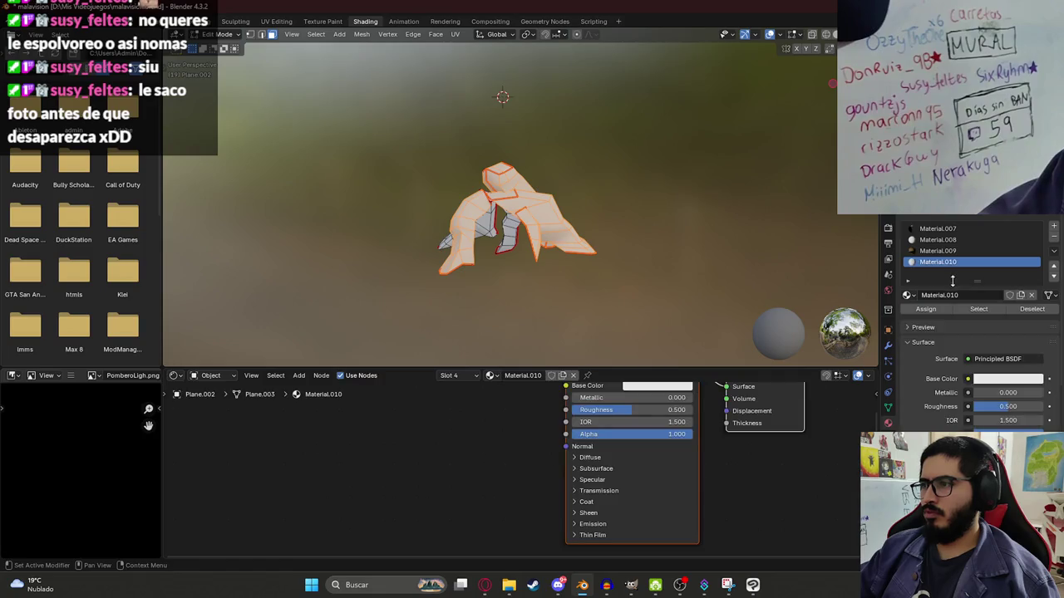
{"action": "left_click", "coordinate": [925, 309]}
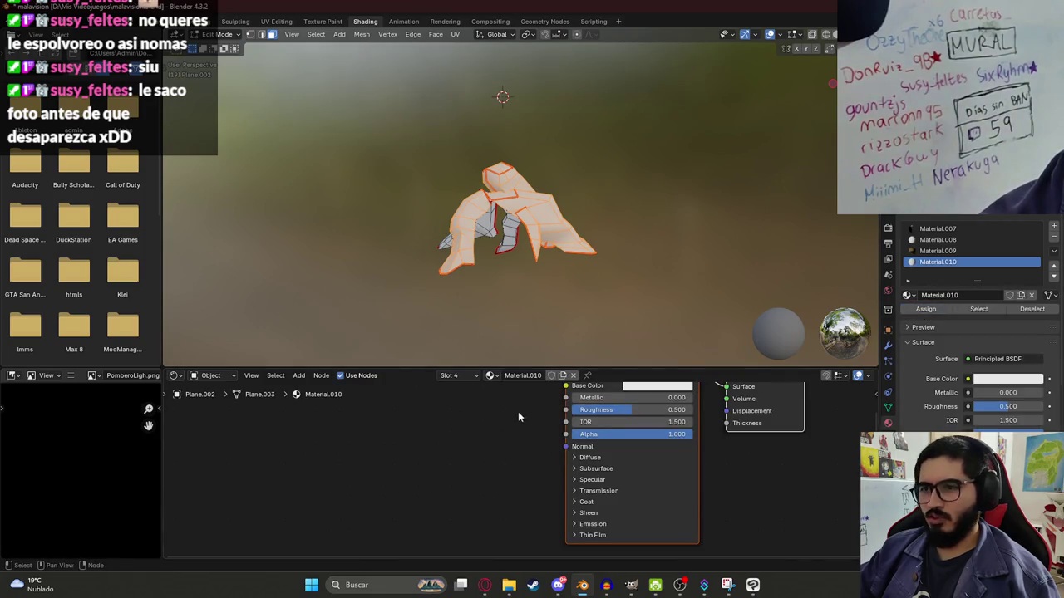
- Connect an Image Texture loading MalavisionPiernas1Texture.png to the Base Color
{"action": "left_click", "coordinate": [625, 480]}
{"action": "middle_click_drag", "start_coordinate": [573, 490], "coordinate": [590, 525]}
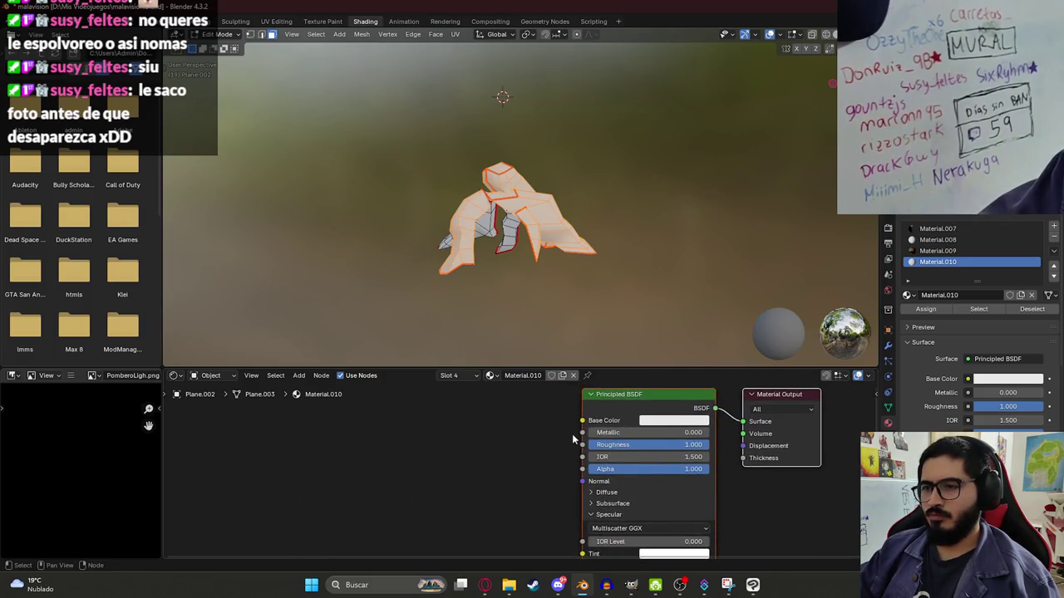
{"action": "left_click_drag", "start_coordinate": [502, 438], "coordinate": [502, 438]}
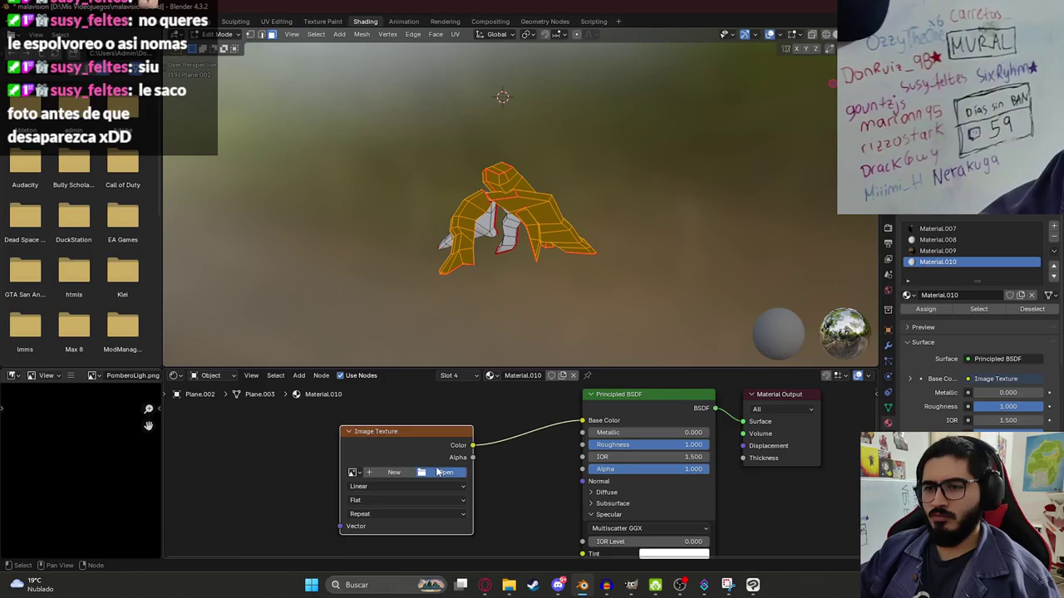
{"action": "left_click", "coordinate": [438, 472]}
{"action": "left_click_drag", "start_coordinate": [903, 251], "coordinate": [889, 332]}
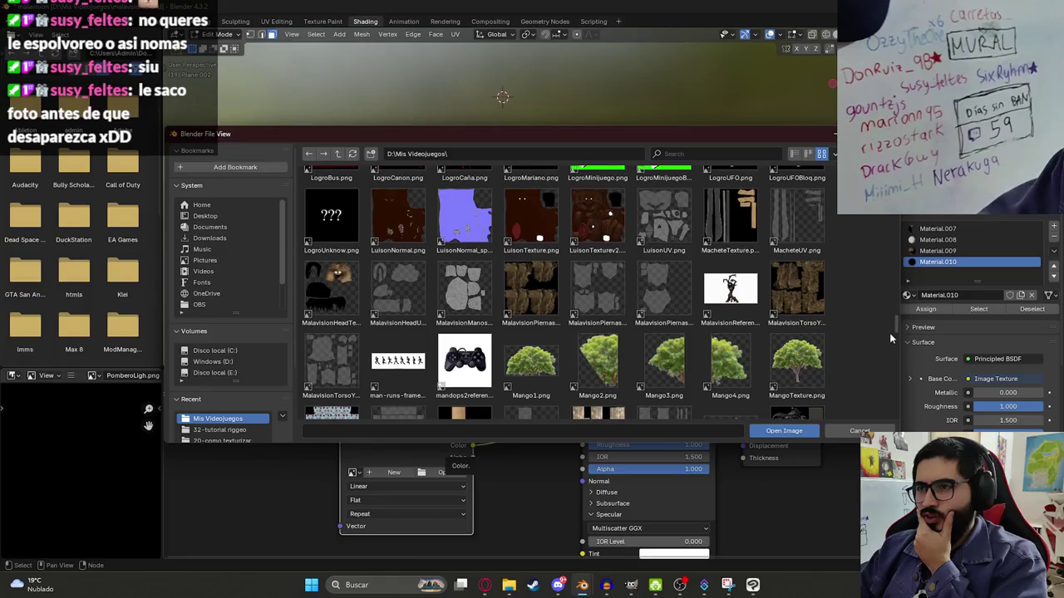
{"action": "double_click", "coordinate": [540, 307]}
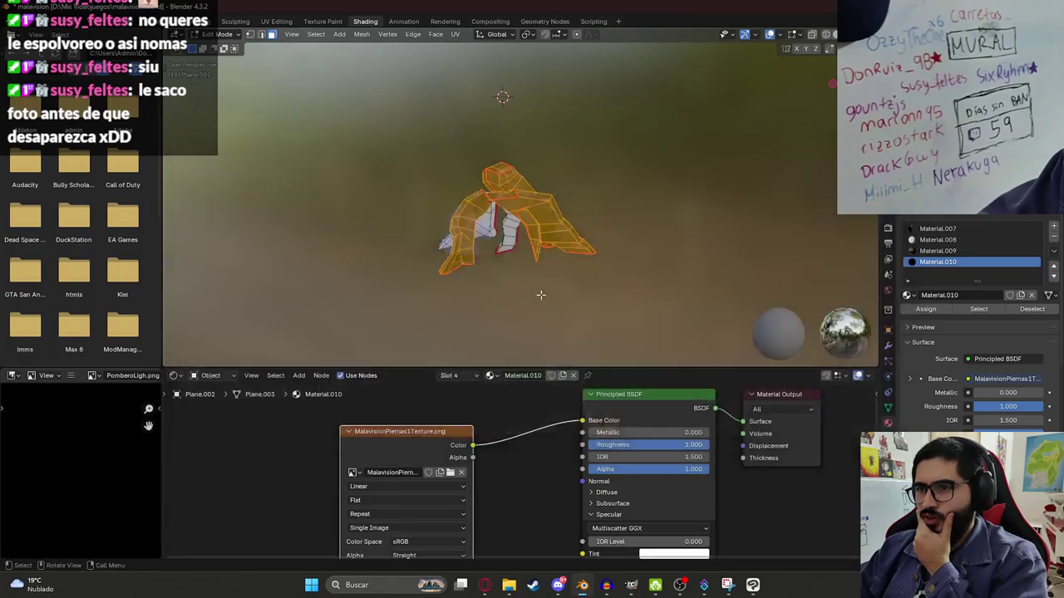
{"action": "scroll", "coordinate": [631, 216], "scroll_direction": "up", "scroll_amount": 2}
{"action": "scroll", "coordinate": [631, 217], "scroll_direction": "up", "scroll_amount": 2}
{"action": "mouse_move", "coordinate": [631, 216]}
{"action": "middle_mouse_down"}
{"action": "mouse_move", "coordinate": [644, 214]}
{"action": "mouse_move", "coordinate": [421, 216]}
{"action": "mouse_move", "coordinate": [561, 247]}
{"action": "mouse_move", "coordinate": [577, 190]}
{"action": "mouse_move", "coordinate": [710, 197]}
{"action": "mouse_move", "coordinate": [543, 231]}
{"action": "mouse_move", "coordinate": [475, 176]}
{"action": "mouse_move", "coordinate": [407, 146]}
{"action": "mouse_move", "coordinate": [393, 243]}
{"action": "mouse_move", "coordinate": [519, 214]}
{"action": "mouse_move", "coordinate": [303, 181]}
{"action": "mouse_move", "coordinate": [533, 201]}
{"action": "mouse_move", "coordinate": [647, 187]}
{"action": "mouse_move", "coordinate": [597, 199]}
{"action": "mouse_move", "coordinate": [506, 270]}
{"action": "middle_mouse_up"}
- Zoom in on the legs, then go into Edit Mode and back to Object Mode to view the bark
{"action": "scroll", "coordinate": [677, 221], "scroll_direction": "up", "scroll_amount": 3}
{"action": "scroll", "coordinate": [391, 238], "scroll_direction": "down", "scroll_amount": 5}
{"action": "scroll", "coordinate": [507, 276], "scroll_direction": "up", "scroll_amount": 6}
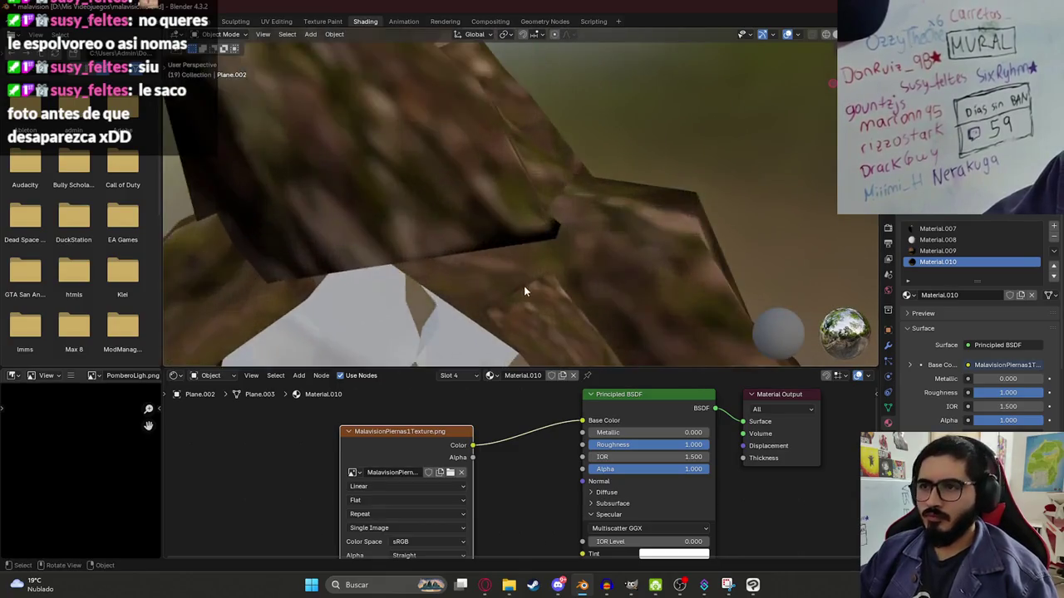
{"action": "key", "text": "Tab"}
{"action": "scroll", "coordinate": [519, 289], "scroll_direction": "down", "scroll_amount": 4}
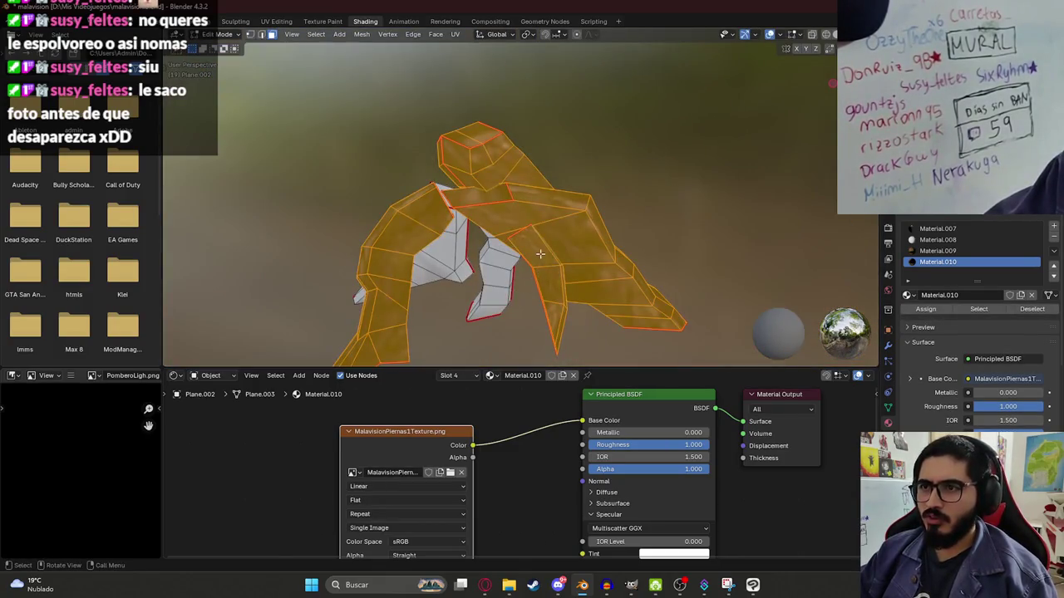
{"action": "key", "text": "Tab"}
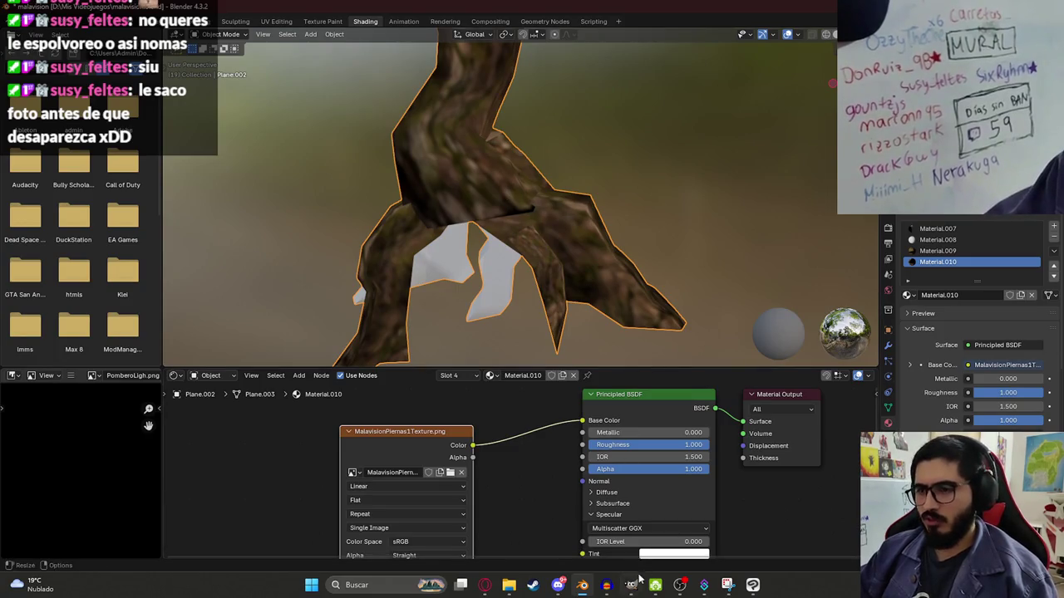
- Hide the Piernas1 legs texture and show the TorsoYBrazos UV wireframe
{"action": "key", "text": "alt+Tab"}
{"action": "left_click", "coordinate": [857, 368]}
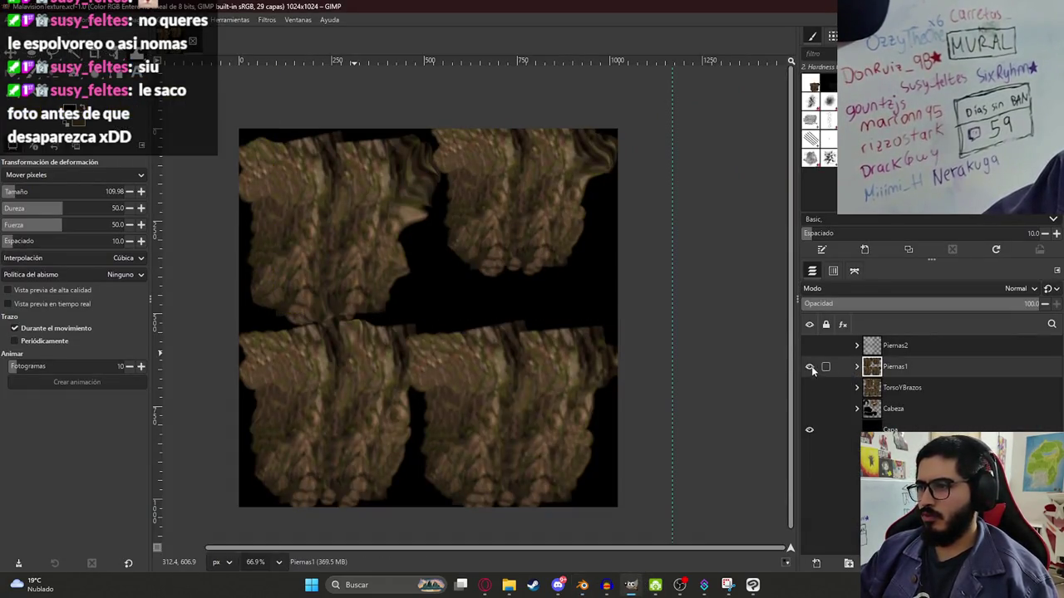
{"action": "left_click", "coordinate": [809, 367]}
{"action": "left_click", "coordinate": [857, 388]}
{"action": "left_click", "coordinate": [809, 408]}
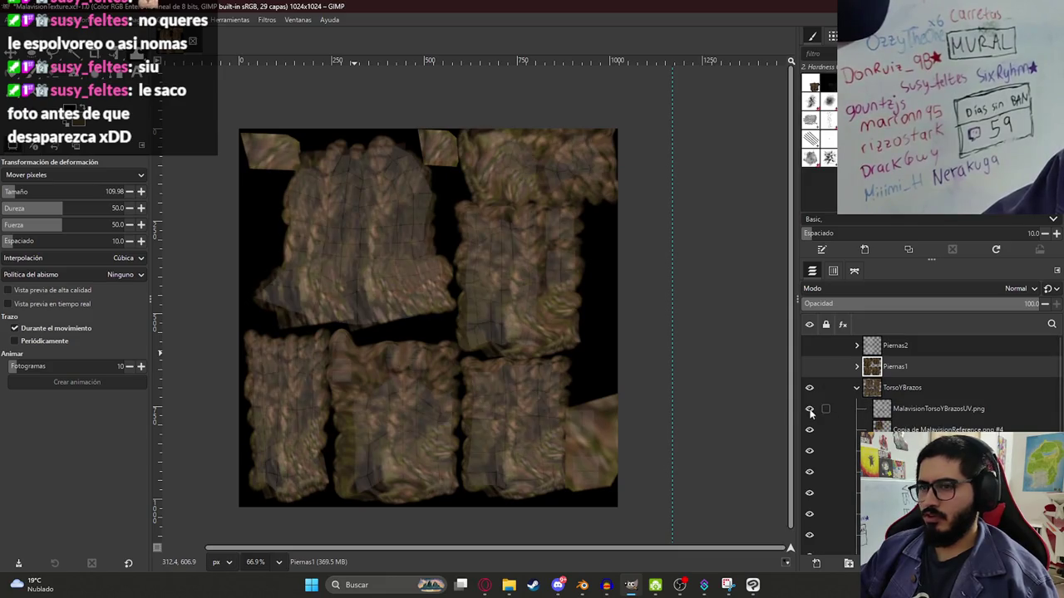
{"action": "scroll", "coordinate": [348, 314], "scroll_direction": "up", "scroll_amount": 2, "text": "ctrl"}
{"action": "scroll", "coordinate": [368, 321], "scroll_direction": "up", "scroll_amount": 2, "text": "ctrl"}
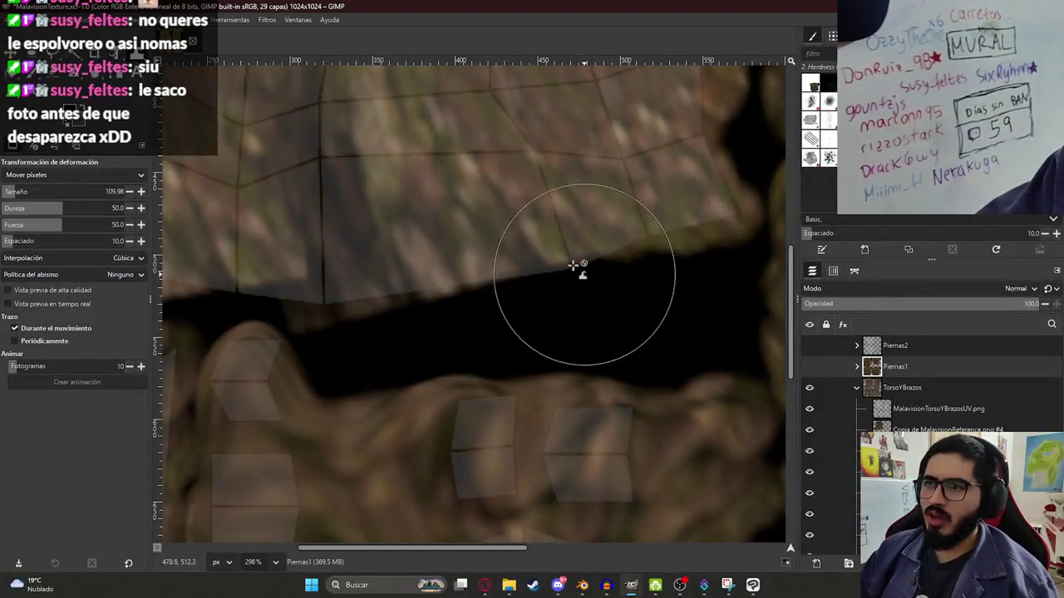
- Warp the bark over the torso seam gaps, commit the warp, and save MalavisionTexture.xcf
{"action": "left_click", "coordinate": [939, 429]}
{"action": "mouse_move", "coordinate": [560, 221]}
{"action": "left_mouse_down"}
{"action": "mouse_move", "coordinate": [585, 232]}
{"action": "mouse_move", "coordinate": [529, 341]}
{"action": "mouse_move", "coordinate": [404, 274]}
{"action": "mouse_move", "coordinate": [565, 344]}
{"action": "mouse_move", "coordinate": [553, 368]}
{"action": "mouse_move", "coordinate": [443, 304]}
{"action": "mouse_move", "coordinate": [582, 360]}
{"action": "left_mouse_up"}
{"action": "scroll", "coordinate": [563, 264], "scroll_direction": "left", "scroll_amount": 5, "text": "shift"}
{"action": "scroll", "coordinate": [617, 363], "scroll_direction": "left", "scroll_amount": 7, "text": "shift"}
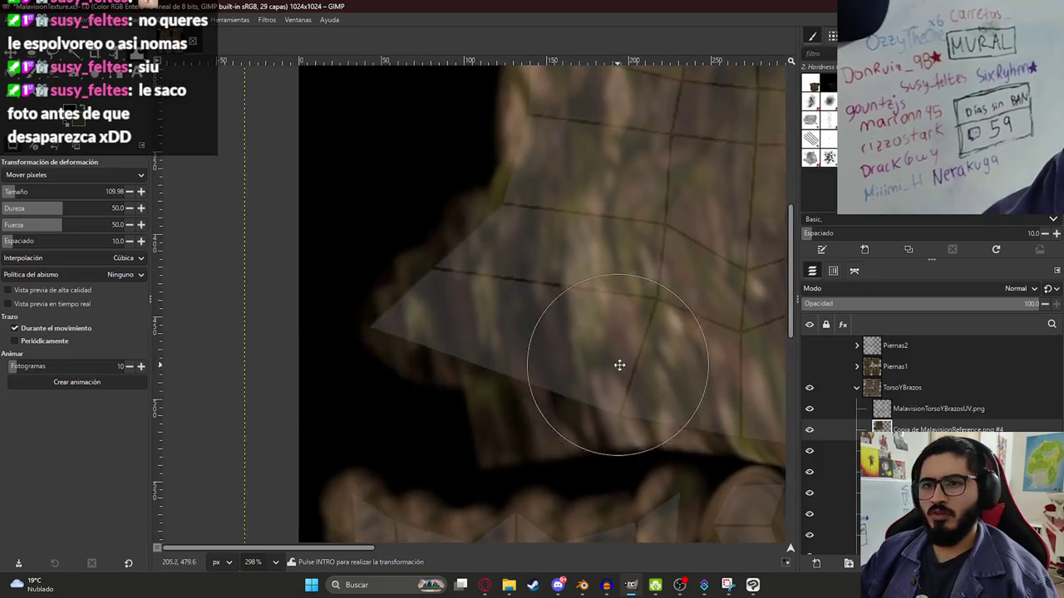
{"action": "scroll", "coordinate": [546, 375], "scroll_direction": "right", "scroll_amount": 2, "text": "shift"}
{"action": "scroll", "coordinate": [546, 375], "scroll_direction": "up", "scroll_amount": 3}
{"action": "scroll", "coordinate": [576, 227], "scroll_direction": "up", "scroll_amount": 3}
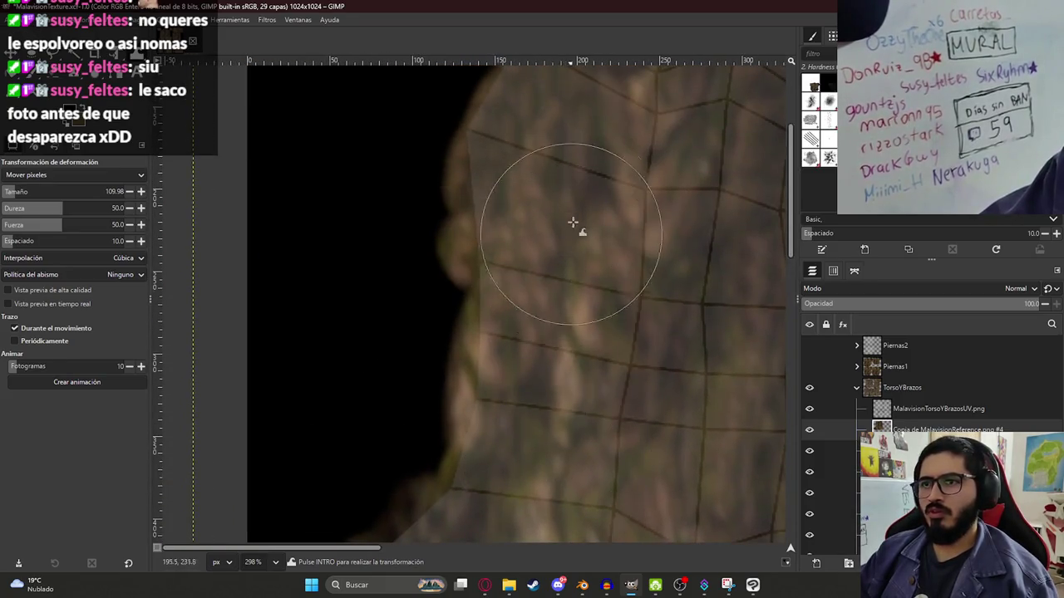
{"action": "scroll", "coordinate": [500, 439], "scroll_direction": "up", "scroll_amount": 3}
{"action": "scroll", "coordinate": [499, 439], "scroll_direction": "right", "scroll_amount": 2, "text": "shift"}
{"action": "scroll", "coordinate": [500, 439], "scroll_direction": "right", "scroll_amount": 1, "text": "shift"}
{"action": "scroll", "coordinate": [679, 373], "scroll_direction": "right", "scroll_amount": 8, "text": "shift"}
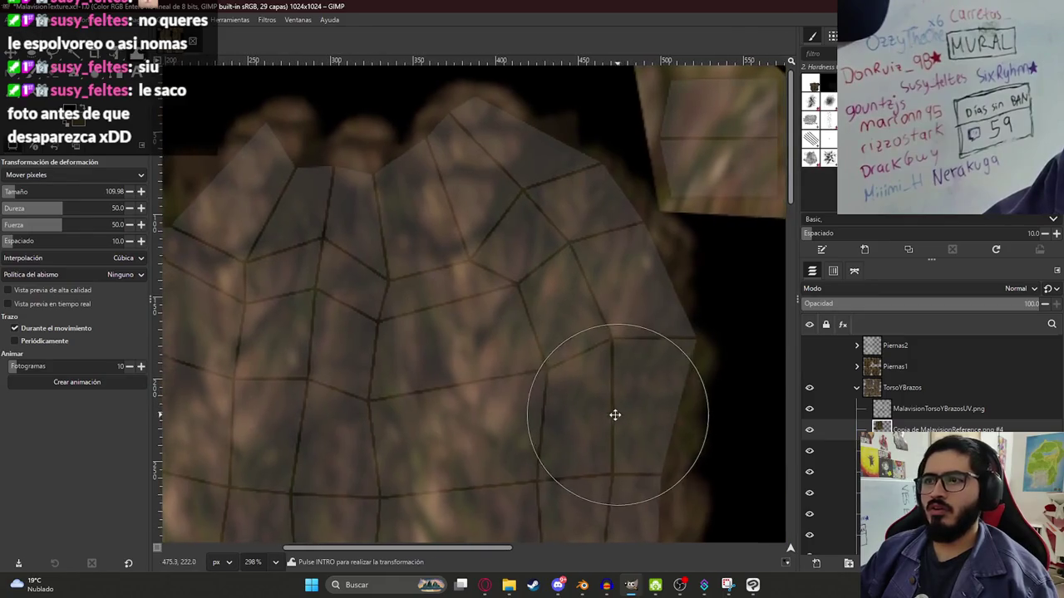
{"action": "scroll", "coordinate": [612, 416], "scroll_direction": "down", "scroll_amount": 2}
{"action": "scroll", "coordinate": [570, 204], "scroll_direction": "right", "scroll_amount": 1, "text": "shift"}
{"action": "scroll", "coordinate": [622, 232], "scroll_direction": "down", "scroll_amount": 2}
{"action": "scroll", "coordinate": [623, 232], "scroll_direction": "down", "scroll_amount": 2}
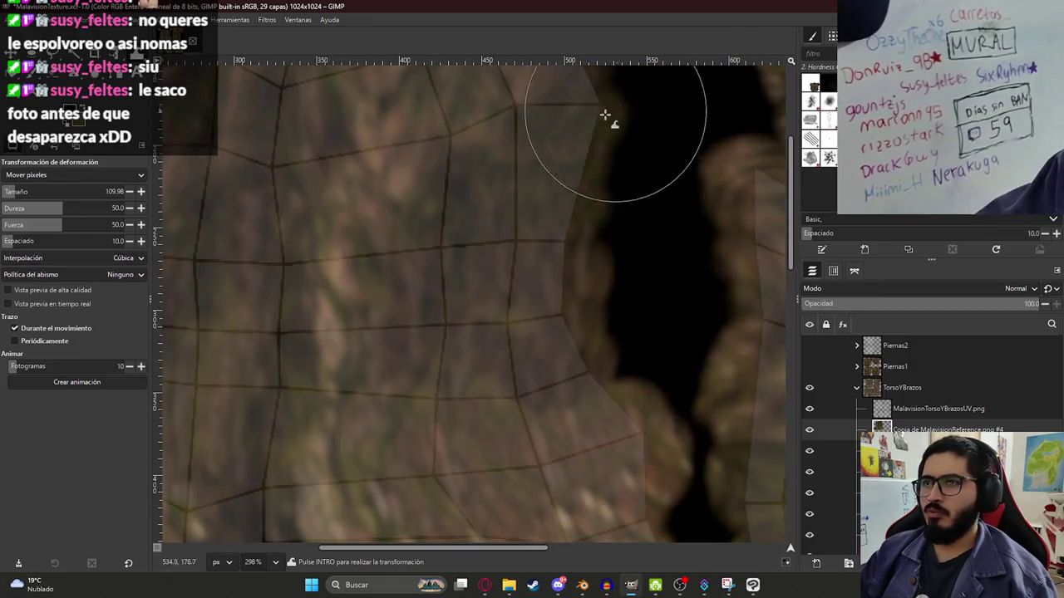
{"action": "scroll", "coordinate": [518, 200], "scroll_direction": "down", "scroll_amount": 1, "text": "ctrl"}
{"action": "scroll", "coordinate": [544, 185], "scroll_direction": "down", "scroll_amount": 1}
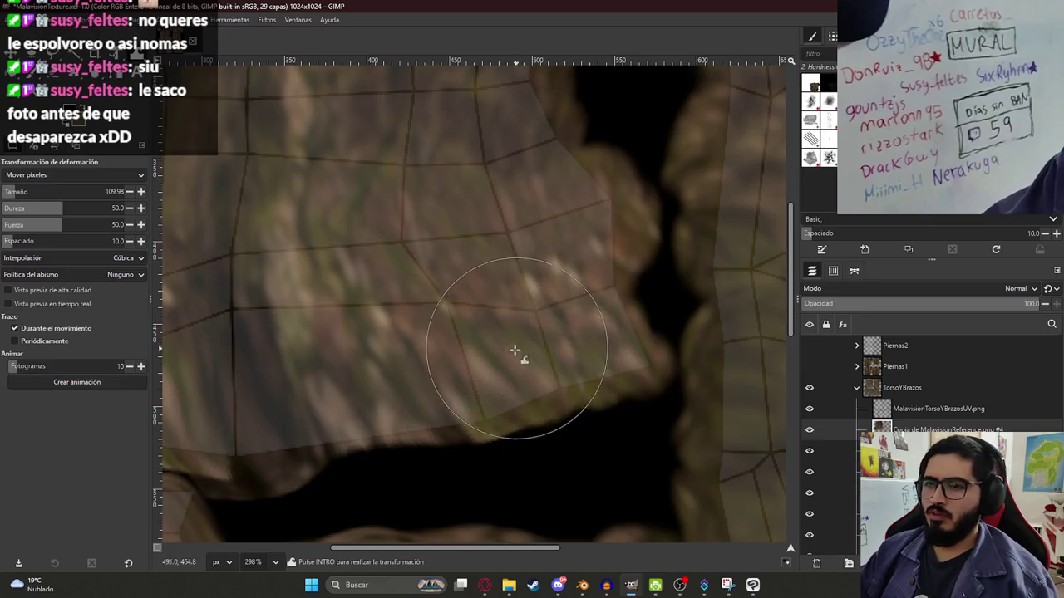
{"action": "scroll", "coordinate": [506, 373], "scroll_direction": "down", "scroll_amount": 1, "text": "ctrl"}
{"action": "key", "text": "shift+ctrl+j"}
{"action": "key", "text": "ctrl+s"}
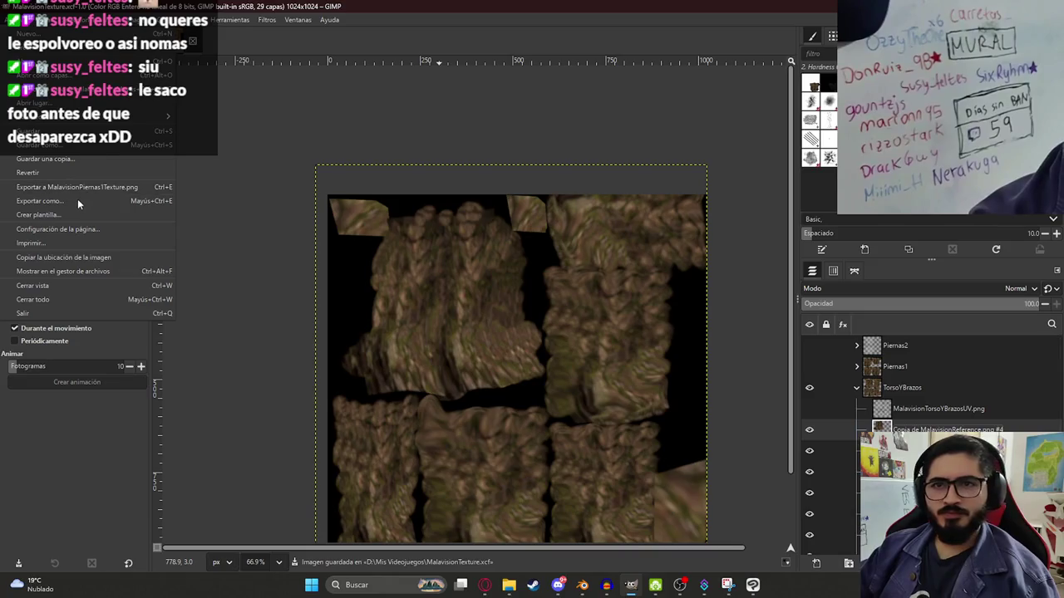
- Export to the existing MalavisionTorsoYBrazosTexture.png, confirming the overwrite
{"action": "key", "text": "shift+ctrl+e"}
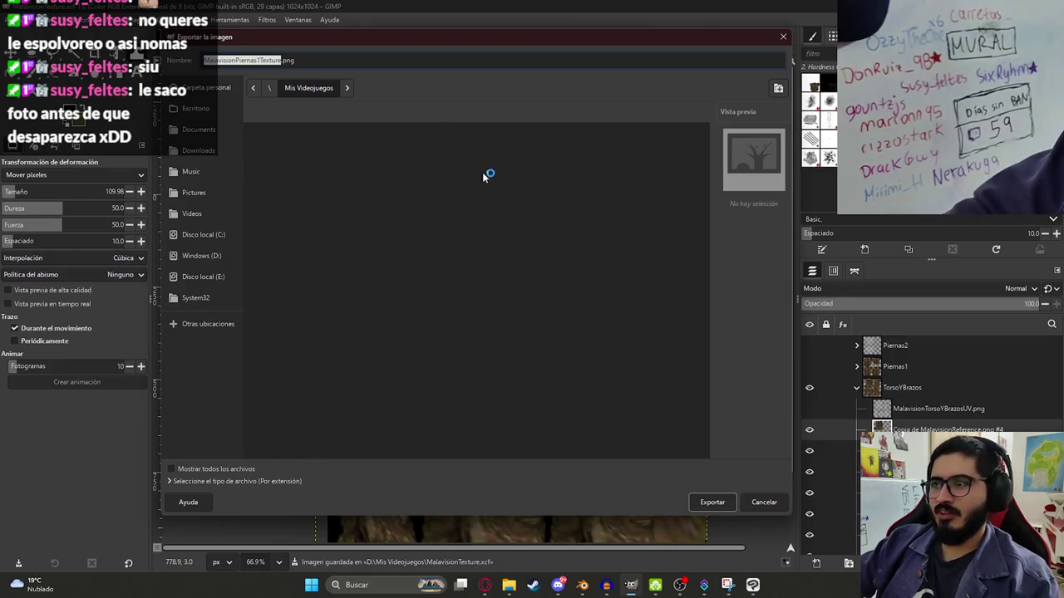
{"action": "mouse_move", "coordinate": [708, 146]}
{"action": "left_mouse_down"}
{"action": "mouse_move", "coordinate": [708, 308]}
{"action": "mouse_move", "coordinate": [706, 199]}
{"action": "left_mouse_up"}
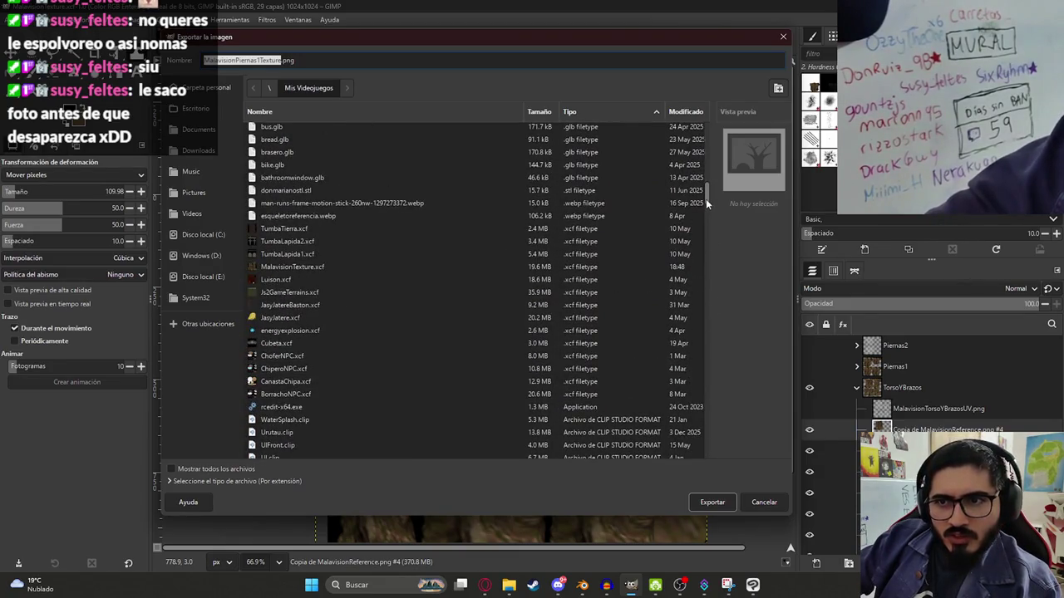
{"action": "mouse_move", "coordinate": [705, 199]}
{"action": "left_mouse_down"}
{"action": "mouse_move", "coordinate": [724, 372]}
{"action": "mouse_move", "coordinate": [723, 363]}
{"action": "mouse_move", "coordinate": [720, 470]}
{"action": "left_mouse_up"}
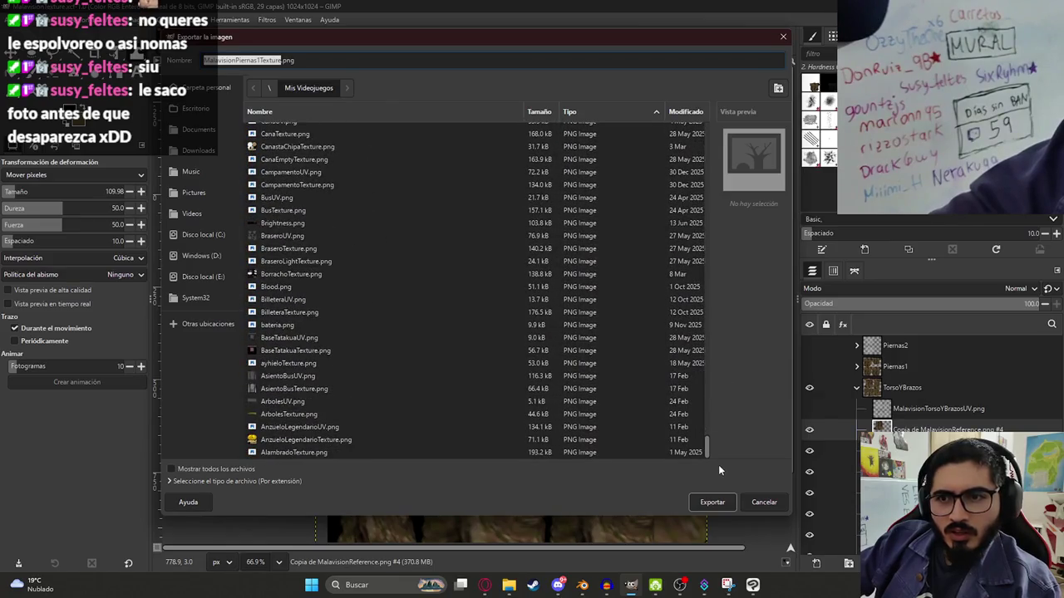
{"action": "left_click", "coordinate": [303, 112]}
{"action": "mouse_move", "coordinate": [705, 442]}
{"action": "left_mouse_down"}
{"action": "mouse_move", "coordinate": [714, 111]}
{"action": "mouse_move", "coordinate": [730, 275]}
{"action": "mouse_move", "coordinate": [730, 262]}
{"action": "left_mouse_up"}
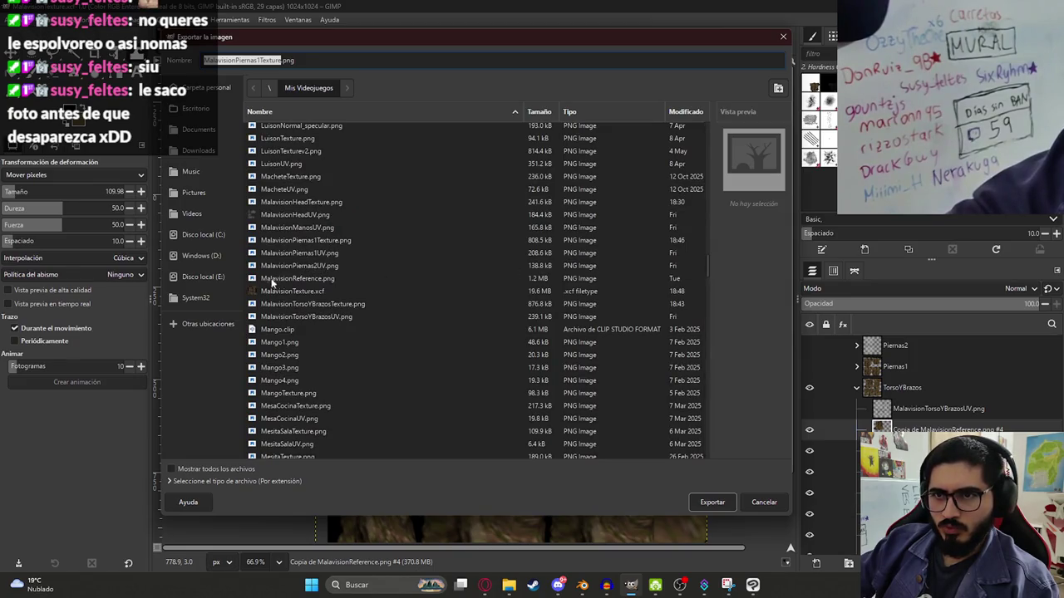
{"action": "double_click", "coordinate": [366, 304]}
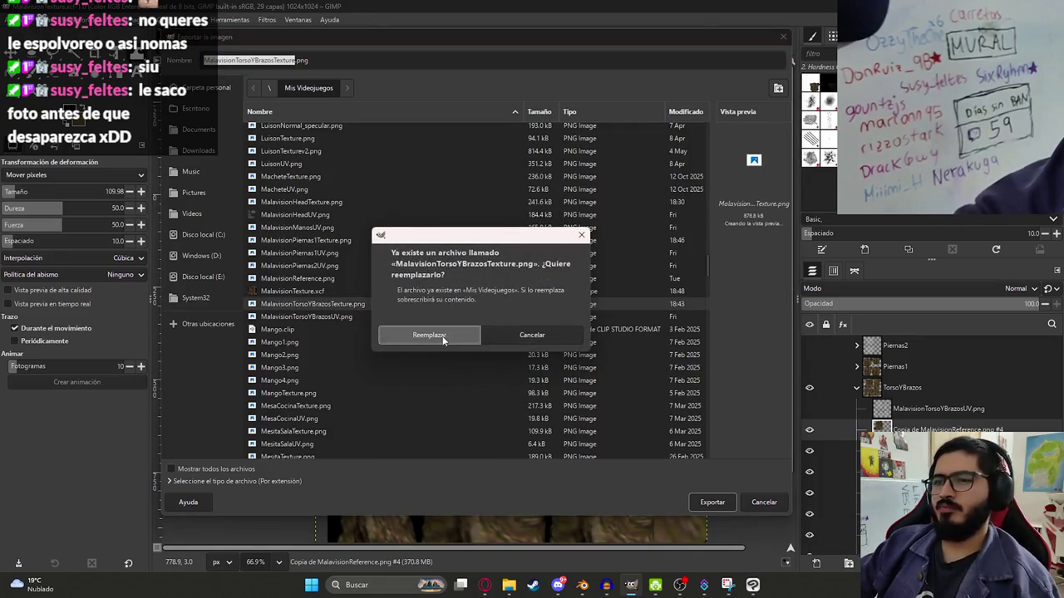
{"action": "left_click", "coordinate": [442, 336]}
- Confirm the PNG export options and go back to Blender
{"action": "scroll", "coordinate": [593, 380], "scroll_direction": "down", "scroll_amount": 2, "text": "ctrl"}
{"action": "scroll", "coordinate": [622, 409], "scroll_direction": "up", "scroll_amount": 3, "text": "ctrl"}
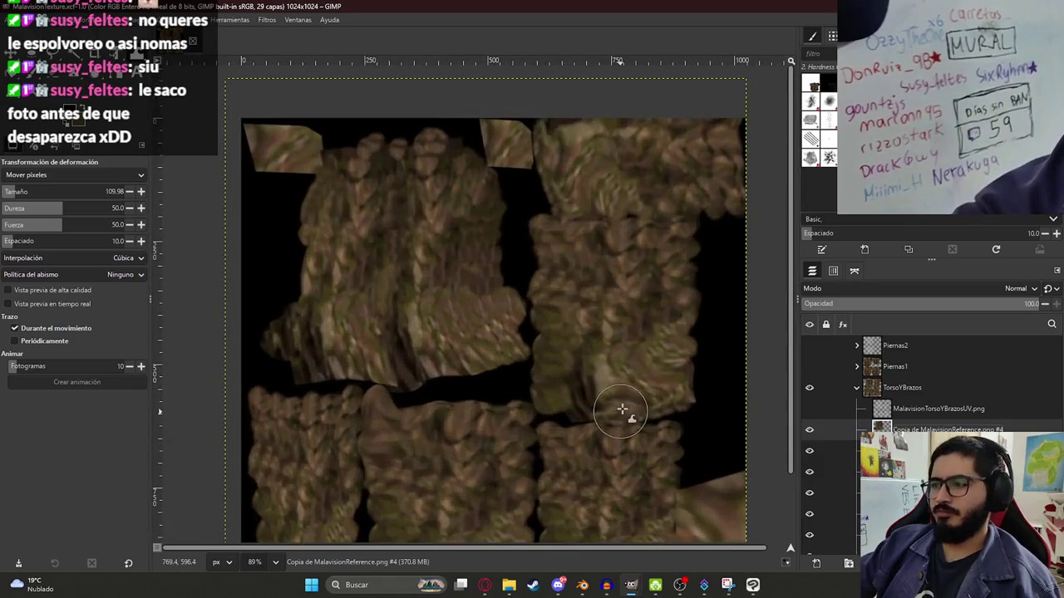
{"action": "key", "text": "ctrl+s"}
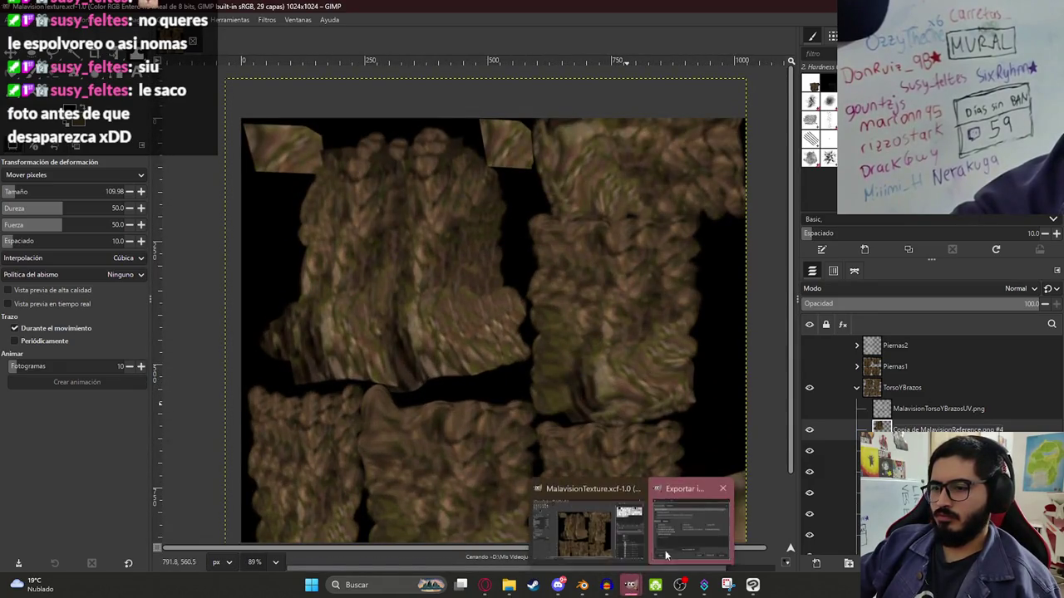
{"action": "mouse_move", "coordinate": [630, 584]}
{"action": "left_click", "coordinate": [665, 550]}
{"action": "left_click", "coordinate": [366, 399]}
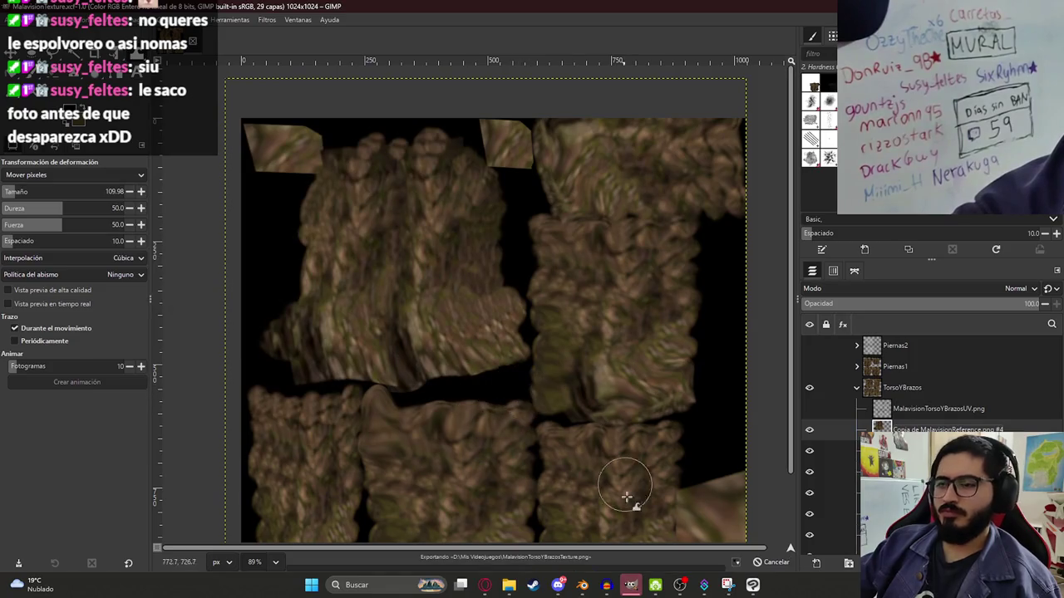
{"action": "left_click", "coordinate": [630, 586]}
- Reload MalavisionTorsoYBrazosTexture.png into Material.009's Image Texture node
{"action": "left_click", "coordinate": [631, 587]}
{"action": "left_click", "coordinate": [632, 587]}
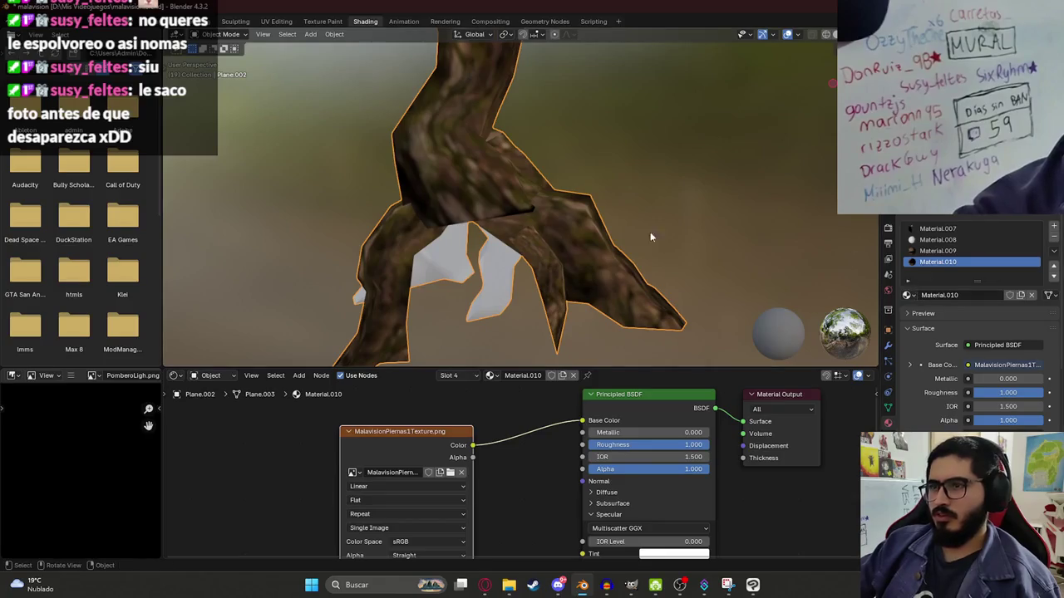
{"action": "left_click", "coordinate": [947, 251]}
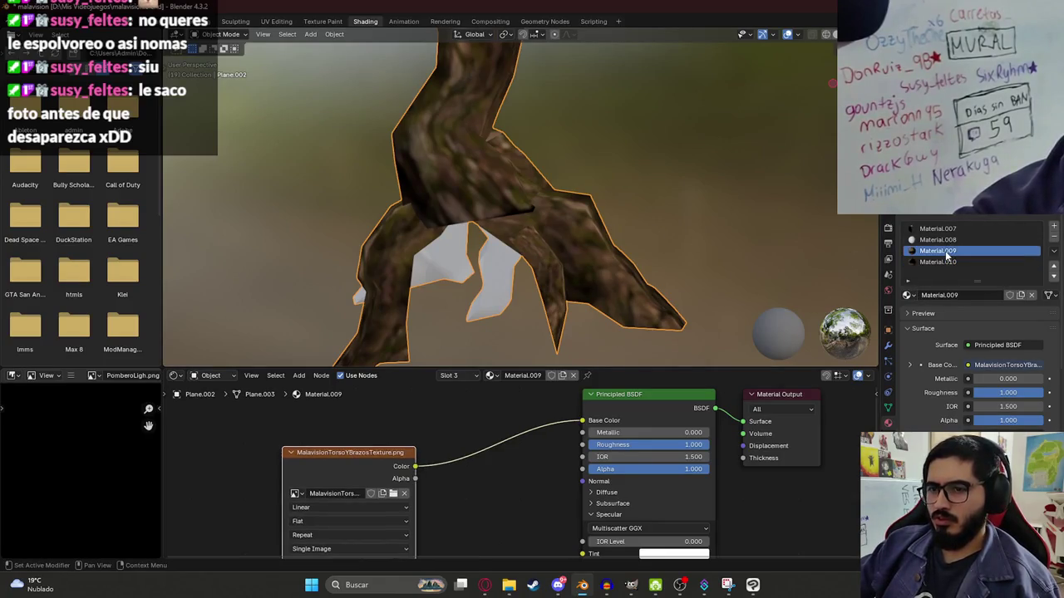
{"action": "left_click", "coordinate": [405, 493]}
{"action": "left_click", "coordinate": [388, 492]}
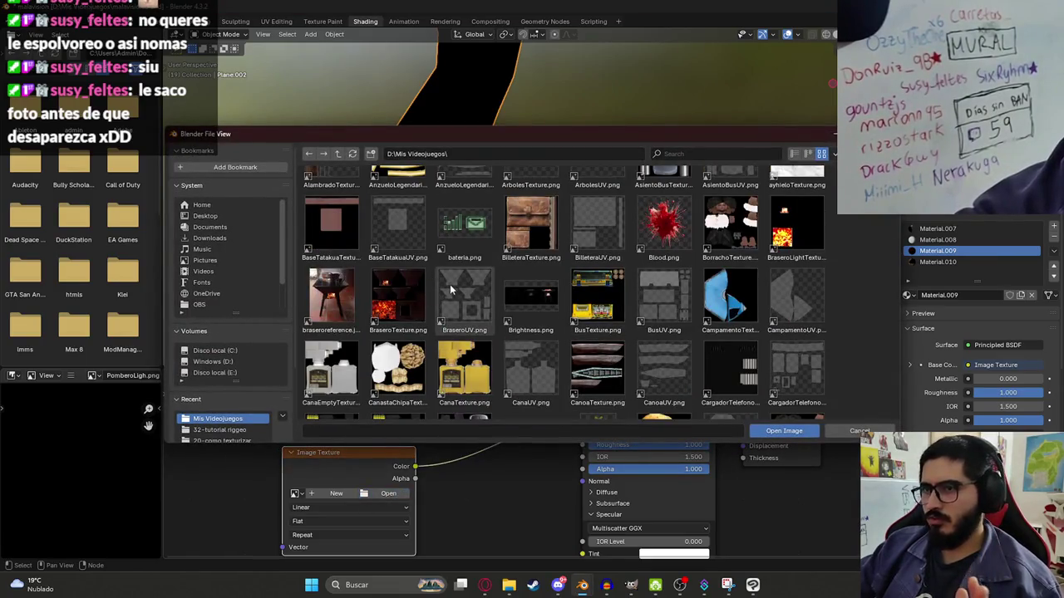
{"action": "scroll", "coordinate": [450, 288], "scroll_direction": "down", "scroll_amount": 2}
{"action": "scroll", "coordinate": [540, 287], "scroll_direction": "down", "scroll_amount": 3}
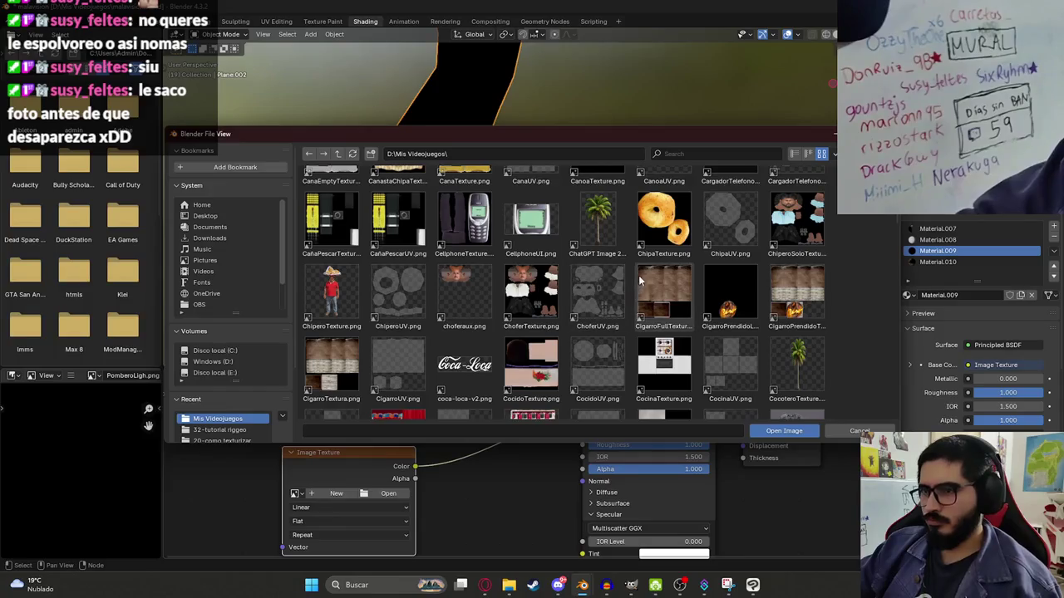
{"action": "scroll", "coordinate": [640, 283], "scroll_direction": "down", "scroll_amount": 3}
{"action": "scroll", "coordinate": [648, 287], "scroll_direction": "down", "scroll_amount": 3}
{"action": "scroll", "coordinate": [681, 287], "scroll_direction": "down", "scroll_amount": 3}
{"action": "scroll", "coordinate": [725, 288], "scroll_direction": "down", "scroll_amount": 2}
{"action": "scroll", "coordinate": [727, 287], "scroll_direction": "down", "scroll_amount": 3}
{"action": "scroll", "coordinate": [733, 279], "scroll_direction": "down", "scroll_amount": 3}
{"action": "scroll", "coordinate": [741, 268], "scroll_direction": "down", "scroll_amount": 2}
{"action": "scroll", "coordinate": [748, 259], "scroll_direction": "down", "scroll_amount": 3}
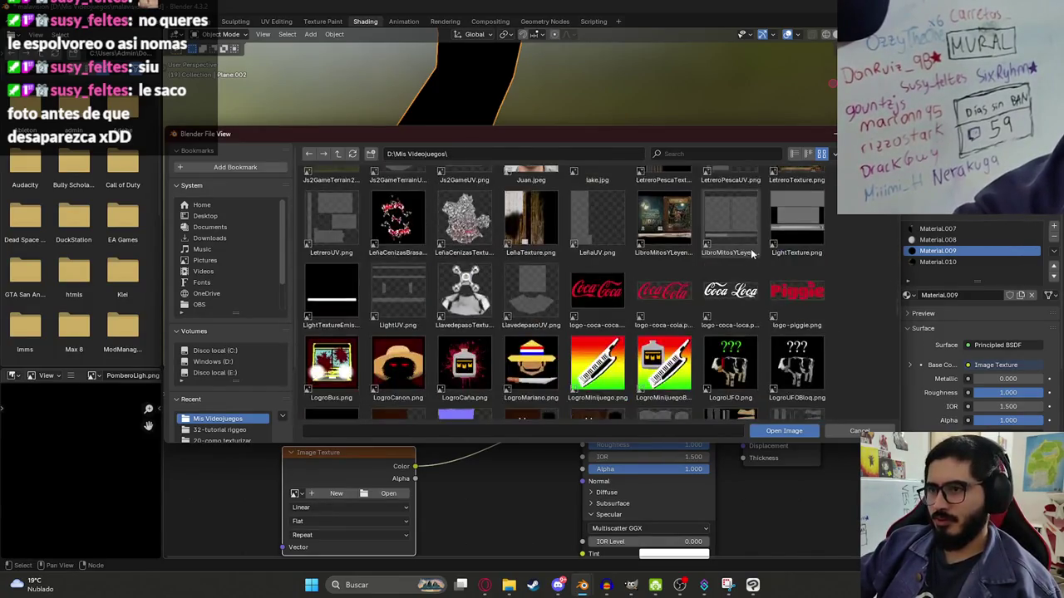
{"action": "scroll", "coordinate": [740, 258], "scroll_direction": "up", "scroll_amount": 2}
{"action": "scroll", "coordinate": [681, 266], "scroll_direction": "down", "scroll_amount": 3}
{"action": "scroll", "coordinate": [640, 274], "scroll_direction": "down", "scroll_amount": 2}
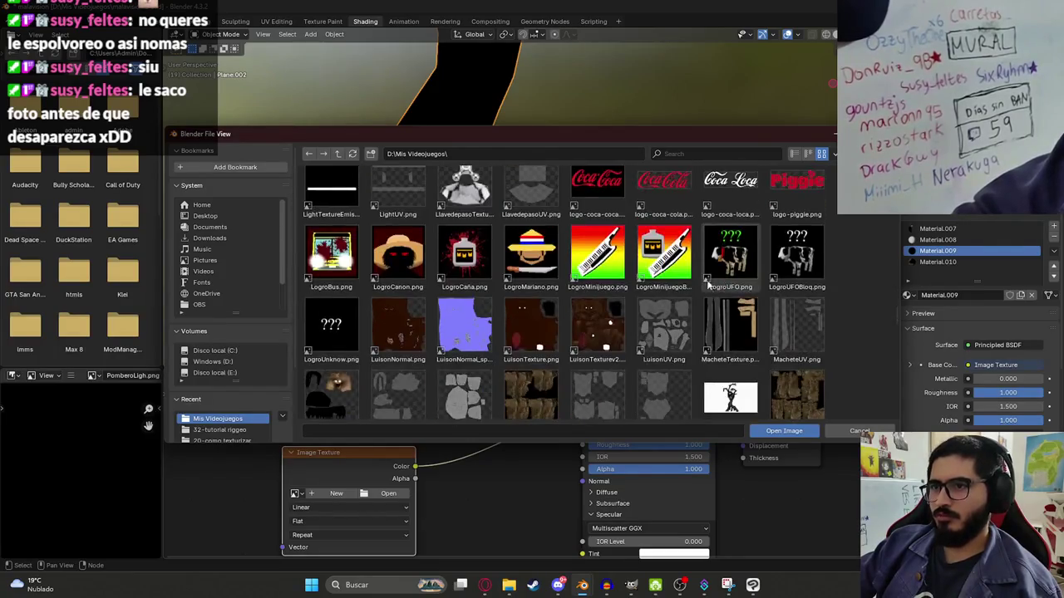
{"action": "scroll", "coordinate": [604, 284], "scroll_direction": "down", "scroll_amount": 1}
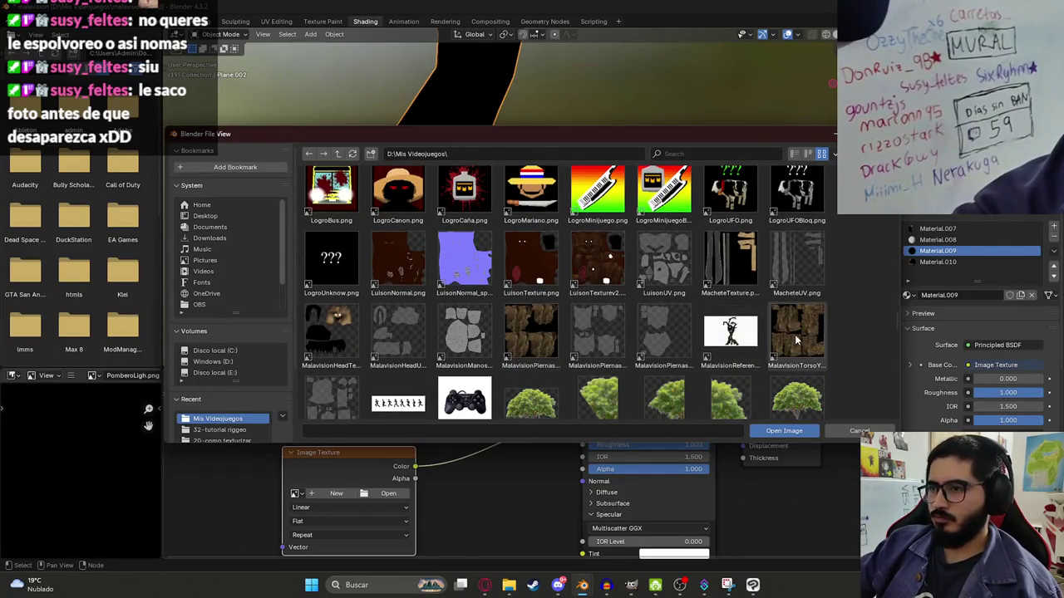
{"action": "double_click", "coordinate": [796, 334]}
- Check the bark-textured tree model from several angles and save malavision.blend
{"action": "mouse_move", "coordinate": [663, 223]}
{"action": "middle_mouse_down"}
{"action": "mouse_move", "coordinate": [637, 154]}
{"action": "mouse_move", "coordinate": [608, 190]}
{"action": "mouse_move", "coordinate": [771, 271]}
{"action": "mouse_move", "coordinate": [524, 219]}
{"action": "middle_mouse_up"}
{"action": "scroll", "coordinate": [523, 219], "scroll_direction": "down", "scroll_amount": 3}
{"action": "mouse_move", "coordinate": [539, 161]}
{"action": "middle_mouse_down"}
{"action": "mouse_move", "coordinate": [598, 126]}
{"action": "mouse_move", "coordinate": [547, 125]}
{"action": "mouse_move", "coordinate": [550, 221]}
{"action": "middle_mouse_up"}
{"action": "middle_click_drag", "start_coordinate": [536, 168], "coordinate": [542, 203]}
{"action": "key", "text": "ctrl+s"}
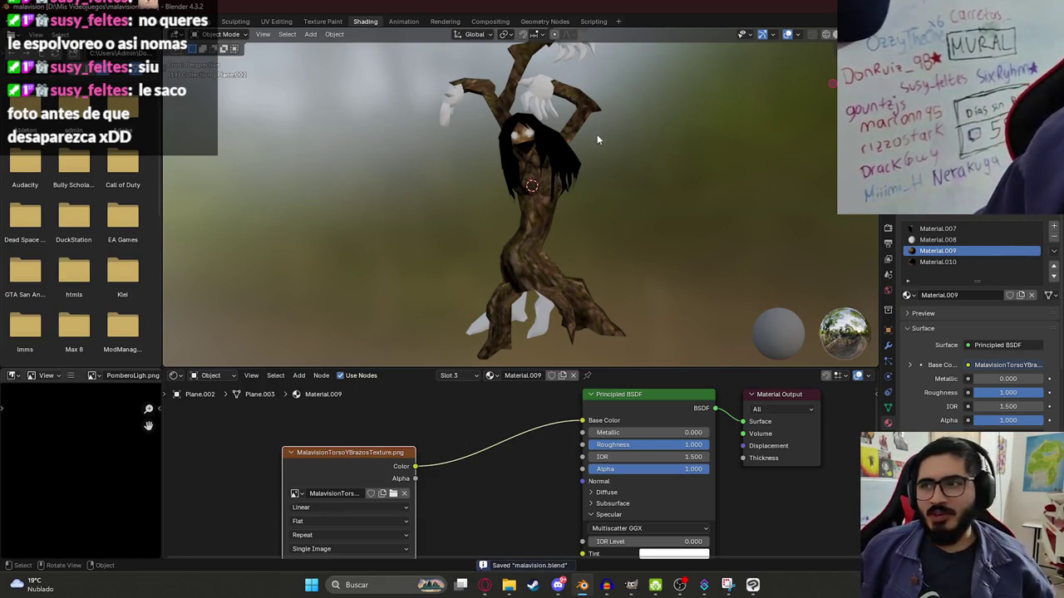
- Orbit closer to the tree model and switch the mesh into Edit Mode
{"action": "scroll", "coordinate": [531, 174], "scroll_direction": "up", "scroll_amount": 4}
{"action": "scroll", "coordinate": [574, 154], "scroll_direction": "down", "scroll_amount": 3}
{"action": "mouse_move", "coordinate": [575, 152]}
{"action": "middle_mouse_down"}
{"action": "mouse_move", "coordinate": [514, 186]}
{"action": "mouse_move", "coordinate": [368, 171]}
{"action": "mouse_move", "coordinate": [593, 147]}
{"action": "mouse_move", "coordinate": [529, 185]}
{"action": "mouse_move", "coordinate": [678, 198]}
{"action": "mouse_move", "coordinate": [613, 208]}
{"action": "middle_mouse_up"}
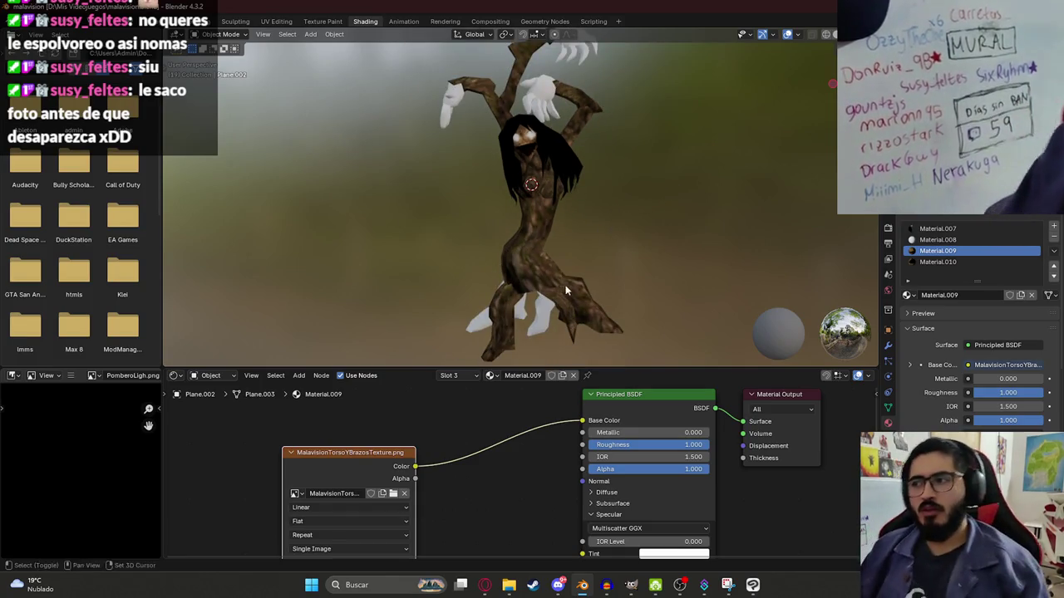
{"action": "key", "text": "Tab"}
- Hide all but the legs and reorder vertex groups so Piernas1 and Piernas2 sit above Manos
{"action": "key", "text": "h"}
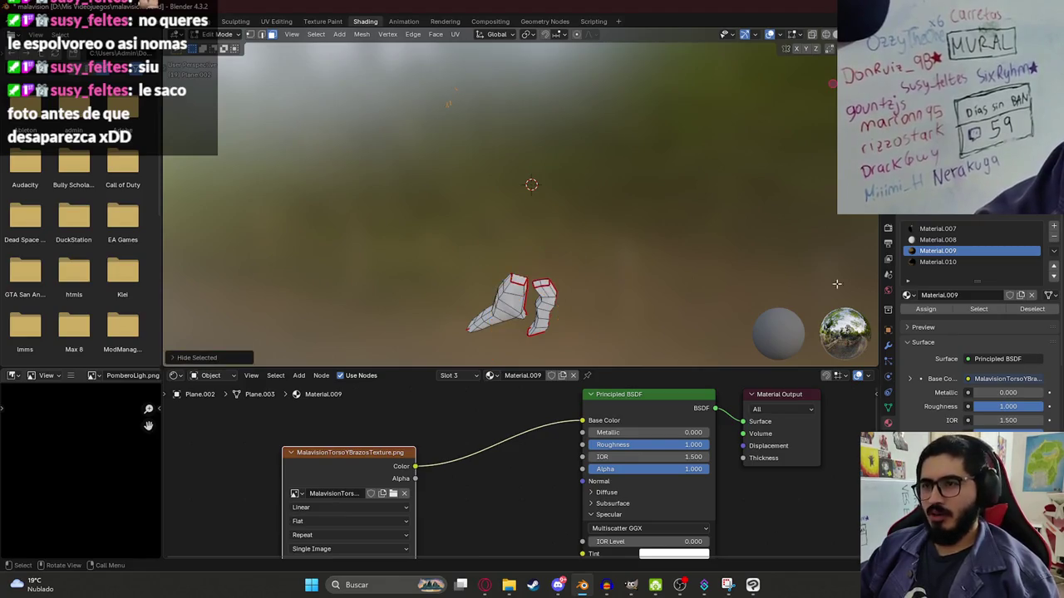
{"action": "left_click", "coordinate": [887, 408]}
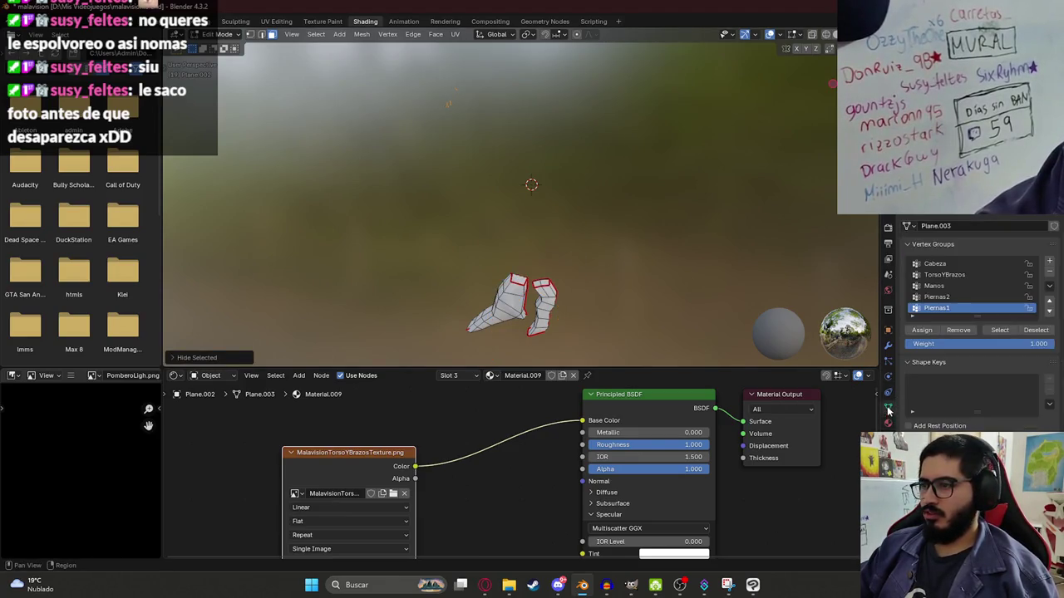
{"action": "left_click", "coordinate": [950, 296]}
{"action": "left_click", "coordinate": [945, 308]}
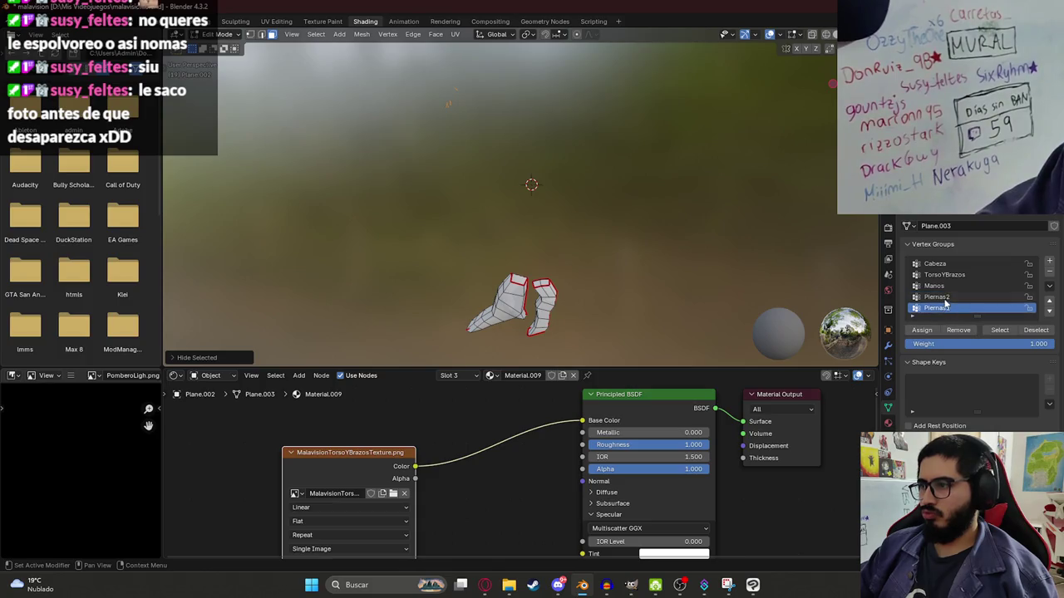
{"action": "left_click", "coordinate": [1048, 302]}
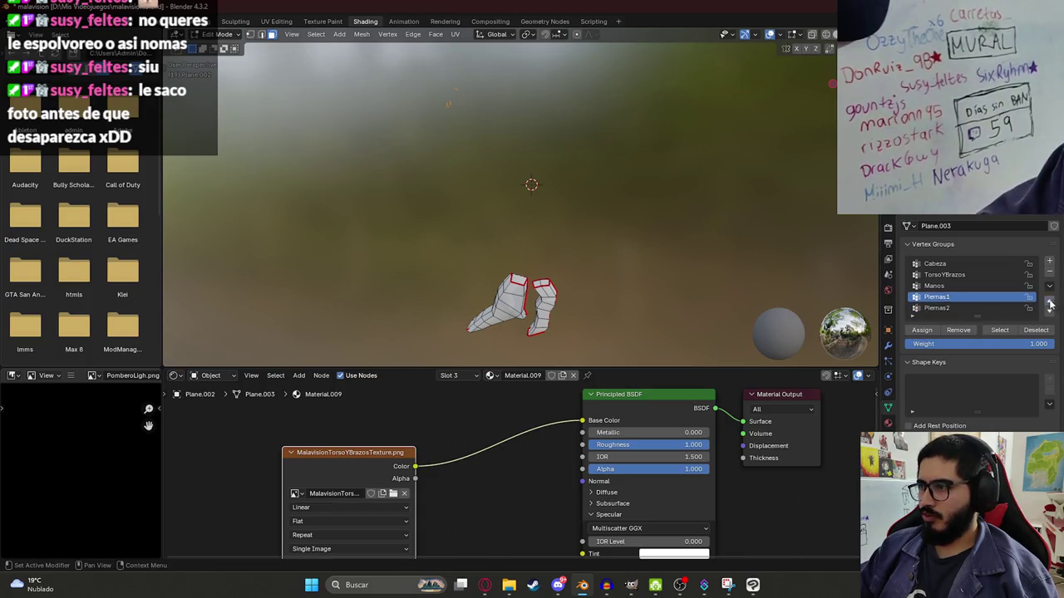
{"action": "left_click", "coordinate": [999, 287]}
{"action": "left_click", "coordinate": [1050, 311]}
{"action": "left_click", "coordinate": [1049, 313]}
{"action": "left_click", "coordinate": [950, 299]}
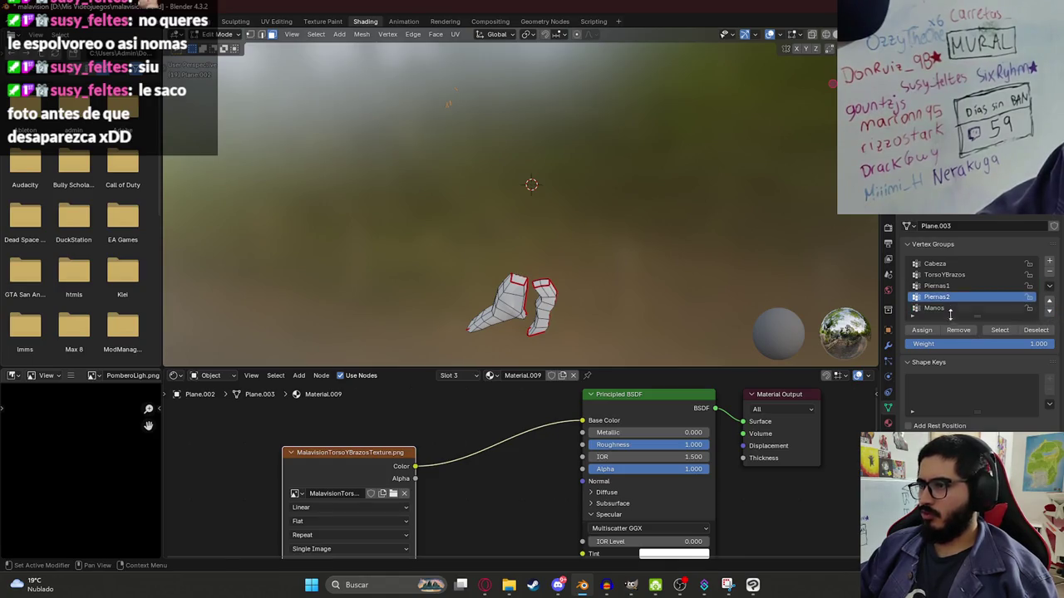
- Select and frame the Piernas2 geometry, save the Blender file, and return to GIMP
{"action": "left_click", "coordinate": [990, 331]}
{"action": "key", "text": "KP_Decimal"}
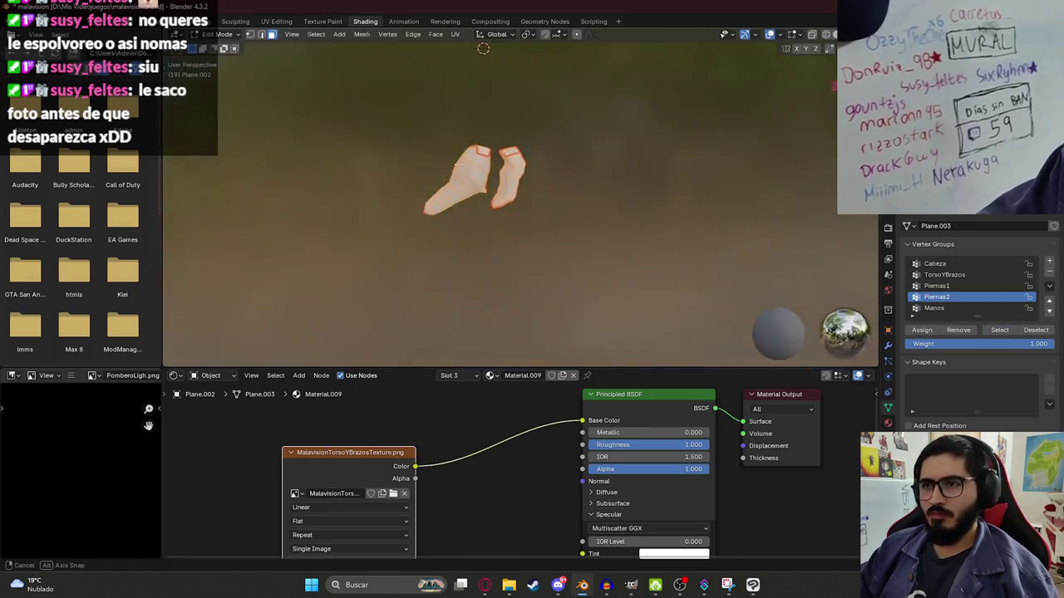
{"action": "key", "text": "ctrl+s"}
{"action": "key", "text": "alt+Tab"}
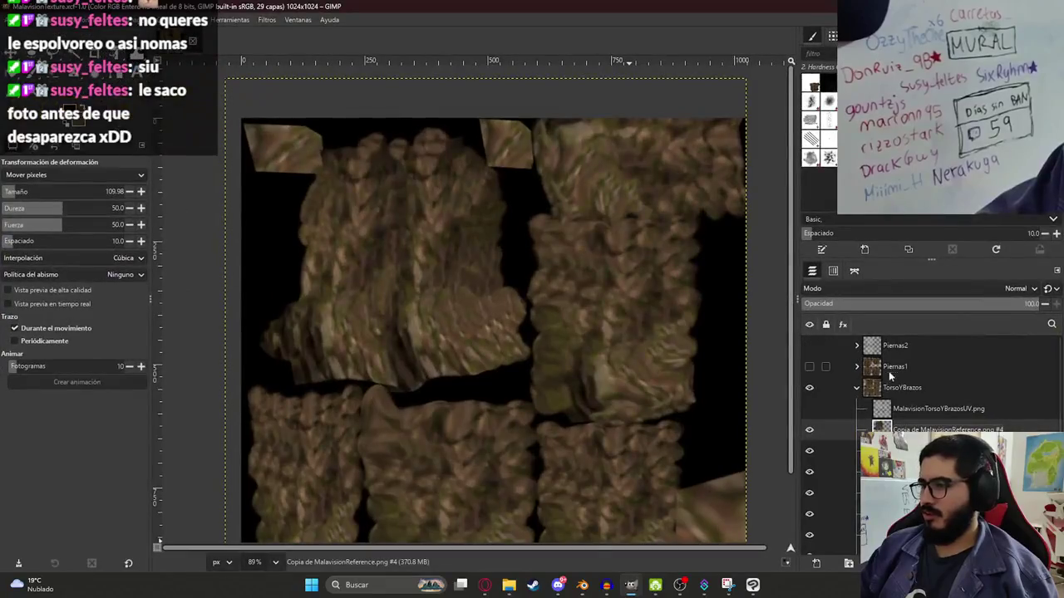
- Hide TorsoYBrazos, show the Piernas2 group, and lower its UV layer opacity to 31
{"action": "left_click", "coordinate": [857, 388]}
{"action": "left_click", "coordinate": [809, 387]}
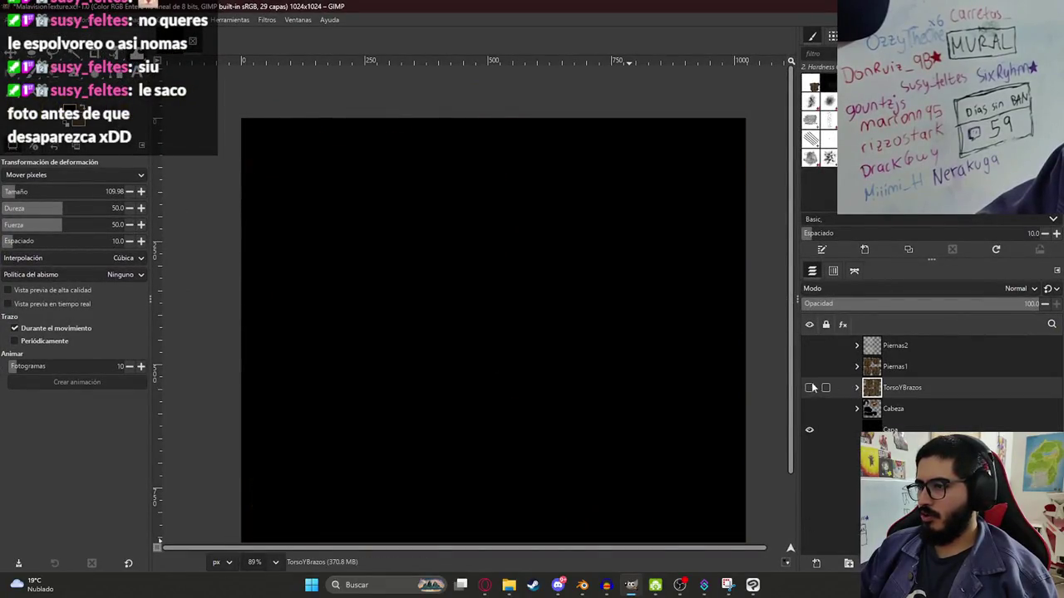
{"action": "left_click", "coordinate": [809, 345]}
{"action": "left_click", "coordinate": [857, 346]}
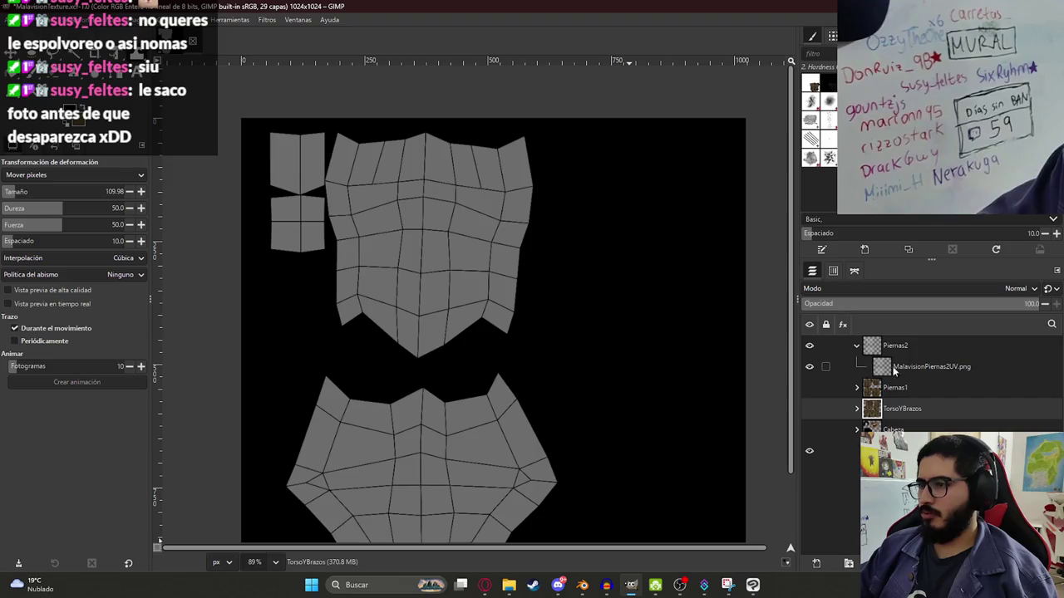
{"action": "left_click", "coordinate": [893, 371]}
{"action": "left_click_drag", "start_coordinate": [909, 307], "coordinate": [875, 303]}
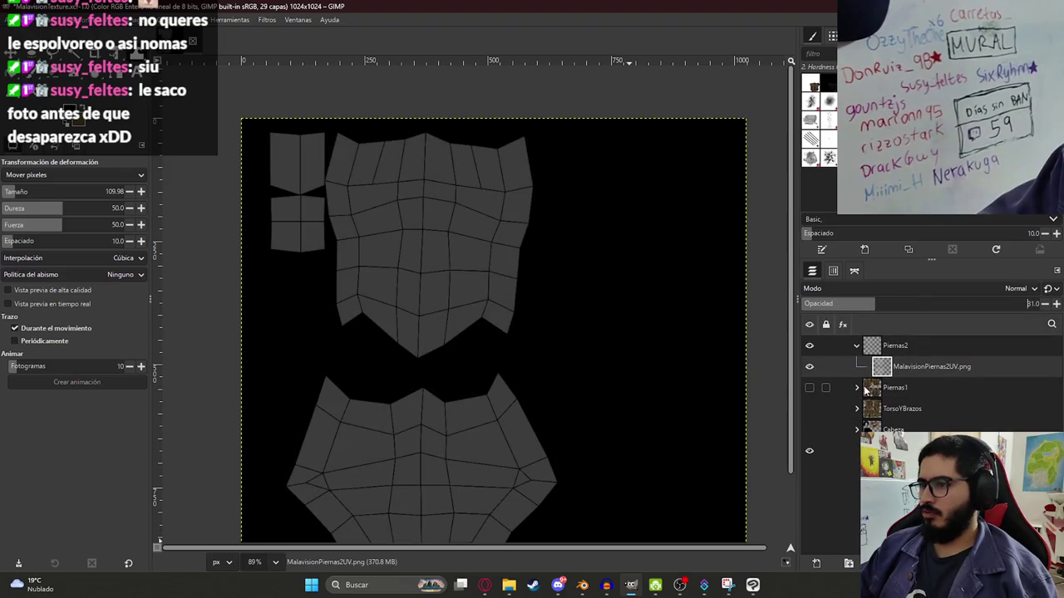
- Copy the Piernas1 bark reference into Piernas2, place it over the upper leg island, and warp it to fit
{"action": "left_click", "coordinate": [857, 388]}
{"action": "left_click", "coordinate": [914, 471]}
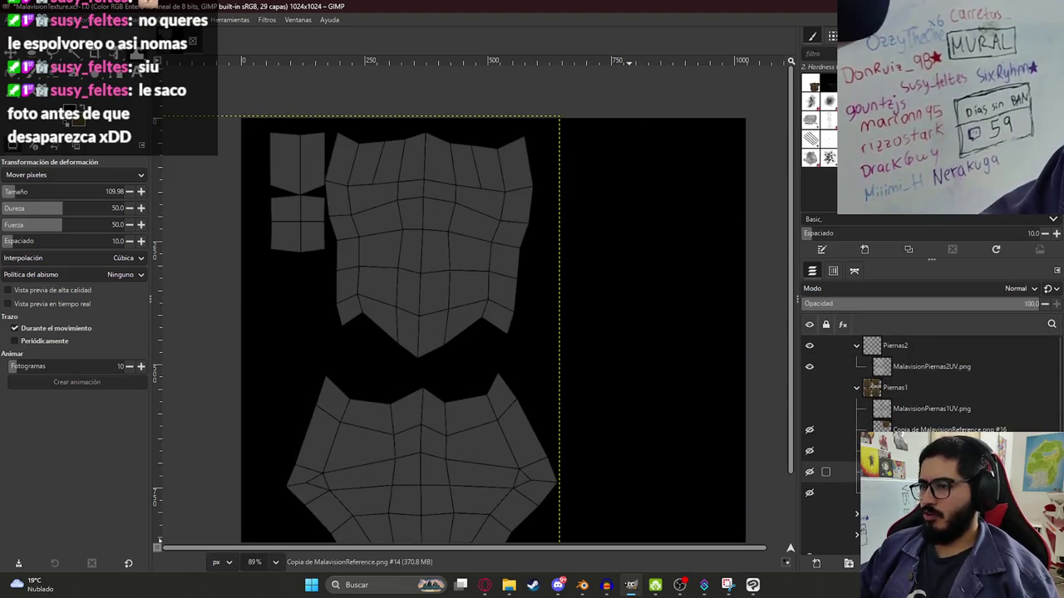
{"action": "key", "text": "ctrl+c"}
{"action": "key", "text": "ctrl+v"}
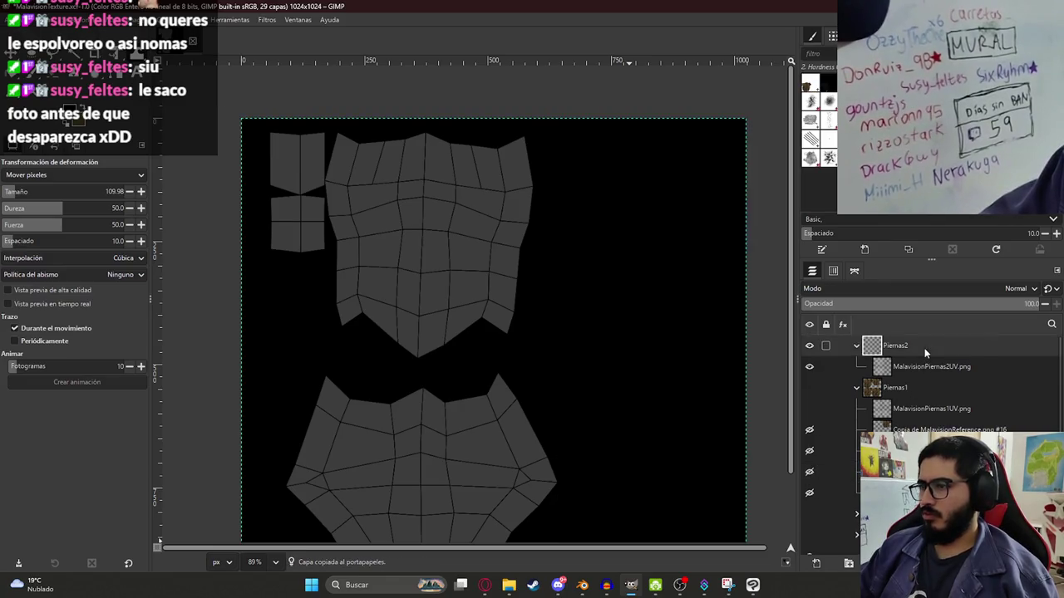
{"action": "left_click_drag", "start_coordinate": [916, 386], "coordinate": [917, 395]}
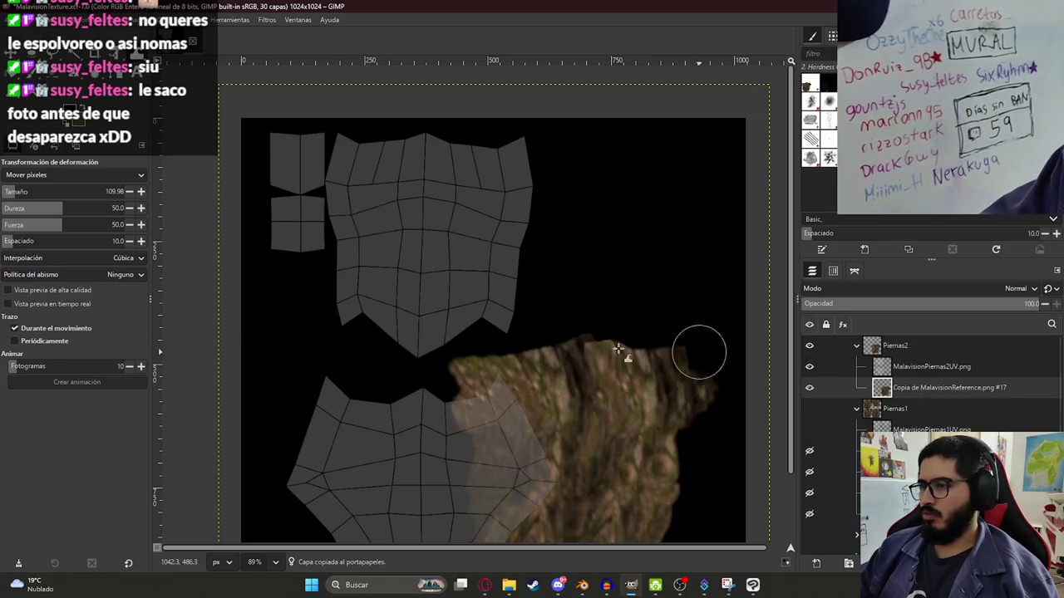
{"action": "key", "text": "shift+t"}
{"action": "mouse_move", "coordinate": [636, 427]}
{"action": "left_mouse_down"}
{"action": "mouse_move", "coordinate": [491, 237]}
{"action": "mouse_move", "coordinate": [489, 205]}
{"action": "left_mouse_up"}
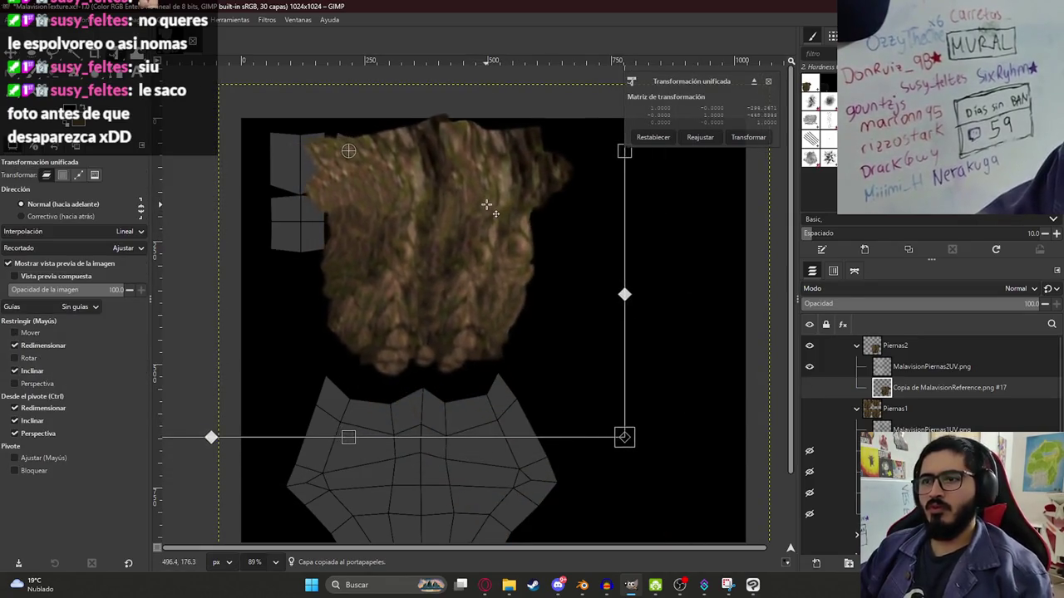
{"action": "key", "text": "Return"}
{"action": "key", "text": "w"}
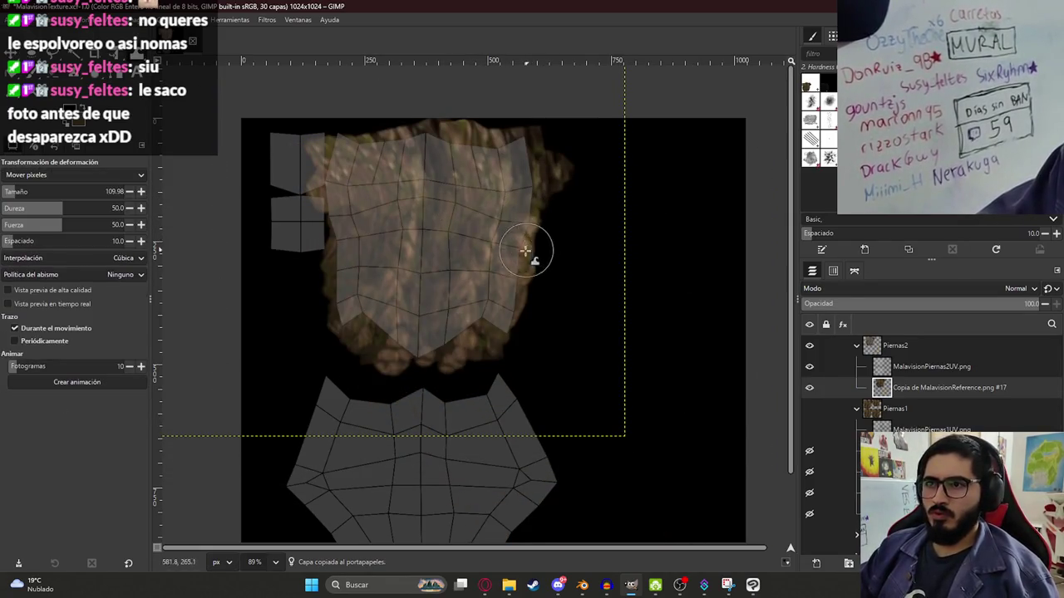
{"action": "left_click_drag", "start_coordinate": [332, 231], "coordinate": [341, 232]}
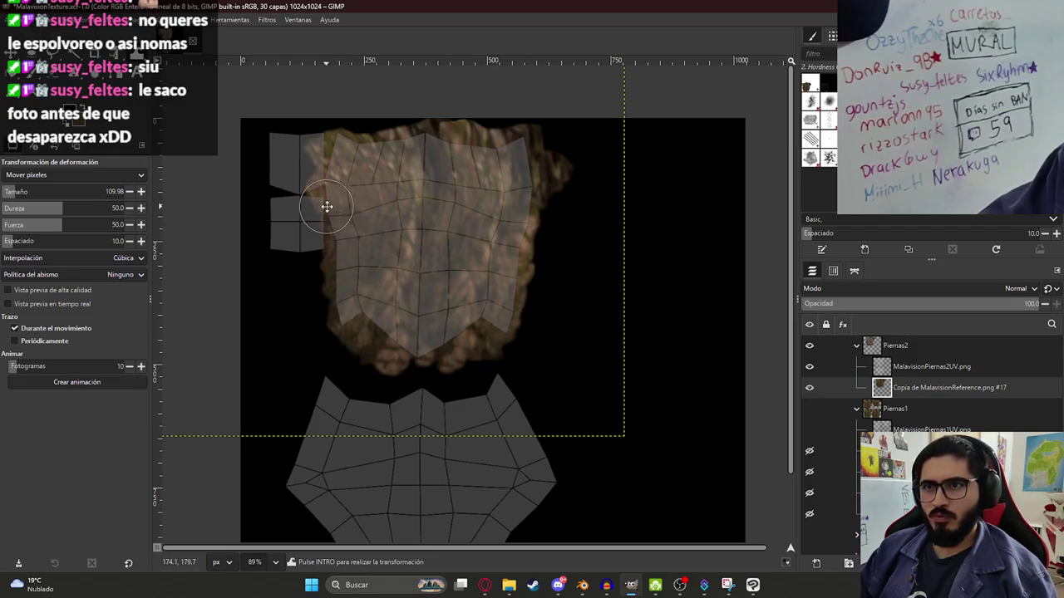
{"action": "middle_click_drag", "start_coordinate": [325, 207], "coordinate": [420, 258]}
- Lasso a bark patch, paste it as a new layer, and move it over the small left islands
{"action": "key", "text": "f"}
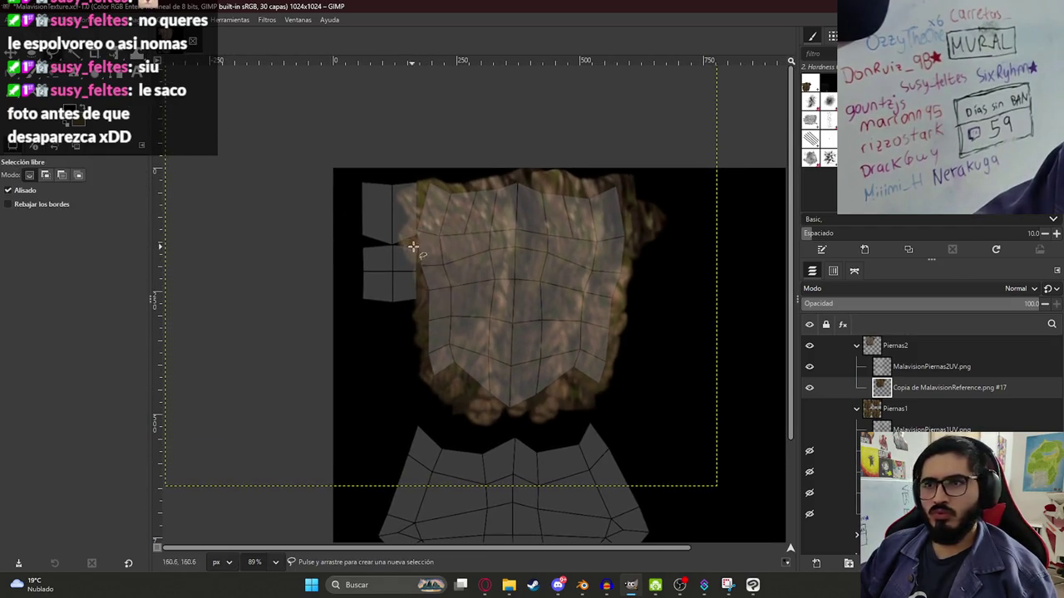
{"action": "key", "text": "Escape"}
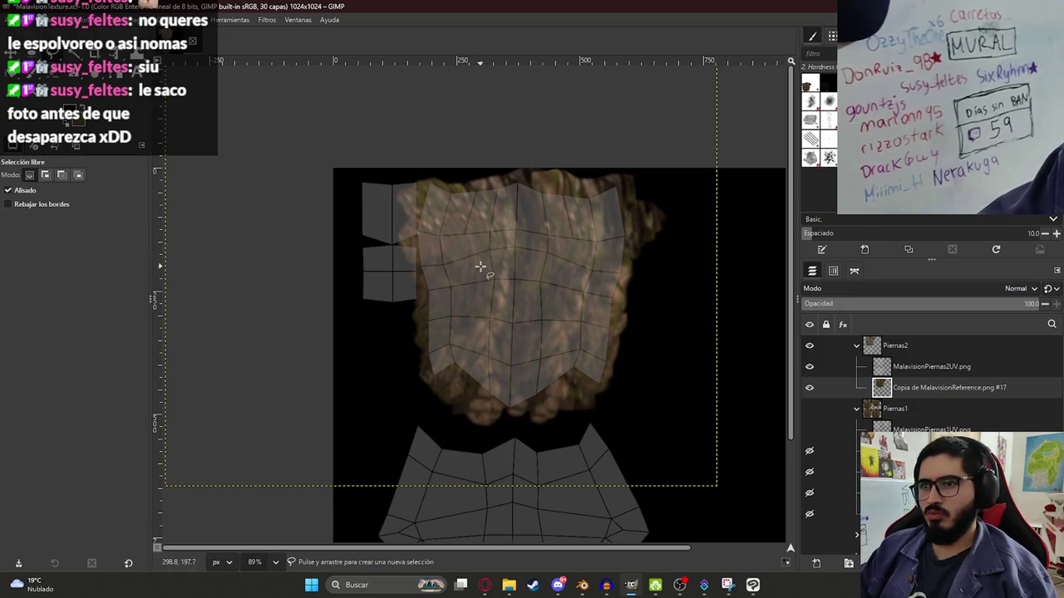
{"action": "left_click", "coordinate": [457, 247]}
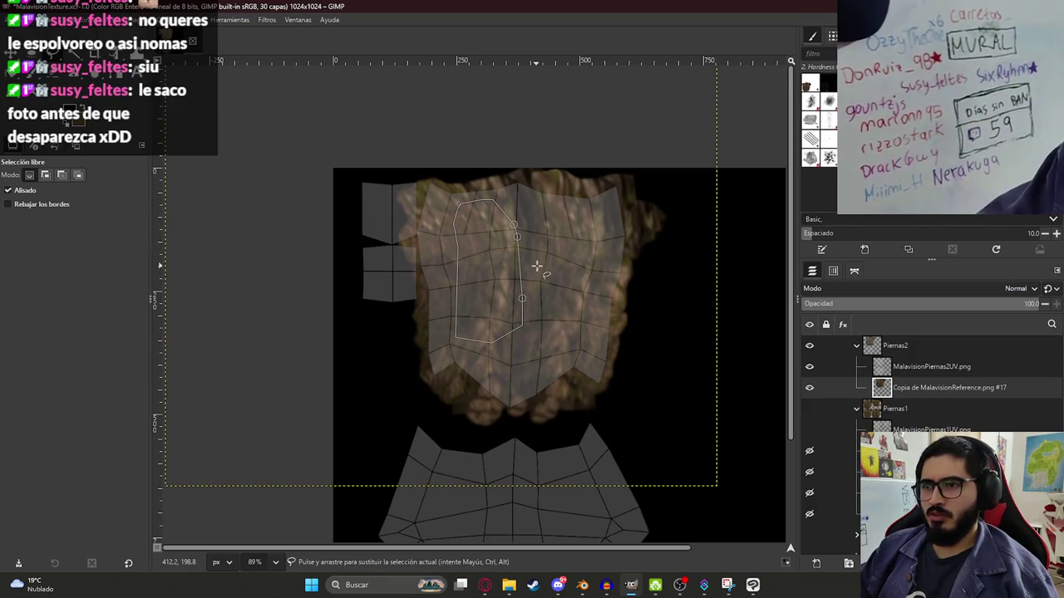
{"action": "key", "text": "ctrl+c"}
{"action": "key", "text": "shift+ctrl+d"}
{"action": "key", "text": "shift+t"}
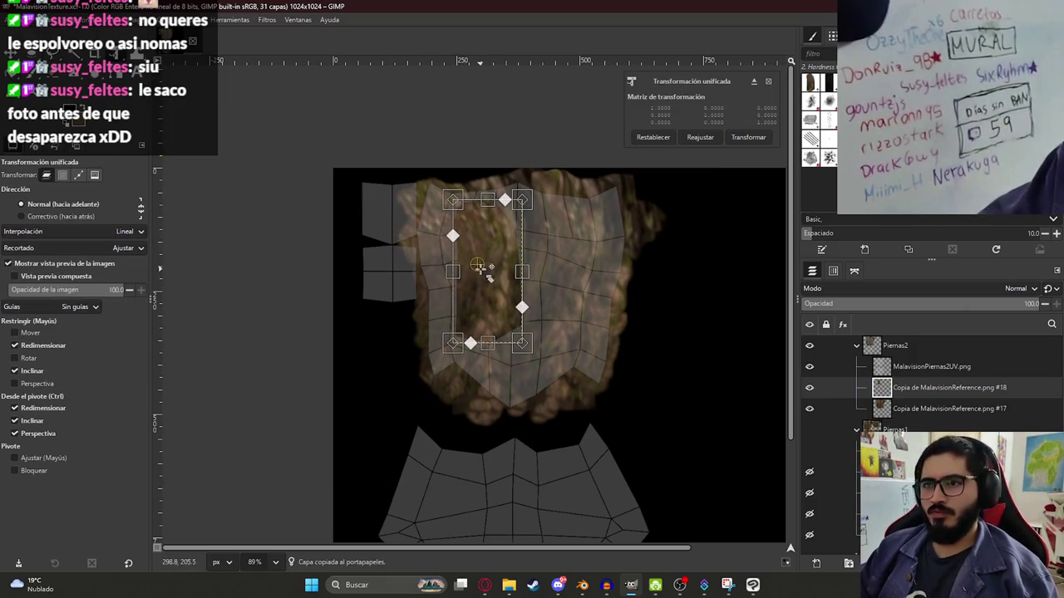
{"action": "left_click_drag", "start_coordinate": [480, 265], "coordinate": [383, 245]}
{"action": "key", "text": "Return"}
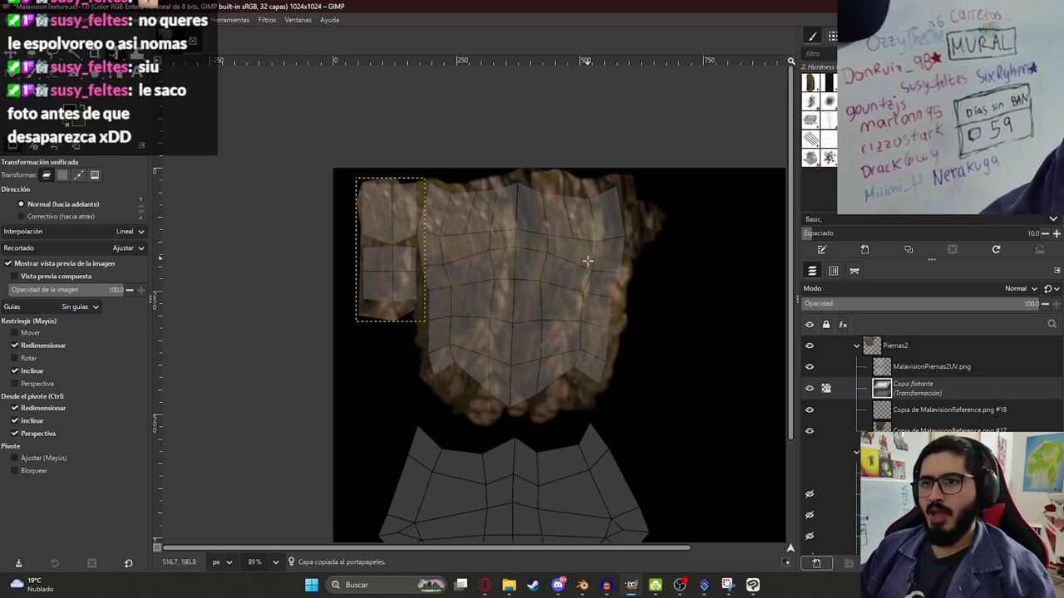
- Warp and erase the bark patch to fit, anchor it, and duplicate the bark layer again
{"action": "scroll", "coordinate": [399, 237], "scroll_direction": "up", "scroll_amount": 3, "text": "ctrl"}
{"action": "scroll", "coordinate": [474, 185], "scroll_direction": "up", "scroll_amount": 3, "text": "ctrl"}
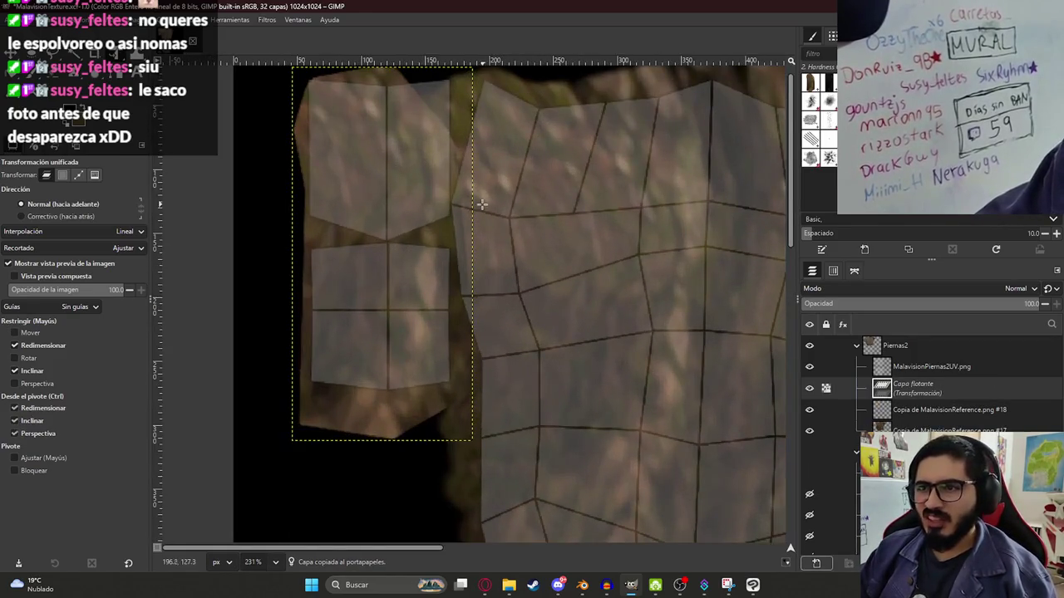
{"action": "key", "text": "e"}
{"action": "key", "text": "shift+w"}
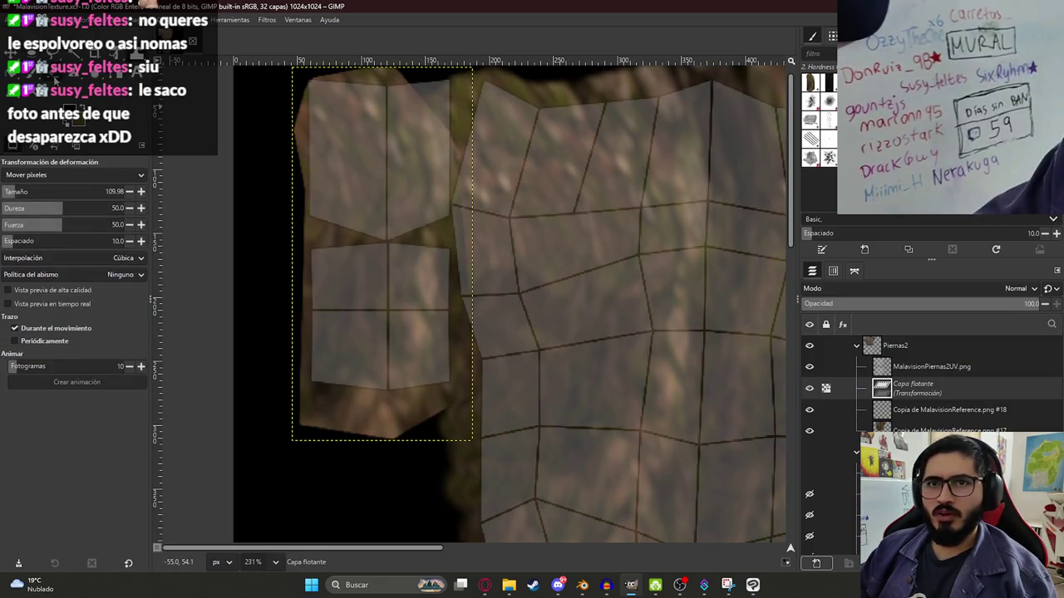
{"action": "key", "text": "shift+e"}
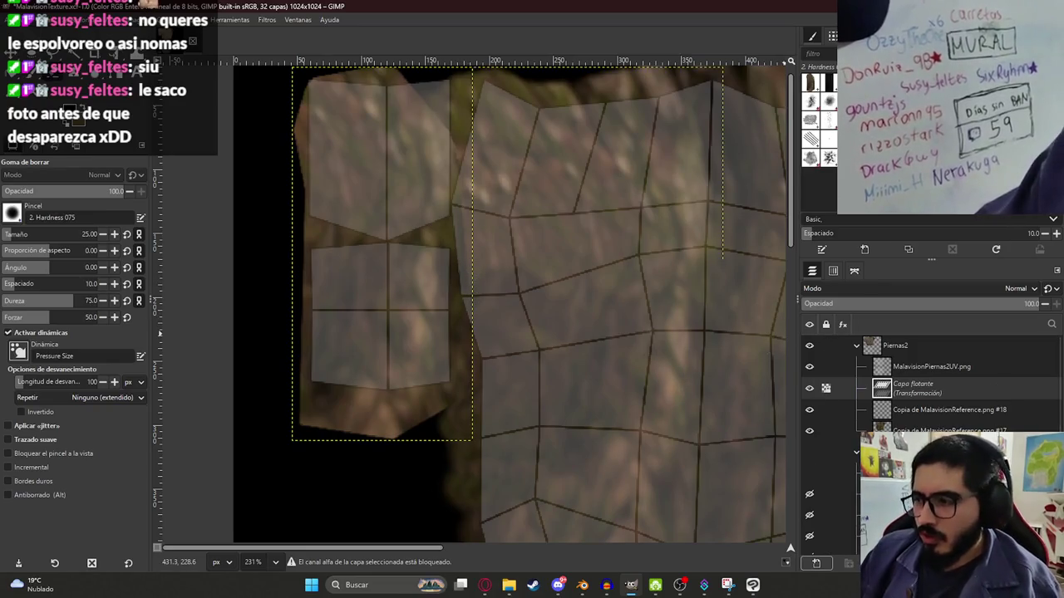
{"action": "key", "text": "ctrl+h"}
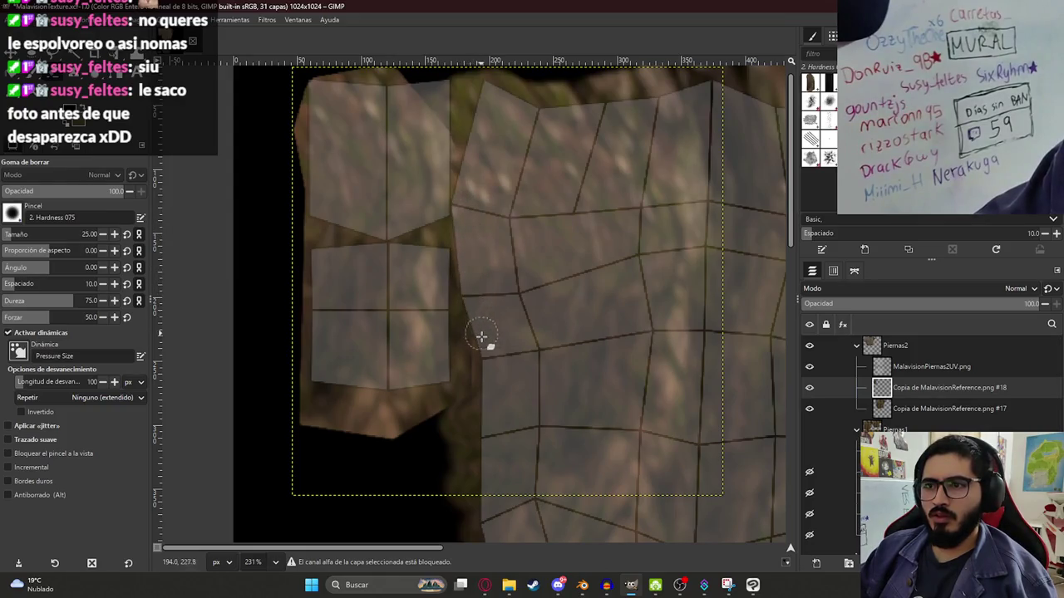
{"action": "scroll", "coordinate": [469, 291], "scroll_direction": "down", "scroll_amount": 3, "text": "ctrl"}
{"action": "scroll", "coordinate": [540, 349], "scroll_direction": "down", "scroll_amount": 3, "text": "ctrl"}
{"action": "scroll", "coordinate": [582, 349], "scroll_direction": "down", "scroll_amount": 2, "text": "ctrl"}
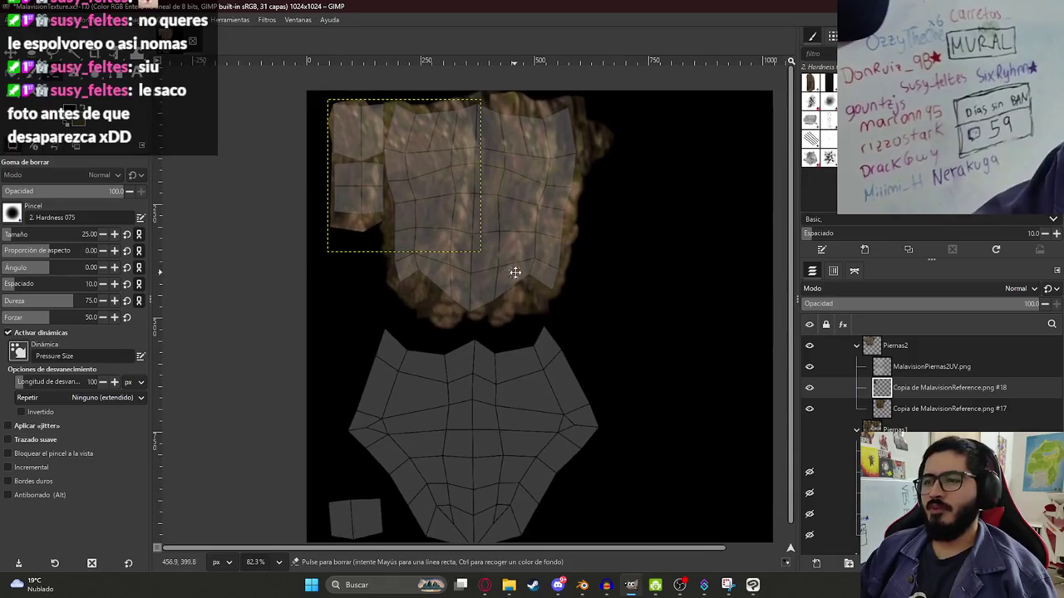
{"action": "left_click", "coordinate": [980, 408]}
{"action": "key", "text": "shift+ctrl+d"}
- Move, rotate, widen and warp the bark copy to cover the lower UV island
{"action": "scroll", "coordinate": [551, 315], "scroll_direction": "down", "scroll_amount": 1, "text": "ctrl"}
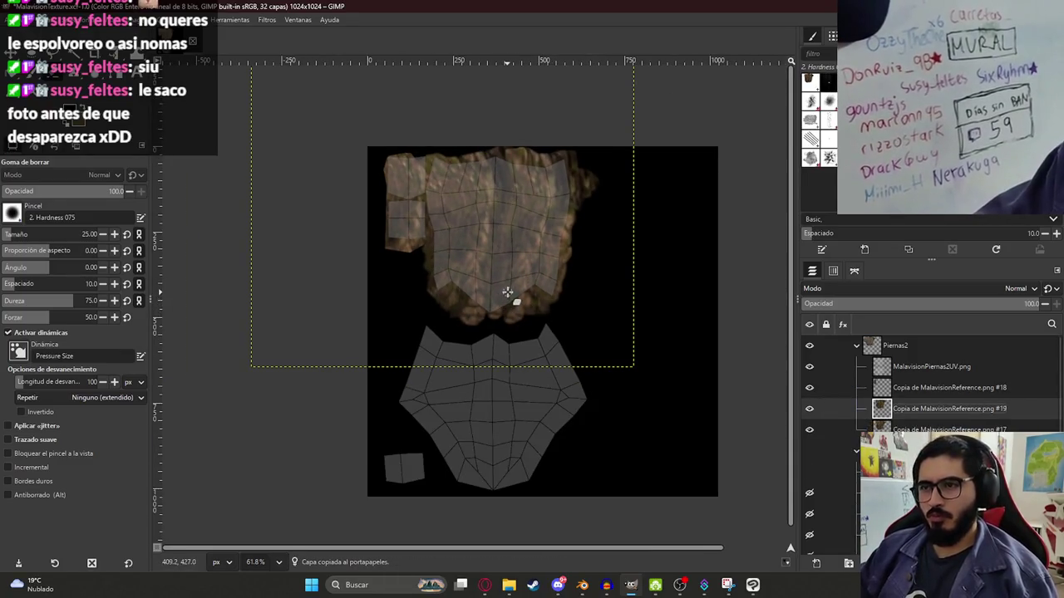
{"action": "key", "text": "shift+t"}
{"action": "left_click_drag", "start_coordinate": [513, 275], "coordinate": [516, 466]}
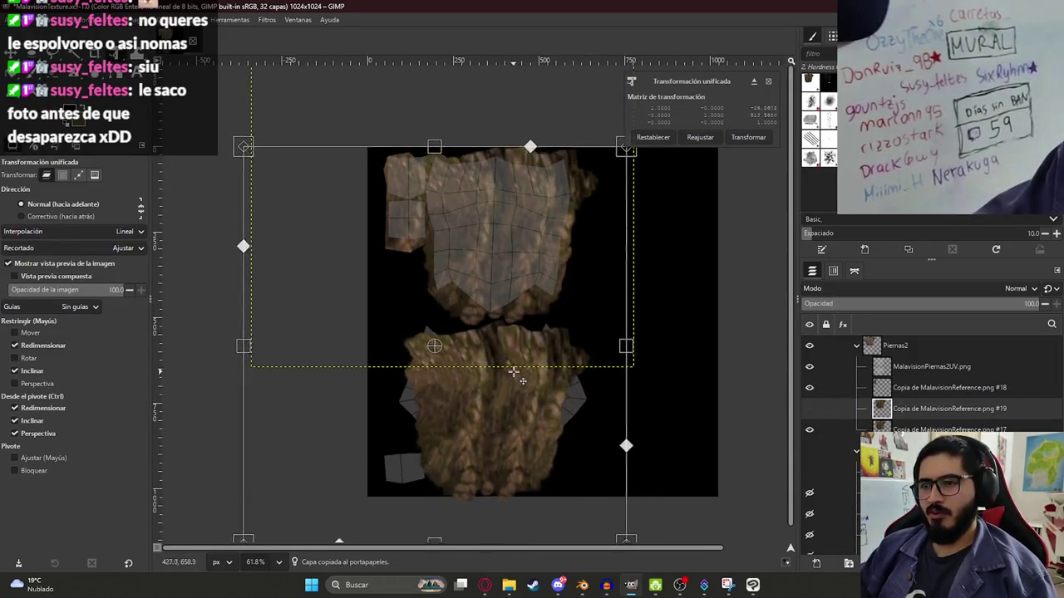
{"action": "mouse_move", "coordinate": [679, 318]}
{"action": "left_mouse_down"}
{"action": "mouse_move", "coordinate": [230, 373]}
{"action": "mouse_move", "coordinate": [244, 346]}
{"action": "mouse_move", "coordinate": [244, 368]}
{"action": "left_mouse_up"}
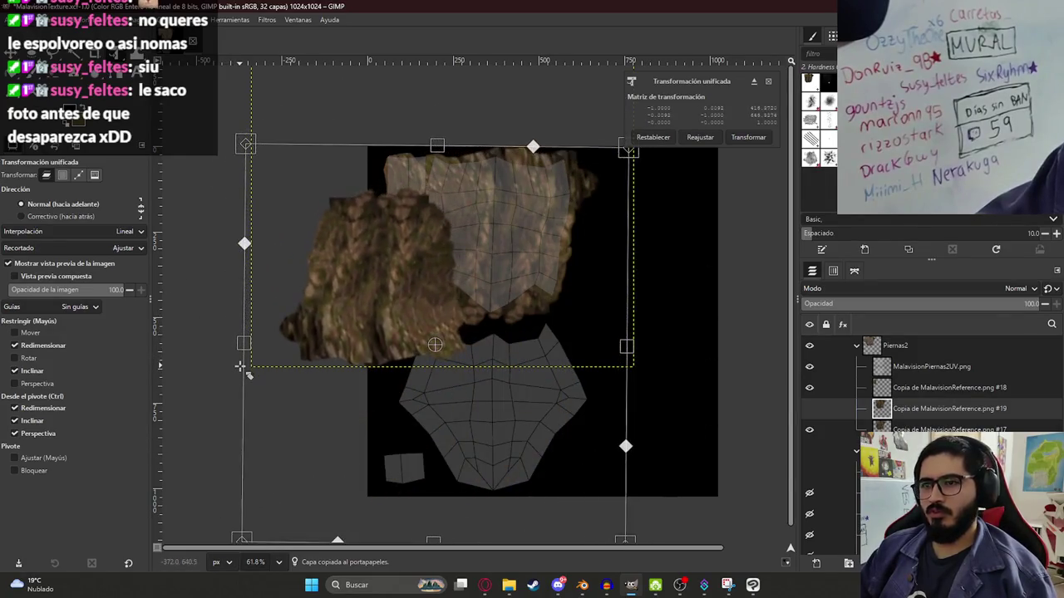
{"action": "left_click_drag", "start_coordinate": [353, 271], "coordinate": [451, 404]}
{"action": "mouse_move", "coordinate": [510, 218]}
{"action": "left_mouse_down"}
{"action": "mouse_move", "coordinate": [550, 572]}
{"action": "mouse_move", "coordinate": [636, 518]}
{"action": "mouse_move", "coordinate": [523, 391]}
{"action": "left_mouse_up"}
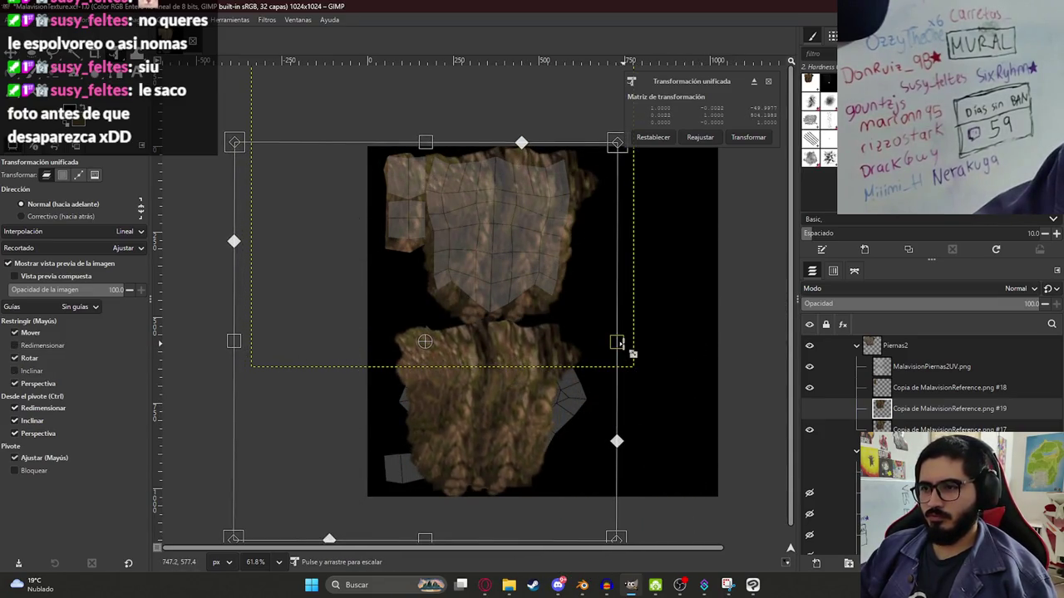
{"action": "left_click_drag", "start_coordinate": [629, 349], "coordinate": [660, 342]}
{"action": "left_click_drag", "start_coordinate": [558, 399], "coordinate": [559, 392]}
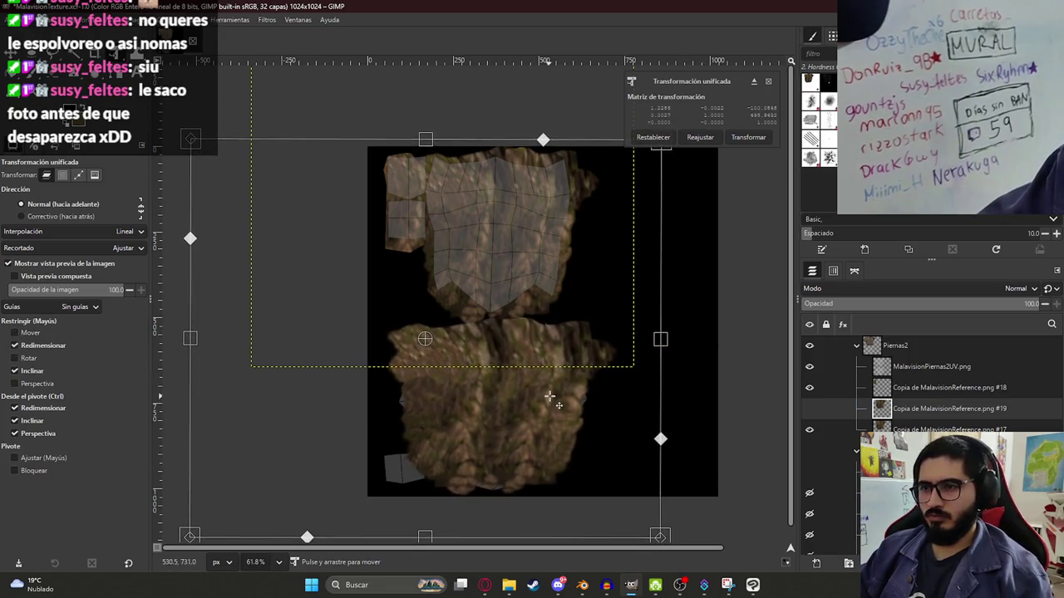
{"action": "scroll", "coordinate": [488, 446], "scroll_direction": "down", "scroll_amount": 2}
{"action": "key", "text": "Return"}
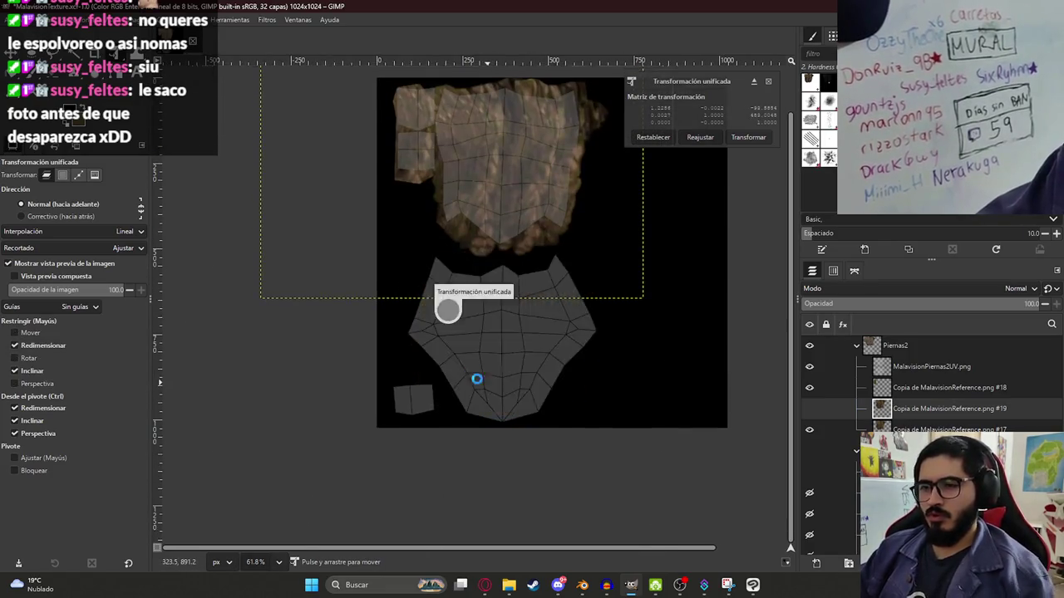
{"action": "key", "text": "shift+w"}
{"action": "left_click_drag", "start_coordinate": [409, 338], "coordinate": [420, 326]}
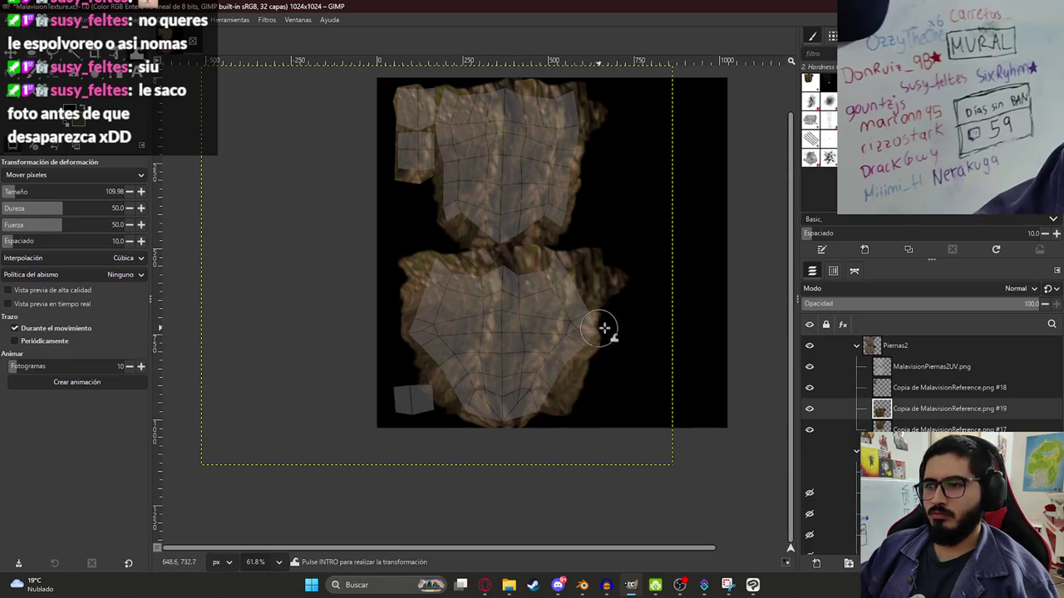
- Paste a bark piece and position it level over the small square island
{"action": "key", "text": "ctrl+c"}
{"action": "key", "text": "ctrl+v"}
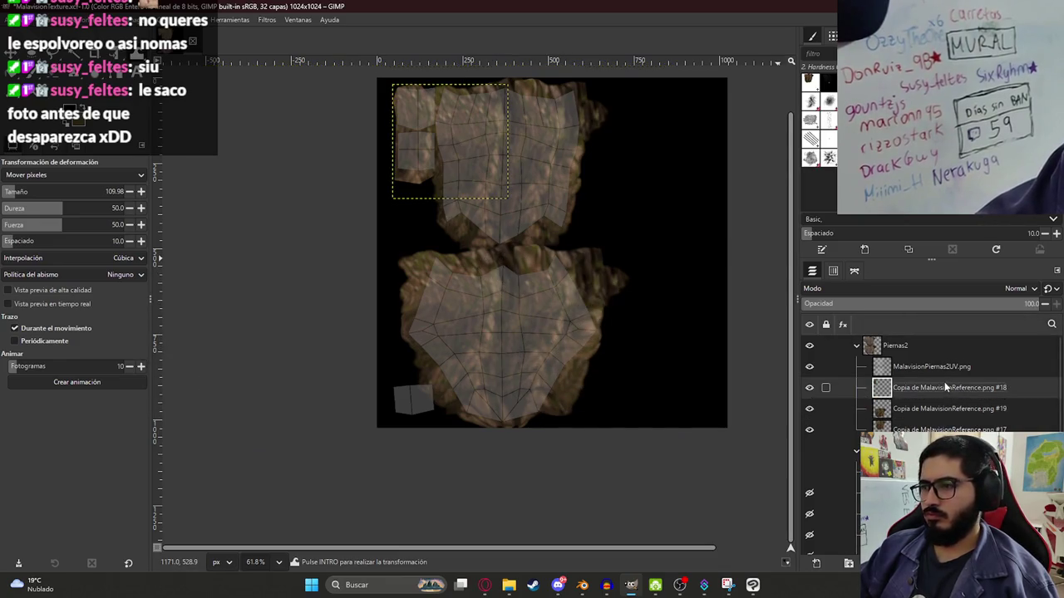
{"action": "key", "text": "shift+t"}
{"action": "left_click_drag", "start_coordinate": [432, 191], "coordinate": [399, 448]}
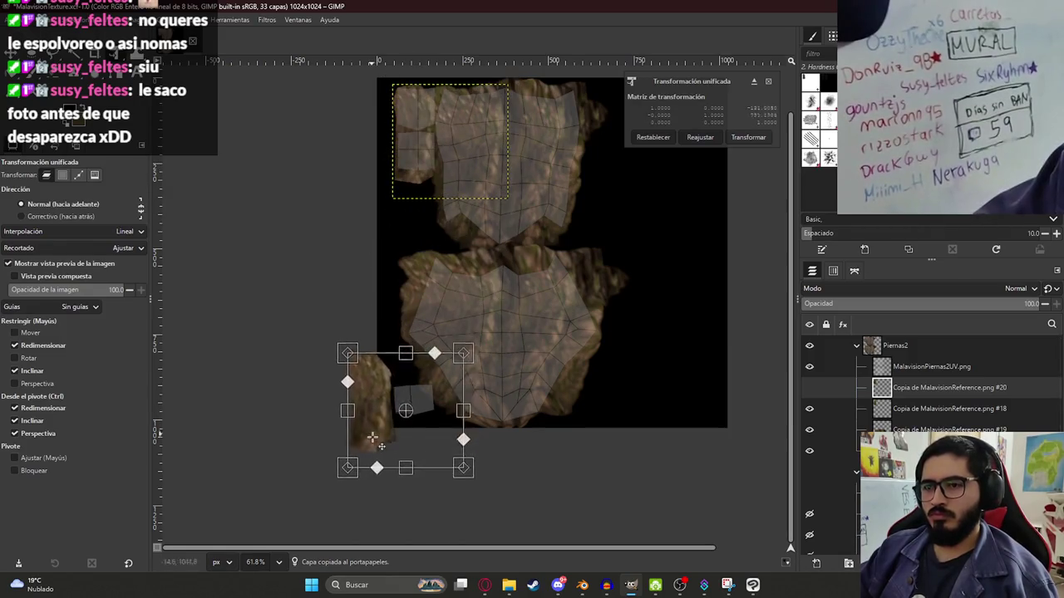
{"action": "mouse_move", "coordinate": [532, 391]}
{"action": "left_mouse_down"}
{"action": "mouse_move", "coordinate": [606, 429]}
{"action": "mouse_move", "coordinate": [600, 487]}
{"action": "left_mouse_up"}
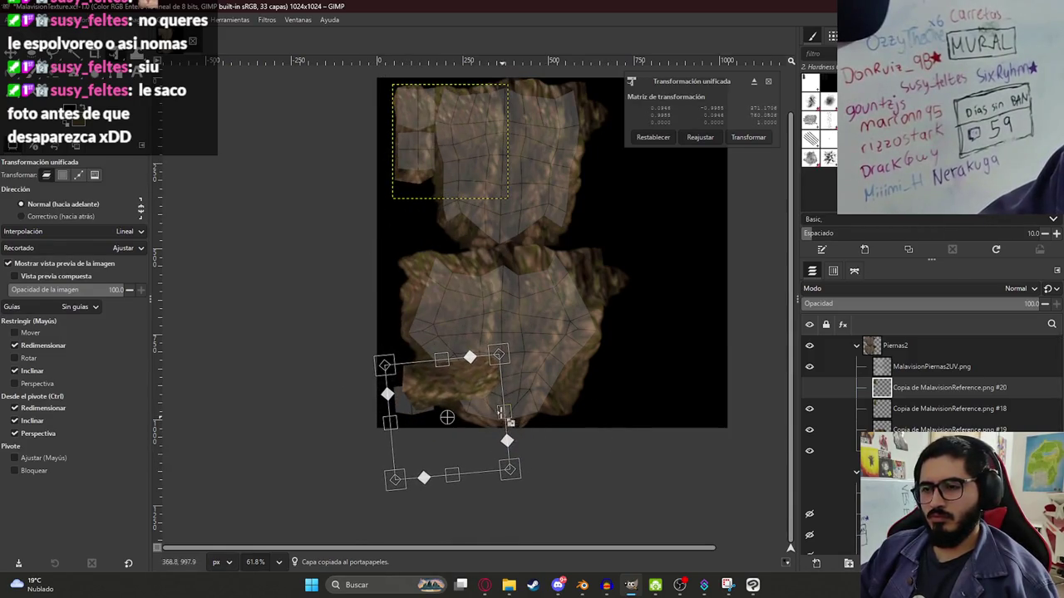
{"action": "left_click_drag", "start_coordinate": [504, 413], "coordinate": [466, 433]}
{"action": "left_click_drag", "start_coordinate": [532, 391], "coordinate": [540, 368]}
{"action": "left_click_drag", "start_coordinate": [438, 399], "coordinate": [413, 396]}
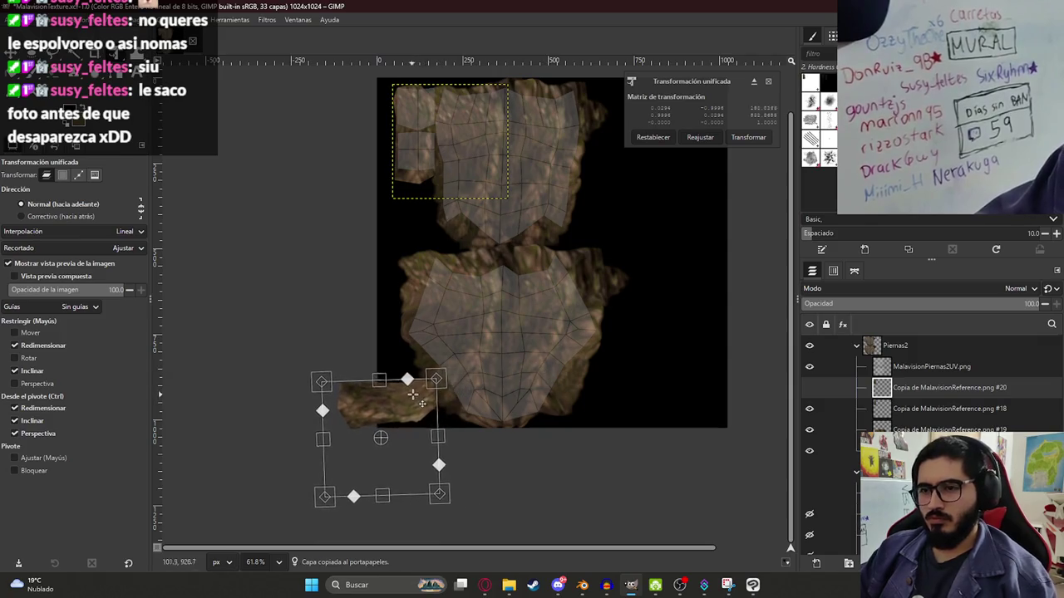
{"action": "key", "text": "Return"}
{"action": "scroll", "coordinate": [407, 431], "scroll_direction": "up", "scroll_amount": 3, "text": "ctrl"}
{"action": "left_click", "coordinate": [407, 431]}
{"action": "key", "text": "Escape"}
- Hide the UV wireframe layer to see the bark texture alone
{"action": "scroll", "coordinate": [444, 387], "scroll_direction": "down", "scroll_amount": 4, "text": "ctrl"}
{"action": "scroll", "coordinate": [565, 332], "scroll_direction": "down", "scroll_amount": 1, "text": "ctrl"}
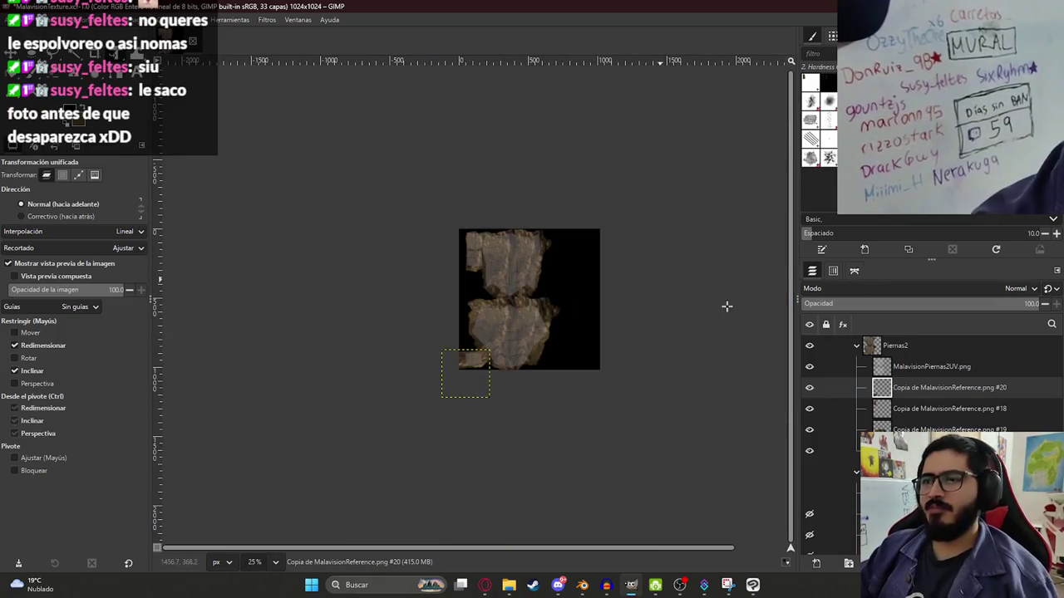
{"action": "scroll", "coordinate": [510, 339], "scroll_direction": "up", "scroll_amount": 3, "text": "ctrl"}
{"action": "left_click", "coordinate": [809, 369]}
{"action": "scroll", "coordinate": [507, 317], "scroll_direction": "up", "scroll_amount": 3, "text": "ctrl"}
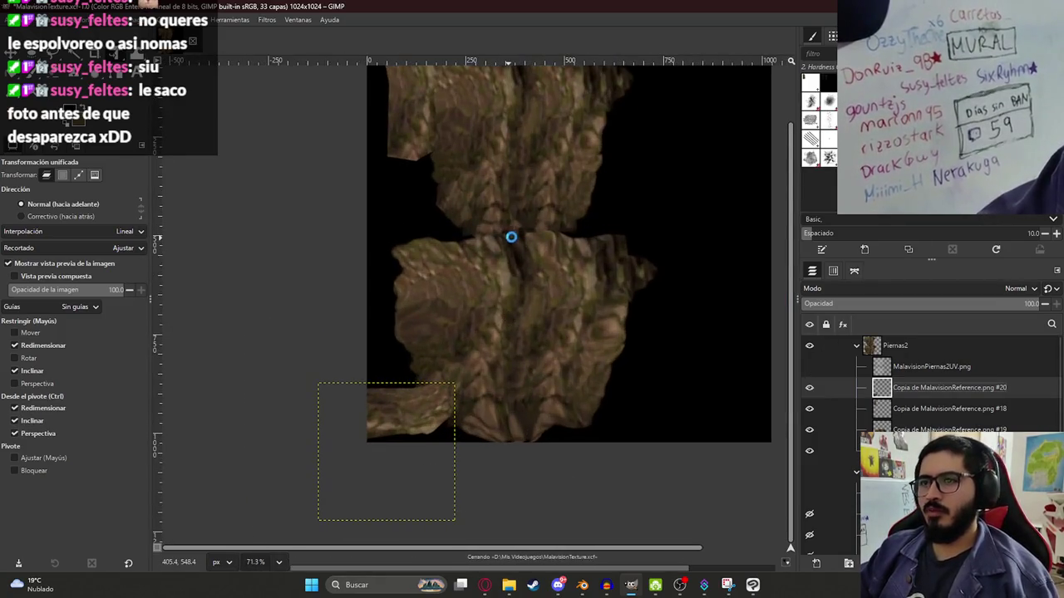
- Export the image as MalavisionPiernas2Texture.png to Mis Videojuegos with default PNG options
{"action": "left_click", "coordinate": [24, 19]}
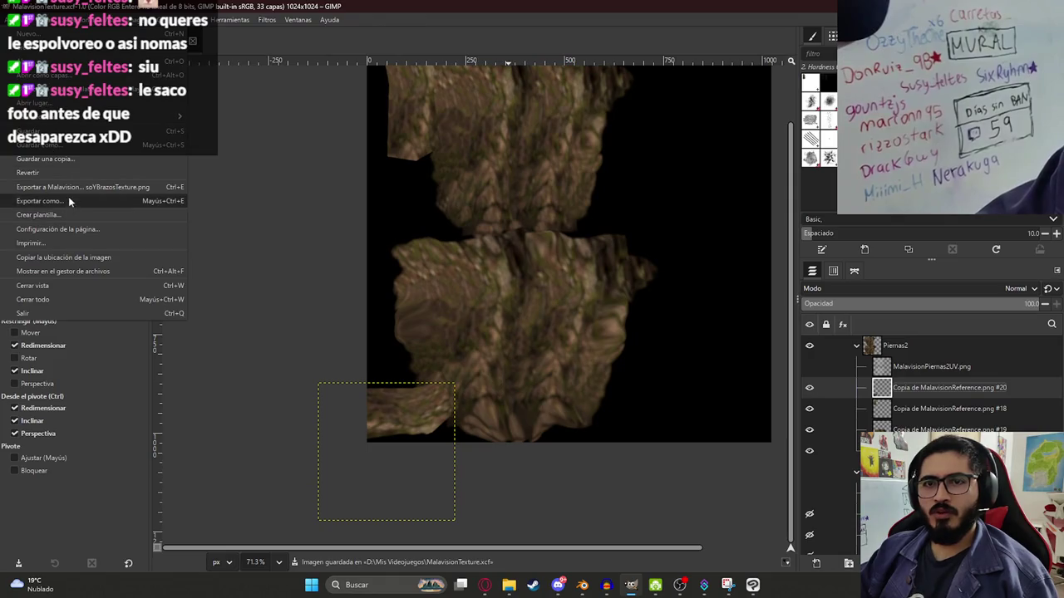
{"action": "left_click", "coordinate": [68, 196]}
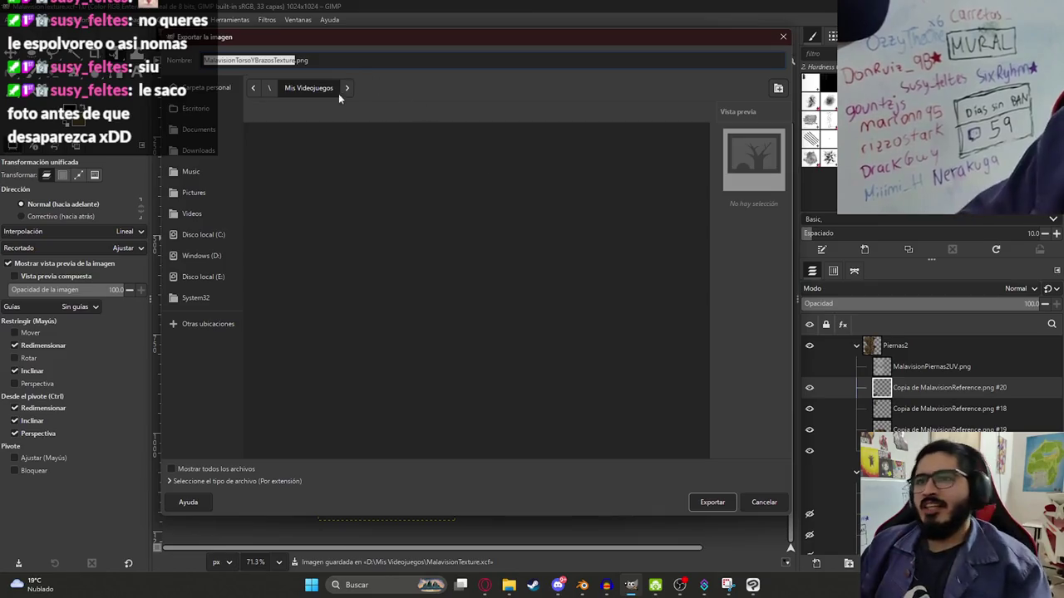
{"action": "left_click", "coordinate": [275, 61]}
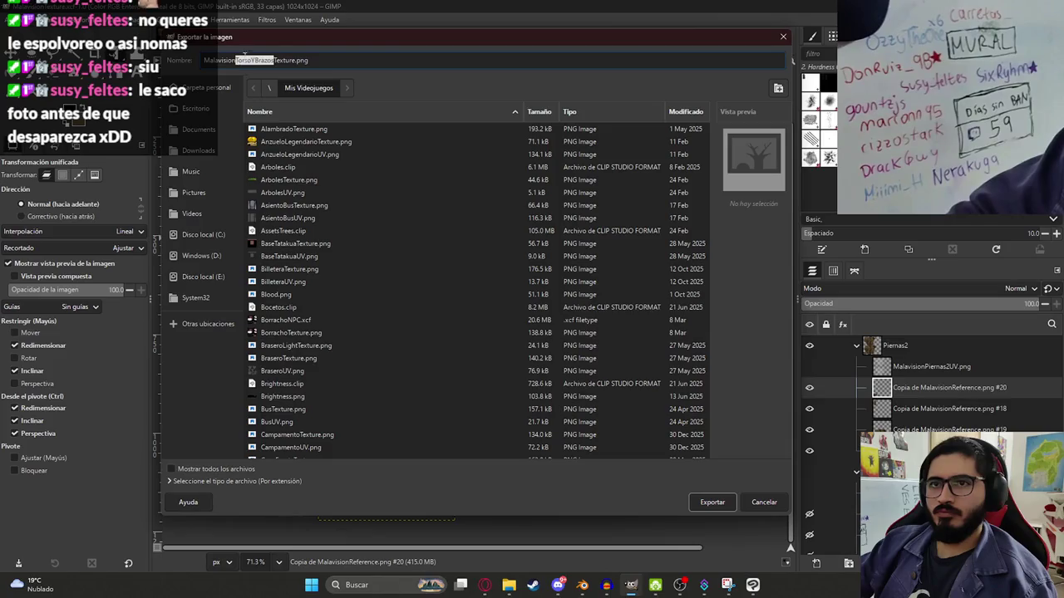
{"action": "type", "text": "Piernas2"}
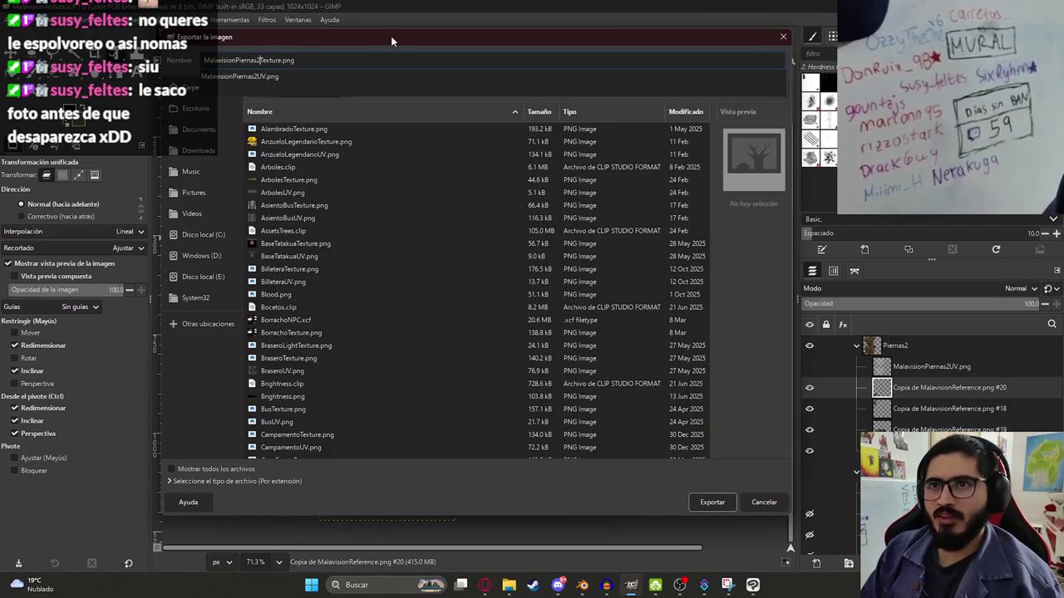
{"action": "key", "text": "Return"}
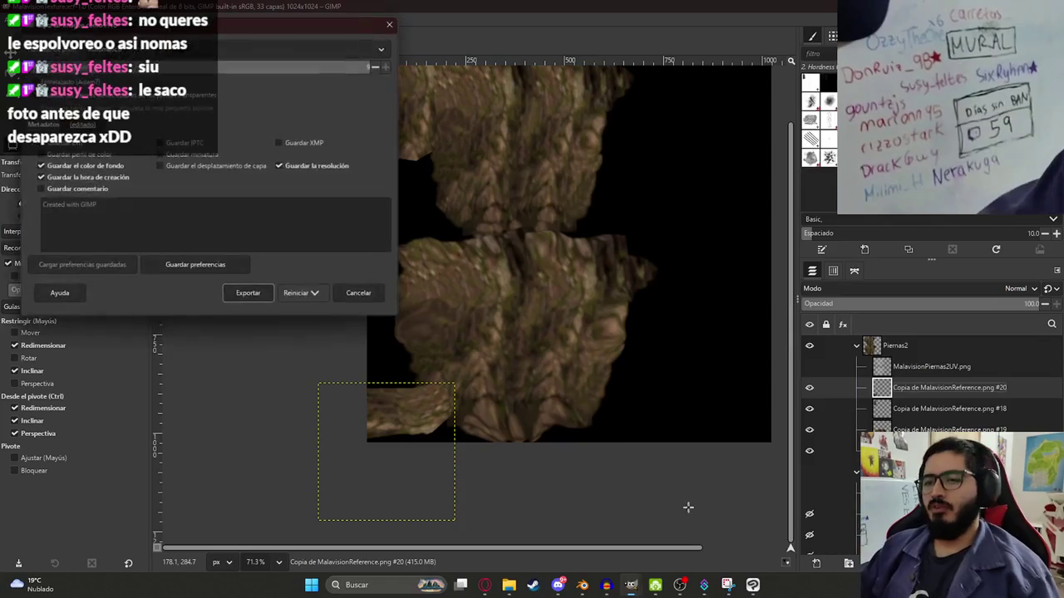
{"action": "left_click", "coordinate": [250, 291]}
{"action": "scroll", "coordinate": [449, 305], "scroll_direction": "up", "scroll_amount": 1, "text": "ctrl"}
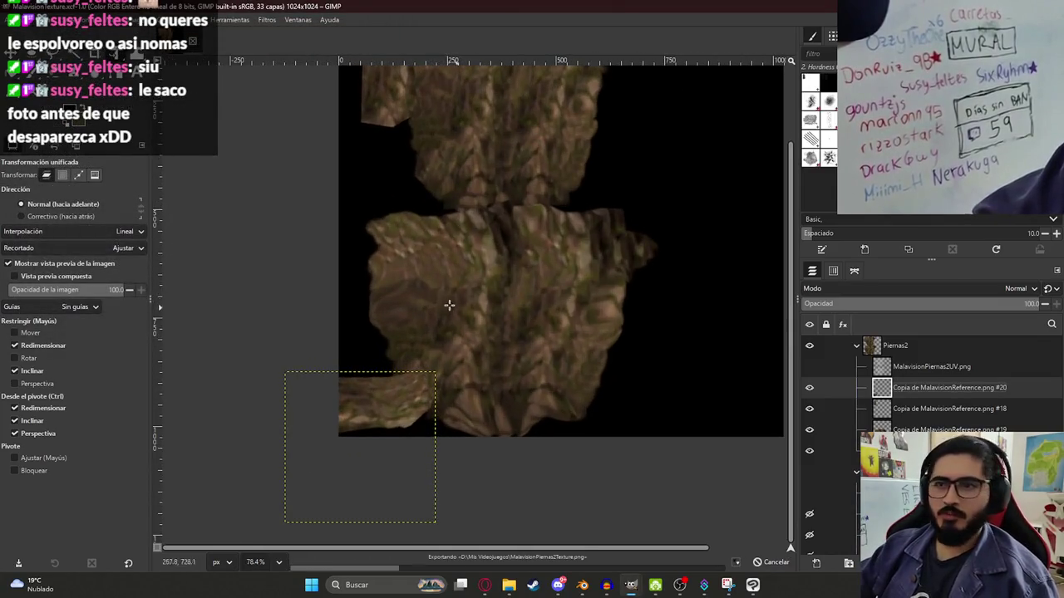
{"action": "key", "text": "alt+Tab"}
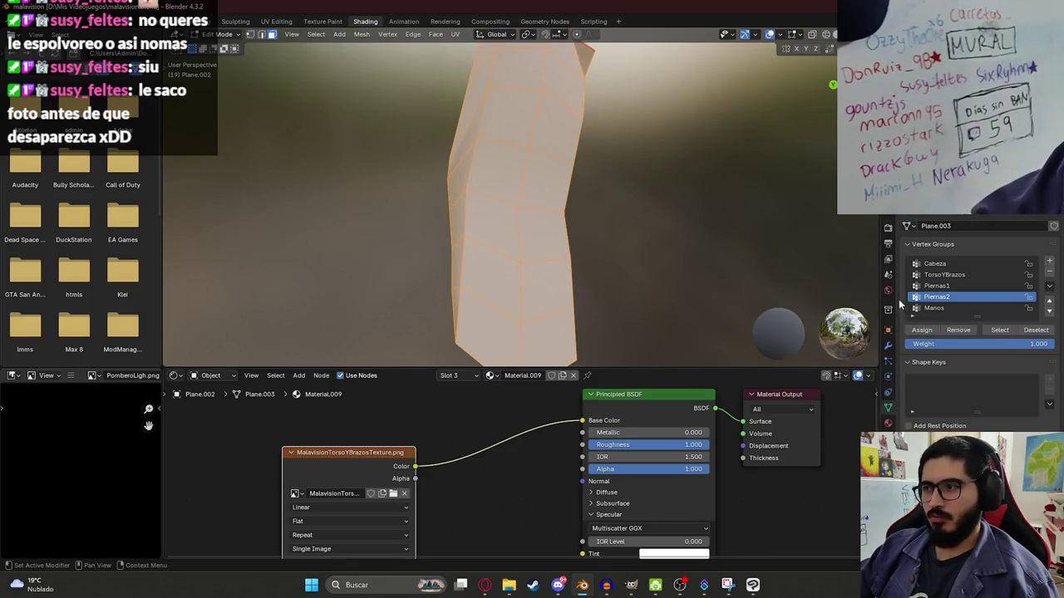
- Add a new material slot and create a new material, Material.011, in it
{"action": "left_click", "coordinate": [889, 422]}
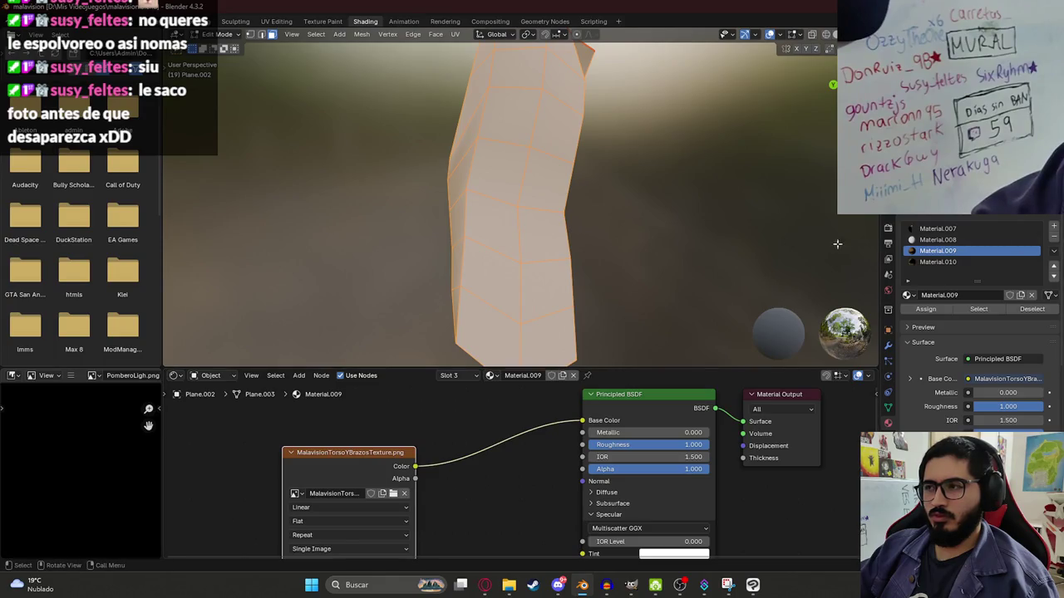
{"action": "scroll", "coordinate": [837, 244], "scroll_direction": "down", "scroll_amount": 5}
{"action": "scroll", "coordinate": [837, 243], "scroll_direction": "up", "scroll_amount": 3}
{"action": "left_click", "coordinate": [983, 262]}
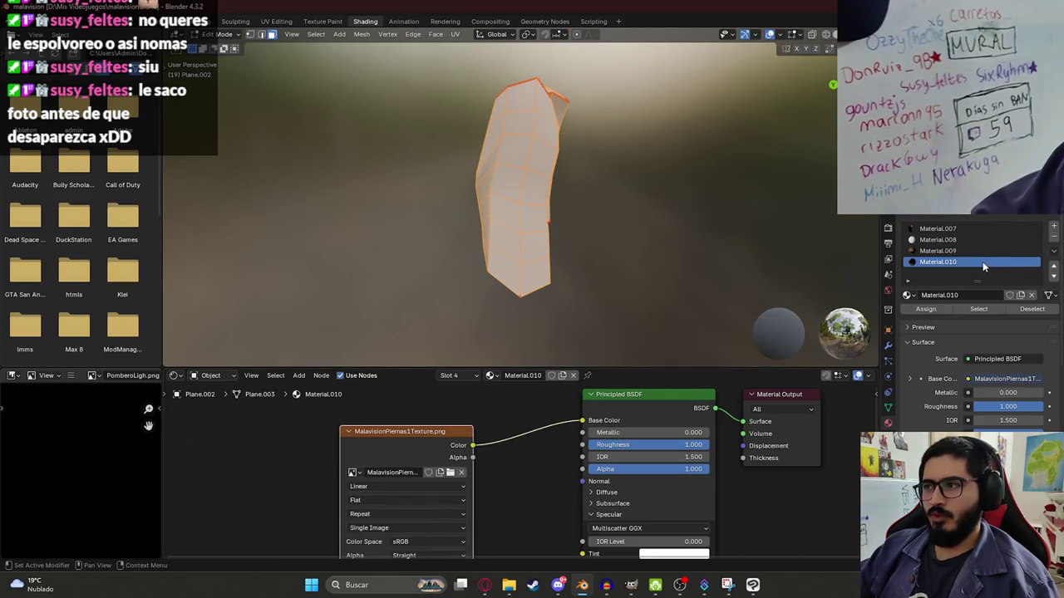
{"action": "left_click", "coordinate": [1055, 228]}
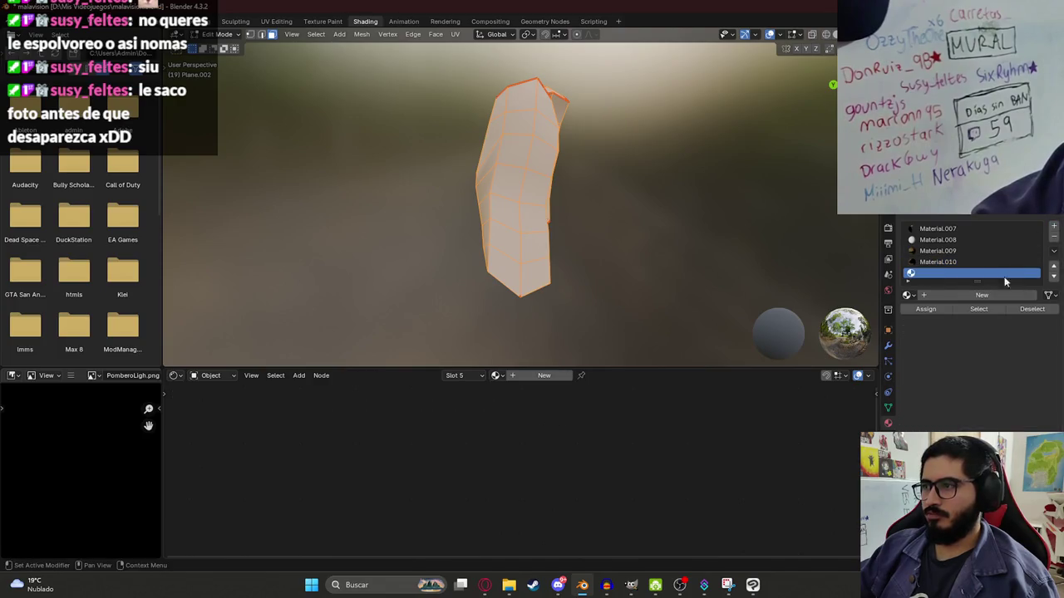
{"action": "left_click", "coordinate": [982, 296]}
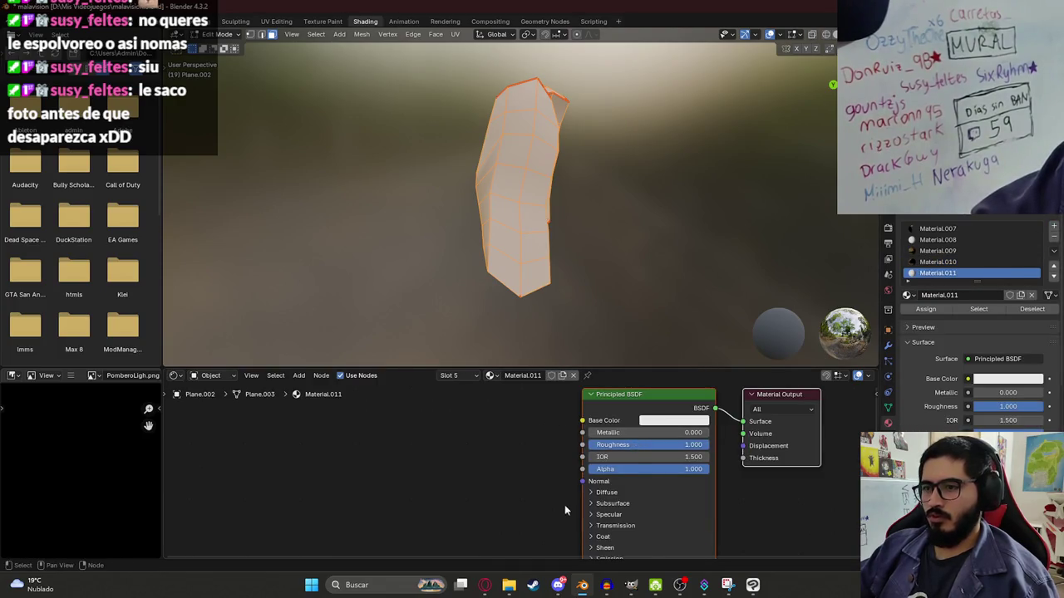
- Feed an Image Texture node into Base Color and browse Mis Videojuegos for its image
{"action": "left_click", "coordinate": [608, 514]}
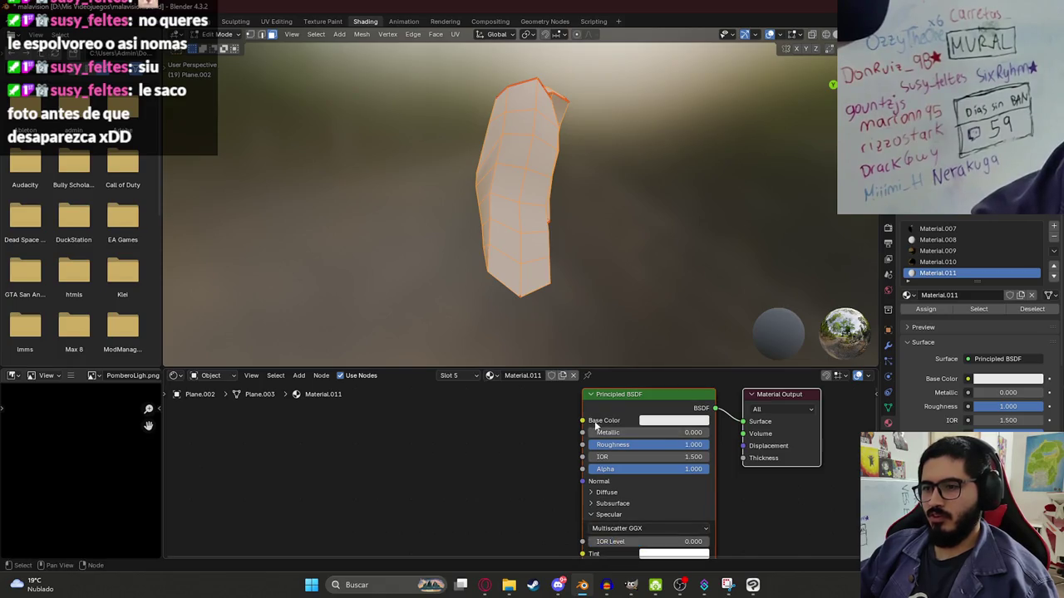
{"action": "left_click_drag", "start_coordinate": [581, 433], "coordinate": [413, 465]}
{"action": "left_click", "coordinate": [332, 455]}
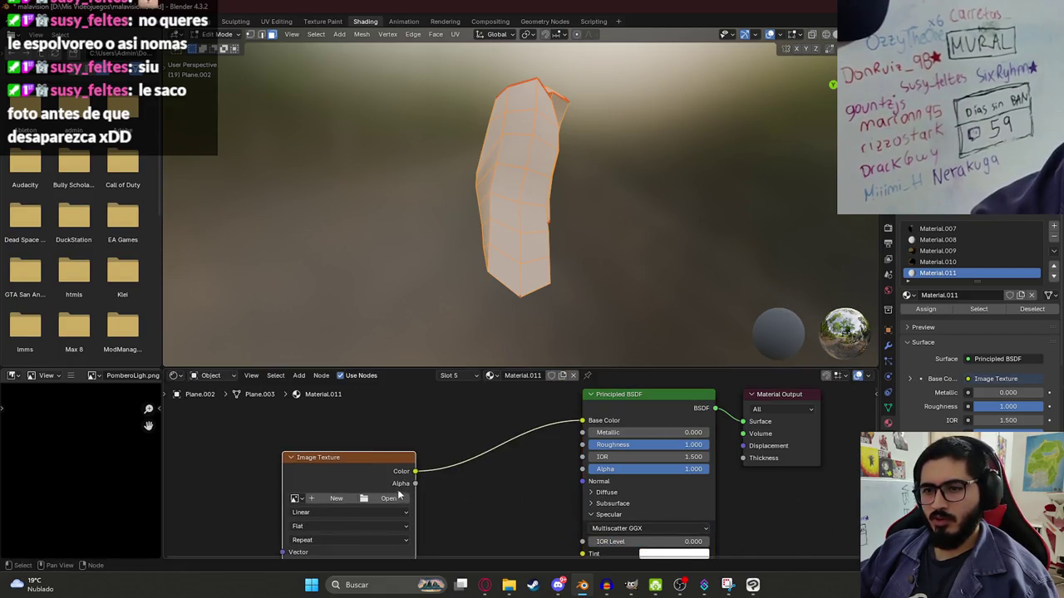
{"action": "left_click", "coordinate": [388, 498]}
{"action": "scroll", "coordinate": [623, 308], "scroll_direction": "down", "scroll_amount": 3}
{"action": "scroll", "coordinate": [656, 295], "scroll_direction": "down", "scroll_amount": 3}
{"action": "scroll", "coordinate": [706, 279], "scroll_direction": "down", "scroll_amount": 3}
{"action": "scroll", "coordinate": [748, 266], "scroll_direction": "down", "scroll_amount": 3}
{"action": "scroll", "coordinate": [756, 268], "scroll_direction": "down", "scroll_amount": 5}
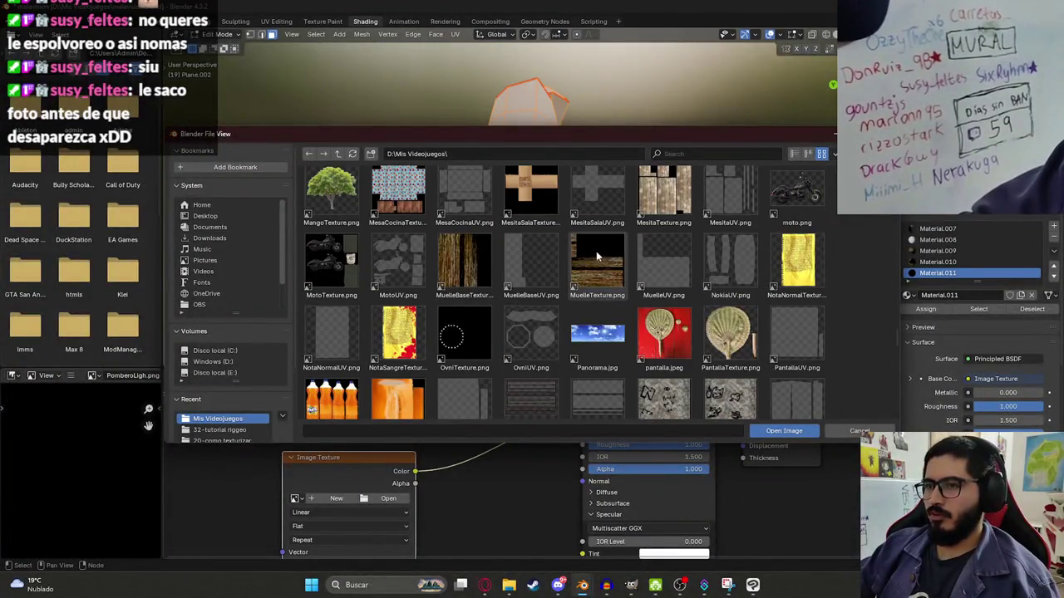
{"action": "scroll", "coordinate": [635, 247], "scroll_direction": "up", "scroll_amount": 3}
{"action": "scroll", "coordinate": [338, 253], "scroll_direction": "up", "scroll_amount": 1}
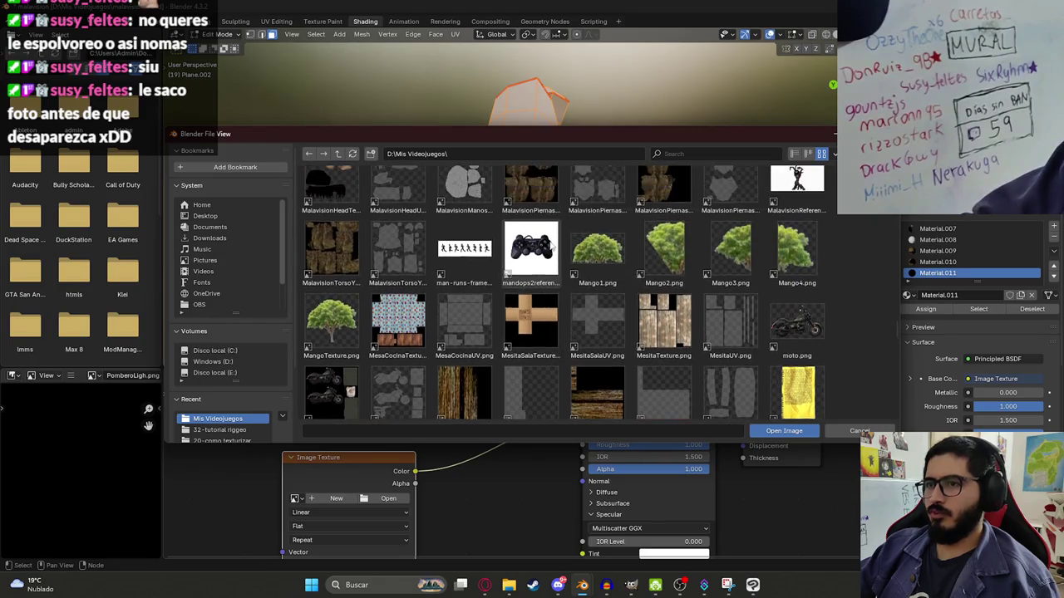
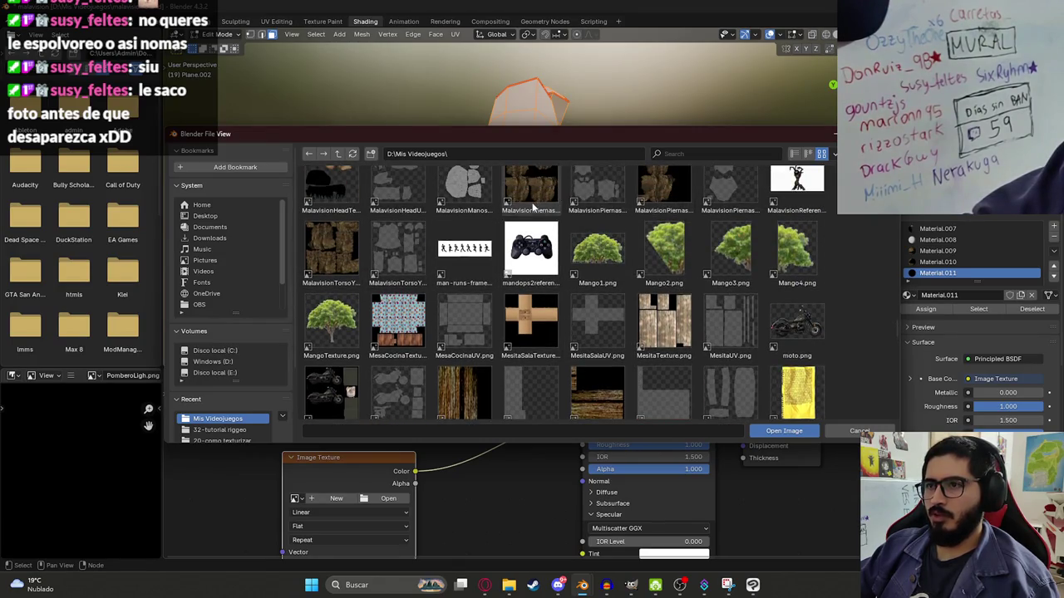
- Load MalavisionPiernas2Texture.png into Material.011's image node and assign it to the selected leg faces
{"action": "left_click", "coordinate": [667, 213]}
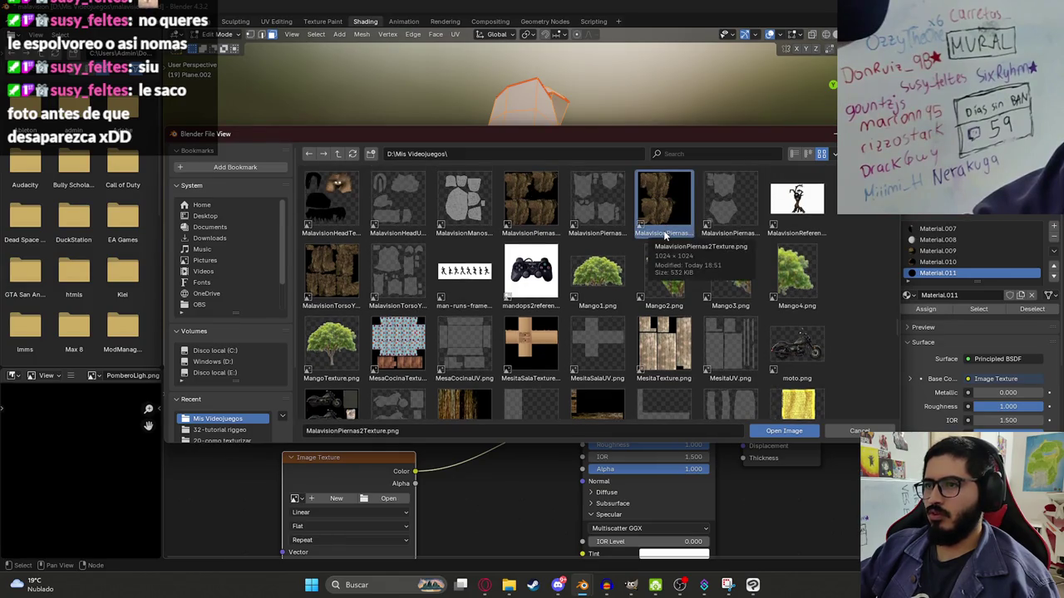
{"action": "double_click", "coordinate": [665, 224]}
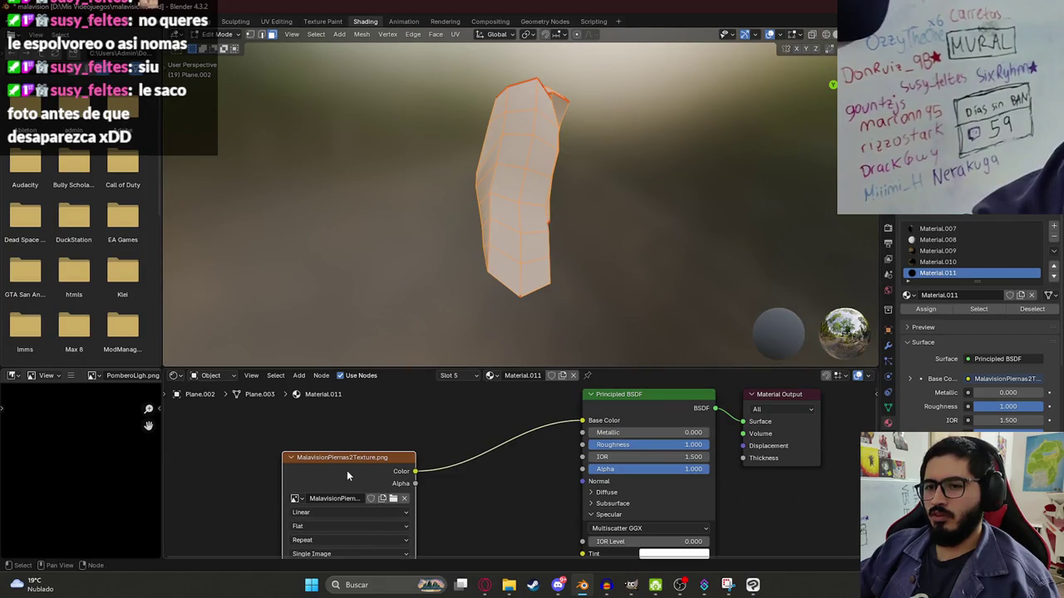
{"action": "left_click_drag", "start_coordinate": [347, 475], "coordinate": [351, 438]}
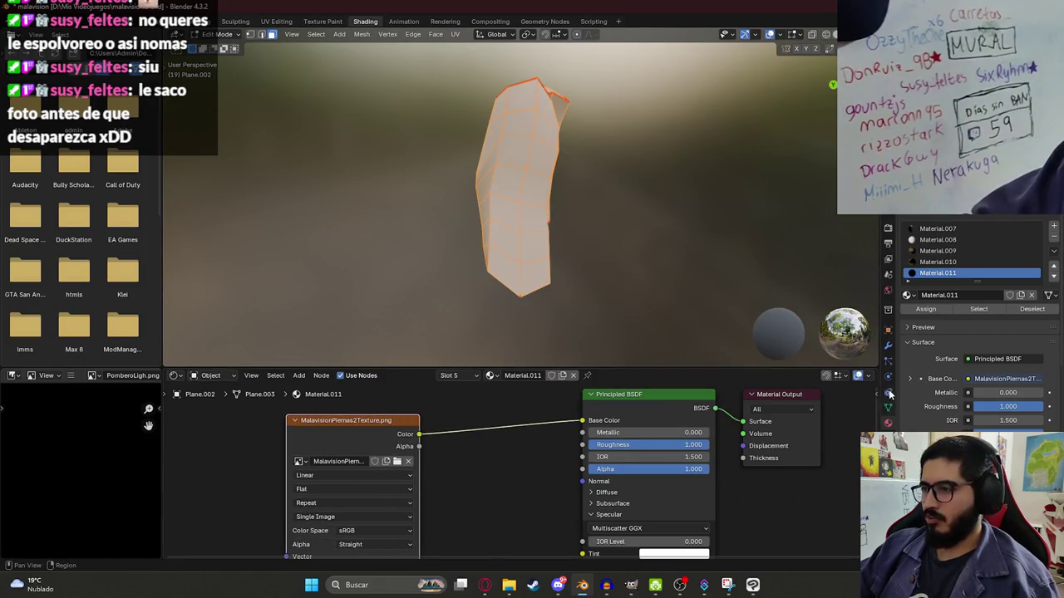
{"action": "left_click", "coordinate": [921, 311]}
{"action": "key", "text": "Tab"}
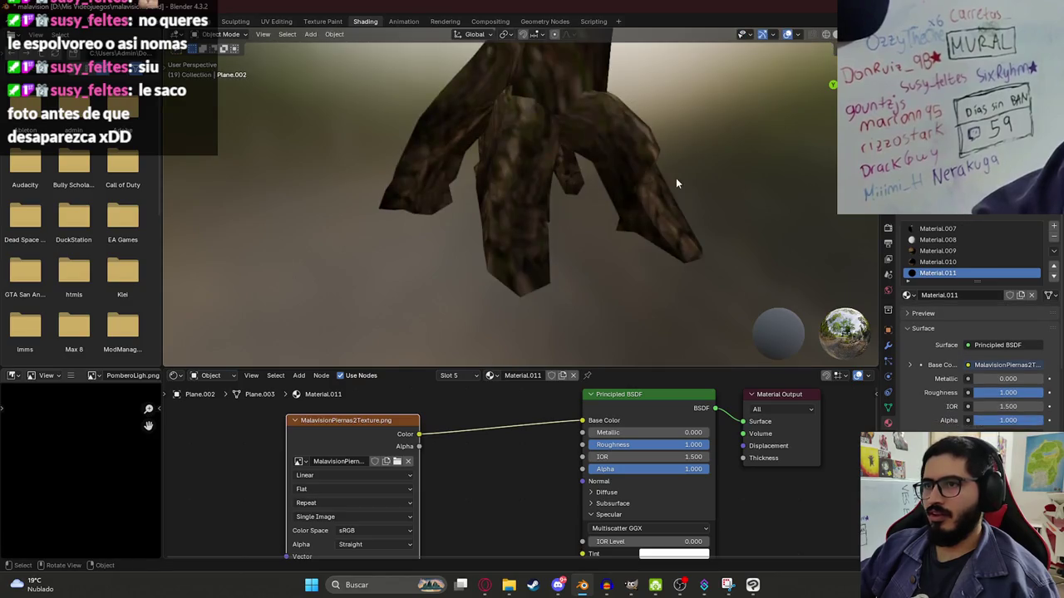
- Scale the whole tree creature up in front view, redoing the scale once
{"action": "mouse_move", "coordinate": [674, 139]}
{"action": "middle_mouse_down"}
{"action": "mouse_move", "coordinate": [551, 142]}
{"action": "mouse_move", "coordinate": [572, 258]}
{"action": "mouse_move", "coordinate": [565, 150]}
{"action": "mouse_move", "coordinate": [574, 175]}
{"action": "mouse_move", "coordinate": [798, 217]}
{"action": "mouse_move", "coordinate": [529, 216]}
{"action": "middle_mouse_up"}
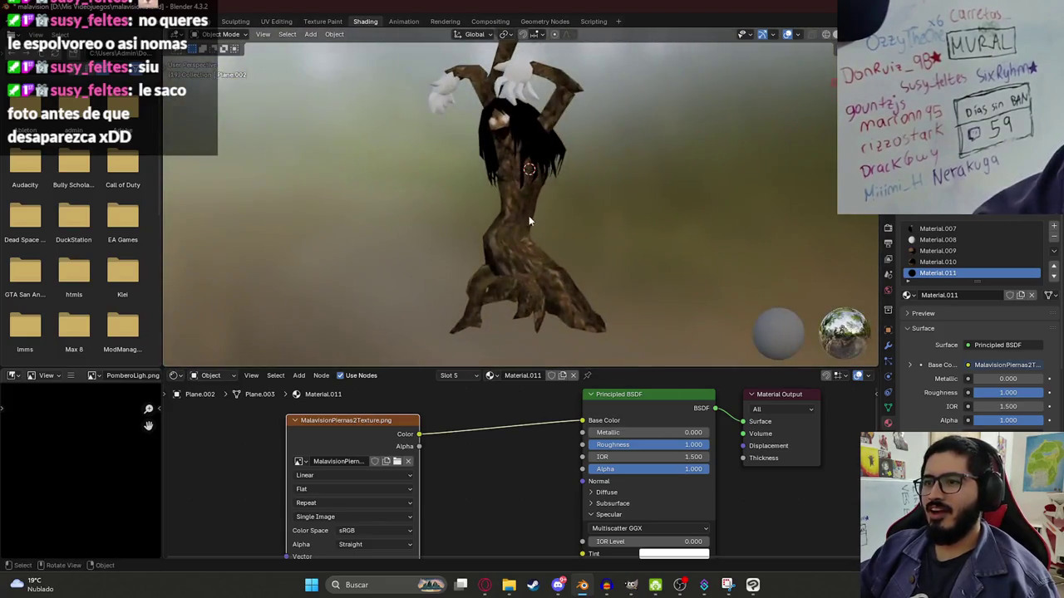
{"action": "key", "text": "KP_1"}
{"action": "key", "text": "s"}
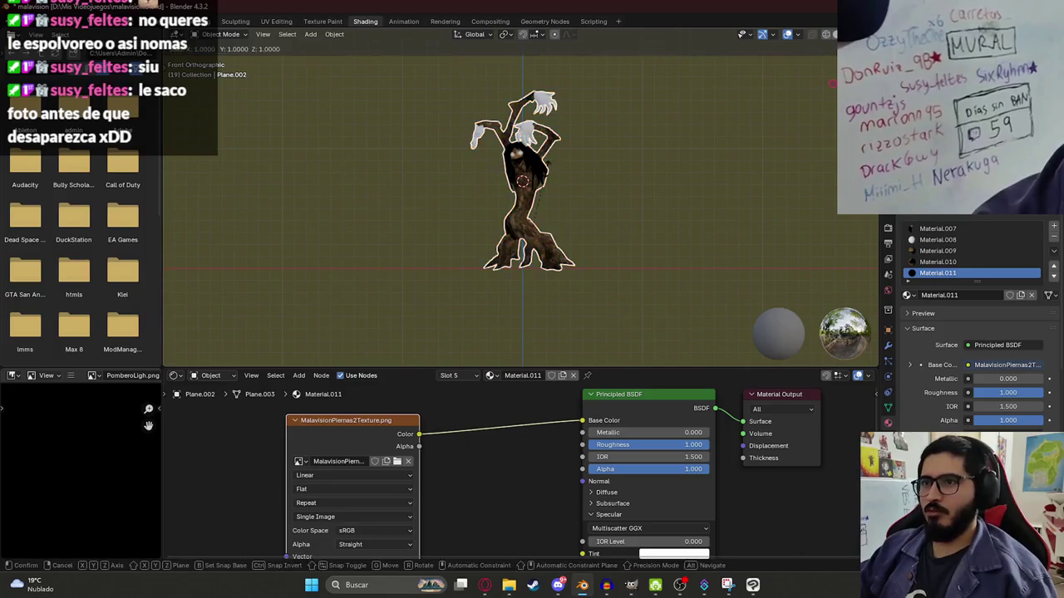
{"action": "left_click", "coordinate": [554, 108]}
{"action": "key", "text": "ctrl+z"}
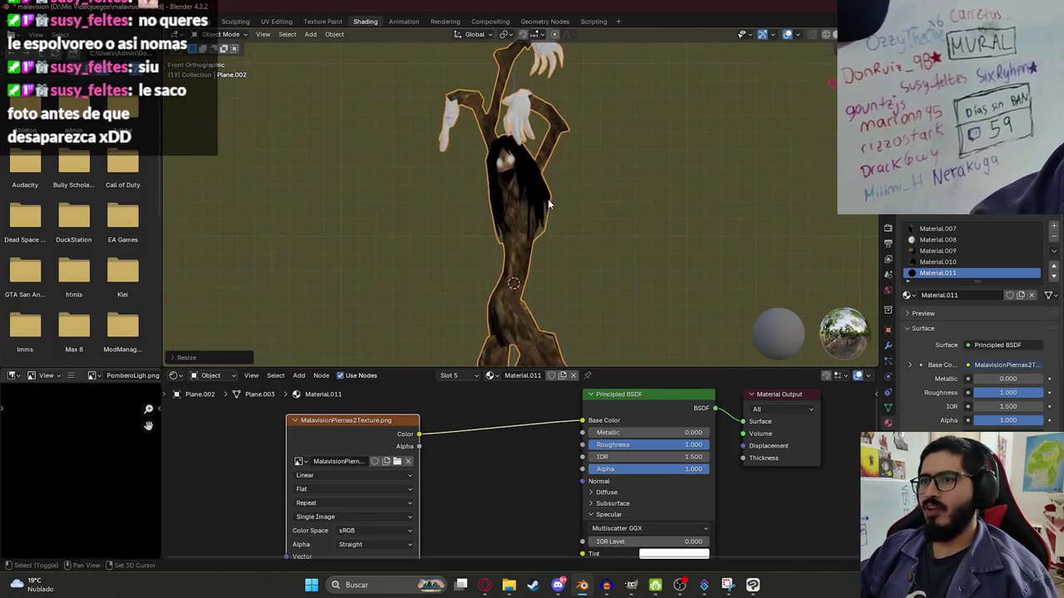
{"action": "key", "text": "ctrl+shift+z"}
{"action": "key", "text": "ctrl+z"}
{"action": "key", "text": "ctrl+z"}
{"action": "key", "text": "s"}
{"action": "left_click", "coordinate": [555, 223]}
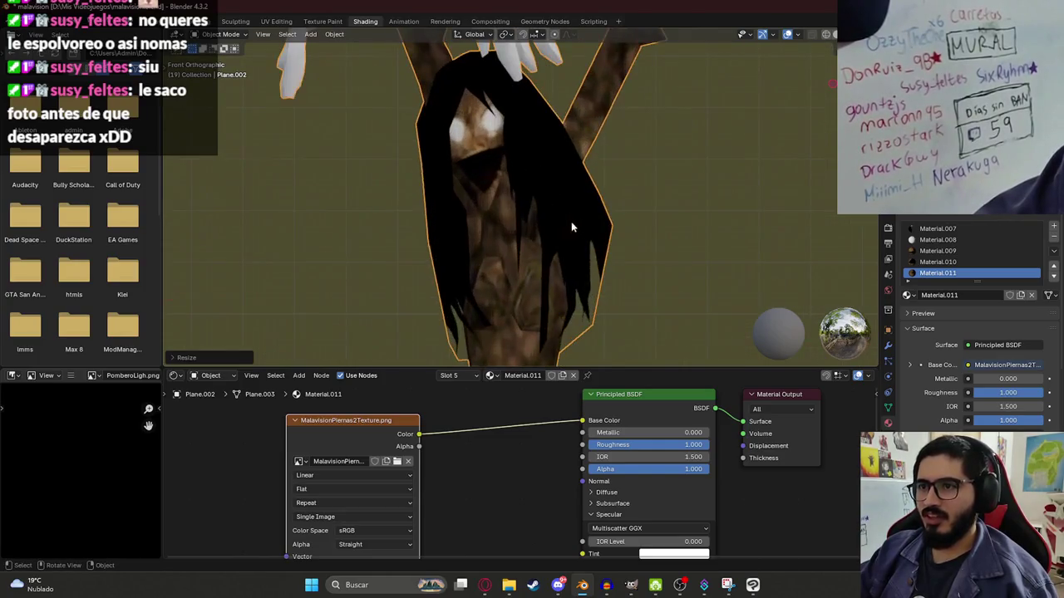
{"action": "left_click", "coordinate": [571, 221]}
{"action": "mouse_move", "coordinate": [675, 223]}
{"action": "middle_mouse_down"}
{"action": "mouse_move", "coordinate": [501, 169]}
{"action": "mouse_move", "coordinate": [198, 183]}
{"action": "mouse_move", "coordinate": [575, 195]}
{"action": "mouse_move", "coordinate": [528, 227]}
{"action": "mouse_move", "coordinate": [513, 159]}
{"action": "middle_mouse_up"}
{"action": "key", "text": "KP_1"}
{"action": "left_click", "coordinate": [570, 164]}
- Save malavision.blend, reselect the creature and enter Edit Mode on its mesh
{"action": "key", "text": "ctrl+s"}
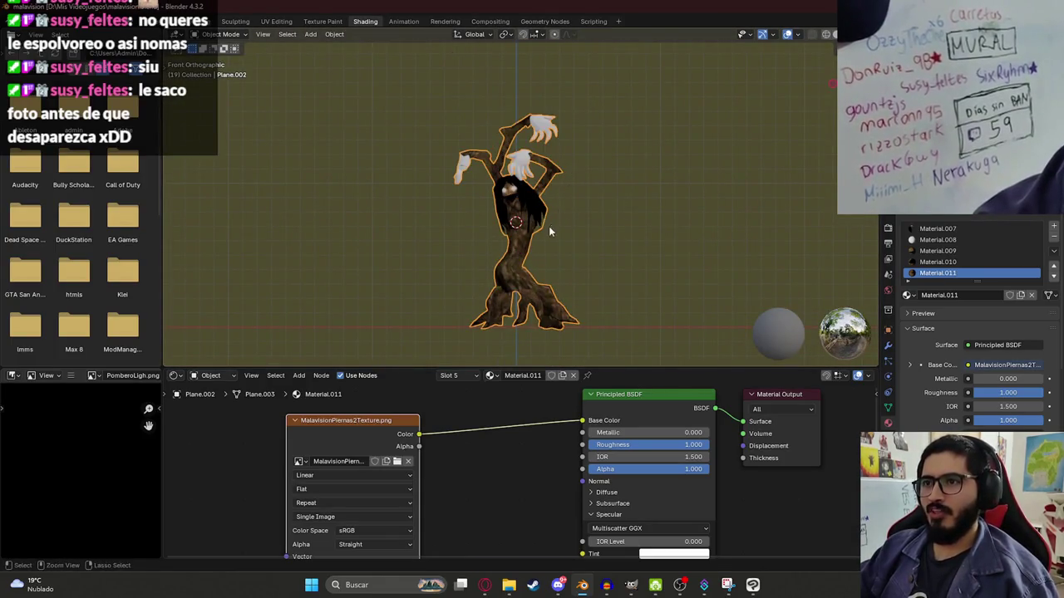
{"action": "scroll", "coordinate": [549, 226], "scroll_direction": "up", "scroll_amount": 2}
{"action": "scroll", "coordinate": [536, 211], "scroll_direction": "up", "scroll_amount": 2}
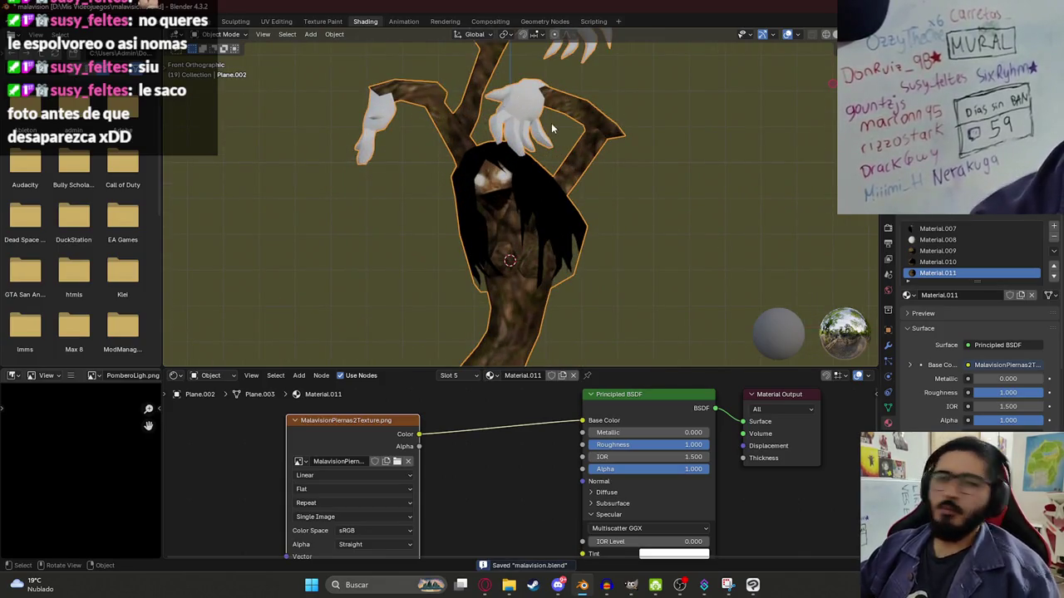
{"action": "scroll", "coordinate": [561, 162], "scroll_direction": "down", "scroll_amount": 1}
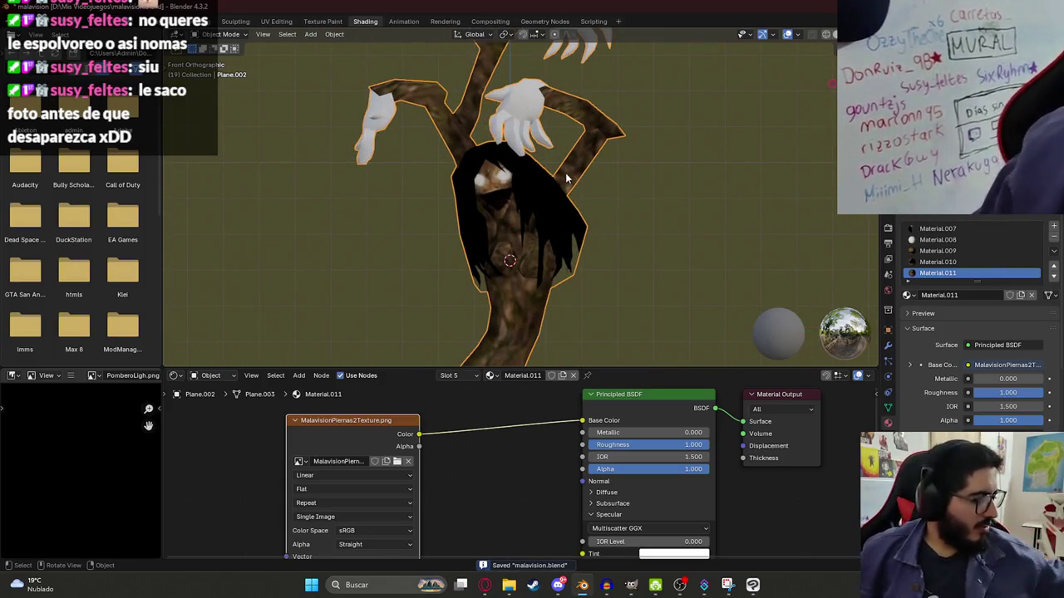
{"action": "scroll", "coordinate": [581, 226], "scroll_direction": "down", "scroll_amount": 1}
{"action": "left_click", "coordinate": [615, 212]}
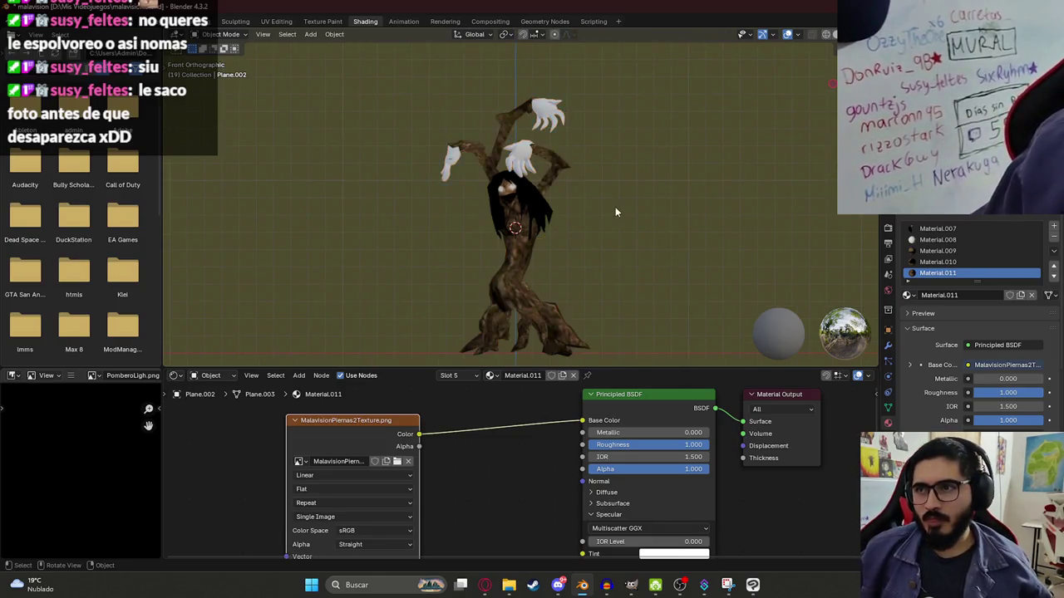
{"action": "scroll", "coordinate": [533, 288], "scroll_direction": "up", "scroll_amount": 1}
{"action": "scroll", "coordinate": [518, 297], "scroll_direction": "up", "scroll_amount": 1}
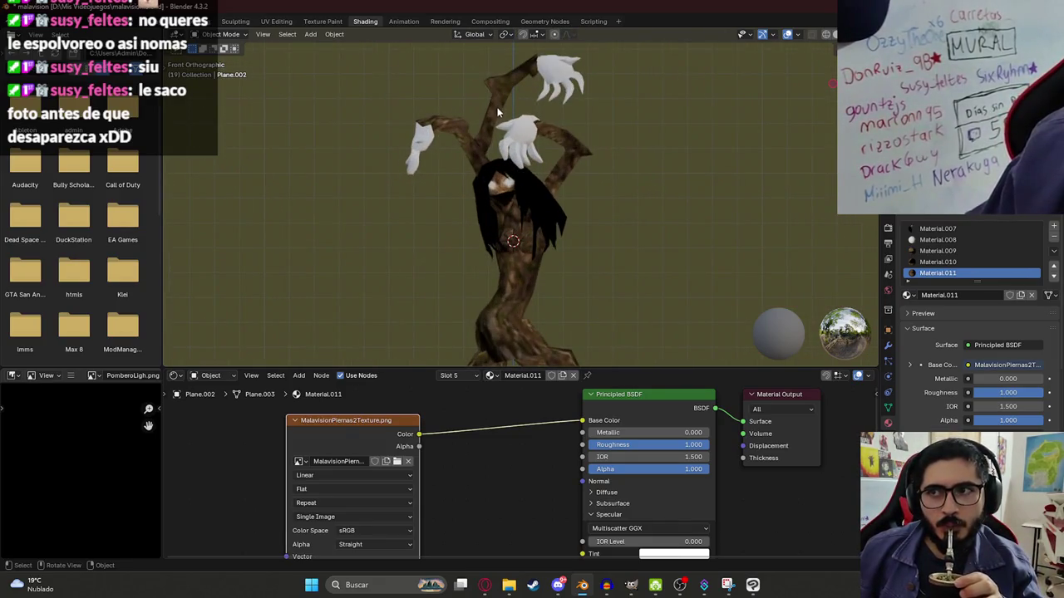
{"action": "left_click", "coordinate": [555, 69]}
{"action": "key", "text": "Tab"}
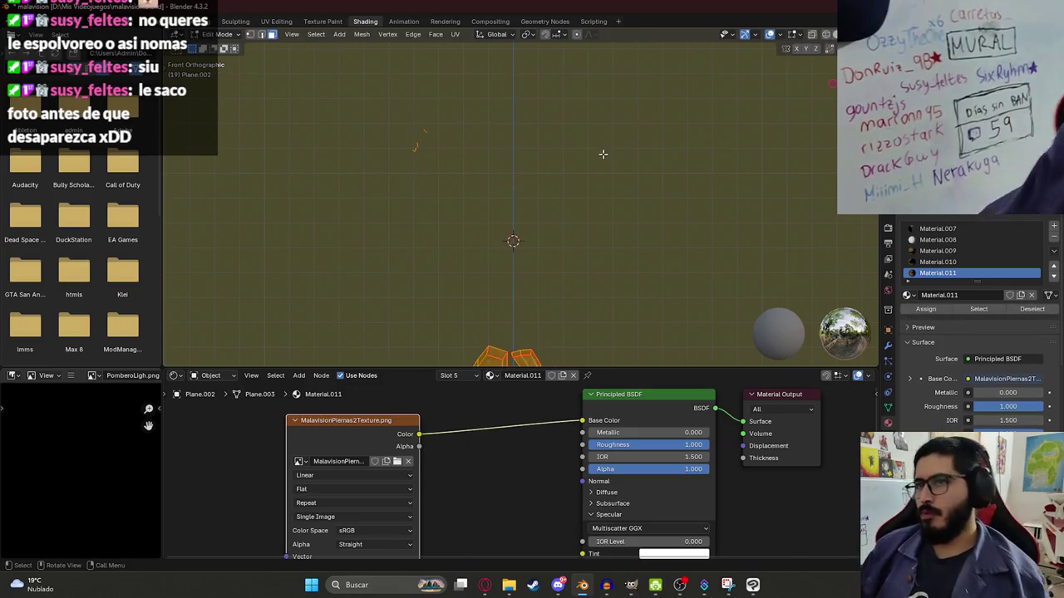
- Reveal the full mesh, select only the Manos vertex group and hide the rest
{"action": "key", "text": "alt+h"}
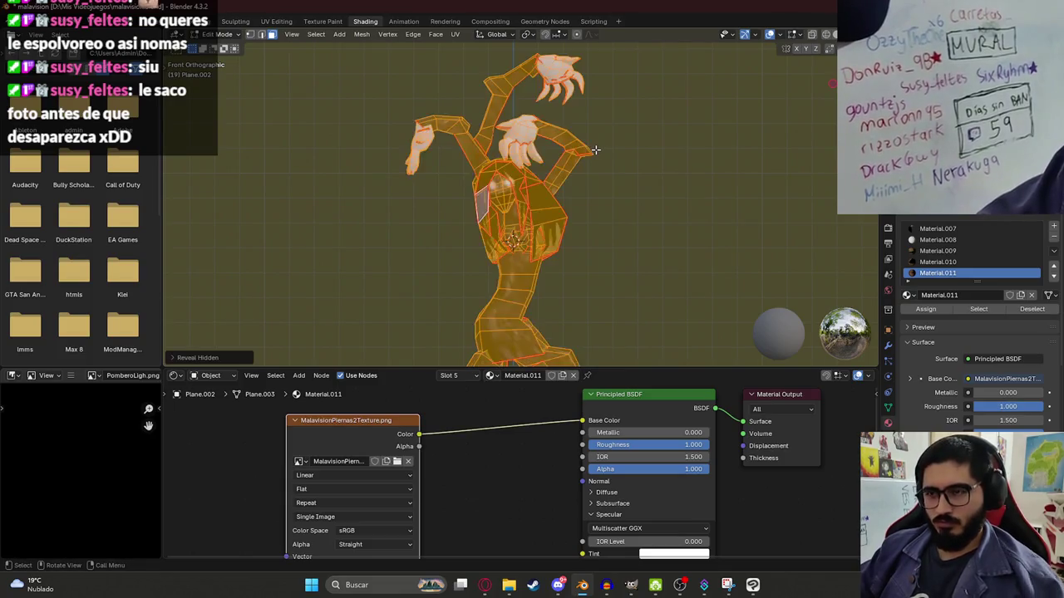
{"action": "key", "text": "alt+a"}
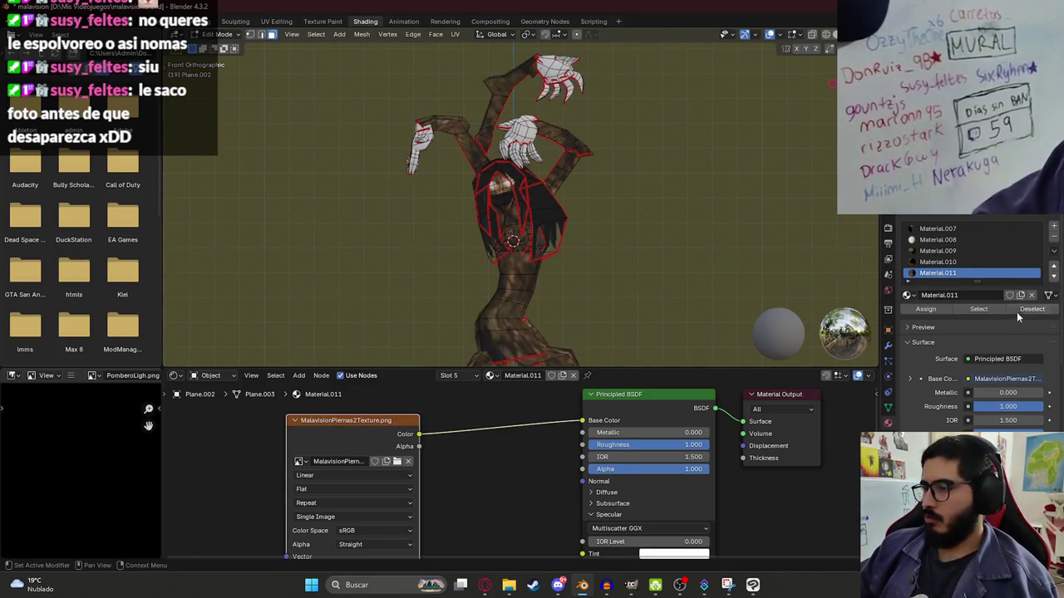
{"action": "key", "text": "ctrl+s"}
{"action": "left_click", "coordinate": [887, 410]}
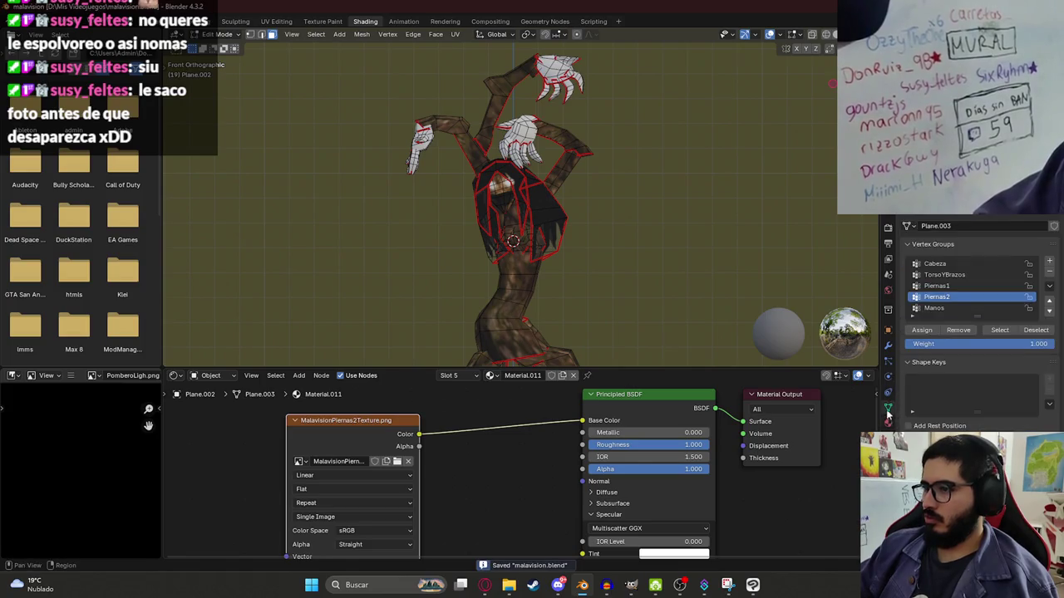
{"action": "left_click", "coordinate": [934, 309]}
{"action": "left_click", "coordinate": [1001, 330]}
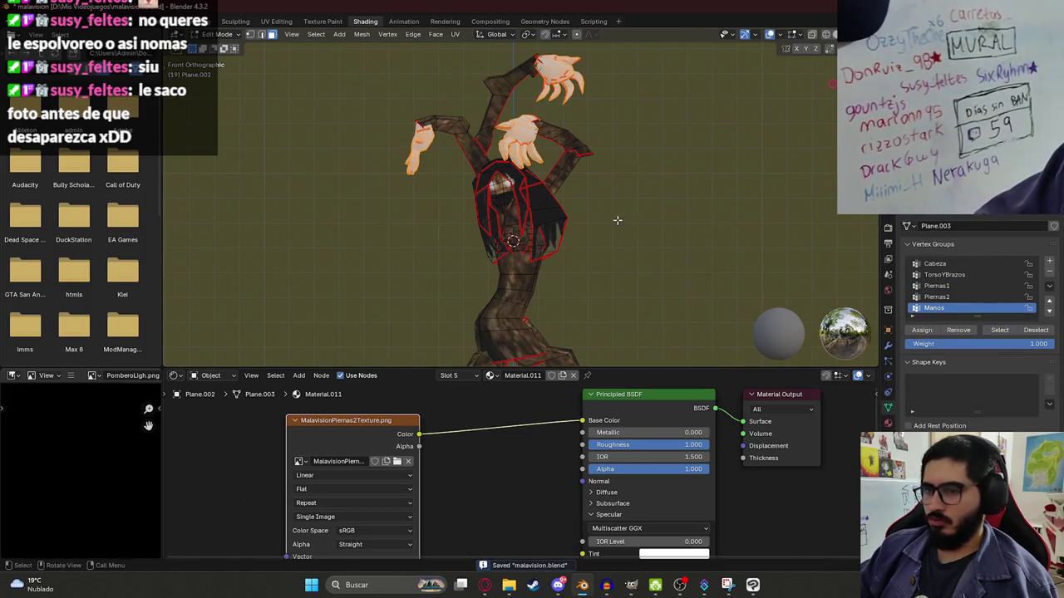
{"action": "key", "text": "shift+h"}
- Orbit around the isolated hands to inspect them
{"action": "scroll", "coordinate": [517, 219], "scroll_direction": "down", "scroll_amount": 5}
{"action": "scroll", "coordinate": [490, 167], "scroll_direction": "up", "scroll_amount": 6}
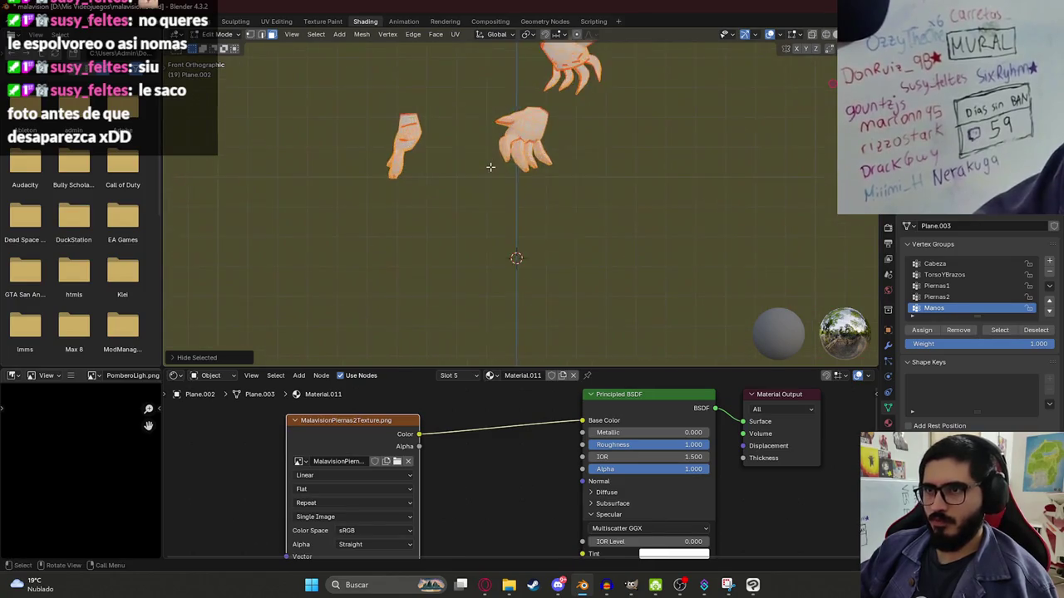
{"action": "key", "text": "Tab"}
{"action": "key", "text": "Tab"}
{"action": "mouse_move", "coordinate": [501, 246]}
{"action": "middle_mouse_down"}
{"action": "mouse_move", "coordinate": [375, 294]}
{"action": "mouse_move", "coordinate": [435, 183]}
{"action": "mouse_move", "coordinate": [501, 255]}
{"action": "middle_mouse_up"}
{"action": "scroll", "coordinate": [501, 254], "scroll_direction": "up", "scroll_amount": 4}
{"action": "mouse_move", "coordinate": [639, 116]}
{"action": "middle_mouse_down"}
{"action": "mouse_move", "coordinate": [580, 125]}
{"action": "mouse_move", "coordinate": [577, 140]}
{"action": "middle_mouse_up"}
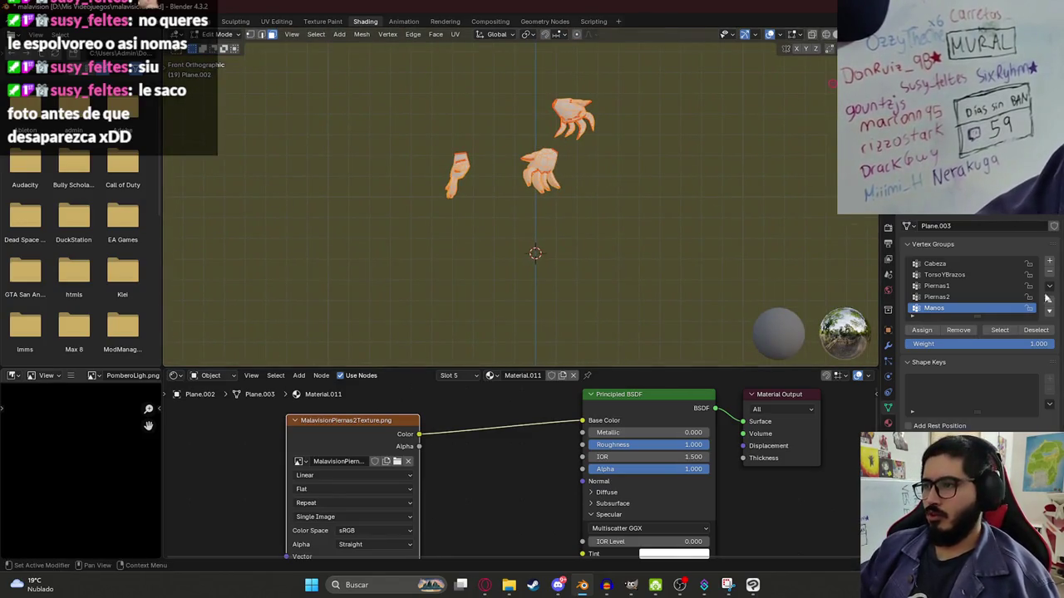
{"action": "left_click", "coordinate": [888, 423]}
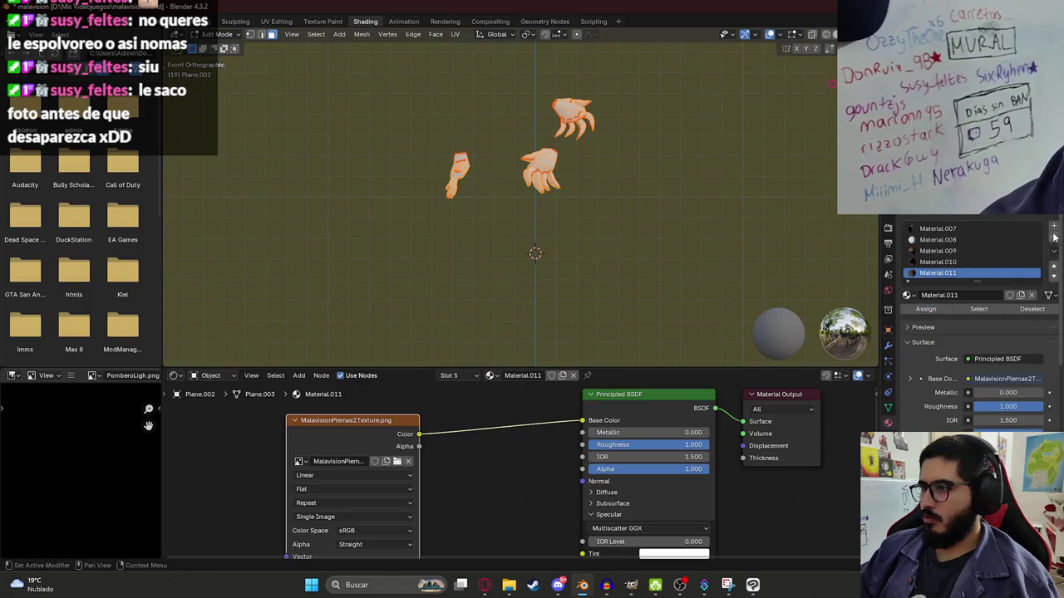
- Create a new hand material, trying an Image Texture and IOR change before undoing them
{"action": "left_click", "coordinate": [1051, 226]}
{"action": "left_click", "coordinate": [941, 294]}
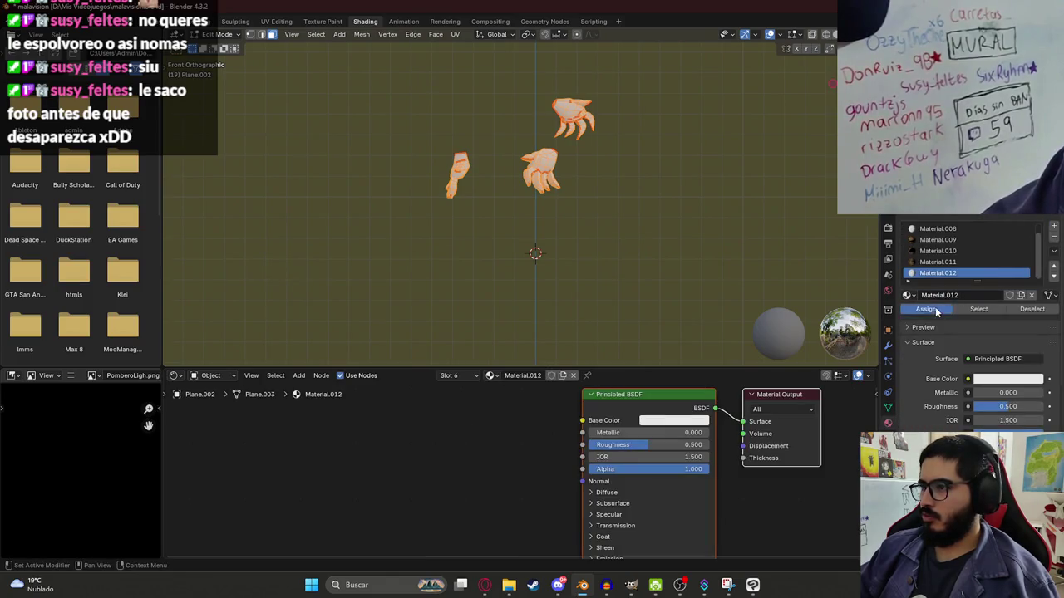
{"action": "left_click_drag", "start_coordinate": [582, 421], "coordinate": [416, 429]}
{"action": "left_click", "coordinate": [328, 454]}
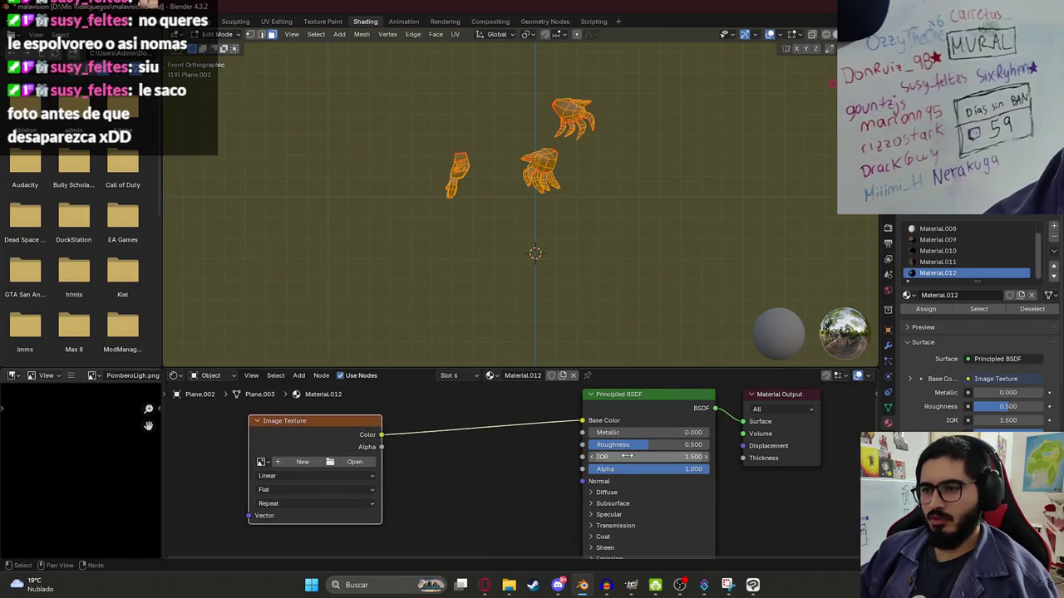
{"action": "left_click_drag", "start_coordinate": [626, 456], "coordinate": [638, 456]}
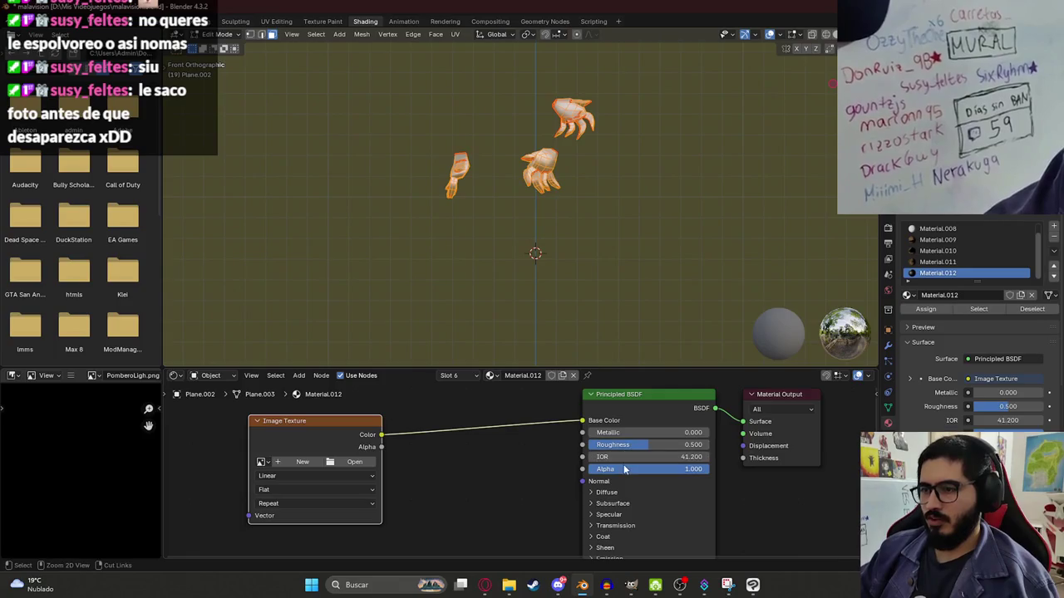
{"action": "left_click", "coordinate": [487, 472]}
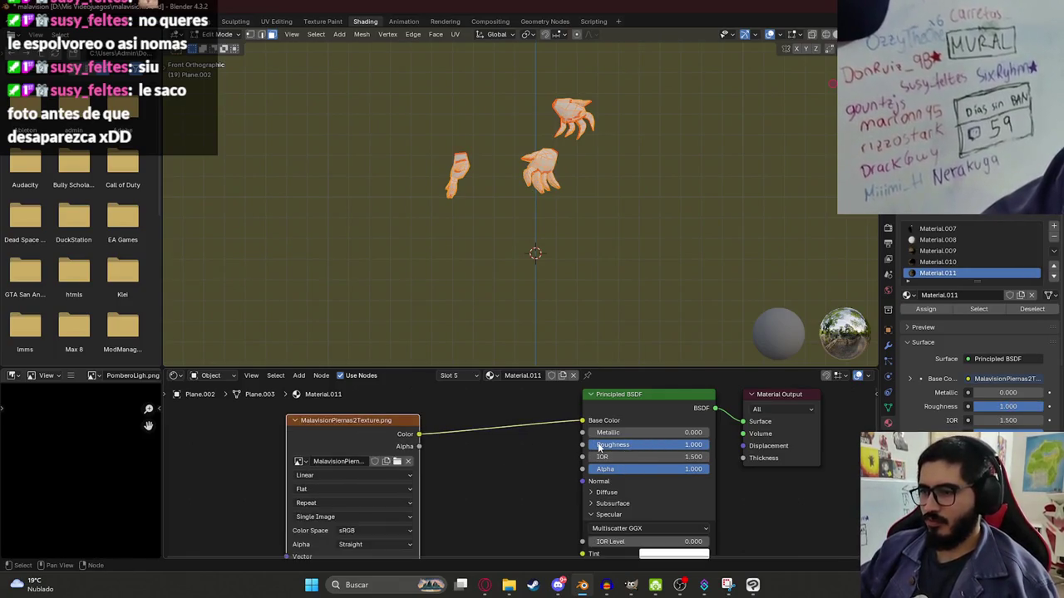
{"action": "key", "text": "ctrl+z"}
{"action": "key", "text": "ctrl+z"}
{"action": "key", "text": "ctrl+z"}
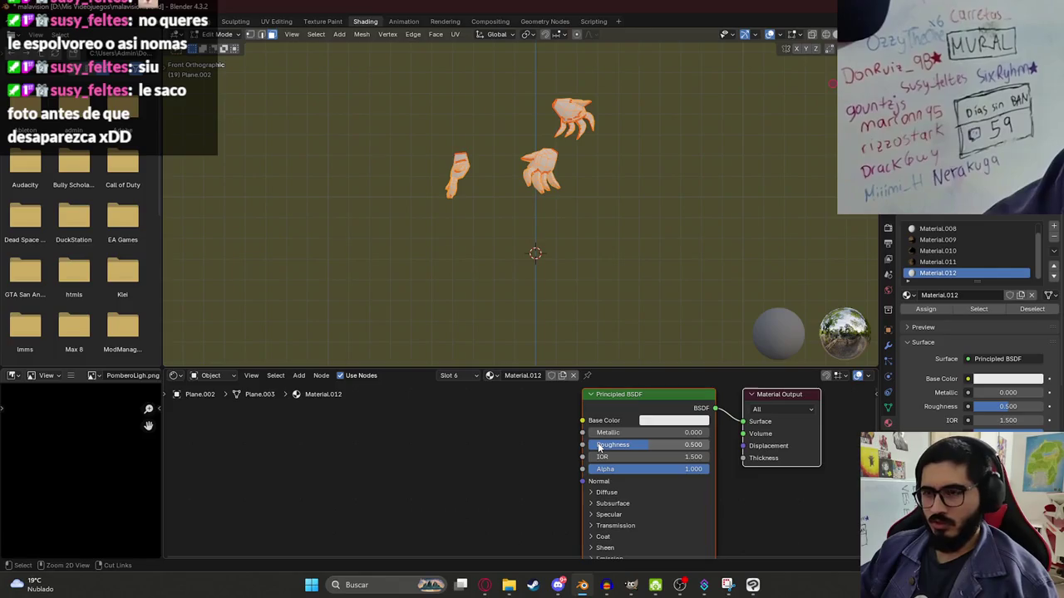
- Set Material.012's Roughness to 1.000 and link an Image Texture node into Base Color
{"action": "left_click_drag", "start_coordinate": [618, 449], "coordinate": [710, 448]}
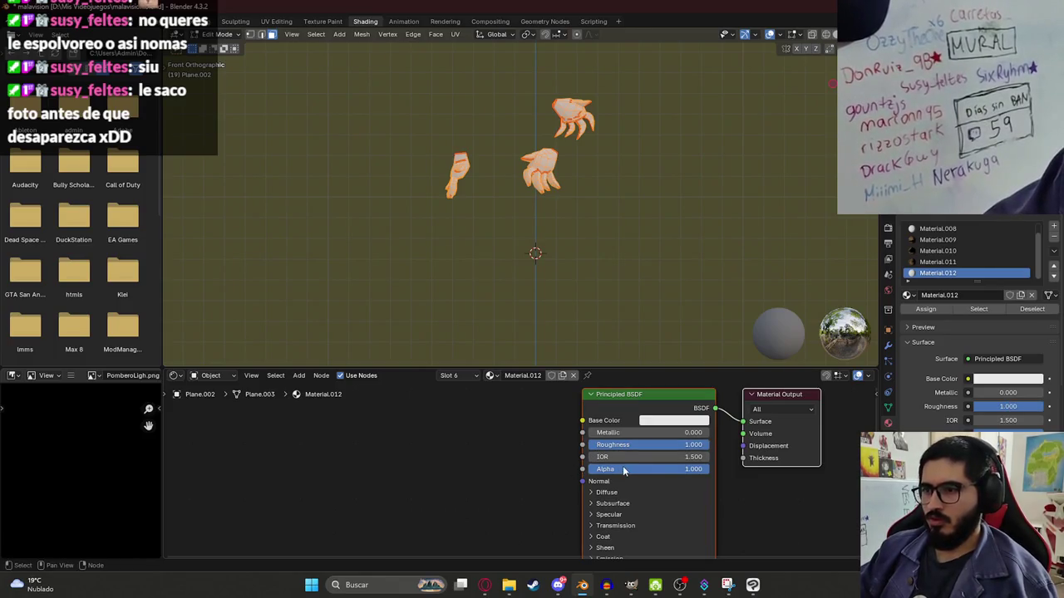
{"action": "left_click", "coordinate": [610, 514]}
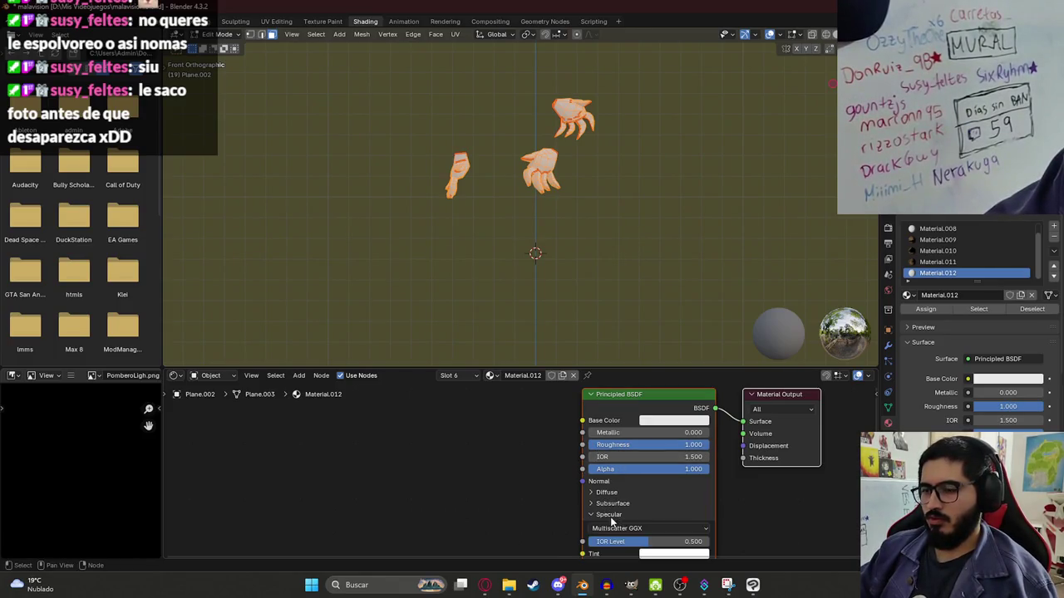
{"action": "left_click_drag", "start_coordinate": [583, 420], "coordinate": [407, 438]}
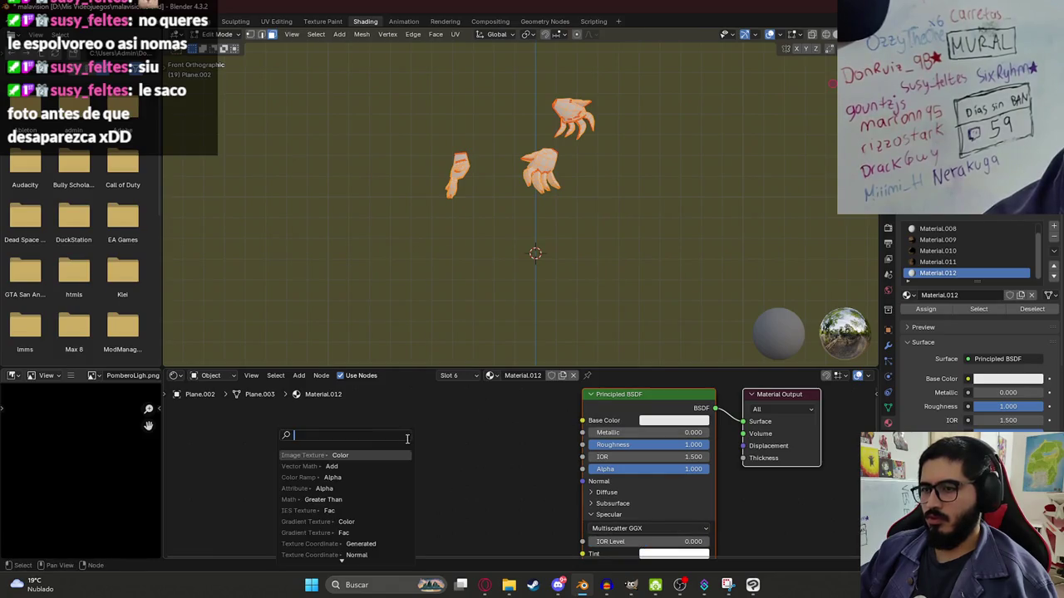
{"action": "left_click", "coordinate": [348, 454]}
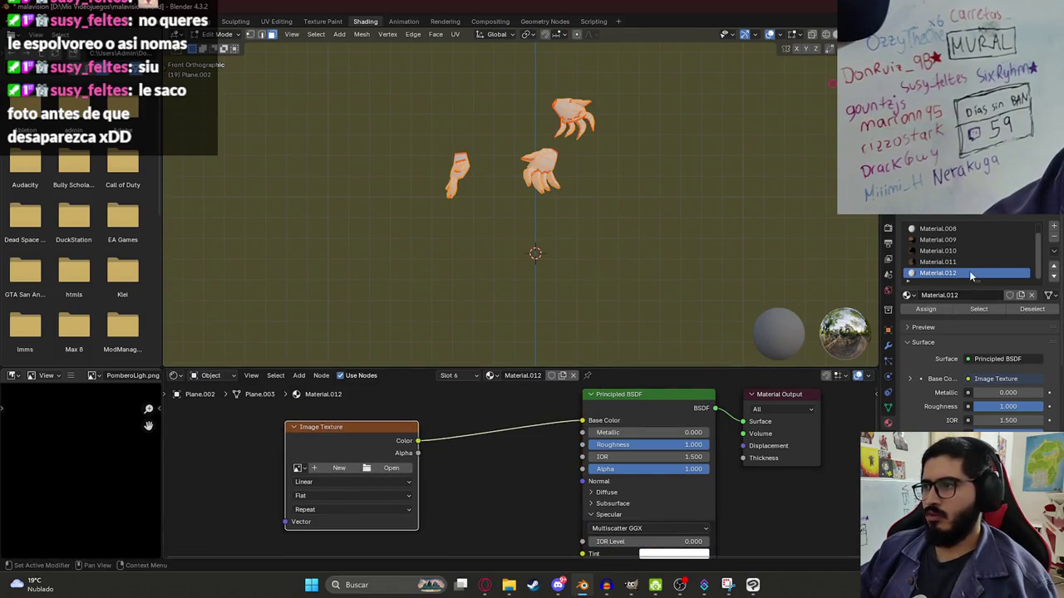
{"action": "key", "text": "Tab"}
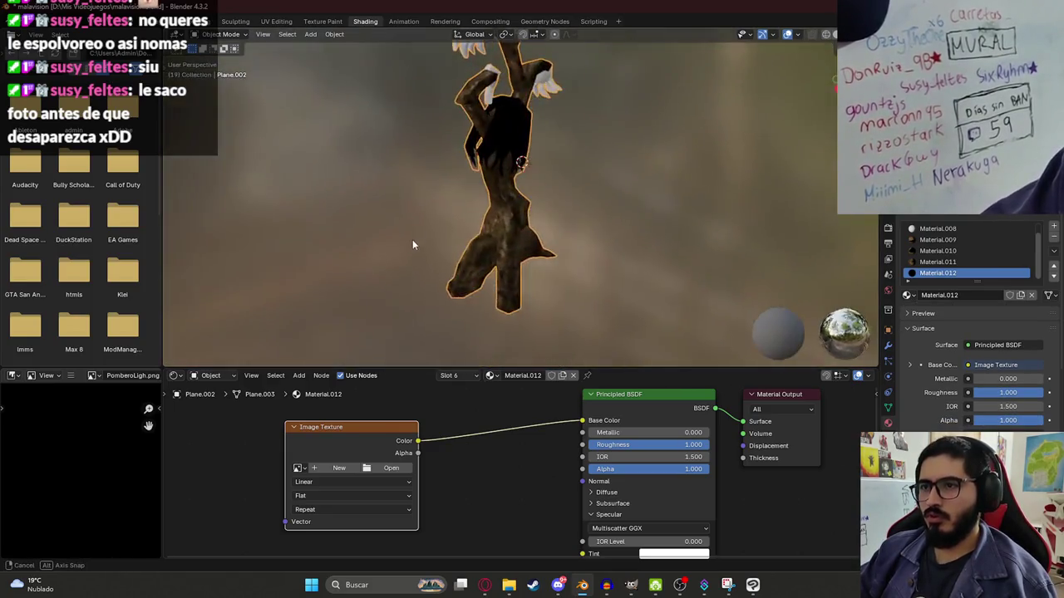
- Stretch the creature vertically with S Z, check the front view, and save malavision.blend
{"action": "middle_click_drag", "start_coordinate": [571, 213], "coordinate": [349, 206], "text": "alt"}
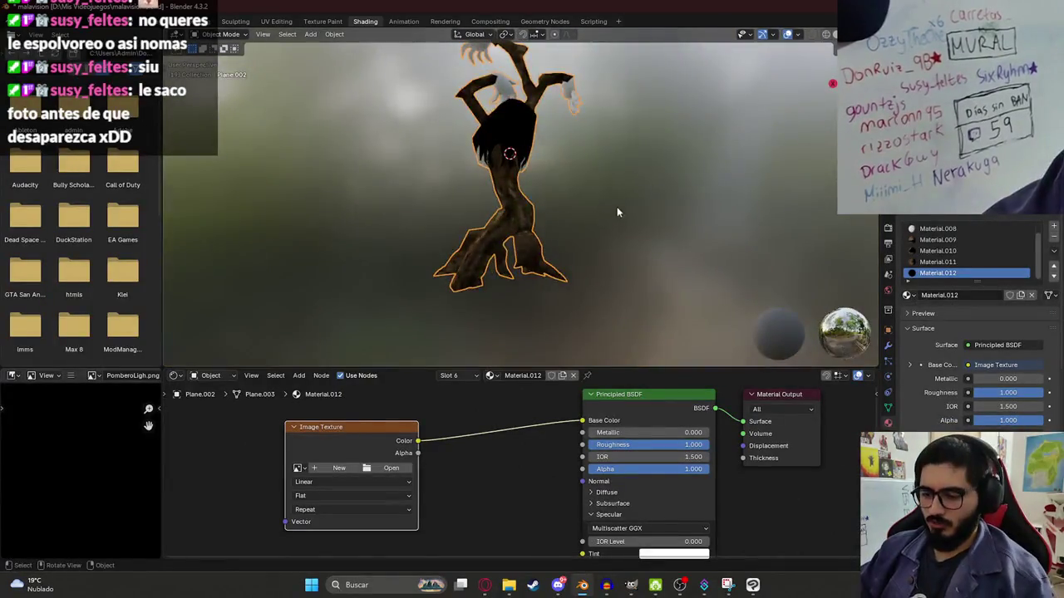
{"action": "key", "text": "s"}
{"action": "key", "text": "z"}
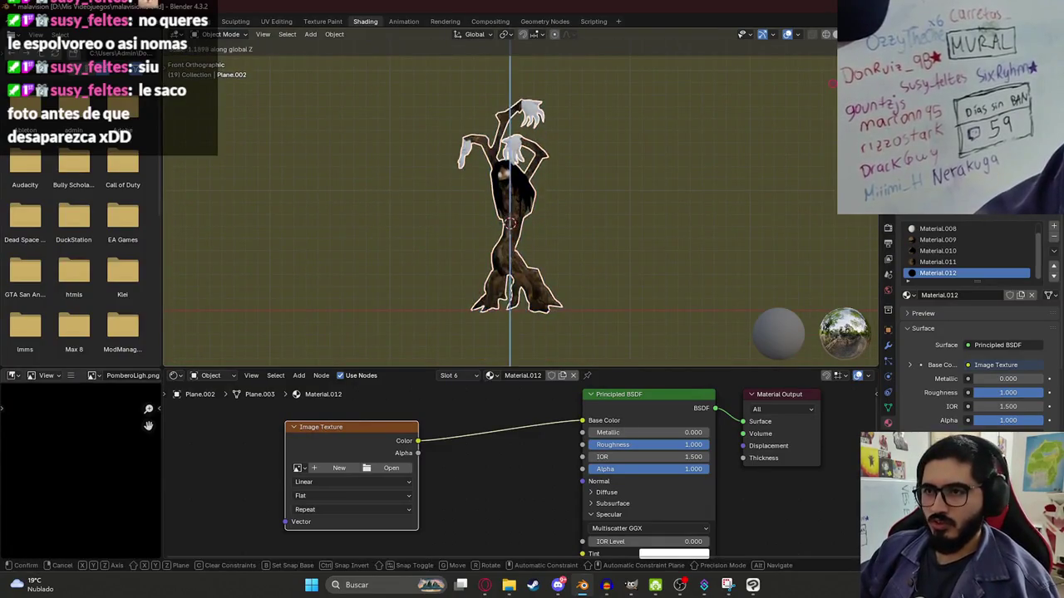
{"action": "left_click", "coordinate": [539, 155]}
{"action": "key", "text": "Tab"}
{"action": "key", "text": "Tab"}
{"action": "mouse_move", "coordinate": [650, 150]}
{"action": "middle_mouse_down"}
{"action": "mouse_move", "coordinate": [395, 164]}
{"action": "mouse_move", "coordinate": [645, 141]}
{"action": "mouse_move", "coordinate": [512, 123]}
{"action": "mouse_move", "coordinate": [639, 189]}
{"action": "middle_mouse_up"}
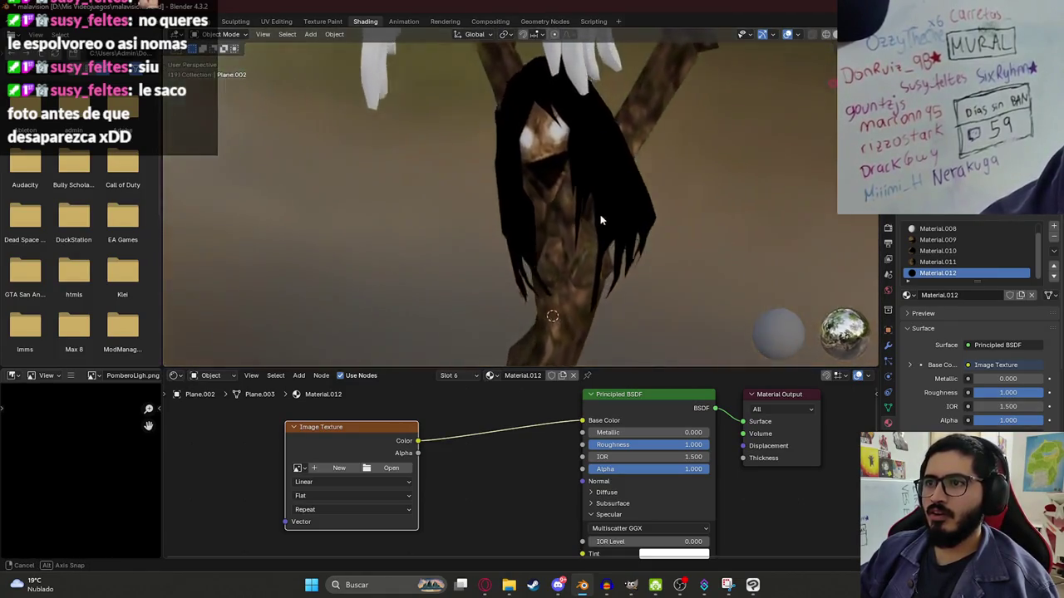
{"action": "scroll", "coordinate": [639, 190], "scroll_direction": "down", "scroll_amount": 5}
{"action": "scroll", "coordinate": [557, 201], "scroll_direction": "down", "scroll_amount": 3}
{"action": "key", "text": "KP_1"}
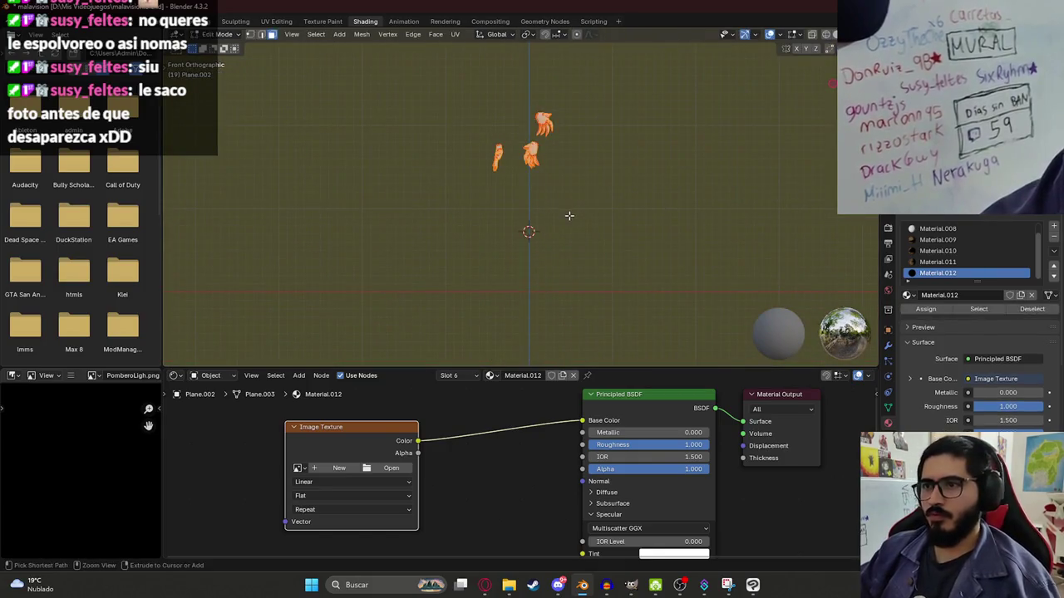
{"action": "key", "text": "Tab"}
{"action": "key", "text": "Tab"}
{"action": "key", "text": "Tab"}
{"action": "scroll", "coordinate": [556, 239], "scroll_direction": "up", "scroll_amount": 3}
{"action": "key", "text": "Tab"}
{"action": "key", "text": "Tab"}
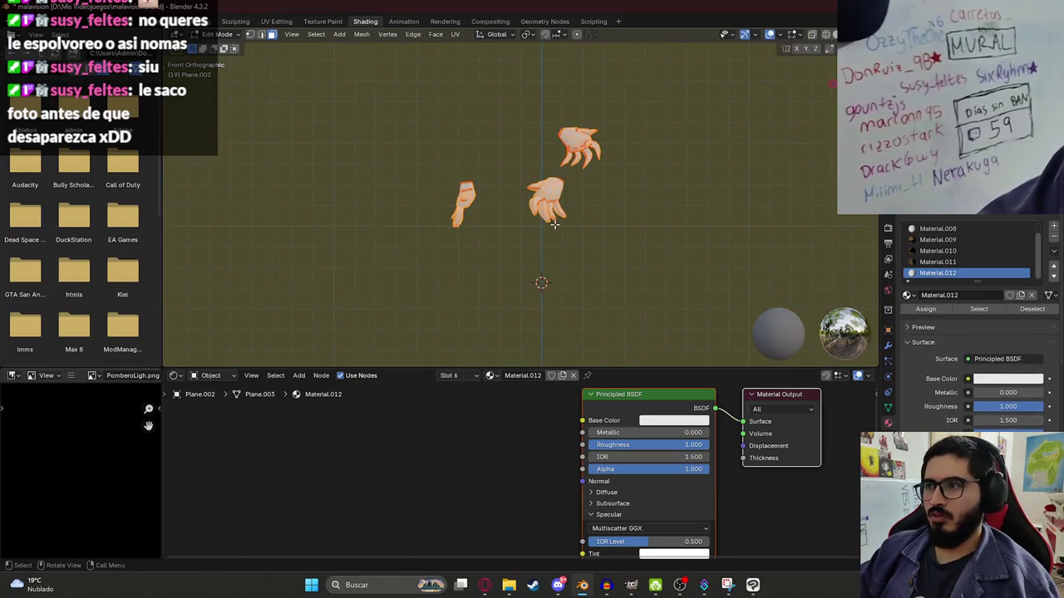
{"action": "key", "text": "ctrl+s"}
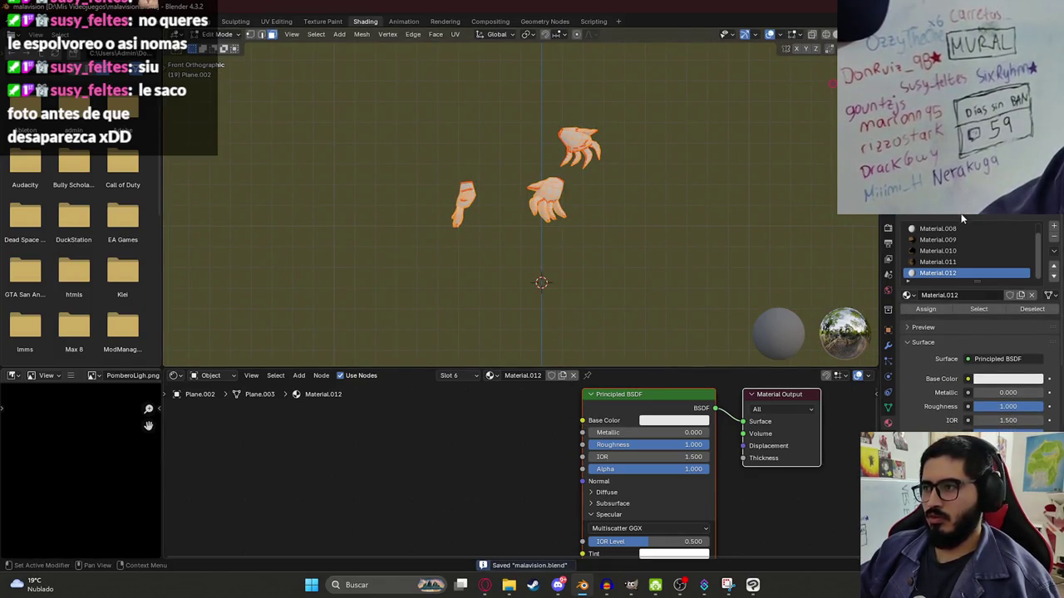
- Link a new Image Texture node into Material.012's Base Color
{"action": "left_click_drag", "start_coordinate": [564, 420], "coordinate": [382, 440]}
{"action": "left_click", "coordinate": [382, 445]}
{"action": "scroll", "coordinate": [541, 503], "scroll_direction": "down", "scroll_amount": 2}
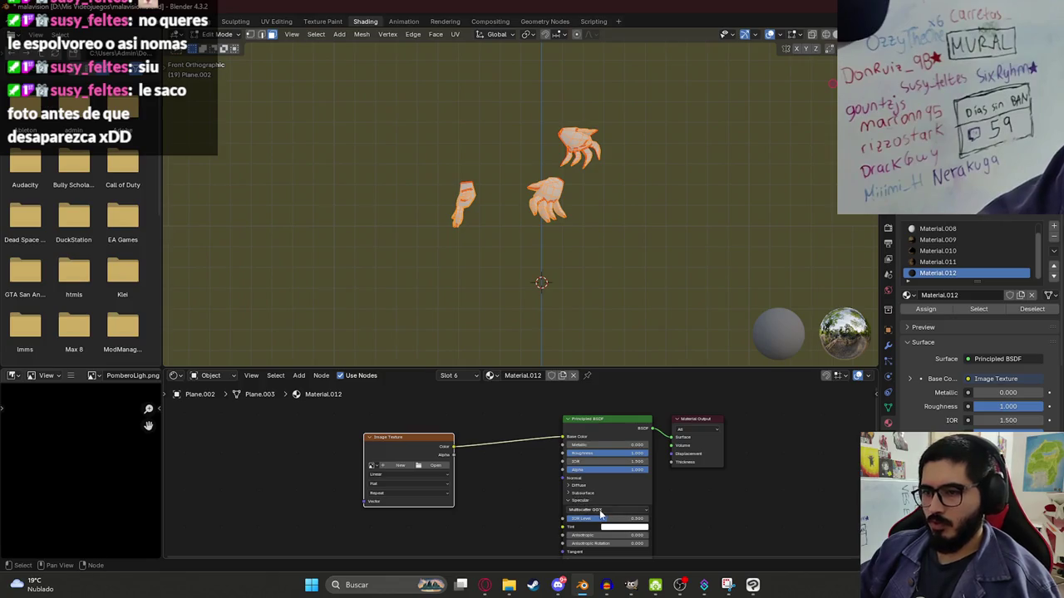
{"action": "left_click", "coordinate": [582, 509]}
{"action": "left_click", "coordinate": [580, 508]}
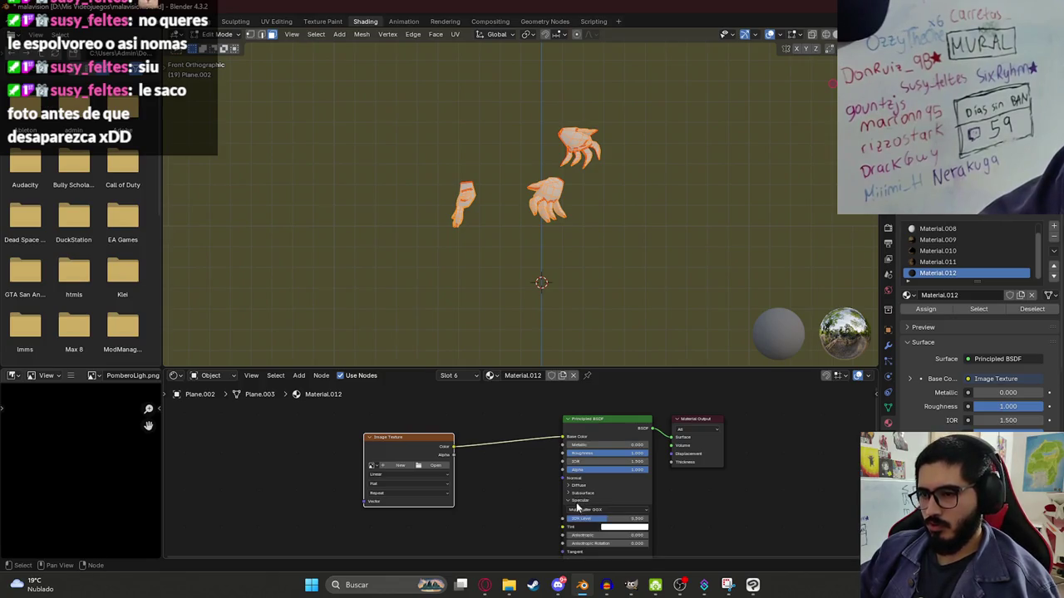
{"action": "key", "text": "alt+Tab"}
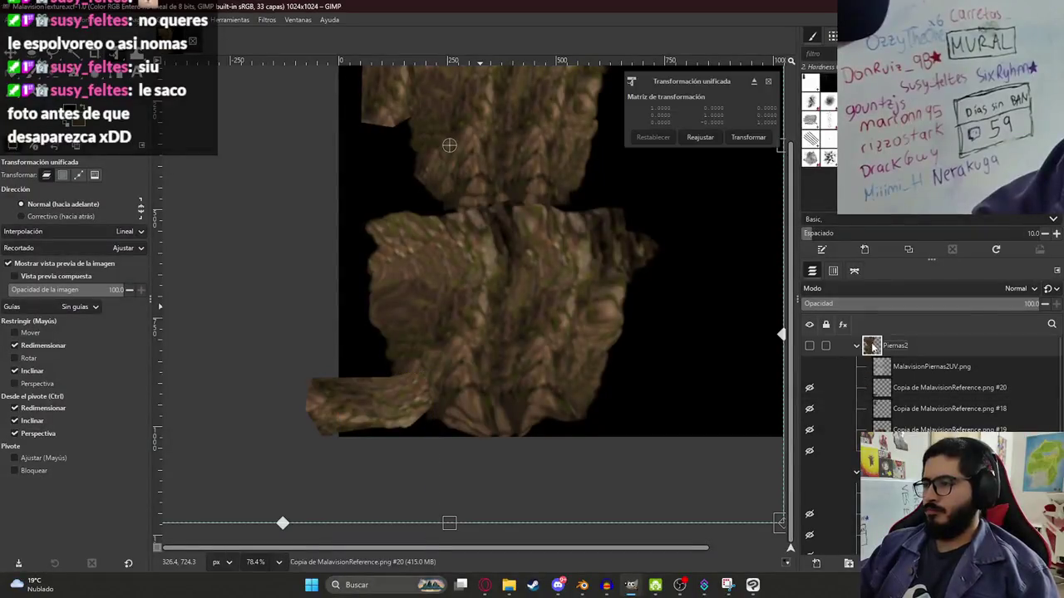
- Apply the pending transform, collapse Piernas1, and add a new layer group at the top of the stack
{"action": "left_click", "coordinate": [754, 138]}
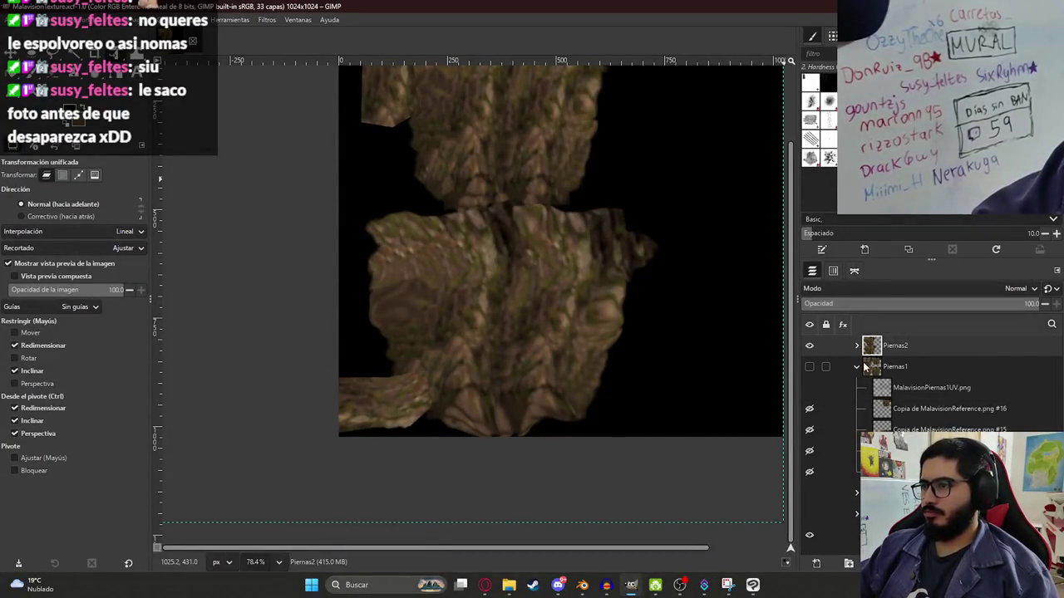
{"action": "left_click", "coordinate": [856, 367]}
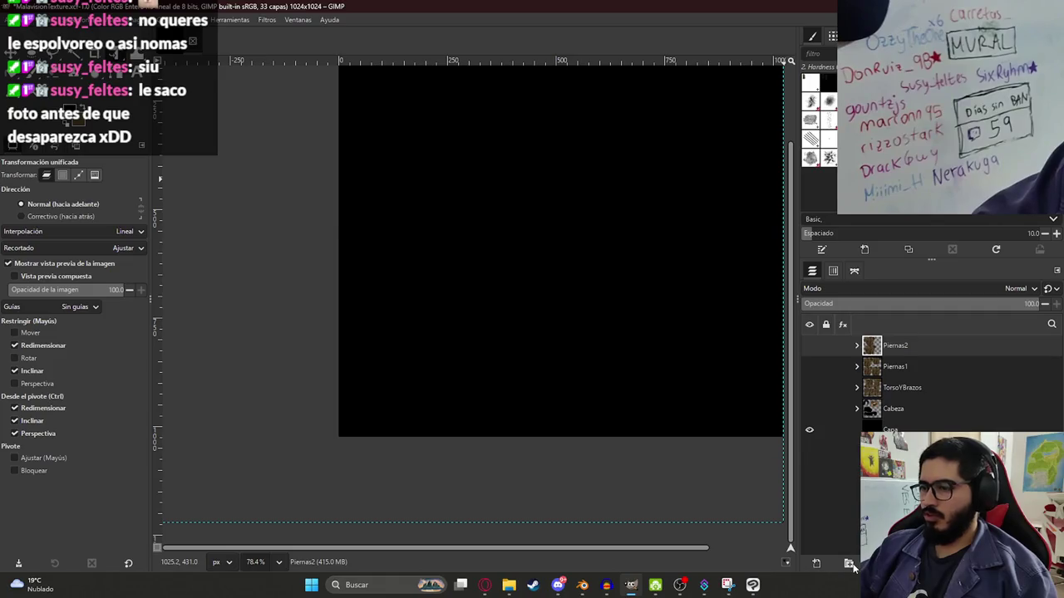
{"action": "left_click", "coordinate": [849, 563]}
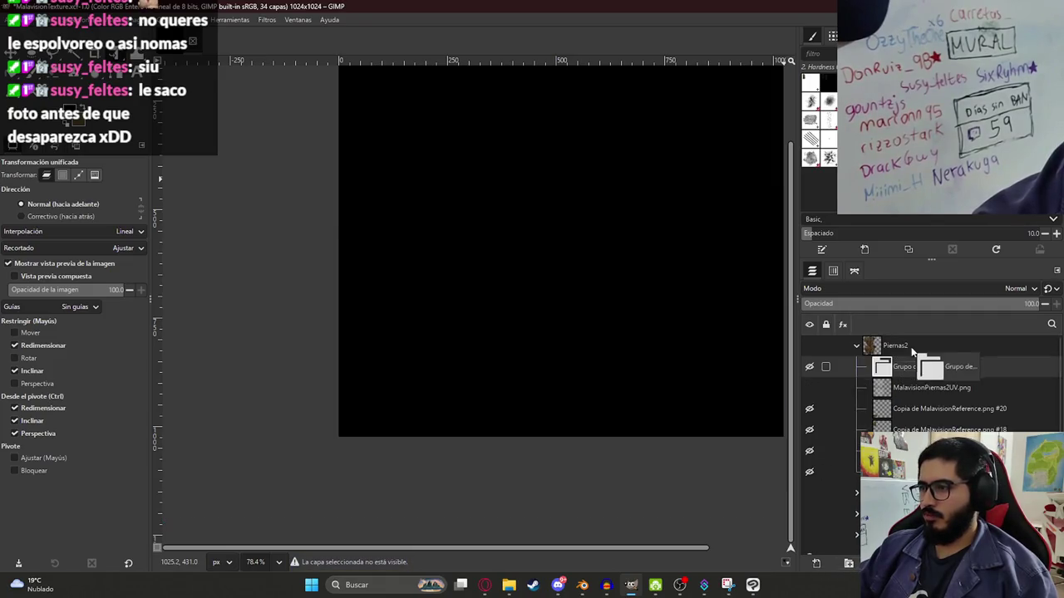
{"action": "left_click_drag", "start_coordinate": [912, 353], "coordinate": [907, 339]}
{"action": "double_click", "coordinate": [906, 346]}
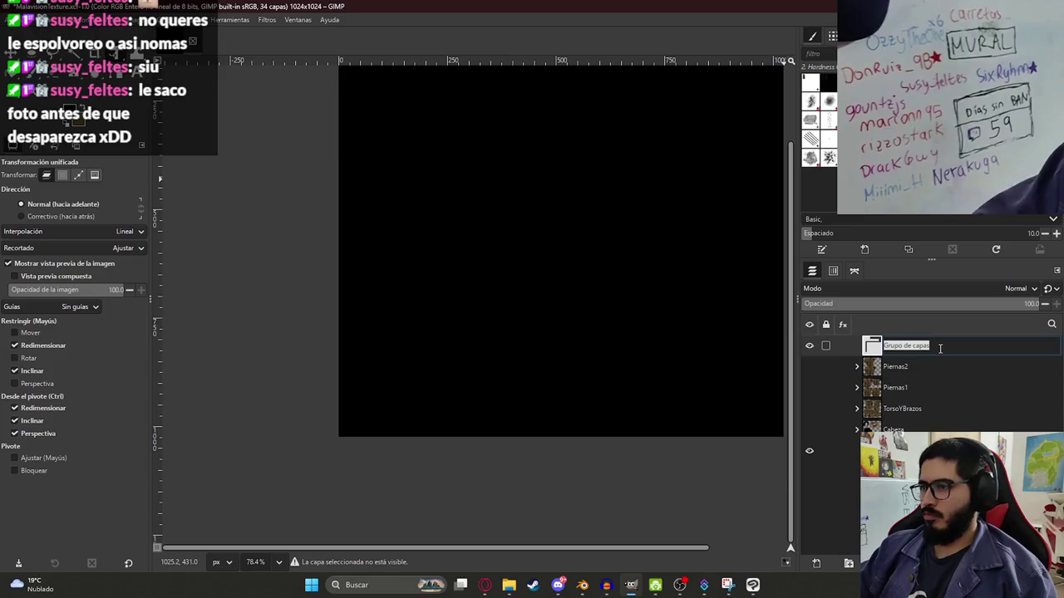
- Name the group 'Manos' and drop MalavisionManosUV.png into it from File Explorer
{"action": "type", "text": "Manos"}
{"action": "key", "text": "Return"}
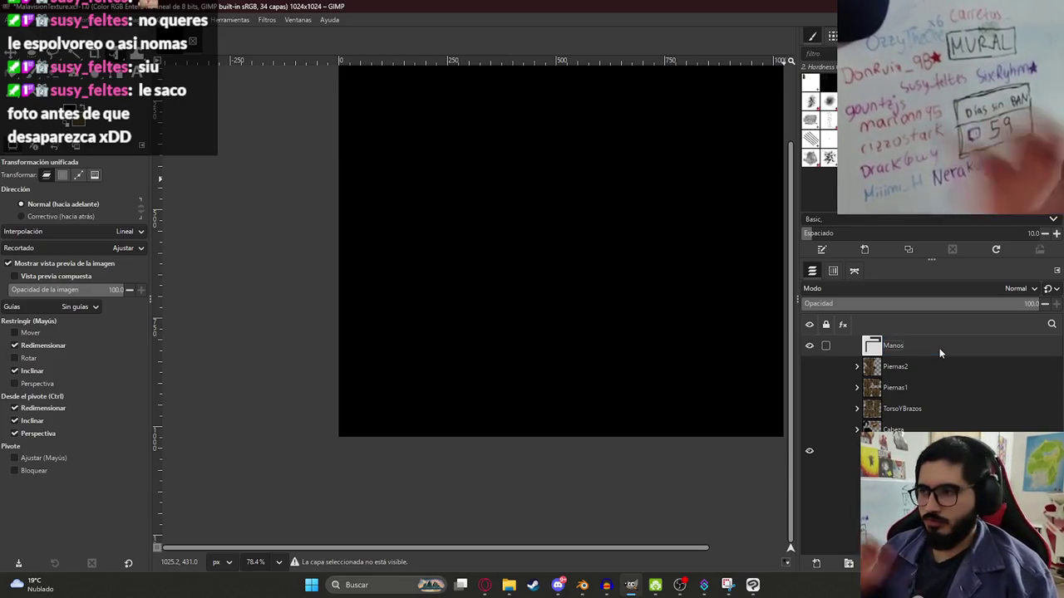
{"action": "left_click", "coordinate": [508, 585]}
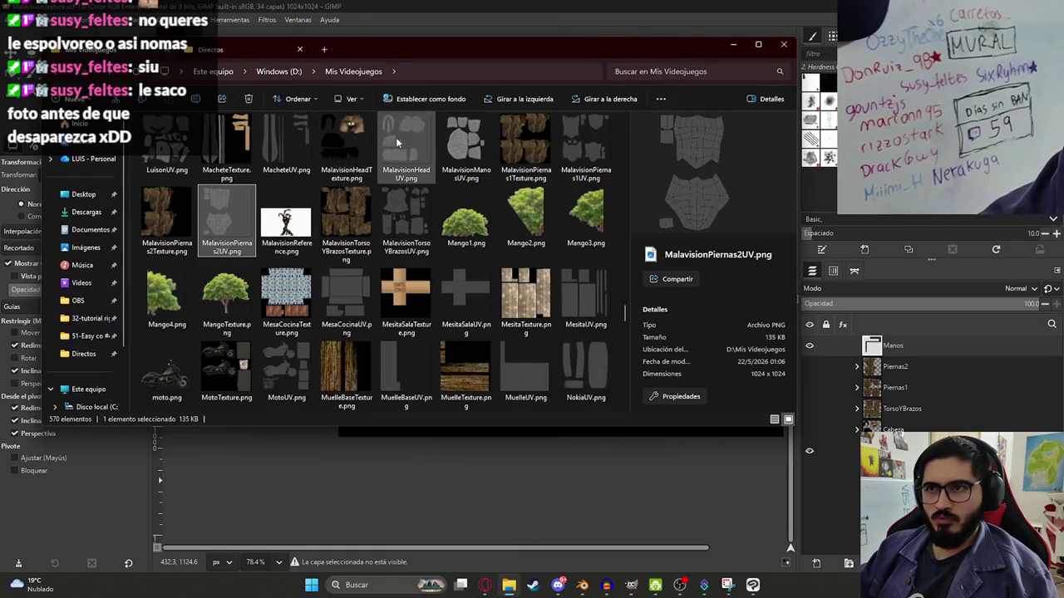
{"action": "left_click", "coordinate": [465, 143]}
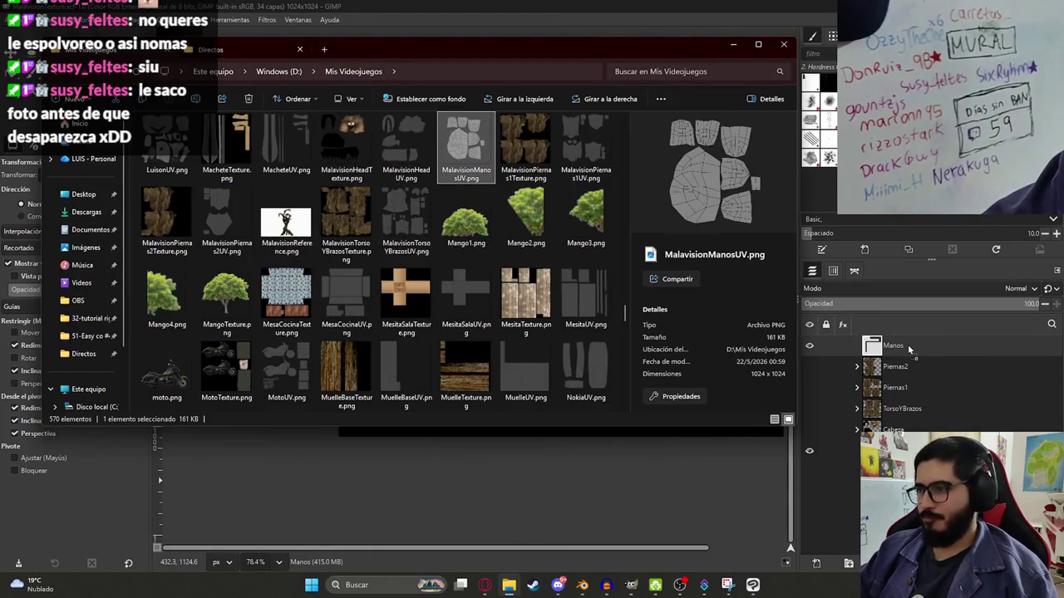
{"action": "left_click_drag", "start_coordinate": [919, 361], "coordinate": [914, 367]}
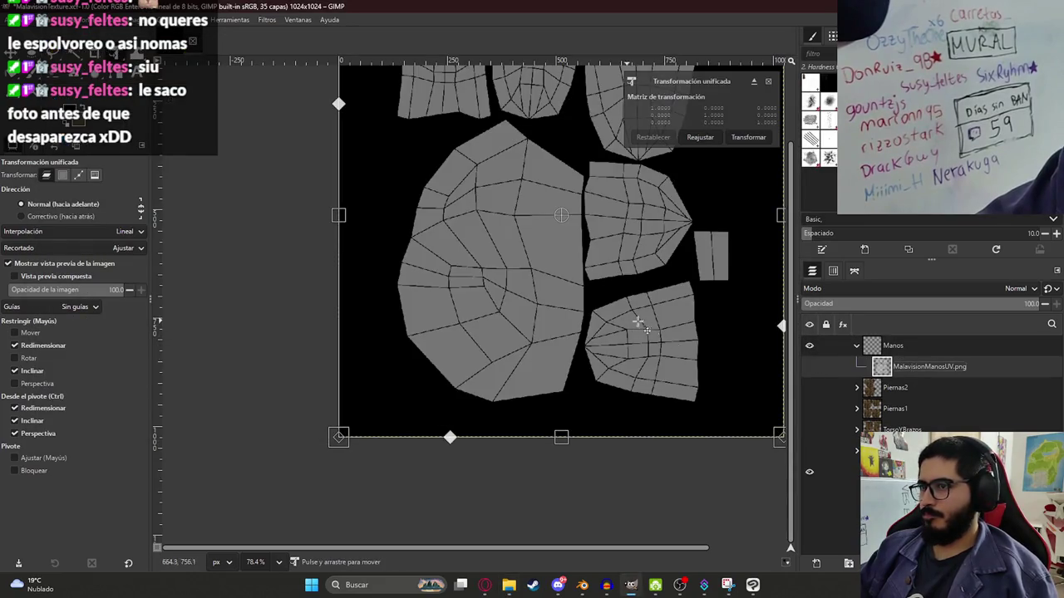
- Try Dissolve blend mode on the hand UV layer, then undo it
{"action": "scroll", "coordinate": [664, 327], "scroll_direction": "down", "scroll_amount": 3, "text": "ctrl"}
{"action": "left_click", "coordinate": [748, 137]}
{"action": "left_click", "coordinate": [852, 289]}
{"action": "left_click", "coordinate": [847, 305]}
{"action": "left_click_drag", "start_coordinate": [905, 311], "coordinate": [836, 304]}
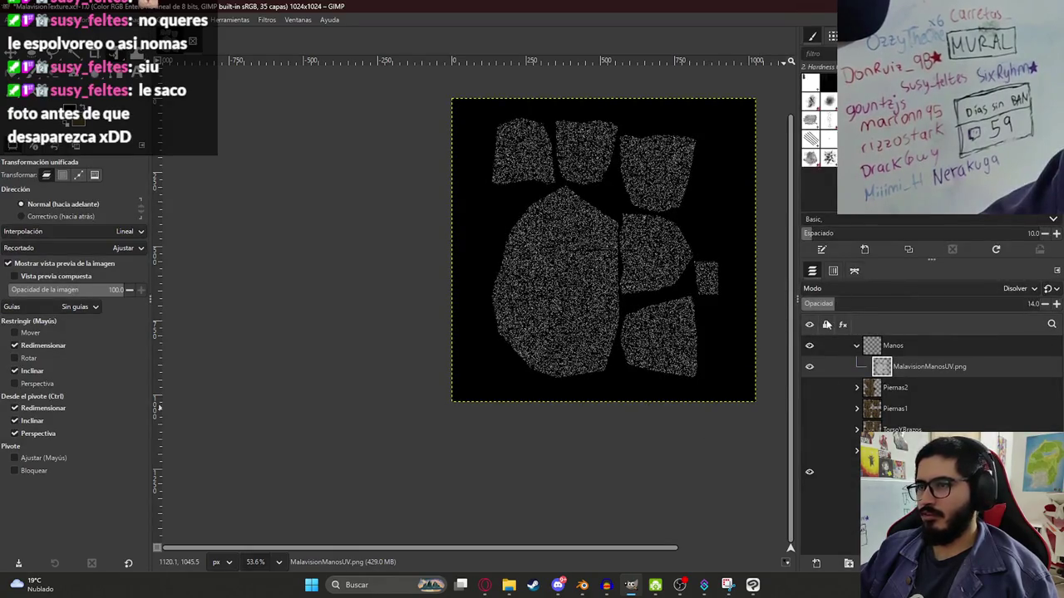
{"action": "key", "text": "ctrl+z"}
{"action": "key", "text": "ctrl+z"}
{"action": "key", "text": "ctrl+z"}
{"action": "key", "text": "ctrl+z"}
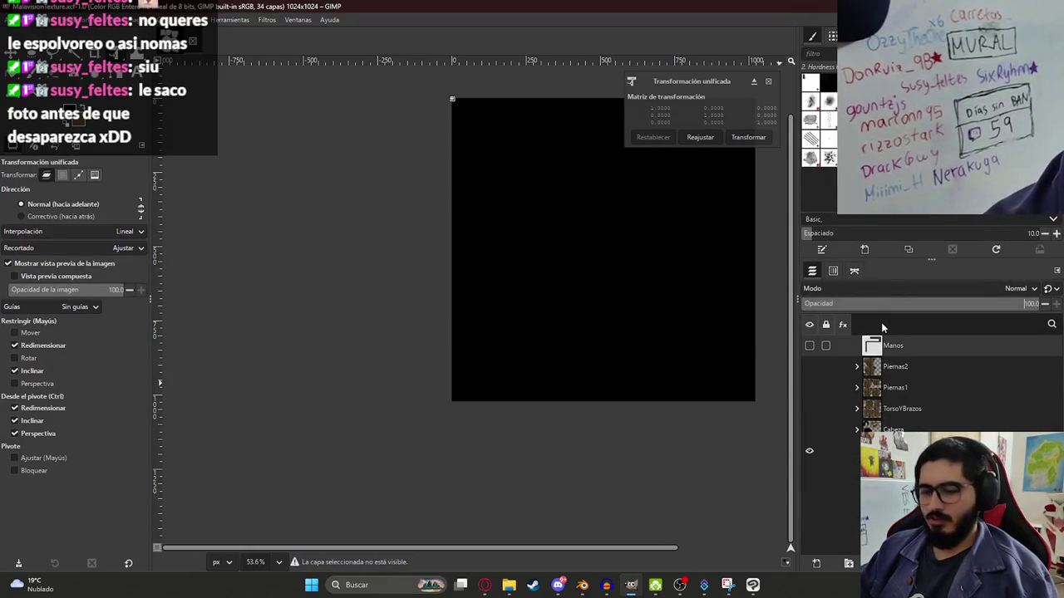
{"action": "key", "text": "ctrl+y"}
- Lower the hand UV layer's opacity to 20 and toggle its visibility off
{"action": "mouse_move", "coordinate": [881, 304]}
{"action": "left_mouse_down"}
{"action": "mouse_move", "coordinate": [920, 303]}
{"action": "mouse_move", "coordinate": [874, 303]}
{"action": "left_mouse_up"}
{"action": "left_click", "coordinate": [762, 140]}
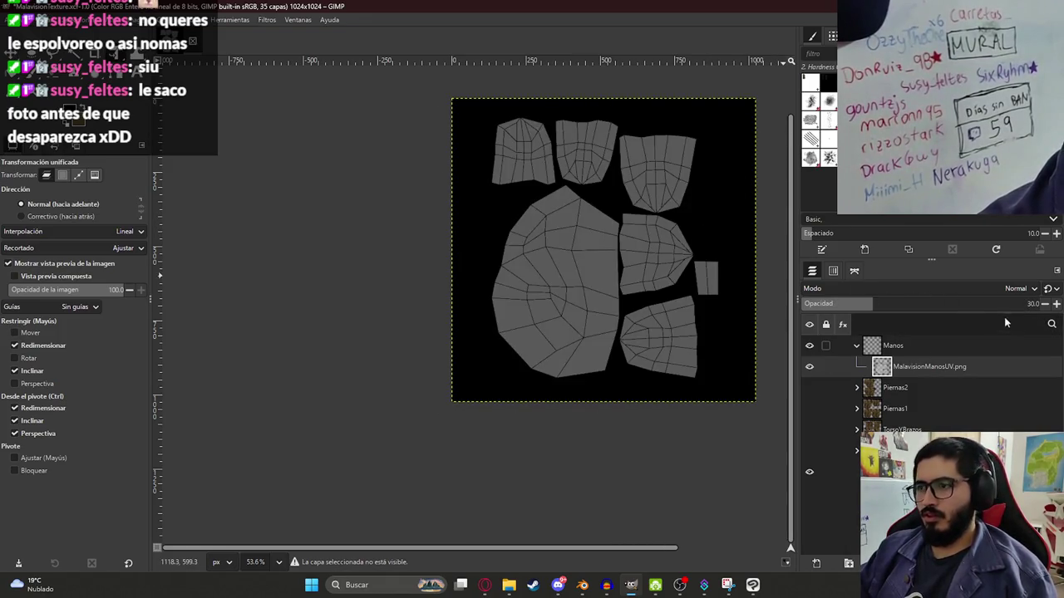
{"action": "left_click", "coordinate": [910, 301]}
{"action": "mouse_move", "coordinate": [910, 301]}
{"action": "left_mouse_down"}
{"action": "mouse_move", "coordinate": [810, 303]}
{"action": "mouse_move", "coordinate": [848, 311]}
{"action": "left_mouse_up"}
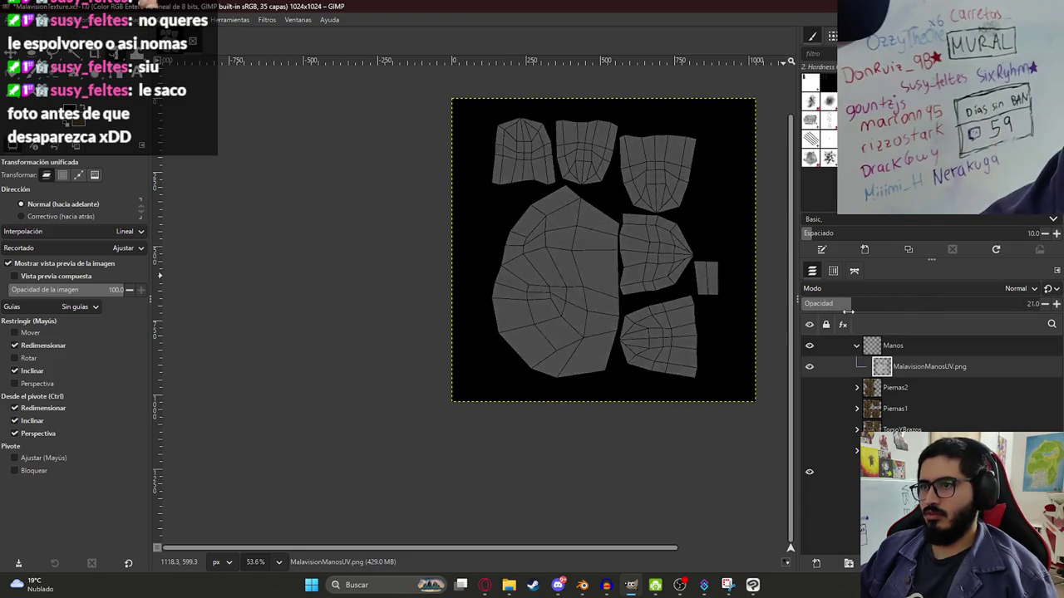
{"action": "scroll", "coordinate": [640, 241], "scroll_direction": "up", "scroll_amount": 2, "text": "ctrl"}
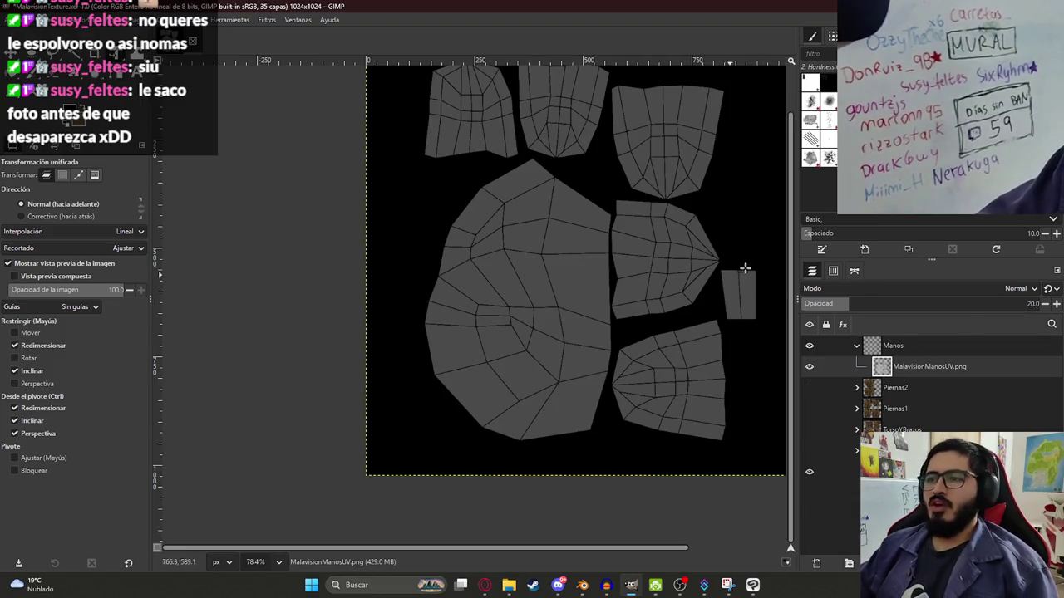
{"action": "left_click", "coordinate": [857, 387]}
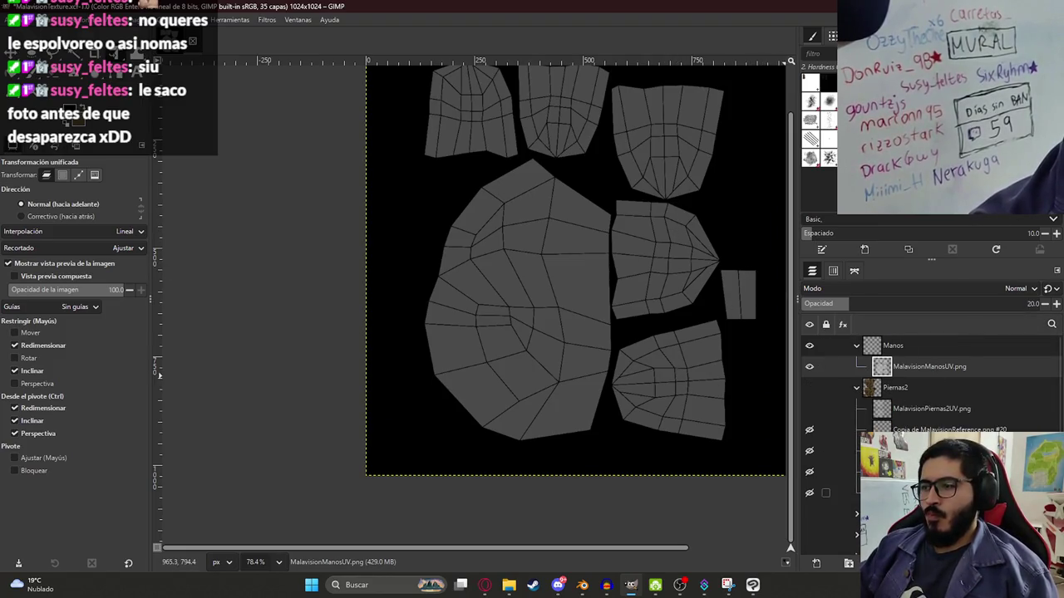
{"action": "left_click", "coordinate": [856, 387]}
{"action": "left_click", "coordinate": [809, 366]}
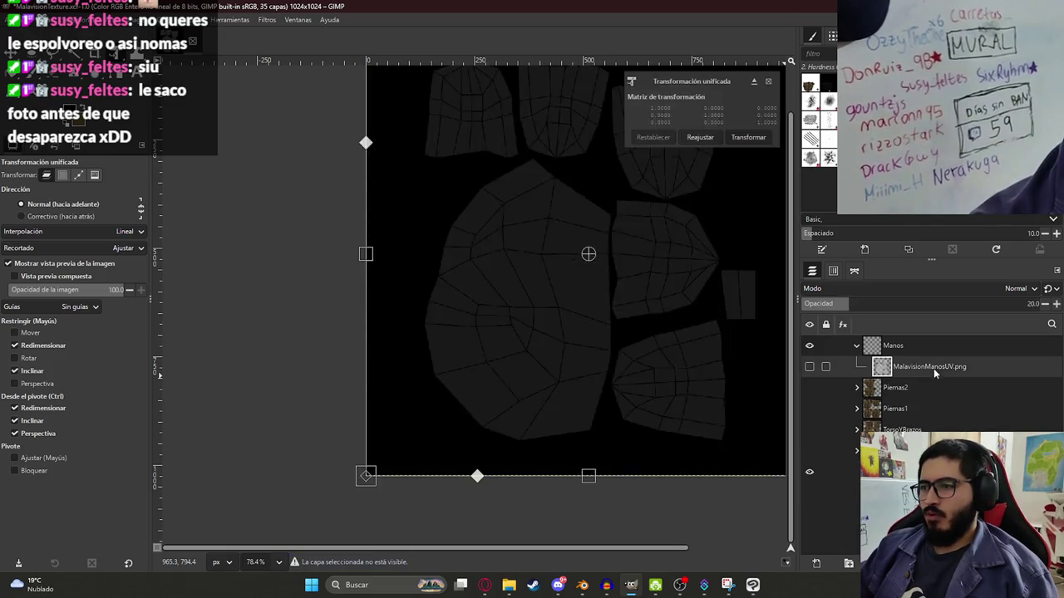
- Add a bark texture copy to Manos, then move, enlarge and rotate it over the hand UVs
{"action": "left_click_drag", "start_coordinate": [934, 374], "coordinate": [648, 326]}
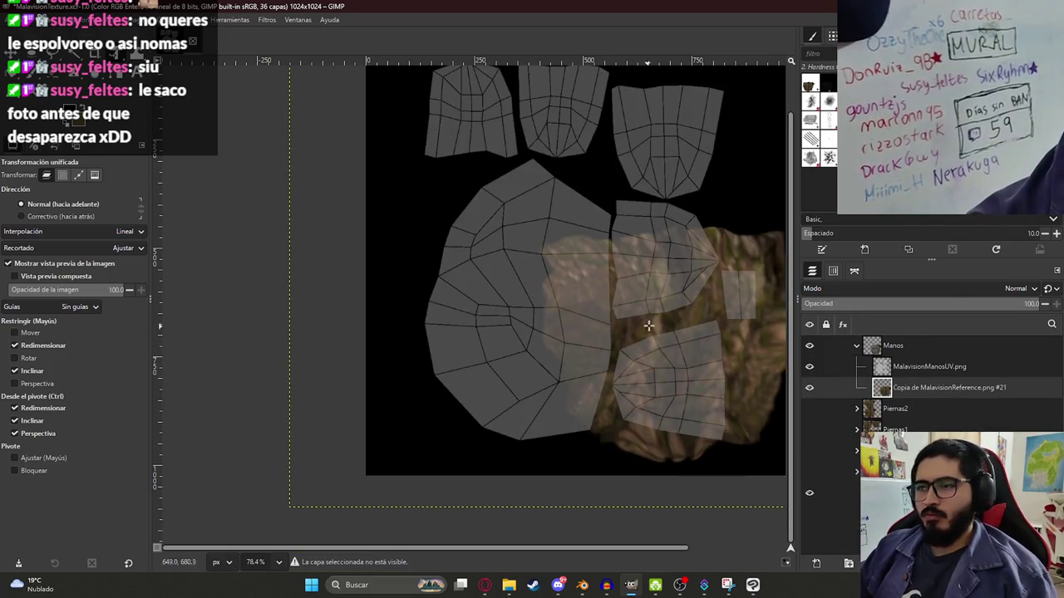
{"action": "key", "text": "Return"}
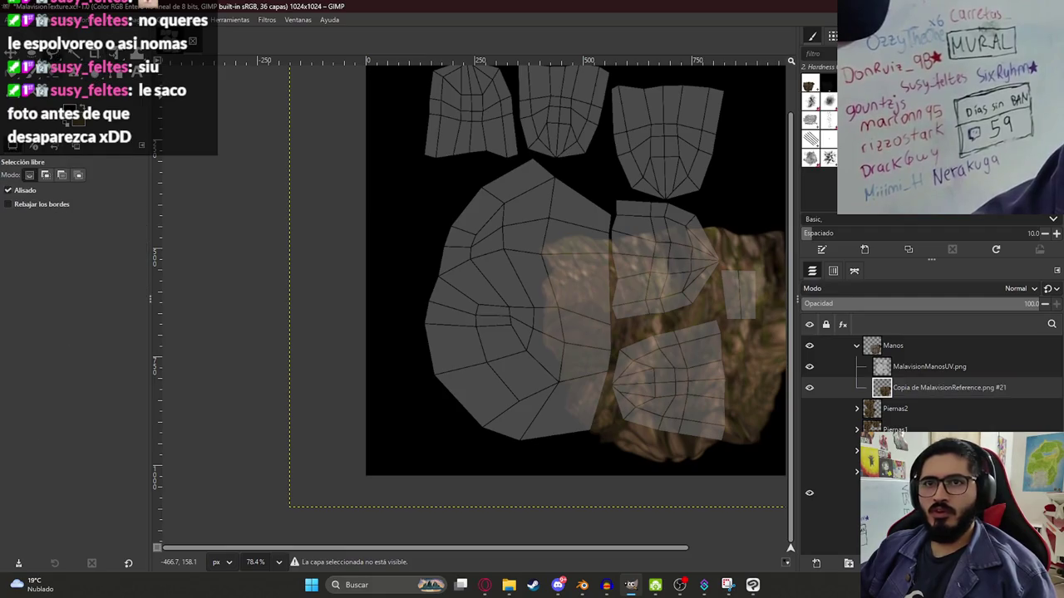
{"action": "middle_click_drag", "start_coordinate": [580, 285], "coordinate": [468, 287]}
{"action": "left_click", "coordinate": [578, 336]}
{"action": "left_click_drag", "start_coordinate": [578, 337], "coordinate": [468, 316]}
{"action": "left_click_drag", "start_coordinate": [596, 368], "coordinate": [636, 340]}
{"action": "mouse_move", "coordinate": [618, 294]}
{"action": "left_mouse_down"}
{"action": "mouse_move", "coordinate": [607, 220]}
{"action": "mouse_move", "coordinate": [573, 408]}
{"action": "left_mouse_up"}
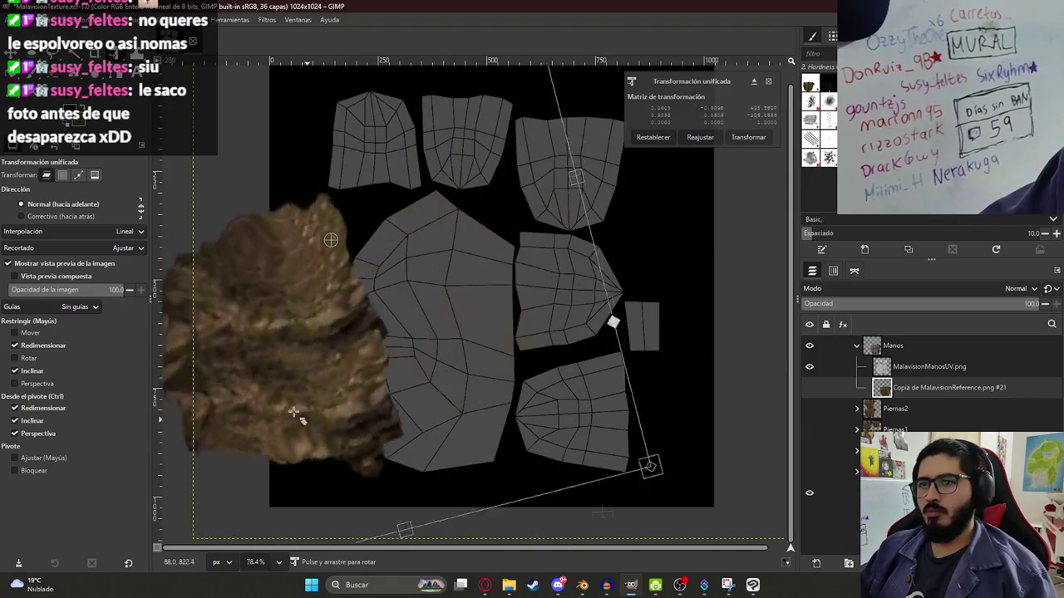
{"action": "left_click_drag", "start_coordinate": [287, 291], "coordinate": [469, 291]}
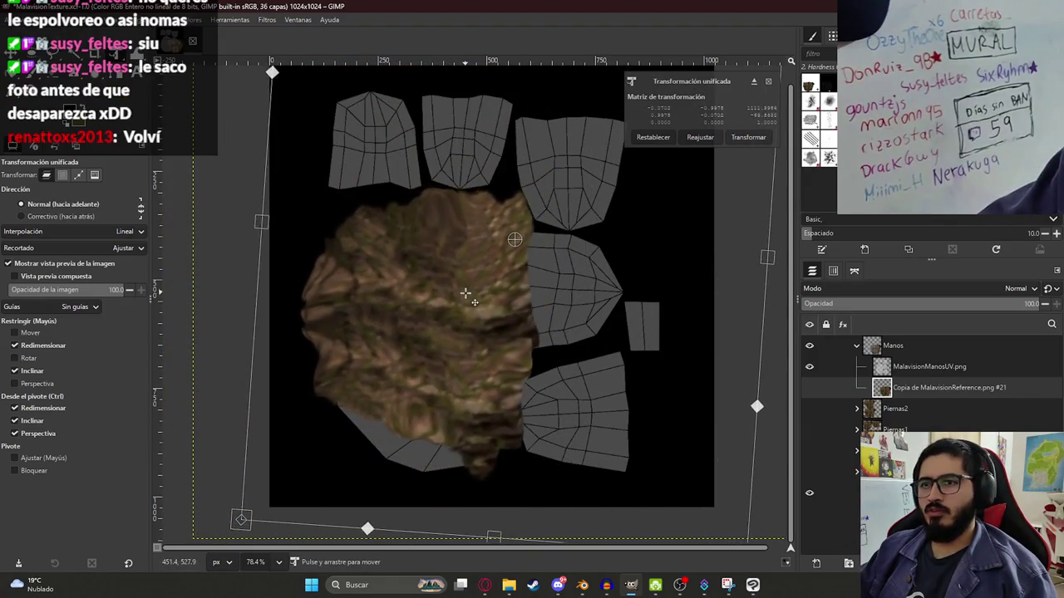
- Stretch and reshape the bark copy to cover the large left island and apply it
{"action": "left_click_drag", "start_coordinate": [502, 546], "coordinate": [503, 573]}
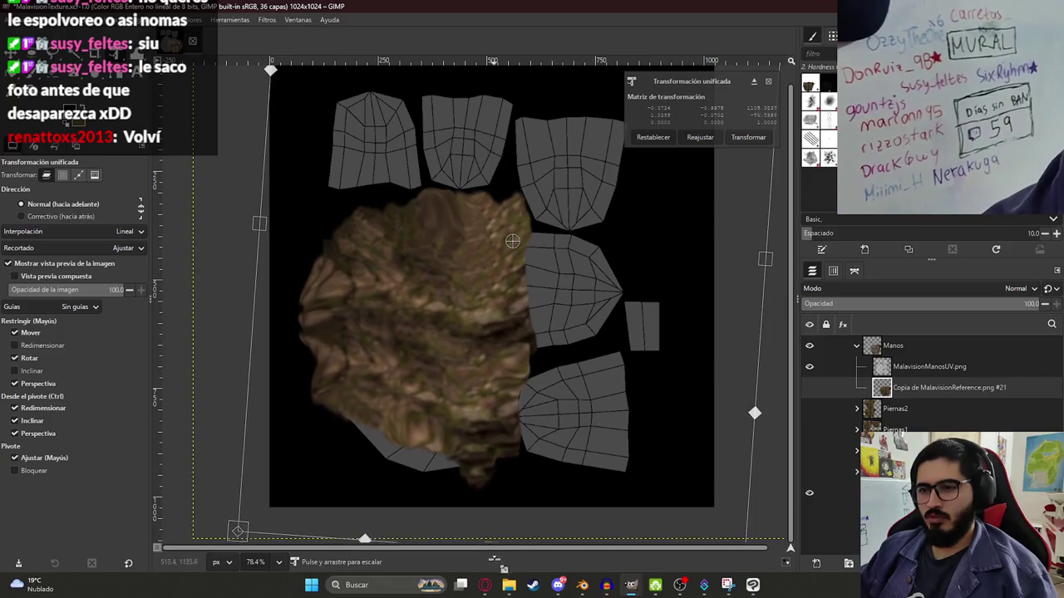
{"action": "left_click_drag", "start_coordinate": [505, 386], "coordinate": [459, 348], "text": "shift"}
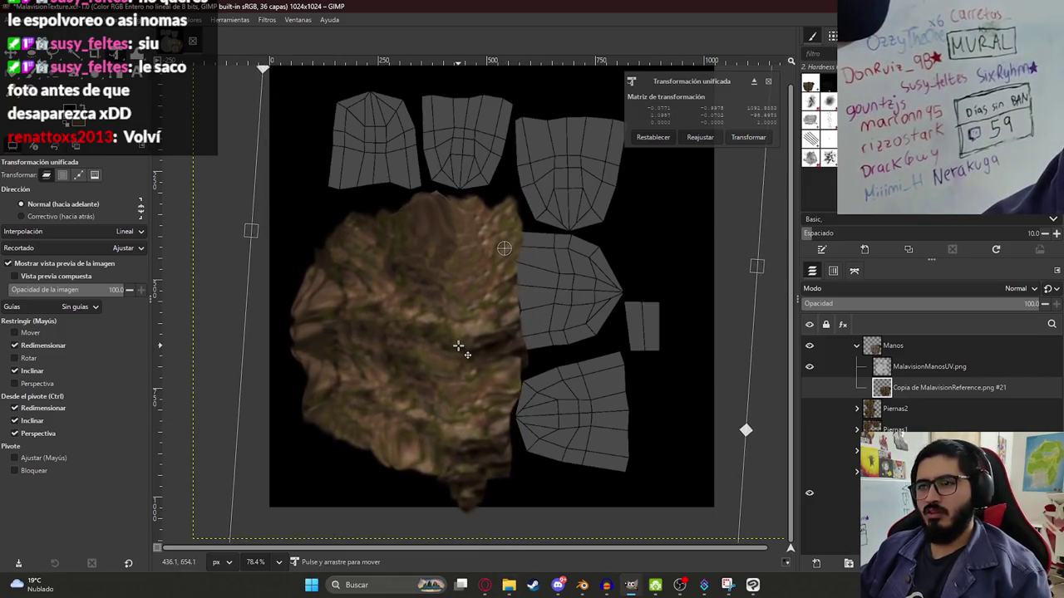
{"action": "key", "text": "Return"}
{"action": "key", "text": "w"}
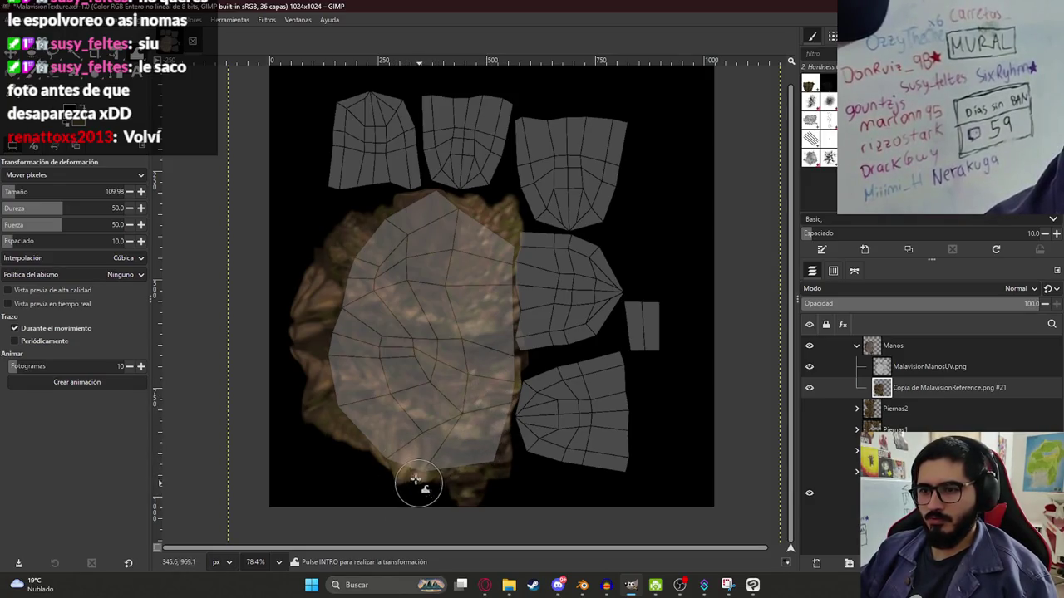
- Save the texture and erase the bark copy's overflow along the big island's right border
{"action": "scroll", "coordinate": [455, 200], "scroll_direction": "up", "scroll_amount": 1, "text": "ctrl"}
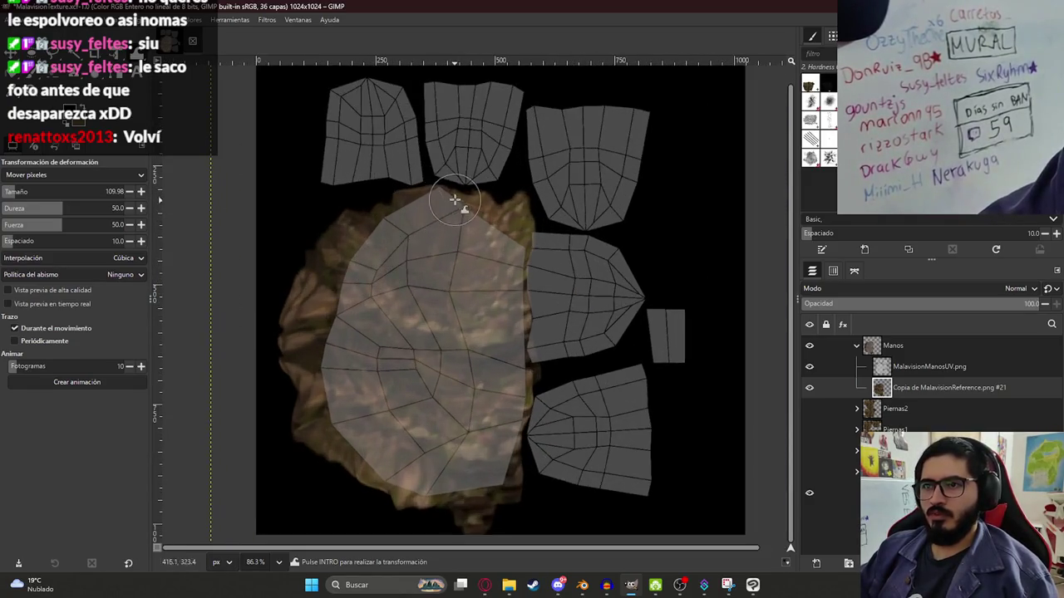
{"action": "key", "text": "ctrl+s"}
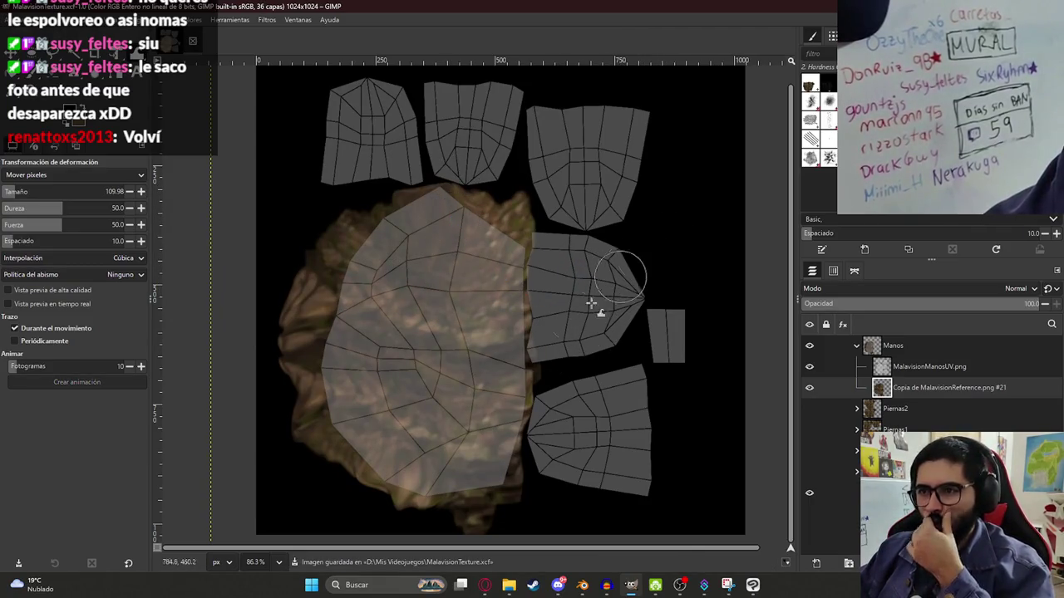
{"action": "scroll", "coordinate": [586, 328], "scroll_direction": "up", "scroll_amount": 1}
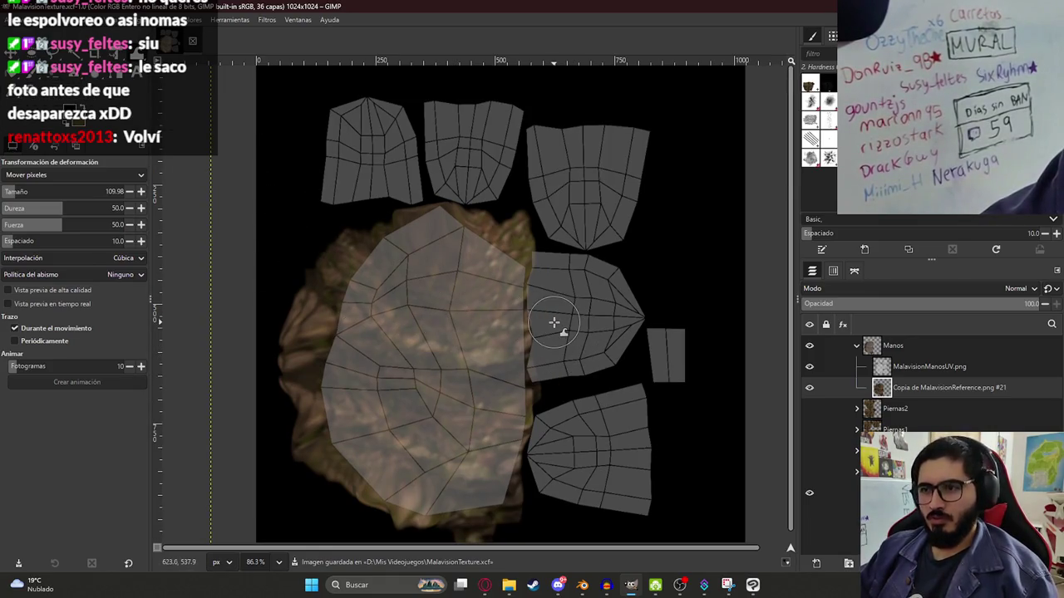
{"action": "key", "text": "shift+e"}
{"action": "scroll", "coordinate": [543, 400], "scroll_direction": "up", "scroll_amount": 4, "text": "ctrl"}
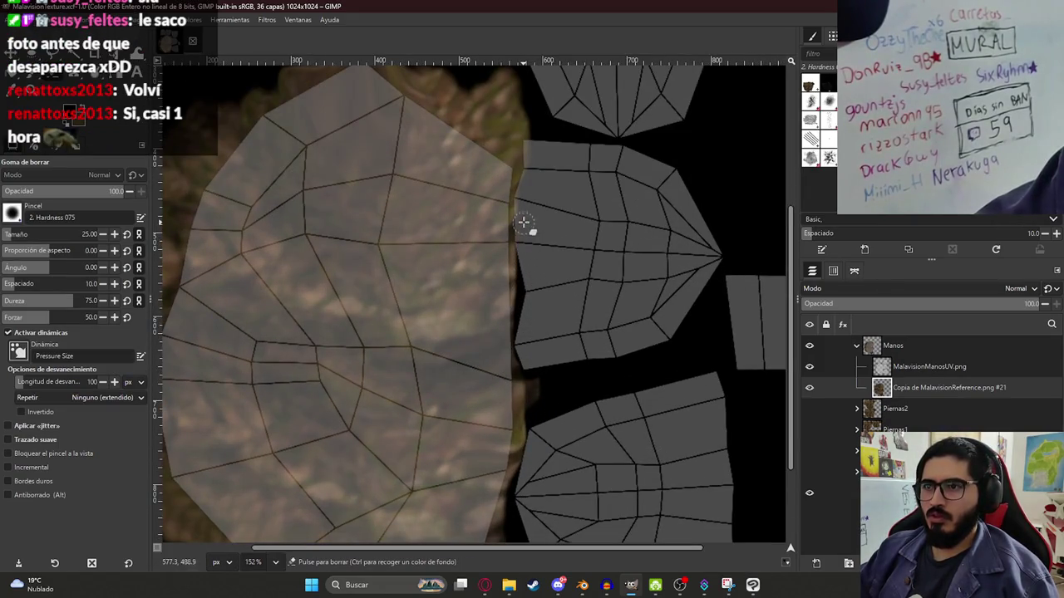
{"action": "left_click_drag", "start_coordinate": [523, 181], "coordinate": [526, 124]}
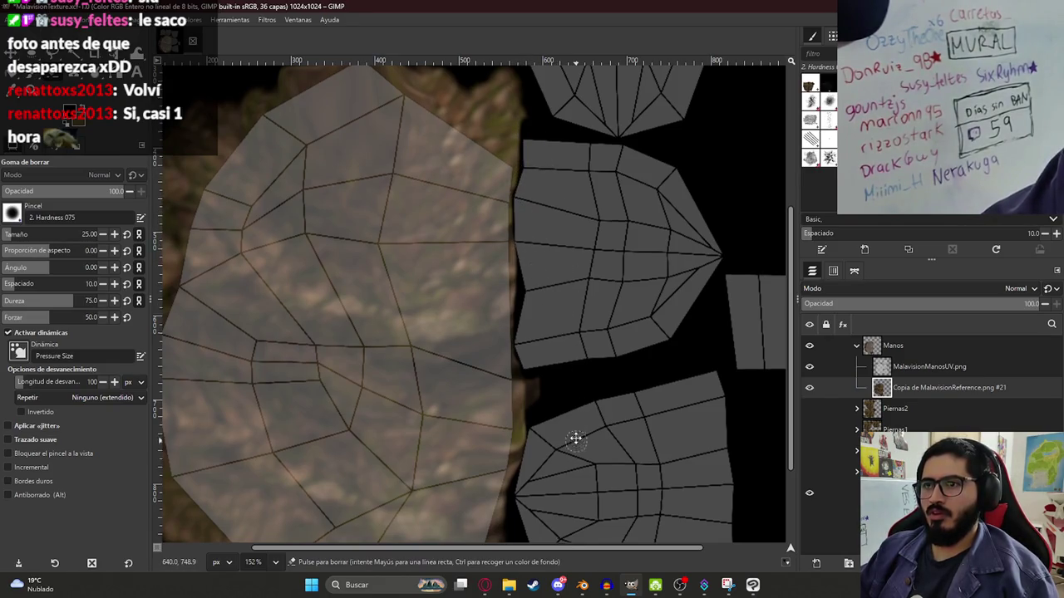
{"action": "middle_click_drag", "start_coordinate": [575, 437], "coordinate": [554, 286]}
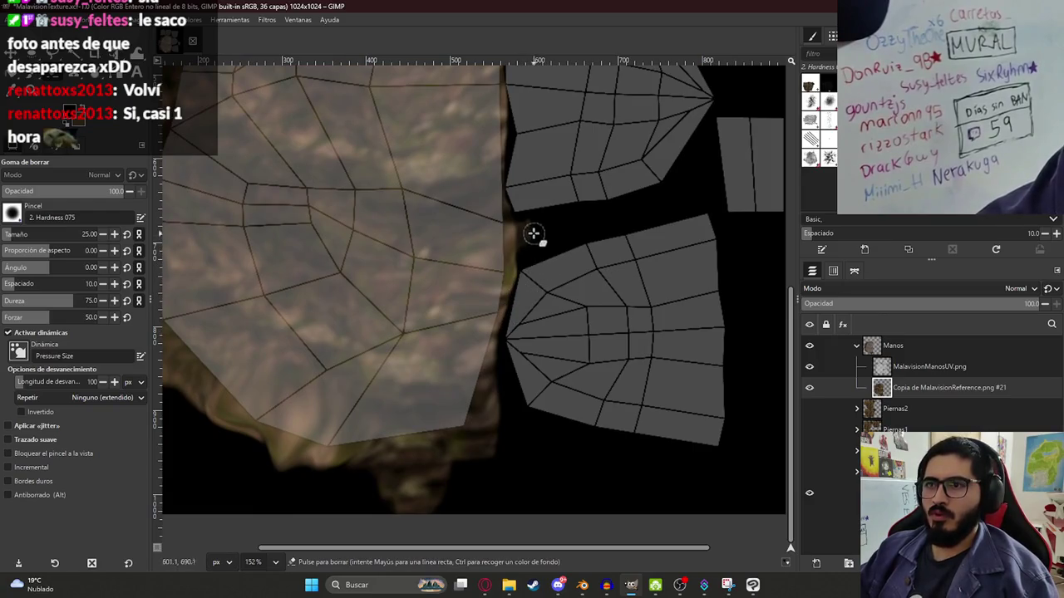
{"action": "scroll", "coordinate": [522, 226], "scroll_direction": "down", "scroll_amount": 3, "text": "ctrl"}
{"action": "middle_click_drag", "start_coordinate": [492, 227], "coordinate": [498, 316]}
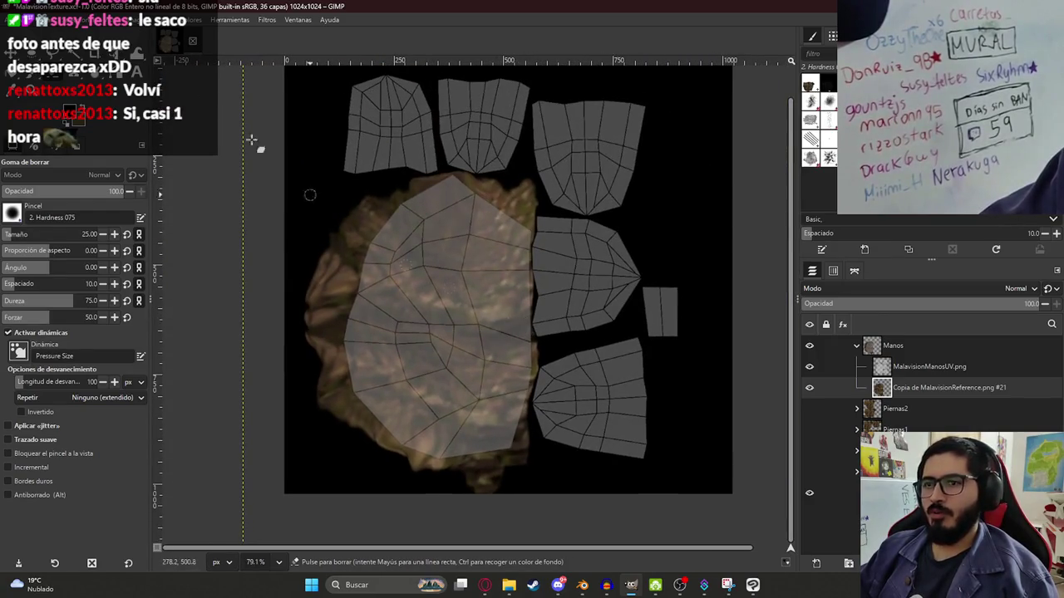
{"action": "key", "text": "f"}
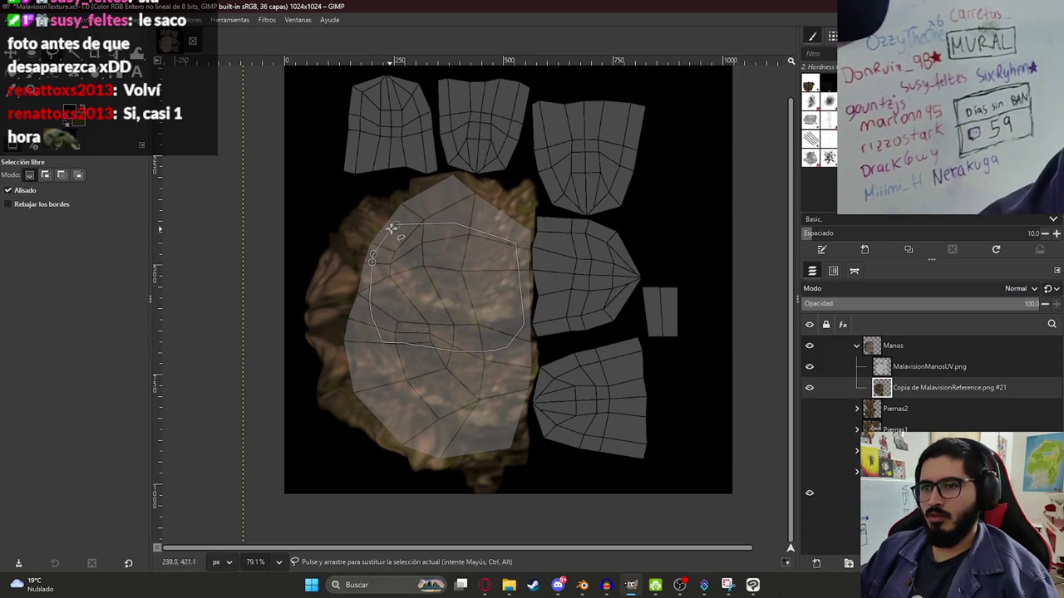
- Copy the outlined bark patch to a new layer and move it over the middle-right hand island
{"action": "key", "text": "Return"}
{"action": "key", "text": "ctrl+c"}
{"action": "key", "text": "ctrl+v"}
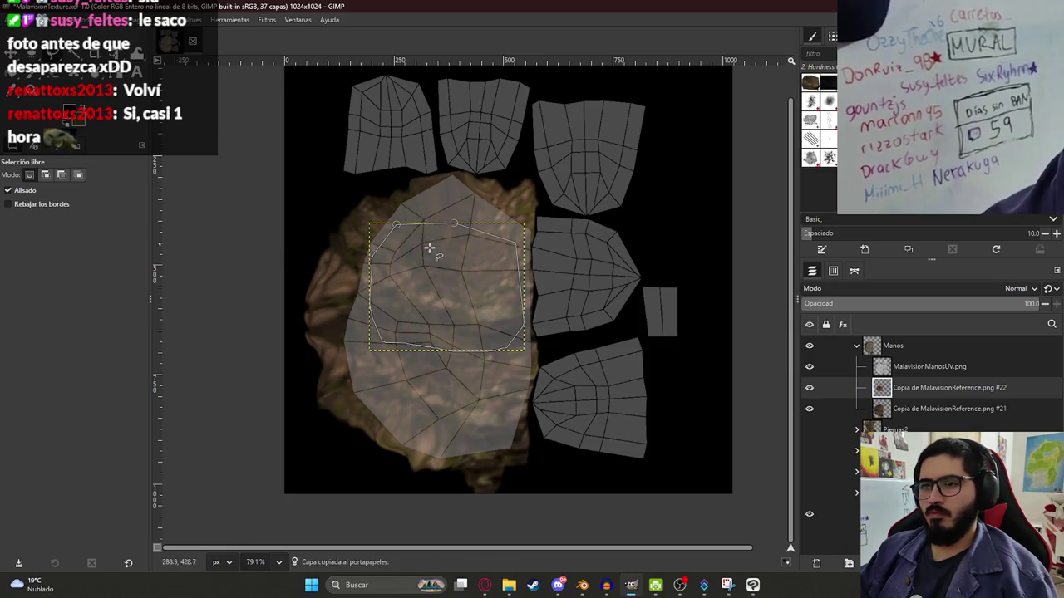
{"action": "key", "text": "shift+t"}
{"action": "mouse_move", "coordinate": [430, 287]}
{"action": "left_mouse_down"}
{"action": "mouse_move", "coordinate": [638, 239]}
{"action": "mouse_move", "coordinate": [589, 283]}
{"action": "left_mouse_up"}
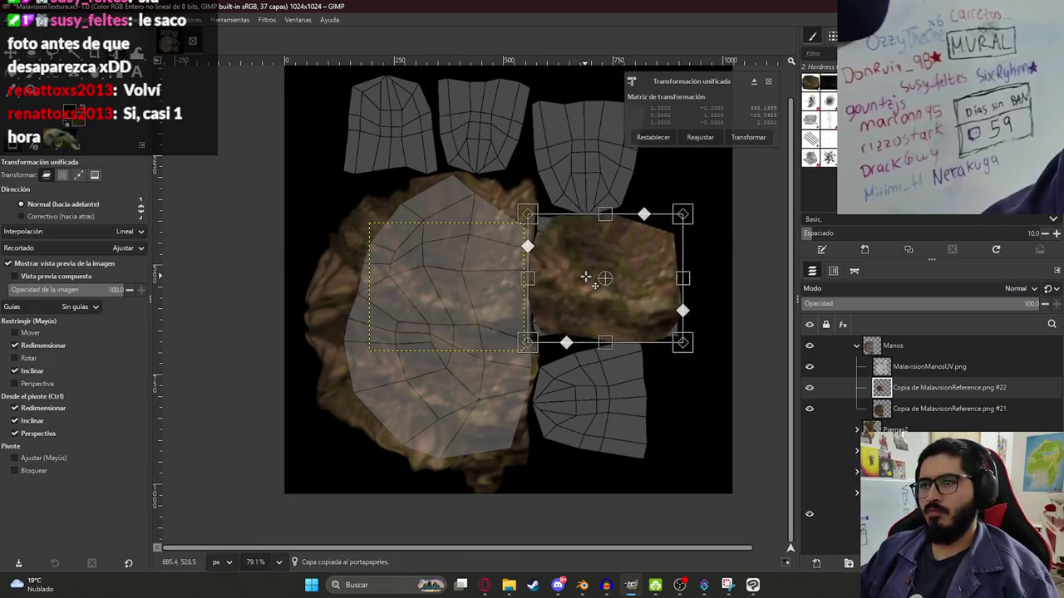
{"action": "key", "text": "Return"}
{"action": "scroll", "coordinate": [562, 252], "scroll_direction": "up", "scroll_amount": 5, "text": "ctrl"}
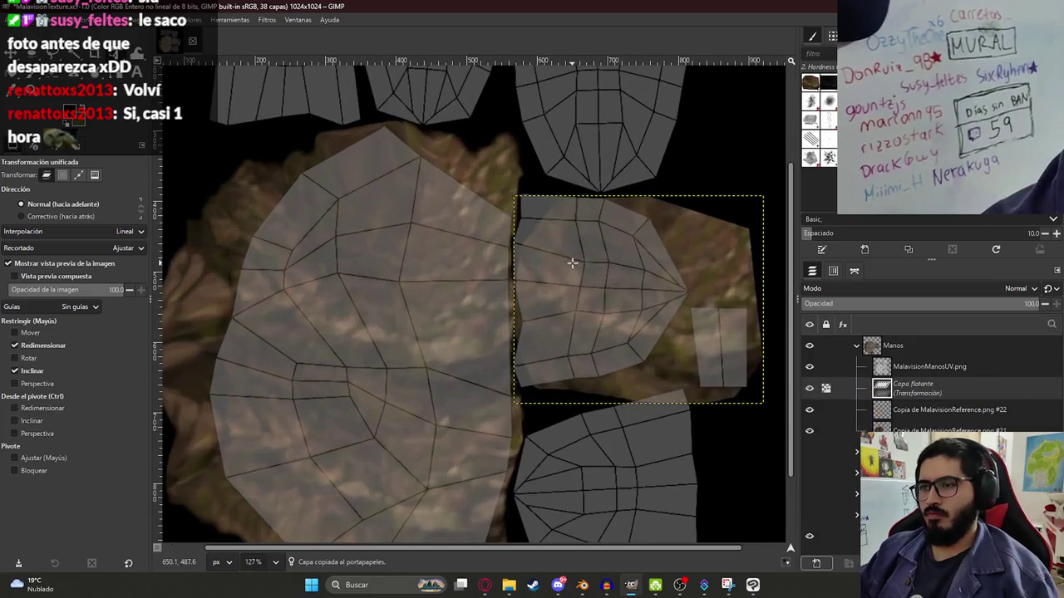
- Warp the patch to fill the middle-right island and erase stray texture below it
{"action": "key", "text": "w"}
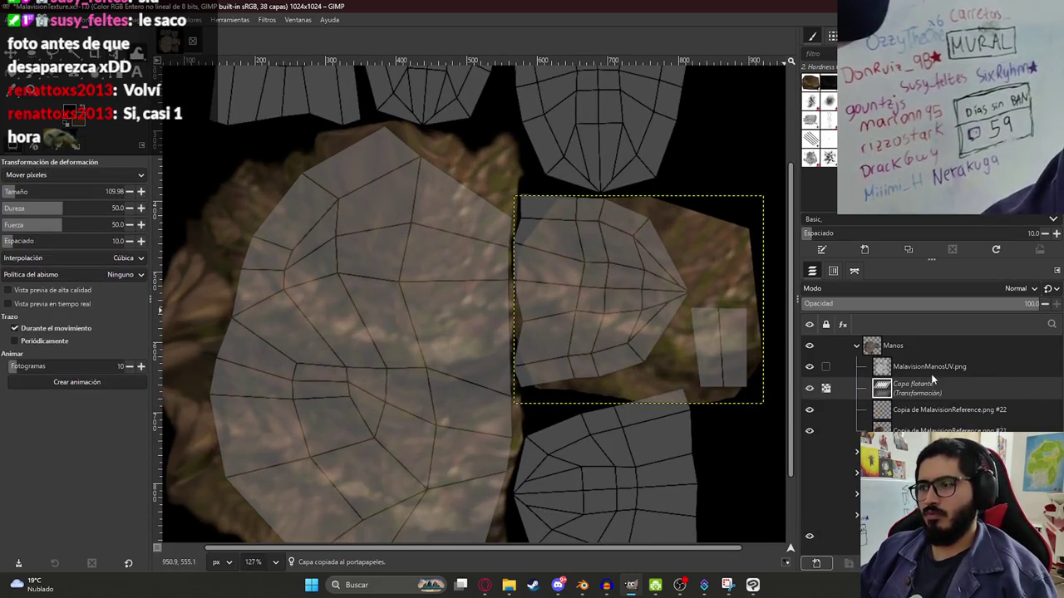
{"action": "key", "text": "ctrl+h"}
{"action": "left_click_drag", "start_coordinate": [558, 221], "coordinate": [527, 208]}
{"action": "right_click", "coordinate": [922, 387]}
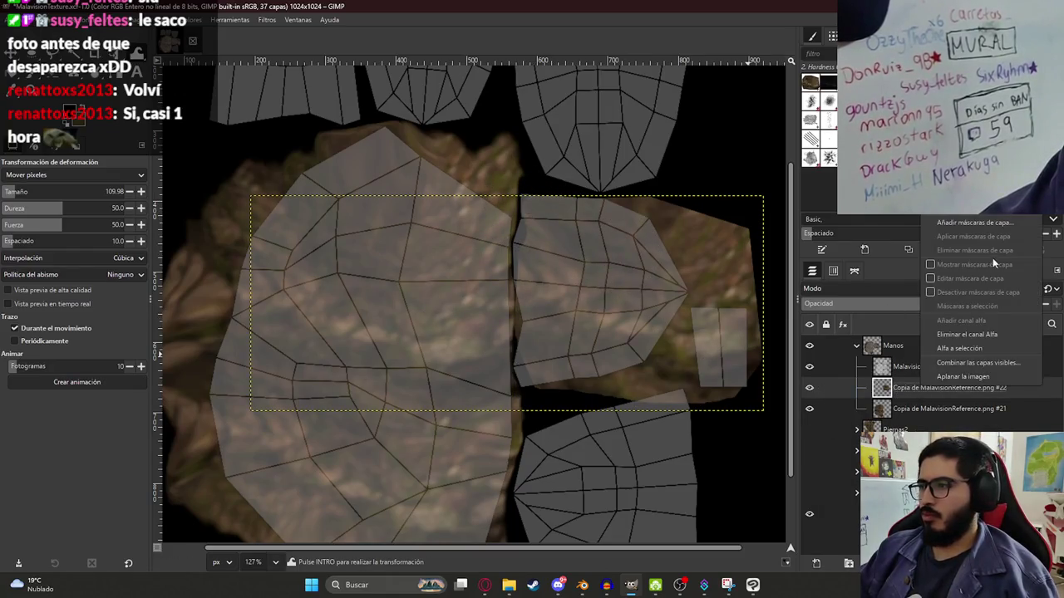
{"action": "key", "text": "Escape"}
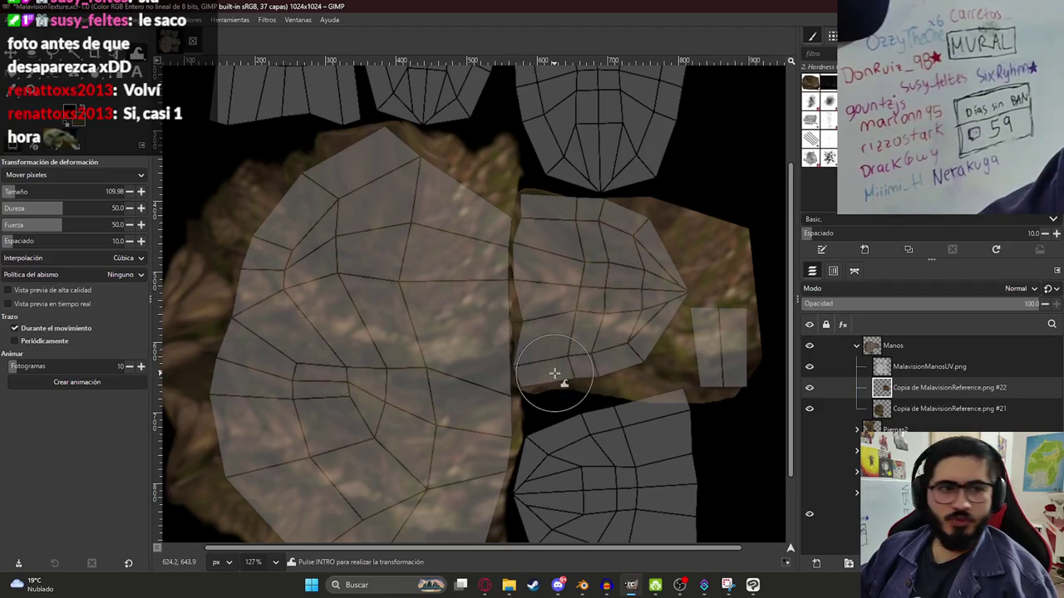
{"action": "left_click_drag", "start_coordinate": [566, 366], "coordinate": [658, 356]}
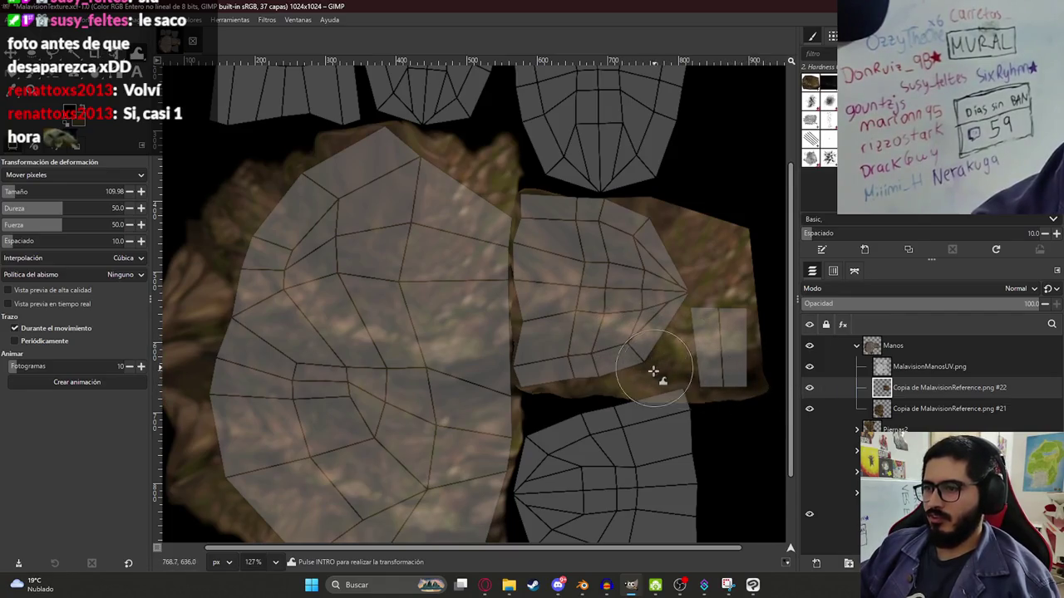
{"action": "key", "text": "shift+e"}
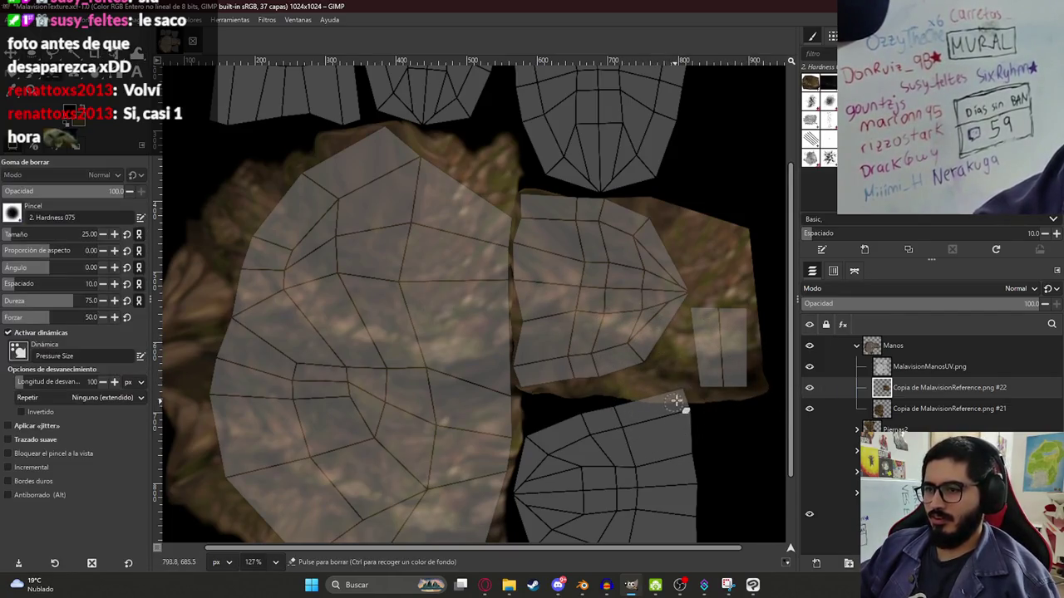
{"action": "left_click_drag", "start_coordinate": [676, 401], "coordinate": [627, 406]}
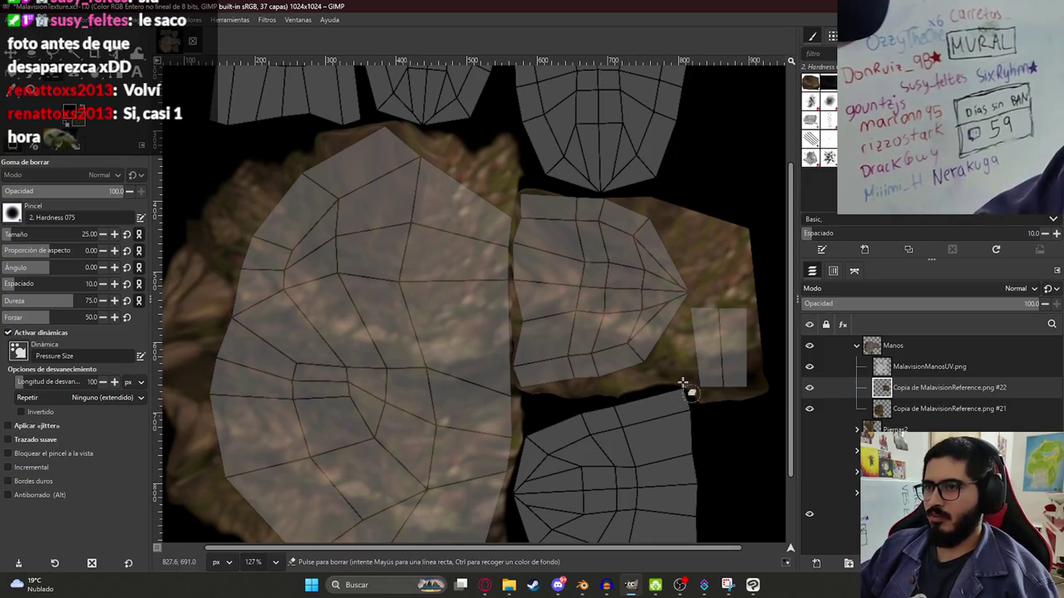
{"action": "key", "text": "w"}
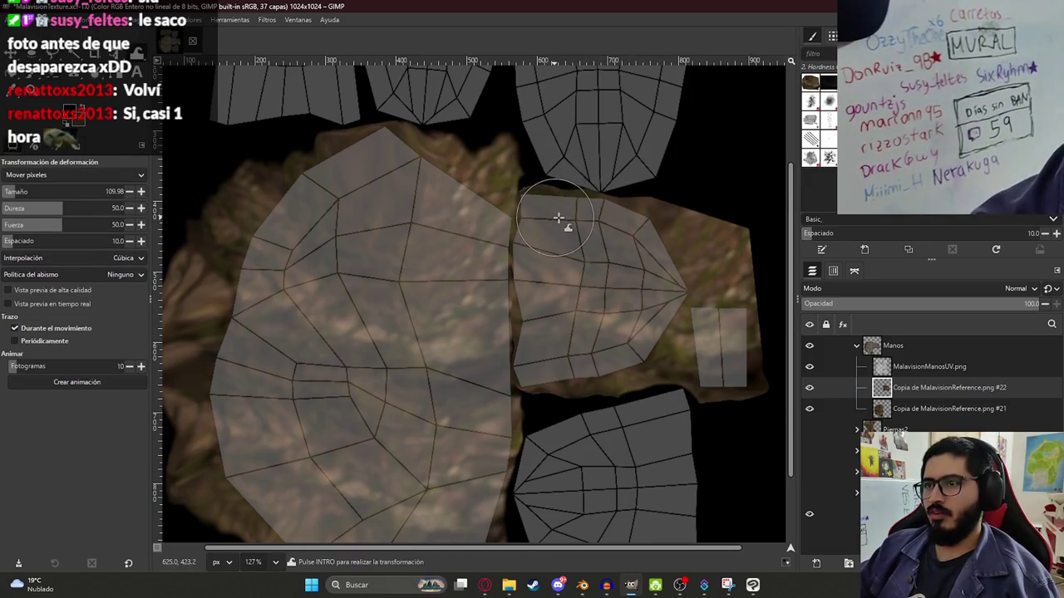
{"action": "scroll", "coordinate": [565, 369], "scroll_direction": "down", "scroll_amount": 2, "text": "ctrl"}
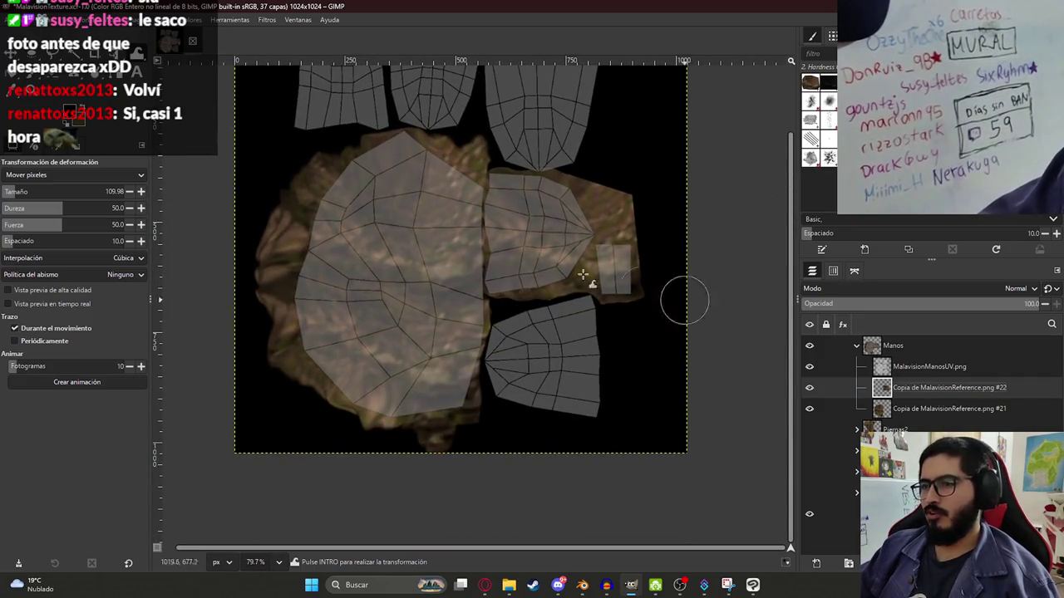
- Duplicate the patch layer and drag the copy down toward the lower island
{"action": "key", "text": "shift+ctrl+d"}
{"action": "key", "text": "shift+t"}
{"action": "mouse_move", "coordinate": [562, 218]}
{"action": "left_mouse_down"}
{"action": "mouse_move", "coordinate": [568, 353]}
{"action": "mouse_move", "coordinate": [556, 346]}
{"action": "left_mouse_up"}
- Flip the duplicate horizontally, fit it over the lower-right hand island, and save the texture
{"action": "left_click_drag", "start_coordinate": [683, 356], "coordinate": [208, 356]}
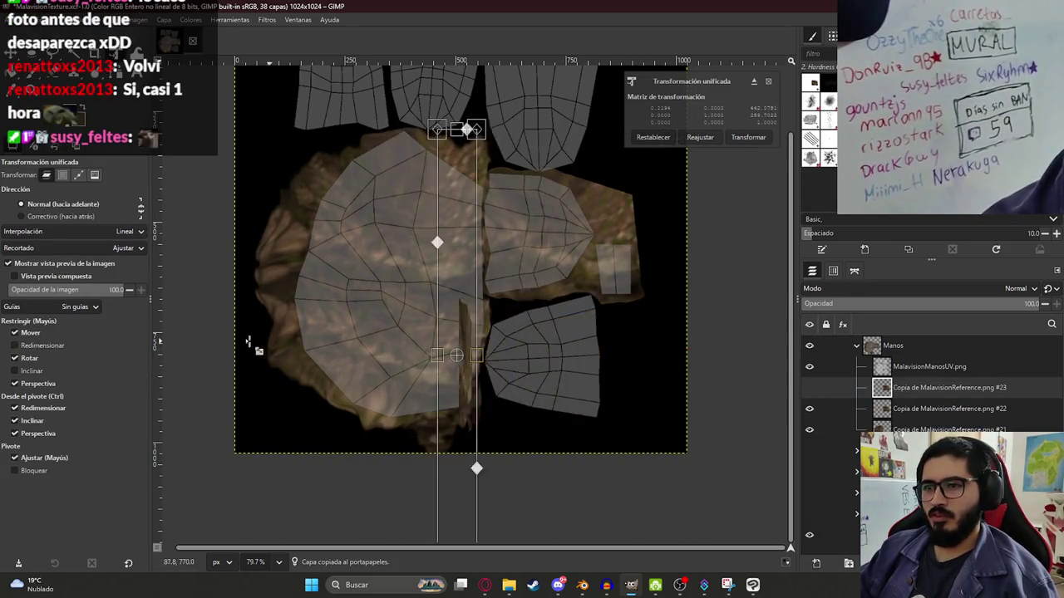
{"action": "left_click_drag", "start_coordinate": [335, 356], "coordinate": [560, 349]}
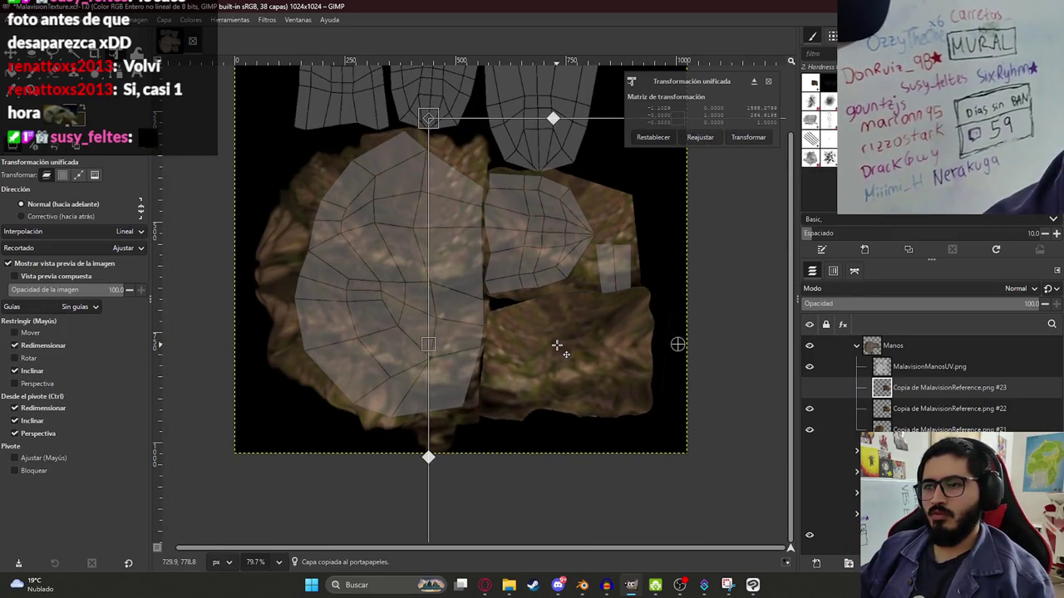
{"action": "key", "text": "Return"}
{"action": "key", "text": "w"}
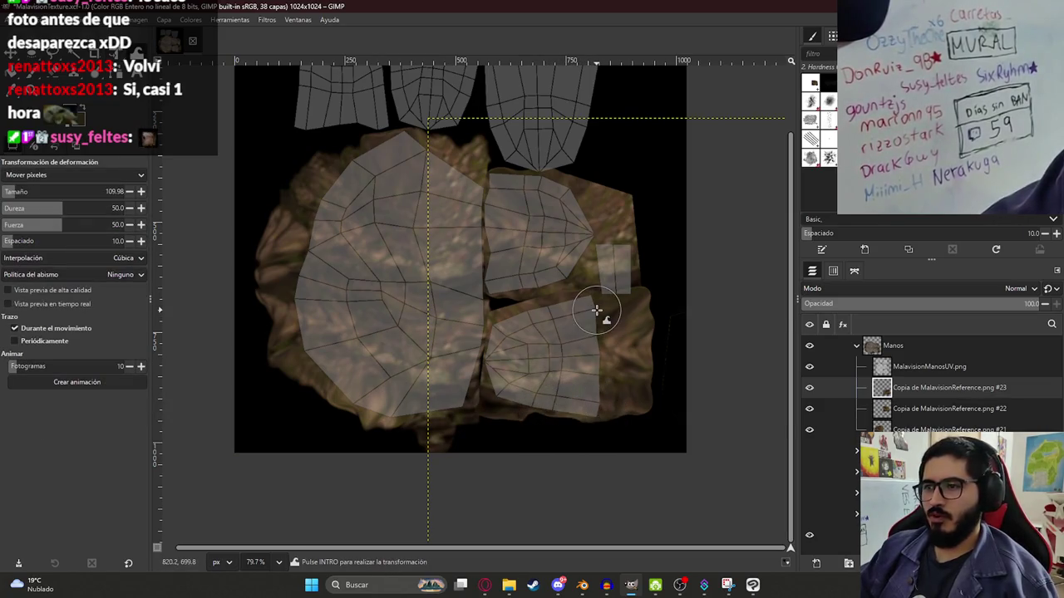
{"action": "key", "text": "shift+e"}
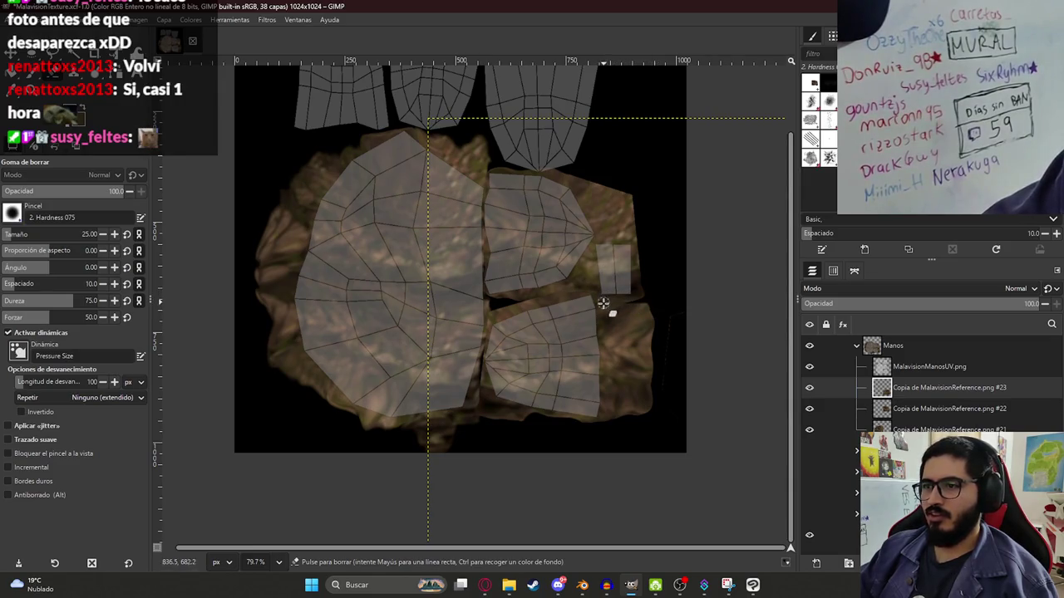
{"action": "key", "text": "ctrl+s"}
- Duplicate the texture layer again and move the new copy up toward the top islands
{"action": "scroll", "coordinate": [541, 295], "scroll_direction": "down", "scroll_amount": 4, "text": "ctrl"}
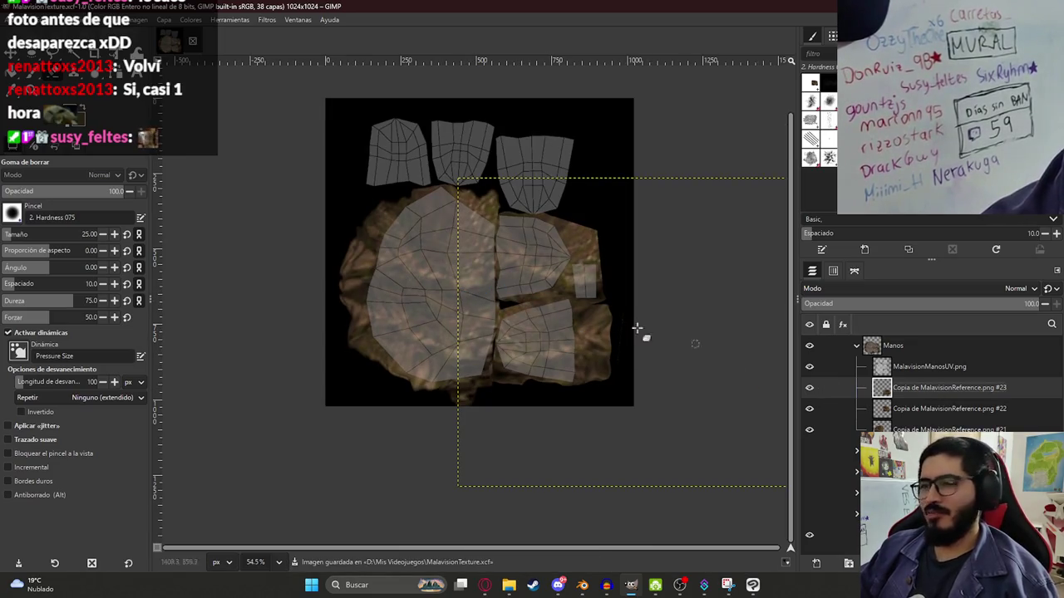
{"action": "key", "text": "shift+ctrl+d"}
{"action": "key", "text": "shift+t"}
{"action": "left_click", "coordinate": [557, 292]}
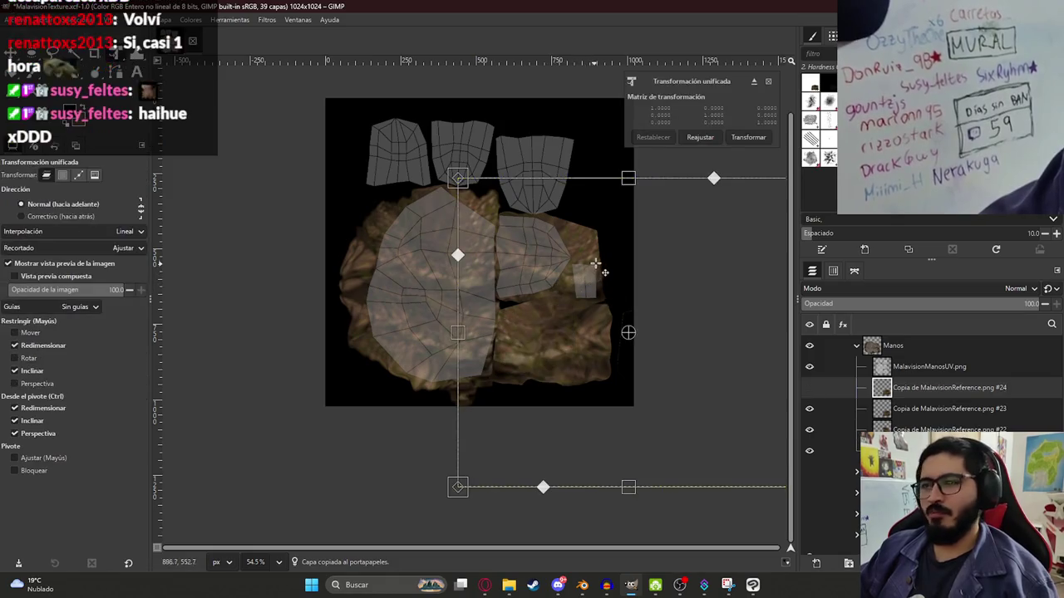
{"action": "left_click_drag", "start_coordinate": [564, 172], "coordinate": [532, 258]}
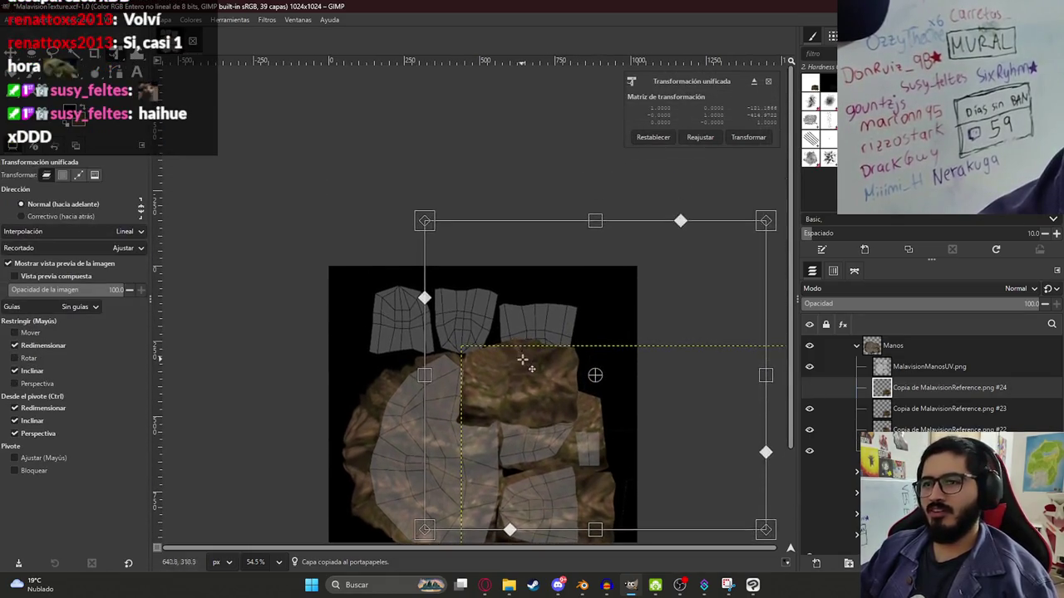
- Rotate the previous texture copy about 90 degrees and apply its placement
{"action": "mouse_move", "coordinate": [491, 133]}
{"action": "left_mouse_down"}
{"action": "mouse_move", "coordinate": [523, 359]}
{"action": "mouse_move", "coordinate": [553, 334]}
{"action": "left_mouse_up"}
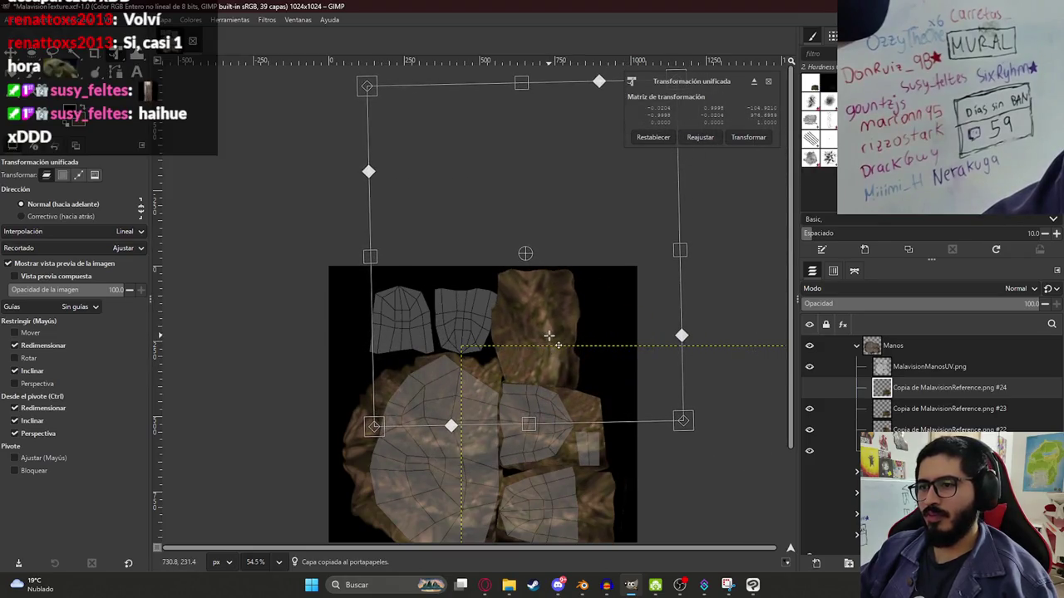
{"action": "key", "text": "Return"}
{"action": "scroll", "coordinate": [553, 334], "scroll_direction": "up", "scroll_amount": 3, "text": "ctrl"}
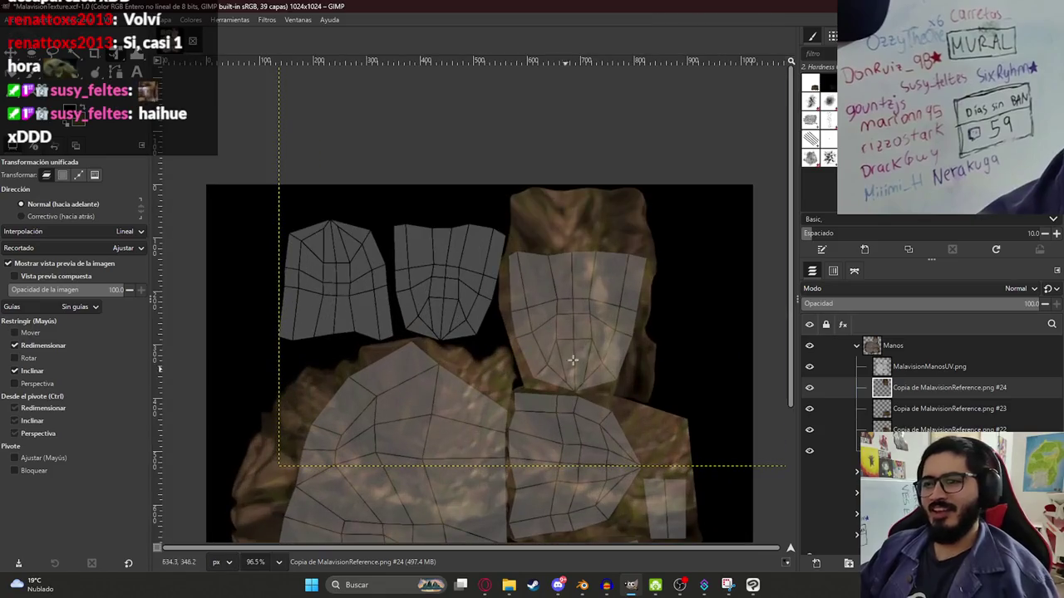
- Paste another bark copy, rotate, resize and move it over the upper-left hand patch, then save
{"action": "key", "text": "ctrl+c"}
{"action": "key", "text": "ctrl+v"}
{"action": "left_click", "coordinate": [611, 334]}
{"action": "mouse_move", "coordinate": [593, 338]}
{"action": "left_mouse_down"}
{"action": "mouse_move", "coordinate": [525, 200]}
{"action": "mouse_move", "coordinate": [166, 235]}
{"action": "mouse_move", "coordinate": [297, 107]}
{"action": "left_mouse_up"}
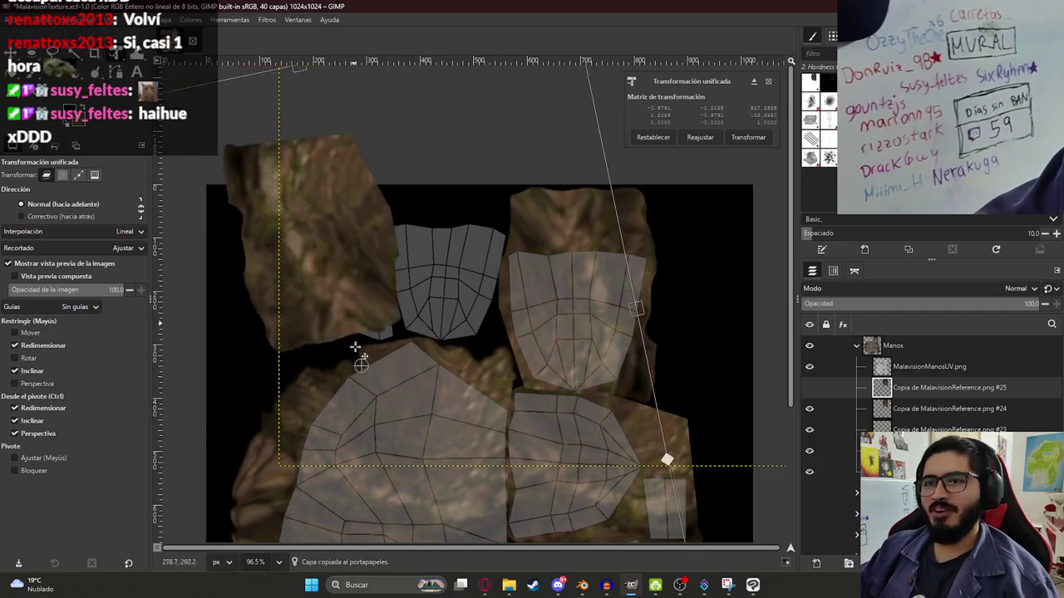
{"action": "scroll", "coordinate": [515, 274], "scroll_direction": "down", "scroll_amount": 2, "text": "ctrl"}
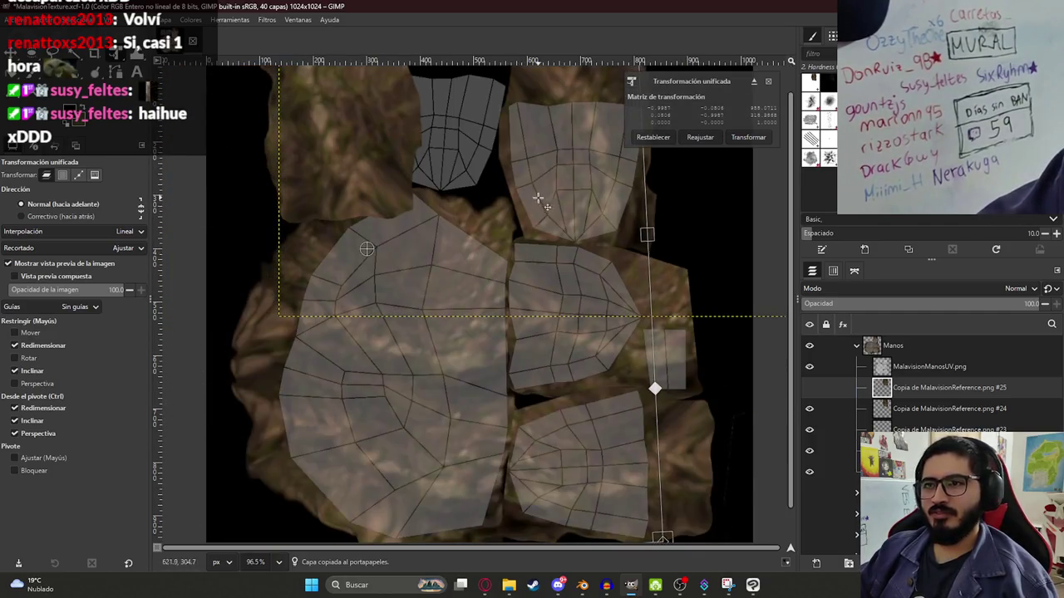
{"action": "scroll", "coordinate": [573, 266], "scroll_direction": "down", "scroll_amount": 2, "text": "ctrl"}
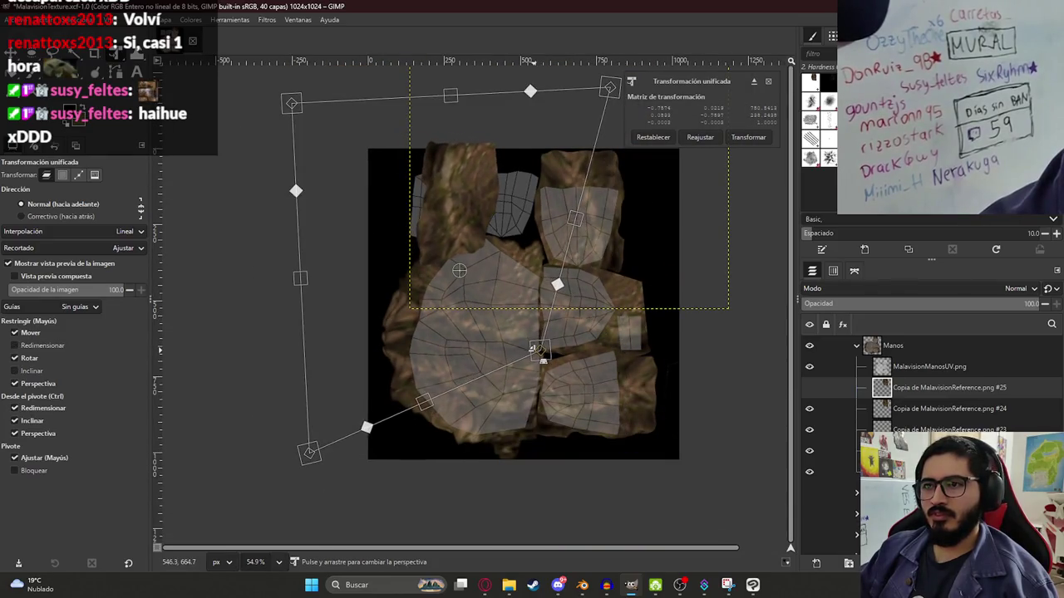
{"action": "left_click_drag", "start_coordinate": [632, 441], "coordinate": [415, 162]}
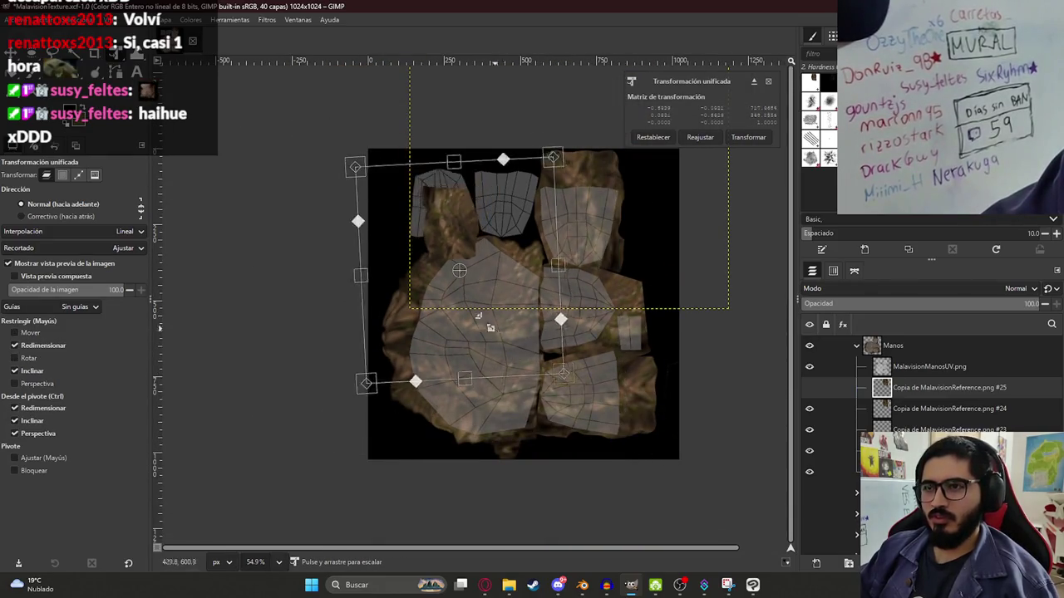
{"action": "scroll", "coordinate": [446, 215], "scroll_direction": "up", "scroll_amount": 3, "text": "ctrl"}
{"action": "left_click_drag", "start_coordinate": [447, 214], "coordinate": [484, 222]}
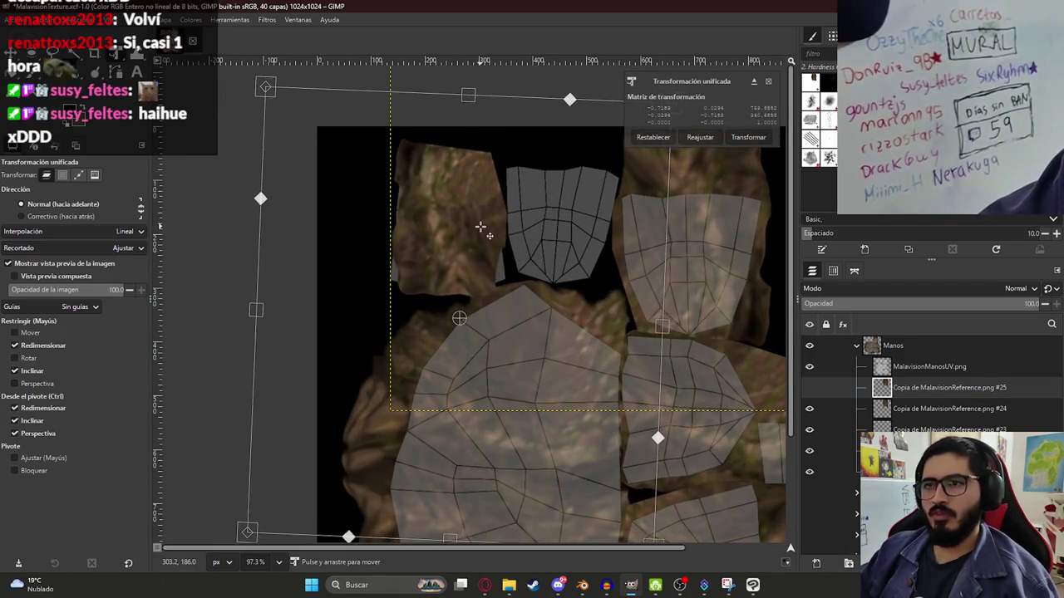
{"action": "key", "text": "Return"}
{"action": "scroll", "coordinate": [449, 241], "scroll_direction": "up", "scroll_amount": 3, "text": "ctrl"}
{"action": "key", "text": "ctrl+s"}
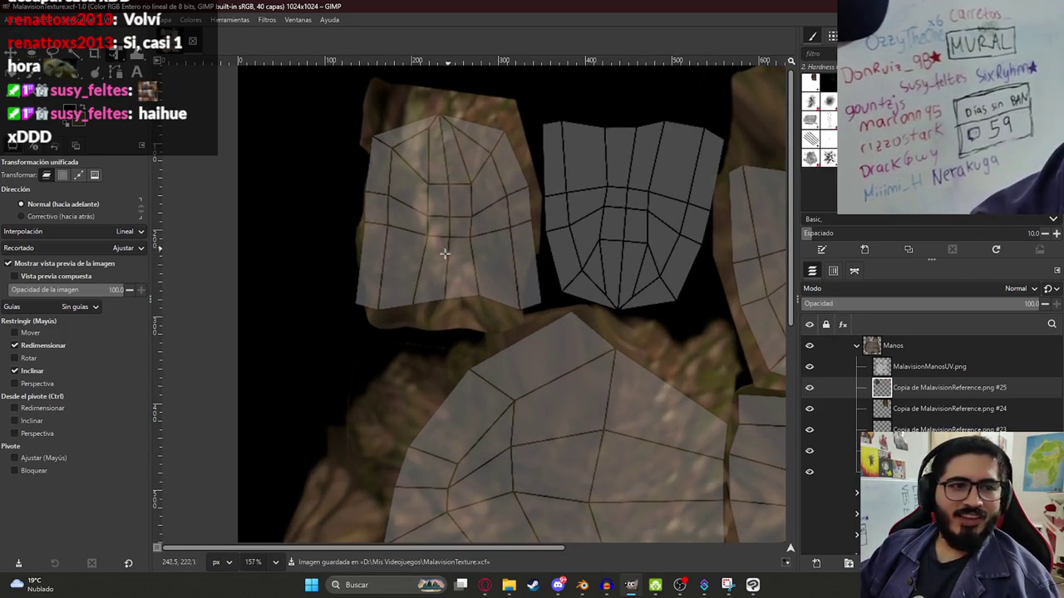
{"action": "key", "text": "w"}
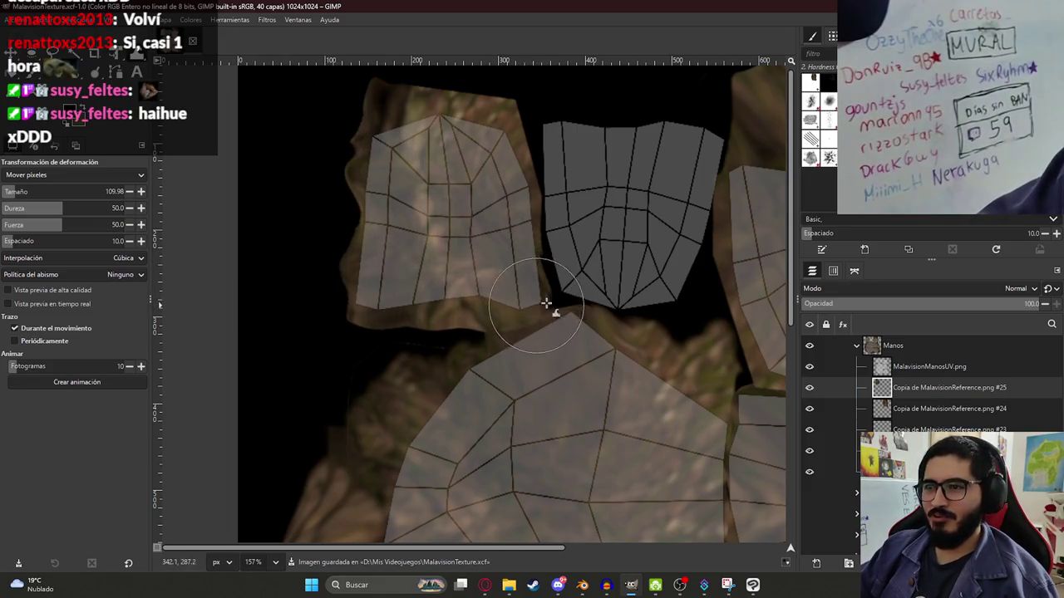
- Paste one more bark texture copy and begin repositioning it
{"action": "key", "text": "ctrl+c"}
{"action": "key", "text": "ctrl+v"}
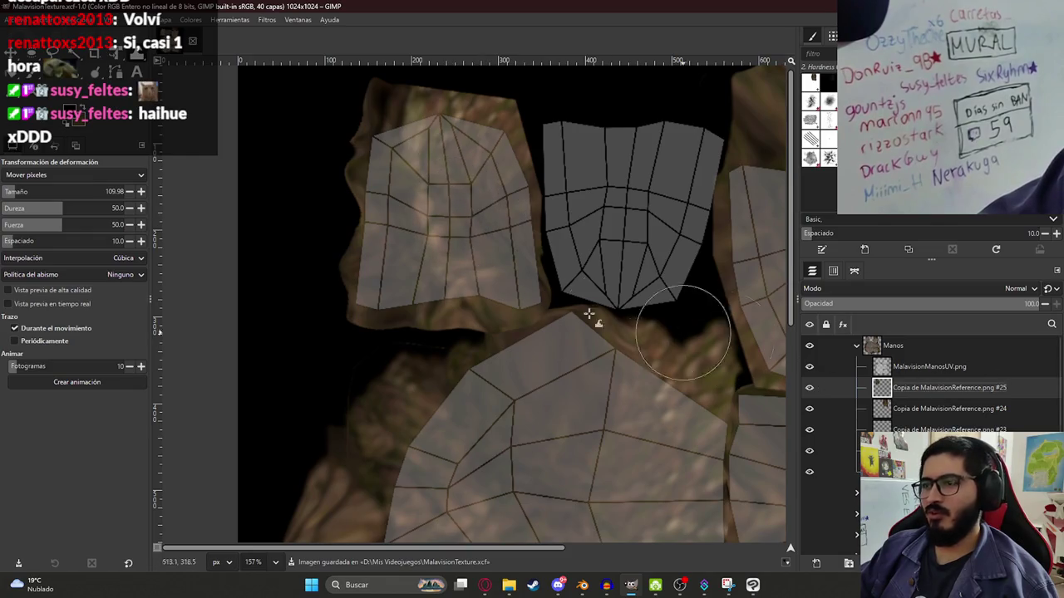
{"action": "key", "text": "shift+t"}
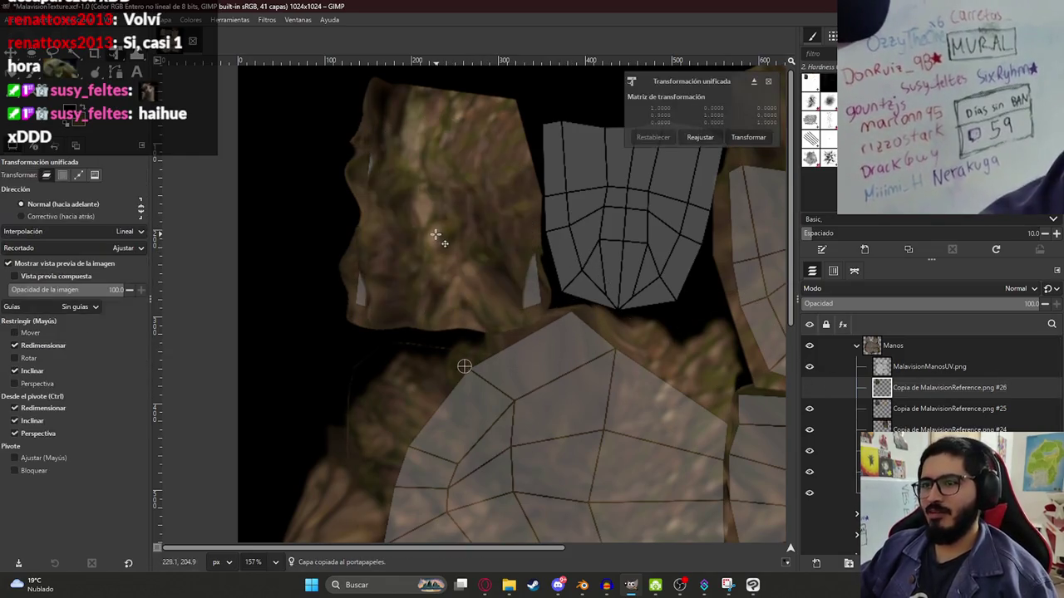
- Place the new bark copy over the second top hand patch and warp its edge to cover it
{"action": "left_click_drag", "start_coordinate": [442, 240], "coordinate": [604, 226]}
{"action": "key", "text": "Return"}
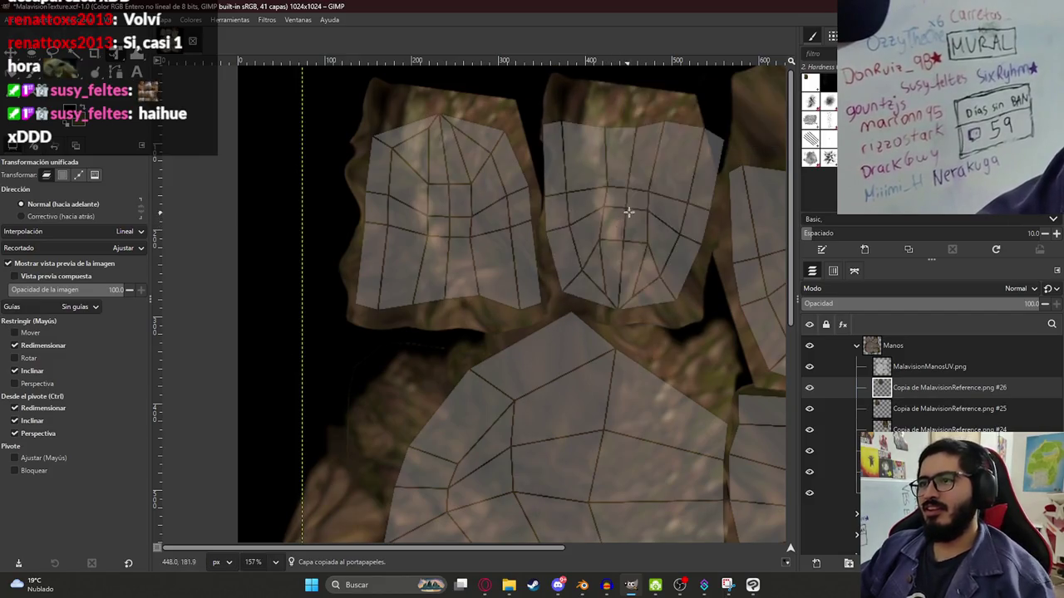
{"action": "middle_click_drag", "start_coordinate": [624, 219], "coordinate": [554, 290]}
{"action": "key", "text": "w"}
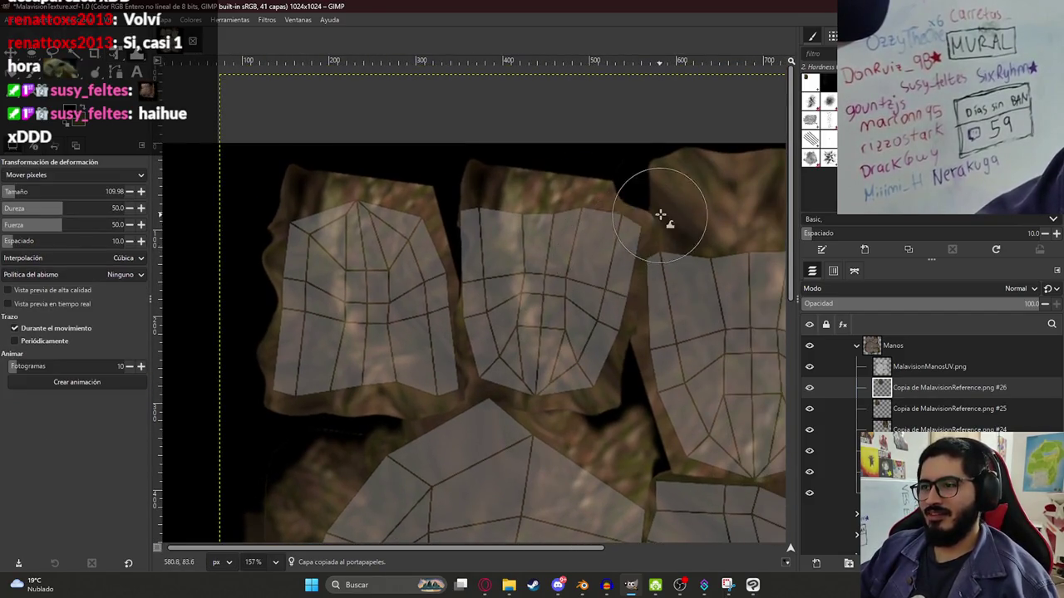
{"action": "left_click_drag", "start_coordinate": [499, 361], "coordinate": [593, 391]}
{"action": "scroll", "coordinate": [567, 359], "scroll_direction": "down", "scroll_amount": 5, "text": "ctrl"}
- Hide the UV wireframe layer so only the finished hand texture shows, then save
{"action": "middle_click_drag", "start_coordinate": [567, 359], "coordinate": [502, 288]}
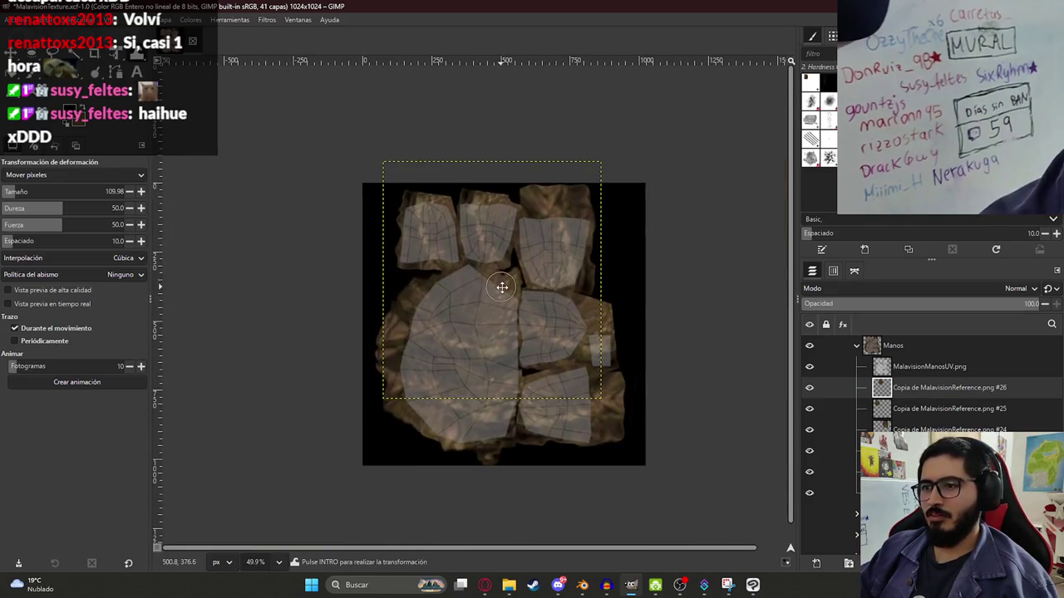
{"action": "left_click", "coordinate": [894, 365]}
{"action": "left_click", "coordinate": [808, 366]}
{"action": "scroll", "coordinate": [549, 358], "scroll_direction": "up", "scroll_amount": 4, "text": "ctrl"}
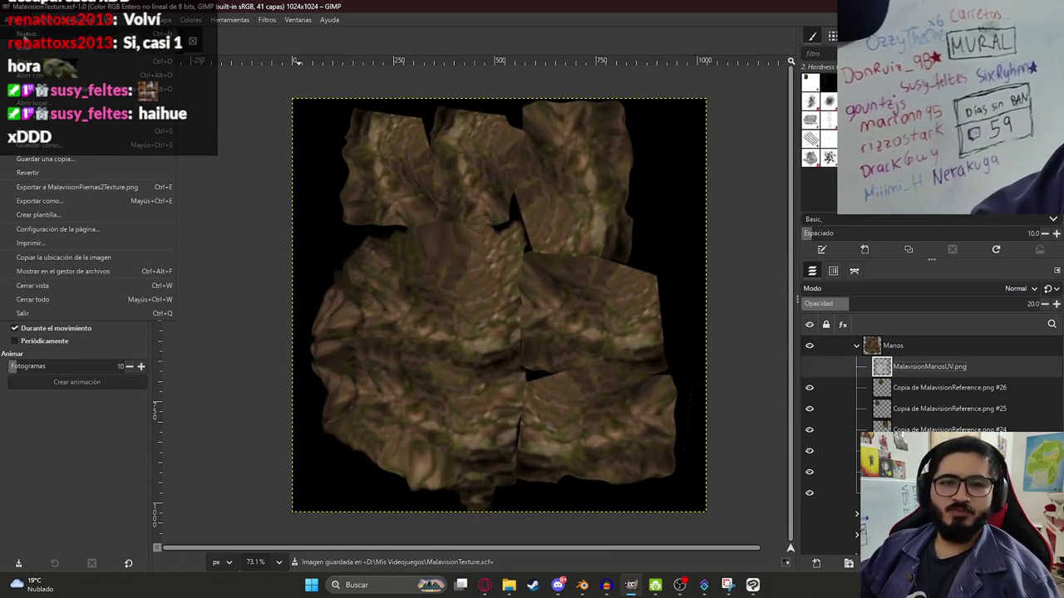
{"action": "key", "text": "ctrl+d"}
- Export the image as MalavisionManosTexture.png, replacing Piernas with Manos, using default PNG options
{"action": "key", "text": "ctrl+shift+e"}
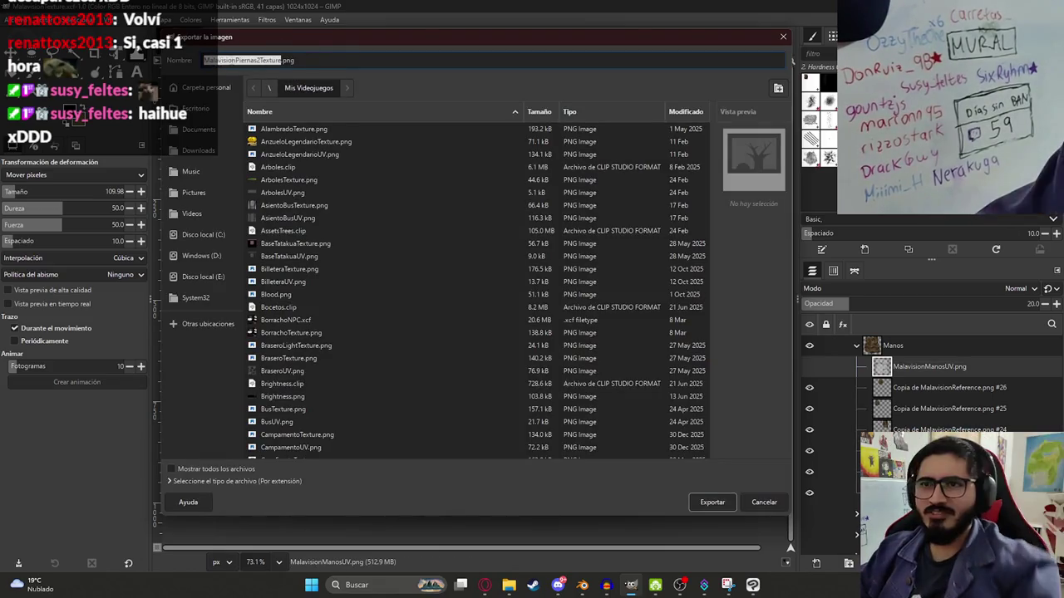
{"action": "left_click", "coordinate": [235, 60]}
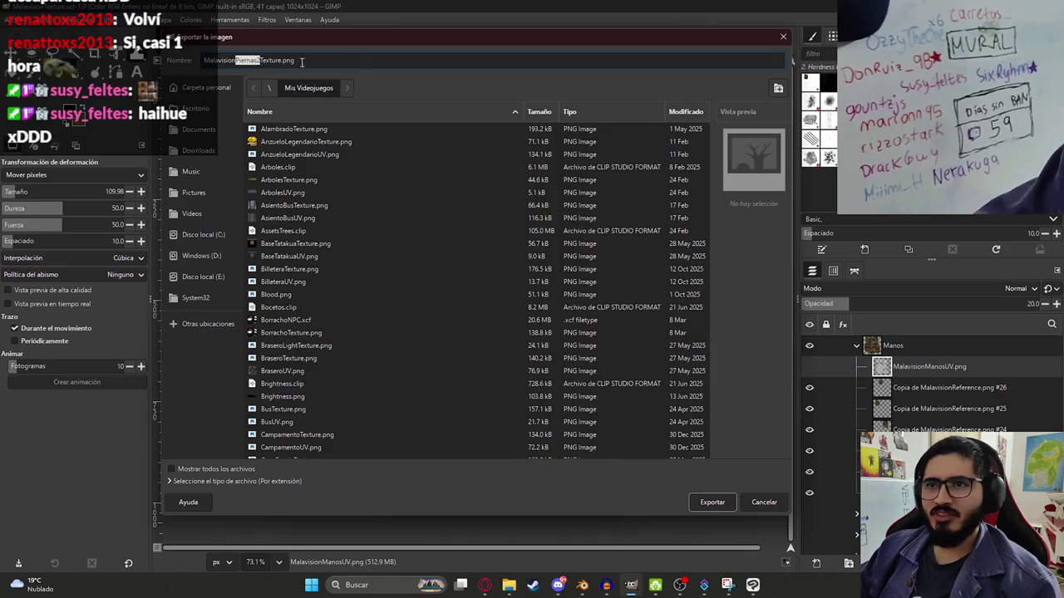
{"action": "type", "text": "Manos"}
{"action": "key", "text": "Return"}
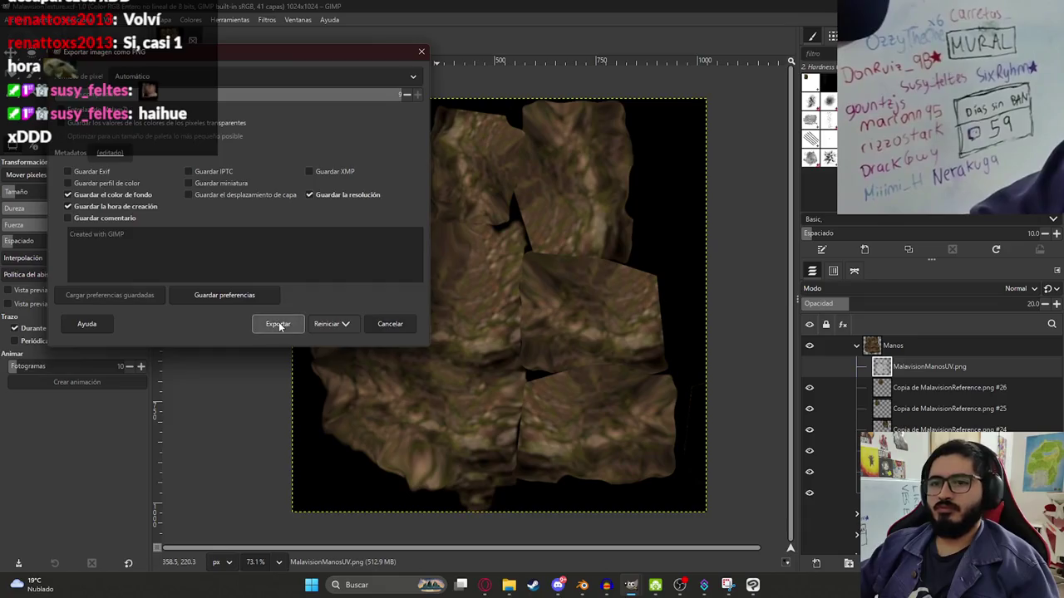
{"action": "left_click", "coordinate": [276, 323]}
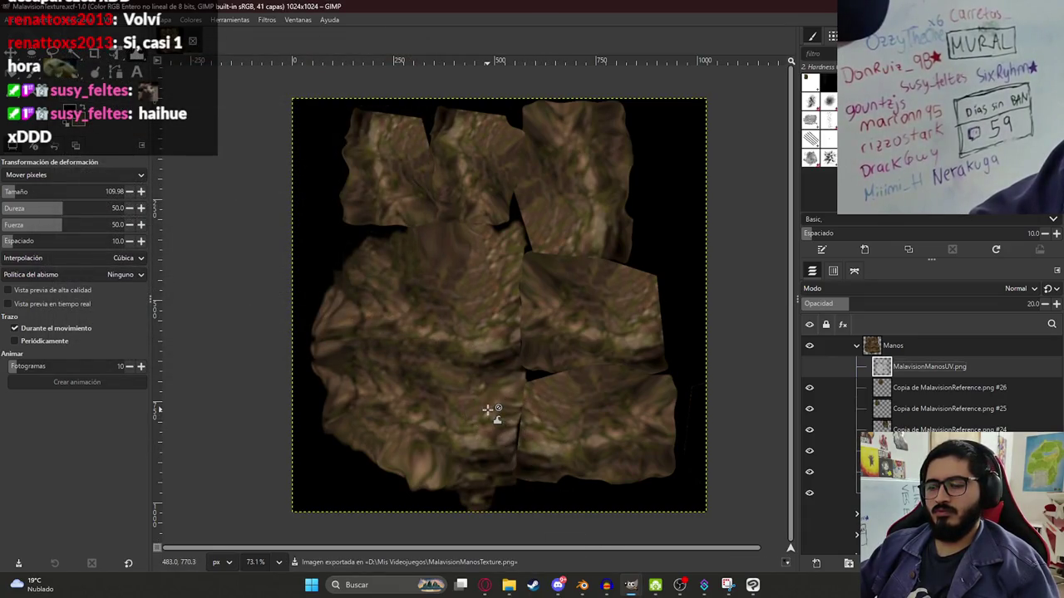
- In Blender, load MalavisionManosTexture.png into the hands material's Image Texture node
{"action": "left_click", "coordinate": [582, 584]}
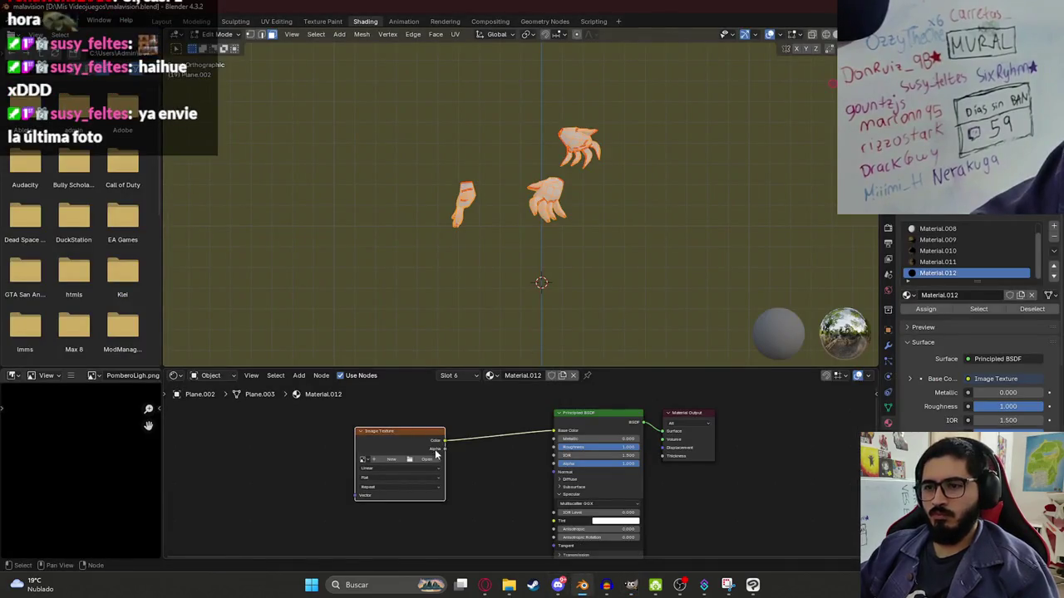
{"action": "left_click", "coordinate": [426, 459]}
{"action": "scroll", "coordinate": [565, 291], "scroll_direction": "down", "scroll_amount": 5}
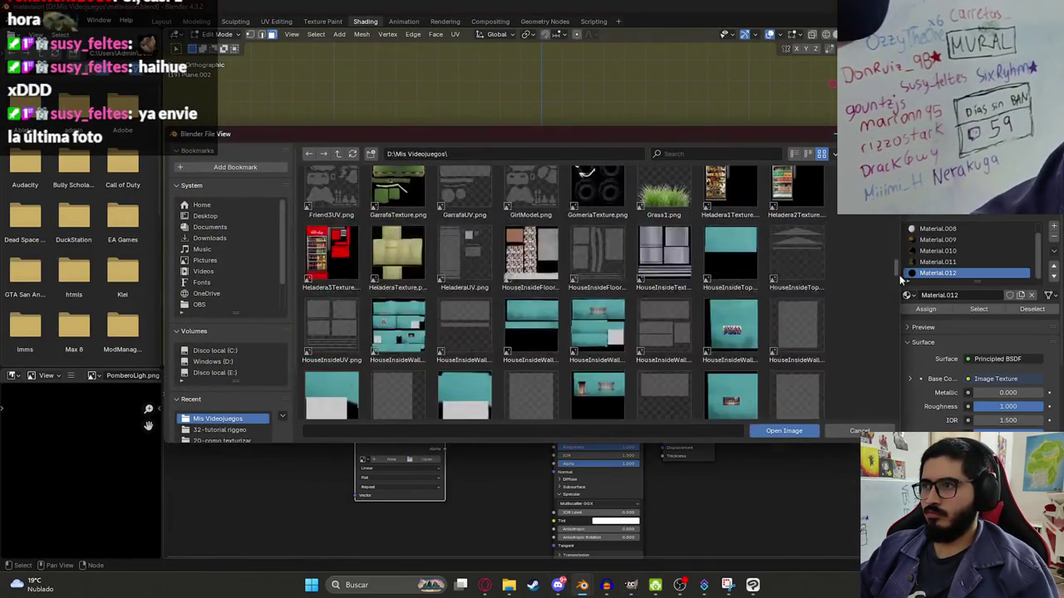
{"action": "scroll", "coordinate": [565, 290], "scroll_direction": "down", "scroll_amount": 3}
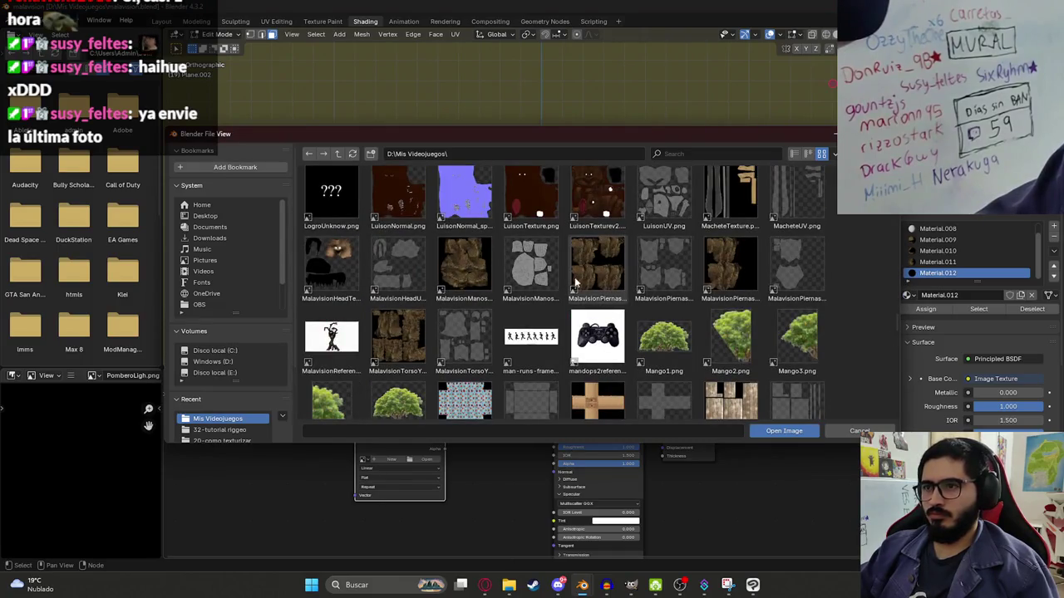
{"action": "double_click", "coordinate": [470, 266]}
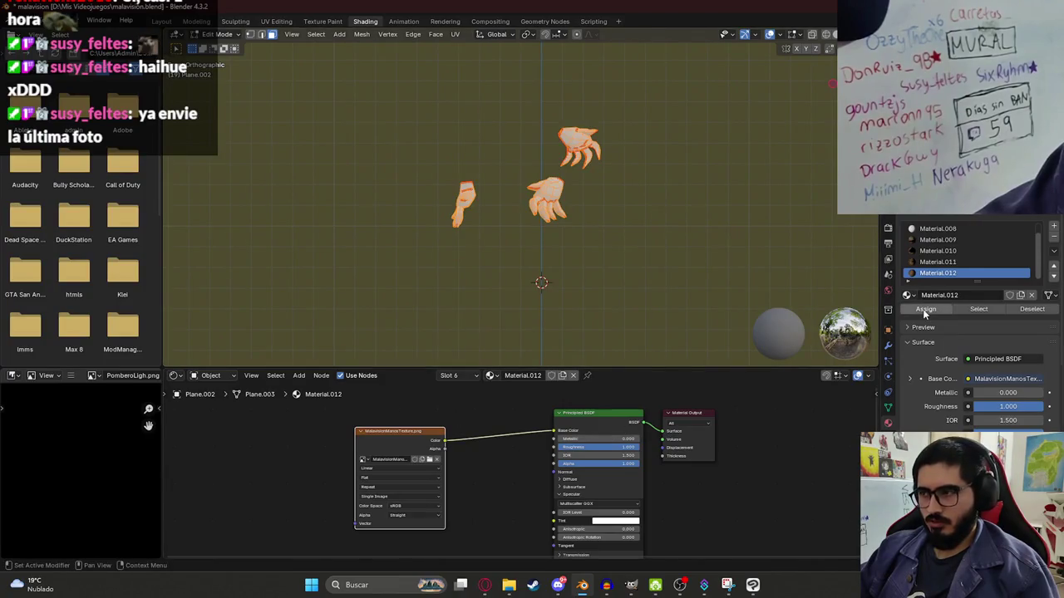
{"action": "scroll", "coordinate": [520, 221], "scroll_direction": "up", "scroll_amount": 5}
- Return to Object Mode and the Layout workspace to inspect the bark-textured hands
{"action": "key", "text": "Tab"}
{"action": "middle_click_drag", "start_coordinate": [520, 221], "coordinate": [537, 218]}
{"action": "scroll", "coordinate": [791, 167], "scroll_direction": "down", "scroll_amount": 3}
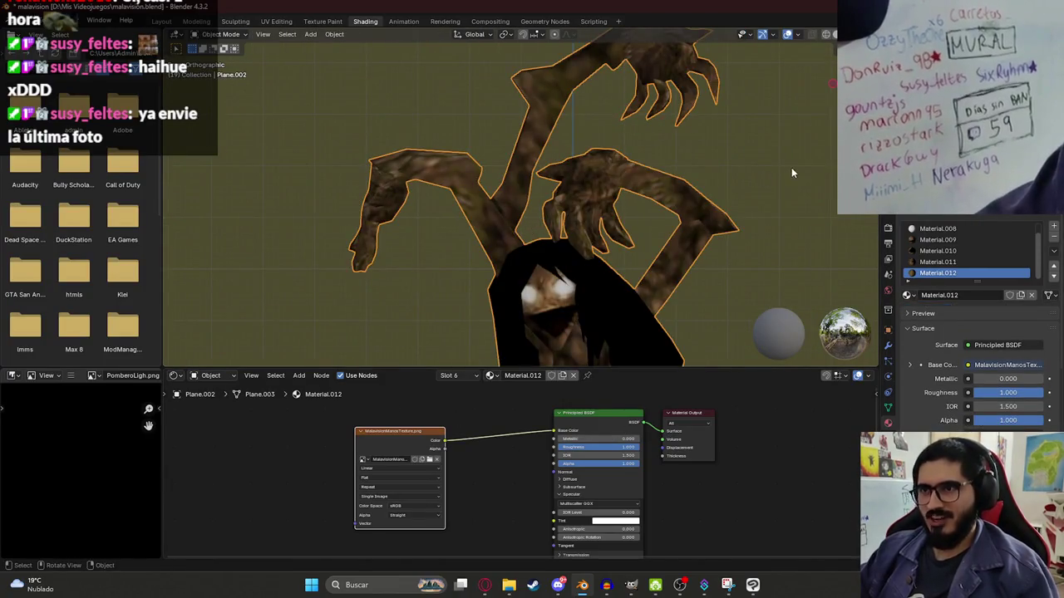
{"action": "scroll", "coordinate": [673, 198], "scroll_direction": "down", "scroll_amount": 3}
{"action": "mouse_move", "coordinate": [673, 198]}
{"action": "middle_mouse_down"}
{"action": "mouse_move", "coordinate": [565, 187]}
{"action": "mouse_move", "coordinate": [720, 202]}
{"action": "middle_mouse_up"}
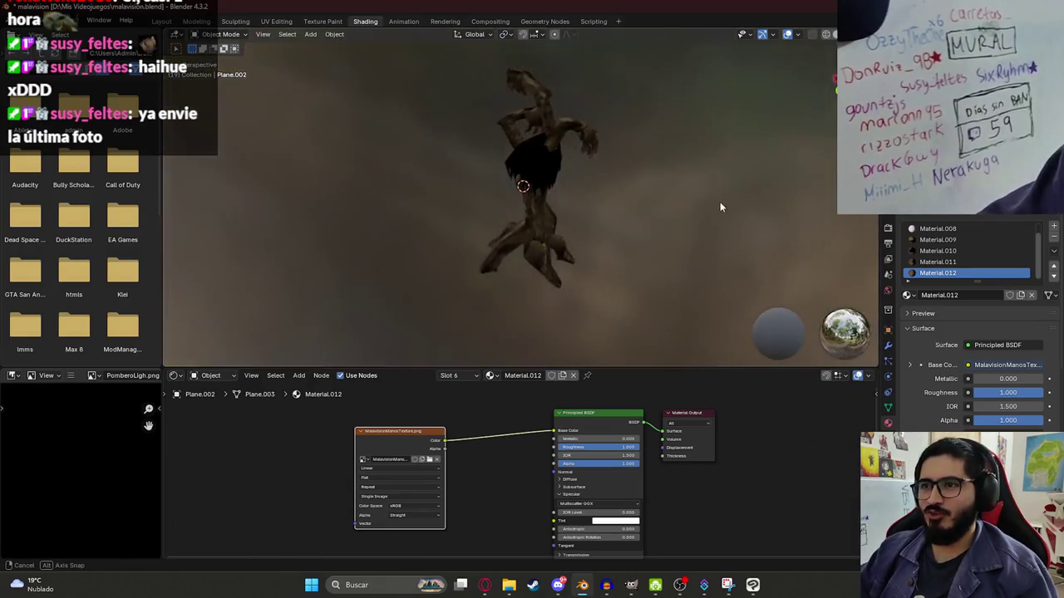
{"action": "left_click", "coordinate": [162, 21]}
{"action": "mouse_move", "coordinate": [470, 250]}
{"action": "middle_mouse_down"}
{"action": "mouse_move", "coordinate": [509, 302]}
{"action": "mouse_move", "coordinate": [441, 286]}
{"action": "mouse_move", "coordinate": [567, 308]}
{"action": "mouse_move", "coordinate": [502, 283]}
{"action": "middle_mouse_up"}
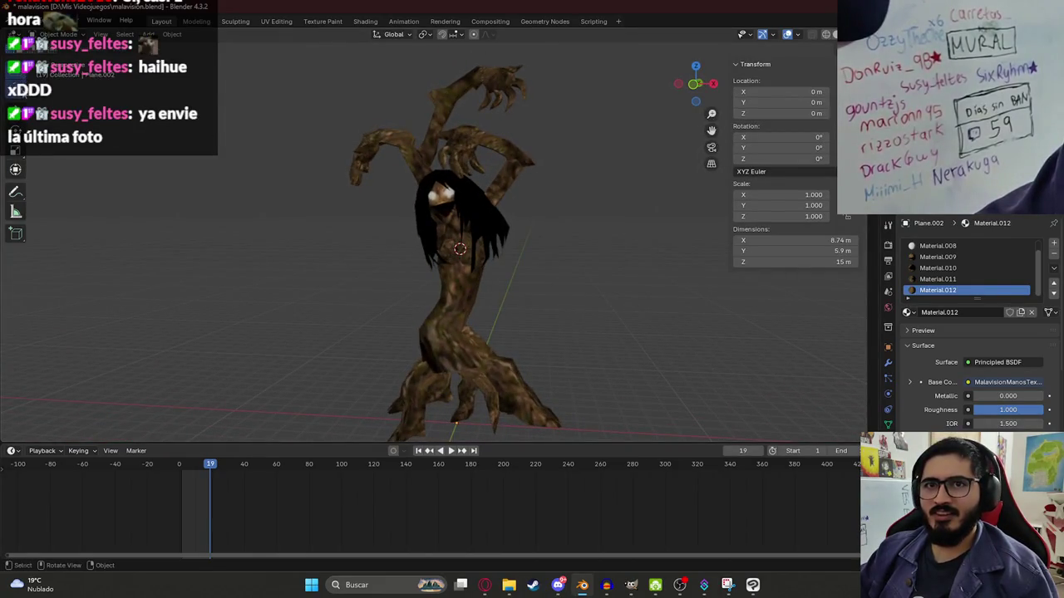
- From front view, put the 3D cursor at the creature's feet, select it, and save malavision.blend
{"action": "key", "text": "KP_1"}
{"action": "right_click", "coordinate": [459, 426], "text": "shift"}
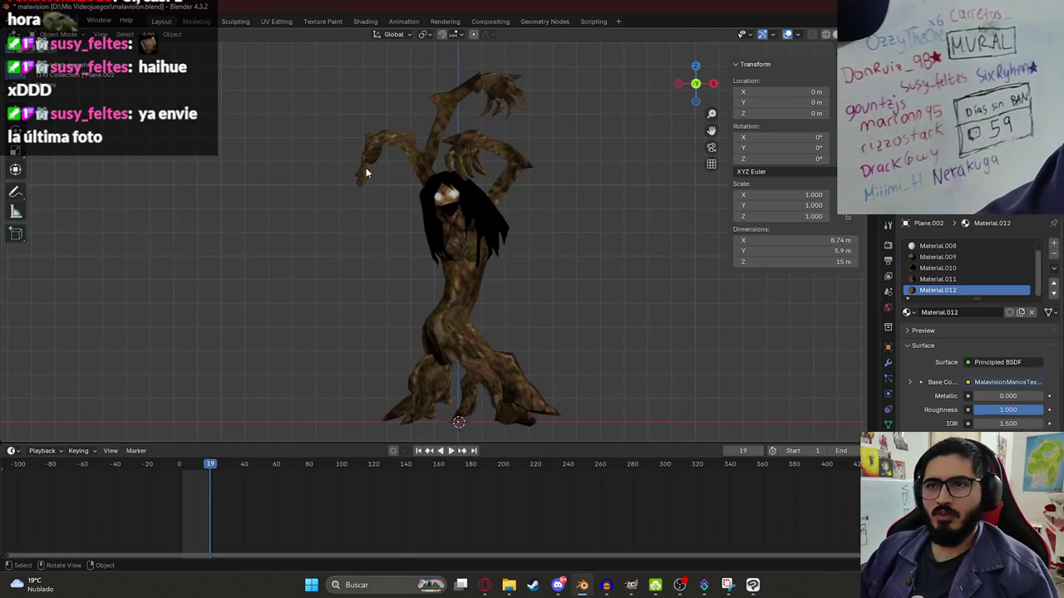
{"action": "left_click", "coordinate": [446, 166]}
{"action": "middle_click_drag", "start_coordinate": [522, 235], "coordinate": [515, 232]}
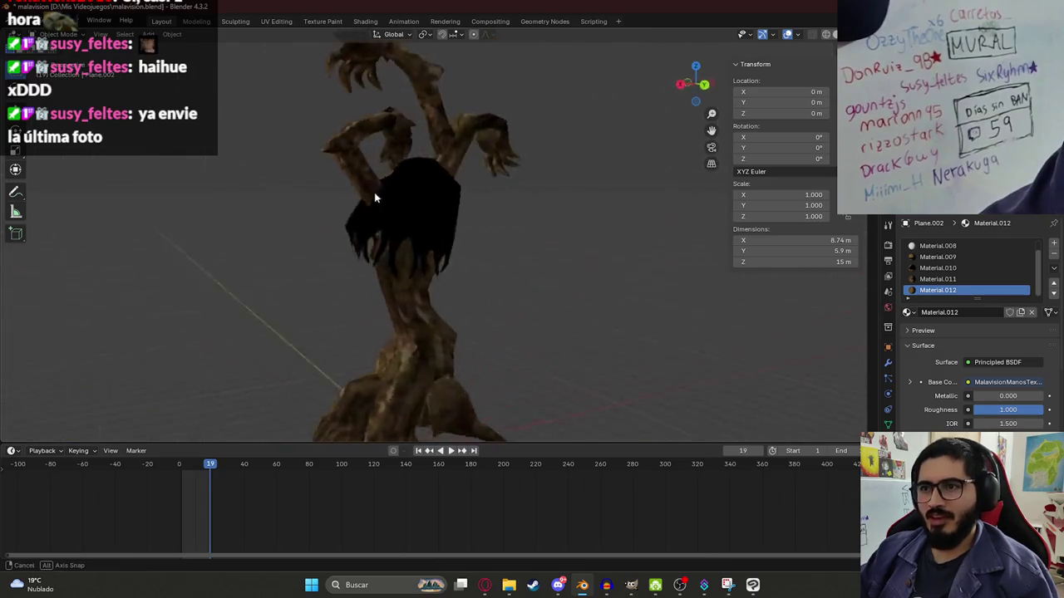
{"action": "middle_click_drag", "start_coordinate": [515, 232], "coordinate": [517, 281]}
{"action": "key", "text": "ctrl+s"}
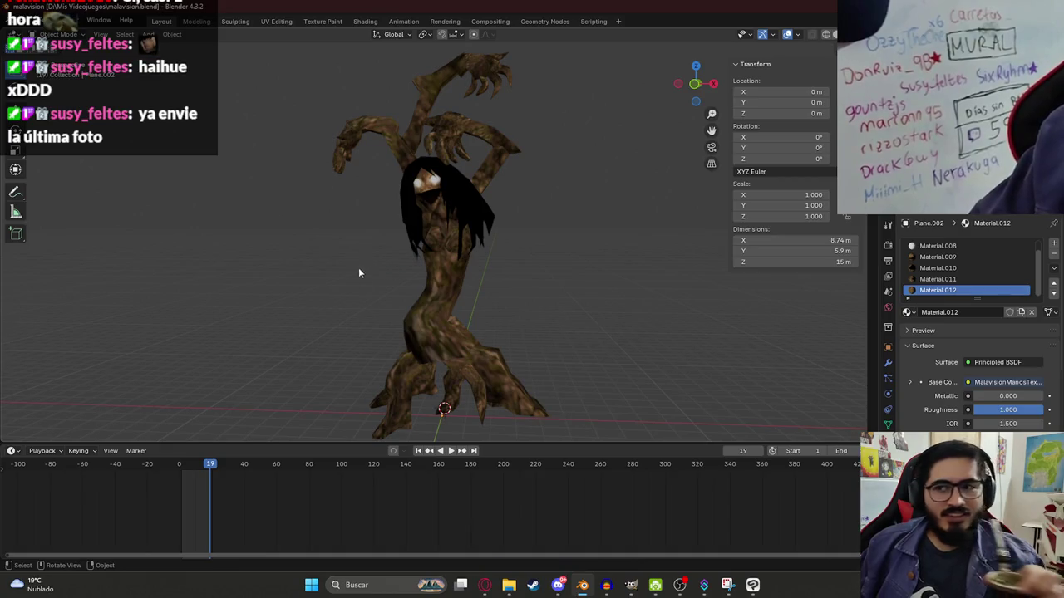
{"action": "left_click", "coordinate": [557, 585]}
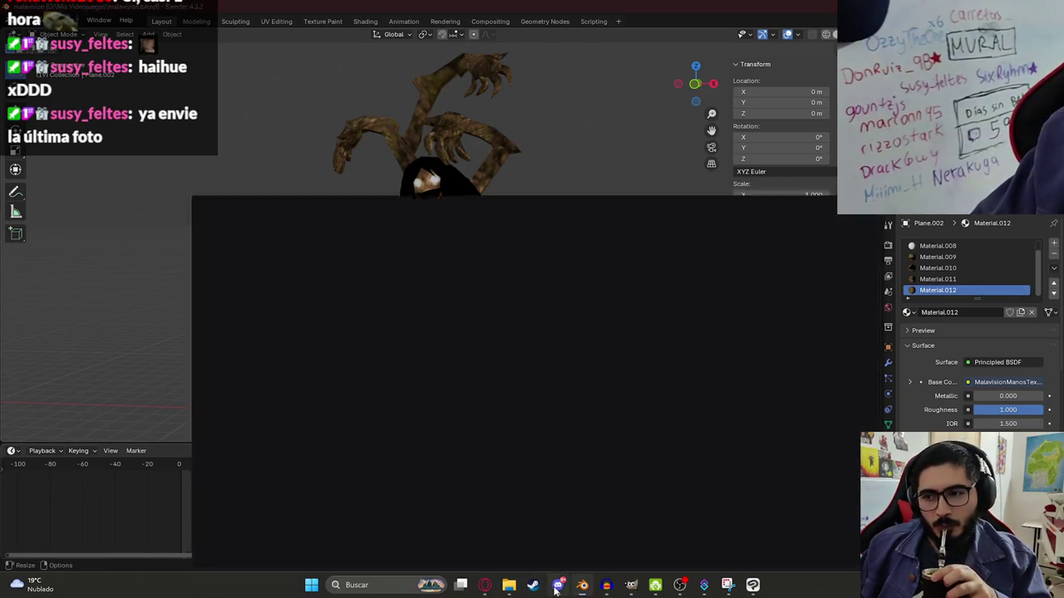
- View both pastry photos in Discord's #general channel, then return to the Blender scene
{"action": "left_click", "coordinate": [90, 193]}
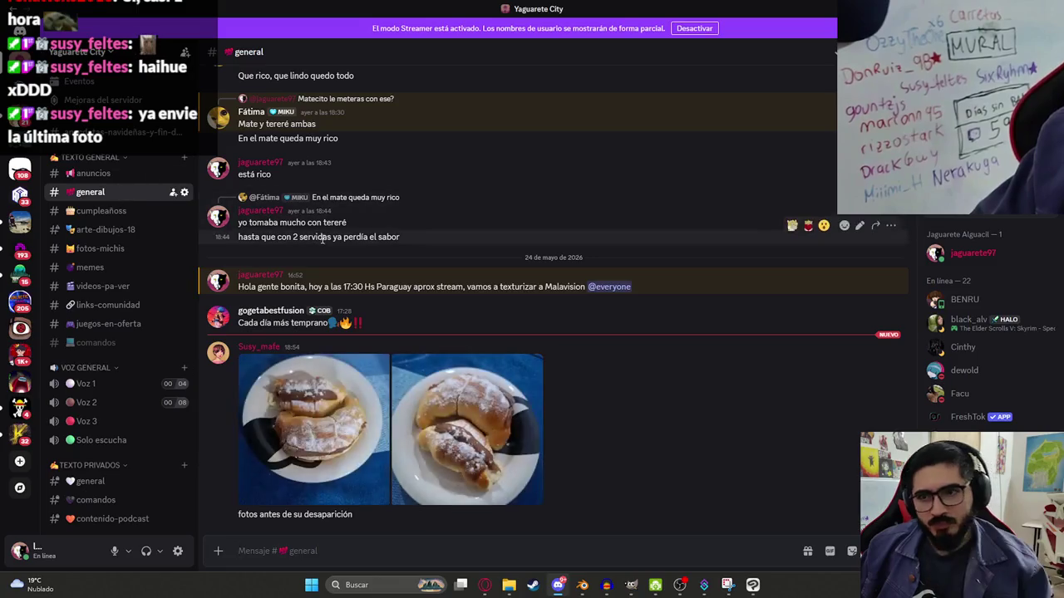
{"action": "left_click", "coordinate": [330, 428]}
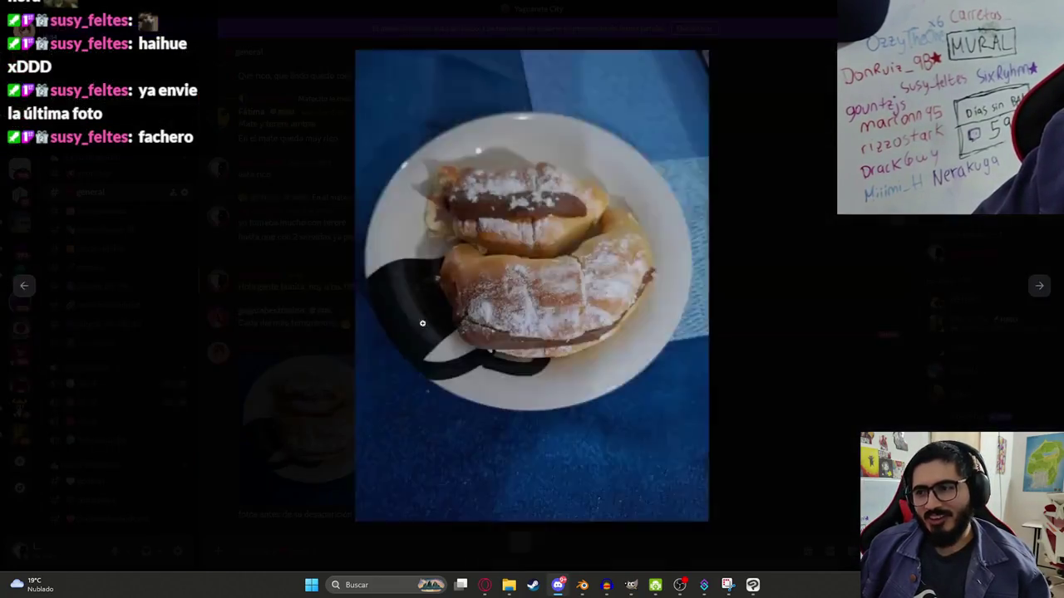
{"action": "left_click", "coordinate": [1049, 290]}
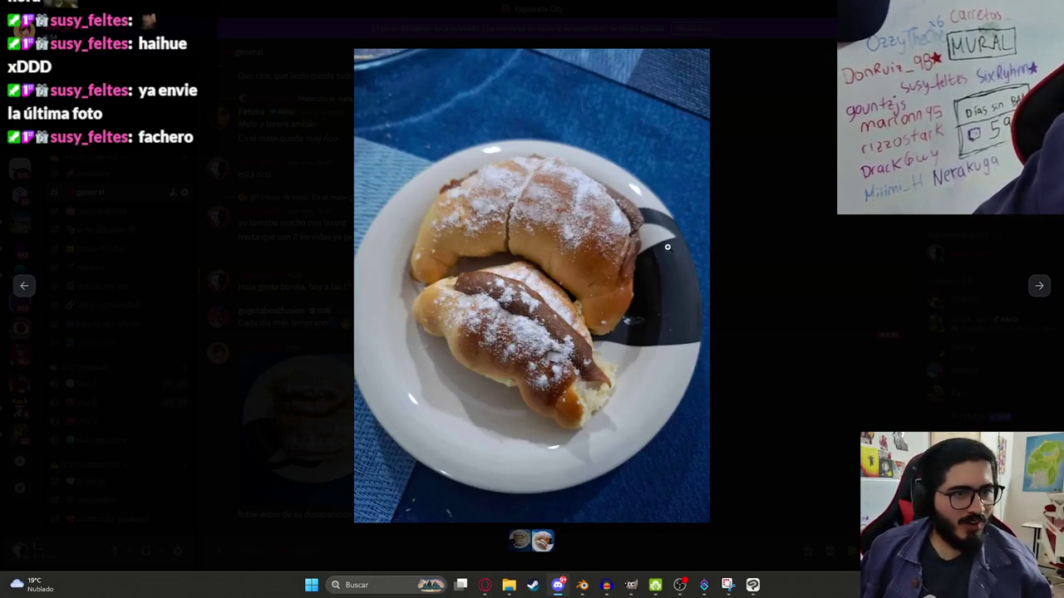
{"action": "key", "text": "Escape"}
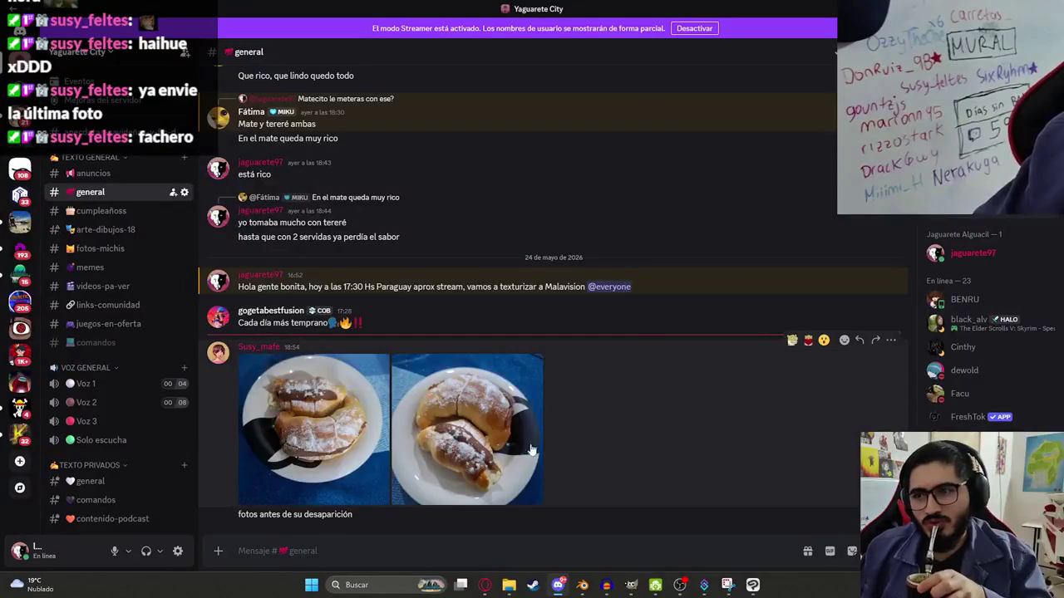
{"action": "mouse_move", "coordinate": [558, 585]}
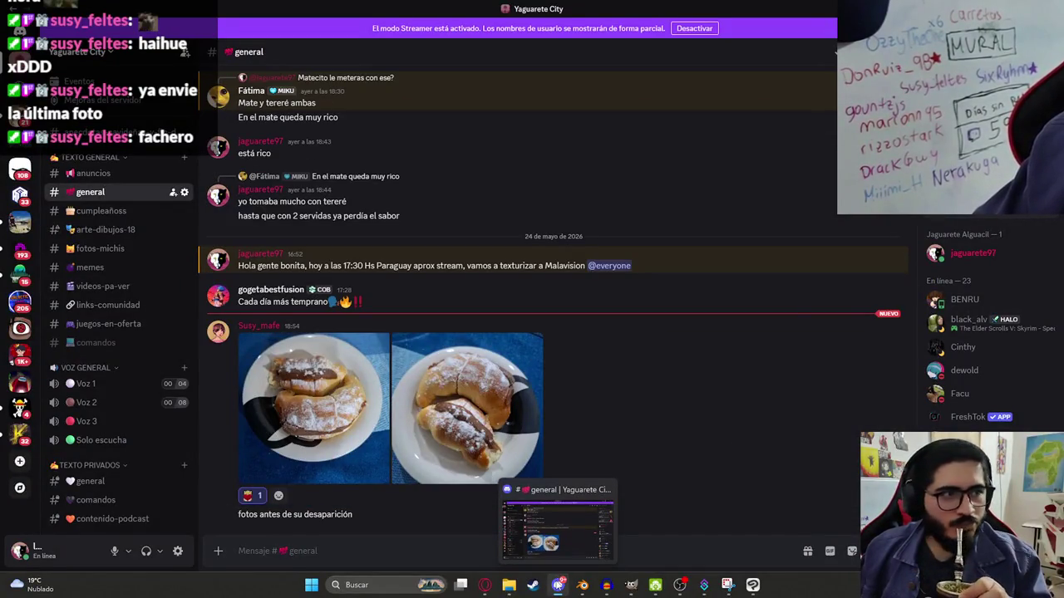
{"action": "left_click", "coordinate": [558, 584]}
{"action": "mouse_move", "coordinate": [373, 360]}
{"action": "middle_mouse_down"}
{"action": "mouse_move", "coordinate": [654, 283]}
{"action": "mouse_move", "coordinate": [537, 311]}
{"action": "mouse_move", "coordinate": [380, 275]}
{"action": "mouse_move", "coordinate": [457, 133]}
{"action": "mouse_move", "coordinate": [506, 147]}
{"action": "mouse_move", "coordinate": [496, 147]}
{"action": "middle_mouse_up"}
- Duplicate the Malavision object in place and rename the copy MalavisionV2
{"action": "scroll", "coordinate": [457, 133], "scroll_direction": "up", "scroll_amount": 3}
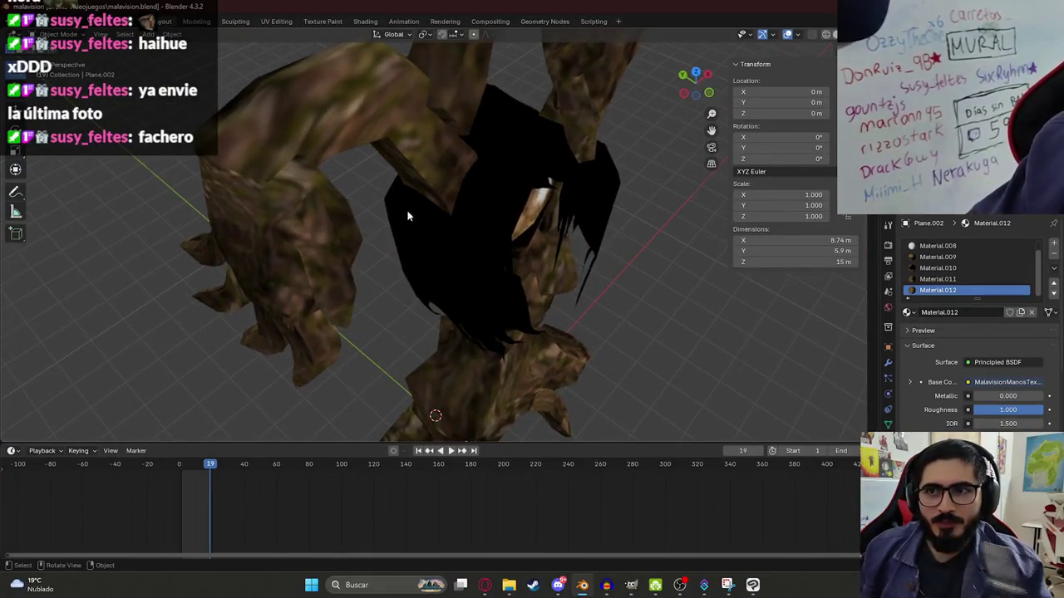
{"action": "scroll", "coordinate": [407, 216], "scroll_direction": "down", "scroll_amount": 5}
{"action": "key", "text": "KP_1"}
{"action": "left_click", "coordinate": [434, 237]}
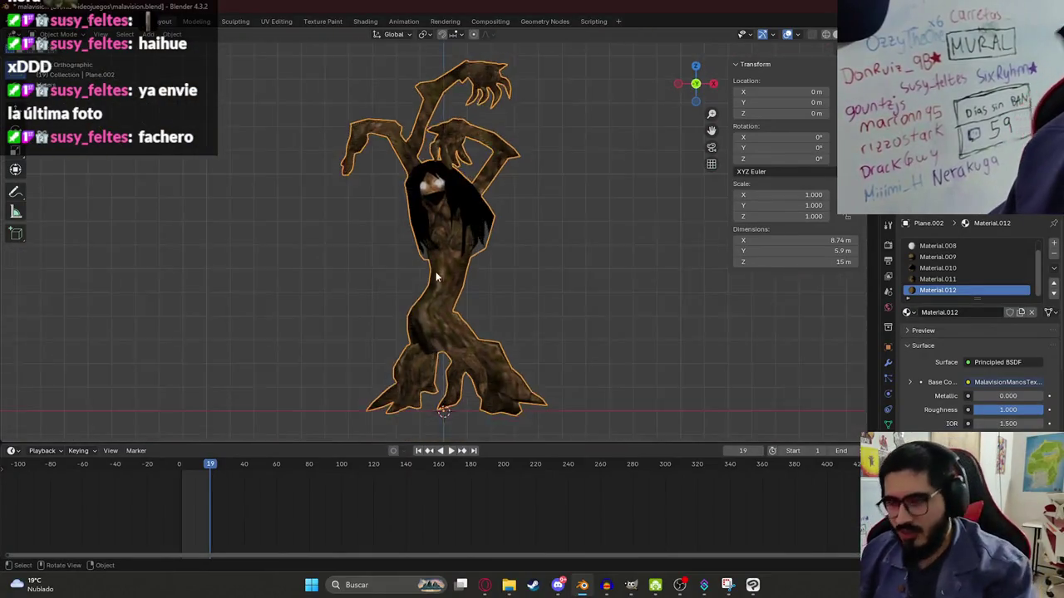
{"action": "scroll", "coordinate": [436, 277], "scroll_direction": "down", "scroll_amount": 2}
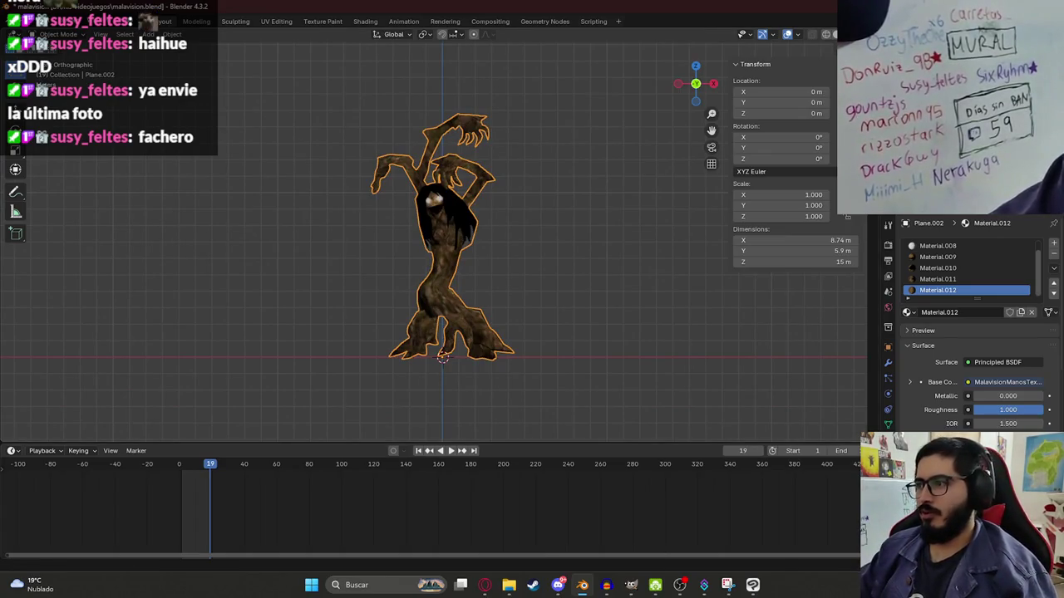
{"action": "left_click", "coordinate": [445, 274]}
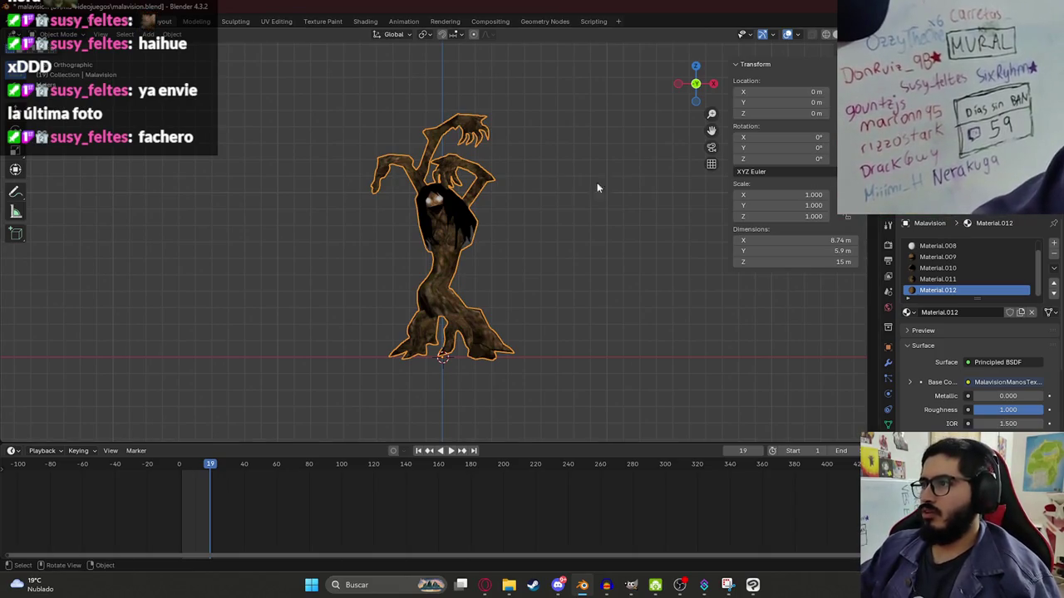
{"action": "key", "text": "shift+d"}
{"action": "key", "text": "Escape"}
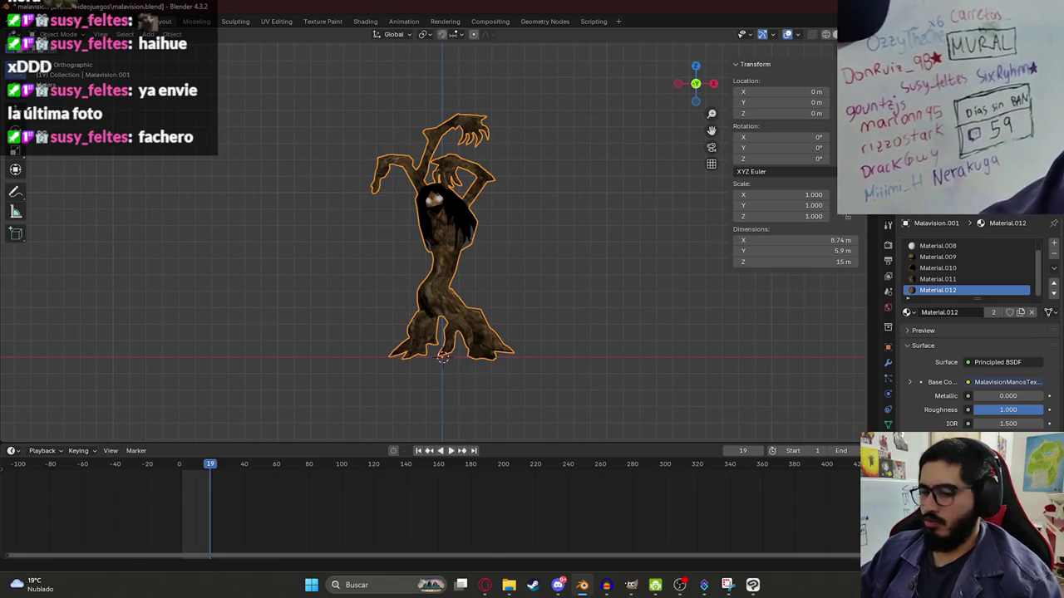
{"action": "key", "text": "Return"}
{"action": "mouse_move", "coordinate": [570, 176]}
{"action": "middle_mouse_down", "text": "ctrl"}
{"action": "mouse_move", "coordinate": [470, 173]}
{"action": "mouse_move", "coordinate": [420, 236]}
{"action": "middle_mouse_up", "text": "ctrl"}
- Stretch MalavisionV2 vertically to 19.1 m, apply its scale, and save
{"action": "key", "text": "s"}
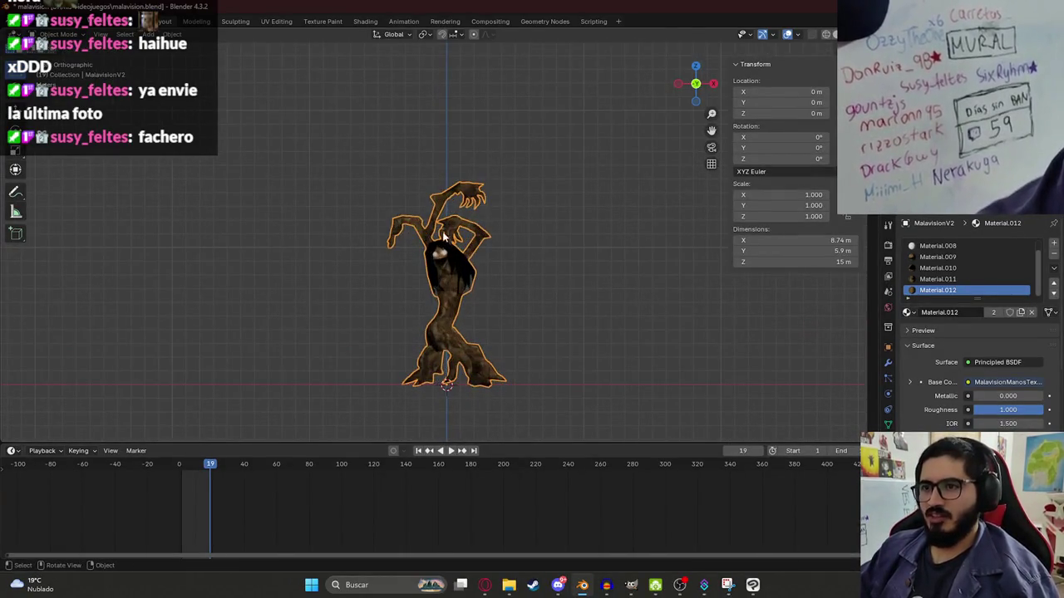
{"action": "key", "text": "z"}
{"action": "left_click", "coordinate": [447, 218]}
{"action": "key", "text": "shift+a"}
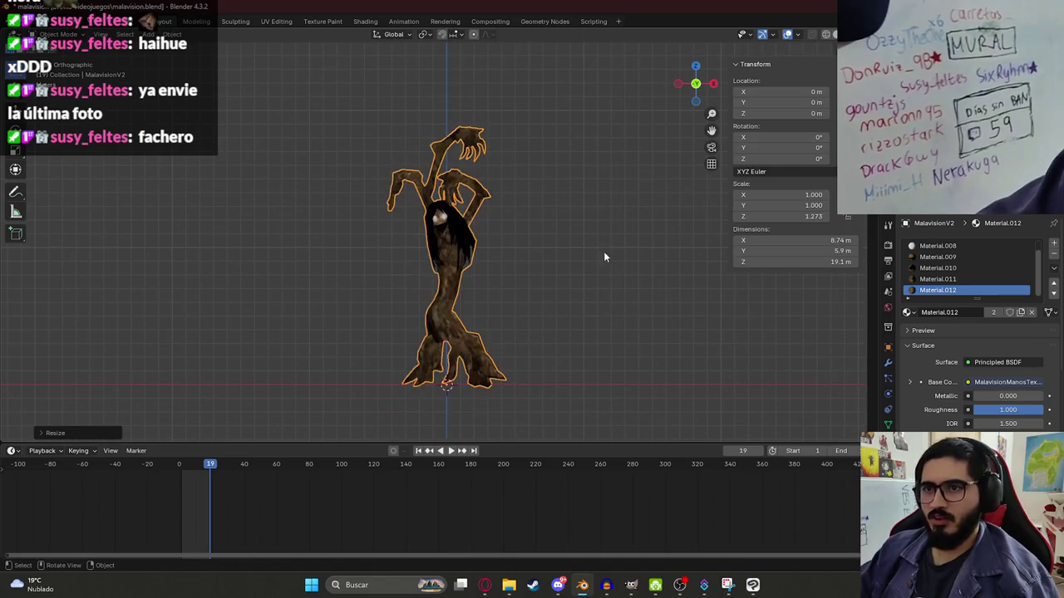
{"action": "key", "text": "ctrl+a"}
{"action": "left_click", "coordinate": [424, 285]}
{"action": "mouse_move", "coordinate": [425, 268]}
{"action": "middle_mouse_down"}
{"action": "mouse_move", "coordinate": [322, 225]}
{"action": "mouse_move", "coordinate": [504, 203]}
{"action": "mouse_move", "coordinate": [499, 194]}
{"action": "middle_mouse_up"}
{"action": "scroll", "coordinate": [509, 201], "scroll_direction": "up", "scroll_amount": 3}
{"action": "scroll", "coordinate": [498, 194], "scroll_direction": "down", "scroll_amount": 2}
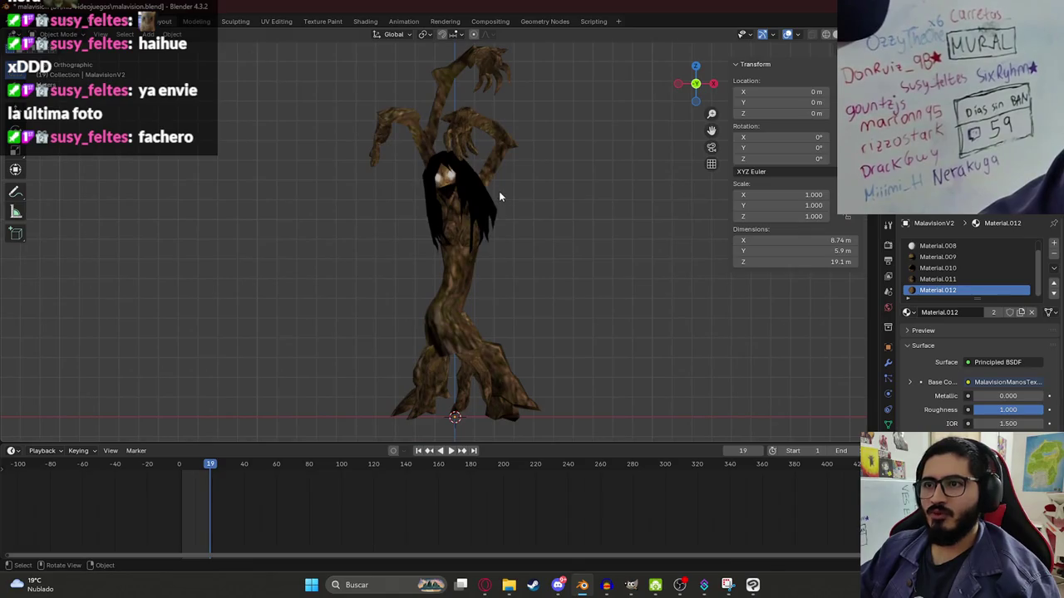
{"action": "key", "text": "ctrl+s"}
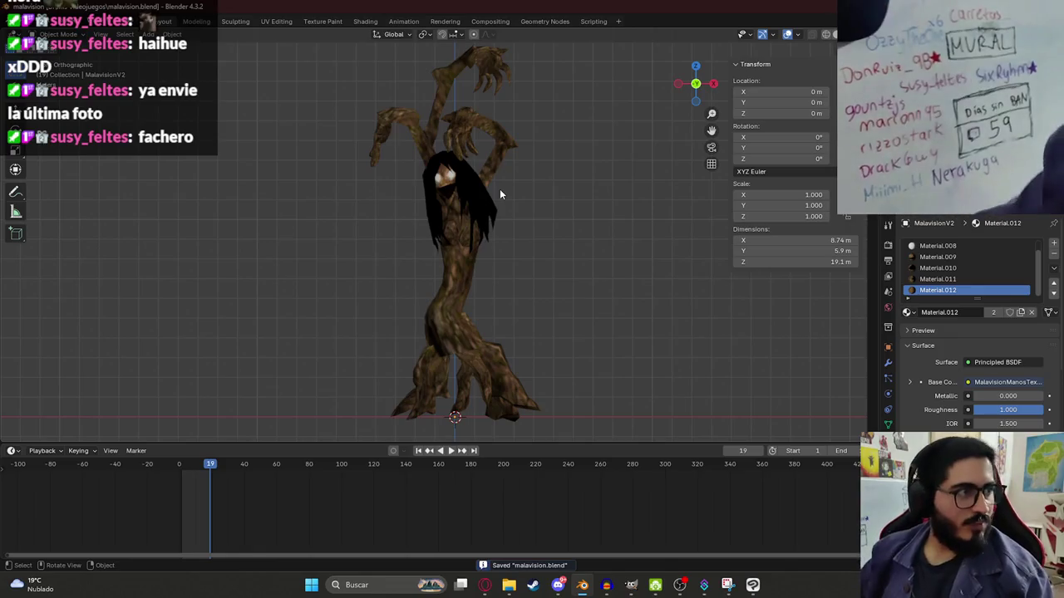
- Check the model in front view, save again, and enlarge the 3D viewport by shrinking the timeline
{"action": "left_click", "coordinate": [470, 242]}
{"action": "left_click", "coordinate": [533, 151]}
{"action": "mouse_move", "coordinate": [533, 151]}
{"action": "middle_mouse_down"}
{"action": "mouse_move", "coordinate": [360, 163]}
{"action": "mouse_move", "coordinate": [241, 198]}
{"action": "mouse_move", "coordinate": [337, 174]}
{"action": "mouse_move", "coordinate": [420, 207]}
{"action": "mouse_move", "coordinate": [310, 250]}
{"action": "mouse_move", "coordinate": [241, 216]}
{"action": "mouse_move", "coordinate": [535, 245]}
{"action": "middle_mouse_up"}
{"action": "scroll", "coordinate": [420, 208], "scroll_direction": "up", "scroll_amount": 3}
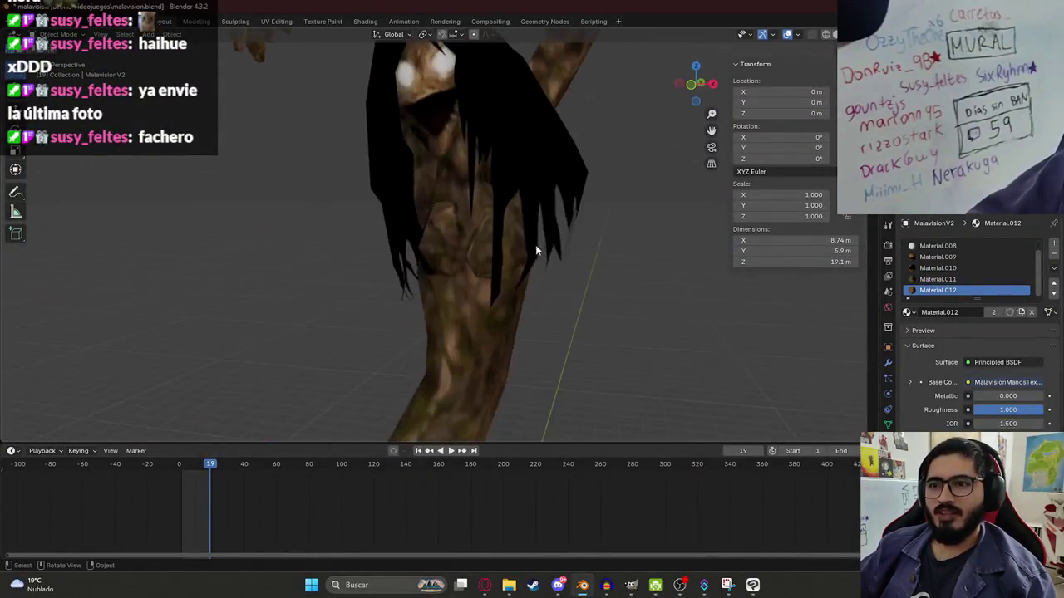
{"action": "left_click", "coordinate": [509, 192]}
{"action": "key", "text": "KP_1"}
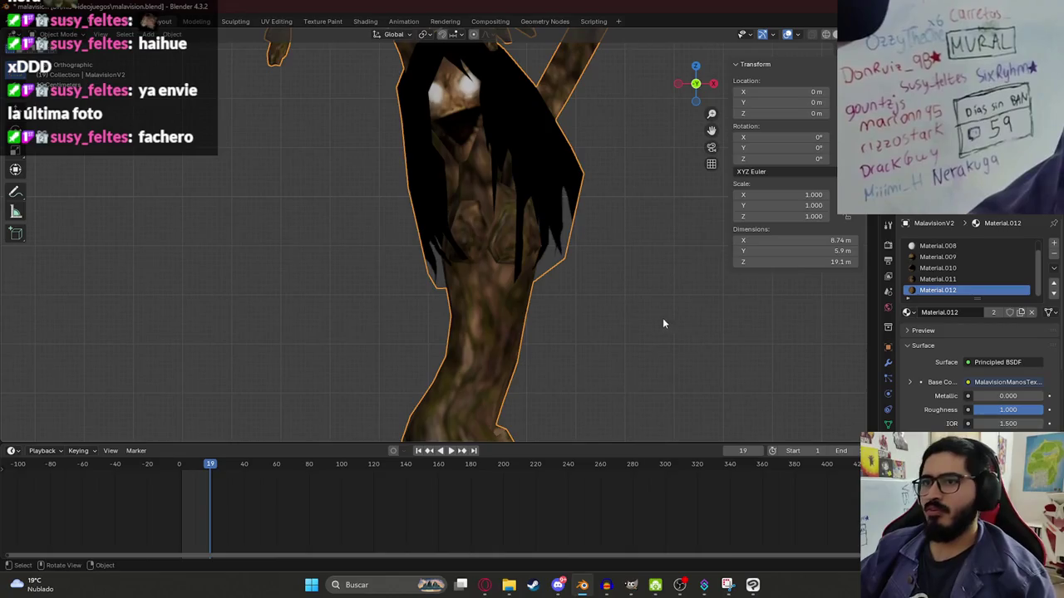
{"action": "scroll", "coordinate": [558, 214], "scroll_direction": "up", "scroll_amount": 1}
{"action": "scroll", "coordinate": [549, 192], "scroll_direction": "down", "scroll_amount": 4}
{"action": "left_click", "coordinate": [587, 238]}
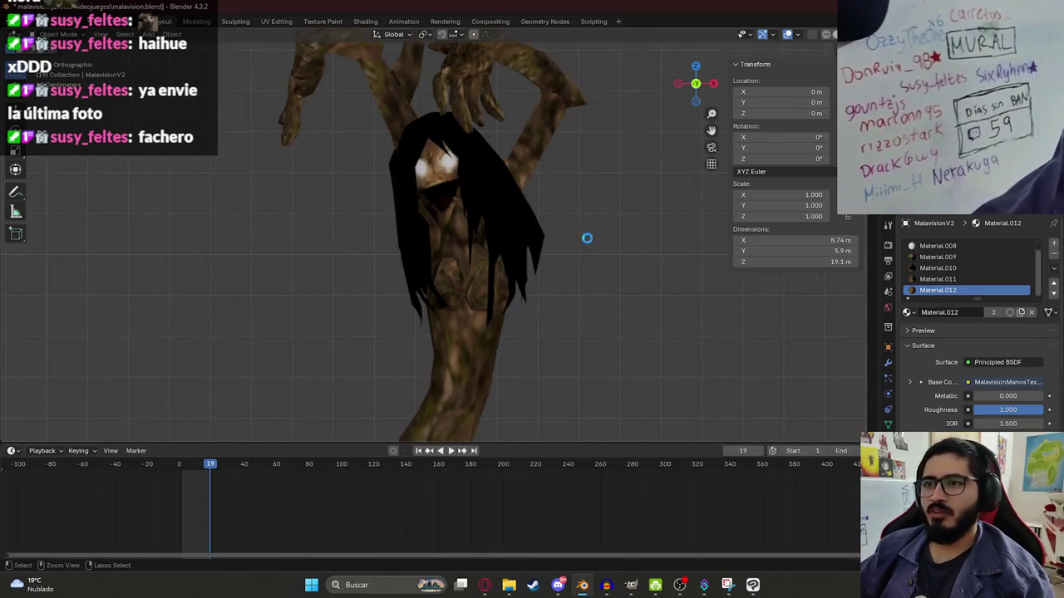
{"action": "key", "text": "ctrl+s"}
{"action": "middle_click_drag", "start_coordinate": [492, 254], "coordinate": [512, 241], "text": "shift"}
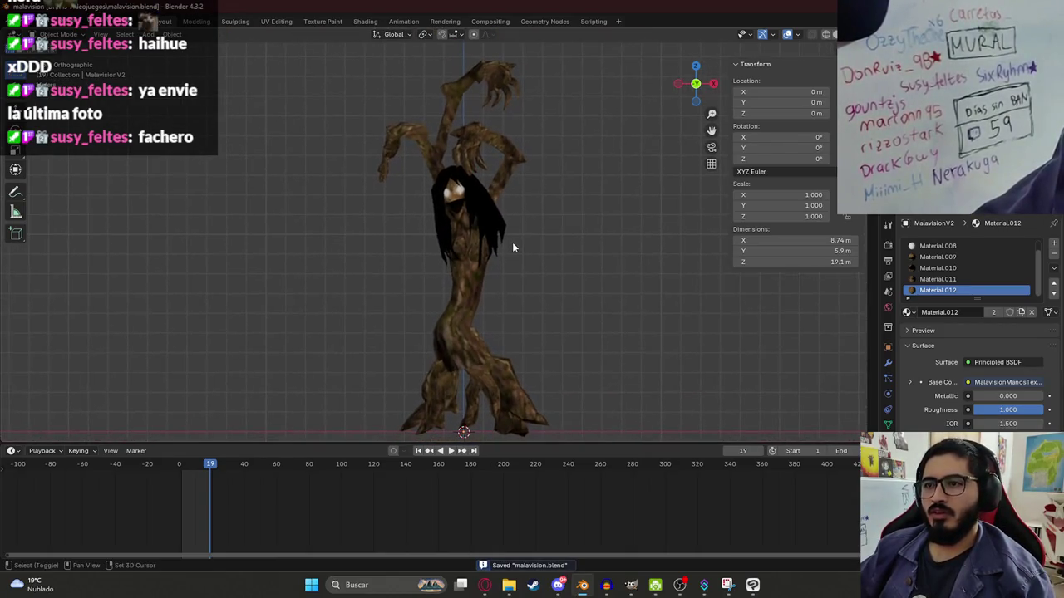
{"action": "left_click_drag", "start_coordinate": [647, 442], "coordinate": [702, 590]}
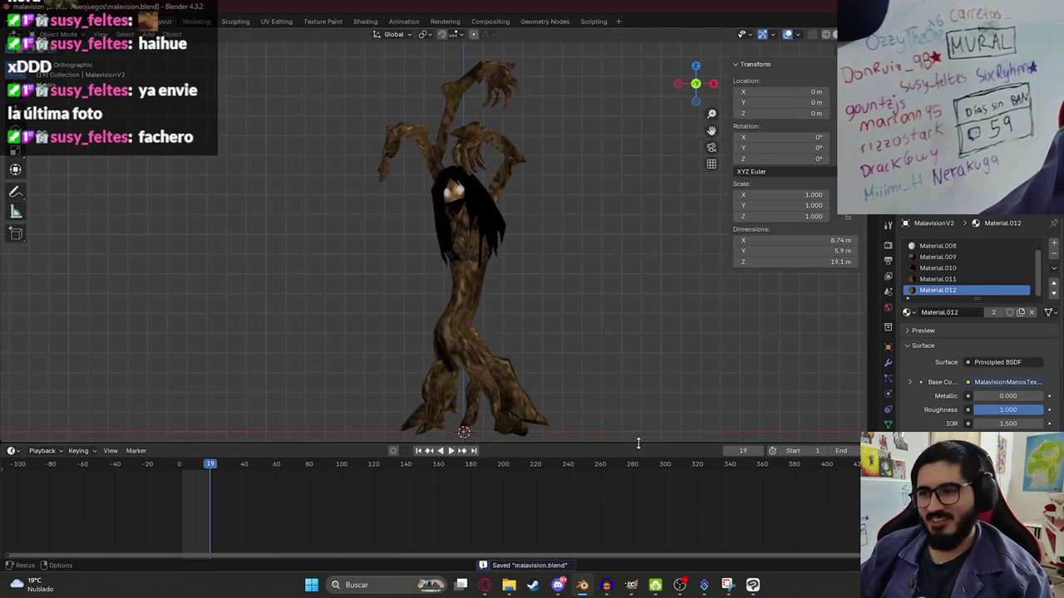
{"action": "mouse_move", "coordinate": [515, 432]}
{"action": "middle_mouse_down"}
{"action": "mouse_move", "coordinate": [503, 412]}
{"action": "mouse_move", "coordinate": [574, 388]}
{"action": "middle_mouse_up"}
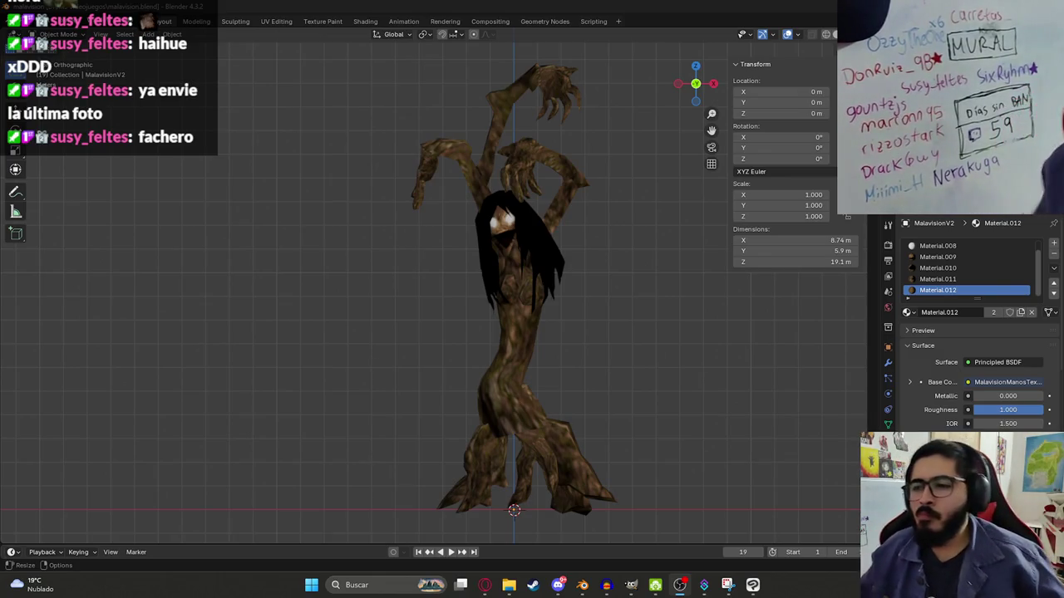
- Switch to front orthographic view and open the Add menu's Armature Rigify meta-rig choices
{"action": "middle_click_drag", "start_coordinate": [532, 349], "coordinate": [552, 349]}
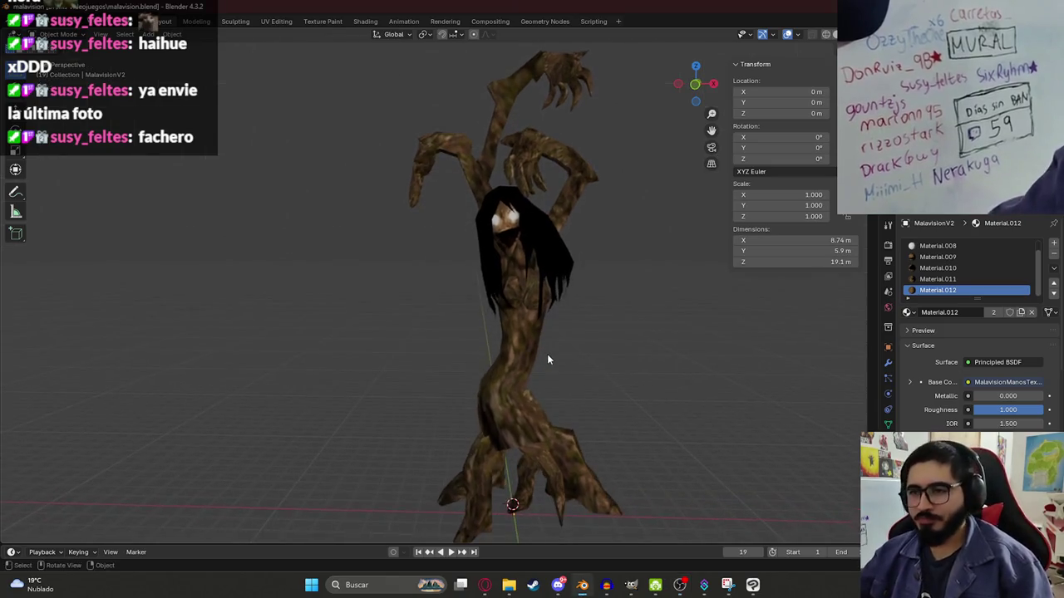
{"action": "scroll", "coordinate": [547, 354], "scroll_direction": "down", "scroll_amount": 3}
{"action": "key", "text": "KP_1"}
{"action": "scroll", "coordinate": [466, 327], "scroll_direction": "up", "scroll_amount": 4}
{"action": "key", "text": "shift+a"}
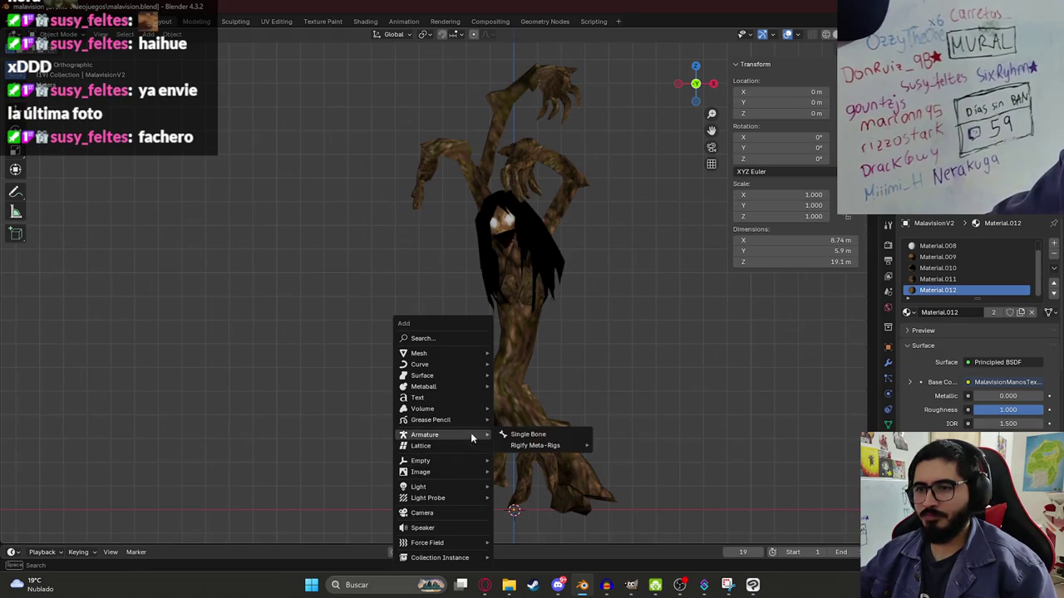
{"action": "mouse_move", "coordinate": [535, 445]}
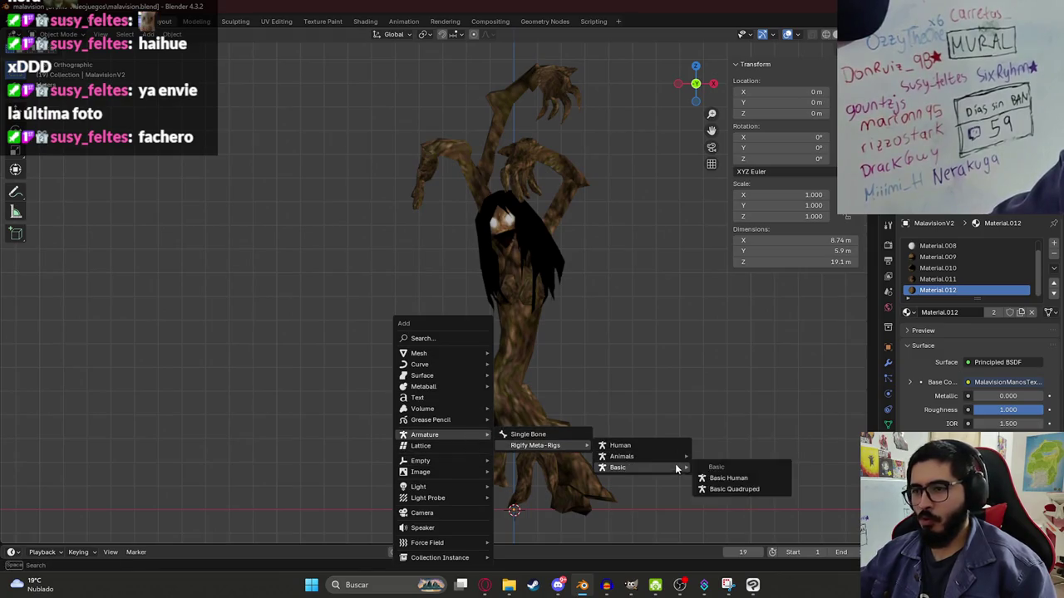
- Add a Rigify human meta-rig and scale it up to 6.504
{"action": "left_click", "coordinate": [715, 476]}
{"action": "scroll", "coordinate": [536, 391], "scroll_direction": "down", "scroll_amount": 1}
{"action": "key", "text": "s"}
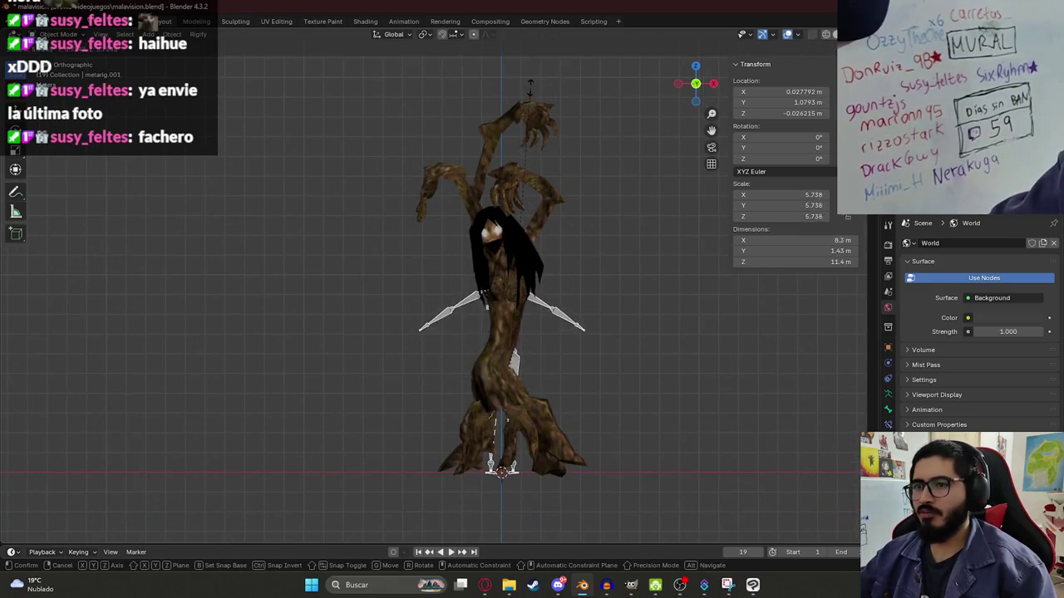
{"action": "left_click", "coordinate": [490, 341]}
{"action": "scroll", "coordinate": [515, 275], "scroll_direction": "up", "scroll_amount": 2}
{"action": "scroll", "coordinate": [515, 274], "scroll_direction": "up", "scroll_amount": 2}
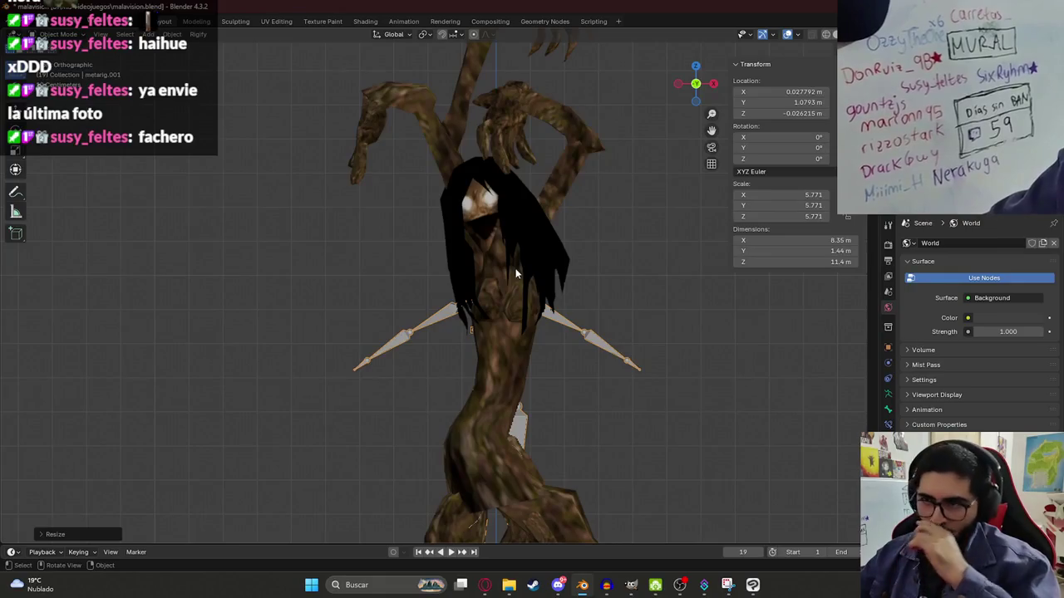
{"action": "key", "text": "s"}
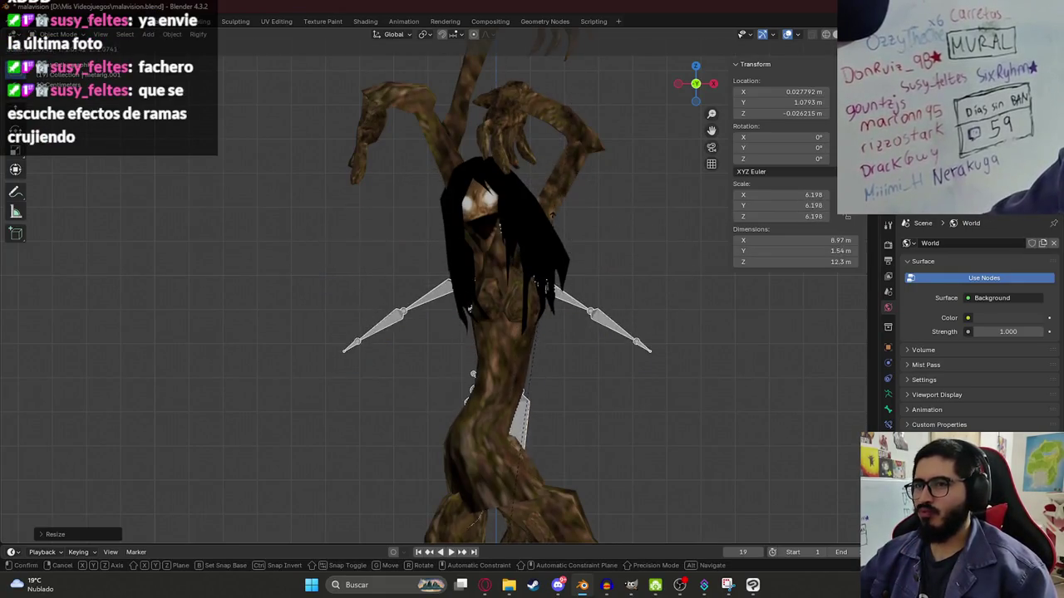
- Move the meta-rig inside the creature's body and view the scene as see-through wireframe
{"action": "key", "text": "g"}
{"action": "left_click", "coordinate": [532, 281]}
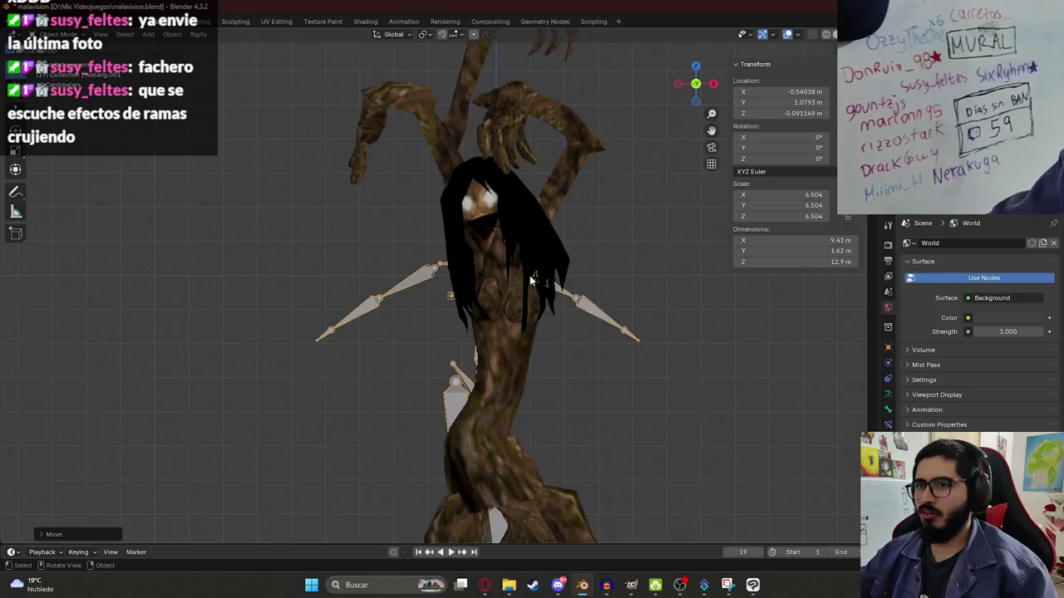
{"action": "key", "text": "Tab"}
{"action": "key", "text": "z"}
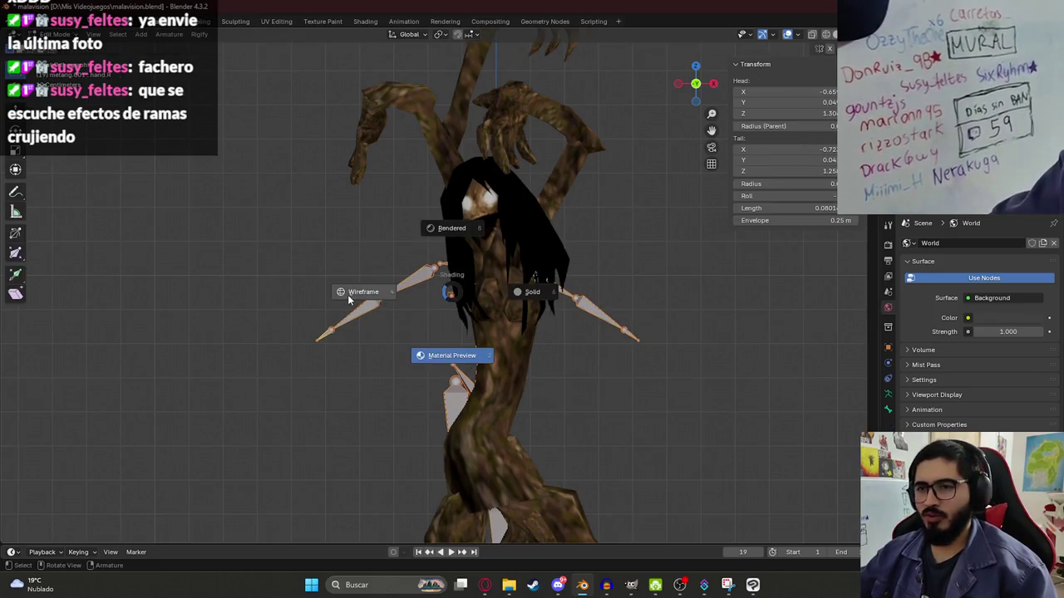
{"action": "left_click", "coordinate": [347, 294]}
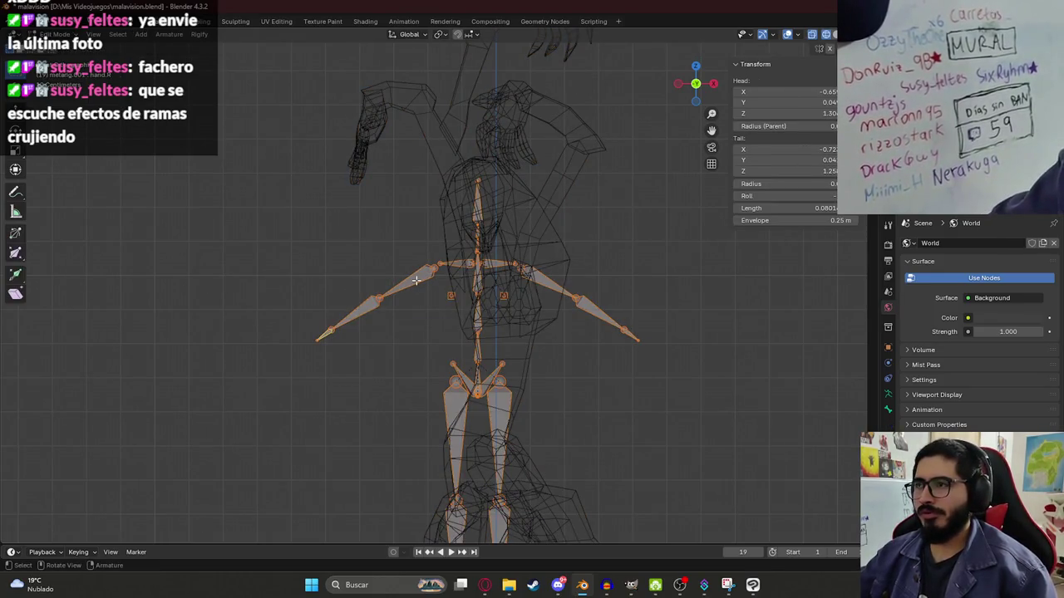
{"action": "key", "text": "Tab"}
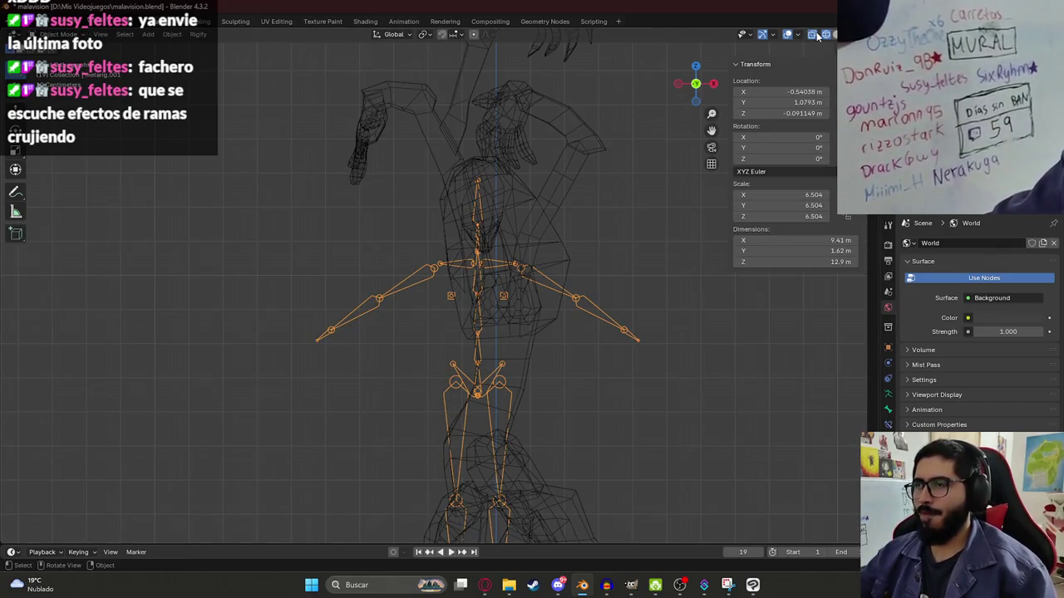
{"action": "key", "text": "alt+z"}
{"action": "left_click", "coordinate": [818, 35]}
- Cycle the viewport through textured, wireframe, X-ray and solid shading to compare the creature views
{"action": "key", "text": "z"}
{"action": "left_click", "coordinate": [495, 309]}
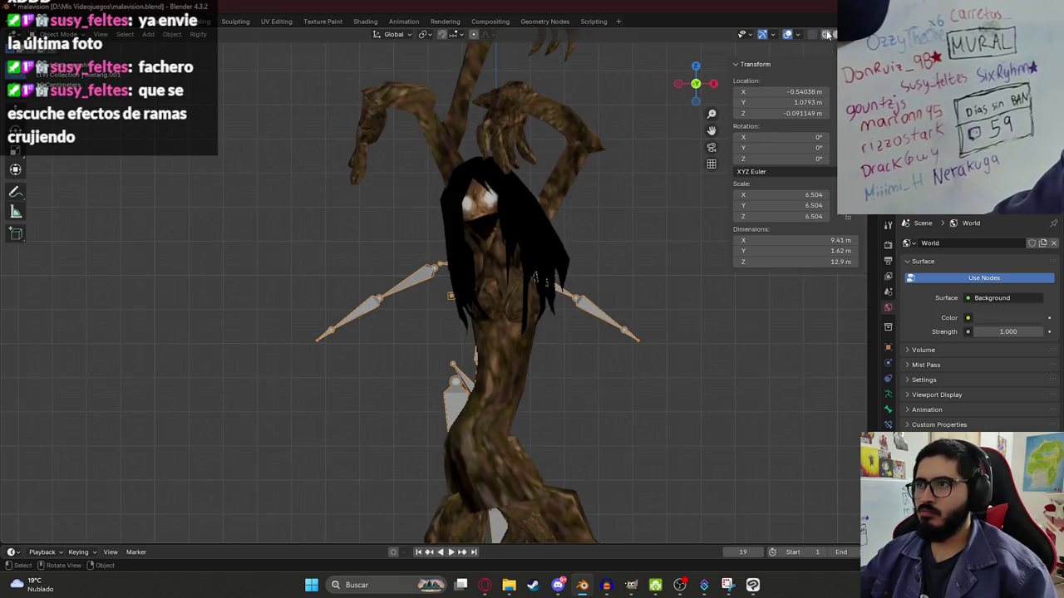
{"action": "key", "text": "shift+z"}
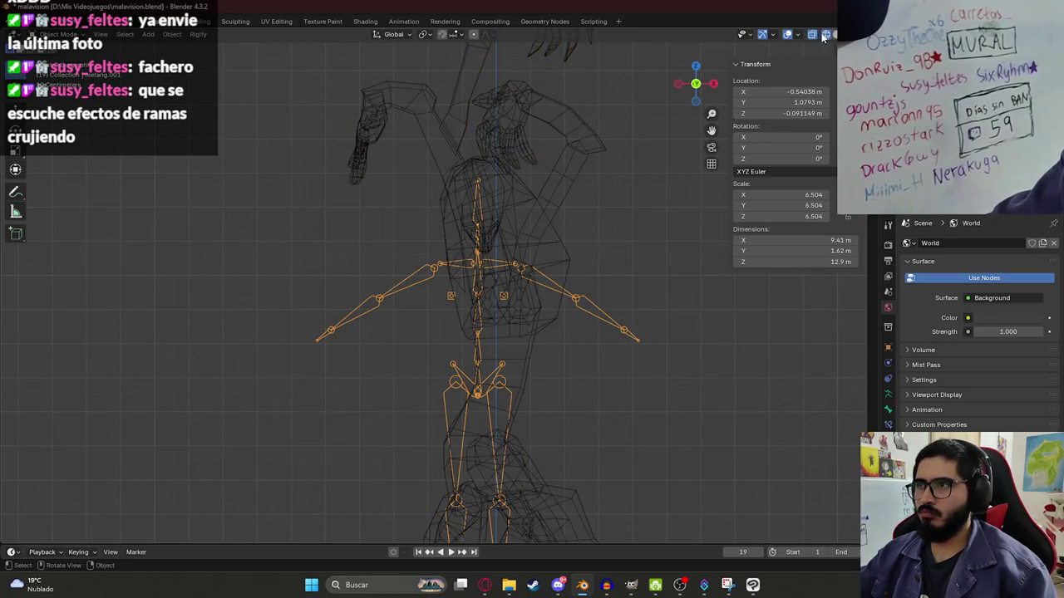
{"action": "left_click", "coordinate": [817, 36]}
{"action": "left_click", "coordinate": [817, 36]}
{"action": "left_click", "coordinate": [828, 35]}
{"action": "left_click", "coordinate": [835, 35]}
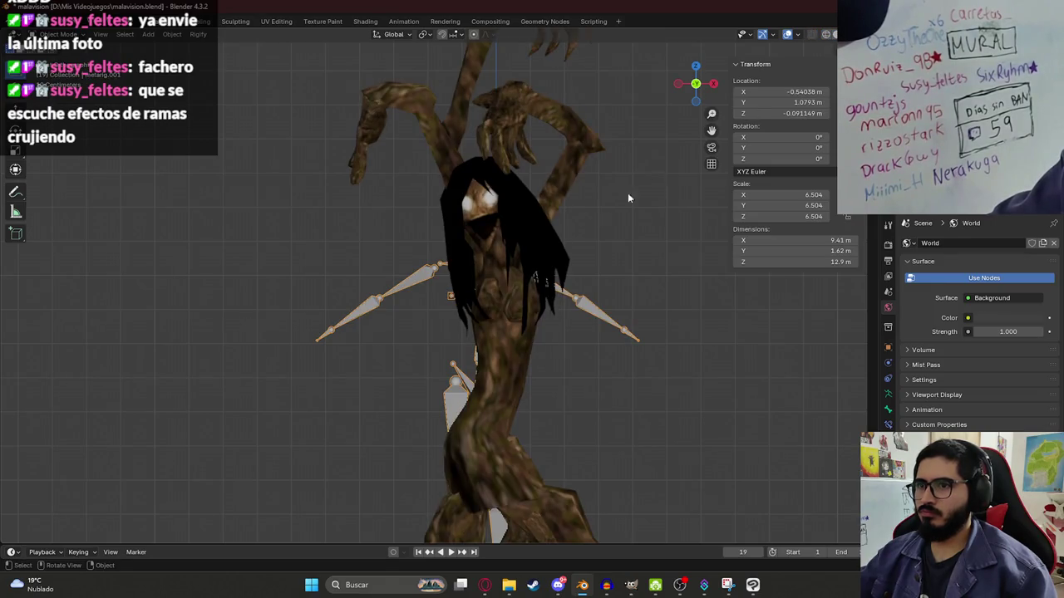
- Enter Edit Mode on the meta-rig in see-through wireframe and select the upper spine bone
{"action": "scroll", "coordinate": [627, 197], "scroll_direction": "up", "scroll_amount": 2}
{"action": "key", "text": "Tab"}
{"action": "key", "text": "shift+z"}
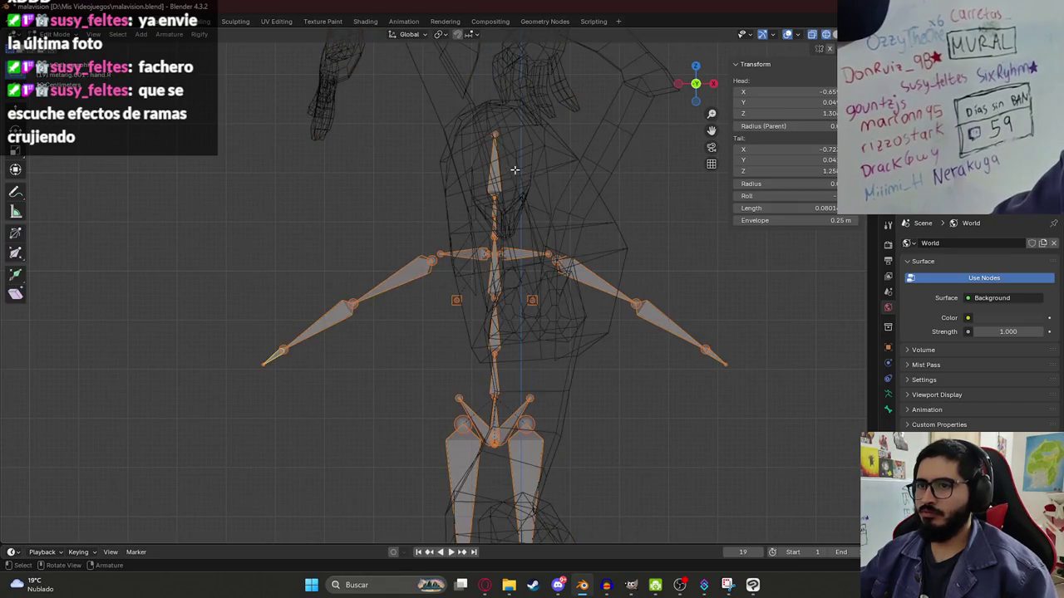
{"action": "left_click", "coordinate": [495, 146]}
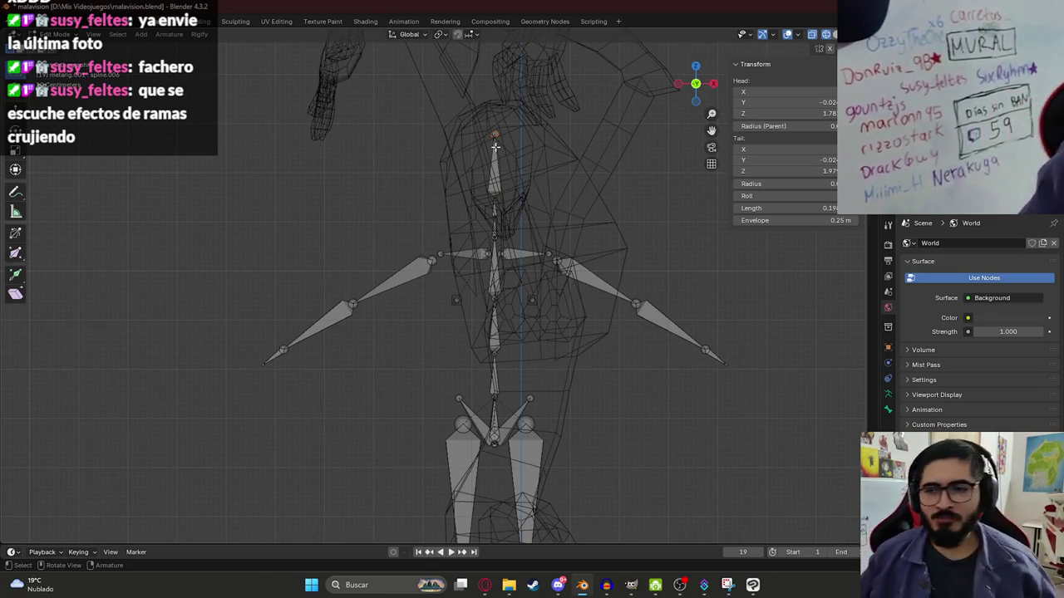
- Orbit around the rig and show the creature's bark texture in Material Preview
{"action": "middle_click_drag", "start_coordinate": [495, 146], "coordinate": [481, 345]}
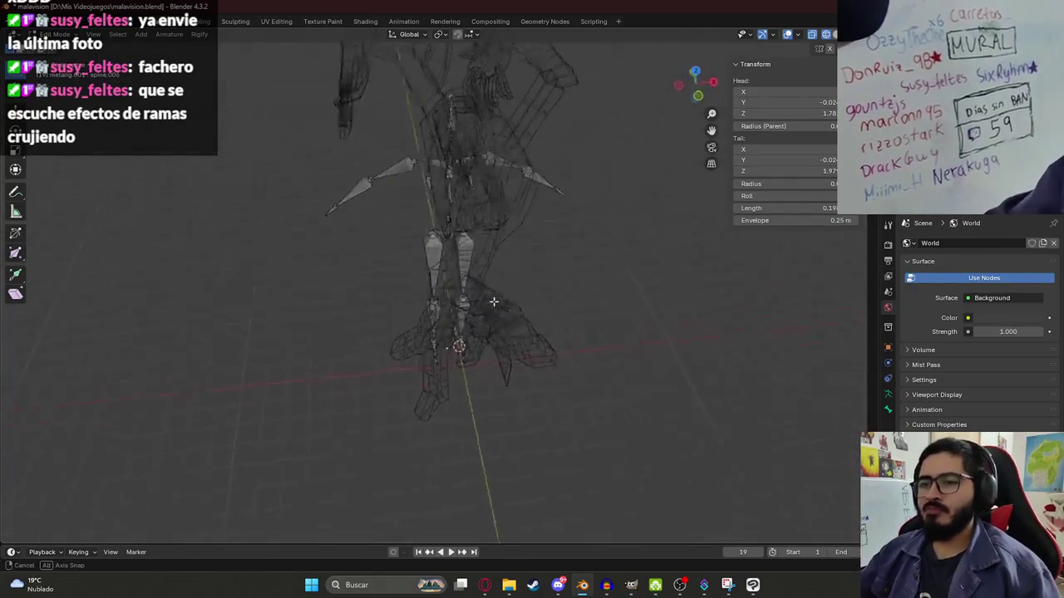
{"action": "left_click", "coordinate": [481, 346]}
{"action": "scroll", "coordinate": [481, 364], "scroll_direction": "up", "scroll_amount": 2}
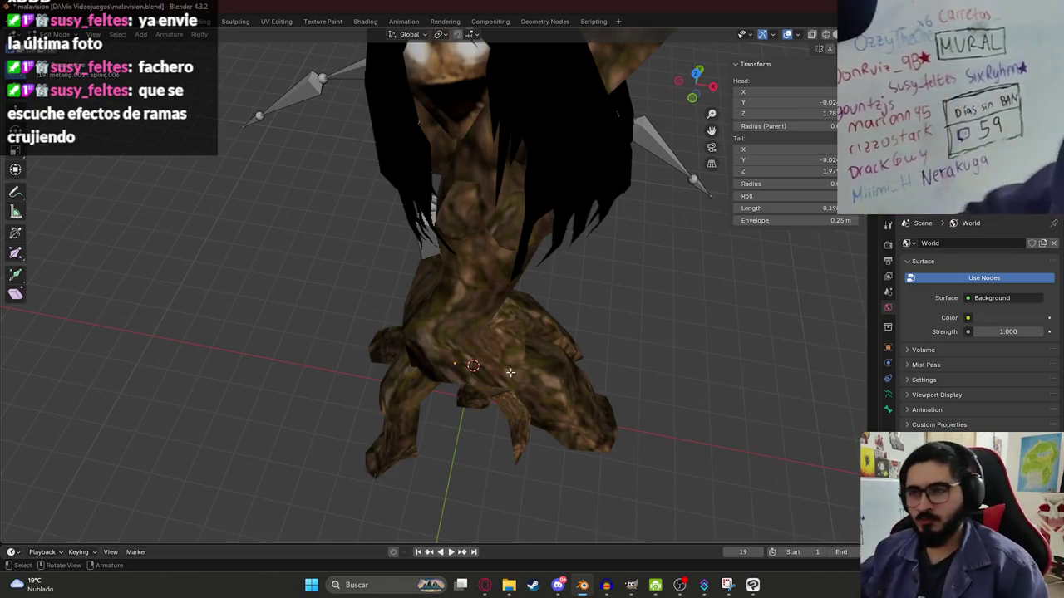
- Return to wireframe, select all bones and shift the whole rig along the Y axis
{"action": "scroll", "coordinate": [469, 291], "scroll_direction": "up", "scroll_amount": 2}
{"action": "scroll", "coordinate": [468, 291], "scroll_direction": "down", "scroll_amount": 3}
{"action": "key", "text": "z"}
{"action": "left_click", "coordinate": [278, 256]}
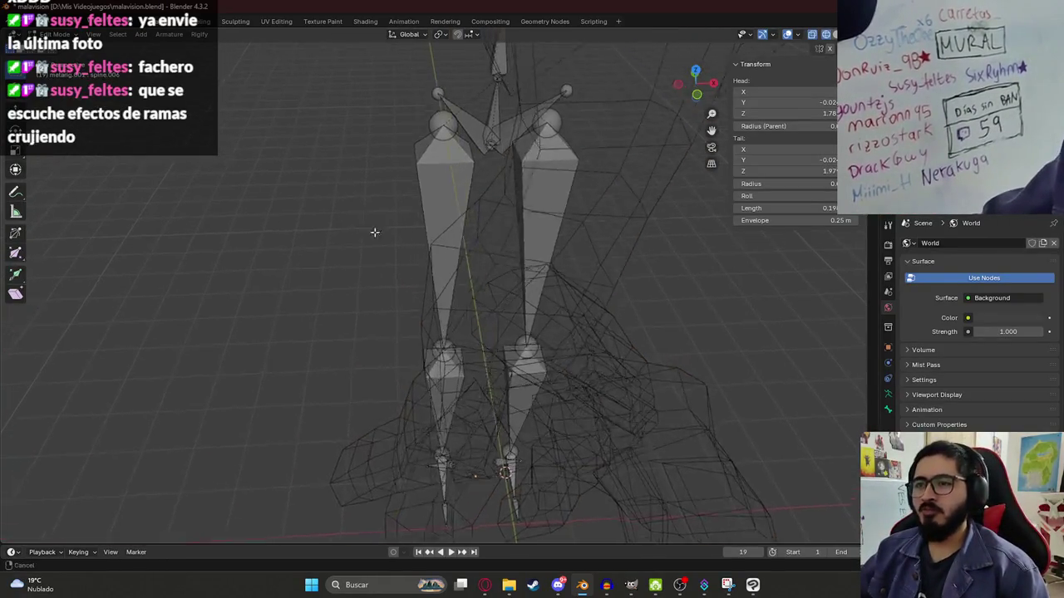
{"action": "key", "text": "a"}
{"action": "mouse_move", "coordinate": [368, 240]}
{"action": "middle_mouse_down"}
{"action": "mouse_move", "coordinate": [475, 291]}
{"action": "mouse_move", "coordinate": [465, 185]}
{"action": "mouse_move", "coordinate": [432, 185]}
{"action": "mouse_move", "coordinate": [499, 208]}
{"action": "middle_mouse_up"}
{"action": "key", "text": "g"}
{"action": "key", "text": "y"}
{"action": "left_click", "coordinate": [521, 292]}
- In front view, box-select the leg and hip bones and move them lower into the legs
{"action": "key", "text": "Up"}
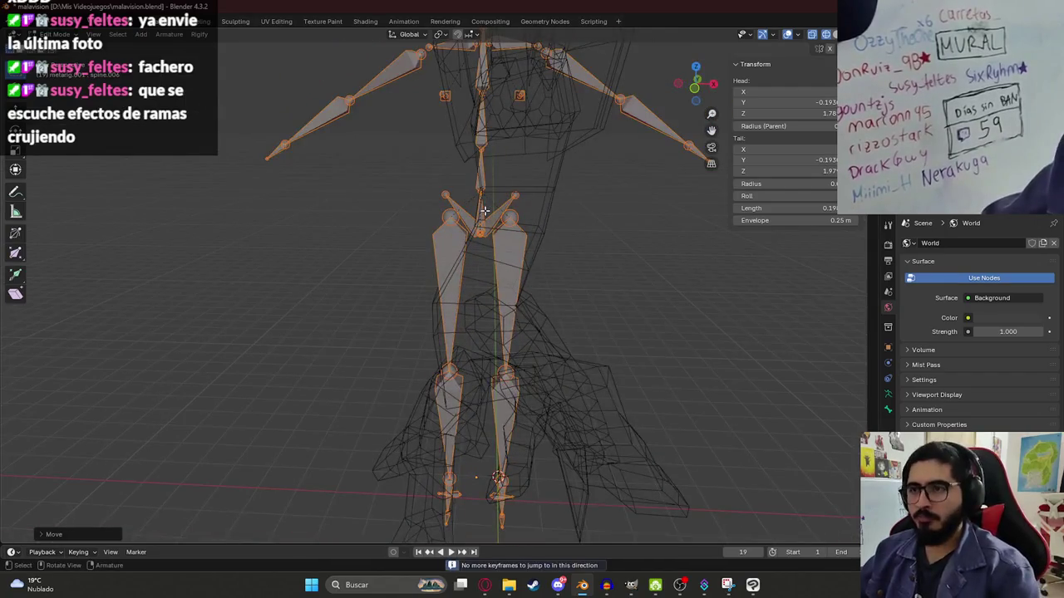
{"action": "scroll", "coordinate": [498, 208], "scroll_direction": "up", "scroll_amount": 1}
{"action": "scroll", "coordinate": [500, 241], "scroll_direction": "down", "scroll_amount": 2}
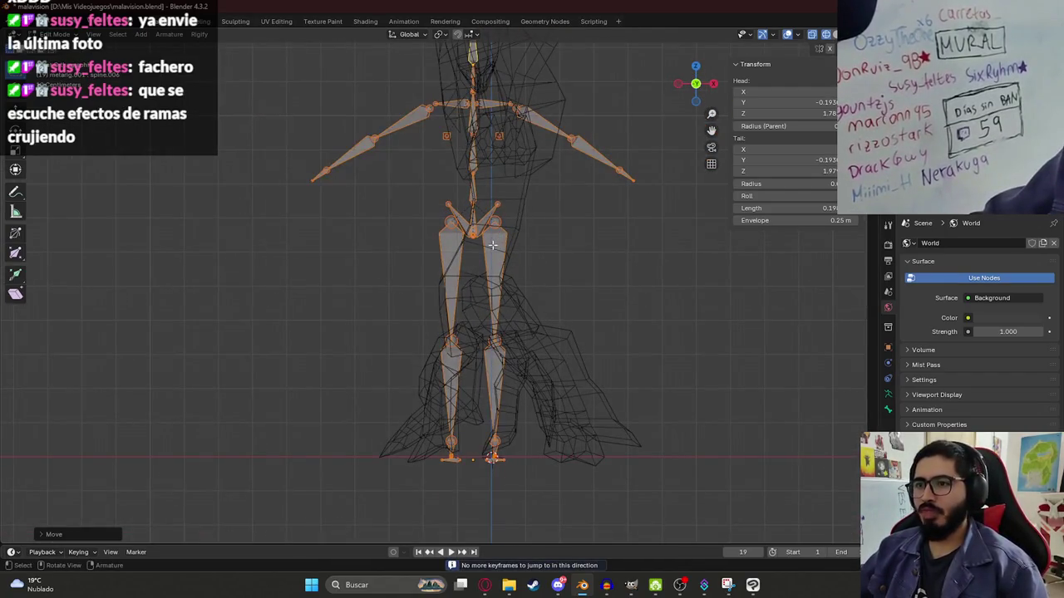
{"action": "scroll", "coordinate": [470, 200], "scroll_direction": "down", "scroll_amount": 1, "text": "shift"}
{"action": "scroll", "coordinate": [467, 187], "scroll_direction": "up", "scroll_amount": 5, "text": "shift"}
{"action": "scroll", "coordinate": [463, 173], "scroll_direction": "up", "scroll_amount": 2, "text": "shift"}
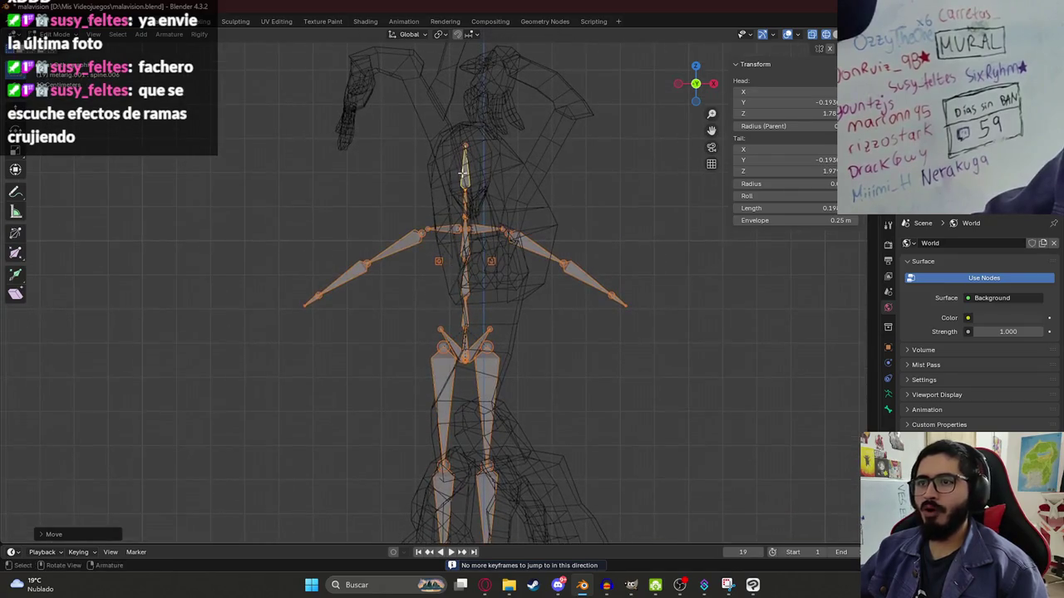
{"action": "scroll", "coordinate": [461, 184], "scroll_direction": "up", "scroll_amount": 1, "text": "shift"}
{"action": "scroll", "coordinate": [408, 236], "scroll_direction": "down", "scroll_amount": 4, "text": "shift"}
{"action": "left_click_drag", "start_coordinate": [280, 167], "coordinate": [600, 402]}
{"action": "left_click_drag", "start_coordinate": [346, 159], "coordinate": [589, 391]}
{"action": "key", "text": "g"}
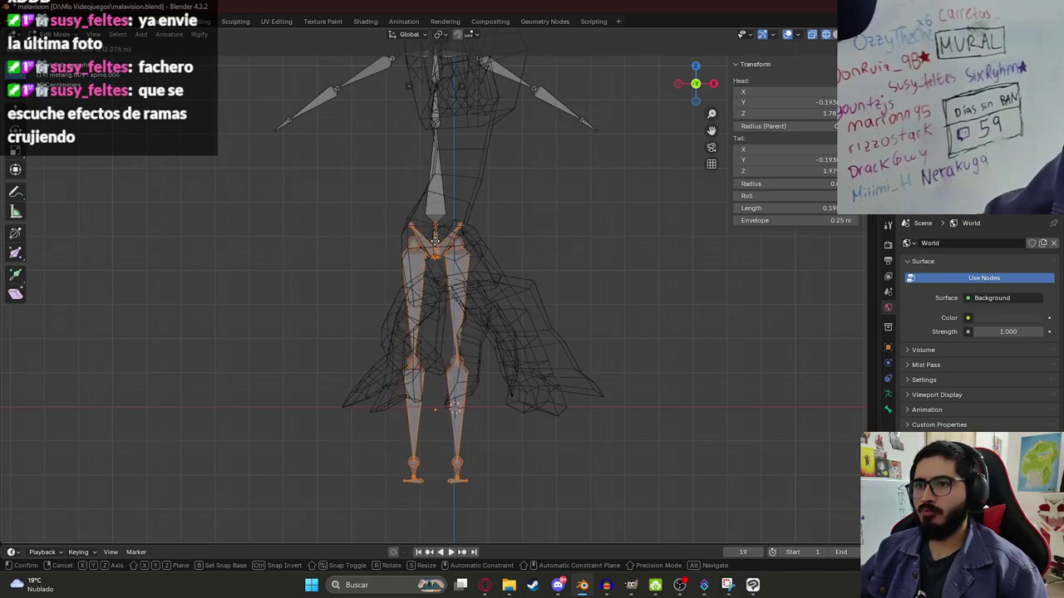
{"action": "left_click", "coordinate": [443, 237]}
- Move a spine joint to bend the spine along the creature's body
{"action": "middle_click_drag", "start_coordinate": [444, 179], "coordinate": [445, 291], "text": "shift"}
{"action": "left_click", "coordinate": [446, 238]}
{"action": "key", "text": "g"}
{"action": "left_click", "coordinate": [466, 250]}
{"action": "scroll", "coordinate": [461, 210], "scroll_direction": "up", "scroll_amount": 2}
{"action": "middle_click_drag", "start_coordinate": [460, 209], "coordinate": [416, 249]}
{"action": "scroll", "coordinate": [374, 223], "scroll_direction": "down", "scroll_amount": 2}
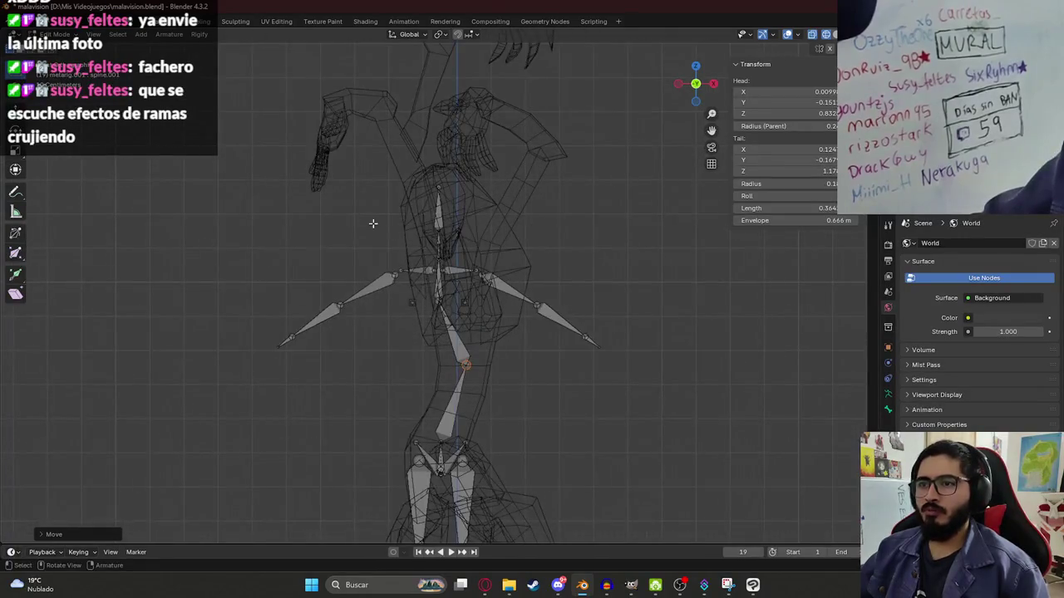
- Move another torso spine joint to a new position
{"action": "left_click", "coordinate": [434, 302]}
{"action": "key", "text": "g"}
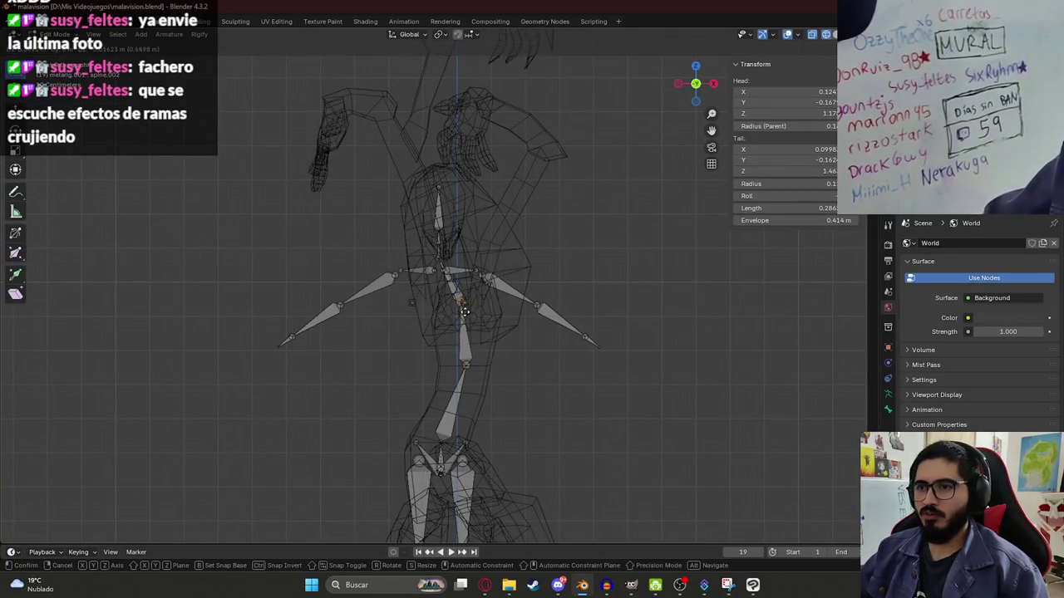
{"action": "left_click", "coordinate": [464, 312]}
{"action": "scroll", "coordinate": [466, 317], "scroll_direction": "up", "scroll_amount": 2}
- Select both breast bones and move them inside the creature's chest
{"action": "left_click", "coordinate": [392, 314]}
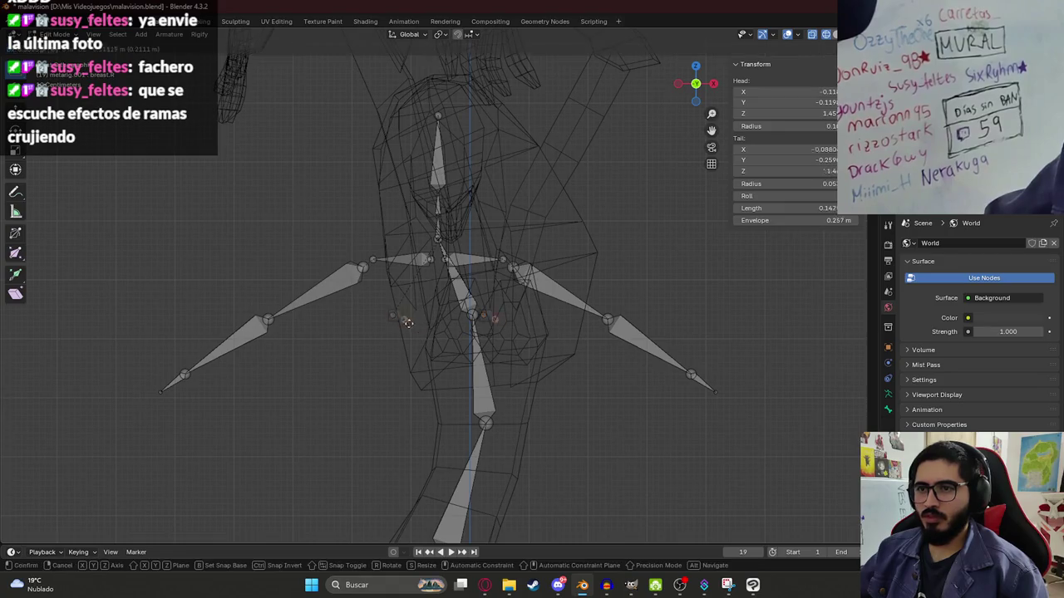
{"action": "left_click", "coordinate": [482, 316], "text": "shift"}
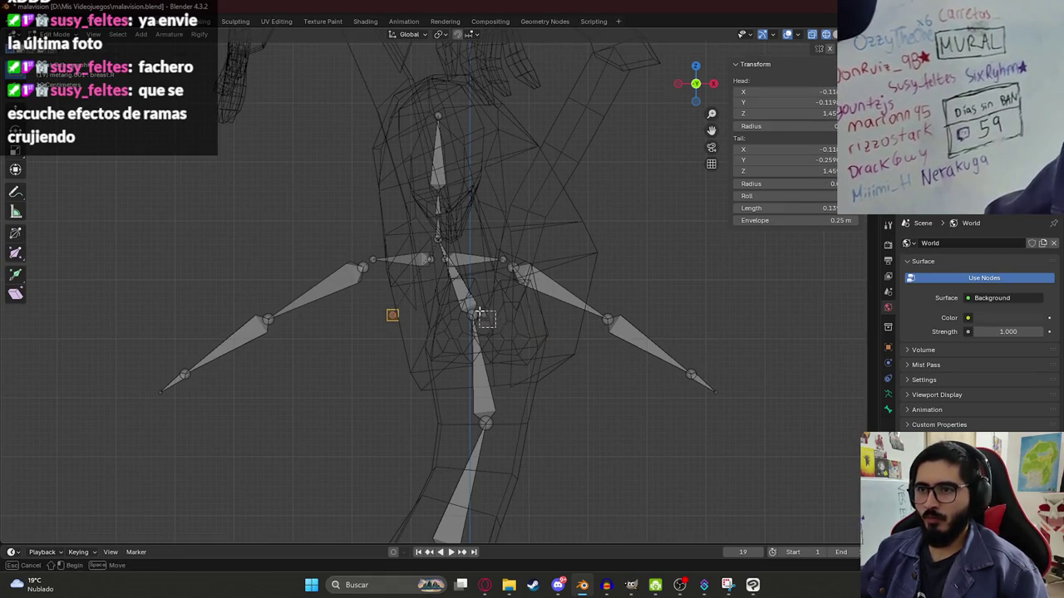
{"action": "key", "text": "g"}
{"action": "left_click", "coordinate": [527, 354]}
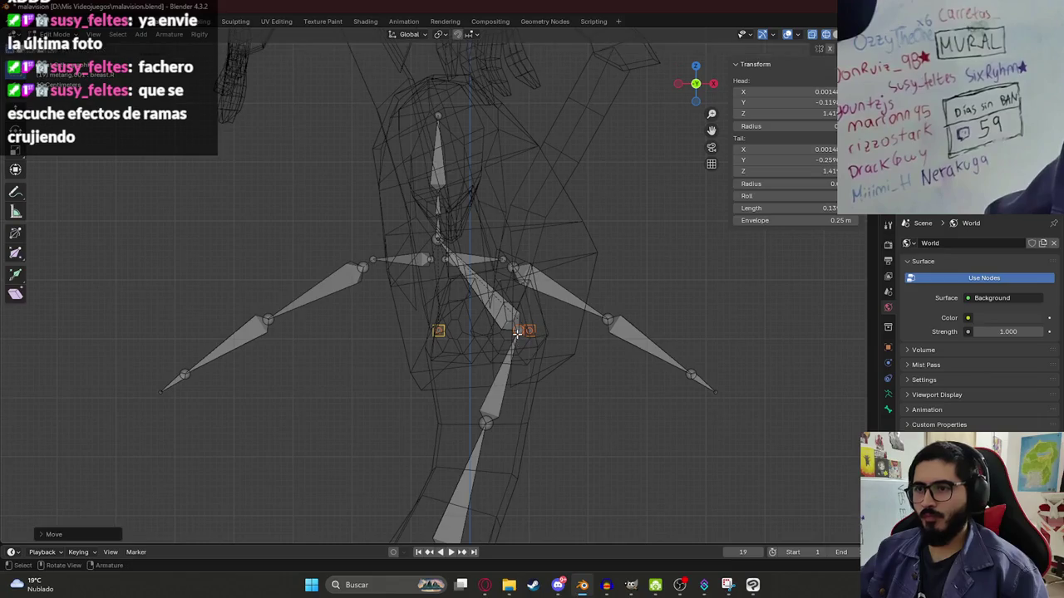
- Reposition a small joint on the chest near the upper spine
{"action": "left_click_drag", "start_coordinate": [470, 331], "coordinate": [472, 336]}
{"action": "left_click", "coordinate": [515, 318]}
{"action": "key", "text": "g"}
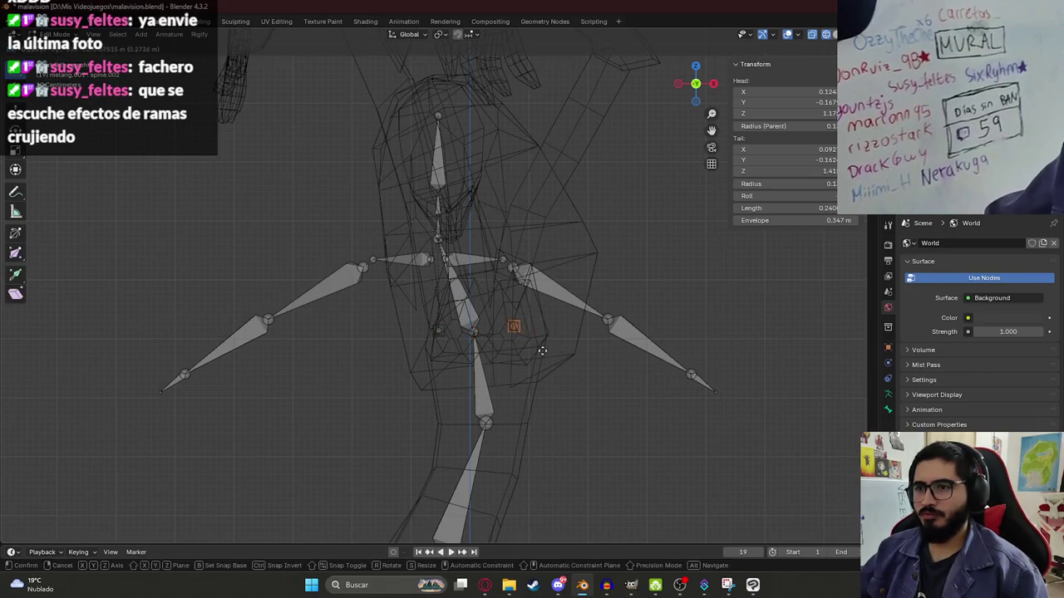
{"action": "left_click", "coordinate": [539, 353]}
{"action": "key", "text": "Left"}
{"action": "key", "text": "Left"}
{"action": "key", "text": "Left"}
{"action": "scroll", "coordinate": [466, 357], "scroll_direction": "down", "scroll_amount": 3}
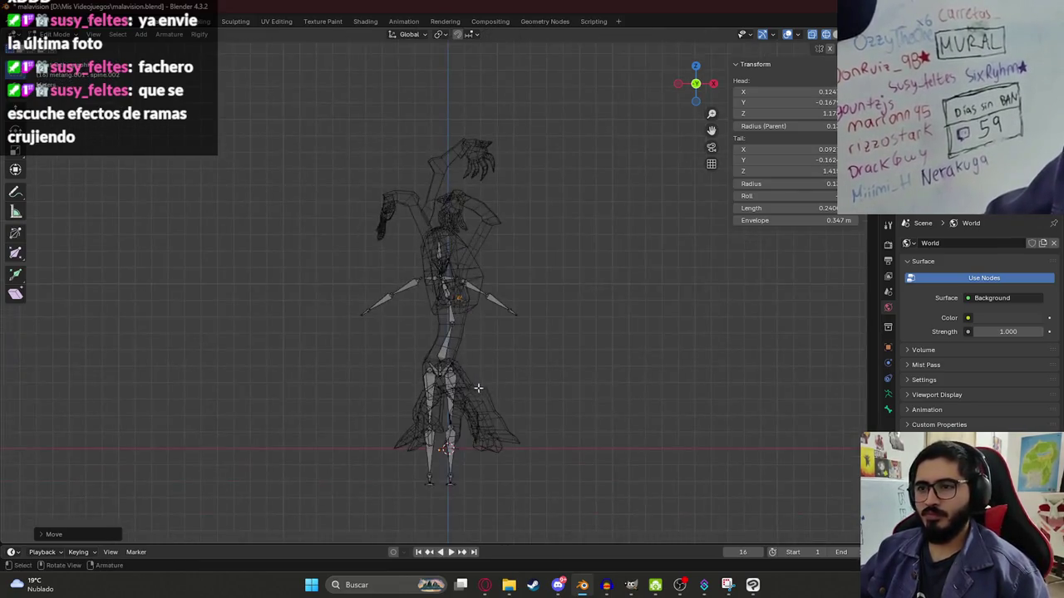
{"action": "scroll", "coordinate": [477, 387], "scroll_direction": "up", "scroll_amount": 2}
{"action": "middle_click_drag", "start_coordinate": [477, 387], "coordinate": [513, 391]}
{"action": "middle_click_drag", "start_coordinate": [495, 287], "coordinate": [487, 368]}
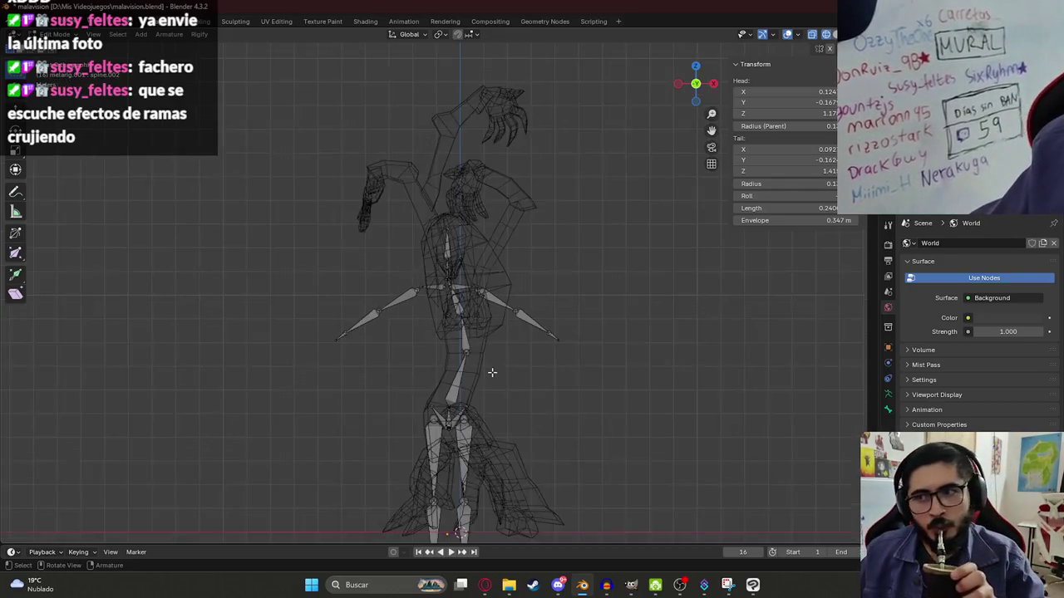
{"action": "scroll", "coordinate": [477, 366], "scroll_direction": "up", "scroll_amount": 2}
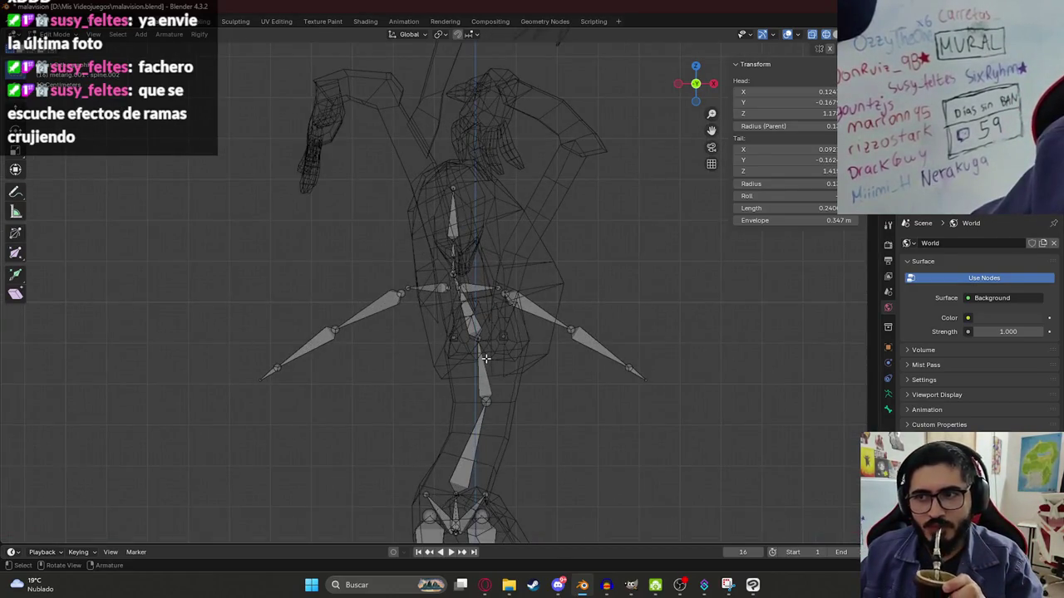
{"action": "left_click", "coordinate": [505, 294]}
{"action": "scroll", "coordinate": [504, 293], "scroll_direction": "up", "scroll_amount": 4}
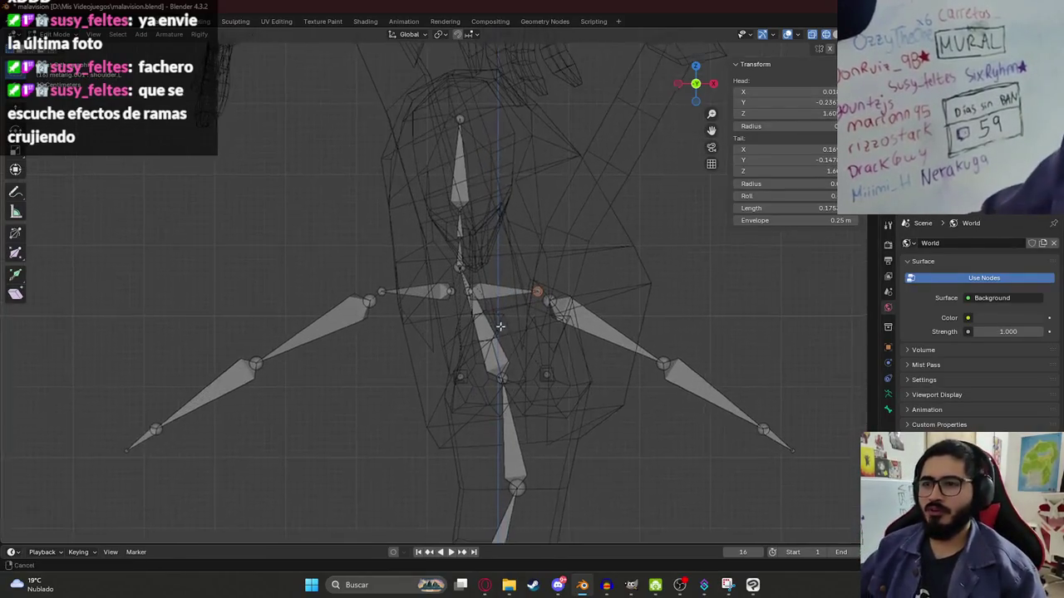
- Select the shoulder, upper-arm and forearm bones and rotate them downward
{"action": "left_click", "coordinate": [400, 314], "text": "shift"}
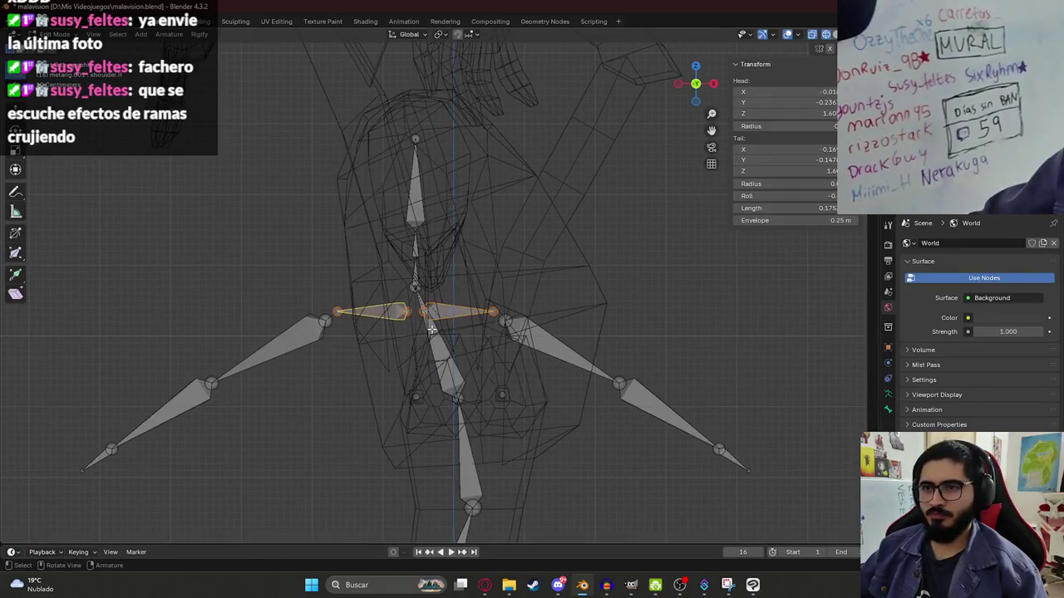
{"action": "left_click", "coordinate": [559, 354], "text": "shift"}
{"action": "left_click", "coordinate": [665, 401], "text": "shift"}
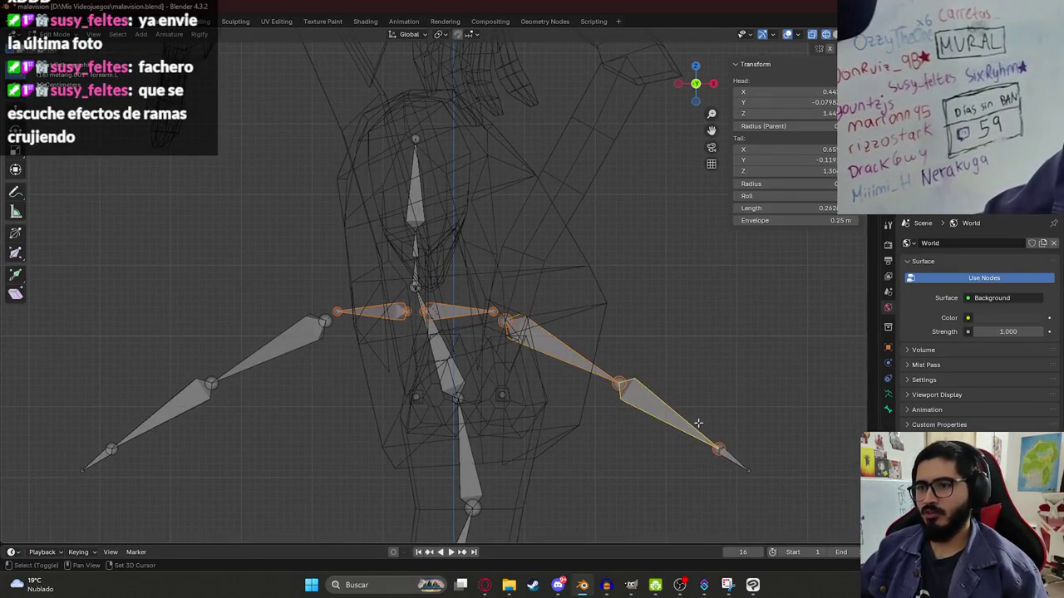
{"action": "scroll", "coordinate": [657, 411], "scroll_direction": "down", "scroll_amount": 2}
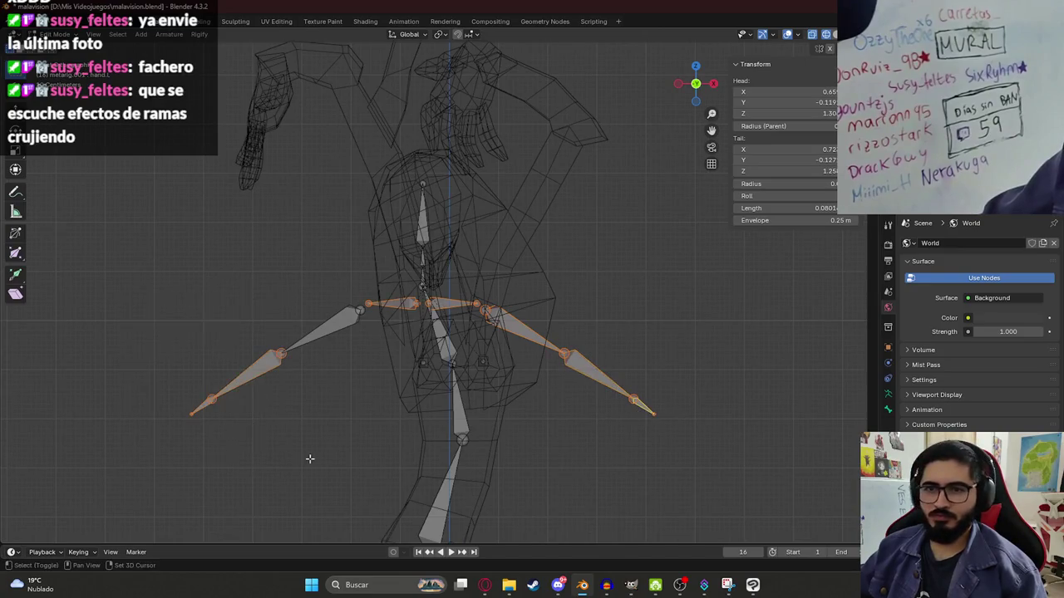
{"action": "key", "text": "r"}
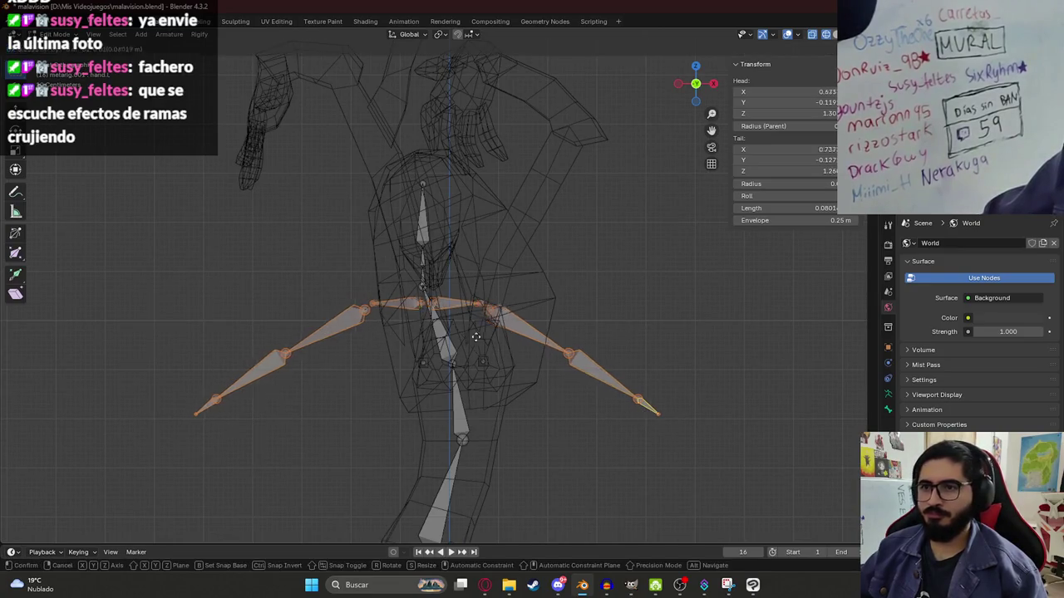
{"action": "left_click", "coordinate": [487, 282]}
- Check the arms in Material Preview, then in wireframe move them lower and wider
{"action": "key", "text": "z"}
{"action": "left_click", "coordinate": [503, 340]}
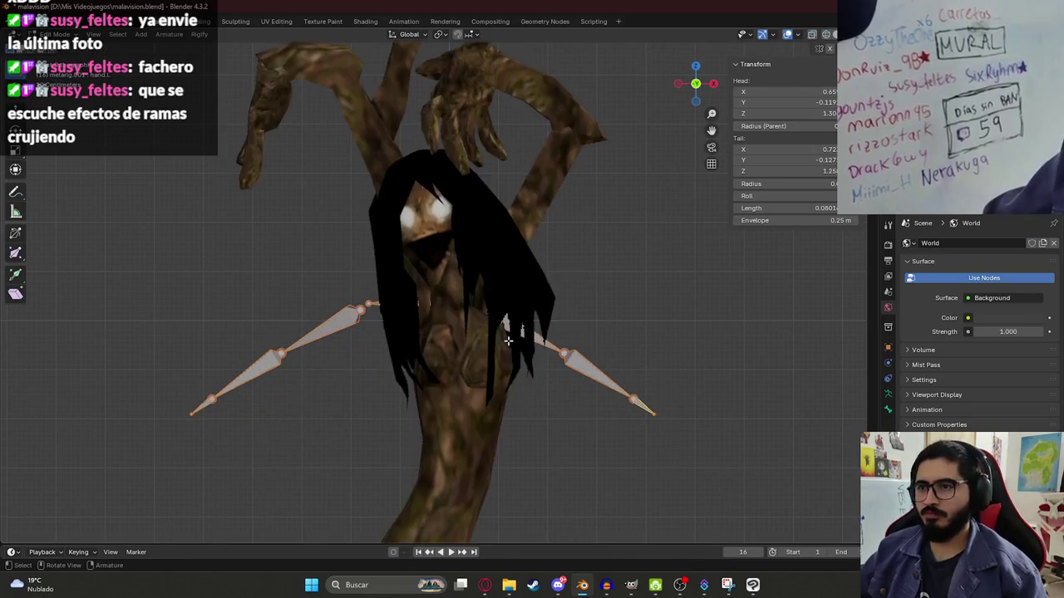
{"action": "key", "text": "z"}
{"action": "left_click", "coordinate": [467, 322]}
{"action": "scroll", "coordinate": [468, 320], "scroll_direction": "up", "scroll_amount": 2}
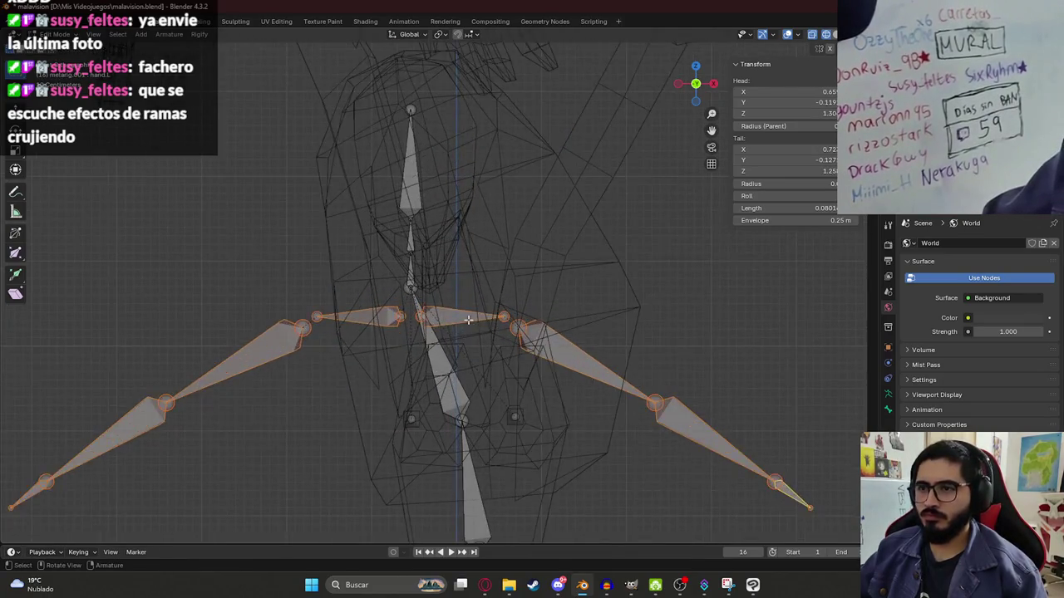
{"action": "key", "text": "g"}
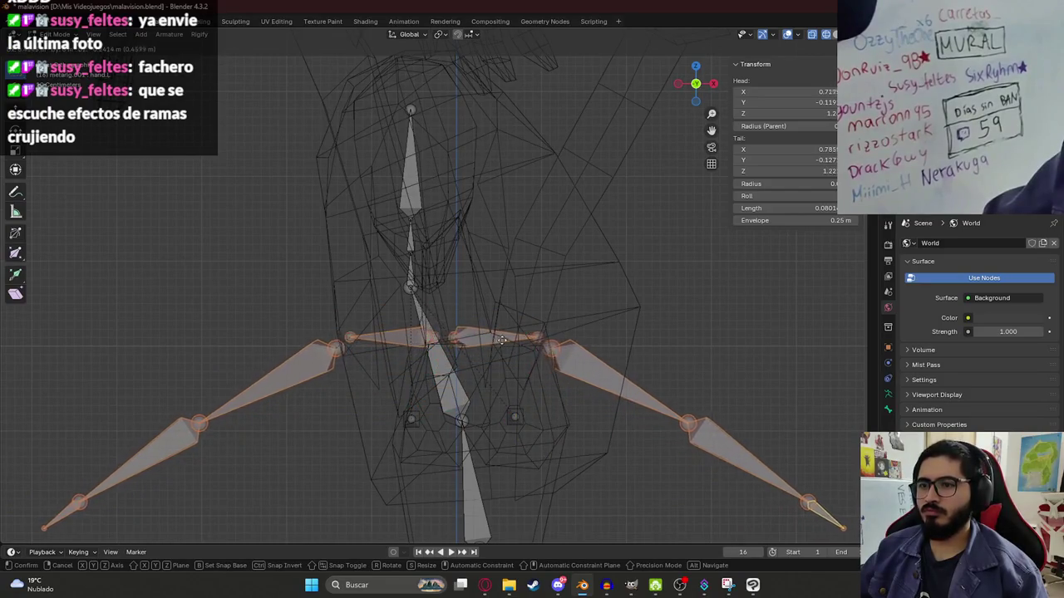
{"action": "left_click", "coordinate": [502, 341]}
{"action": "left_click", "coordinate": [454, 295]}
- Raise the neck-base spine joint and the neck joint higher into the head
{"action": "key", "text": "g"}
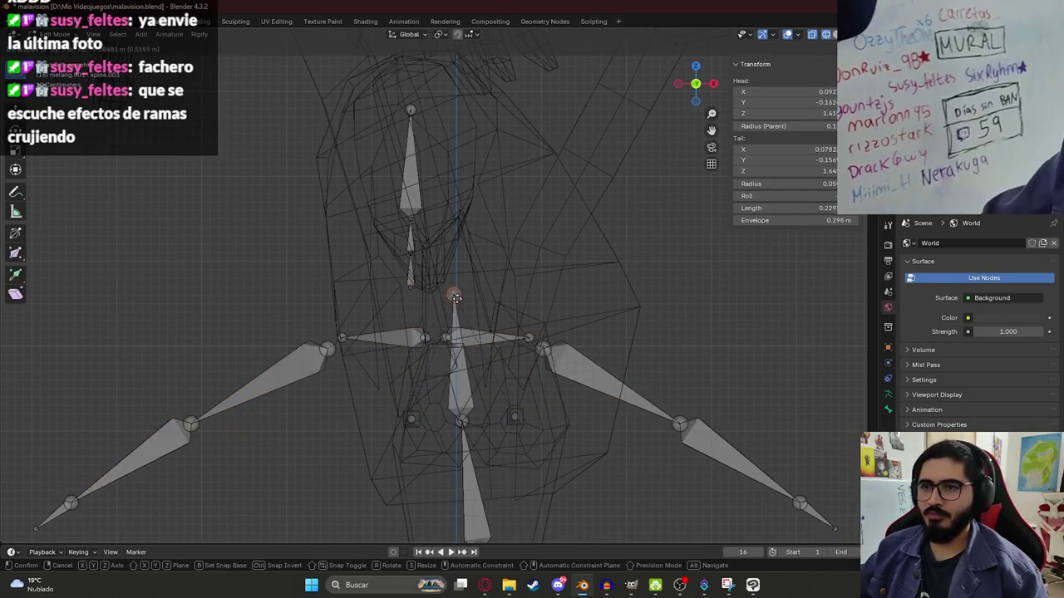
{"action": "left_click", "coordinate": [452, 288]}
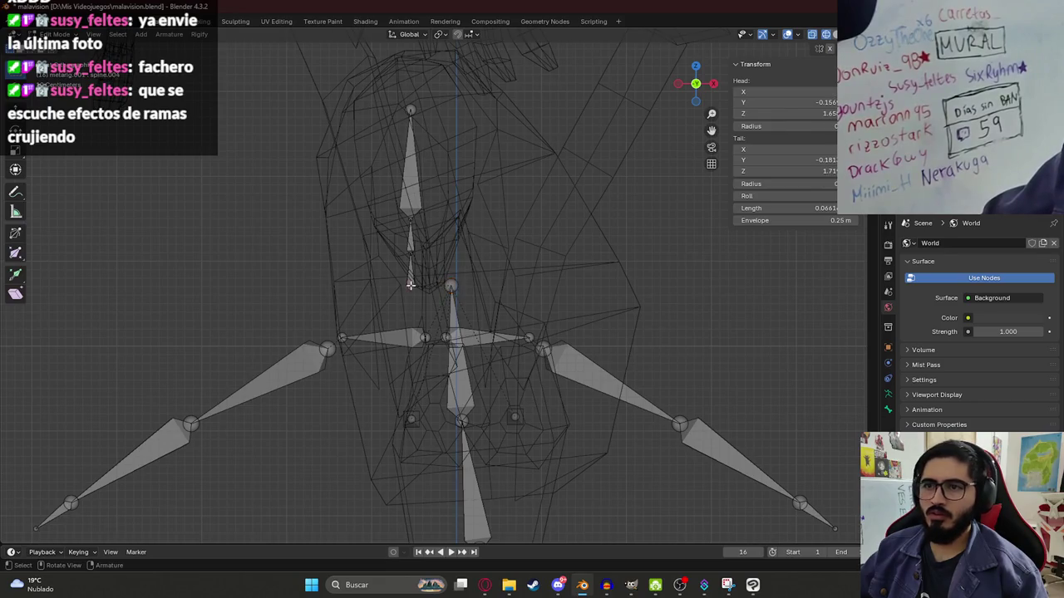
{"action": "left_click", "coordinate": [443, 274]}
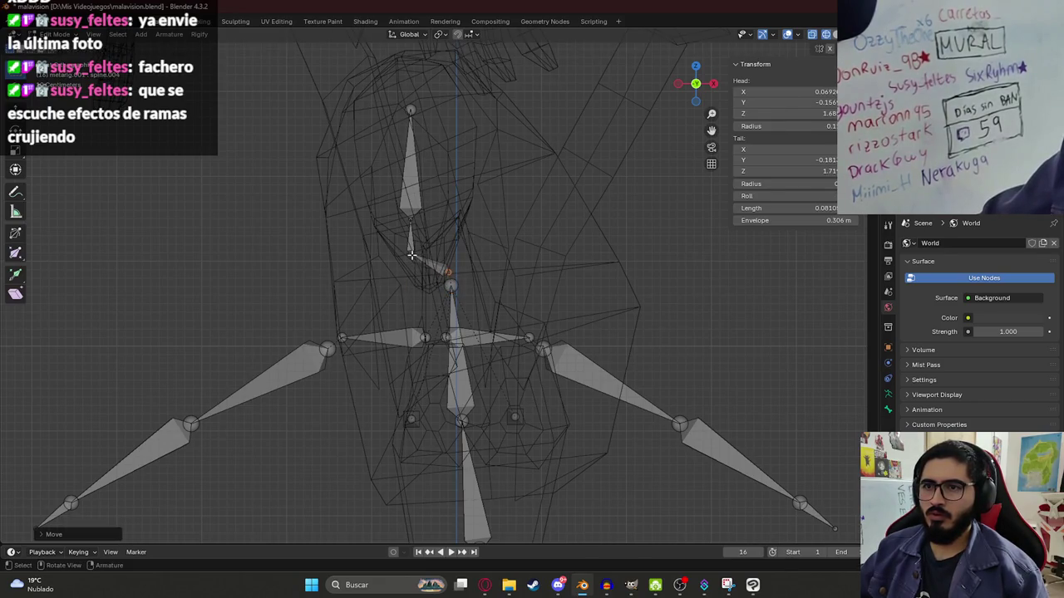
{"action": "left_click", "coordinate": [412, 255]}
{"action": "key", "text": "g"}
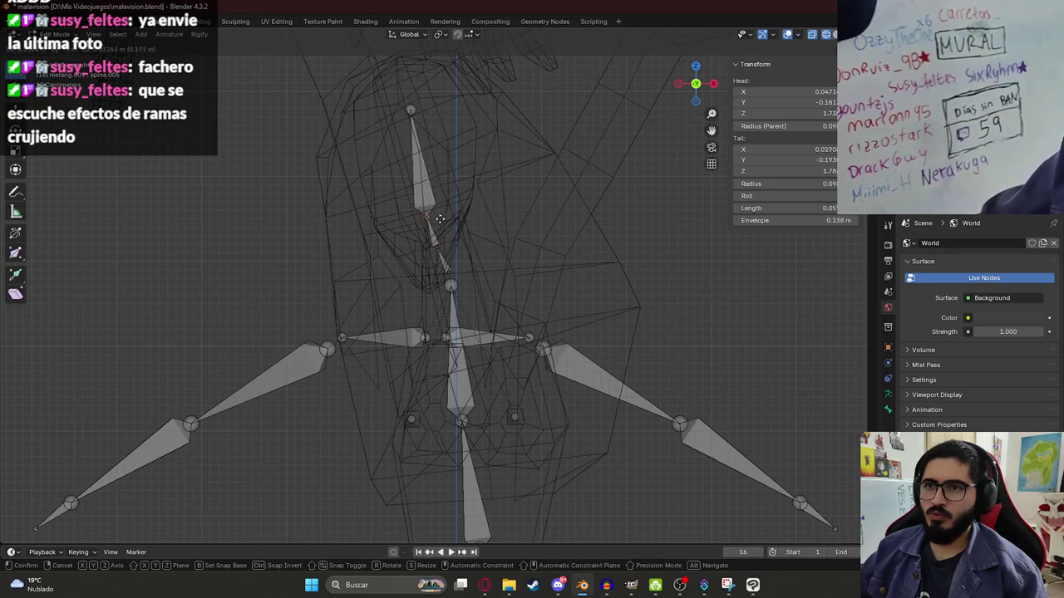
{"action": "left_click", "coordinate": [440, 218]}
{"action": "mouse_move", "coordinate": [440, 219]}
{"action": "middle_mouse_down"}
{"action": "mouse_move", "coordinate": [522, 212]}
{"action": "mouse_move", "coordinate": [480, 200]}
{"action": "middle_mouse_up"}
- Extrude a new bone straight up along Z from the spine's tip
{"action": "key", "text": "e"}
{"action": "key", "text": "z"}
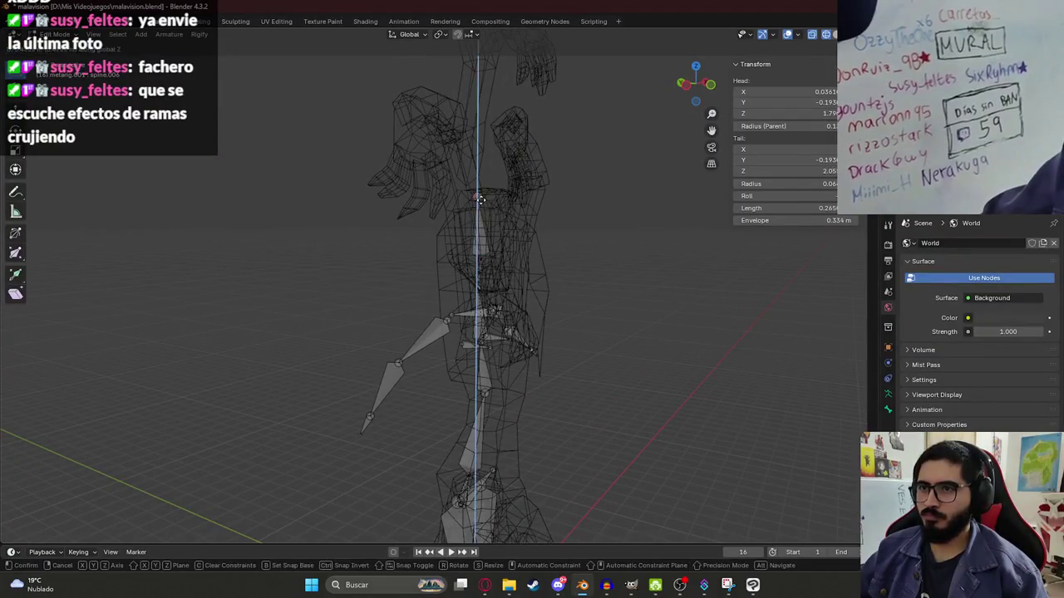
{"action": "left_click", "coordinate": [480, 199]}
- In front view, select the left upper-arm joint and start moving it upward
{"action": "key", "text": "KP_1"}
{"action": "scroll", "coordinate": [484, 326], "scroll_direction": "up", "scroll_amount": 3}
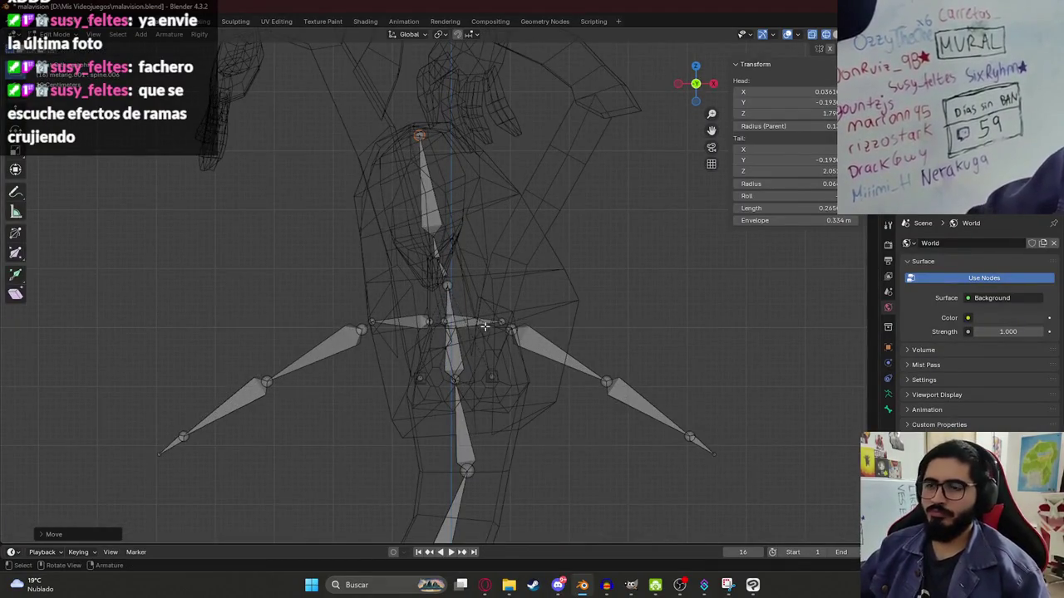
{"action": "left_click", "coordinate": [502, 322]}
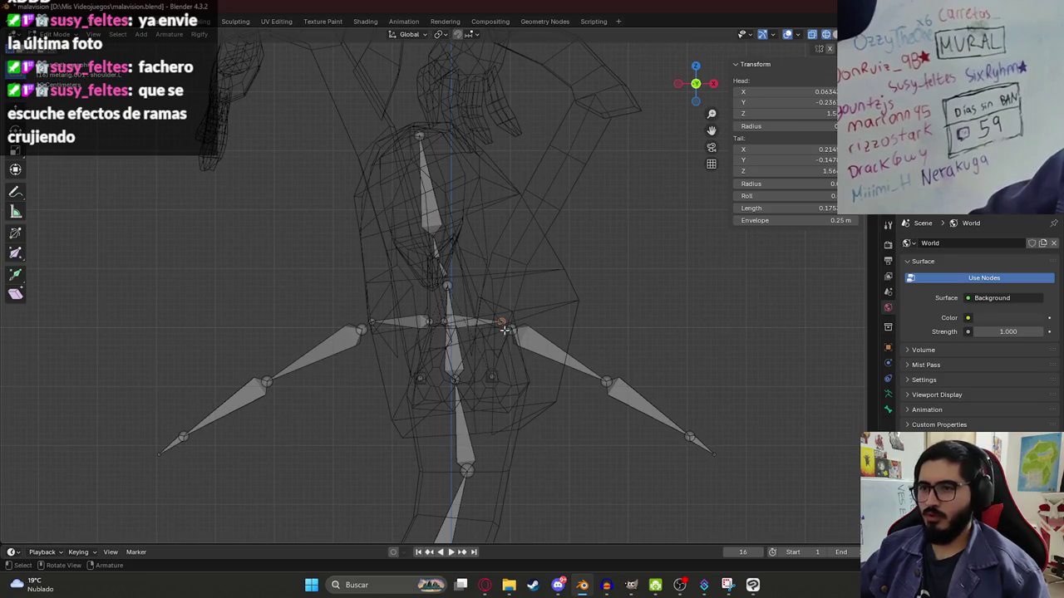
{"action": "left_click", "coordinate": [514, 332]}
{"action": "key", "text": "g"}
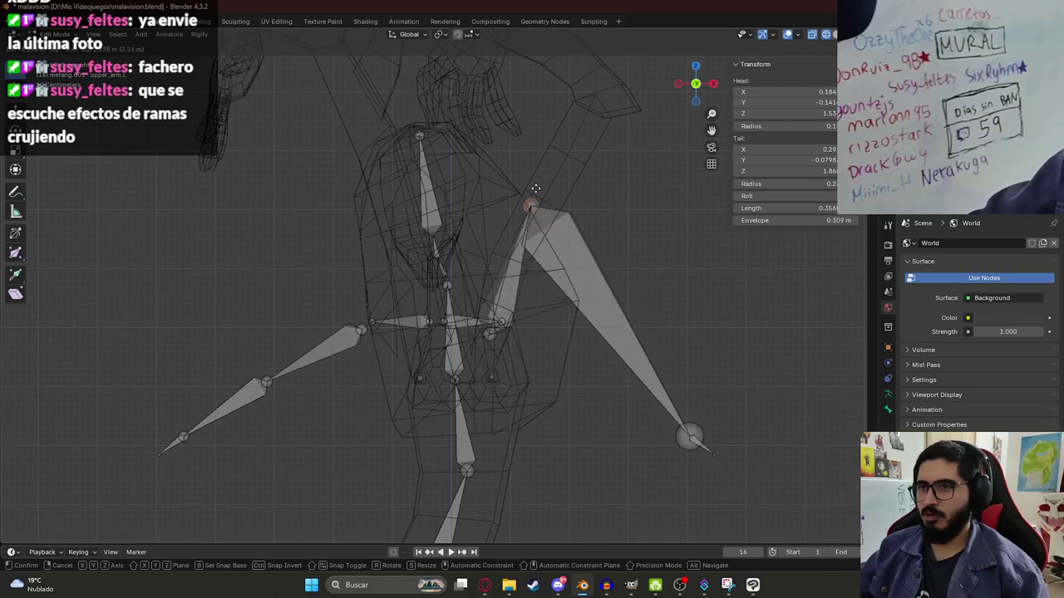
- Place the left shoulder and forearm joints, then drop the hand bone into the raised left hand
{"action": "left_click", "coordinate": [604, 88]}
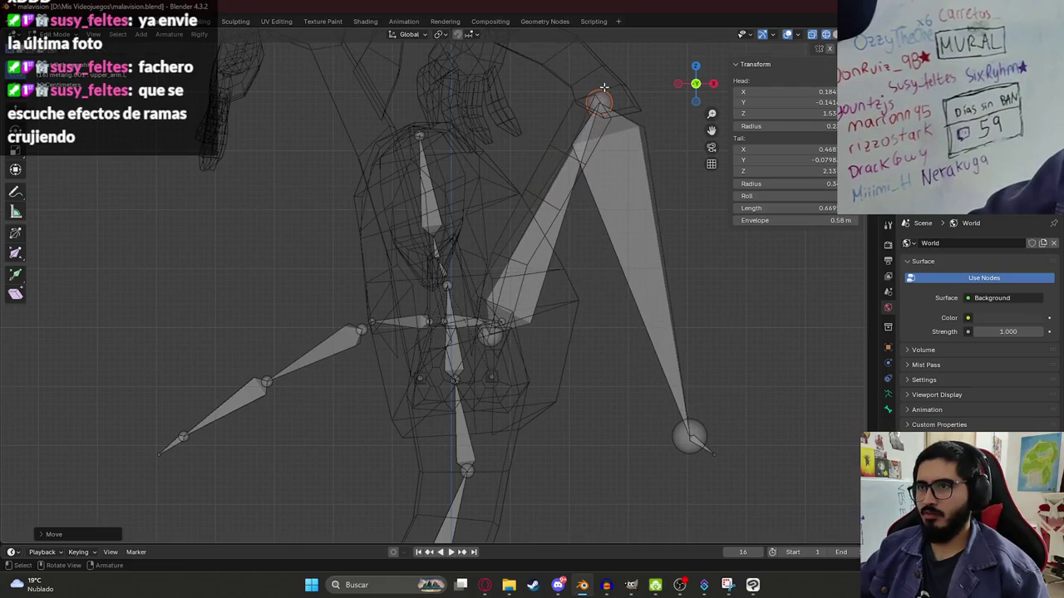
{"action": "left_click", "coordinate": [685, 449]}
{"action": "middle_click_drag", "start_coordinate": [600, 239], "coordinate": [642, 378], "text": "shift"}
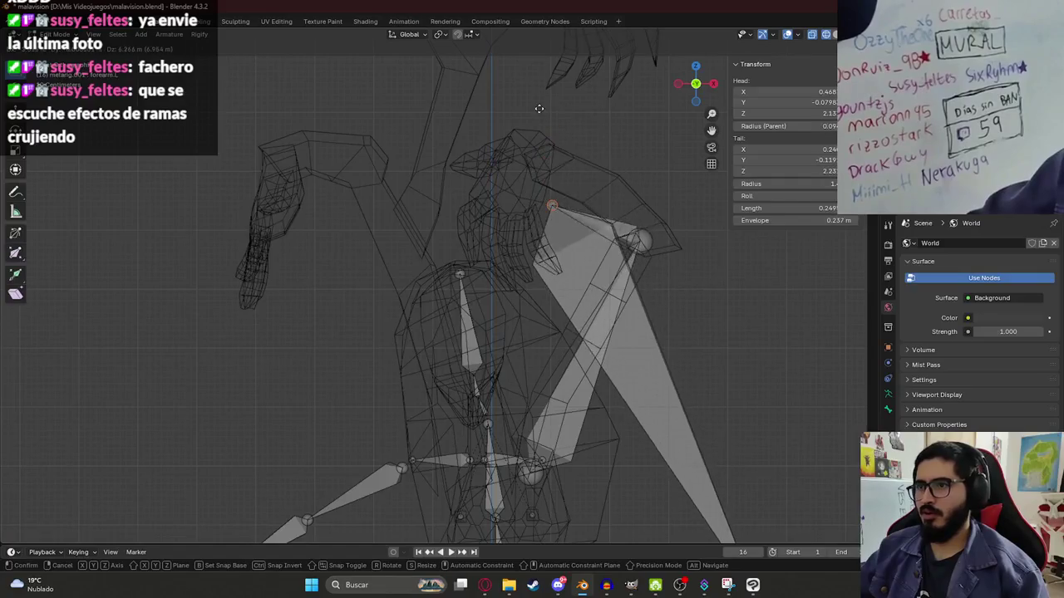
{"action": "left_click", "coordinate": [608, 444]}
{"action": "scroll", "coordinate": [609, 445], "scroll_direction": "down", "scroll_amount": 3}
{"action": "key", "text": "g"}
{"action": "key", "text": "z"}
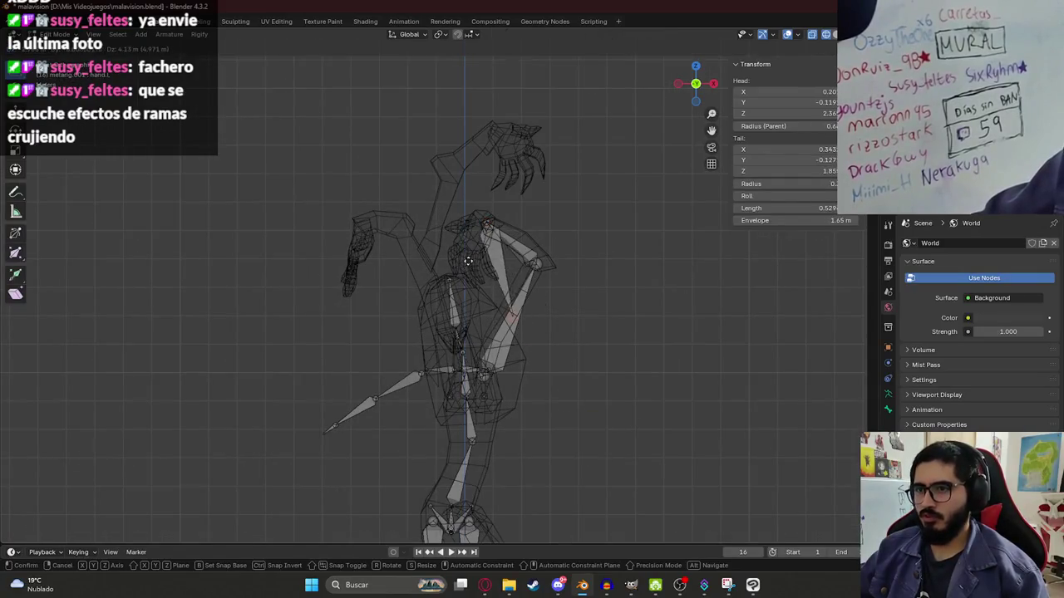
{"action": "left_click", "coordinate": [420, 210]}
- Fit the left hand bone's tip and the left elbow joint inside the raised left arm
{"action": "scroll", "coordinate": [515, 241], "scroll_direction": "up", "scroll_amount": 3}
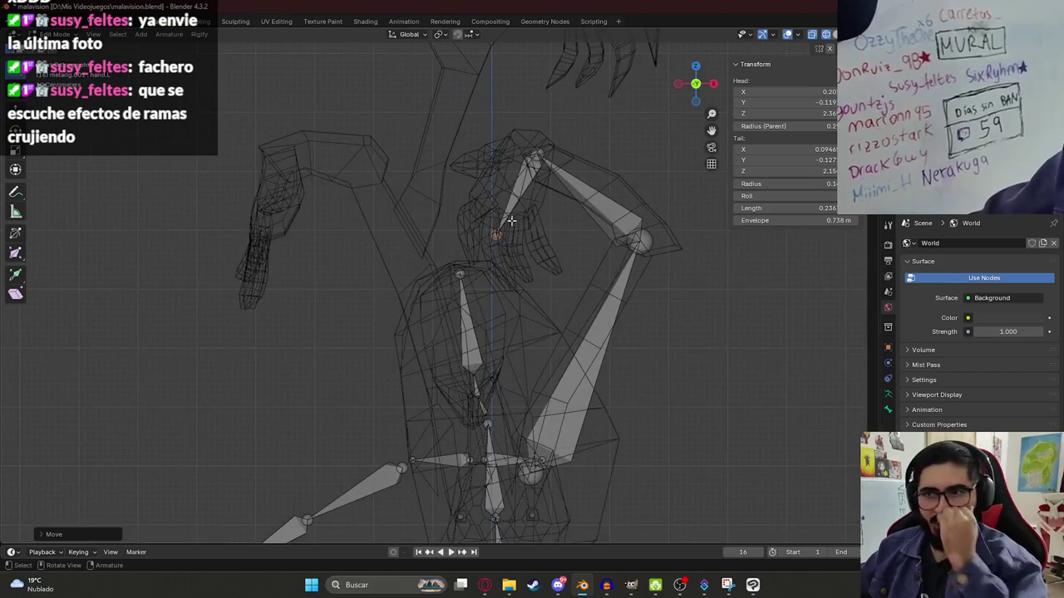
{"action": "key", "text": "g"}
{"action": "left_click", "coordinate": [522, 241]}
{"action": "scroll", "coordinate": [533, 234], "scroll_direction": "down", "scroll_amount": 2}
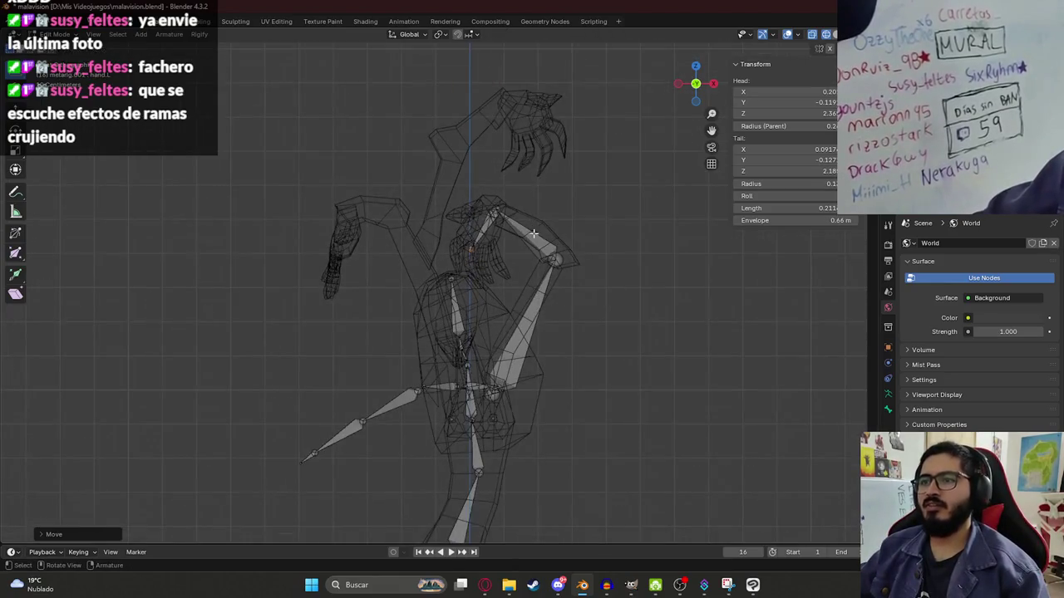
{"action": "left_click", "coordinate": [560, 259]}
{"action": "key", "text": "g"}
{"action": "left_click", "coordinate": [565, 253]}
{"action": "middle_click_drag", "start_coordinate": [423, 360], "coordinate": [438, 314], "text": "shift"}
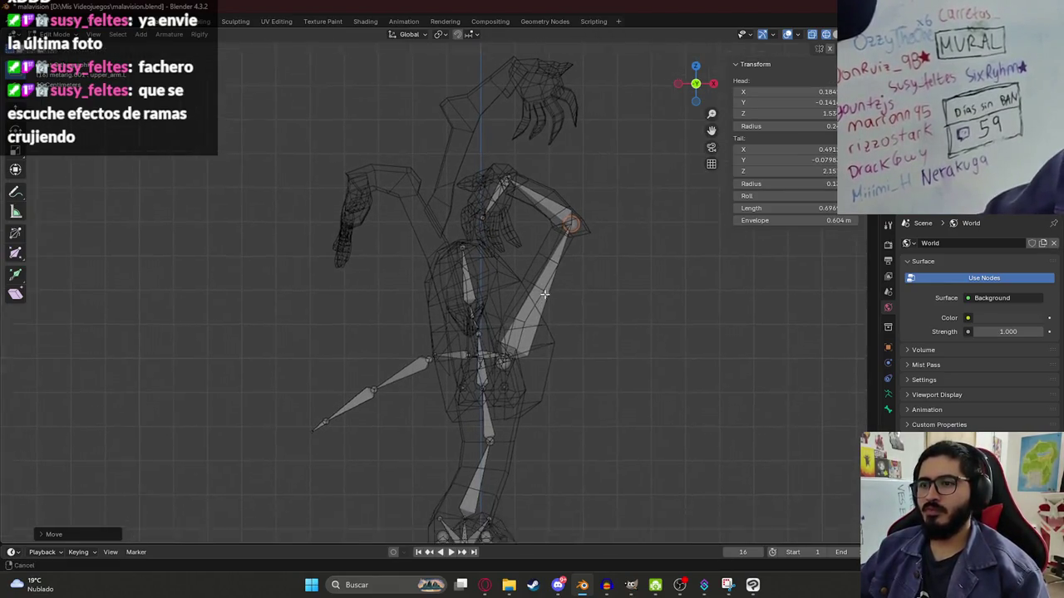
{"action": "scroll", "coordinate": [438, 314], "scroll_direction": "up", "scroll_amount": 1}
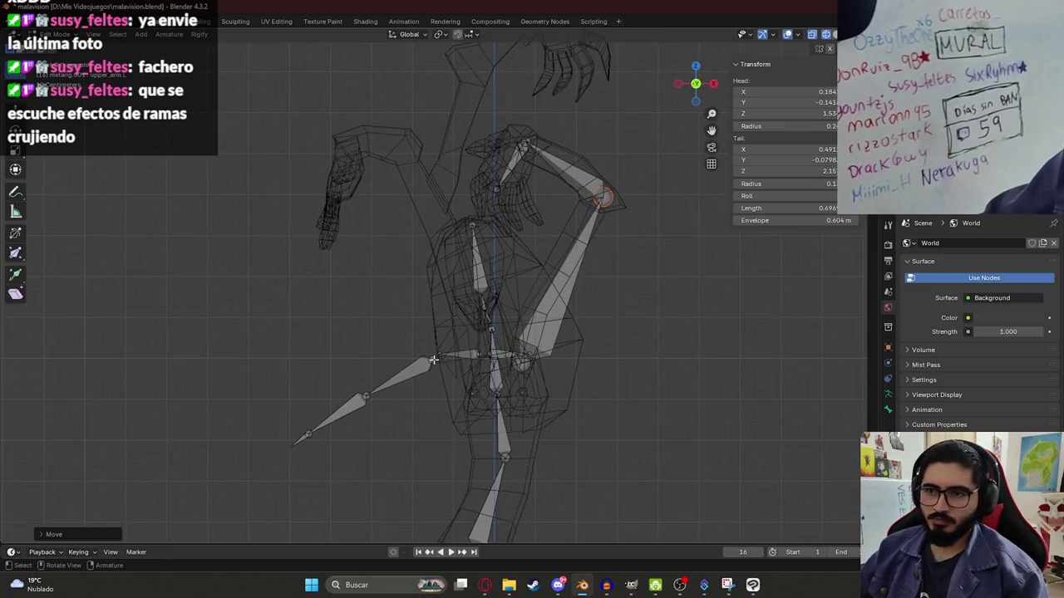
- Move the right upper-arm joint, elbow and forearm end into the raised right arm
{"action": "left_click", "coordinate": [433, 360]}
{"action": "key", "text": "g"}
{"action": "left_click", "coordinate": [483, 349]}
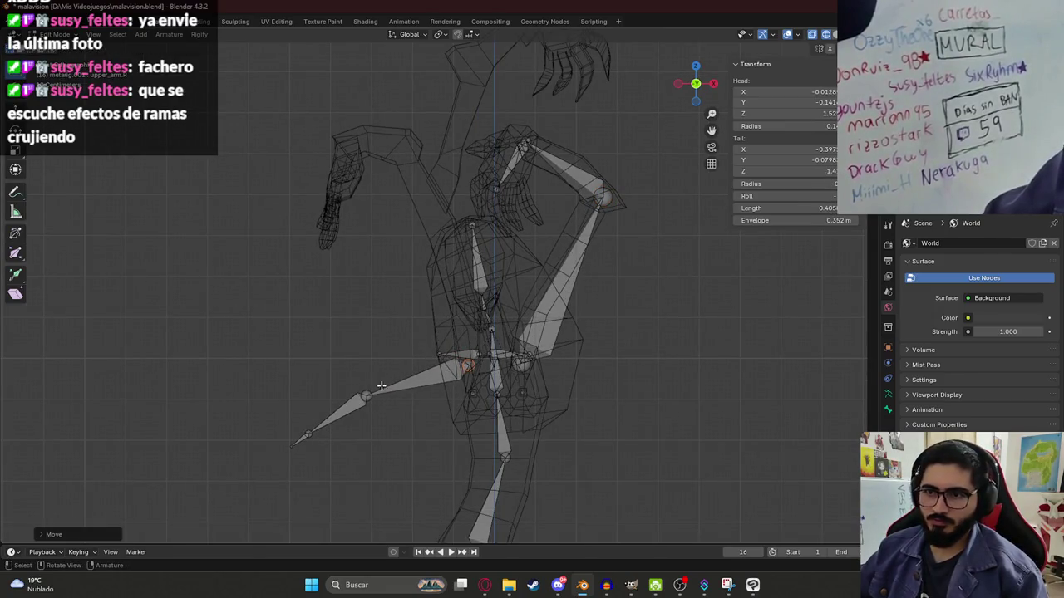
{"action": "key", "text": "g"}
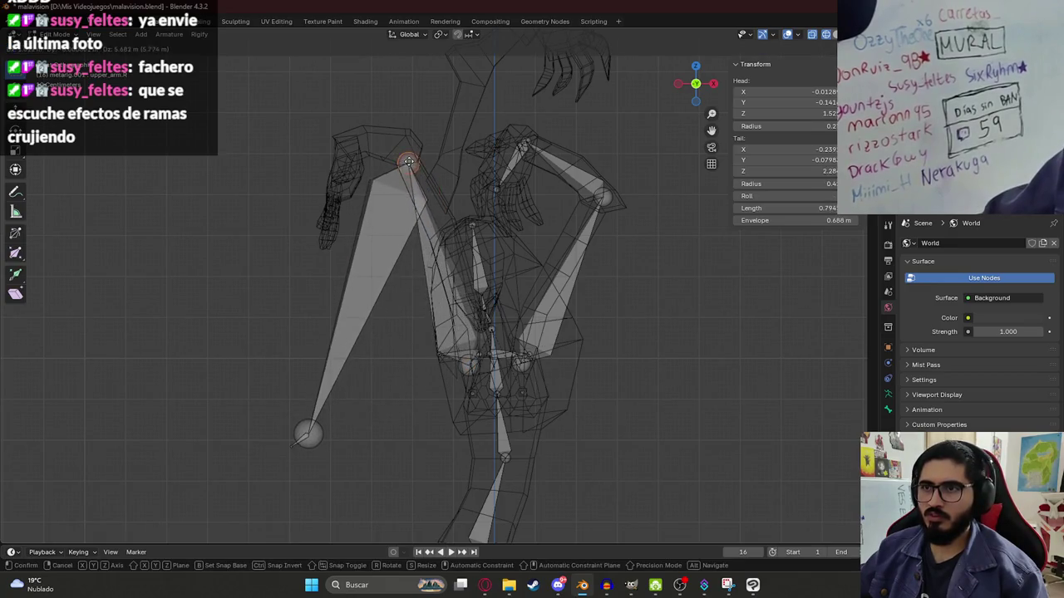
{"action": "left_click", "coordinate": [305, 431]}
{"action": "left_click", "coordinate": [308, 433]}
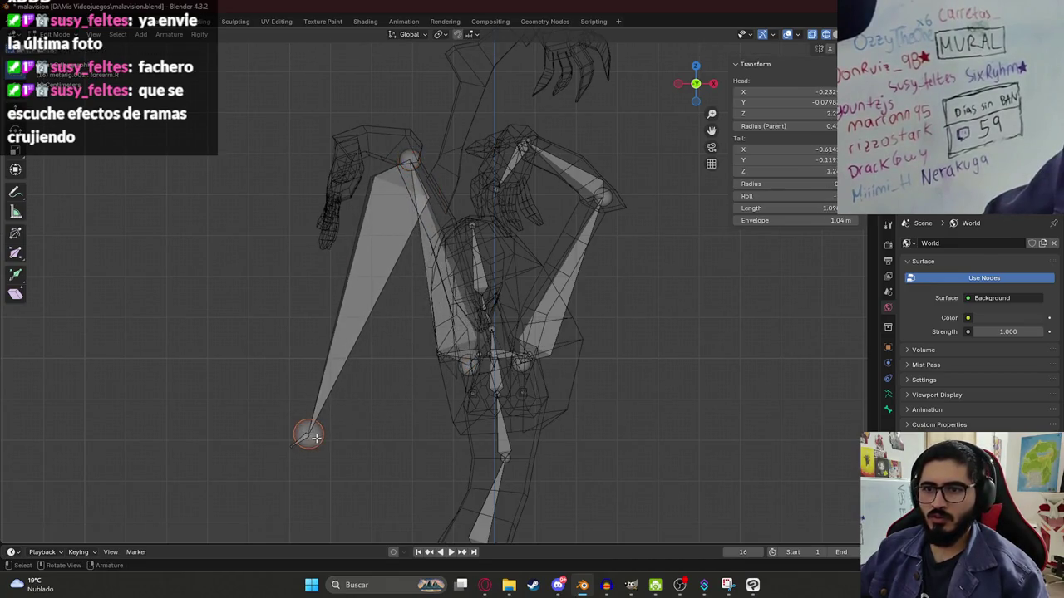
{"action": "key", "text": "g"}
{"action": "left_click", "coordinate": [317, 401]}
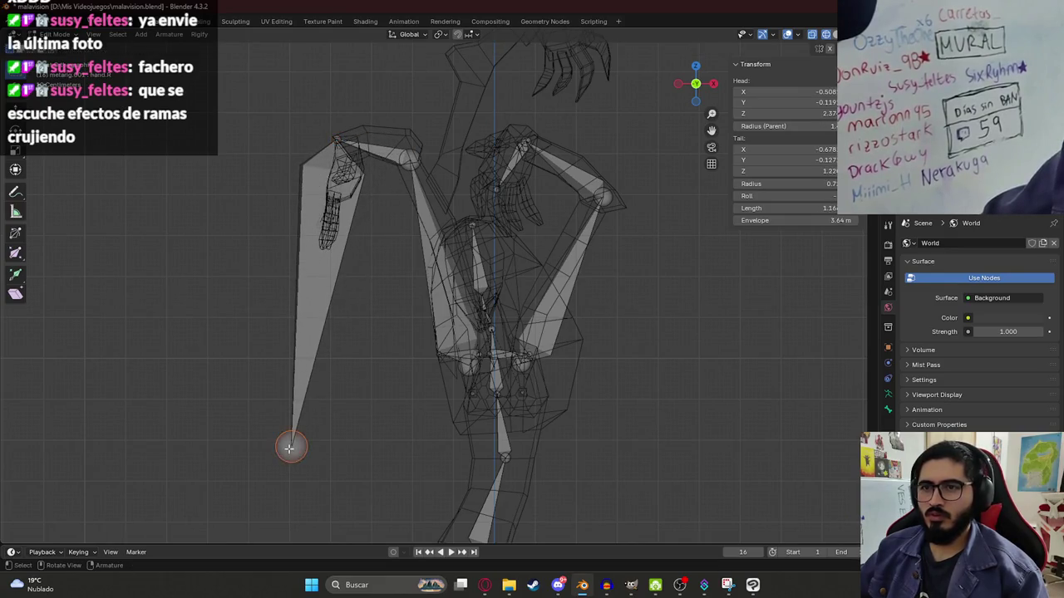
- Extend the right forearm tip up to the hand and readjust the right elbow
{"action": "key", "text": "g"}
{"action": "left_click", "coordinate": [344, 145]}
{"action": "key", "text": "g"}
{"action": "left_click", "coordinate": [347, 147]}
{"action": "left_click", "coordinate": [420, 159]}
{"action": "key", "text": "g"}
{"action": "left_click", "coordinate": [418, 148]}
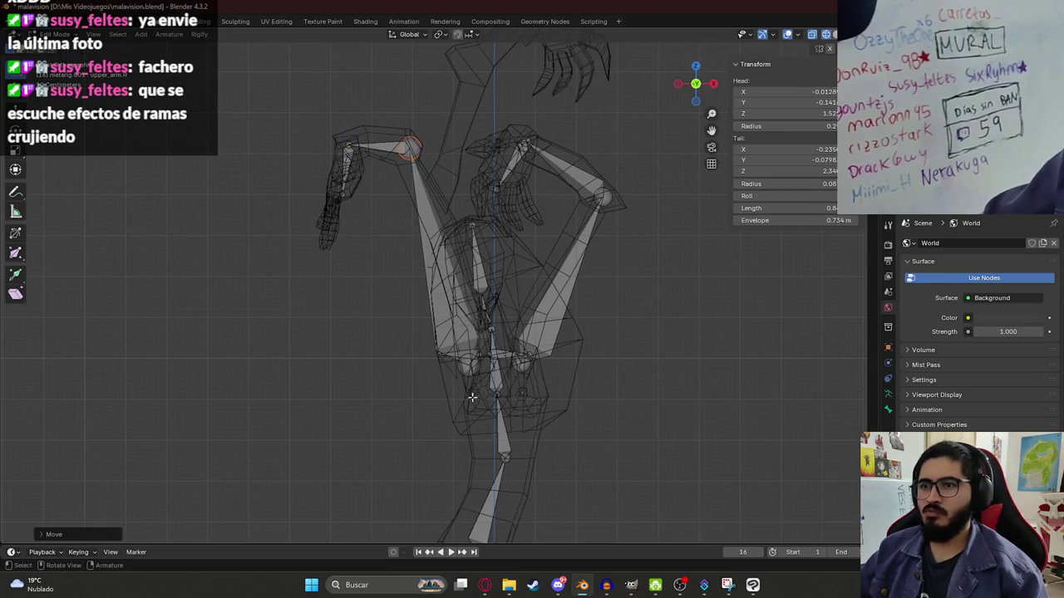
- Reposition the right upper arm's base and the right shoulder tip near the chest
{"action": "left_click", "coordinate": [468, 376]}
{"action": "scroll", "coordinate": [468, 376], "scroll_direction": "up", "scroll_amount": 2}
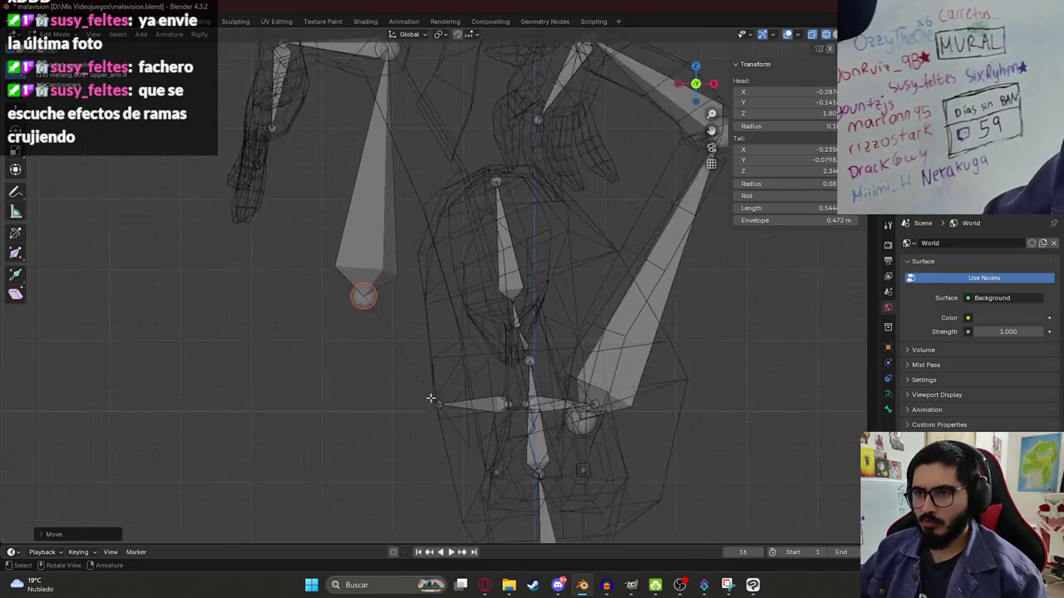
{"action": "scroll", "coordinate": [478, 442], "scroll_direction": "up", "scroll_amount": 3}
{"action": "key", "text": "g"}
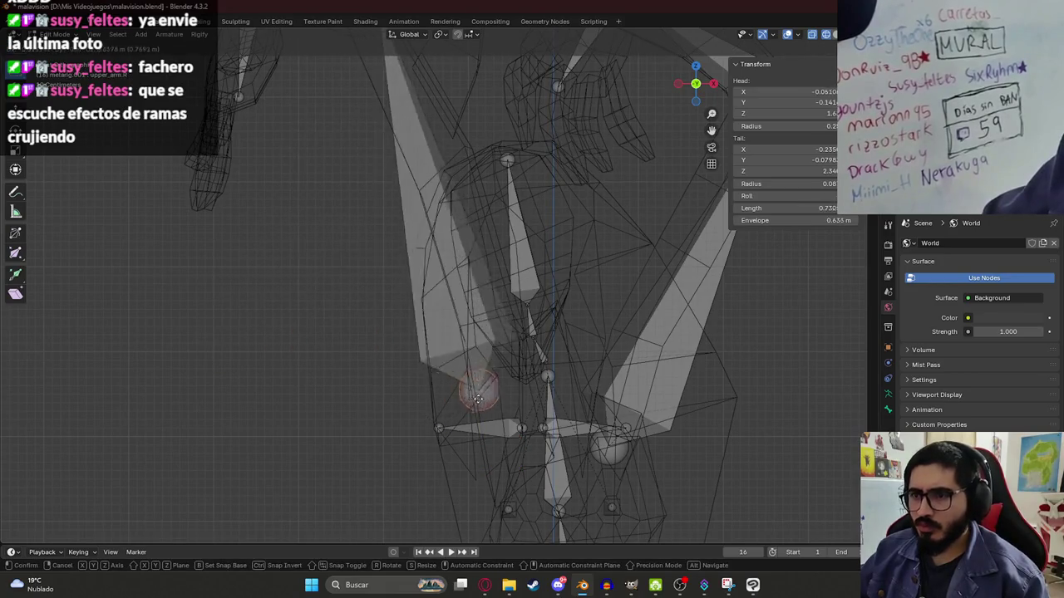
{"action": "left_click", "coordinate": [497, 403]}
{"action": "left_click", "coordinate": [436, 427]}
{"action": "key", "text": "g"}
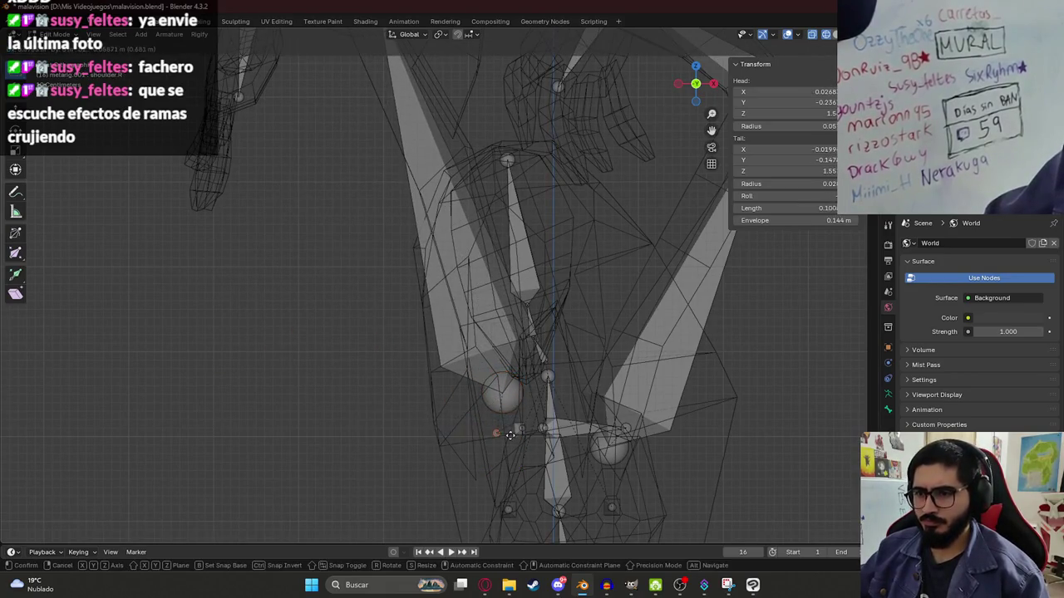
{"action": "left_click", "coordinate": [490, 427]}
- Orbit to a perspective view of the rig and show the model in Material Preview
{"action": "scroll", "coordinate": [517, 421], "scroll_direction": "down", "scroll_amount": 2}
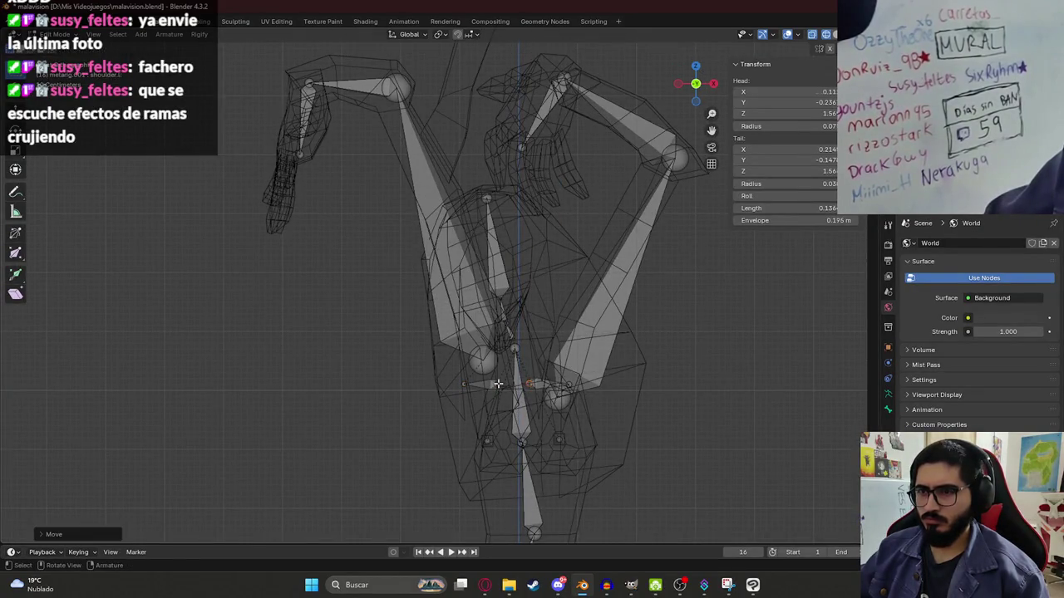
{"action": "scroll", "coordinate": [509, 382], "scroll_direction": "down", "scroll_amount": 3}
{"action": "mouse_move", "coordinate": [509, 383]}
{"action": "middle_mouse_down"}
{"action": "mouse_move", "coordinate": [577, 238]}
{"action": "mouse_move", "coordinate": [461, 191]}
{"action": "middle_mouse_up"}
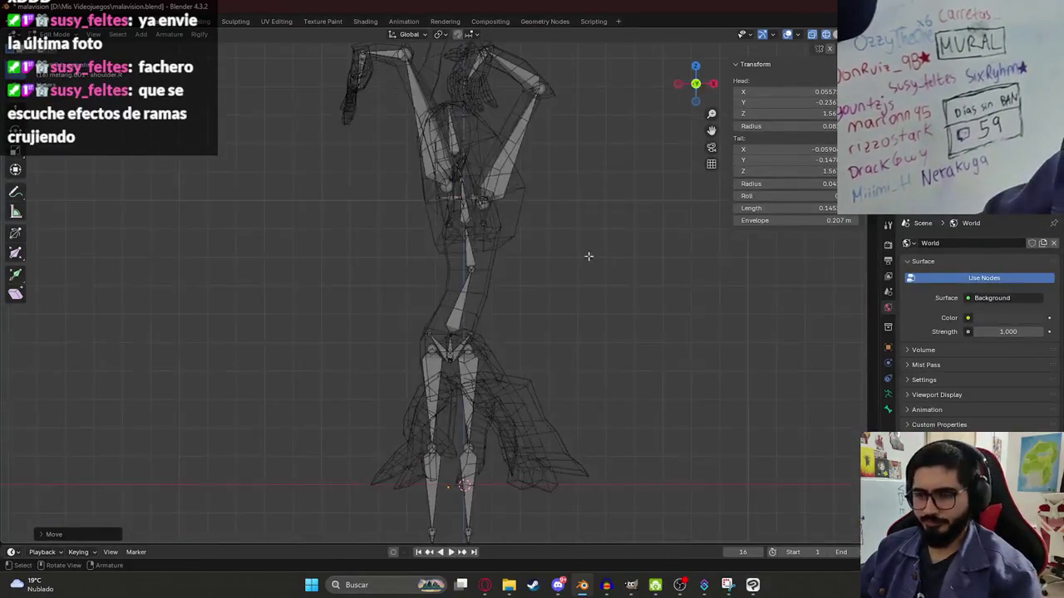
{"action": "key", "text": "shift+z"}
{"action": "scroll", "coordinate": [560, 256], "scroll_direction": "up", "scroll_amount": 4}
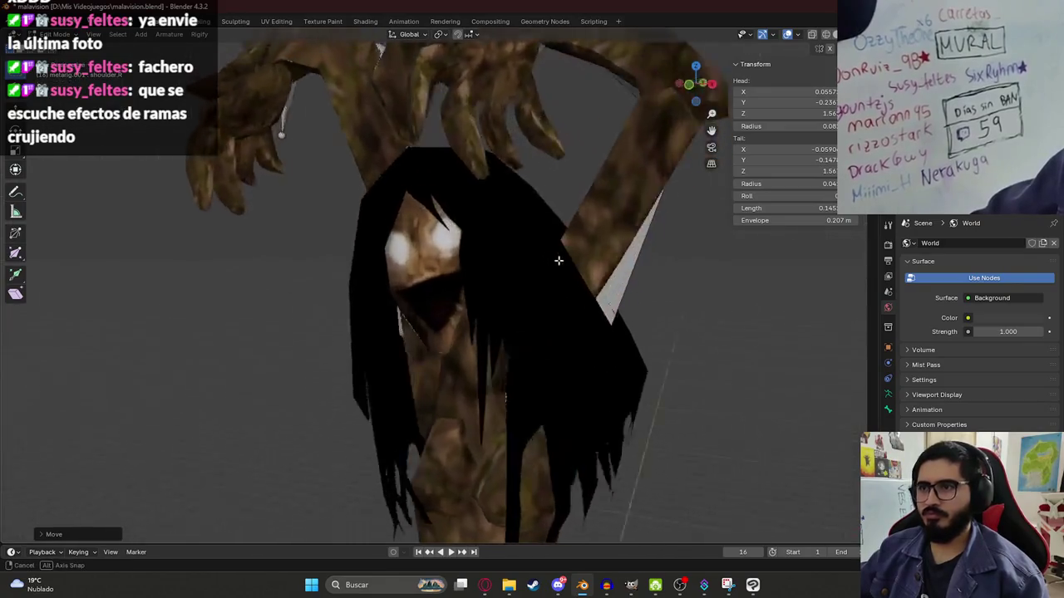
- Push the left elbow back in depth, checking it in Wireframe and Material Preview
{"action": "middle_click_drag", "start_coordinate": [560, 257], "coordinate": [475, 275]}
{"action": "scroll", "coordinate": [416, 167], "scroll_direction": "down", "scroll_amount": 3}
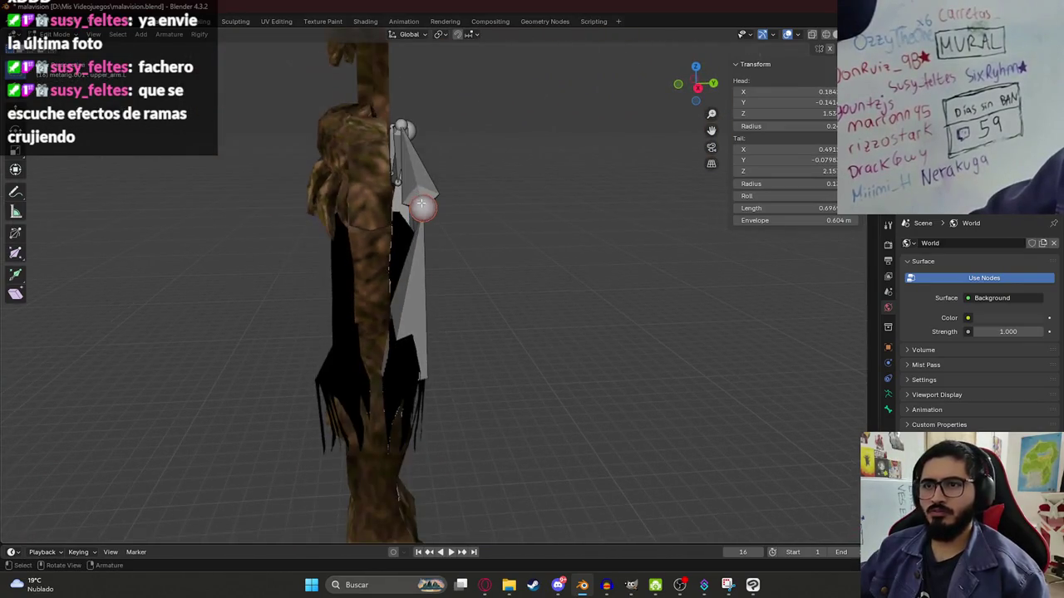
{"action": "key", "text": "s"}
{"action": "left_click", "coordinate": [380, 276]}
{"action": "key", "text": "z"}
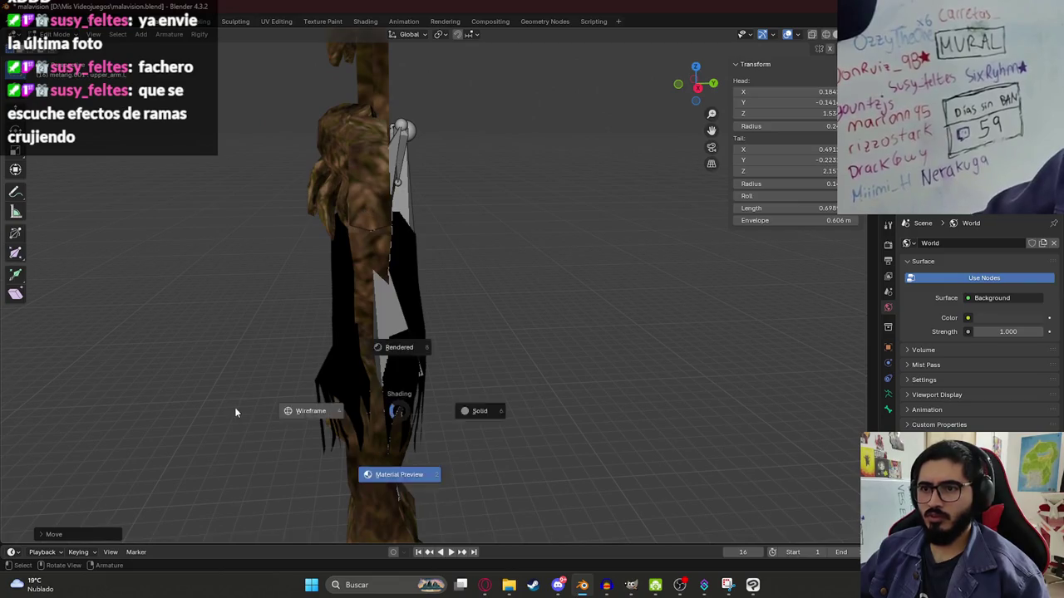
{"action": "left_click", "coordinate": [235, 411]}
{"action": "middle_click_drag", "start_coordinate": [405, 389], "coordinate": [472, 383]}
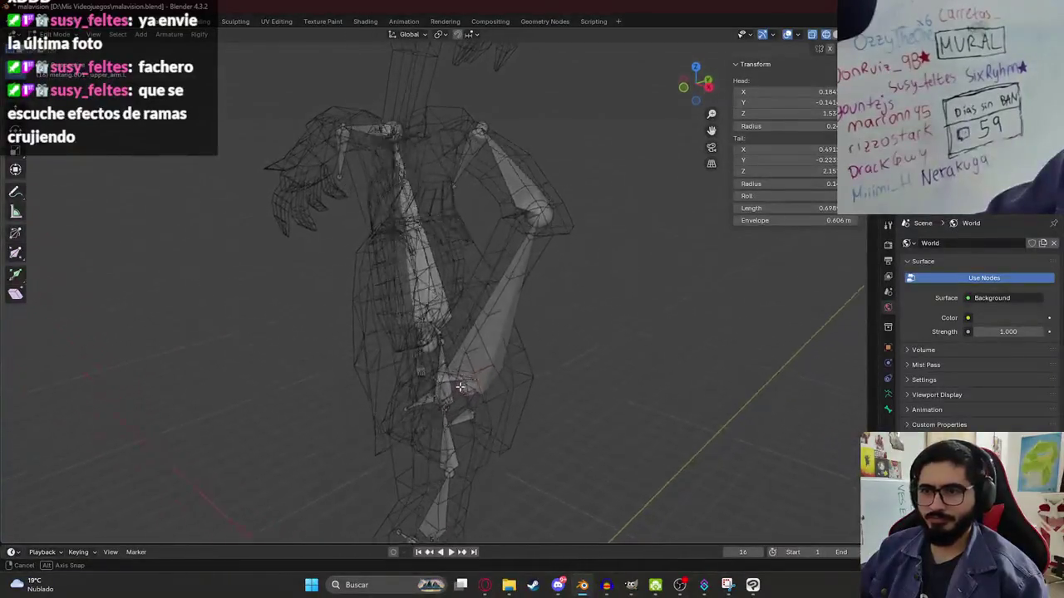
{"action": "key", "text": "z"}
{"action": "left_click", "coordinate": [498, 448]}
- From the side view, move the left arm bone back along Y and adjust the left forearm
{"action": "key", "text": "KP_3"}
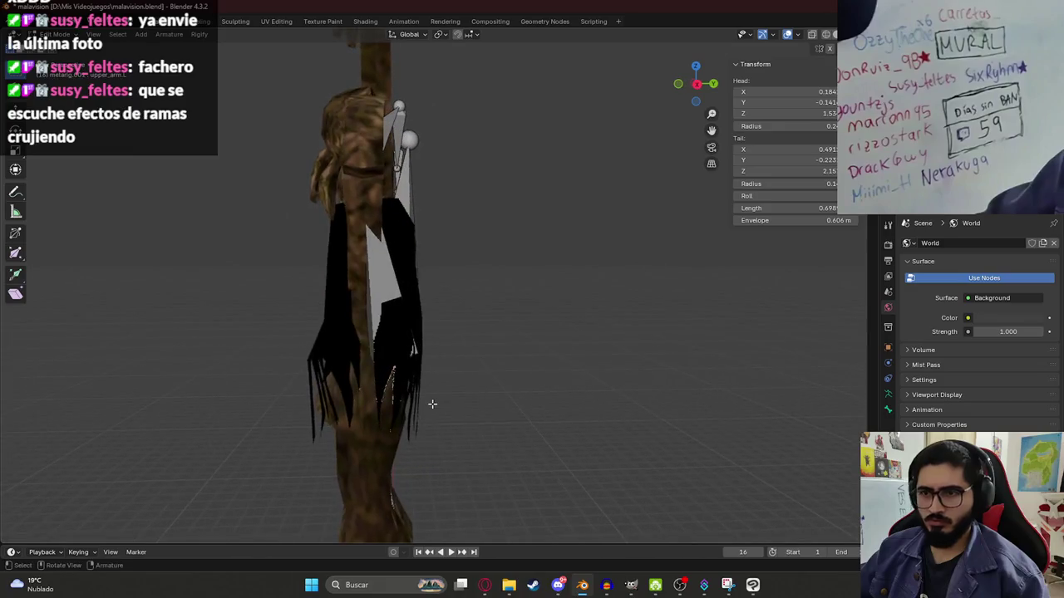
{"action": "key", "text": "g"}
{"action": "key", "text": "y"}
{"action": "left_click", "coordinate": [405, 407]}
{"action": "mouse_move", "coordinate": [405, 407]}
{"action": "middle_mouse_down"}
{"action": "mouse_move", "coordinate": [351, 351]}
{"action": "mouse_move", "coordinate": [505, 368]}
{"action": "mouse_move", "coordinate": [520, 262]}
{"action": "mouse_move", "coordinate": [508, 304]}
{"action": "mouse_move", "coordinate": [596, 287]}
{"action": "middle_mouse_up"}
{"action": "key", "text": "shift+z"}
{"action": "left_click", "coordinate": [503, 251]}
{"action": "key", "text": "z"}
{"action": "left_click", "coordinate": [512, 364]}
{"action": "scroll", "coordinate": [506, 332], "scroll_direction": "up", "scroll_amount": 5}
{"action": "key", "text": "g"}
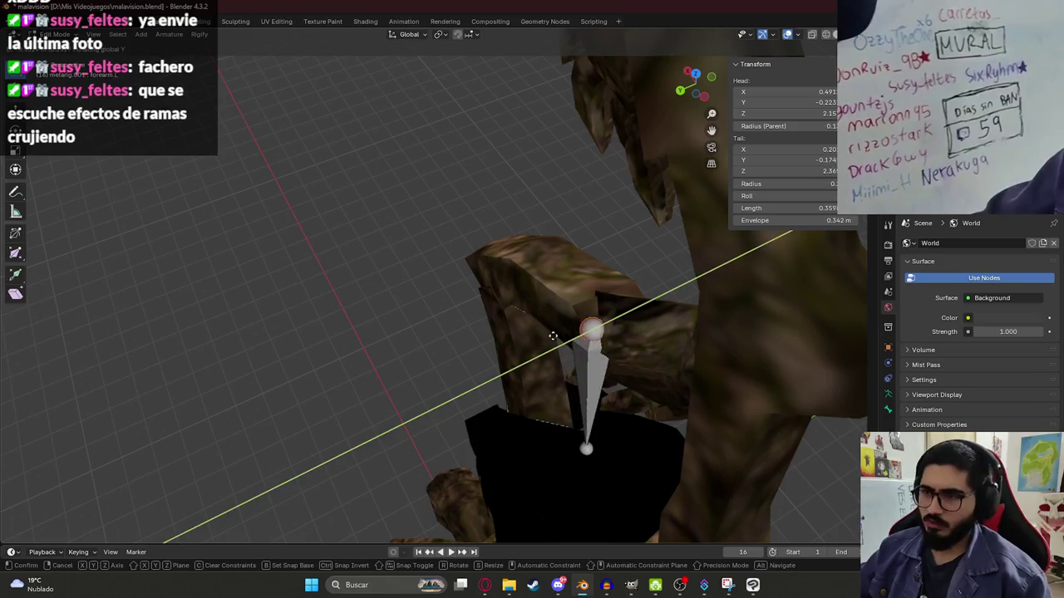
{"action": "left_click", "coordinate": [520, 349]}
- Push the left hand bone's tip back along Y until it sits inside the hand
{"action": "mouse_move", "coordinate": [520, 348]}
{"action": "middle_mouse_down"}
{"action": "mouse_move", "coordinate": [651, 407]}
{"action": "mouse_move", "coordinate": [623, 404]}
{"action": "middle_mouse_up"}
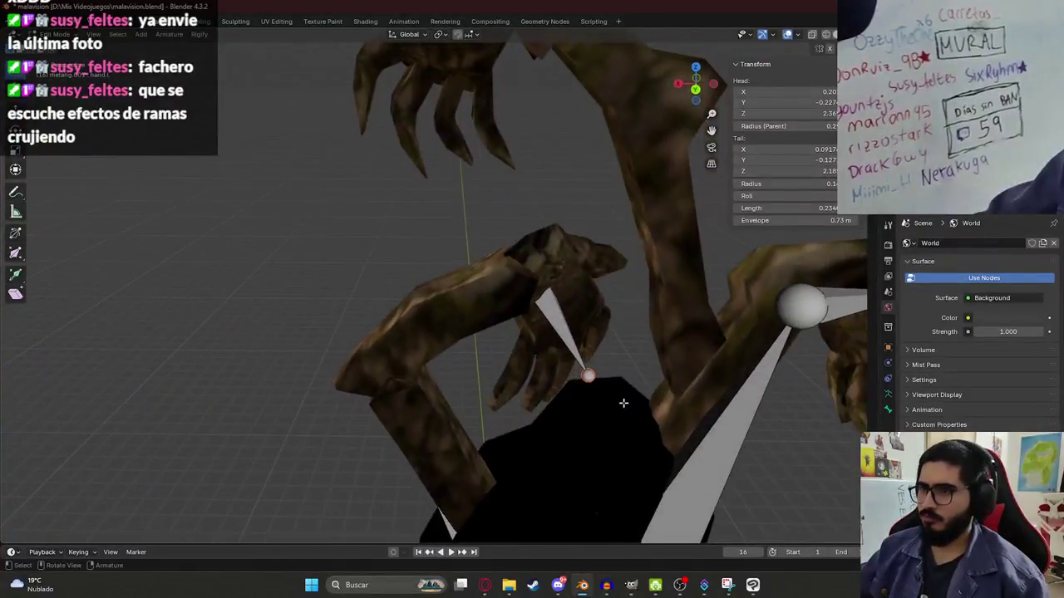
{"action": "key", "text": "g"}
{"action": "key", "text": "y"}
{"action": "left_click", "coordinate": [645, 336]}
{"action": "middle_click_drag", "start_coordinate": [644, 336], "coordinate": [451, 311]}
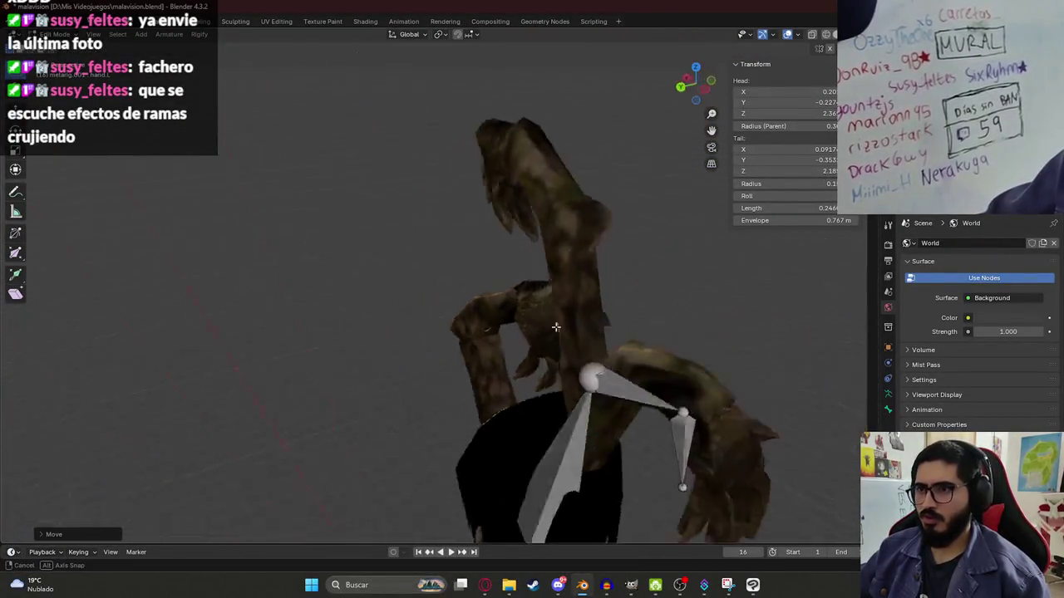
{"action": "key", "text": "g"}
{"action": "key", "text": "y"}
{"action": "left_click", "coordinate": [447, 445]}
{"action": "mouse_move", "coordinate": [447, 445]}
{"action": "middle_mouse_down"}
{"action": "mouse_move", "coordinate": [409, 373]}
{"action": "mouse_move", "coordinate": [417, 272]}
{"action": "middle_mouse_up"}
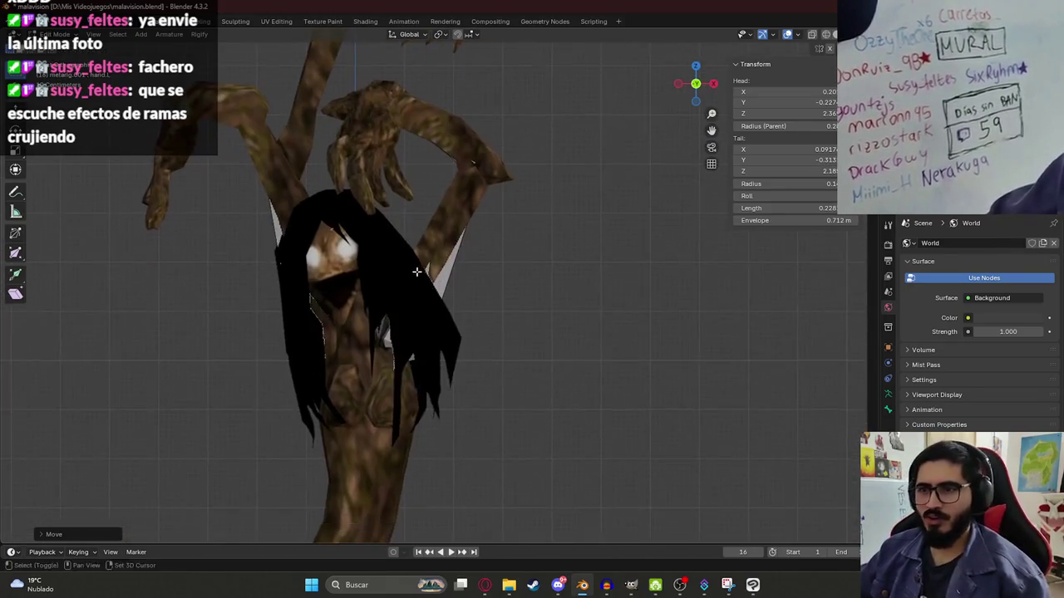
- Reposition the selected right arm bone with the viewport in textured shading
{"action": "key", "text": "4"}
{"action": "key", "text": "z"}
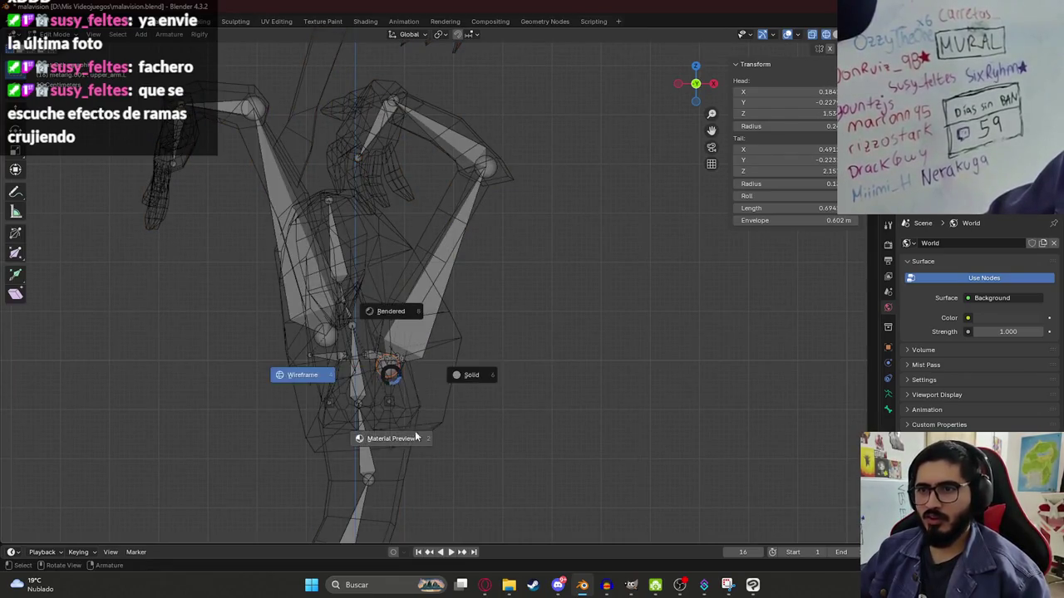
{"action": "key", "text": "6"}
{"action": "key", "text": "g"}
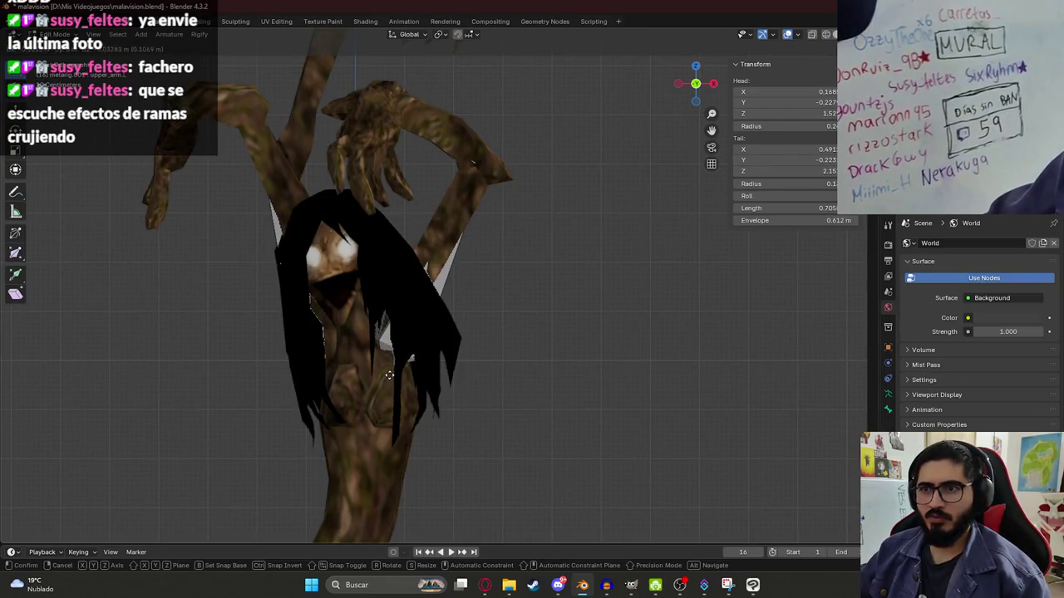
{"action": "left_click", "coordinate": [380, 371]}
- Save malavision.blend
{"action": "scroll", "coordinate": [361, 344], "scroll_direction": "up", "scroll_amount": 4}
{"action": "middle_click_drag", "start_coordinate": [361, 344], "coordinate": [412, 342]}
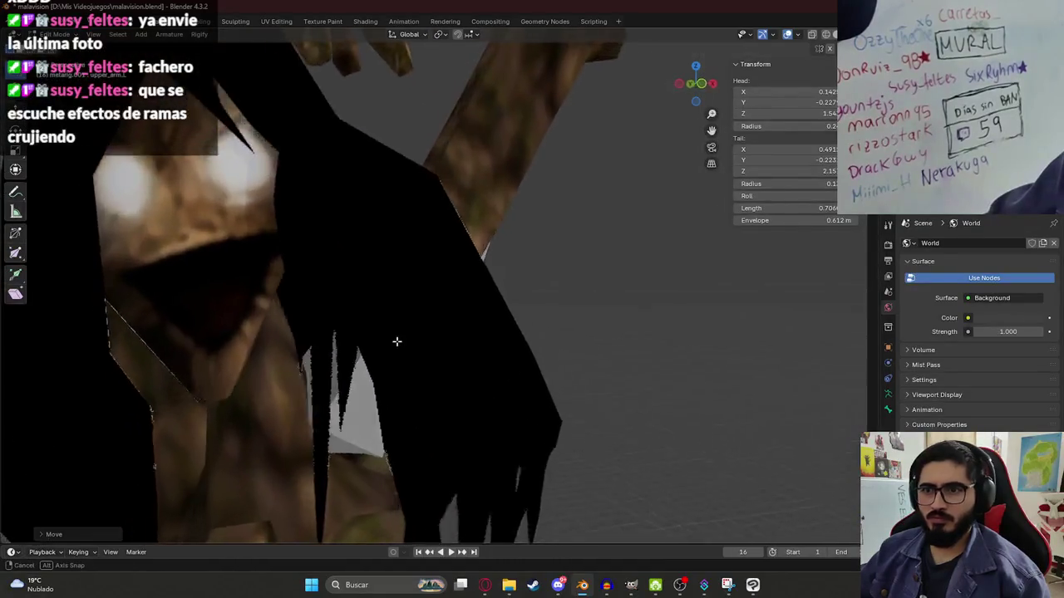
{"action": "scroll", "coordinate": [413, 343], "scroll_direction": "down", "scroll_amount": 5}
{"action": "scroll", "coordinate": [391, 363], "scroll_direction": "down", "scroll_amount": 2}
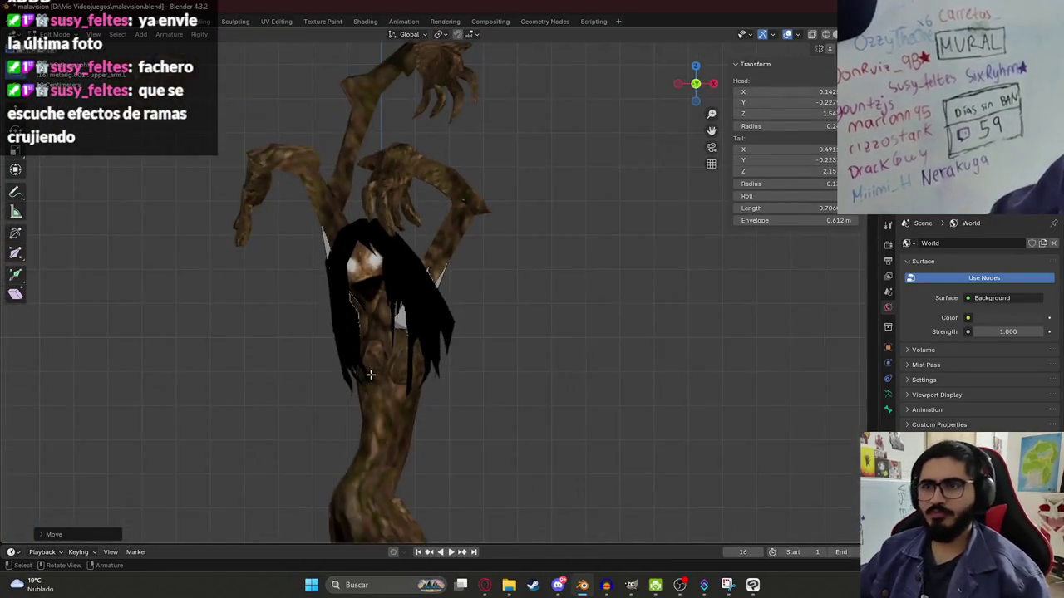
{"action": "key", "text": "ctrl+s"}
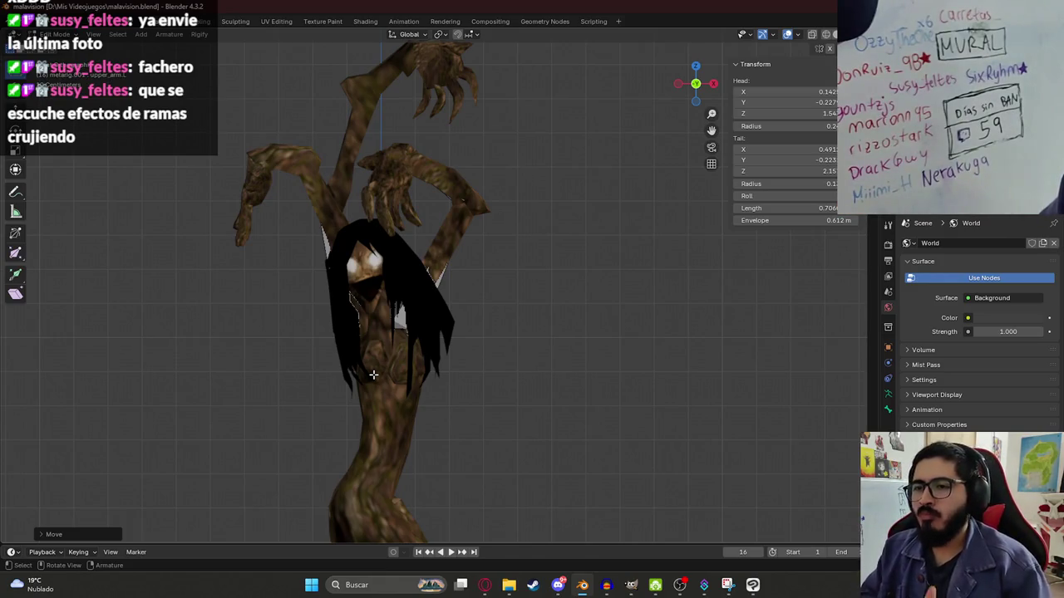
- Inspect the rig in Wireframe, then shift upper_arm.R along Y in Material Preview
{"action": "key", "text": "z"}
{"action": "left_click", "coordinate": [350, 271]}
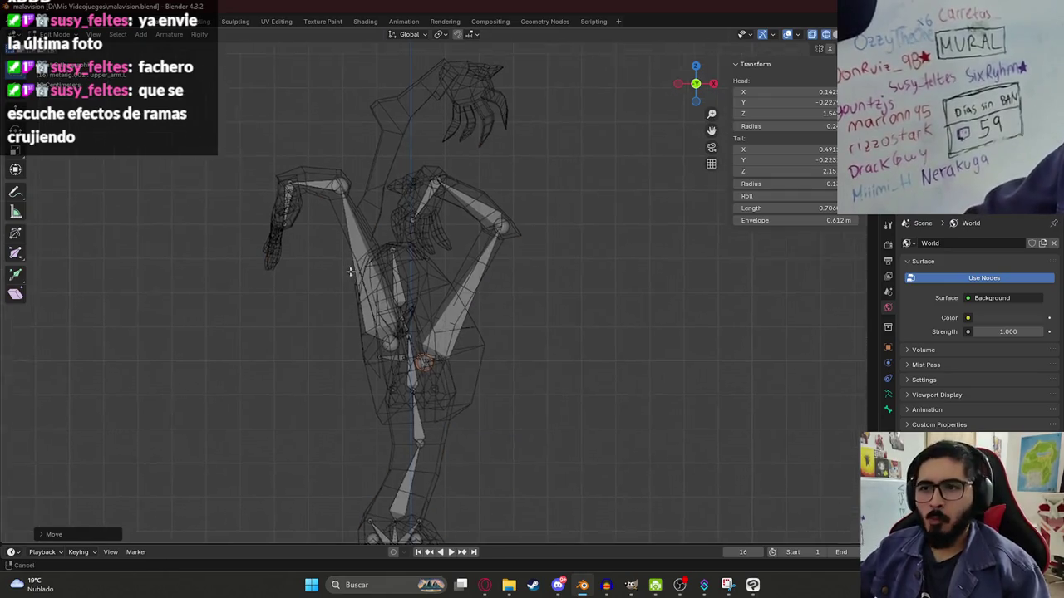
{"action": "middle_click_drag", "start_coordinate": [350, 271], "coordinate": [357, 214]}
{"action": "middle_click_drag", "start_coordinate": [282, 231], "coordinate": [440, 295]}
{"action": "key", "text": "z"}
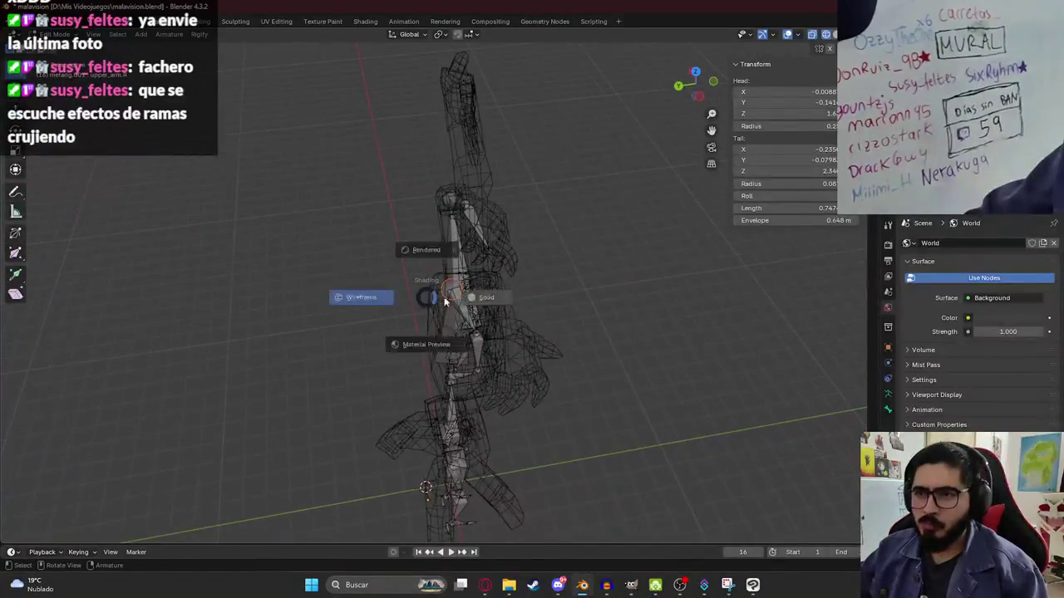
{"action": "left_click", "coordinate": [440, 343]}
{"action": "key", "text": "g"}
{"action": "key", "text": "y"}
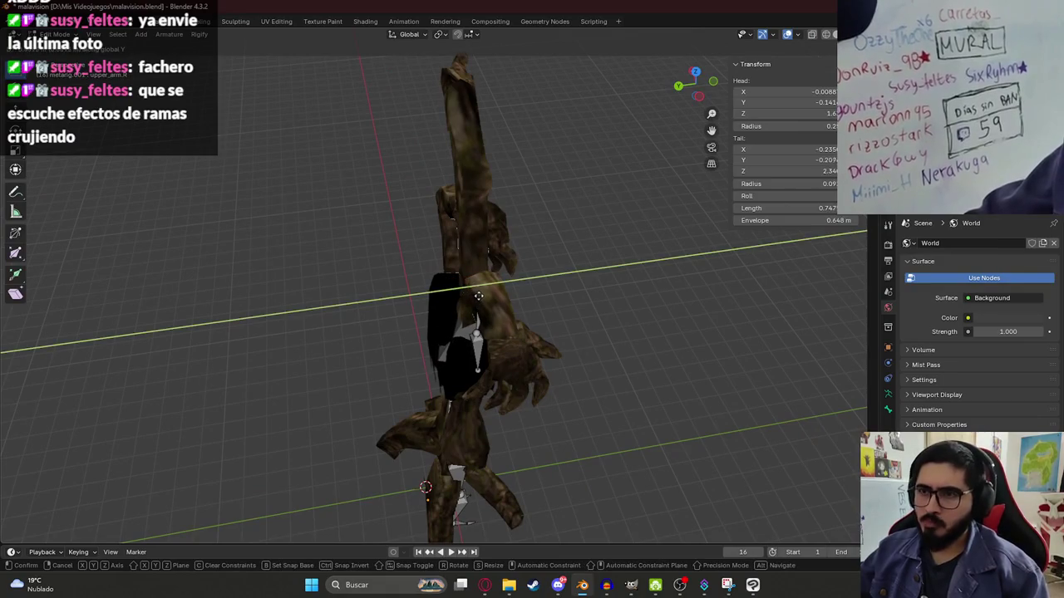
{"action": "left_click", "coordinate": [479, 295]}
- Move forearm.R along Y and hand.R along X into the raised right arm
{"action": "middle_click_drag", "start_coordinate": [465, 361], "coordinate": [510, 324]}
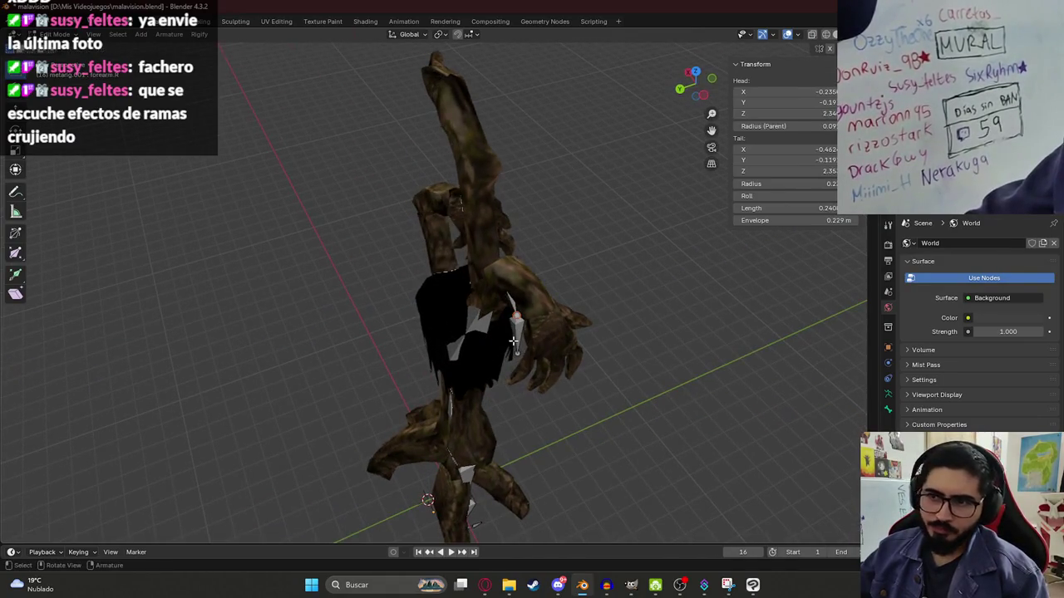
{"action": "key", "text": "g"}
{"action": "key", "text": "y"}
{"action": "left_click", "coordinate": [536, 343]}
{"action": "middle_click_drag", "start_coordinate": [536, 343], "coordinate": [305, 247]}
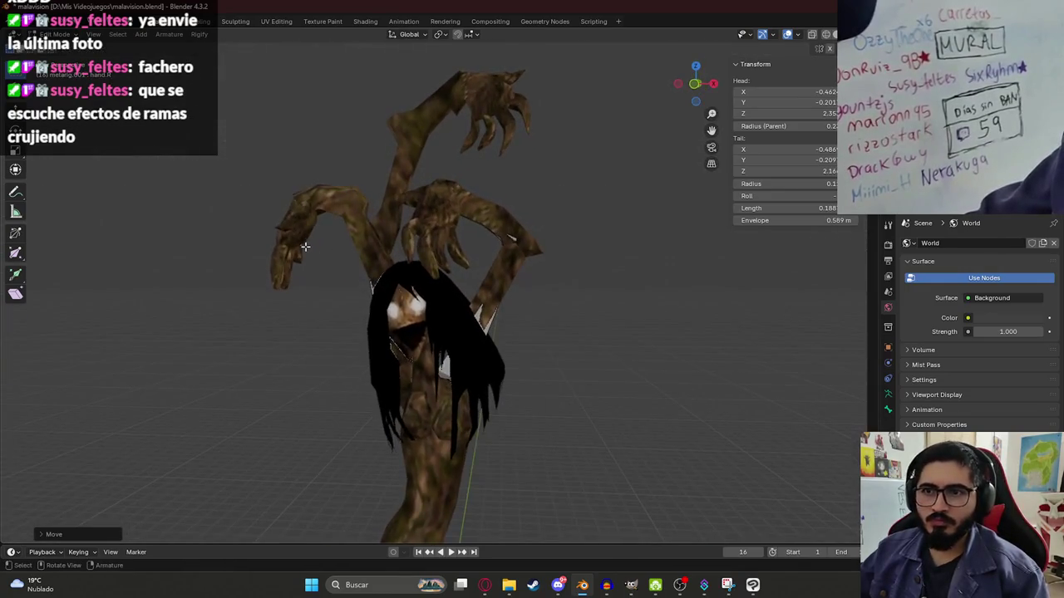
{"action": "key", "text": "g"}
{"action": "key", "text": "x"}
{"action": "left_click", "coordinate": [297, 260]}
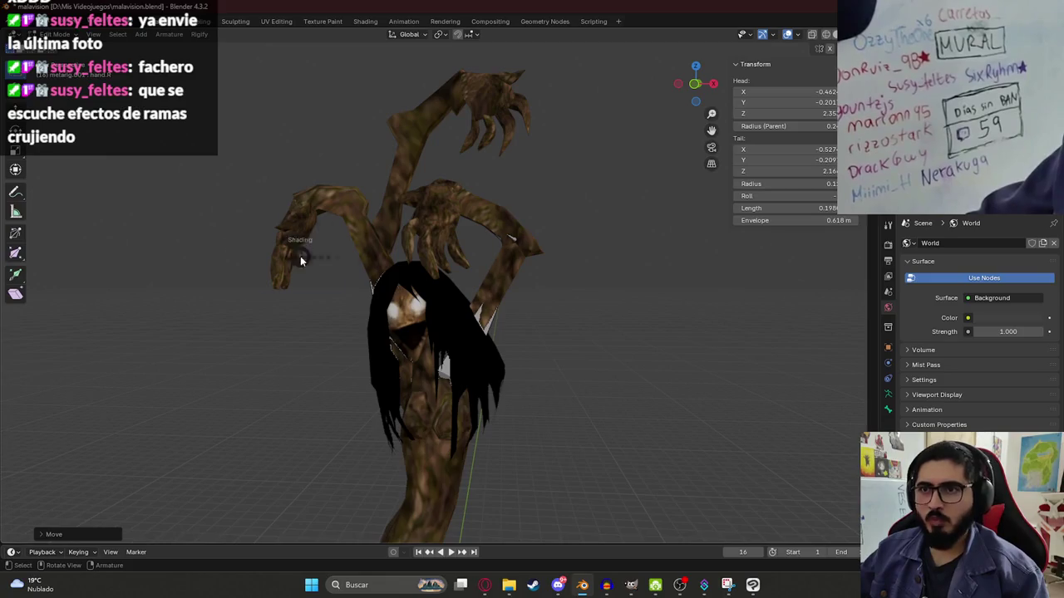
- Shift a spine bone along Y so it sits inside the trunk
{"action": "left_click", "coordinate": [232, 261]}
{"action": "mouse_move", "coordinate": [232, 261]}
{"action": "middle_mouse_down"}
{"action": "mouse_move", "coordinate": [467, 299]}
{"action": "mouse_move", "coordinate": [433, 253]}
{"action": "mouse_move", "coordinate": [463, 288]}
{"action": "middle_mouse_up"}
{"action": "key", "text": "shift+z"}
{"action": "scroll", "coordinate": [432, 282], "scroll_direction": "up", "scroll_amount": 4}
{"action": "left_click", "coordinate": [384, 279]}
{"action": "mouse_move", "coordinate": [384, 279]}
{"action": "middle_mouse_down"}
{"action": "mouse_move", "coordinate": [414, 344]}
{"action": "mouse_move", "coordinate": [310, 277]}
{"action": "mouse_move", "coordinate": [458, 273]}
{"action": "mouse_move", "coordinate": [415, 340]}
{"action": "mouse_move", "coordinate": [477, 352]}
{"action": "middle_mouse_up"}
{"action": "key", "text": "g"}
{"action": "key", "text": "y"}
{"action": "left_click", "coordinate": [406, 340]}
- Check the rig in Wireframe and Material Preview, then save the file
{"action": "key", "text": "shift+z"}
{"action": "mouse_move", "coordinate": [452, 247]}
{"action": "middle_mouse_down"}
{"action": "mouse_move", "coordinate": [494, 348]}
{"action": "mouse_move", "coordinate": [470, 276]}
{"action": "middle_mouse_up"}
{"action": "middle_click_drag", "start_coordinate": [488, 218], "coordinate": [528, 320]}
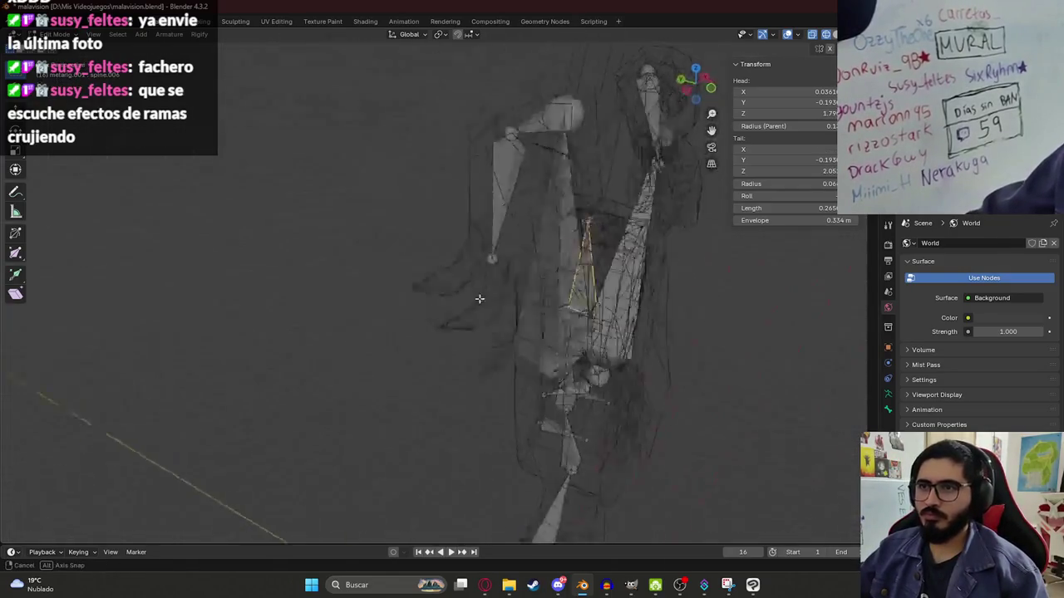
{"action": "key", "text": "z"}
{"action": "left_click", "coordinate": [518, 363]}
{"action": "mouse_move", "coordinate": [544, 271]}
{"action": "middle_mouse_down"}
{"action": "mouse_move", "coordinate": [598, 242]}
{"action": "mouse_move", "coordinate": [404, 192]}
{"action": "mouse_move", "coordinate": [499, 320]}
{"action": "mouse_move", "coordinate": [463, 298]}
{"action": "middle_mouse_up"}
{"action": "key", "text": "ctrl+s"}
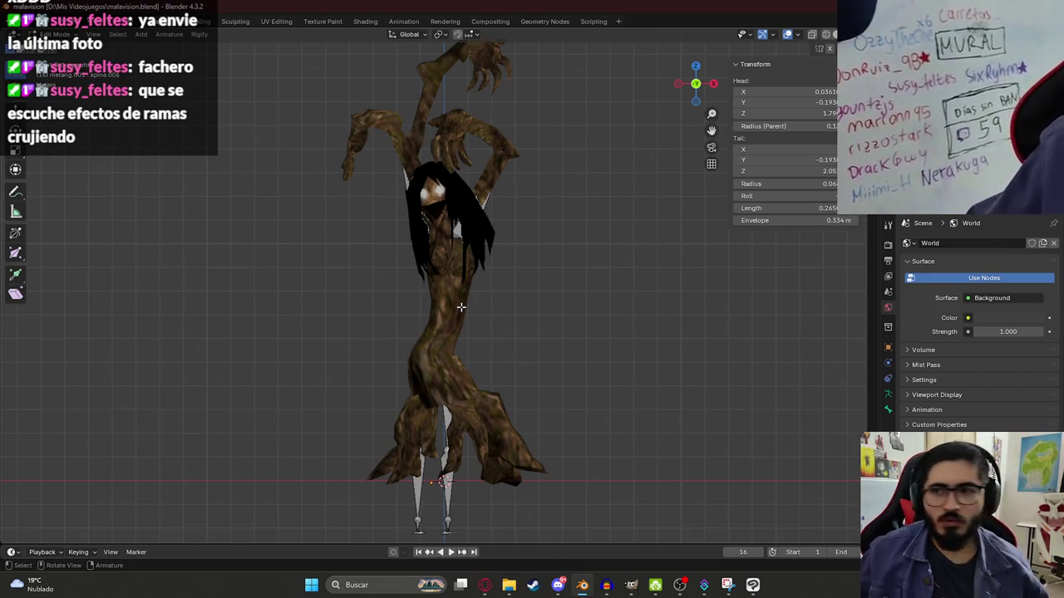
- Orbit around the root-like legs to check the leg bones, ending in Wireframe
{"action": "scroll", "coordinate": [468, 454], "scroll_direction": "up", "scroll_amount": 2}
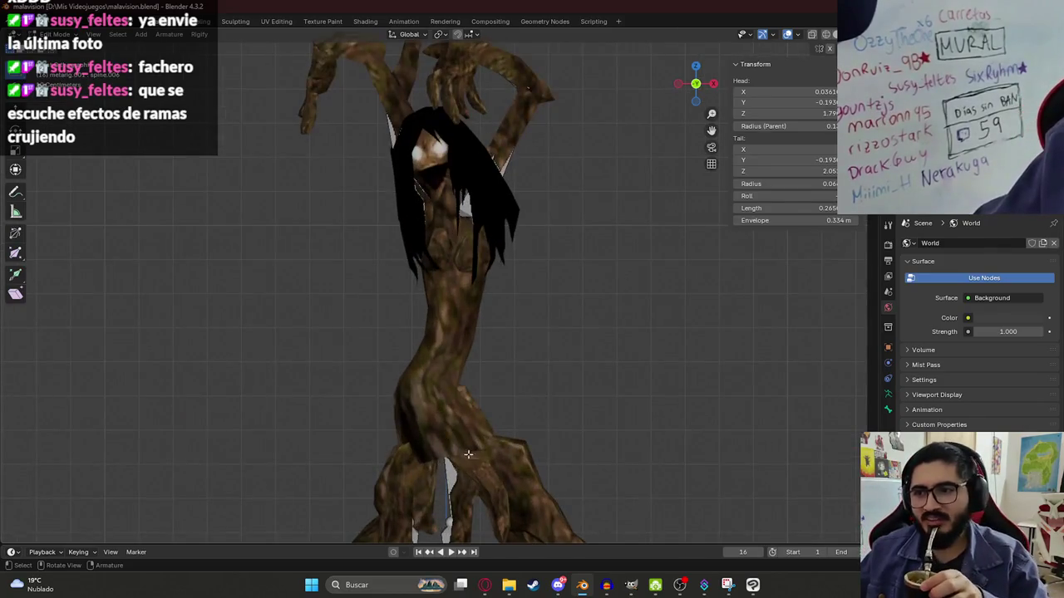
{"action": "mouse_move", "coordinate": [542, 326]}
{"action": "middle_mouse_down"}
{"action": "mouse_move", "coordinate": [465, 466]}
{"action": "mouse_move", "coordinate": [408, 490]}
{"action": "mouse_move", "coordinate": [338, 434]}
{"action": "middle_mouse_up"}
{"action": "middle_click_drag", "start_coordinate": [453, 454], "coordinate": [384, 424]}
{"action": "mouse_move", "coordinate": [430, 390]}
{"action": "middle_mouse_down"}
{"action": "mouse_move", "coordinate": [468, 415]}
{"action": "mouse_move", "coordinate": [346, 444]}
{"action": "mouse_move", "coordinate": [357, 391]}
{"action": "mouse_move", "coordinate": [446, 467]}
{"action": "middle_mouse_up"}
{"action": "mouse_move", "coordinate": [505, 496]}
{"action": "middle_mouse_down"}
{"action": "mouse_move", "coordinate": [479, 427]}
{"action": "mouse_move", "coordinate": [487, 474]}
{"action": "mouse_move", "coordinate": [451, 399]}
{"action": "mouse_move", "coordinate": [479, 340]}
{"action": "middle_mouse_up"}
{"action": "scroll", "coordinate": [479, 340], "scroll_direction": "up", "scroll_amount": 3}
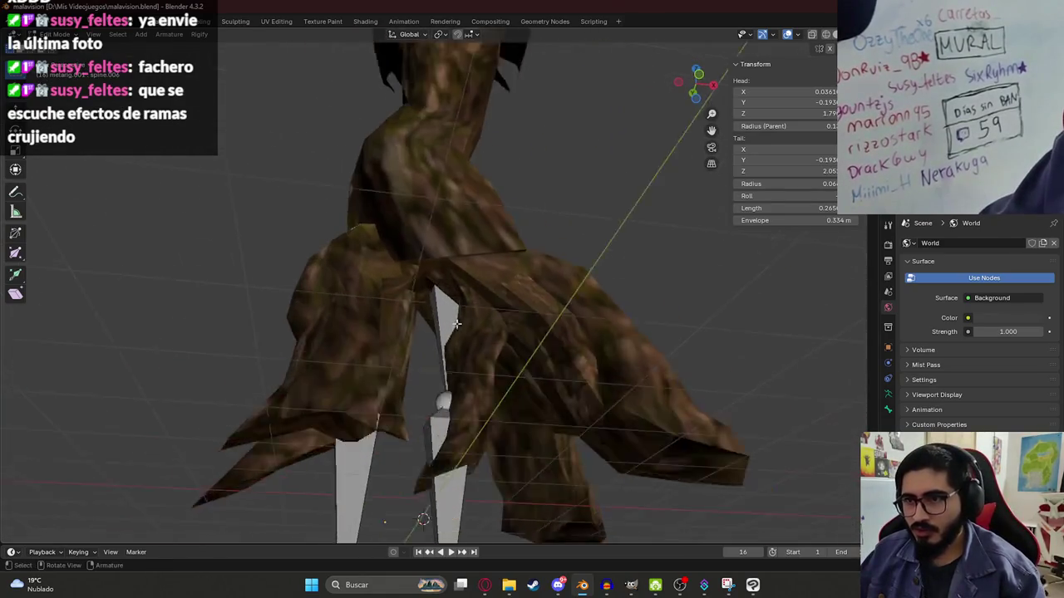
{"action": "scroll", "coordinate": [471, 333], "scroll_direction": "up", "scroll_amount": 1}
{"action": "scroll", "coordinate": [471, 332], "scroll_direction": "up", "scroll_amount": 2}
{"action": "middle_click_drag", "start_coordinate": [348, 359], "coordinate": [329, 300]}
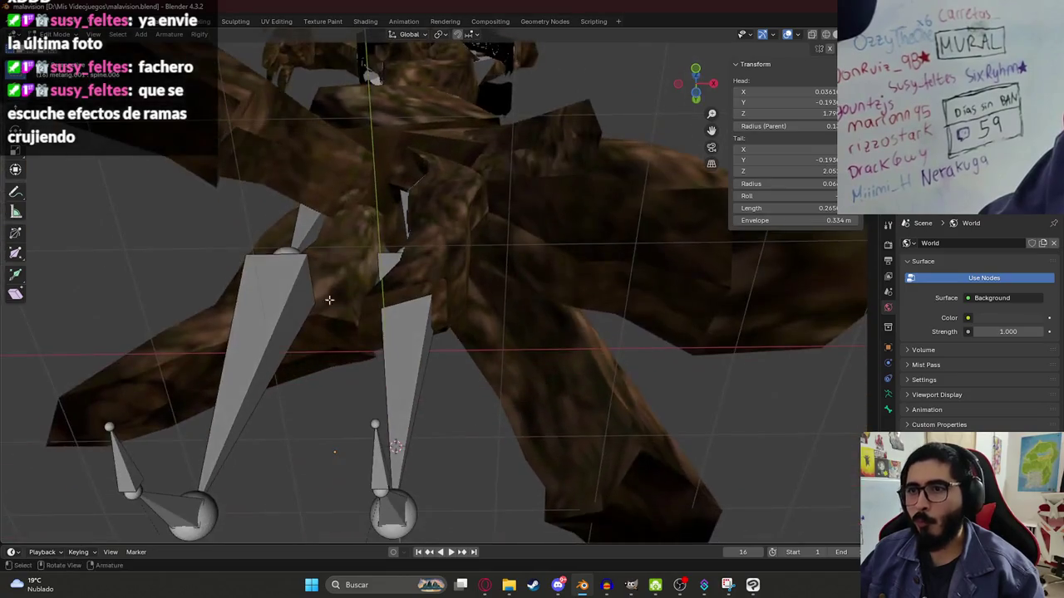
{"action": "middle_click_drag", "start_coordinate": [626, 129], "coordinate": [477, 398]}
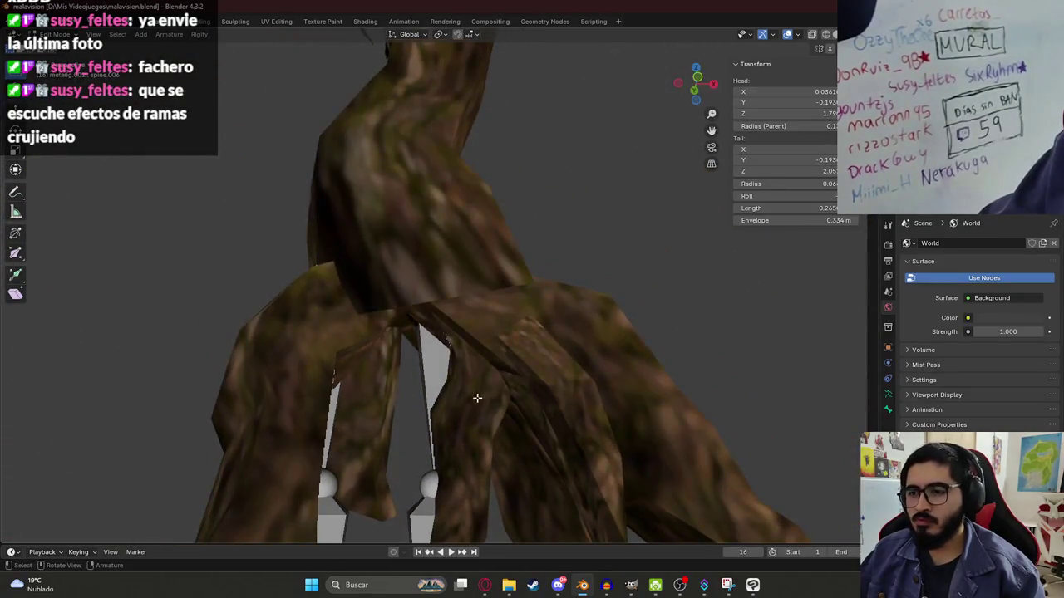
{"action": "scroll", "coordinate": [467, 410], "scroll_direction": "down", "scroll_amount": 3}
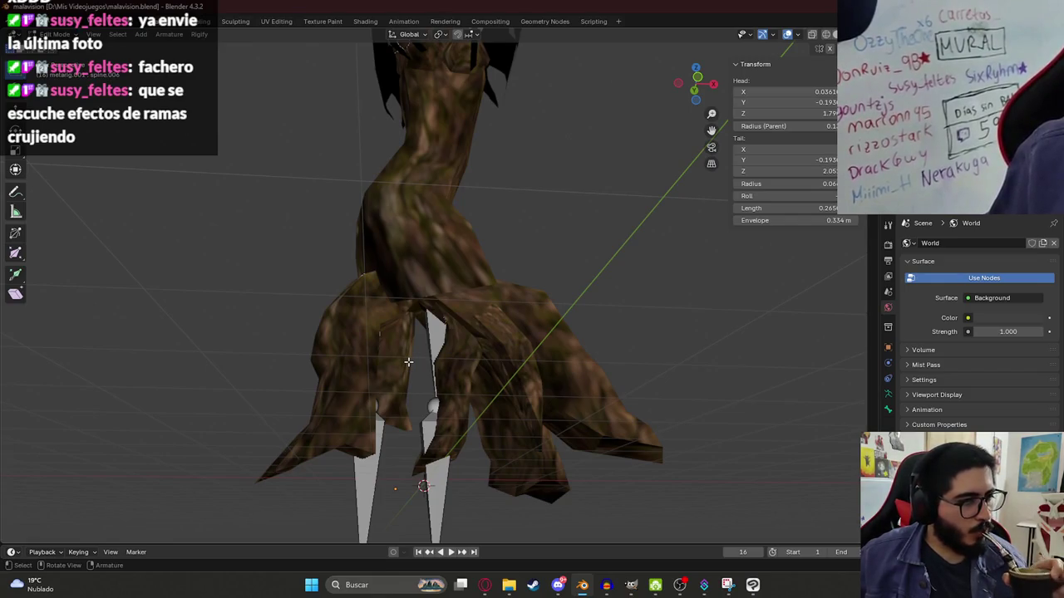
{"action": "scroll", "coordinate": [408, 363], "scroll_direction": "down", "scroll_amount": 3}
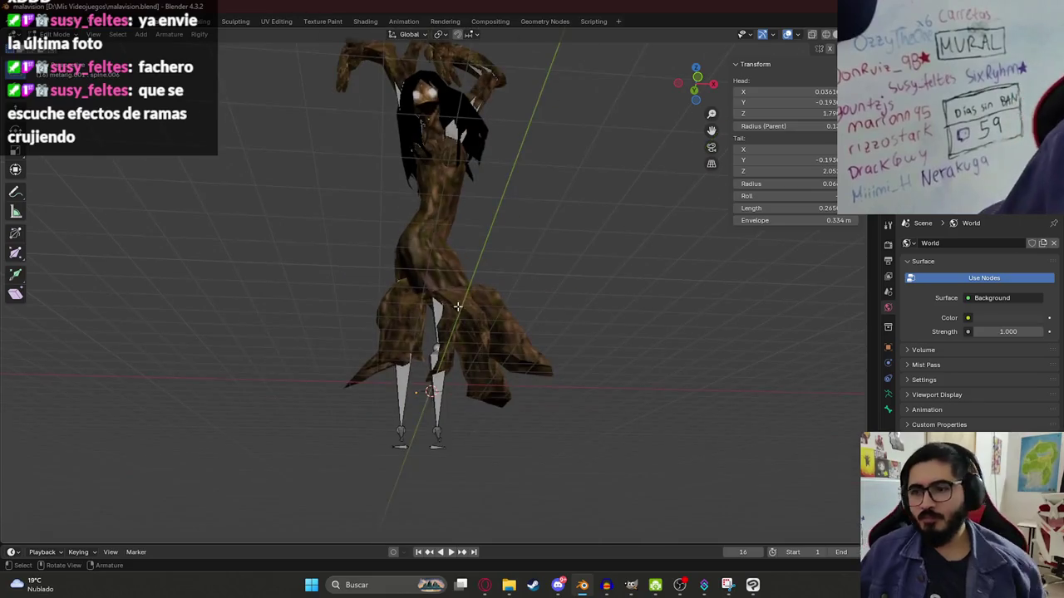
{"action": "middle_click_drag", "start_coordinate": [408, 362], "coordinate": [499, 333]}
{"action": "scroll", "coordinate": [498, 333], "scroll_direction": "up", "scroll_amount": 4}
{"action": "key", "text": "shift+z"}
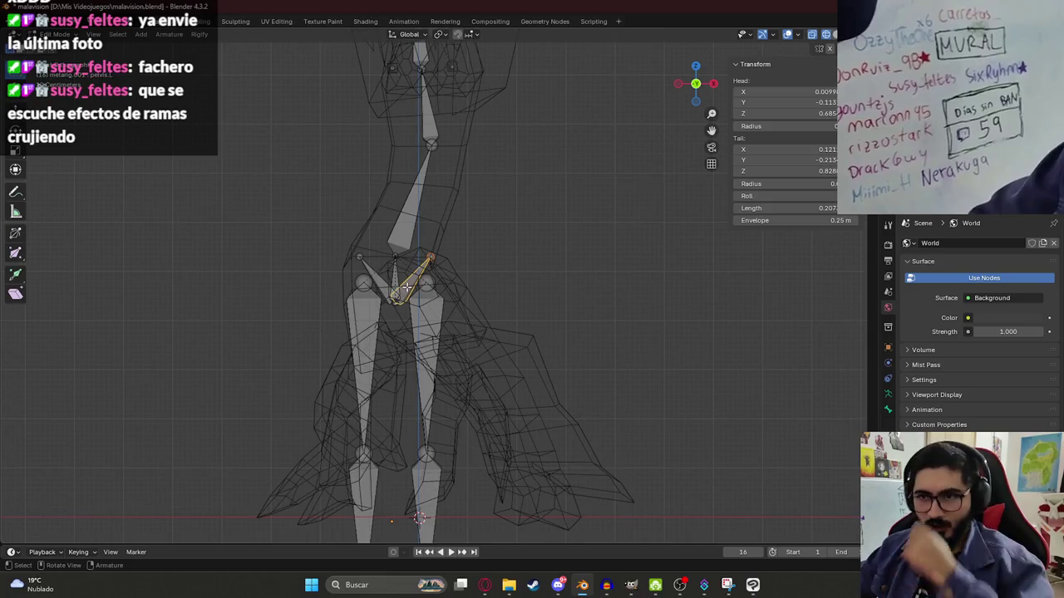
- Delete the pelvis.L bone and reposition the small centre bone at the hips
{"action": "key", "text": "x"}
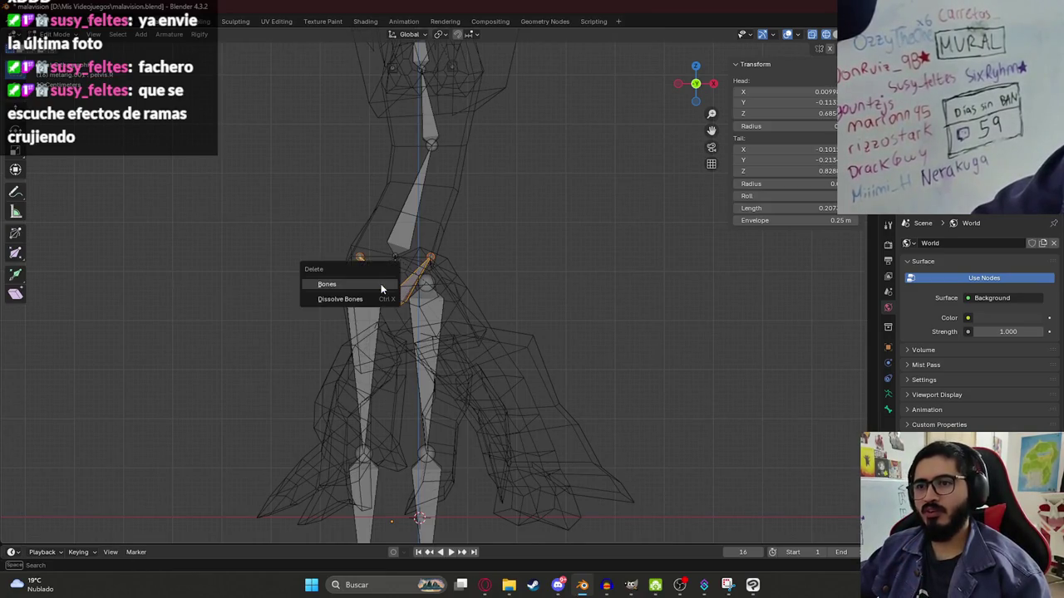
{"action": "left_click", "coordinate": [380, 283]}
{"action": "scroll", "coordinate": [413, 285], "scroll_direction": "up", "scroll_amount": 2}
{"action": "left_click_drag", "start_coordinate": [413, 285], "coordinate": [534, 244]}
{"action": "key", "text": "Escape"}
{"action": "left_click", "coordinate": [308, 281]}
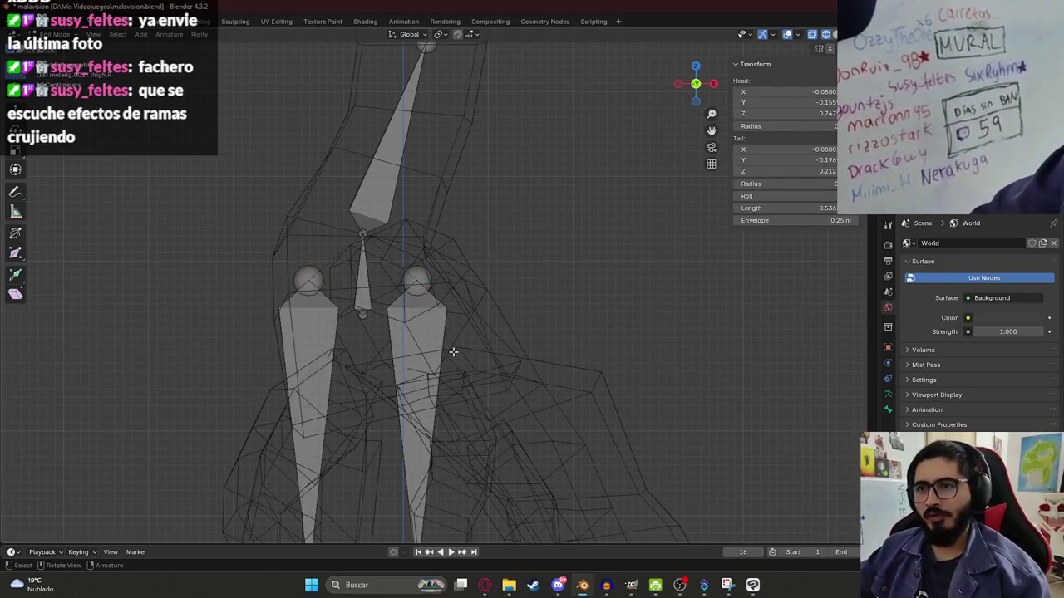
{"action": "left_click", "coordinate": [362, 307]}
{"action": "scroll", "coordinate": [362, 291], "scroll_direction": "down", "scroll_amount": 3}
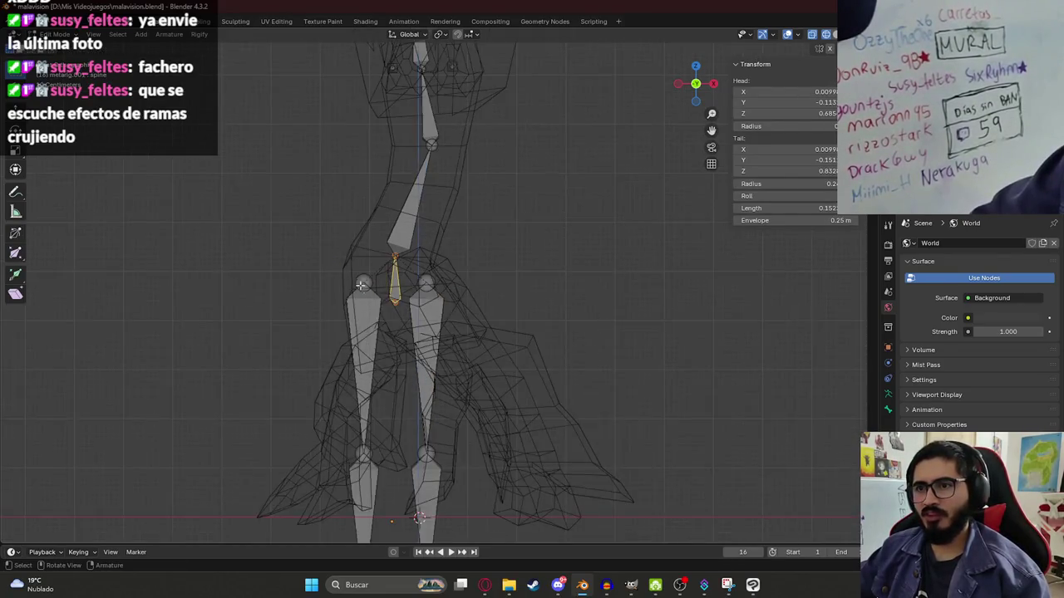
{"action": "middle_click_drag", "start_coordinate": [411, 374], "coordinate": [411, 299], "text": "shift"}
{"action": "key", "text": "g"}
{"action": "left_click", "coordinate": [387, 272]}
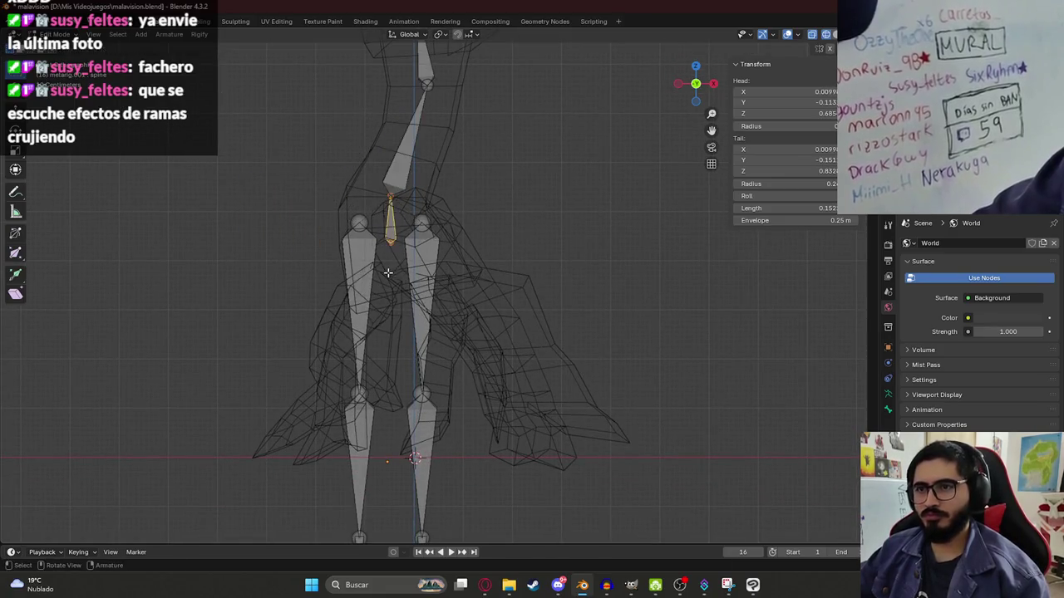
- Scale the thigh bone's head radius, checking the fit in textured and wireframe shading
{"action": "middle_click_drag", "start_coordinate": [417, 222], "coordinate": [381, 371]}
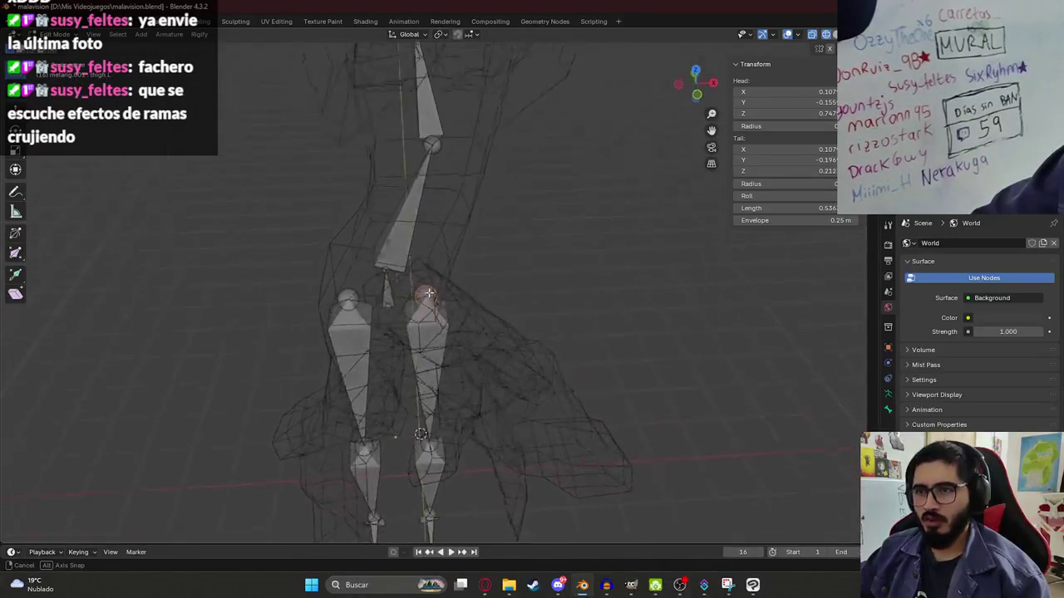
{"action": "mouse_move", "coordinate": [424, 328]}
{"action": "middle_mouse_down"}
{"action": "mouse_move", "coordinate": [444, 345]}
{"action": "mouse_move", "coordinate": [648, 351]}
{"action": "middle_mouse_up"}
{"action": "key", "text": "shift+z"}
{"action": "key", "text": "z"}
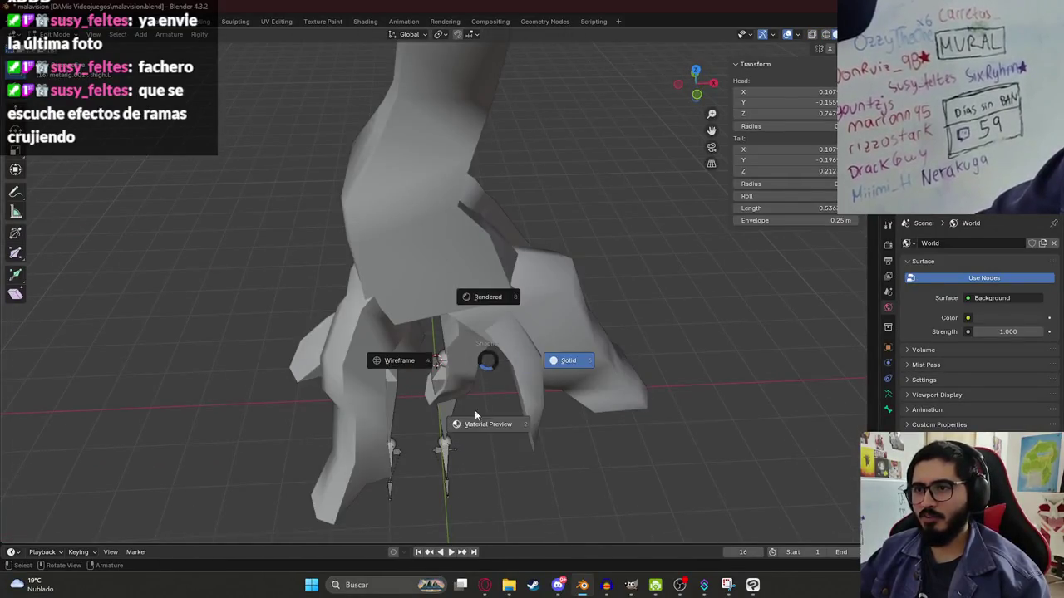
{"action": "left_click", "coordinate": [475, 432]}
{"action": "mouse_move", "coordinate": [476, 432]}
{"action": "middle_mouse_down"}
{"action": "mouse_move", "coordinate": [433, 330]}
{"action": "mouse_move", "coordinate": [502, 193]}
{"action": "middle_mouse_up"}
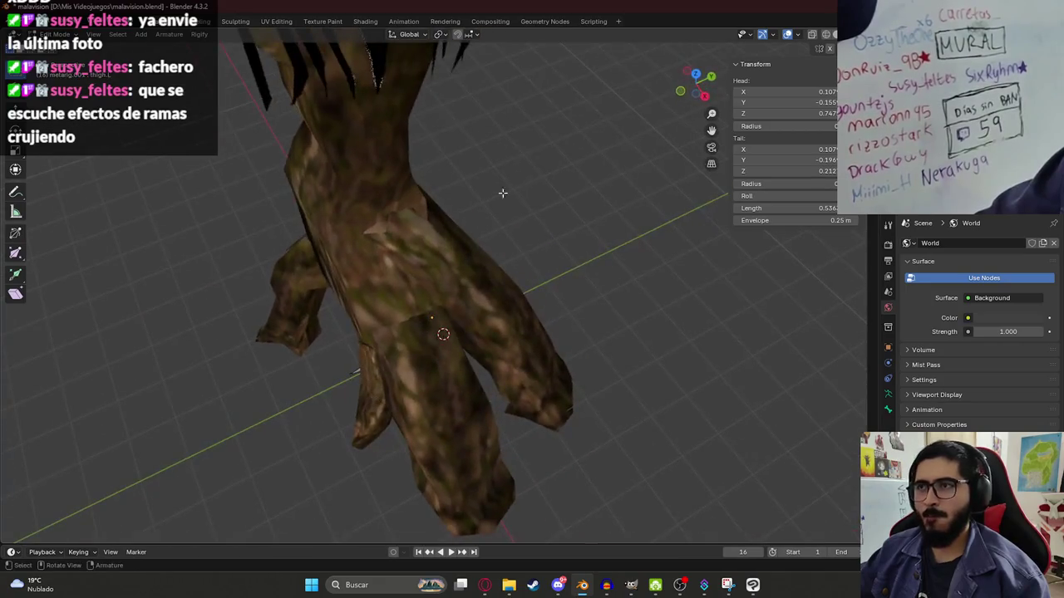
{"action": "key", "text": "s"}
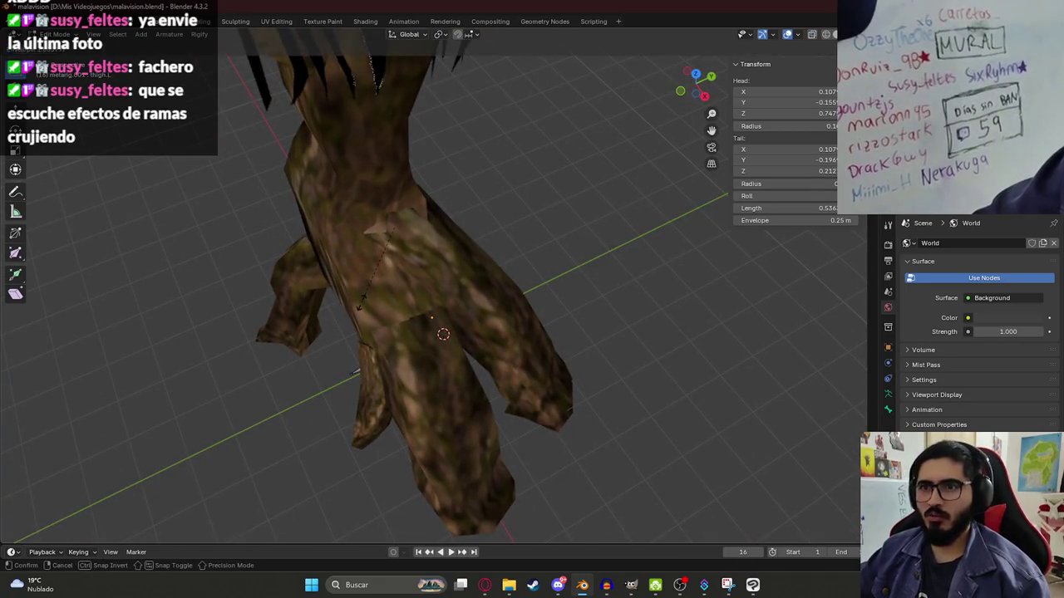
{"action": "left_click", "coordinate": [361, 303]}
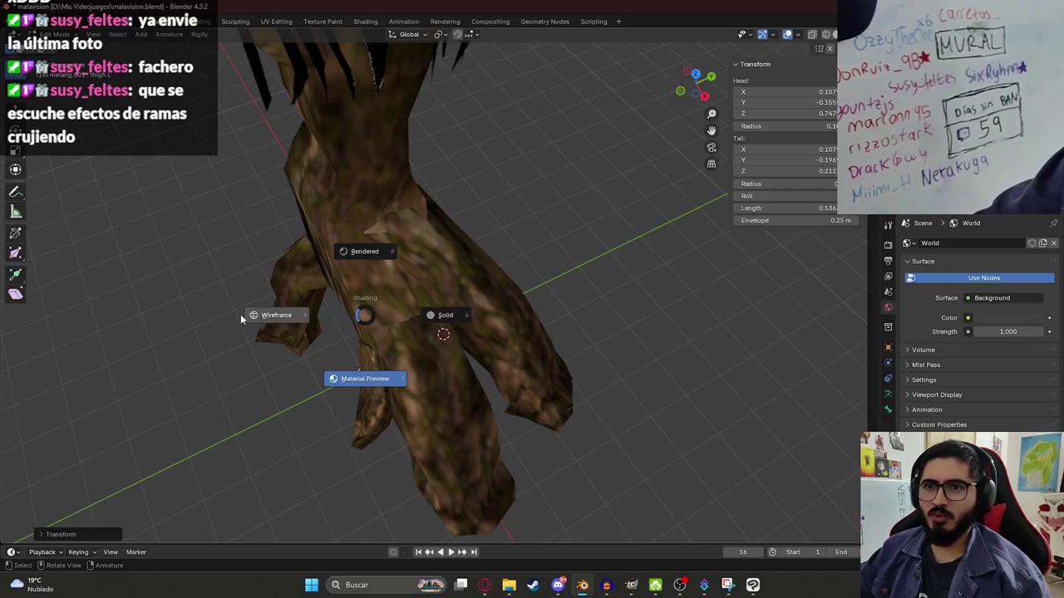
{"action": "left_click", "coordinate": [240, 314]}
{"action": "mouse_move", "coordinate": [240, 314]}
{"action": "middle_mouse_down"}
{"action": "mouse_move", "coordinate": [432, 220]}
{"action": "mouse_move", "coordinate": [499, 332]}
{"action": "middle_mouse_up"}
{"action": "scroll", "coordinate": [499, 333], "scroll_direction": "down", "scroll_amount": 5, "text": "shift"}
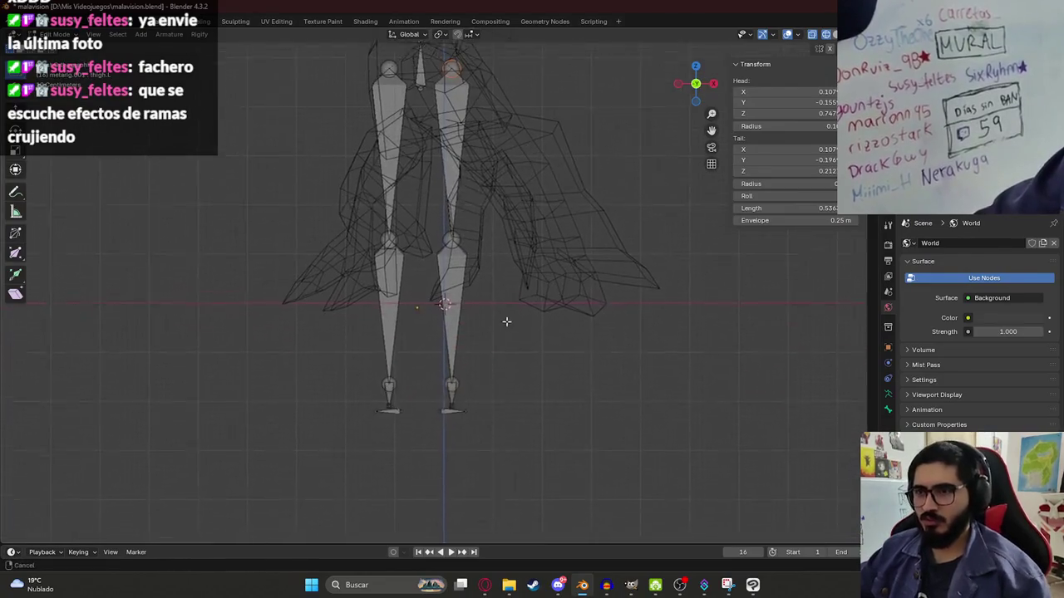
- Delete both foot bones and the unneeded bones beyond the shin tips
{"action": "left_click_drag", "start_coordinate": [474, 444], "coordinate": [358, 380]}
{"action": "key", "text": "x"}
{"action": "left_click", "coordinate": [379, 391]}
{"action": "left_click", "coordinate": [443, 380]}
{"action": "key", "text": "x"}
{"action": "left_click", "coordinate": [442, 383]}
{"action": "left_click", "coordinate": [382, 371]}
{"action": "key", "text": "x"}
{"action": "left_click", "coordinate": [386, 375]}
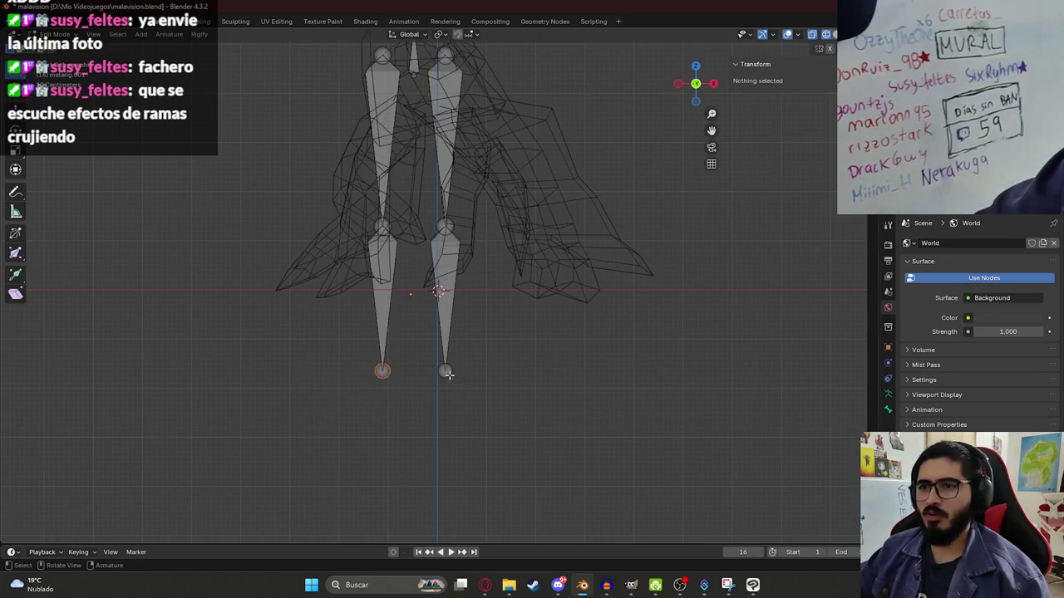
- Move the right lower-leg bone outward into the creature's right root leg
{"action": "left_click", "coordinate": [448, 375]}
{"action": "scroll", "coordinate": [427, 323], "scroll_direction": "up", "scroll_amount": 5, "text": "shift"}
{"action": "left_click_drag", "start_coordinate": [438, 343], "coordinate": [510, 270]}
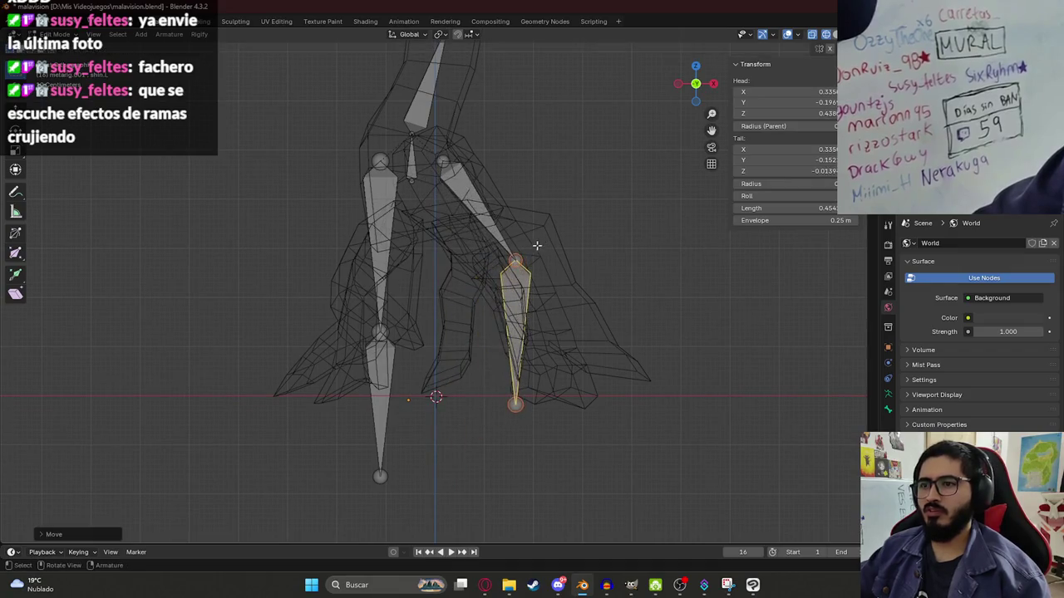
- Stretch the right shin tail to the root's tip and fit knee and head into the leg
{"action": "left_click_drag", "start_coordinate": [522, 412], "coordinate": [606, 408]}
{"action": "mouse_move", "coordinate": [606, 408]}
{"action": "middle_mouse_down"}
{"action": "mouse_move", "coordinate": [557, 296]}
{"action": "mouse_move", "coordinate": [584, 291]}
{"action": "mouse_move", "coordinate": [522, 290]}
{"action": "middle_mouse_up"}
{"action": "middle_click_drag", "start_coordinate": [551, 327], "coordinate": [572, 398], "text": "alt"}
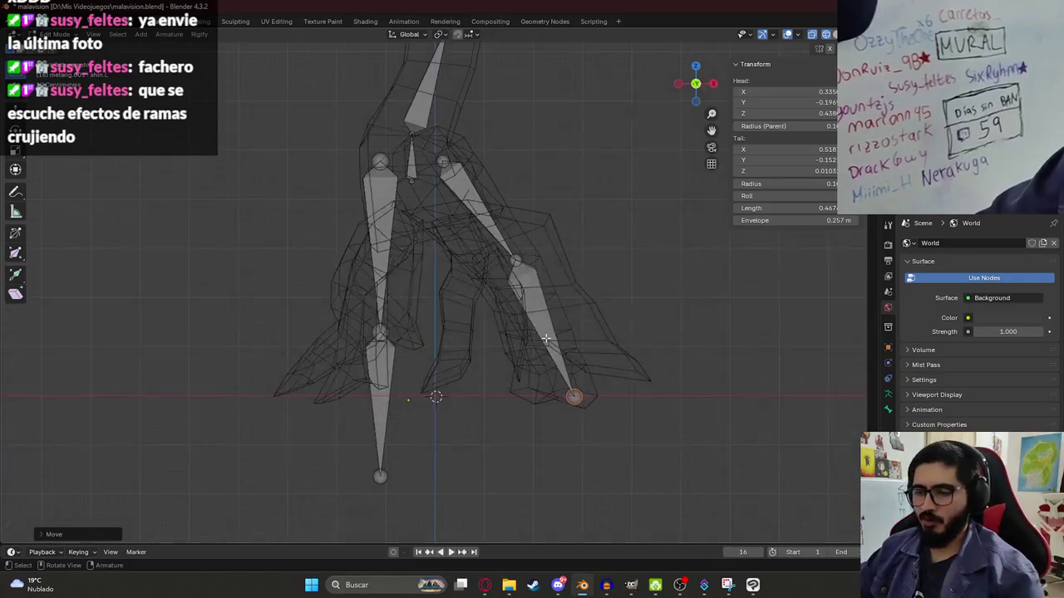
{"action": "left_click_drag", "start_coordinate": [572, 399], "coordinate": [618, 366]}
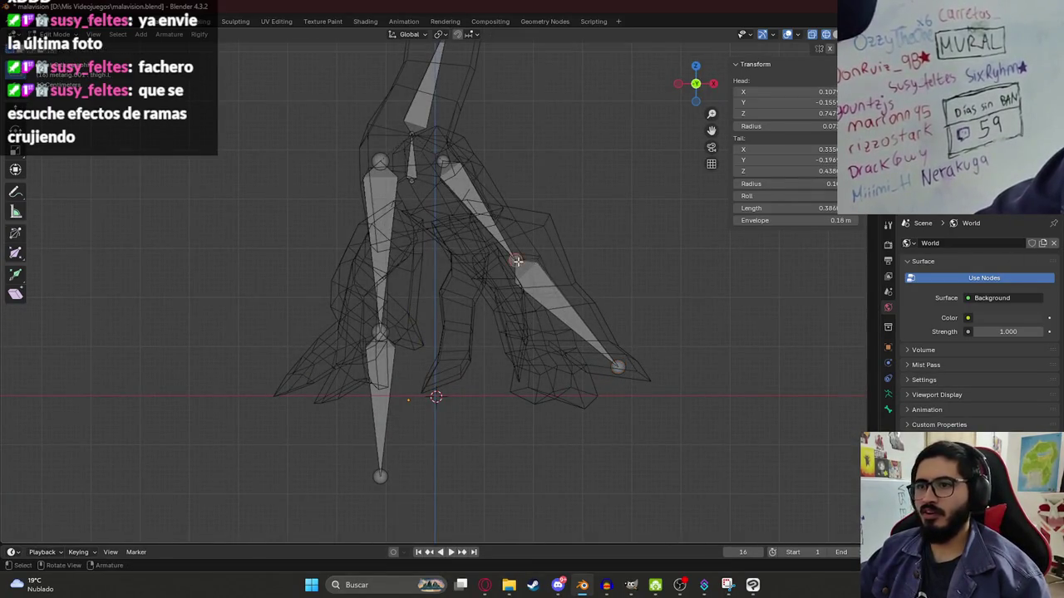
{"action": "left_click_drag", "start_coordinate": [517, 261], "coordinate": [540, 241]}
{"action": "left_click_drag", "start_coordinate": [443, 167], "coordinate": [432, 226]}
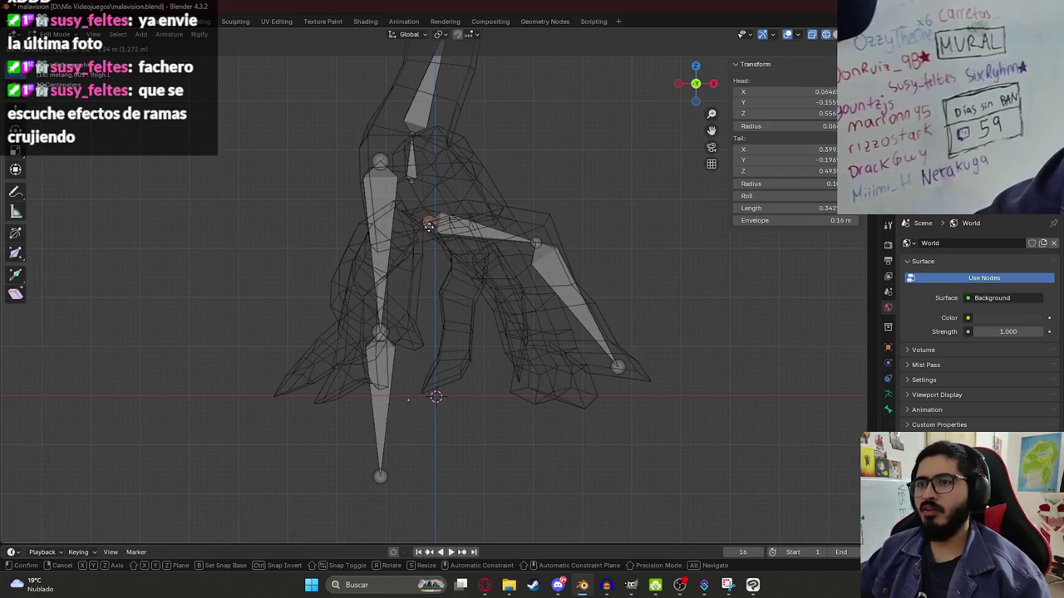
{"action": "middle_click_drag", "start_coordinate": [433, 226], "coordinate": [439, 264]}
- Adjust the right leg bone tail's depth along Y, checking against the bark-textured mesh
{"action": "key", "text": "z"}
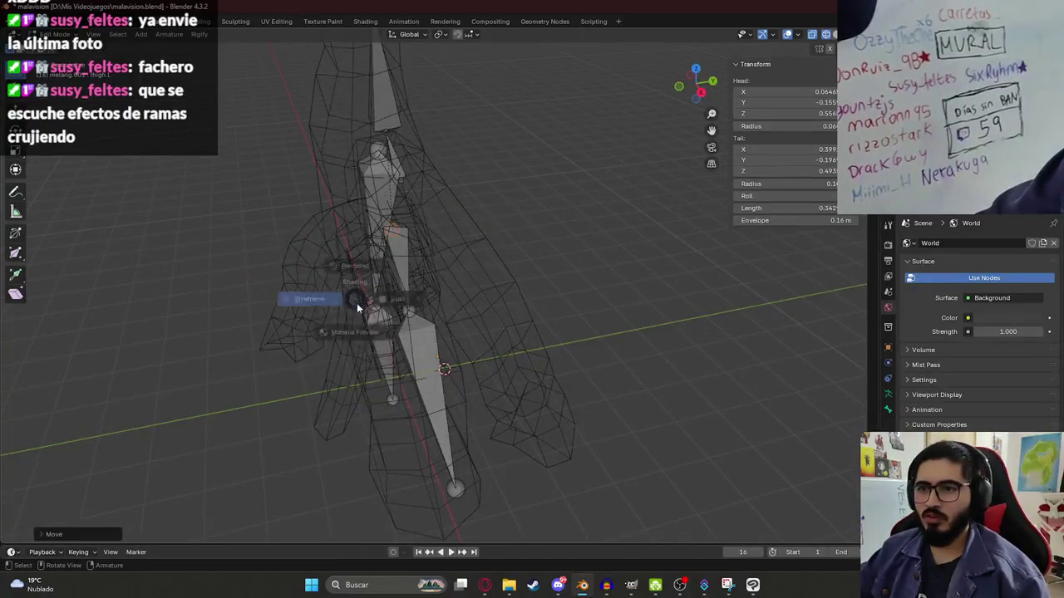
{"action": "left_click", "coordinate": [428, 358]}
{"action": "middle_click_drag", "start_coordinate": [440, 440], "coordinate": [432, 368]}
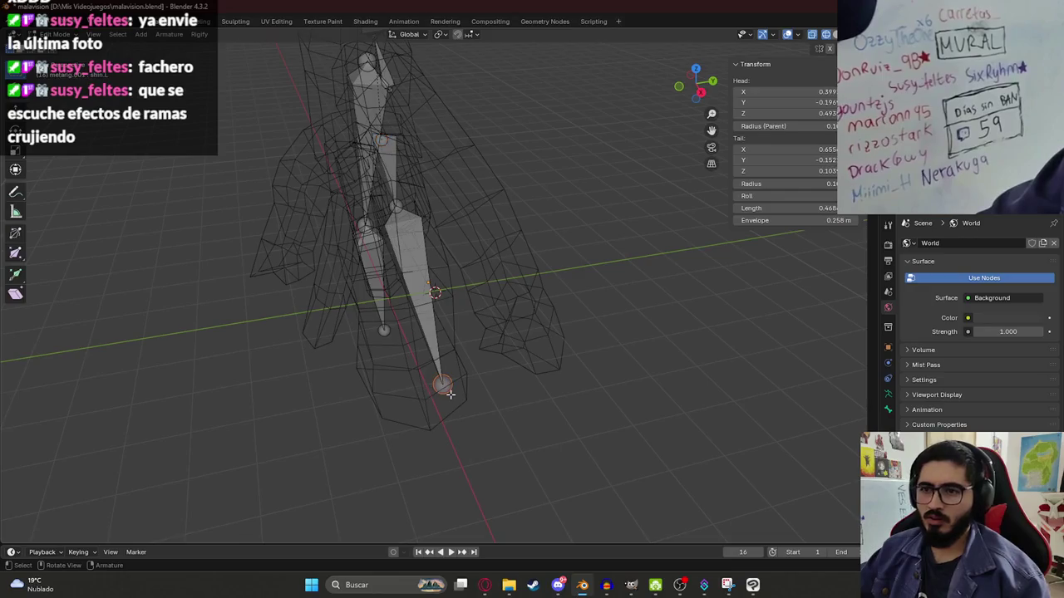
{"action": "key", "text": "g"}
{"action": "key", "text": "y"}
{"action": "left_click", "coordinate": [424, 408]}
{"action": "mouse_move", "coordinate": [424, 408]}
{"action": "middle_mouse_down"}
{"action": "mouse_move", "coordinate": [409, 407]}
{"action": "mouse_move", "coordinate": [412, 349]}
{"action": "middle_mouse_up"}
{"action": "key", "text": "shift+z"}
{"action": "key", "text": "shift+z"}
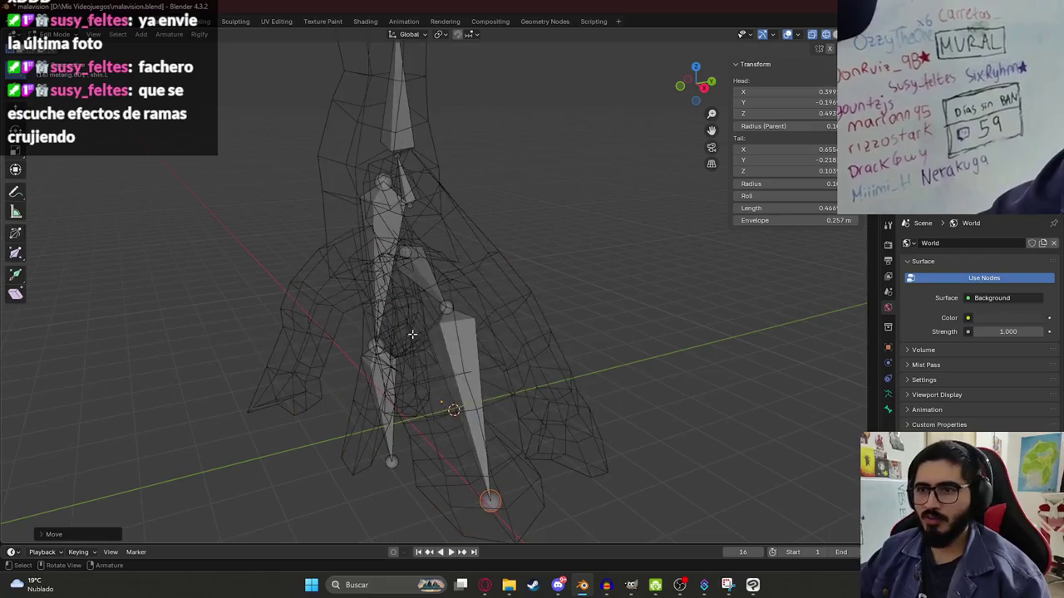
{"action": "middle_click_drag", "start_coordinate": [490, 303], "coordinate": [446, 418]}
- Move the right leg's joint and bone head along Y so they sit inside the leg
{"action": "key", "text": "g"}
{"action": "key", "text": "y"}
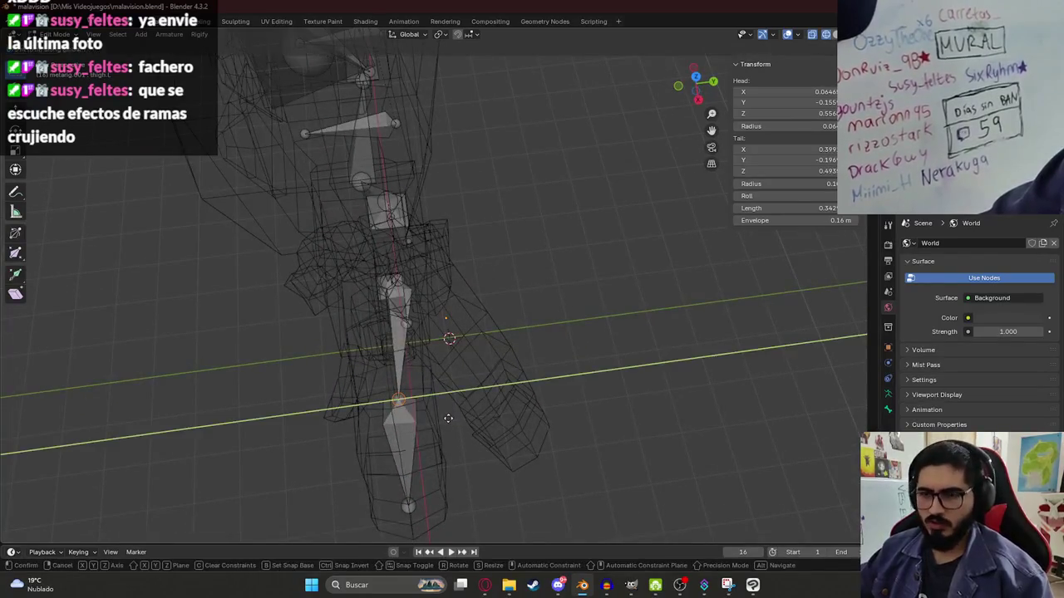
{"action": "left_click", "coordinate": [443, 418]}
{"action": "middle_click_drag", "start_coordinate": [401, 340], "coordinate": [420, 371]}
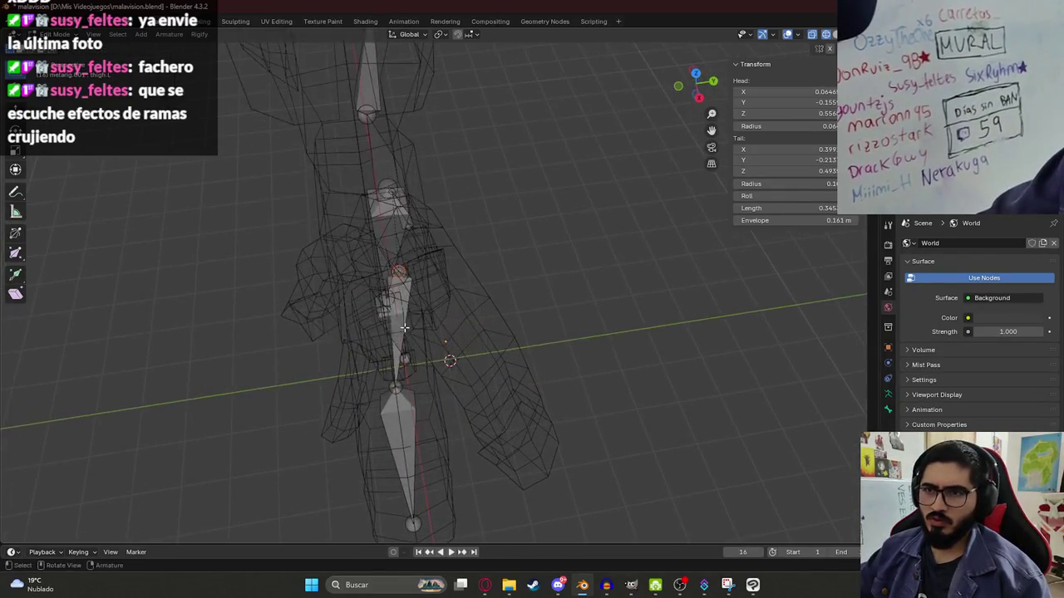
{"action": "key", "text": "shift+z"}
{"action": "key", "text": "g"}
{"action": "key", "text": "y"}
{"action": "left_click", "coordinate": [403, 300]}
- Shift the left-side thigh bone along X and lower its head into the hip
{"action": "key", "text": "z"}
{"action": "left_click", "coordinate": [354, 296]}
{"action": "mouse_move", "coordinate": [353, 296]}
{"action": "middle_mouse_down"}
{"action": "mouse_move", "coordinate": [482, 232]}
{"action": "mouse_move", "coordinate": [467, 249]}
{"action": "middle_mouse_up"}
{"action": "key", "text": "KP_1"}
{"action": "key", "text": "Up"}
{"action": "left_click", "coordinate": [403, 194]}
{"action": "middle_click_drag", "start_coordinate": [367, 240], "coordinate": [392, 287]}
{"action": "key", "text": "g"}
{"action": "key", "text": "x"}
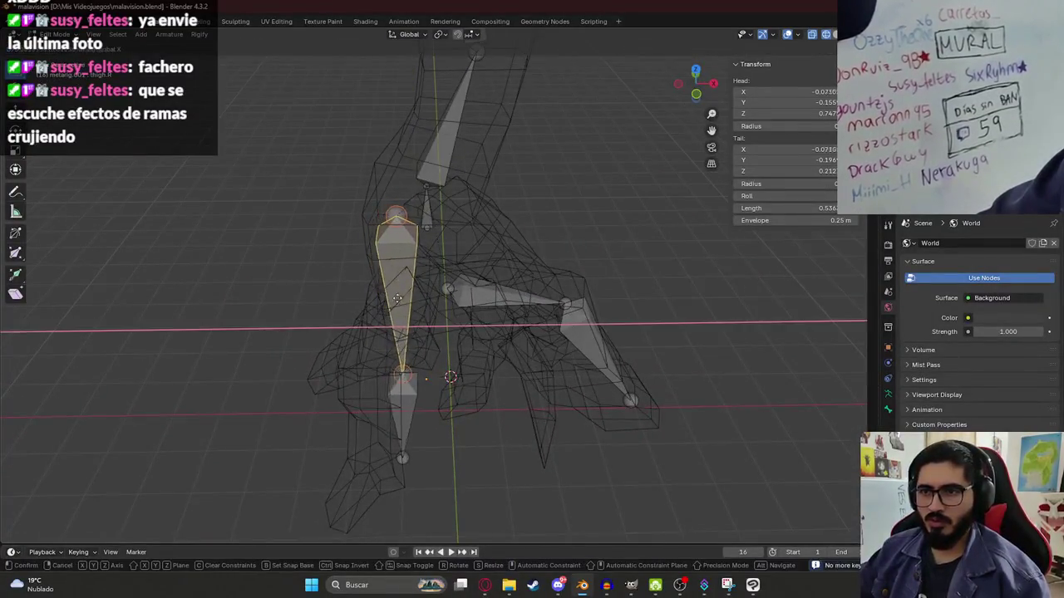
{"action": "left_click", "coordinate": [405, 298]}
{"action": "key", "text": "KP_1"}
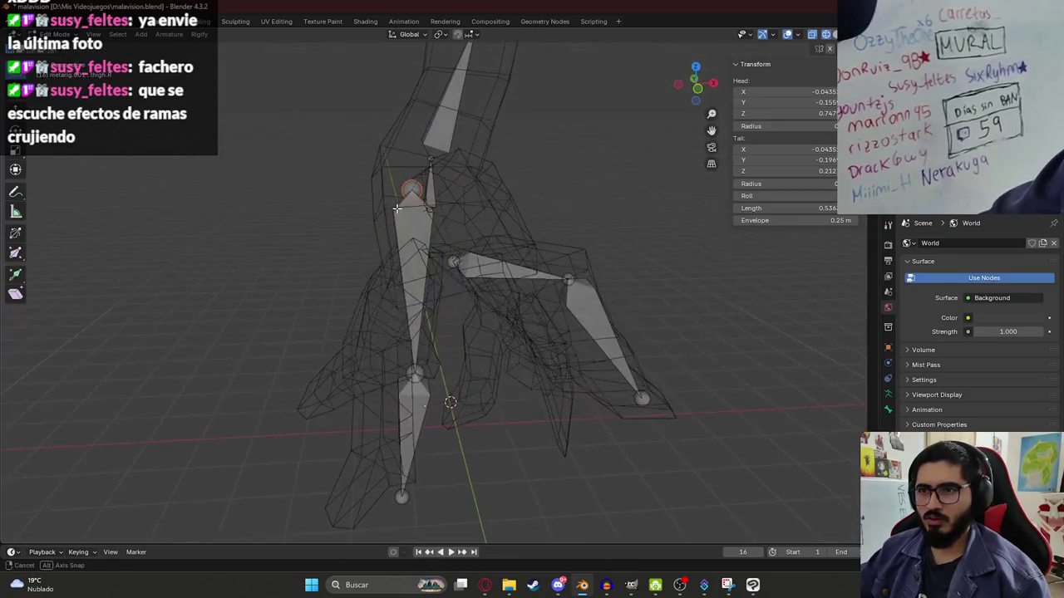
{"action": "left_click_drag", "start_coordinate": [399, 175], "coordinate": [397, 236]}
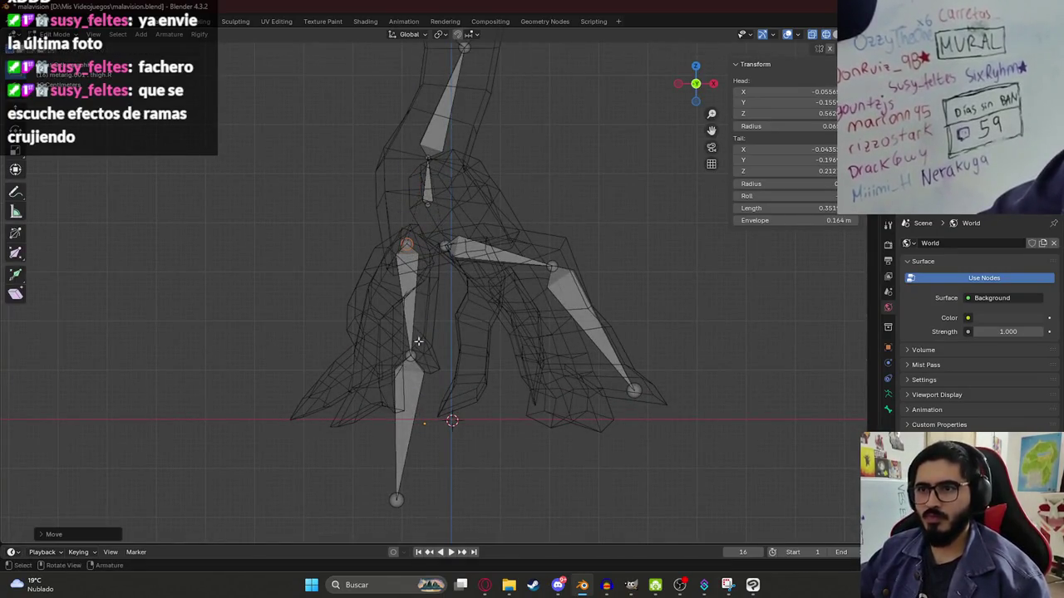
- Bend the left-side leg at the knee and extend its foot tip out to the root end
{"action": "left_click_drag", "start_coordinate": [412, 359], "coordinate": [366, 310]}
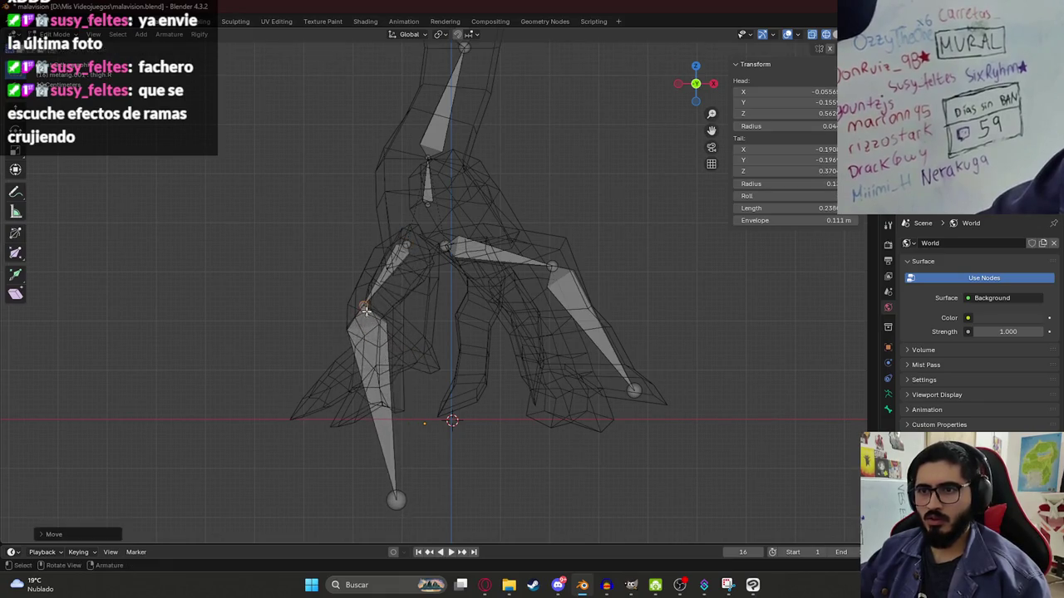
{"action": "left_click", "coordinate": [399, 500]}
{"action": "mouse_move", "coordinate": [399, 500]}
{"action": "middle_mouse_down"}
{"action": "mouse_move", "coordinate": [456, 407]}
{"action": "mouse_move", "coordinate": [478, 341]}
{"action": "middle_mouse_up"}
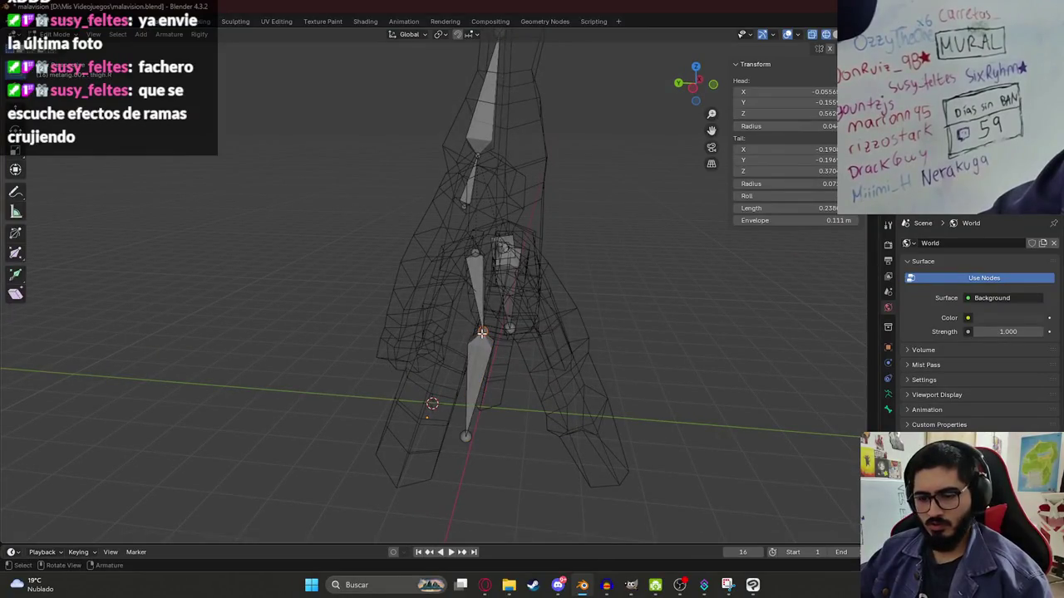
{"action": "left_click_drag", "start_coordinate": [482, 332], "coordinate": [442, 331]}
{"action": "left_click_drag", "start_coordinate": [466, 435], "coordinate": [420, 439]}
{"action": "key", "text": "KP_1"}
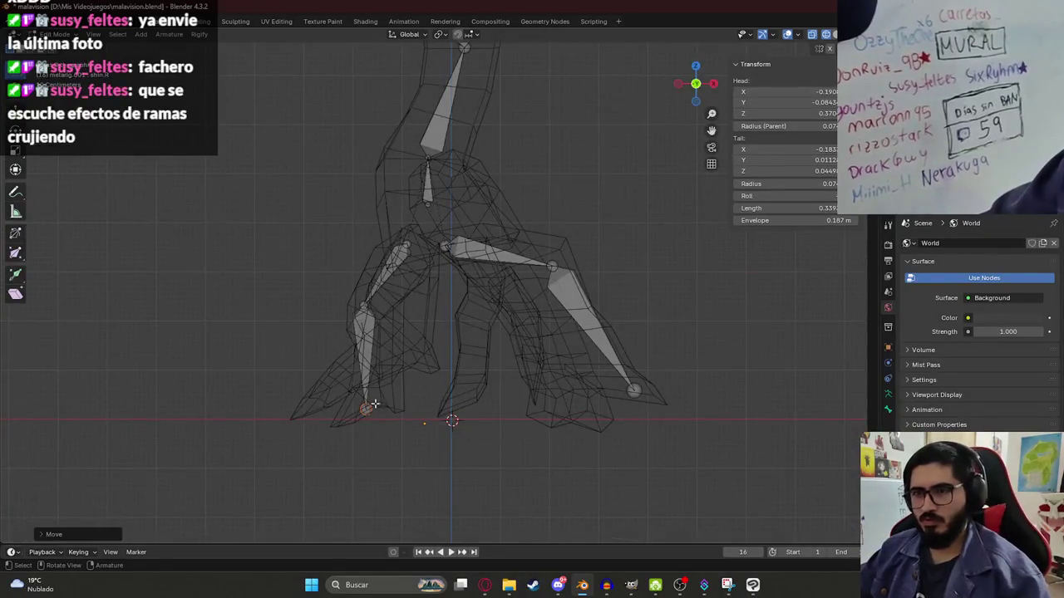
{"action": "middle_click_drag", "start_coordinate": [371, 413], "coordinate": [366, 359]}
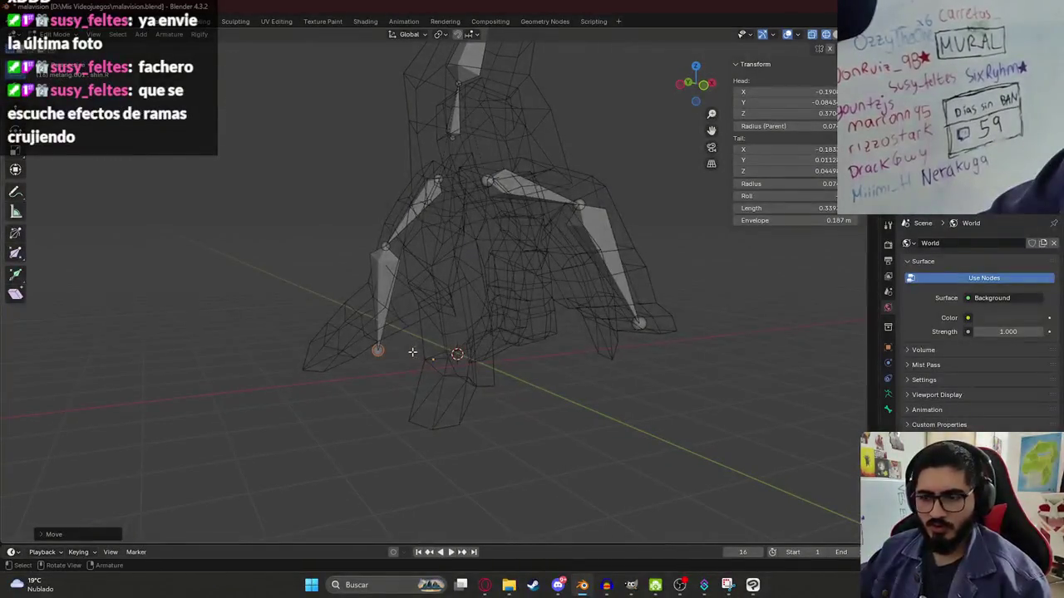
{"action": "left_click_drag", "start_coordinate": [373, 353], "coordinate": [324, 345]}
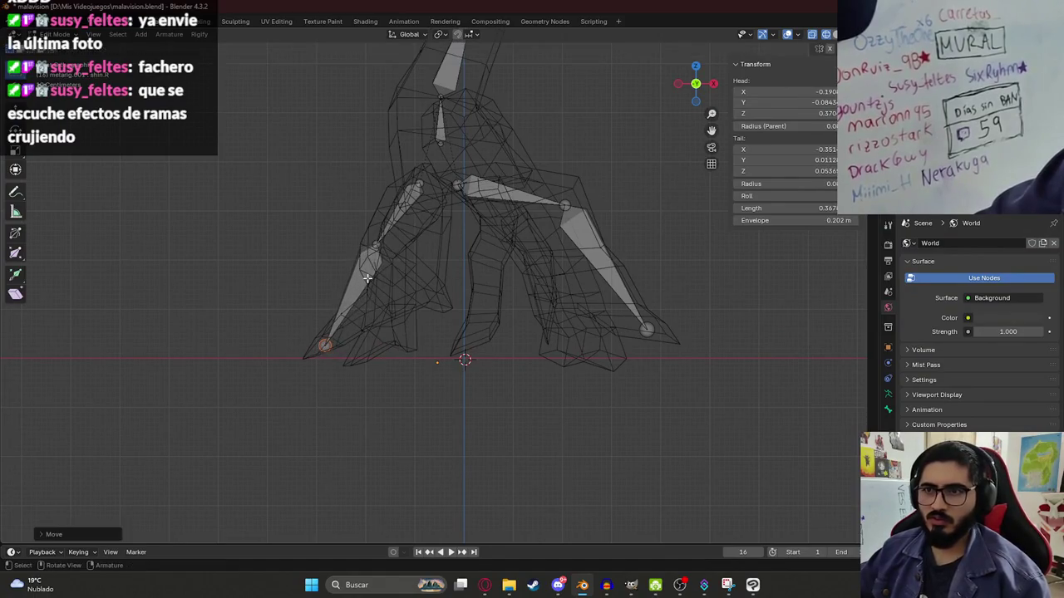
{"action": "middle_click_drag", "start_coordinate": [378, 246], "coordinate": [399, 254]}
- Fine-tune the left knee joint and foot tip, then frame the whole creature and armature
{"action": "left_click", "coordinate": [398, 254]}
{"action": "key", "text": "KP_1"}
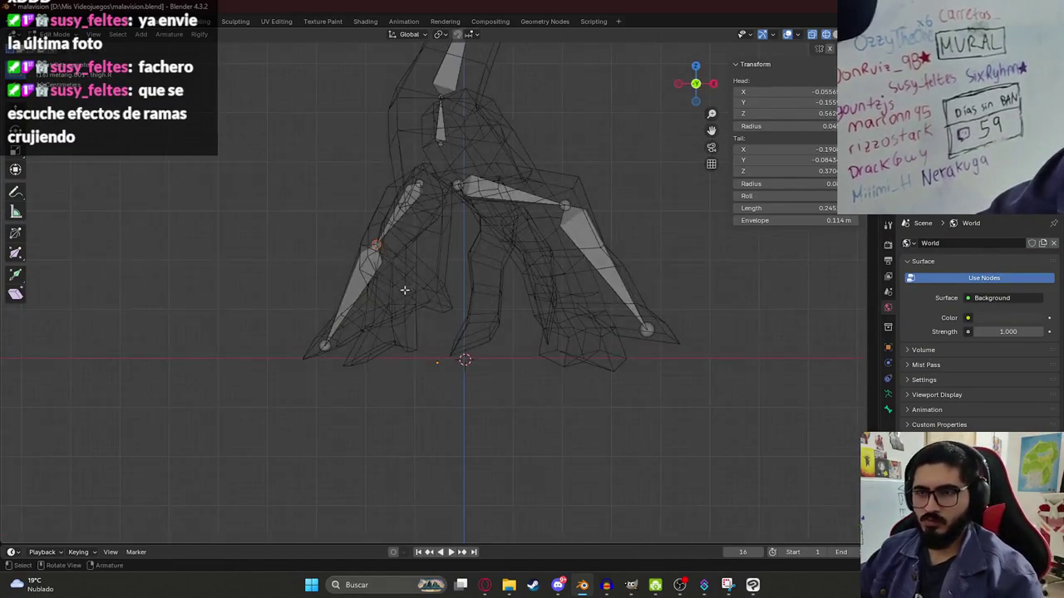
{"action": "key", "text": "g"}
{"action": "left_click", "coordinate": [398, 282]}
{"action": "mouse_move", "coordinate": [399, 283]}
{"action": "middle_mouse_down"}
{"action": "mouse_move", "coordinate": [505, 333]}
{"action": "mouse_move", "coordinate": [517, 273]}
{"action": "mouse_move", "coordinate": [405, 317]}
{"action": "mouse_move", "coordinate": [408, 269]}
{"action": "middle_mouse_up"}
{"action": "key", "text": "shift+z"}
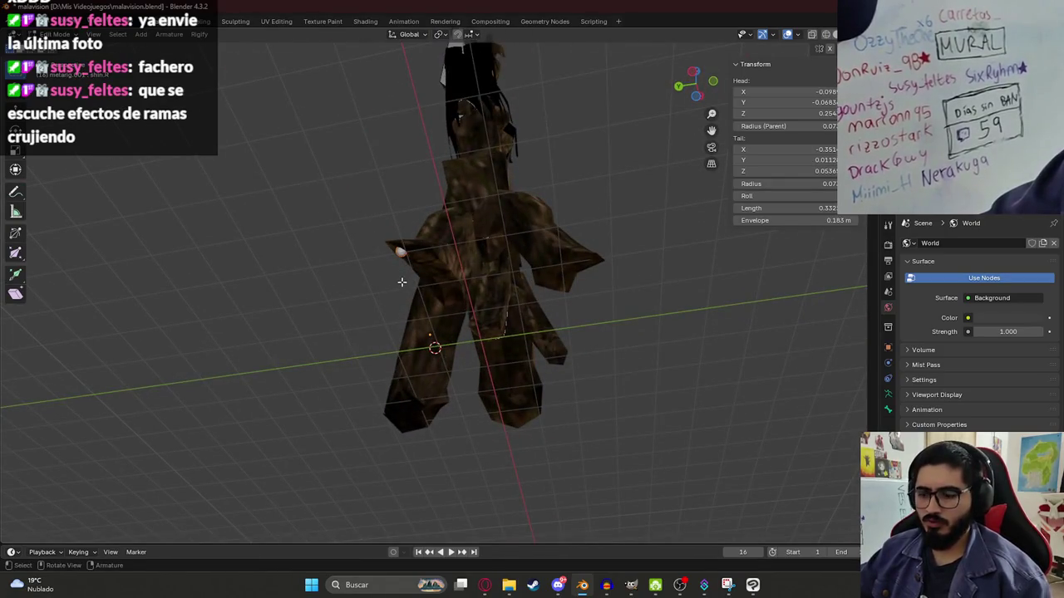
{"action": "key", "text": "KP_1"}
{"action": "key", "text": "shift+z"}
{"action": "left_click_drag", "start_coordinate": [333, 346], "coordinate": [338, 344]}
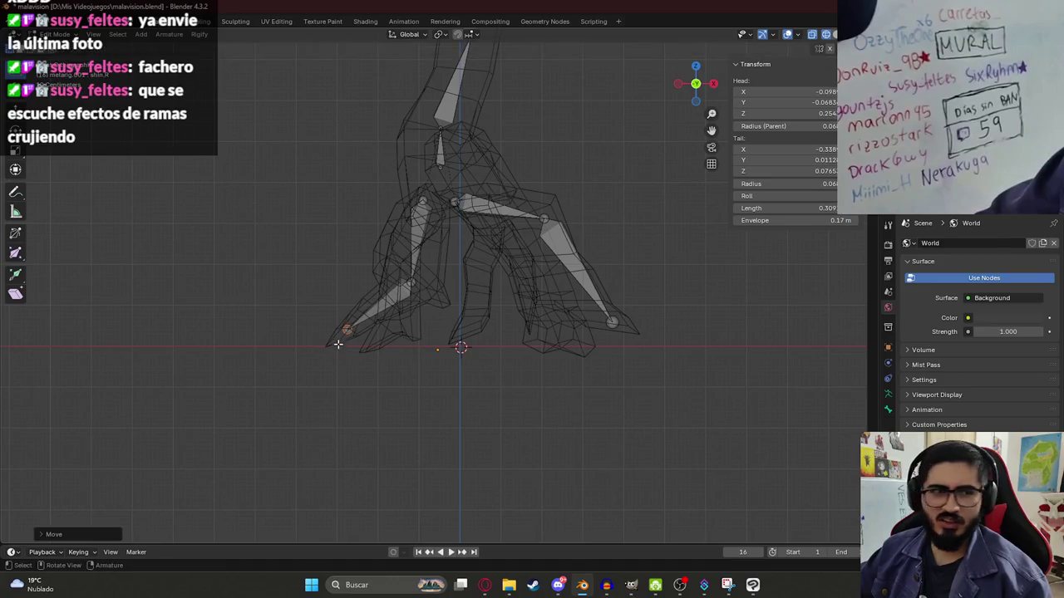
{"action": "scroll", "coordinate": [350, 312], "scroll_direction": "up", "scroll_amount": 3}
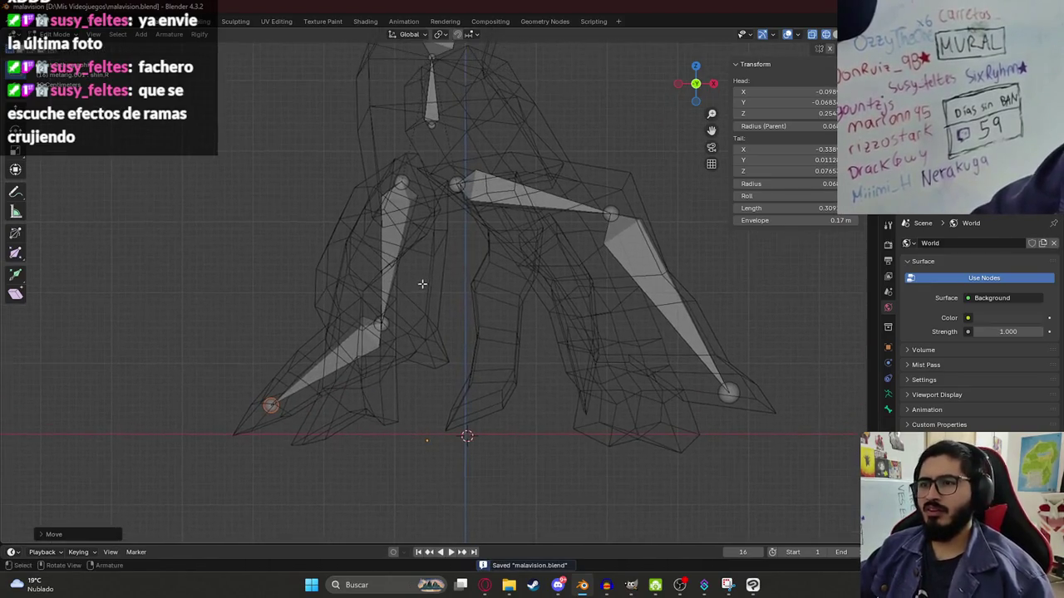
{"action": "scroll", "coordinate": [350, 313], "scroll_direction": "down", "scroll_amount": 5}
{"action": "mouse_move", "coordinate": [349, 313]}
{"action": "middle_mouse_down", "text": "shift"}
{"action": "mouse_move", "coordinate": [429, 283]}
{"action": "mouse_move", "coordinate": [492, 163]}
{"action": "middle_mouse_up", "text": "shift"}
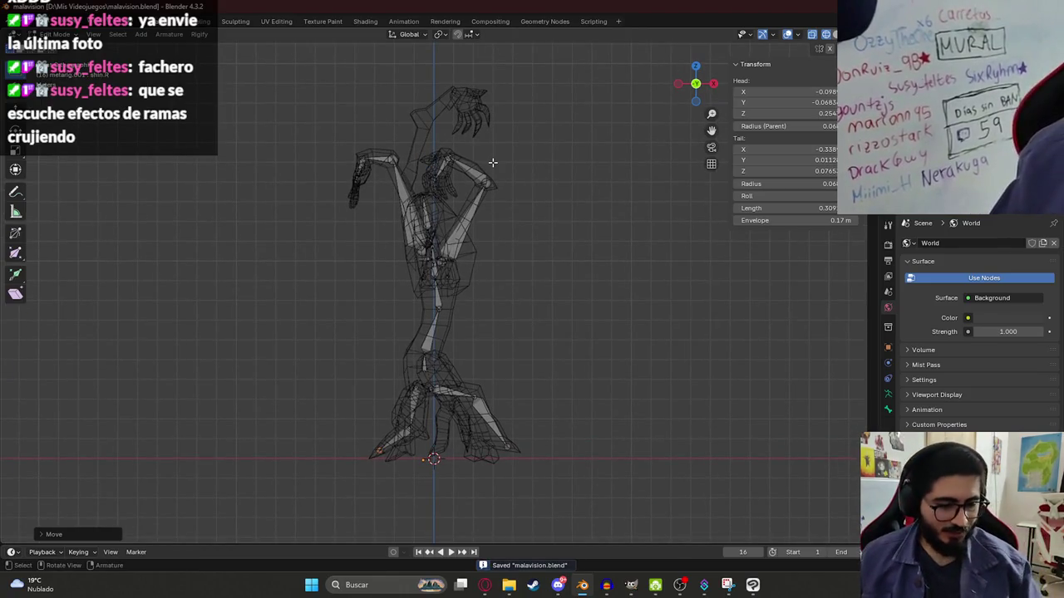
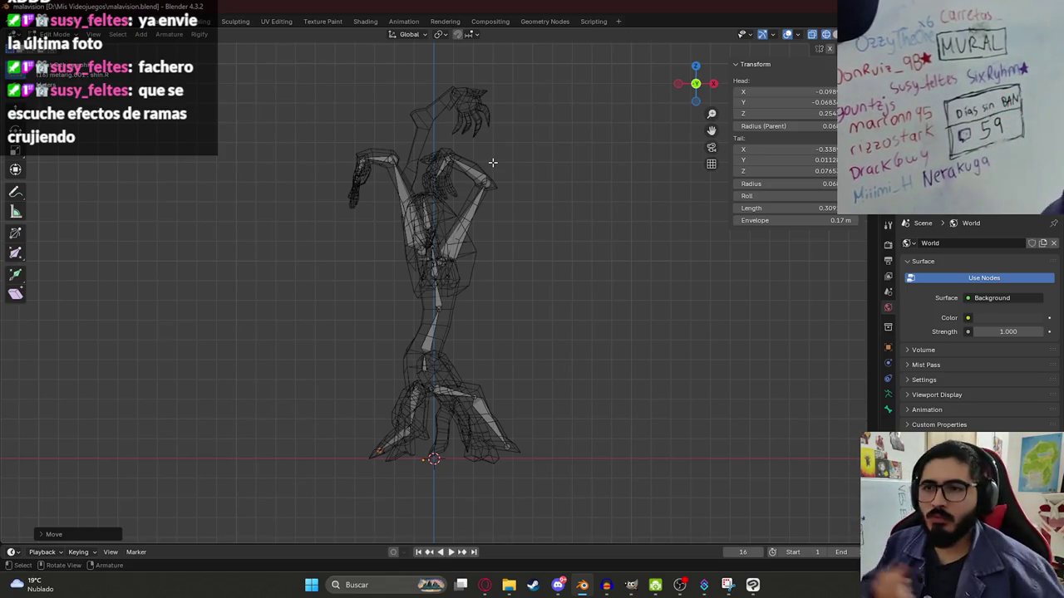
- Select the thigh bone and rotate it upward to follow the leg
{"action": "scroll", "coordinate": [413, 516], "scroll_direction": "up", "scroll_amount": 4}
{"action": "middle_click_drag", "start_coordinate": [510, 457], "coordinate": [582, 299], "text": "shift"}
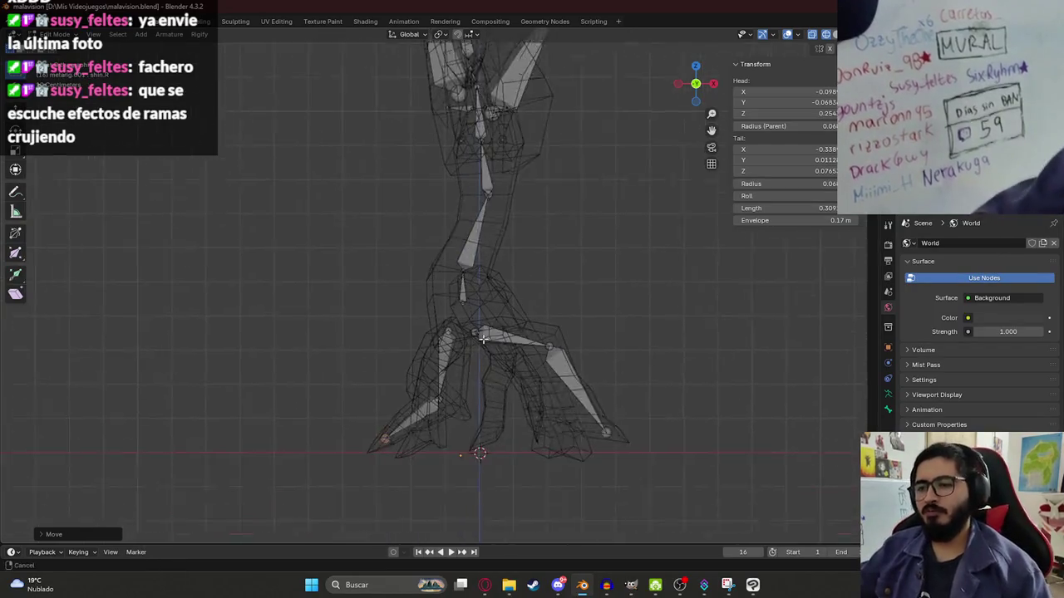
{"action": "left_click", "coordinate": [590, 293]}
{"action": "key", "text": "g"}
{"action": "key", "text": "Escape"}
{"action": "mouse_move", "coordinate": [702, 275]}
{"action": "middle_mouse_down"}
{"action": "mouse_move", "coordinate": [544, 371]}
{"action": "mouse_move", "coordinate": [484, 370]}
{"action": "mouse_move", "coordinate": [492, 398]}
{"action": "middle_mouse_up"}
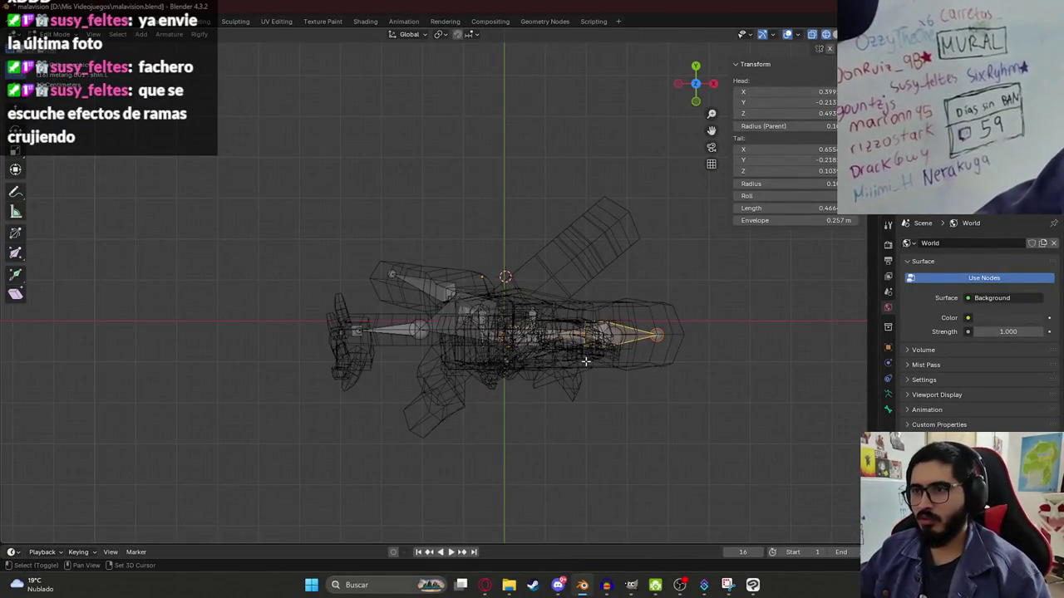
{"action": "key", "text": "r"}
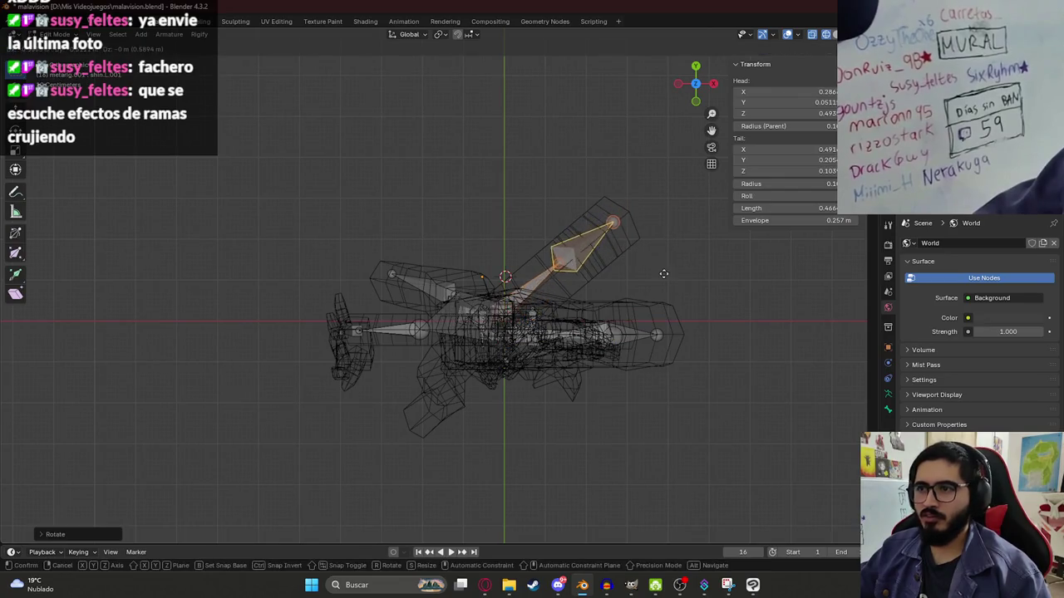
{"action": "left_click", "coordinate": [663, 273]}
- Shift the bone along the X and Y axes so it sits inside the root leg
{"action": "mouse_move", "coordinate": [664, 273]}
{"action": "middle_mouse_down"}
{"action": "mouse_move", "coordinate": [527, 266]}
{"action": "mouse_move", "coordinate": [419, 308]}
{"action": "mouse_move", "coordinate": [444, 294]}
{"action": "middle_mouse_up"}
{"action": "key", "text": "shift+z"}
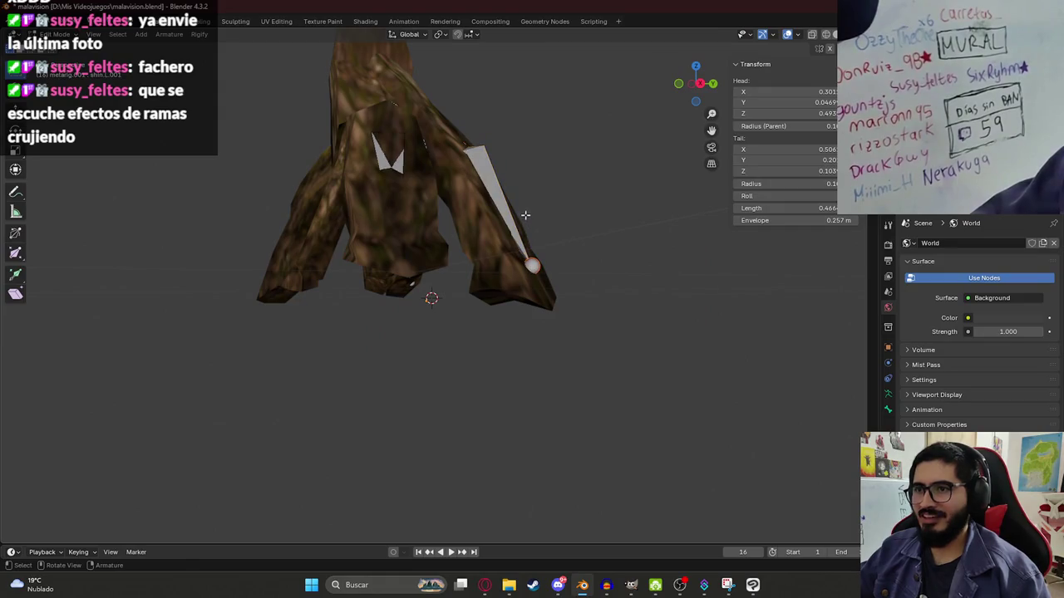
{"action": "mouse_move", "coordinate": [525, 215]}
{"action": "middle_mouse_down"}
{"action": "mouse_move", "coordinate": [518, 254]}
{"action": "mouse_move", "coordinate": [487, 294]}
{"action": "mouse_move", "coordinate": [395, 224]}
{"action": "mouse_move", "coordinate": [421, 265]}
{"action": "mouse_move", "coordinate": [480, 238]}
{"action": "middle_mouse_up"}
{"action": "key", "text": "g"}
{"action": "key", "text": "x"}
{"action": "left_click", "coordinate": [525, 262]}
{"action": "key", "text": "g"}
{"action": "key", "text": "y"}
{"action": "left_click", "coordinate": [478, 295]}
- In wireframe, select the parent bone and adjust its height along Z
{"action": "key", "text": "shift+z"}
{"action": "left_click", "coordinate": [395, 225]}
{"action": "key", "text": "g"}
{"action": "key", "text": "z"}
{"action": "left_click", "coordinate": [420, 265]}
- Check the fit against the textured mesh, then raise the bone along Z in wireframe
{"action": "left_click", "coordinate": [518, 200]}
{"action": "middle_click_drag", "start_coordinate": [518, 201], "coordinate": [468, 245]}
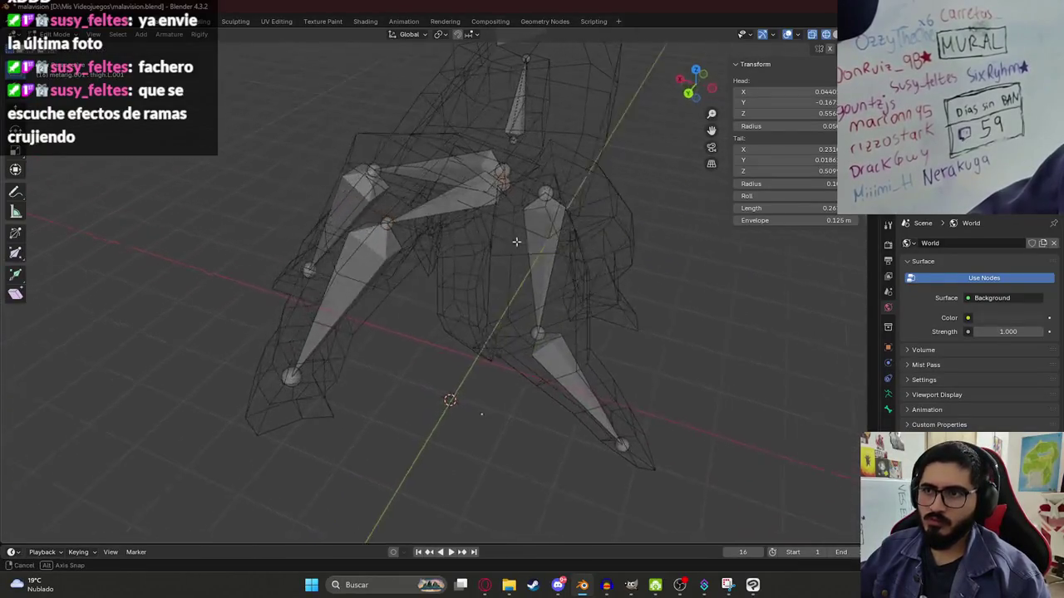
{"action": "key", "text": "z"}
{"action": "left_click", "coordinate": [453, 290]}
{"action": "mouse_move", "coordinate": [453, 290]}
{"action": "middle_mouse_down"}
{"action": "mouse_move", "coordinate": [443, 186]}
{"action": "mouse_move", "coordinate": [303, 258]}
{"action": "mouse_move", "coordinate": [490, 287]}
{"action": "mouse_move", "coordinate": [438, 351]}
{"action": "mouse_move", "coordinate": [309, 323]}
{"action": "mouse_move", "coordinate": [271, 283]}
{"action": "mouse_move", "coordinate": [446, 337]}
{"action": "mouse_move", "coordinate": [520, 271]}
{"action": "mouse_move", "coordinate": [589, 332]}
{"action": "middle_mouse_up"}
{"action": "key", "text": "z"}
{"action": "left_click", "coordinate": [324, 200]}
{"action": "key", "text": "g"}
{"action": "key", "text": "z"}
{"action": "left_click", "coordinate": [451, 167]}
- Duplicate the thigh-and-shin bone chain and place it into another leg
{"action": "key", "text": "shift+z"}
{"action": "key", "text": "shift+z"}
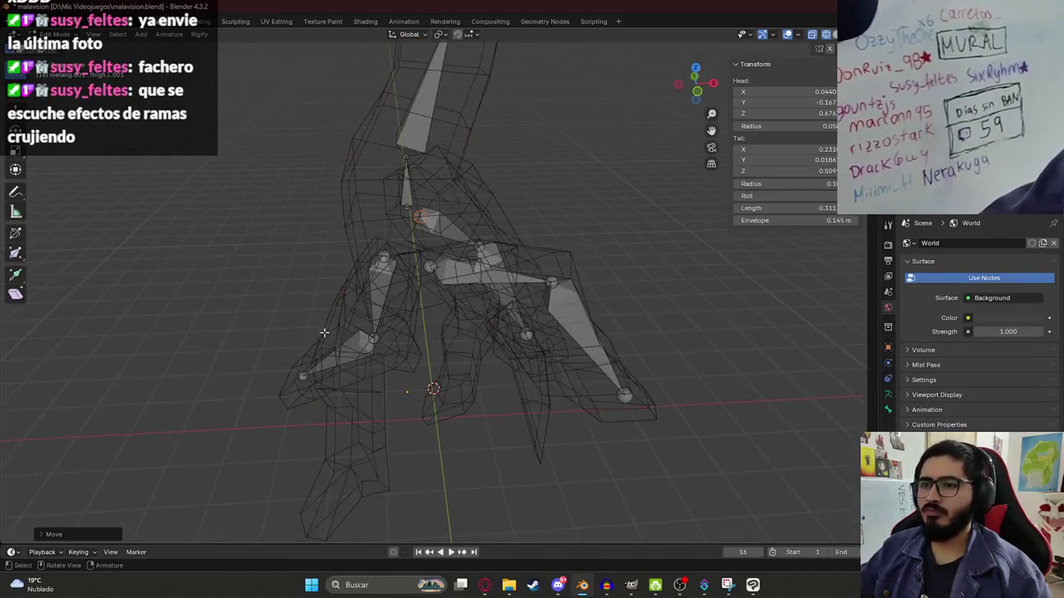
{"action": "middle_click_drag", "start_coordinate": [462, 335], "coordinate": [476, 324]}
{"action": "mouse_move", "coordinate": [409, 324]}
{"action": "middle_mouse_down"}
{"action": "mouse_move", "coordinate": [415, 337]}
{"action": "mouse_move", "coordinate": [449, 340]}
{"action": "mouse_move", "coordinate": [496, 335]}
{"action": "mouse_move", "coordinate": [369, 261]}
{"action": "middle_mouse_up"}
{"action": "left_click", "coordinate": [471, 341]}
{"action": "key", "text": "shift+d"}
{"action": "left_click", "coordinate": [498, 341]}
{"action": "key", "text": "g"}
{"action": "left_click", "coordinate": [261, 268]}
{"action": "middle_click_drag", "start_coordinate": [261, 268], "coordinate": [340, 363]}
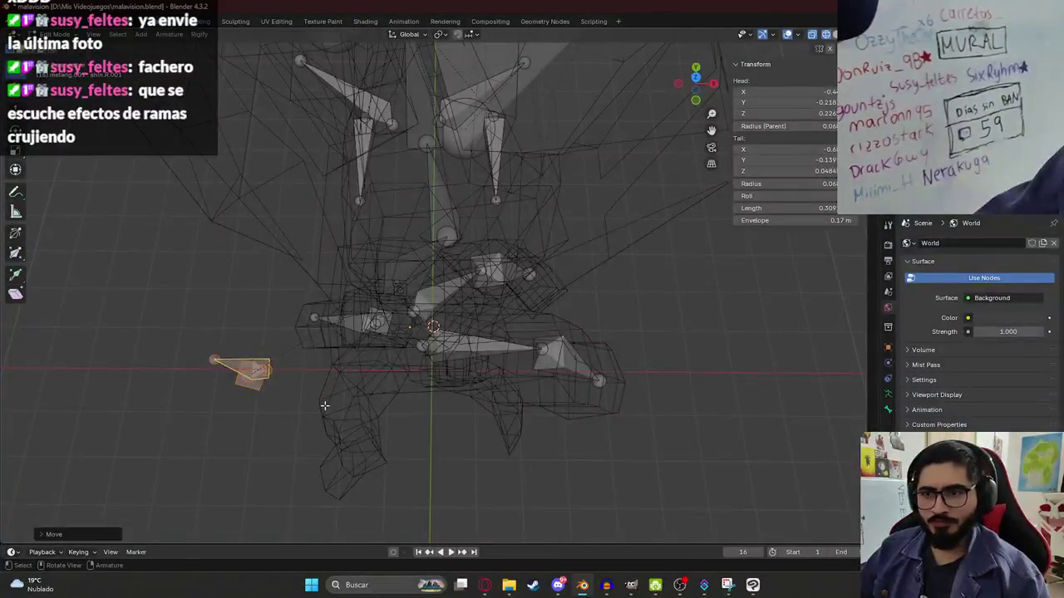
{"action": "key", "text": "ctrl+z"}
{"action": "middle_click_drag", "start_coordinate": [333, 422], "coordinate": [329, 360]}
{"action": "key", "text": "KP_3"}
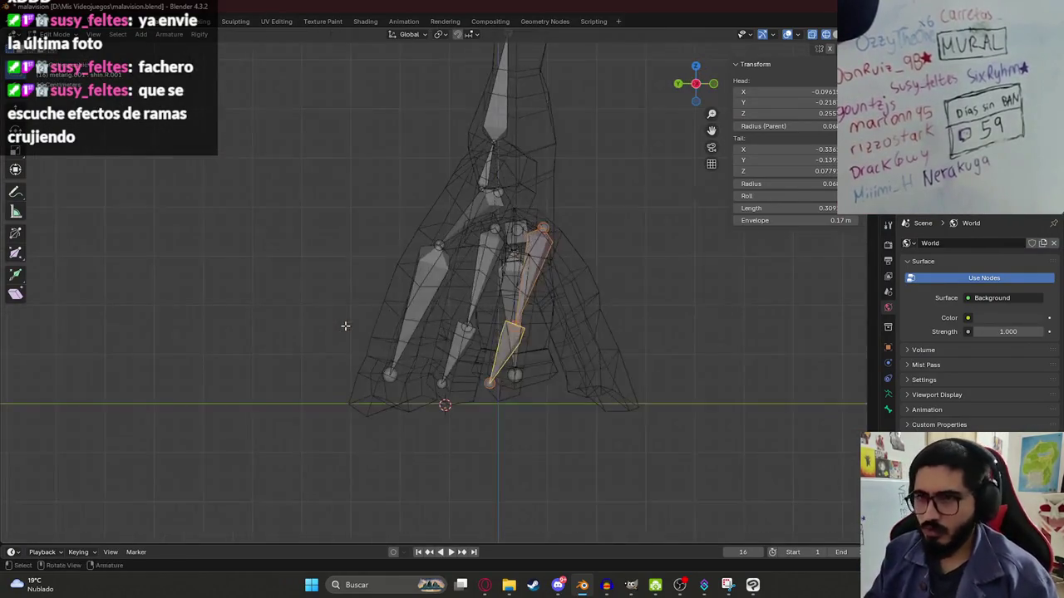
- Shift the bone tip, knee joint and thigh head rightward to match the root
{"action": "key", "text": "z"}
{"action": "left_click", "coordinate": [382, 401]}
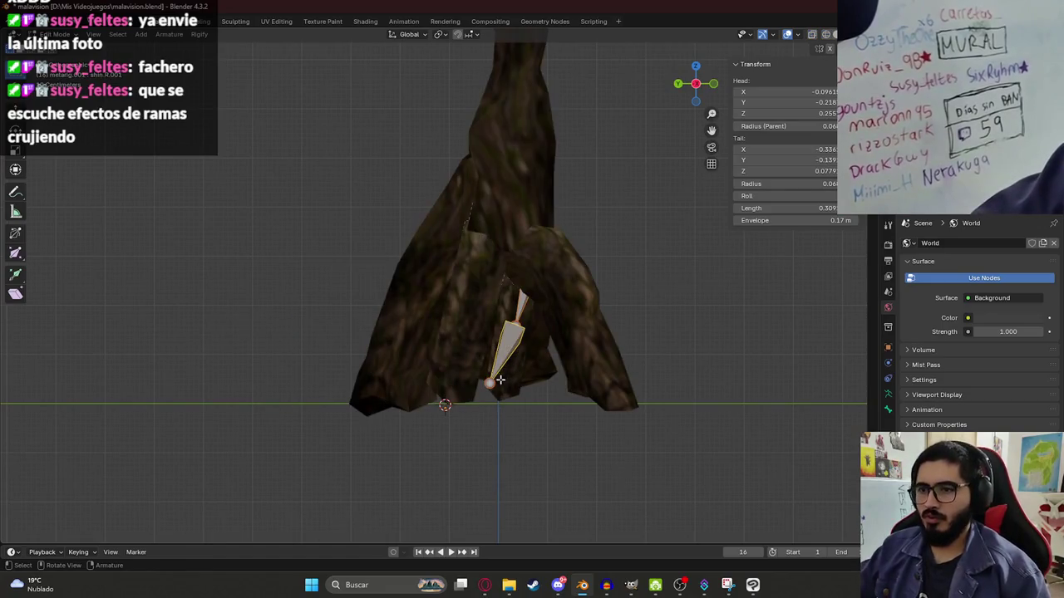
{"action": "left_click_drag", "start_coordinate": [499, 380], "coordinate": [613, 384]}
{"action": "key", "text": "shift+z"}
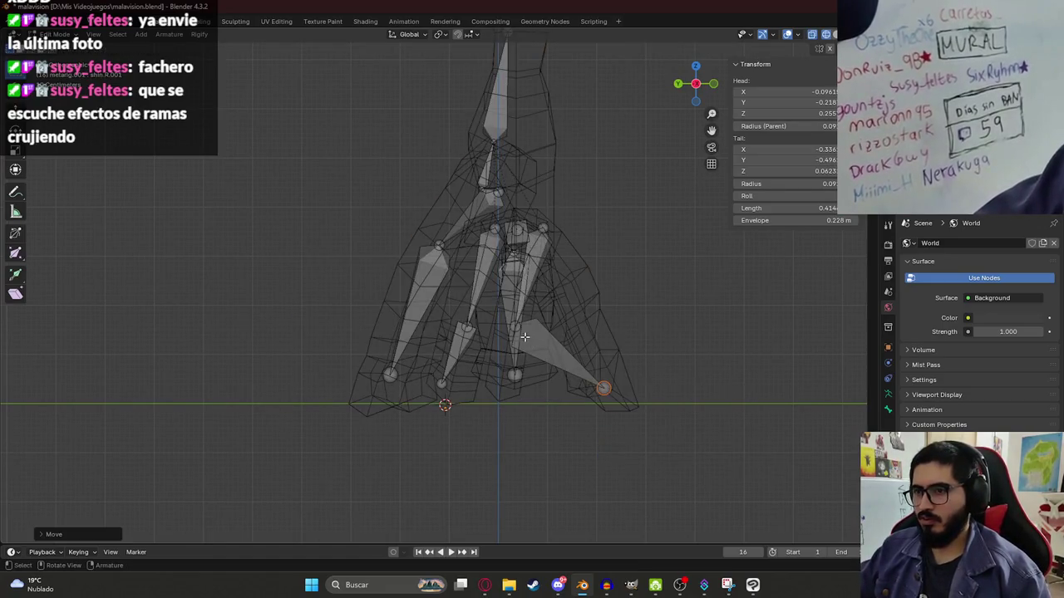
{"action": "left_click", "coordinate": [522, 334]}
{"action": "key", "text": "g"}
{"action": "left_click", "coordinate": [580, 309]}
{"action": "left_click", "coordinate": [539, 229]}
{"action": "key", "text": "g"}
{"action": "left_click", "coordinate": [538, 229]}
- Reposition the selected bone, comparing it against the textured mesh and wireframe
{"action": "middle_click_drag", "start_coordinate": [579, 238], "coordinate": [410, 264]}
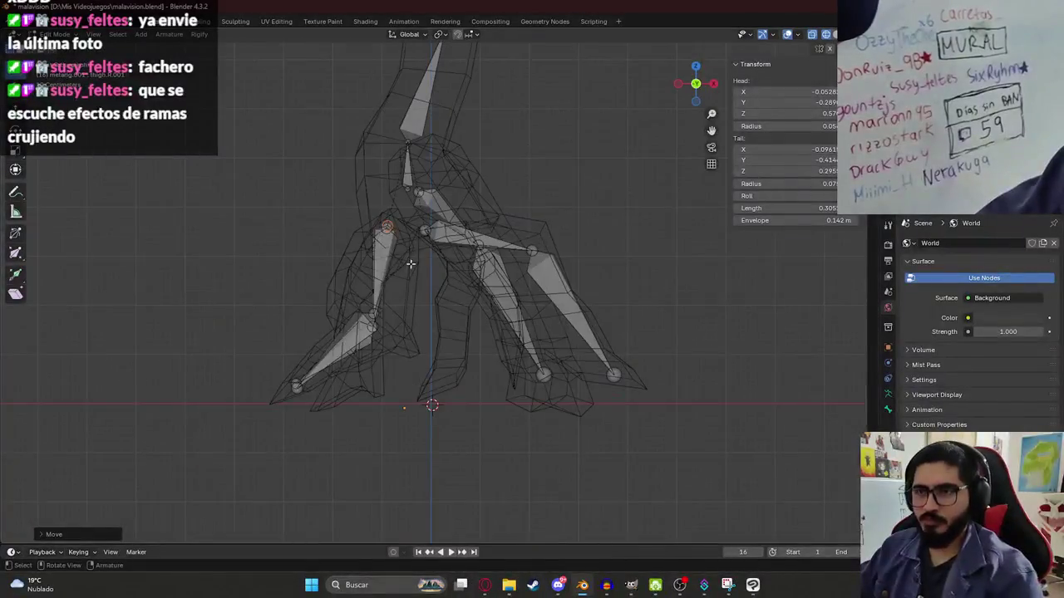
{"action": "key", "text": "z"}
{"action": "left_click", "coordinate": [407, 236]}
{"action": "key", "text": "g"}
{"action": "left_click", "coordinate": [399, 243]}
{"action": "middle_click_drag", "start_coordinate": [399, 244], "coordinate": [492, 332]}
{"action": "key", "text": "z"}
{"action": "left_click", "coordinate": [404, 332]}
{"action": "key", "text": "z"}
{"action": "mouse_move", "coordinate": [404, 332]}
{"action": "middle_mouse_down"}
{"action": "mouse_move", "coordinate": [537, 407]}
{"action": "mouse_move", "coordinate": [479, 306]}
{"action": "middle_mouse_up"}
{"action": "left_click", "coordinate": [550, 468]}
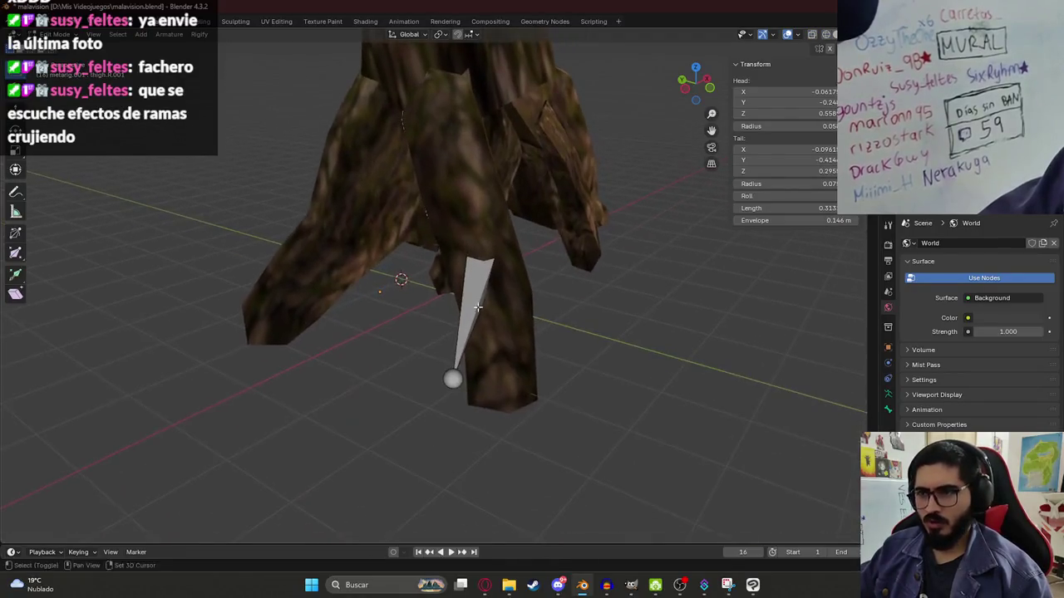
- Move the bone tail along Y into the root tip
{"action": "left_click", "coordinate": [459, 383]}
{"action": "key", "text": "g"}
{"action": "key", "text": "y"}
{"action": "key", "text": "x"}
{"action": "key", "text": "x"}
{"action": "key", "text": "y"}
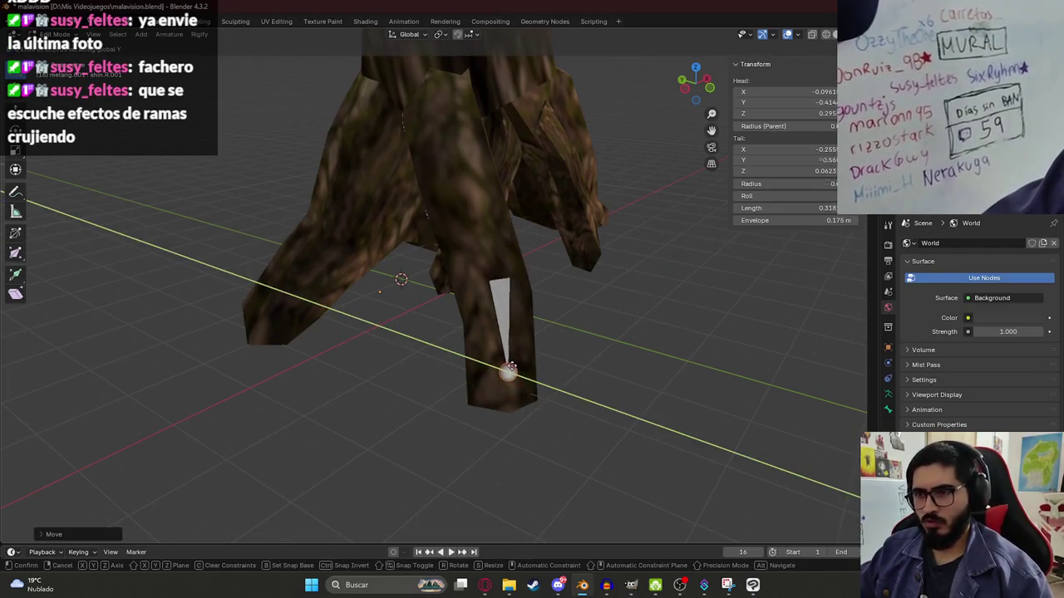
{"action": "left_click", "coordinate": [497, 362]}
- From the front view, shift the bone along X and raise its tail slightly
{"action": "key", "text": "KP_1"}
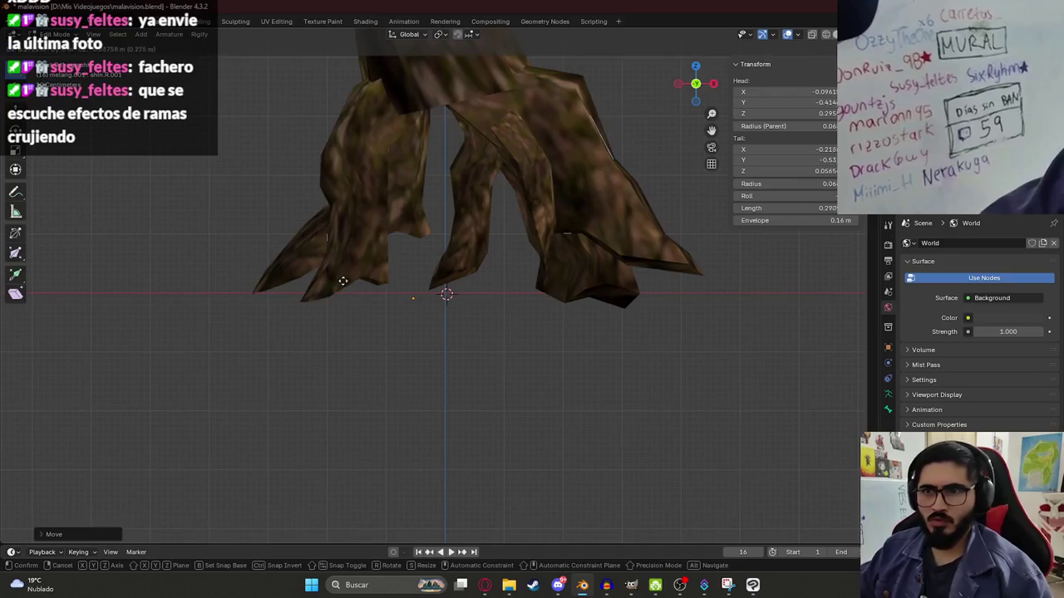
{"action": "key", "text": "shift+z"}
{"action": "mouse_move", "coordinate": [396, 323]}
{"action": "middle_mouse_down"}
{"action": "mouse_move", "coordinate": [473, 296]}
{"action": "mouse_move", "coordinate": [413, 403]}
{"action": "middle_mouse_up"}
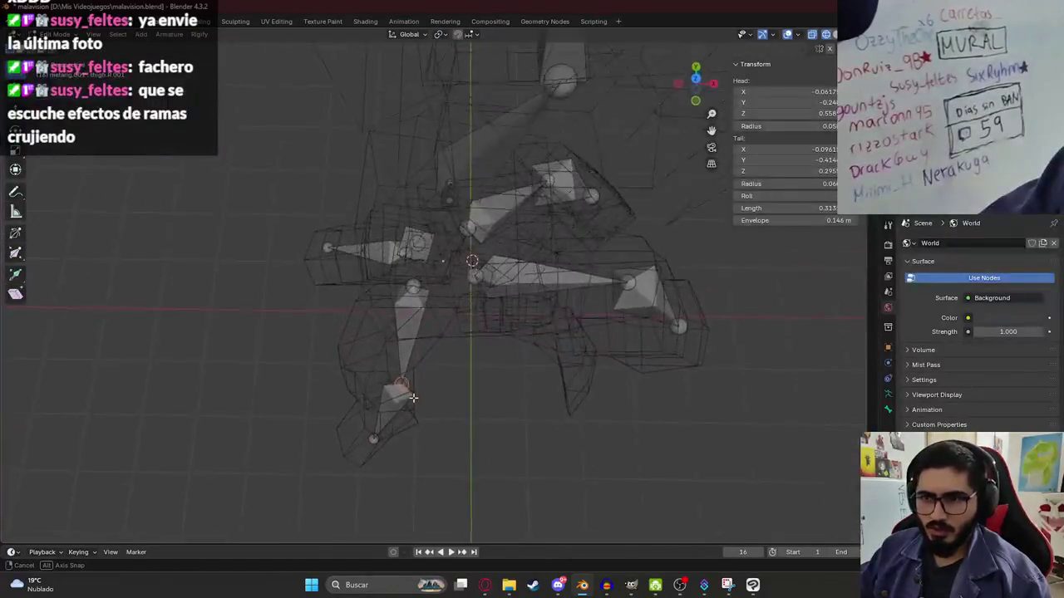
{"action": "key", "text": "g"}
{"action": "key", "text": "x"}
{"action": "left_click", "coordinate": [395, 404]}
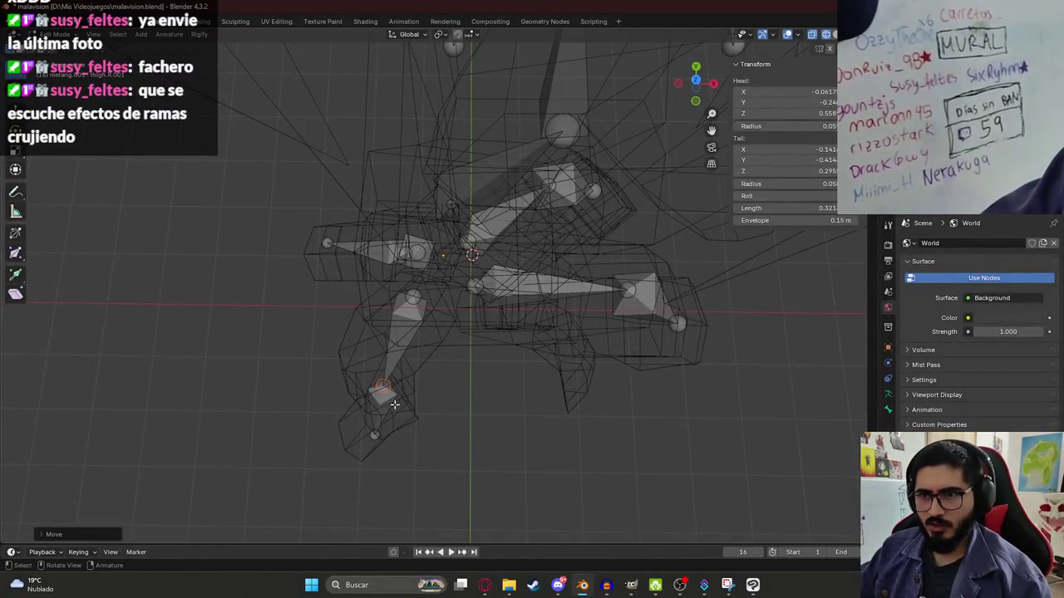
{"action": "key", "text": "KP_1"}
{"action": "key", "text": "g"}
{"action": "left_click", "coordinate": [392, 238]}
- Slide the bone tail along the X axis to the end of the root
{"action": "mouse_move", "coordinate": [392, 237]}
{"action": "middle_mouse_down"}
{"action": "mouse_move", "coordinate": [521, 249]}
{"action": "mouse_move", "coordinate": [579, 275]}
{"action": "middle_mouse_up"}
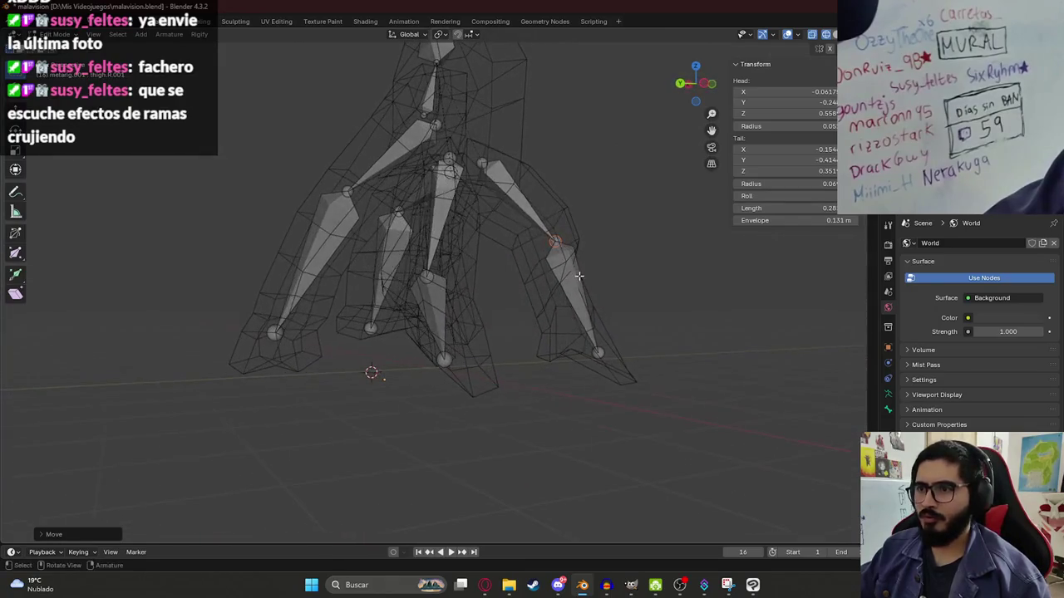
{"action": "key", "text": "g"}
{"action": "key", "text": "z"}
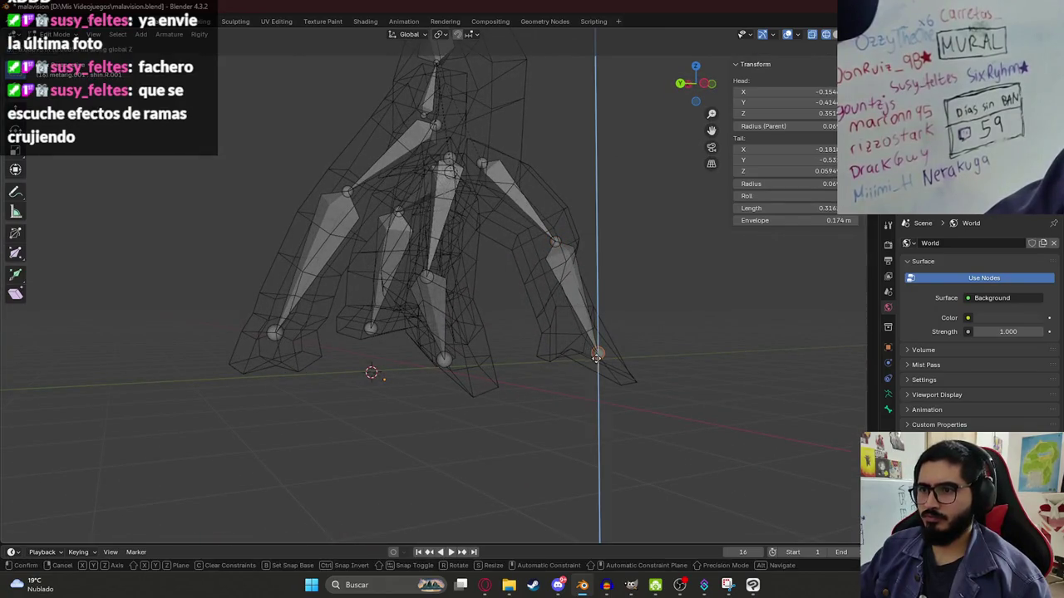
{"action": "key", "text": "Escape"}
{"action": "key", "text": "g"}
{"action": "key", "text": "x"}
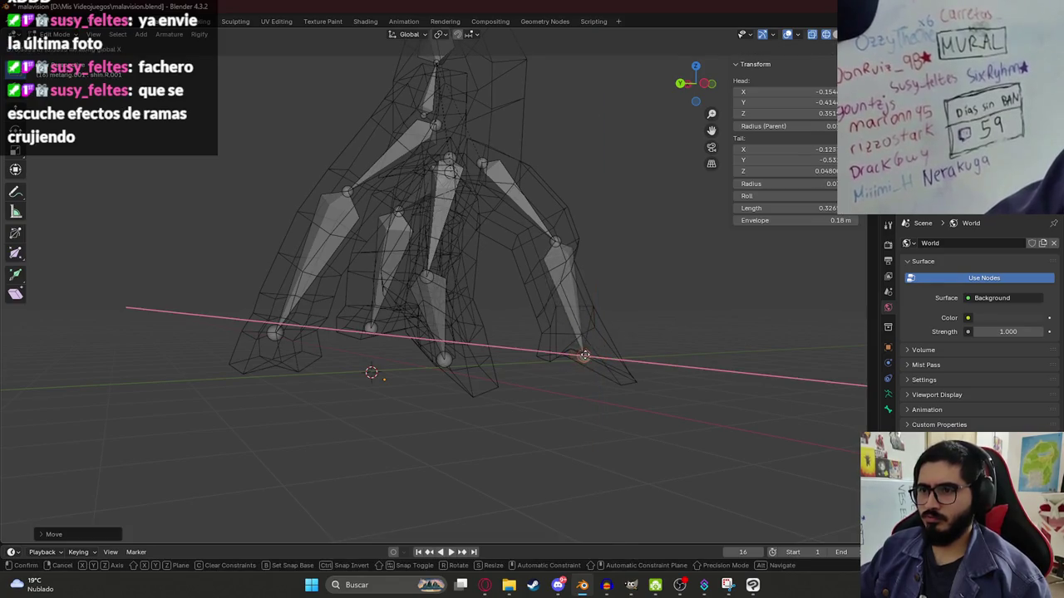
{"action": "left_click", "coordinate": [584, 356]}
{"action": "key", "text": "g"}
{"action": "key", "text": "x"}
{"action": "left_click", "coordinate": [548, 246]}
- Move the joint and bone tail along Y to line up with the root
{"action": "mouse_move", "coordinate": [548, 246]}
{"action": "middle_mouse_down"}
{"action": "mouse_move", "coordinate": [526, 319]}
{"action": "mouse_move", "coordinate": [503, 330]}
{"action": "middle_mouse_up"}
{"action": "key", "text": "g"}
{"action": "key", "text": "y"}
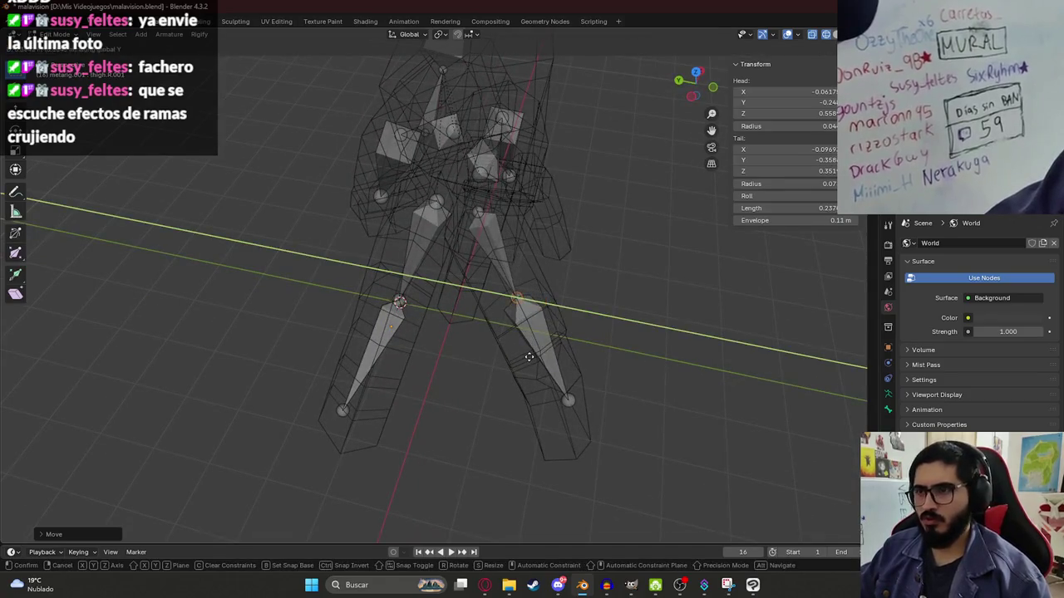
{"action": "left_click", "coordinate": [567, 391]}
{"action": "key", "text": "g"}
{"action": "key", "text": "y"}
{"action": "left_click", "coordinate": [561, 397]}
- Adjust the bone tail along X against the textured tree mesh
{"action": "mouse_move", "coordinate": [561, 397]}
{"action": "middle_mouse_down"}
{"action": "mouse_move", "coordinate": [427, 330]}
{"action": "mouse_move", "coordinate": [373, 286]}
{"action": "mouse_move", "coordinate": [383, 288]}
{"action": "middle_mouse_up"}
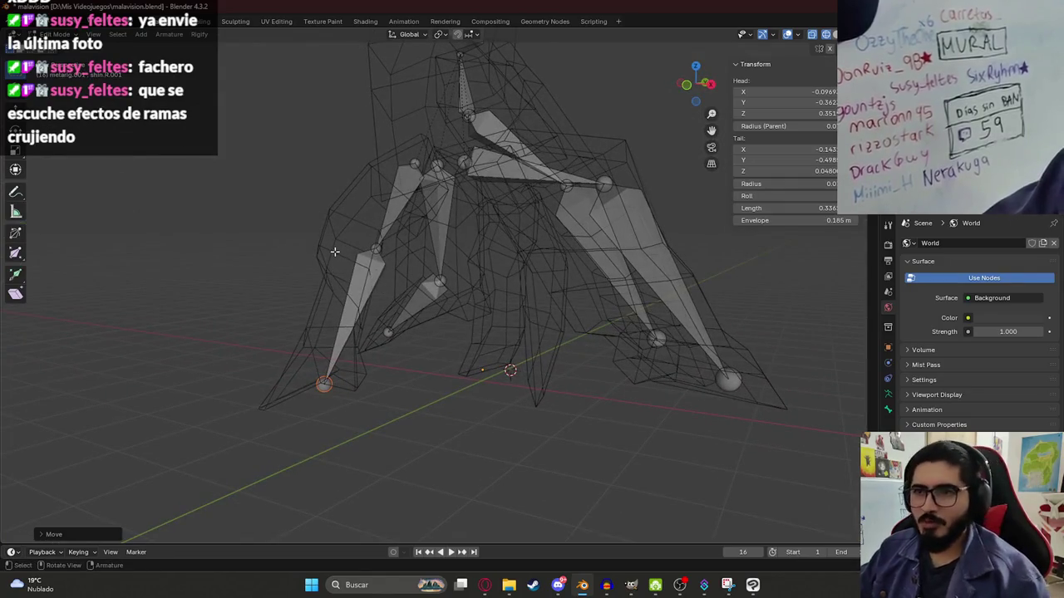
{"action": "key", "text": "z"}
{"action": "left_click", "coordinate": [371, 318]}
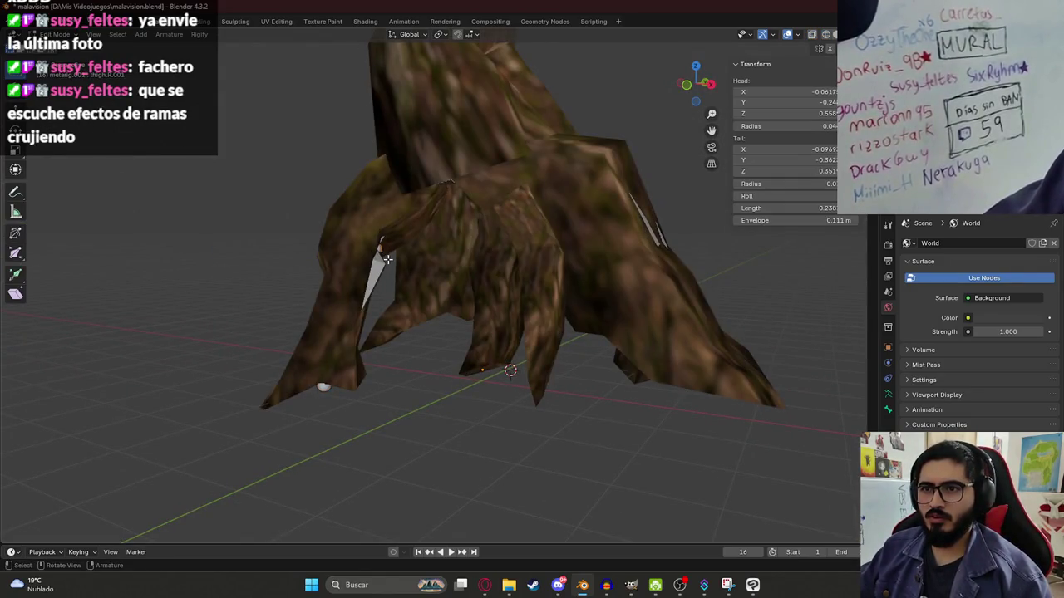
{"action": "key", "text": "g"}
{"action": "key", "text": "x"}
{"action": "left_click", "coordinate": [370, 250]}
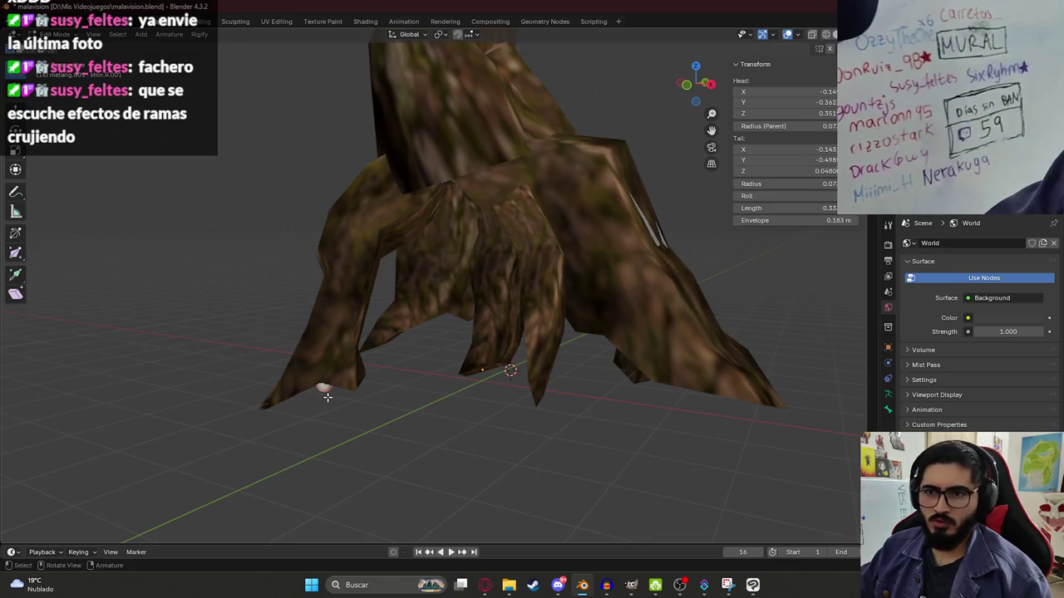
- Select the thigh.R.001 joint and nudge it into another root leg
{"action": "mouse_move", "coordinate": [327, 397]}
{"action": "middle_mouse_down"}
{"action": "mouse_move", "coordinate": [383, 332]}
{"action": "mouse_move", "coordinate": [514, 277]}
{"action": "middle_mouse_up"}
{"action": "key", "text": "shift+z"}
{"action": "left_click", "coordinate": [512, 282]}
{"action": "left_click_drag", "start_coordinate": [515, 276], "coordinate": [520, 275]}
{"action": "mouse_move", "coordinate": [520, 275]}
{"action": "middle_mouse_down"}
{"action": "mouse_move", "coordinate": [327, 272]}
{"action": "mouse_move", "coordinate": [471, 326]}
{"action": "mouse_move", "coordinate": [444, 313]}
{"action": "mouse_move", "coordinate": [474, 374]}
{"action": "middle_mouse_up"}
{"action": "key", "text": "shift+z"}
{"action": "scroll", "coordinate": [498, 259], "scroll_direction": "down", "scroll_amount": 2}
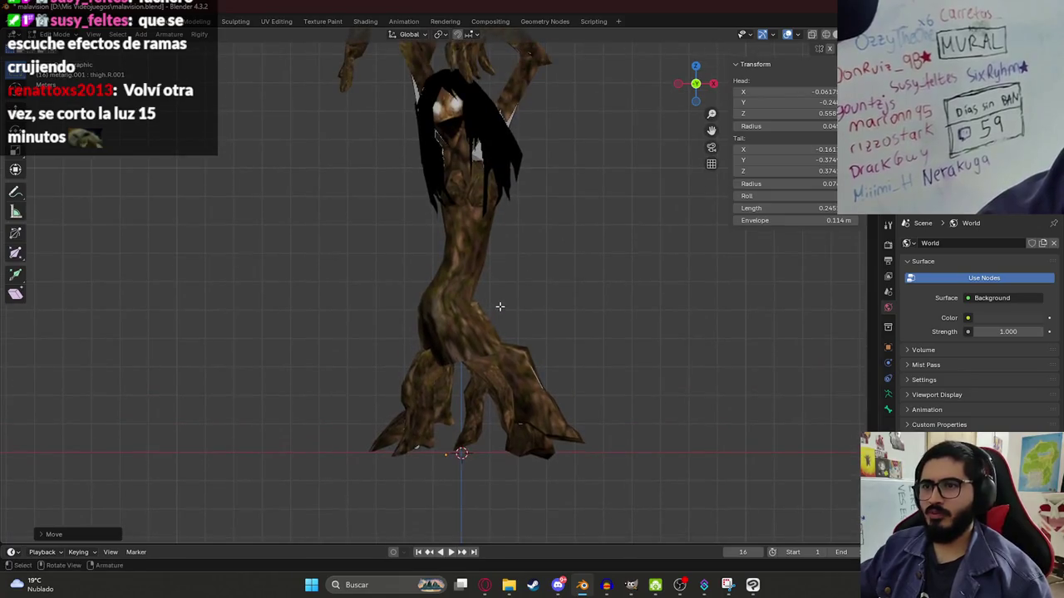
- In front wireframe view, move the thigh.L bone and rotate it to point upward
{"action": "key", "text": "shift+z"}
{"action": "mouse_move", "coordinate": [541, 327]}
{"action": "middle_mouse_down"}
{"action": "mouse_move", "coordinate": [541, 361]}
{"action": "mouse_move", "coordinate": [463, 314]}
{"action": "middle_mouse_up"}
{"action": "scroll", "coordinate": [541, 360], "scroll_direction": "up", "scroll_amount": 1}
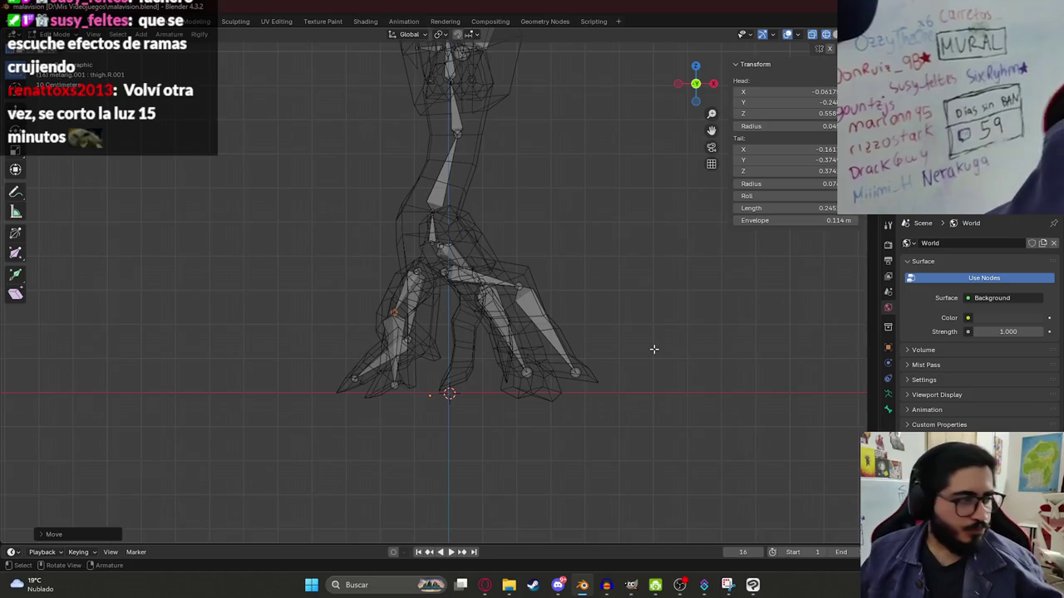
{"action": "mouse_move", "coordinate": [691, 325]}
{"action": "middle_mouse_down"}
{"action": "mouse_move", "coordinate": [503, 297]}
{"action": "mouse_move", "coordinate": [541, 299]}
{"action": "middle_mouse_up"}
{"action": "left_click", "coordinate": [531, 286], "text": "shift"}
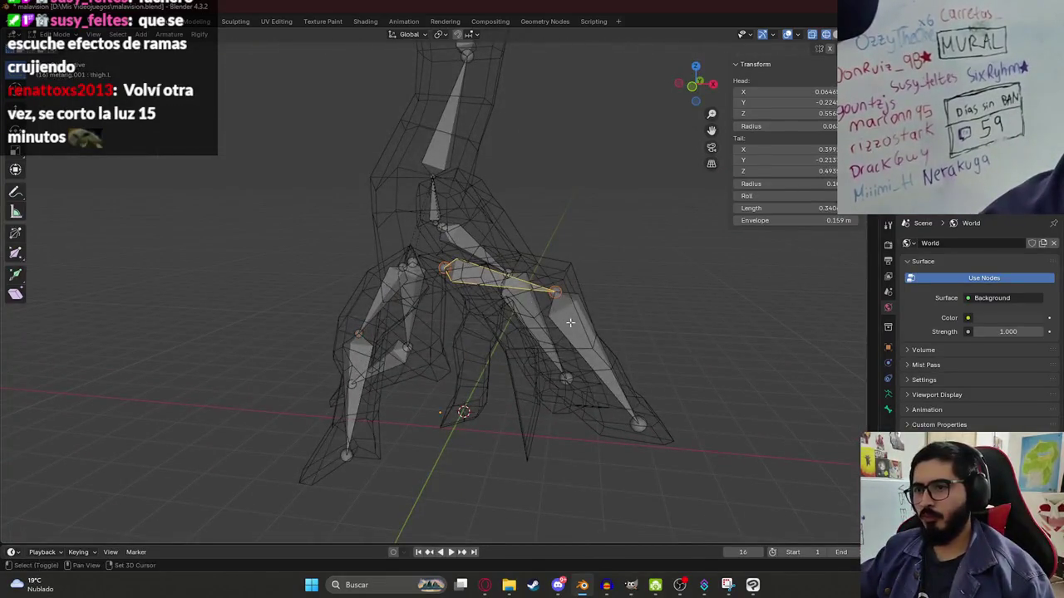
{"action": "key", "text": "KP_1"}
{"action": "key", "text": "g"}
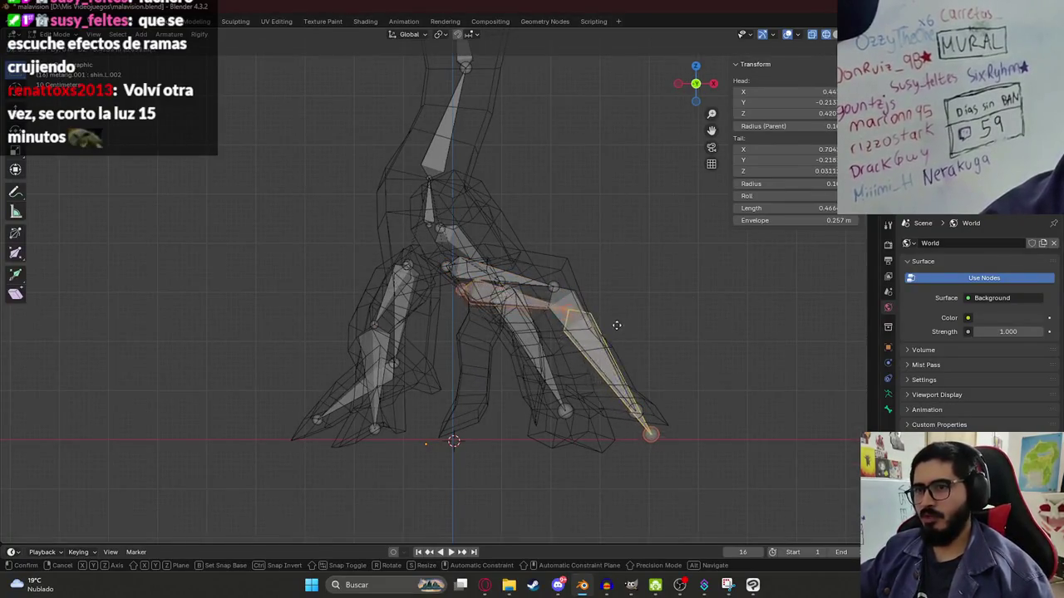
{"action": "key", "text": "r"}
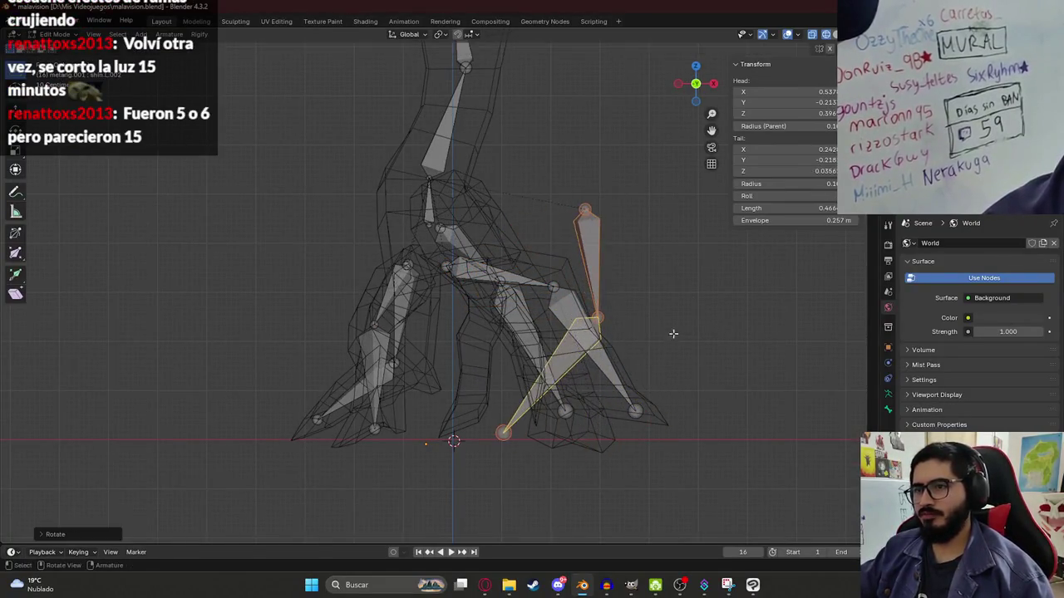
{"action": "left_click", "coordinate": [532, 375]}
- Undo the knee move and set the bone tail inside the leg, adjusting its Y depth
{"action": "key", "text": "ctrl+z"}
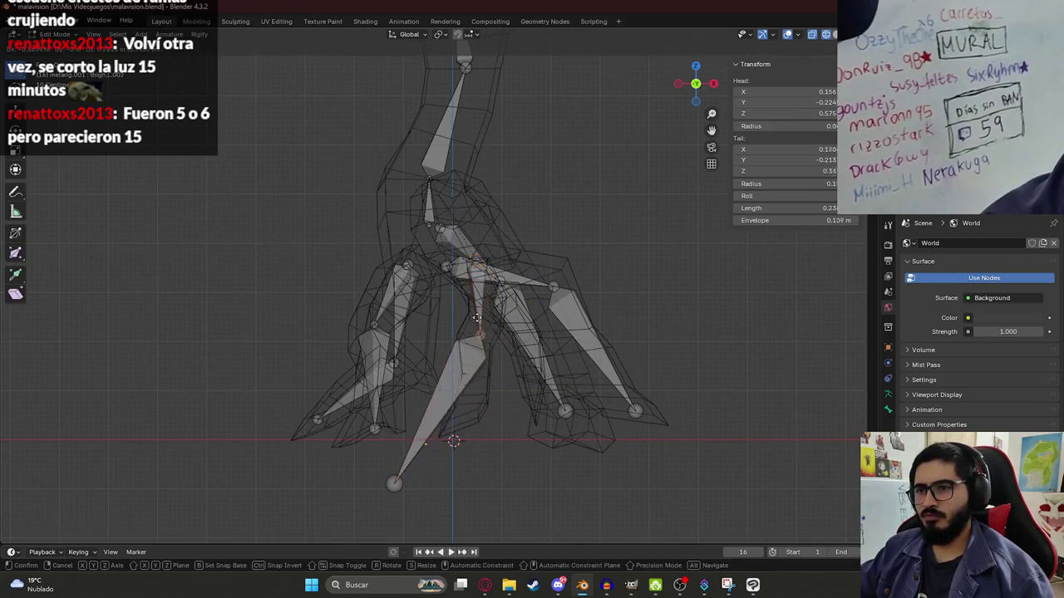
{"action": "key", "text": "g"}
{"action": "left_click", "coordinate": [480, 378]}
{"action": "mouse_move", "coordinate": [480, 378]}
{"action": "middle_mouse_down"}
{"action": "mouse_move", "coordinate": [452, 424]}
{"action": "mouse_move", "coordinate": [461, 368]}
{"action": "mouse_move", "coordinate": [523, 465]}
{"action": "middle_mouse_up"}
{"action": "key", "text": "g"}
{"action": "key", "text": "y"}
{"action": "left_click", "coordinate": [452, 423]}
- Check the bone fit against the textured legs in Material Preview, then return to wireframe
{"action": "scroll", "coordinate": [461, 368], "scroll_direction": "up", "scroll_amount": 5}
{"action": "key", "text": "z"}
{"action": "left_click", "coordinate": [518, 510]}
{"action": "middle_click_drag", "start_coordinate": [562, 423], "coordinate": [657, 404]}
{"action": "key", "text": "z"}
{"action": "left_click", "coordinate": [395, 396]}
- Raise the bone head along Z and shift the bone tail along Y inside the leg
{"action": "middle_click_drag", "start_coordinate": [396, 397], "coordinate": [448, 314]}
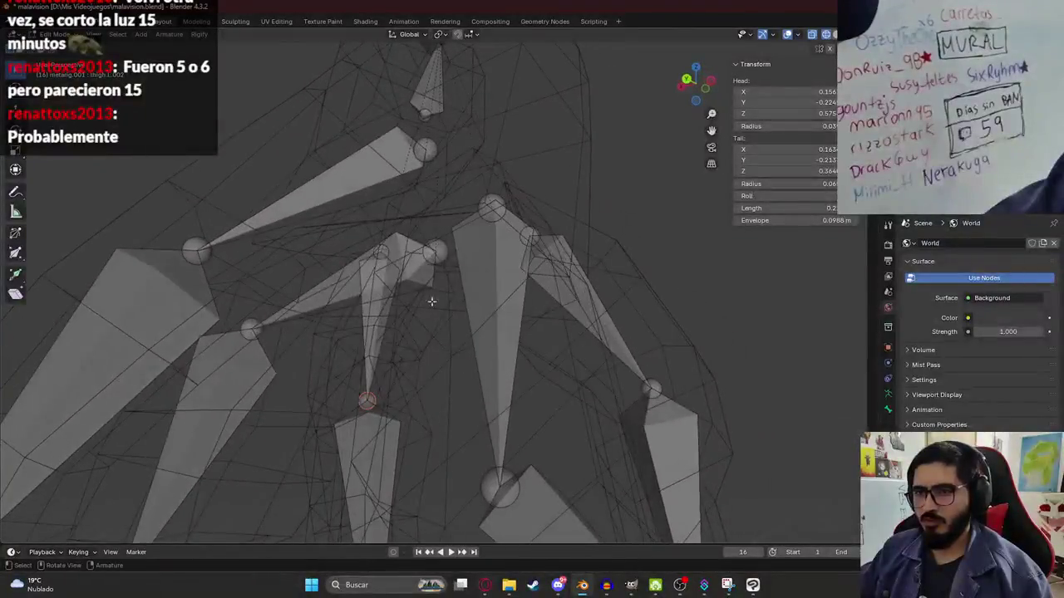
{"action": "middle_click_drag", "start_coordinate": [375, 249], "coordinate": [460, 308]}
{"action": "key", "text": "g"}
{"action": "key", "text": "z"}
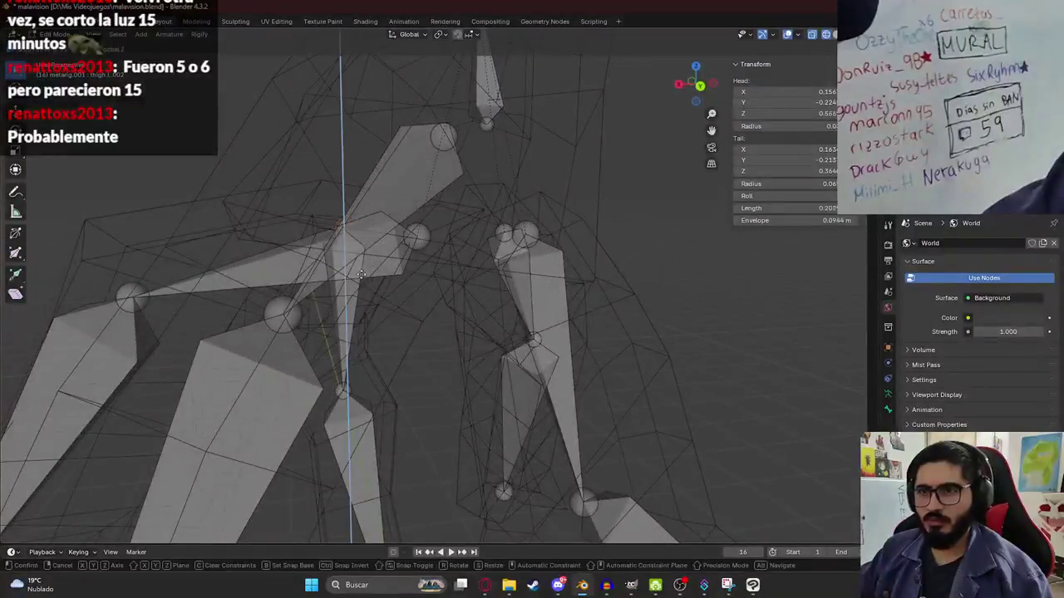
{"action": "left_click", "coordinate": [339, 281]}
{"action": "mouse_move", "coordinate": [339, 281]}
{"action": "middle_mouse_down"}
{"action": "mouse_move", "coordinate": [489, 288]}
{"action": "mouse_move", "coordinate": [459, 382]}
{"action": "middle_mouse_up"}
{"action": "key", "text": "g"}
{"action": "key", "text": "y"}
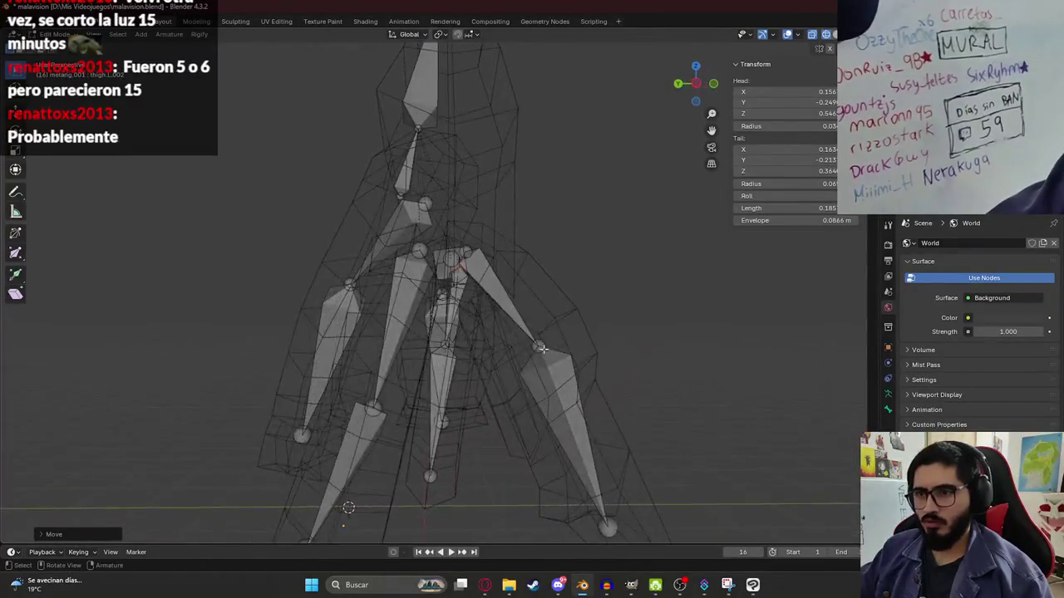
{"action": "key", "text": "g"}
- Inspect the textured creature, save malavision.blend, and return to wireframe shading
{"action": "key", "text": "y"}
{"action": "left_click", "coordinate": [468, 399]}
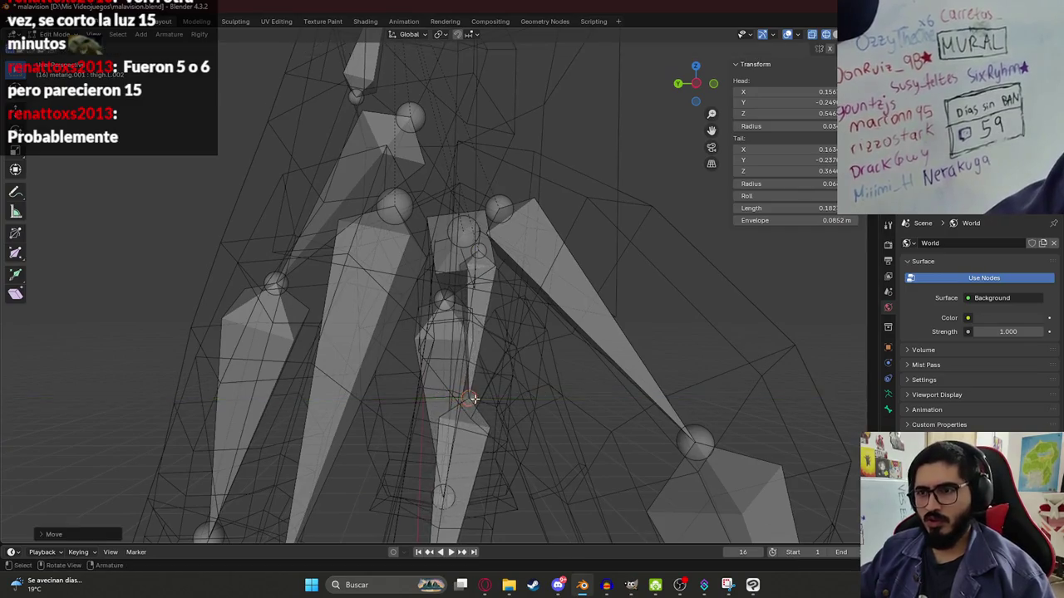
{"action": "key", "text": "z"}
{"action": "left_click", "coordinate": [501, 406]}
{"action": "middle_click_drag", "start_coordinate": [501, 406], "coordinate": [502, 282]}
{"action": "scroll", "coordinate": [501, 349], "scroll_direction": "down", "scroll_amount": 3}
{"action": "scroll", "coordinate": [501, 270], "scroll_direction": "up", "scroll_amount": 3}
{"action": "scroll", "coordinate": [501, 271], "scroll_direction": "down", "scroll_amount": 2}
{"action": "scroll", "coordinate": [501, 270], "scroll_direction": "down", "scroll_amount": 1}
{"action": "key", "text": "ctrl+s"}
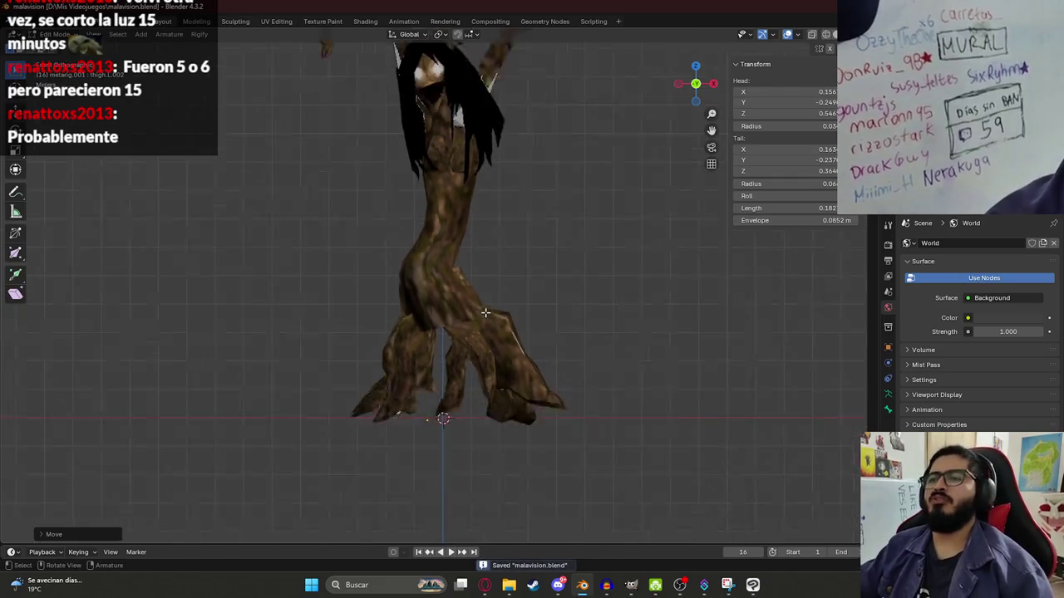
{"action": "key", "text": "z"}
{"action": "left_click", "coordinate": [339, 314]}
- Select a leg bone in front view and duplicate it with Shift+D
{"action": "scroll", "coordinate": [469, 366], "scroll_direction": "up", "scroll_amount": 3}
{"action": "scroll", "coordinate": [469, 366], "scroll_direction": "down", "scroll_amount": 3}
{"action": "mouse_move", "coordinate": [469, 366]}
{"action": "middle_mouse_down"}
{"action": "mouse_move", "coordinate": [498, 340]}
{"action": "mouse_move", "coordinate": [501, 319]}
{"action": "mouse_move", "coordinate": [437, 307]}
{"action": "middle_mouse_up"}
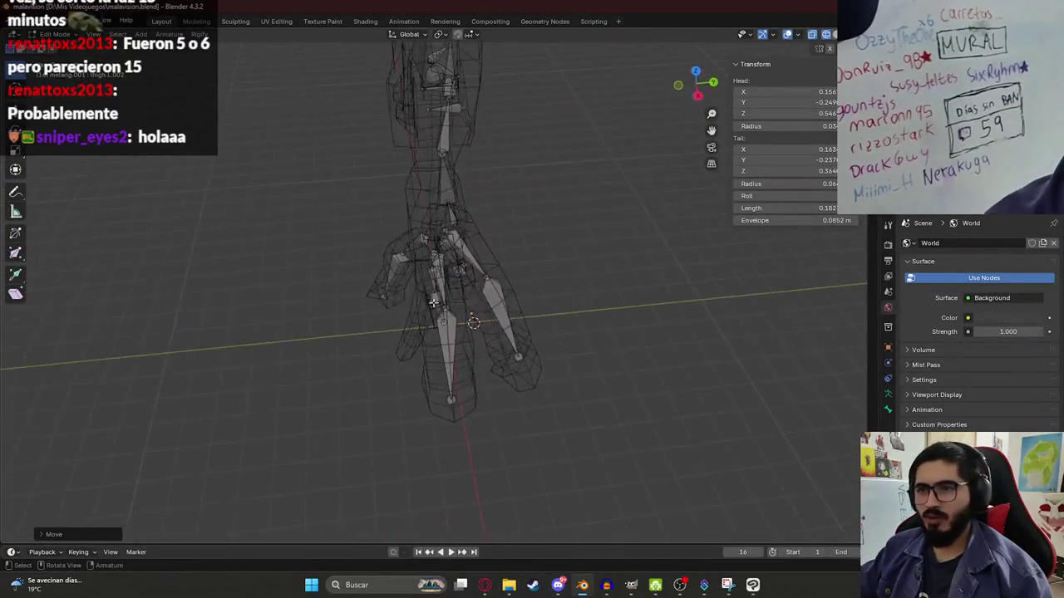
{"action": "middle_click_drag", "start_coordinate": [397, 351], "coordinate": [524, 290]}
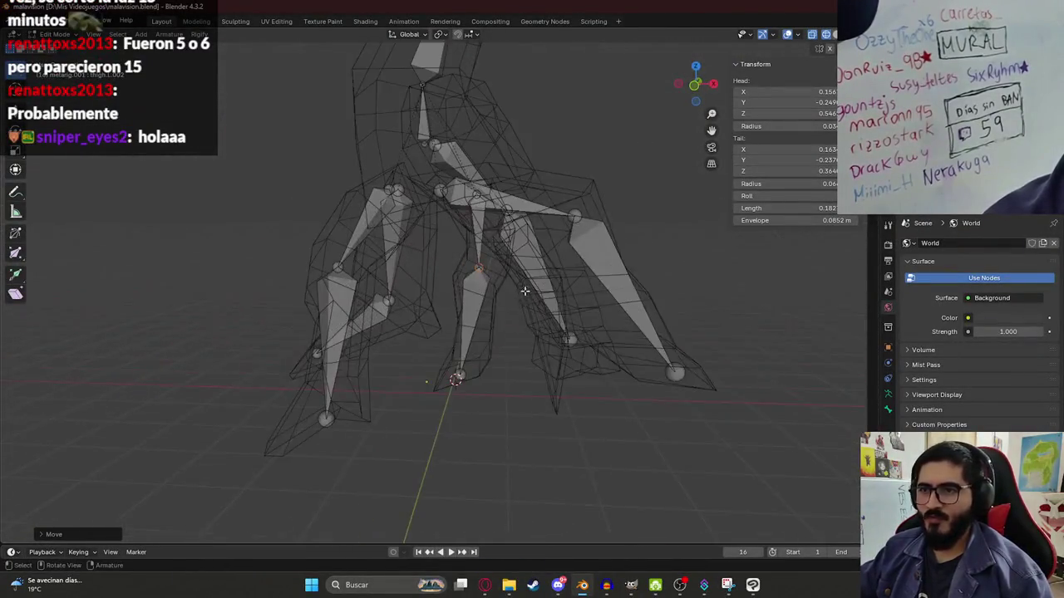
{"action": "left_click", "coordinate": [477, 233]}
{"action": "key", "text": "KP_1"}
{"action": "mouse_move", "coordinate": [490, 285]}
{"action": "middle_mouse_down"}
{"action": "mouse_move", "coordinate": [535, 290]}
{"action": "mouse_move", "coordinate": [518, 333]}
{"action": "middle_mouse_up"}
{"action": "key", "text": "KP_1"}
{"action": "key", "text": "shift+d"}
{"action": "left_click", "coordinate": [528, 363]}
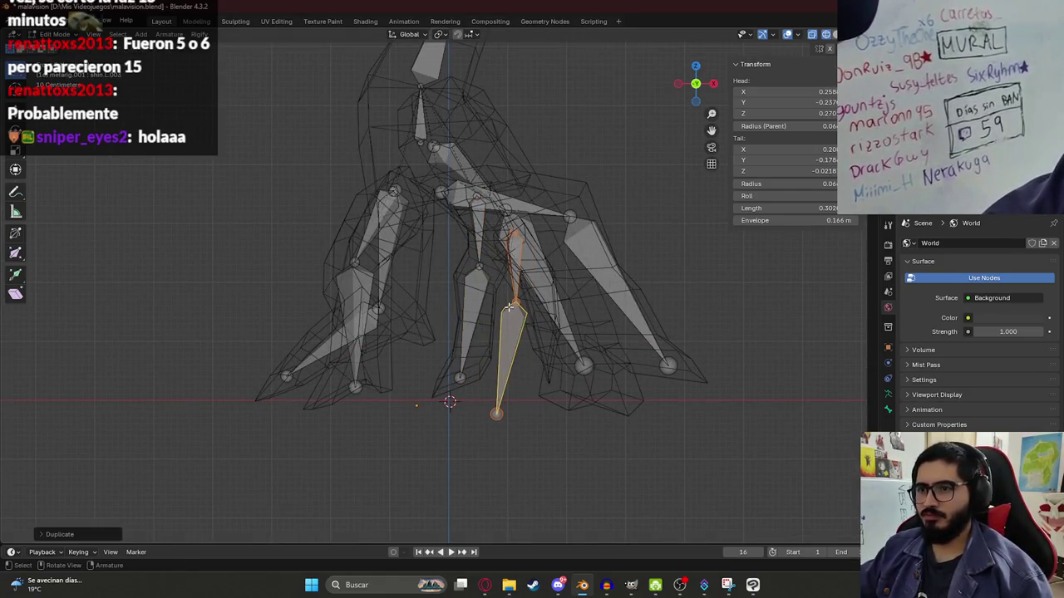
- Place the duplicate bone in the neighbouring leg and set its tail down inside it
{"action": "key", "text": "g"}
{"action": "left_click", "coordinate": [542, 329]}
{"action": "key", "text": "g"}
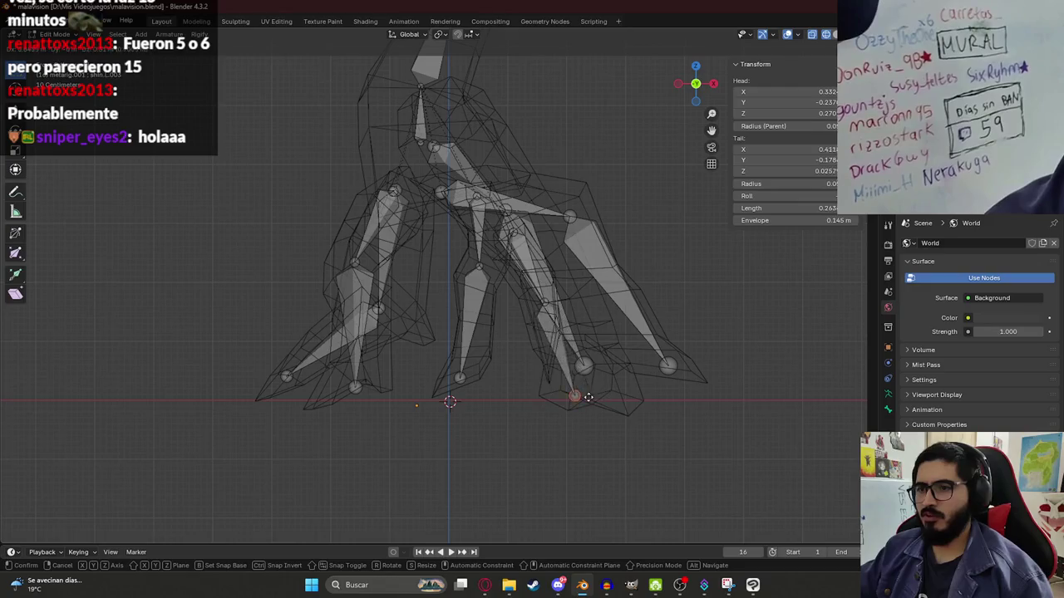
{"action": "middle_click_drag", "start_coordinate": [558, 373], "coordinate": [506, 421]}
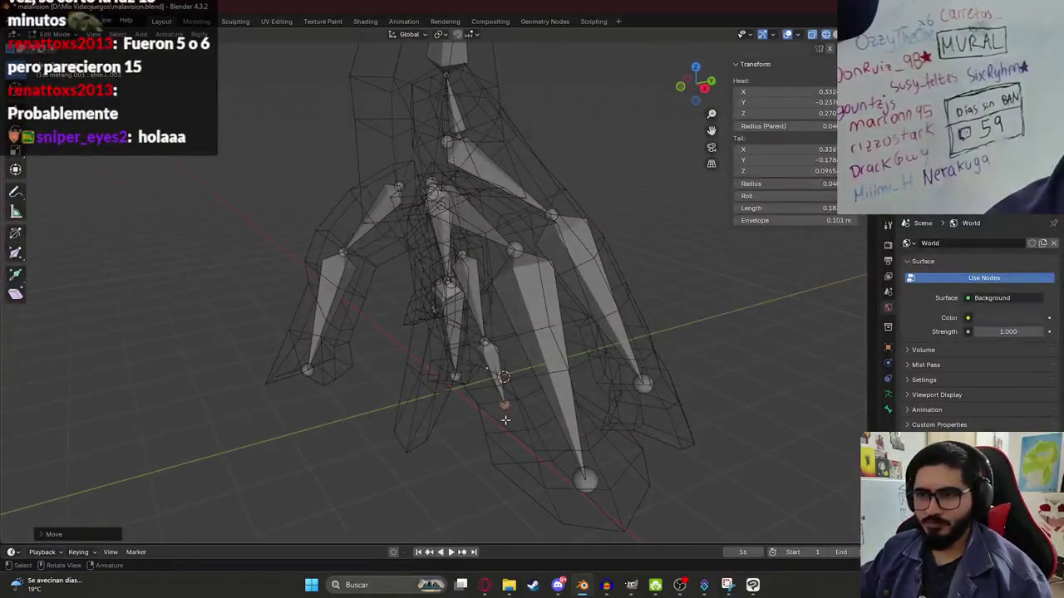
{"action": "left_click", "coordinate": [415, 447]}
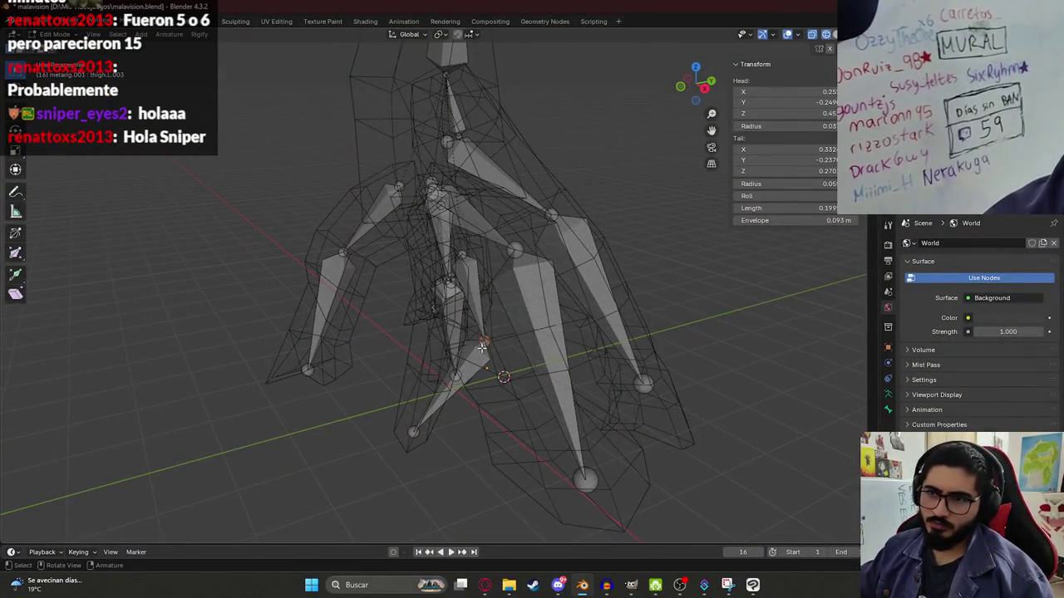
{"action": "scroll", "coordinate": [481, 346], "scroll_direction": "up", "scroll_amount": 3}
{"action": "middle_click_drag", "start_coordinate": [481, 346], "coordinate": [582, 254]}
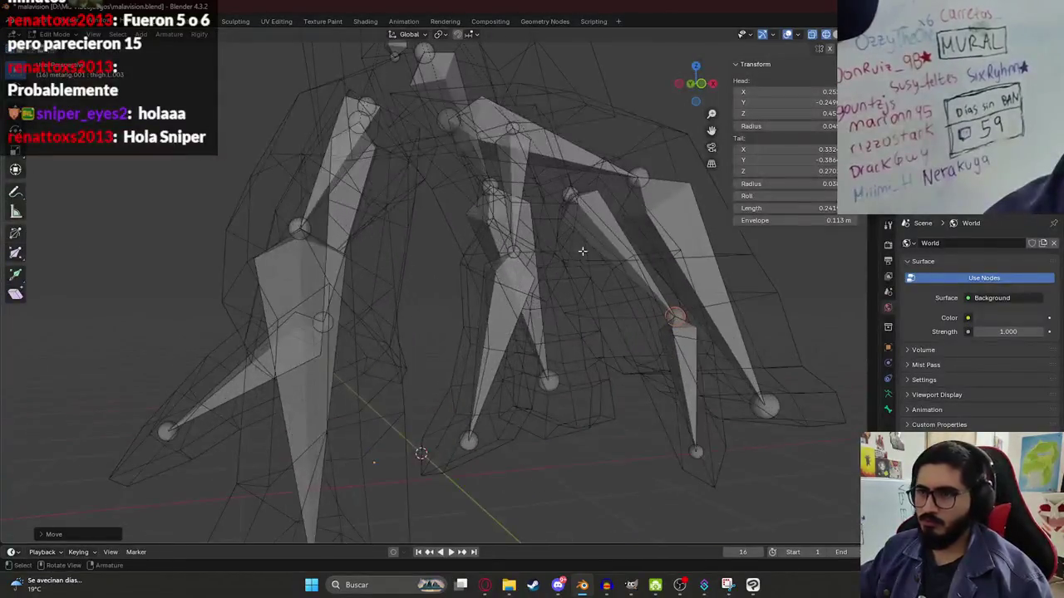
{"action": "key", "text": "g"}
{"action": "mouse_move", "coordinate": [575, 190]}
{"action": "middle_mouse_down"}
{"action": "mouse_move", "coordinate": [495, 341]}
{"action": "mouse_move", "coordinate": [619, 356]}
{"action": "mouse_move", "coordinate": [382, 287]}
{"action": "mouse_move", "coordinate": [604, 324]}
{"action": "mouse_move", "coordinate": [538, 313]}
{"action": "mouse_move", "coordinate": [401, 391]}
{"action": "mouse_move", "coordinate": [501, 330]}
{"action": "middle_mouse_up"}
{"action": "left_click", "coordinate": [496, 341]}
- Check the new bone in Material Preview, return to wireframe, and save the file
{"action": "key", "text": "z"}
{"action": "left_click", "coordinate": [601, 383]}
{"action": "key", "text": "z"}
{"action": "key", "text": "shift+z"}
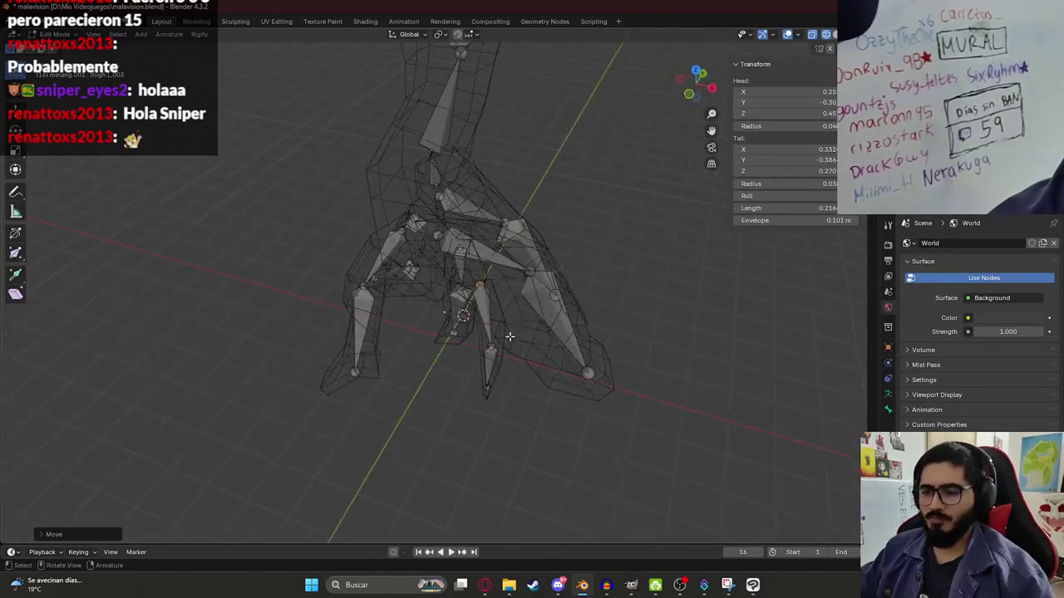
{"action": "mouse_move", "coordinate": [517, 464]}
{"action": "middle_mouse_down"}
{"action": "mouse_move", "coordinate": [493, 241]}
{"action": "mouse_move", "coordinate": [487, 332]}
{"action": "middle_mouse_up"}
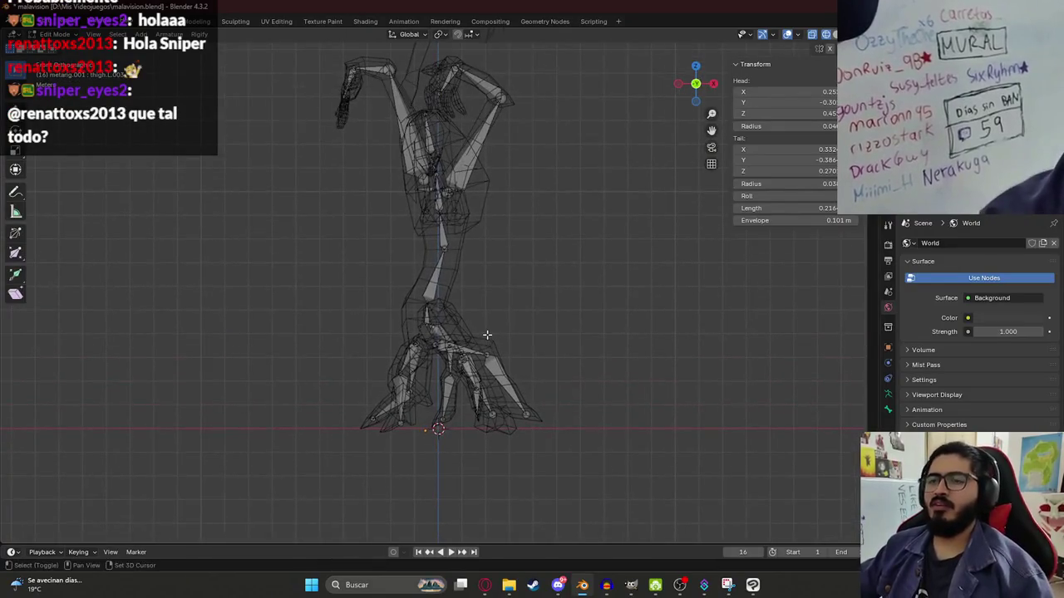
{"action": "key", "text": "ctrl+s"}
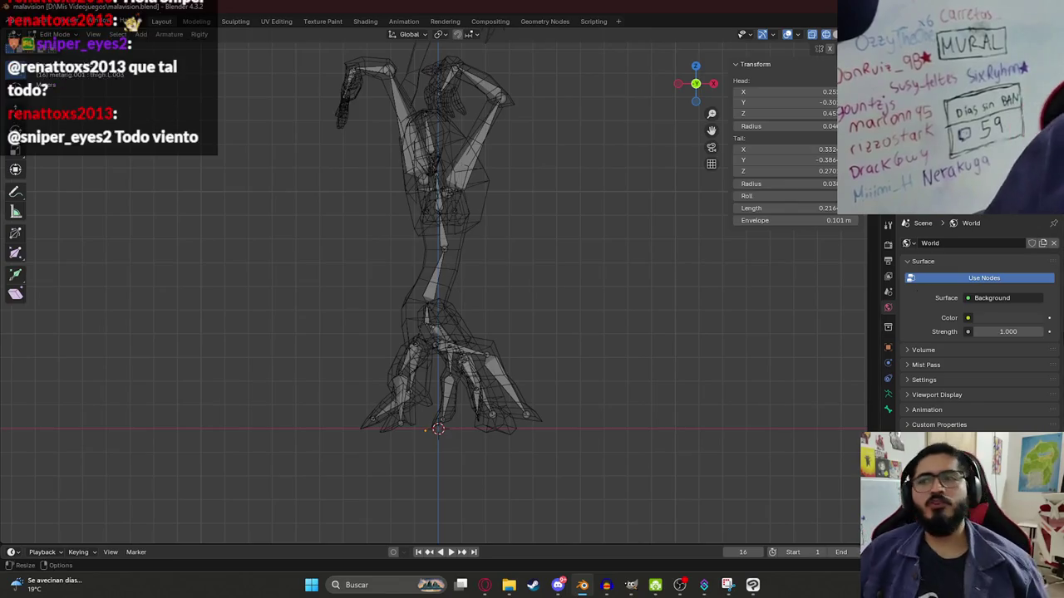
{"action": "scroll", "coordinate": [474, 280], "scroll_direction": "up", "scroll_amount": 5}
- Frame the whole textured creature in Material Preview, then return to Object Mode
{"action": "key", "text": "z"}
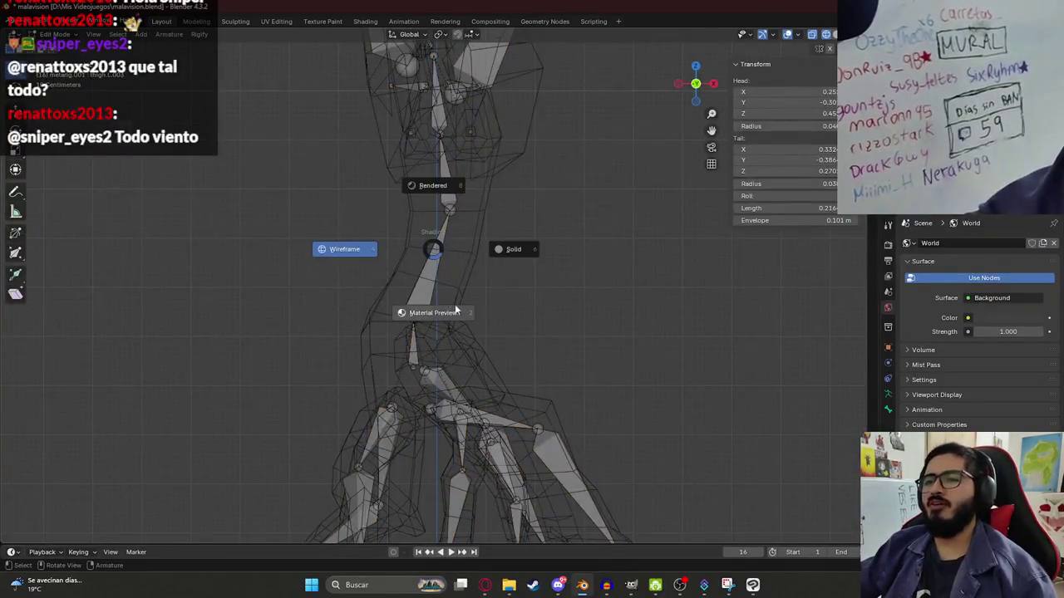
{"action": "left_click", "coordinate": [450, 265]}
{"action": "scroll", "coordinate": [447, 255], "scroll_direction": "down", "scroll_amount": 3}
{"action": "scroll", "coordinate": [429, 316], "scroll_direction": "down", "scroll_amount": 3}
{"action": "middle_click_drag", "start_coordinate": [434, 279], "coordinate": [452, 296], "text": "shift"}
{"action": "scroll", "coordinate": [452, 297], "scroll_direction": "up", "scroll_amount": 1}
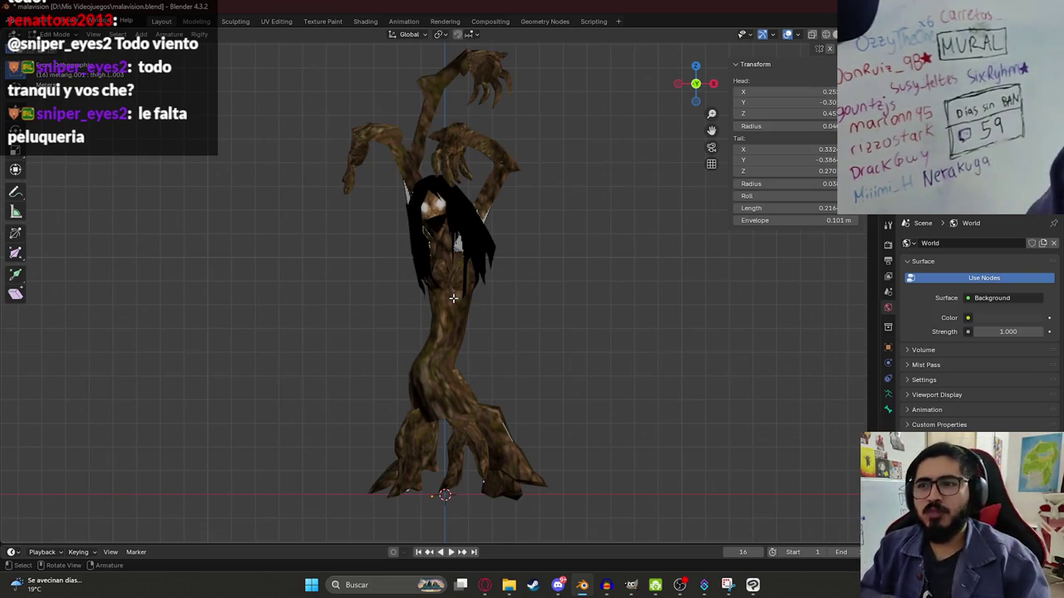
{"action": "scroll", "coordinate": [453, 298], "scroll_direction": "up", "scroll_amount": 2}
{"action": "scroll", "coordinate": [461, 291], "scroll_direction": "up", "scroll_amount": 3}
{"action": "scroll", "coordinate": [465, 327], "scroll_direction": "down", "scroll_amount": 3}
{"action": "scroll", "coordinate": [469, 299], "scroll_direction": "down", "scroll_amount": 2}
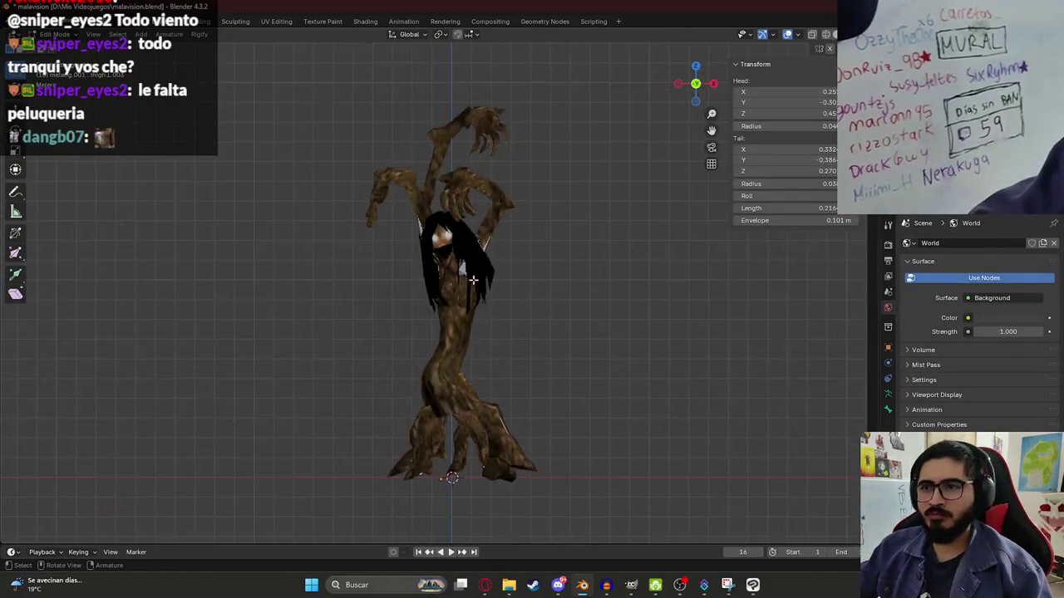
{"action": "key", "text": "Tab"}
- In wireframe shading, select the armature and enter its Edit Mode
{"action": "key", "text": "z"}
{"action": "left_click", "coordinate": [369, 284]}
{"action": "scroll", "coordinate": [466, 256], "scroll_direction": "up", "scroll_amount": 2}
{"action": "left_click", "coordinate": [505, 246]}
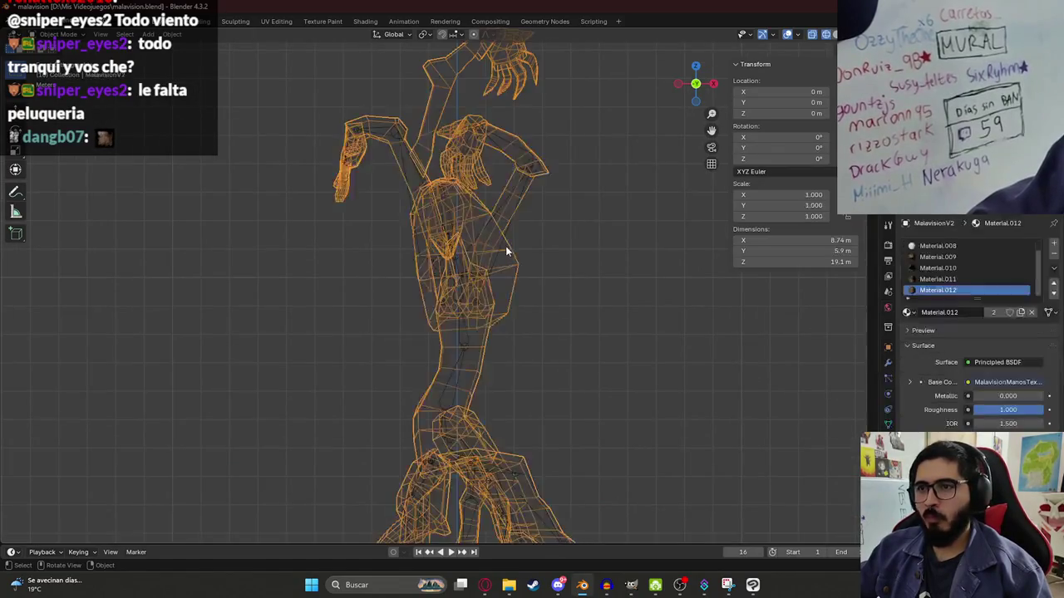
{"action": "left_click", "coordinate": [467, 235]}
{"action": "middle_click_drag", "start_coordinate": [437, 162], "coordinate": [425, 249], "text": "shift"}
{"action": "left_click", "coordinate": [419, 298]}
{"action": "left_click", "coordinate": [407, 258]}
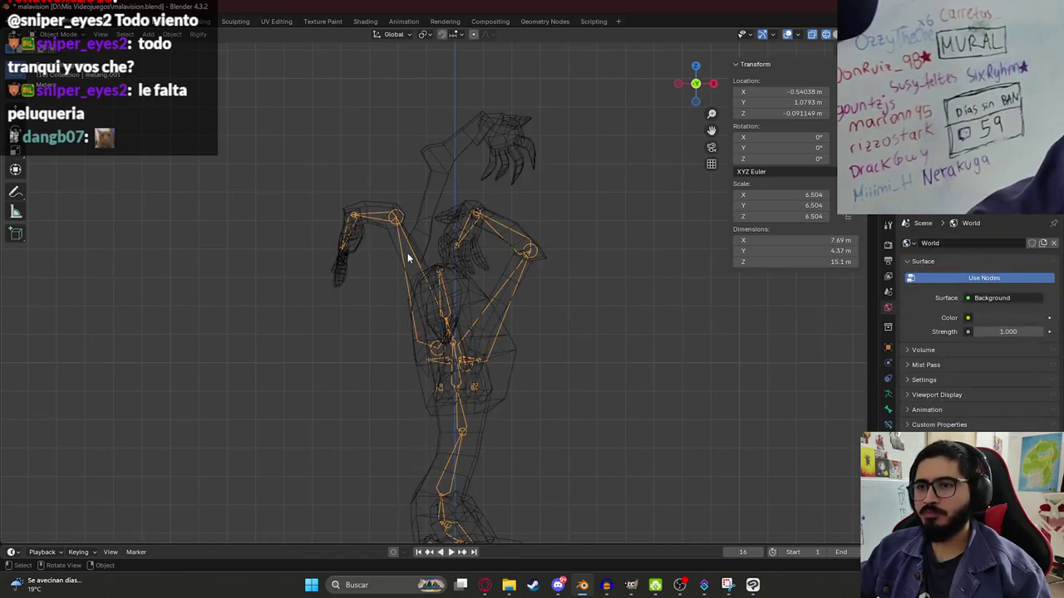
{"action": "key", "text": "Tab"}
- Move an arm bone and drag the chain's joints so the long bone reaches the raised hand
{"action": "left_click", "coordinate": [381, 218]}
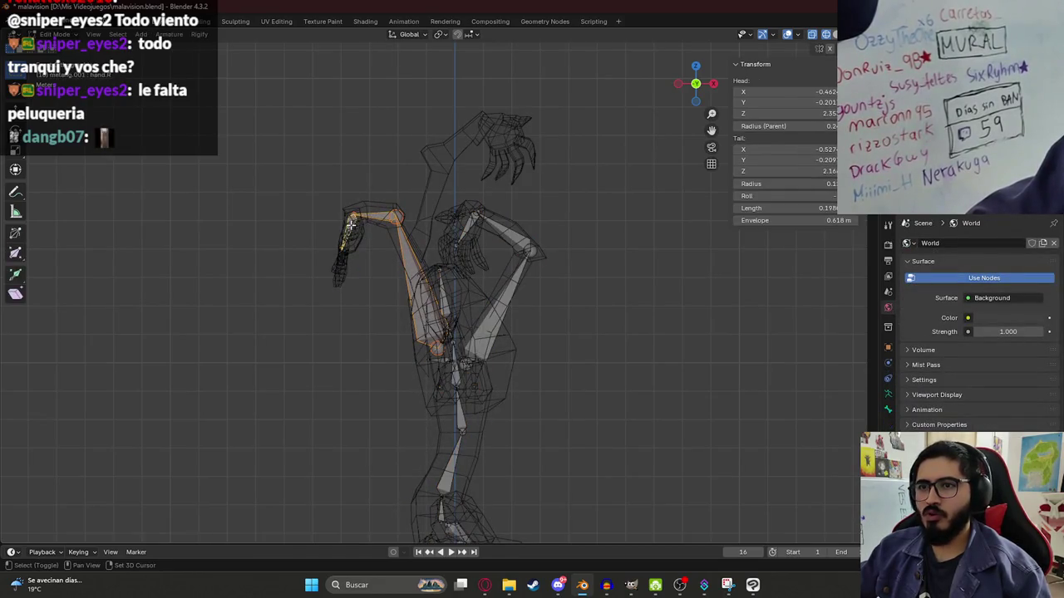
{"action": "scroll", "coordinate": [350, 223], "scroll_direction": "up", "scroll_amount": 2}
{"action": "key", "text": "g"}
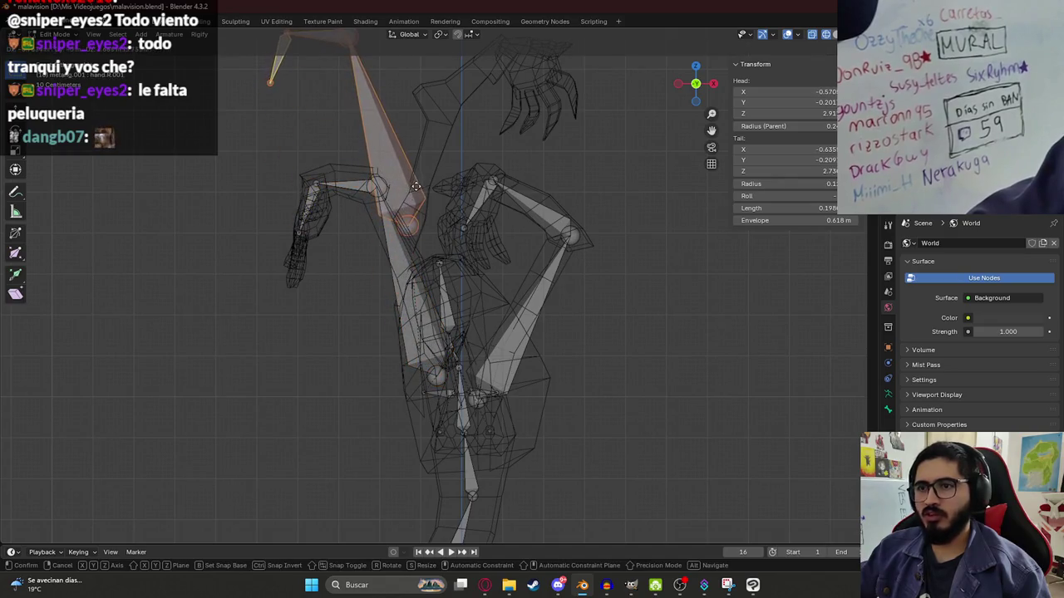
{"action": "left_click", "coordinate": [415, 187]}
{"action": "middle_click_drag", "start_coordinate": [370, 71], "coordinate": [366, 179], "text": "shift"}
{"action": "left_click_drag", "start_coordinate": [347, 146], "coordinate": [431, 210]}
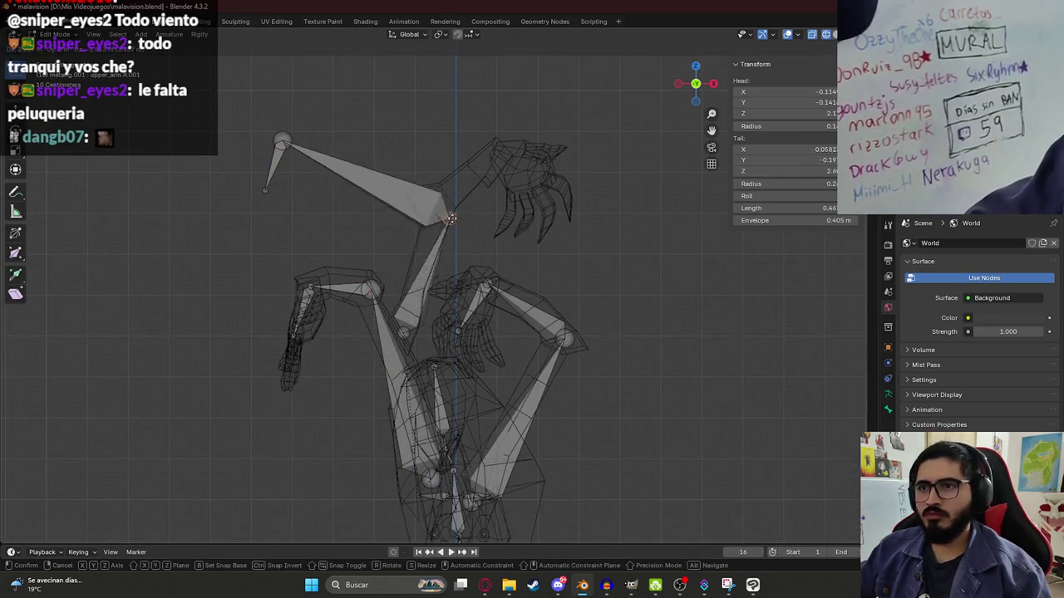
{"action": "left_click_drag", "start_coordinate": [283, 144], "coordinate": [516, 150]}
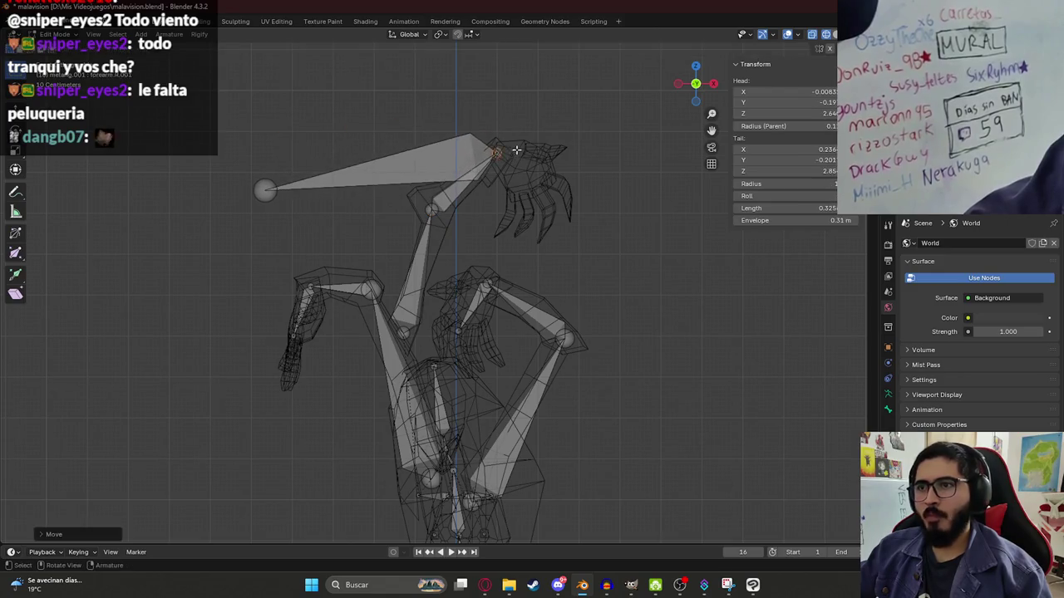
{"action": "left_click_drag", "start_coordinate": [267, 191], "coordinate": [562, 201]}
- Adjust the arm bone's depth along Y twice, checking it against the textured mesh
{"action": "middle_click_drag", "start_coordinate": [474, 202], "coordinate": [418, 350]}
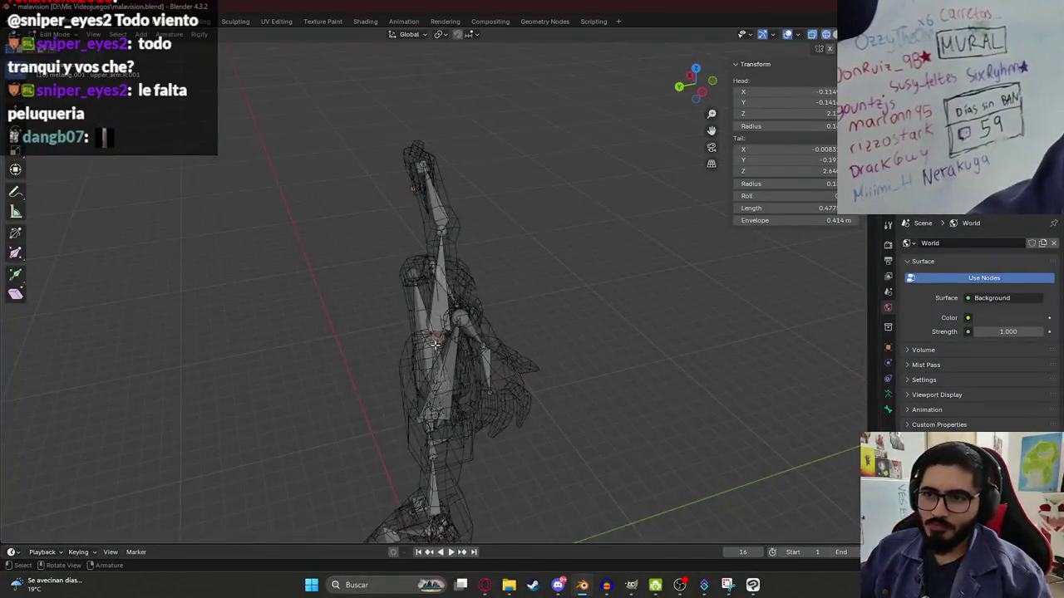
{"action": "scroll", "coordinate": [436, 341], "scroll_direction": "up", "scroll_amount": 5}
{"action": "key", "text": "g"}
{"action": "key", "text": "y"}
{"action": "left_click", "coordinate": [453, 391]}
{"action": "key", "text": "shift+z"}
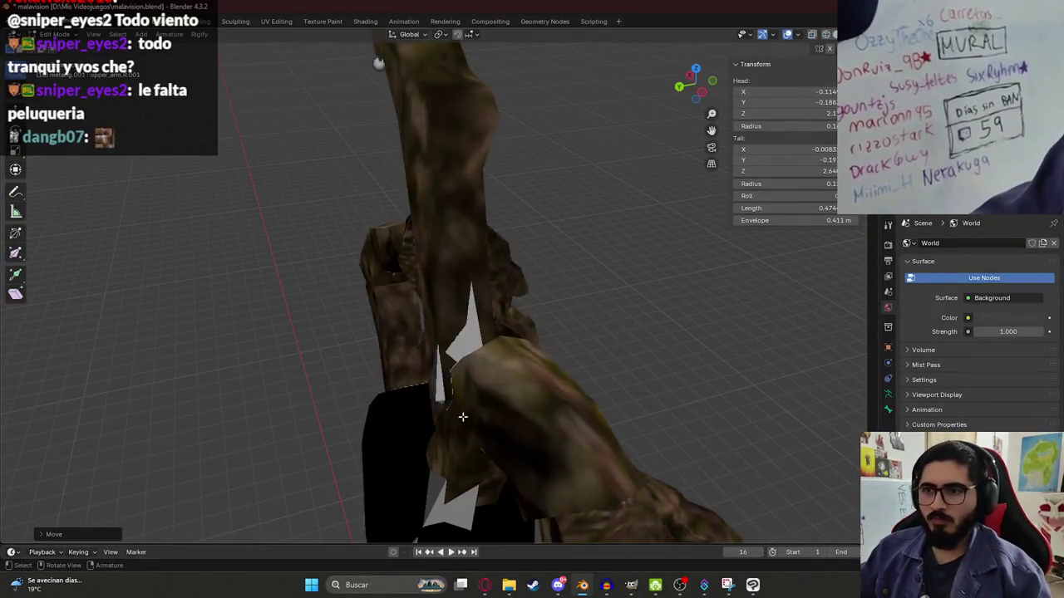
{"action": "middle_click_drag", "start_coordinate": [463, 418], "coordinate": [449, 440]}
{"action": "key", "text": "g"}
{"action": "key", "text": "y"}
{"action": "left_click", "coordinate": [605, 348]}
{"action": "mouse_move", "coordinate": [605, 348]}
{"action": "middle_mouse_down"}
{"action": "mouse_move", "coordinate": [518, 200]}
{"action": "mouse_move", "coordinate": [508, 357]}
{"action": "middle_mouse_up"}
{"action": "key", "text": "shift+z"}
- Place the hand bone tip, frame the whole rig, and save the blend file
{"action": "mouse_move", "coordinate": [419, 350]}
{"action": "middle_mouse_down"}
{"action": "mouse_move", "coordinate": [465, 351]}
{"action": "mouse_move", "coordinate": [410, 348]}
{"action": "middle_mouse_up"}
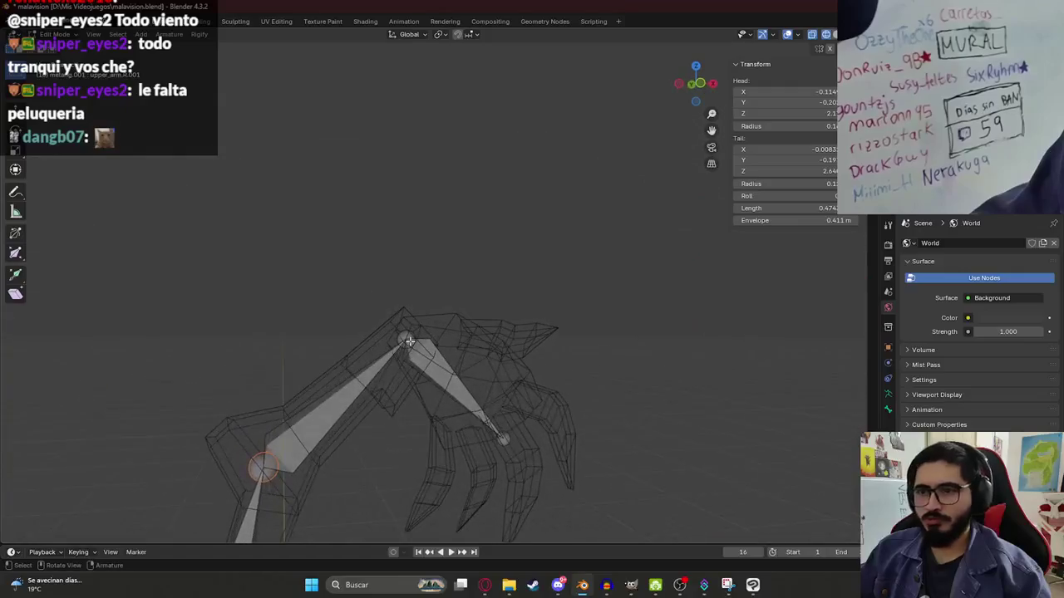
{"action": "middle_click_drag", "start_coordinate": [479, 342], "coordinate": [512, 376]}
{"action": "key", "text": "g"}
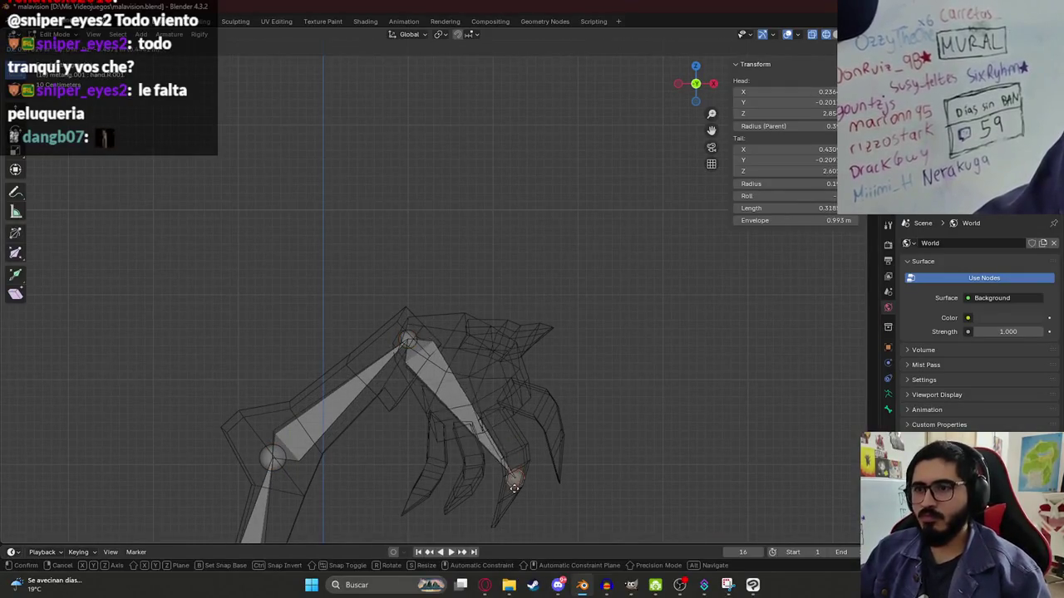
{"action": "left_click", "coordinate": [517, 452]}
{"action": "scroll", "coordinate": [491, 406], "scroll_direction": "down", "scroll_amount": 3}
{"action": "middle_click_drag", "start_coordinate": [490, 405], "coordinate": [432, 158], "text": "shift"}
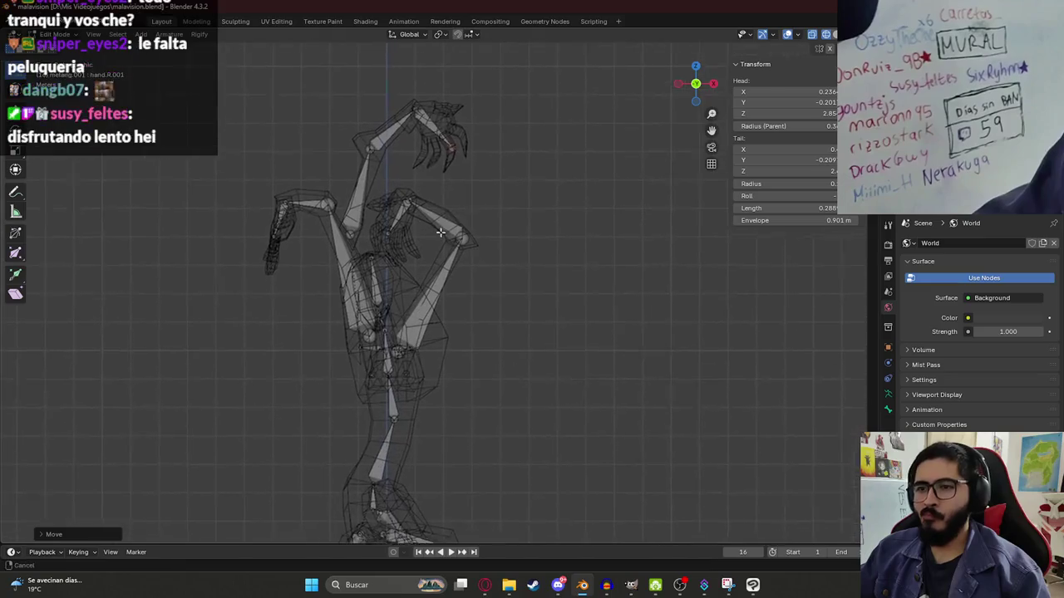
{"action": "scroll", "coordinate": [415, 249], "scroll_direction": "down", "scroll_amount": 2}
{"action": "mouse_move", "coordinate": [404, 316]}
{"action": "middle_mouse_down", "text": "shift"}
{"action": "mouse_move", "coordinate": [404, 246]}
{"action": "mouse_move", "coordinate": [496, 284]}
{"action": "middle_mouse_up", "text": "shift"}
{"action": "scroll", "coordinate": [404, 246], "scroll_direction": "up", "scroll_amount": 2}
{"action": "key", "text": "ctrl+s"}
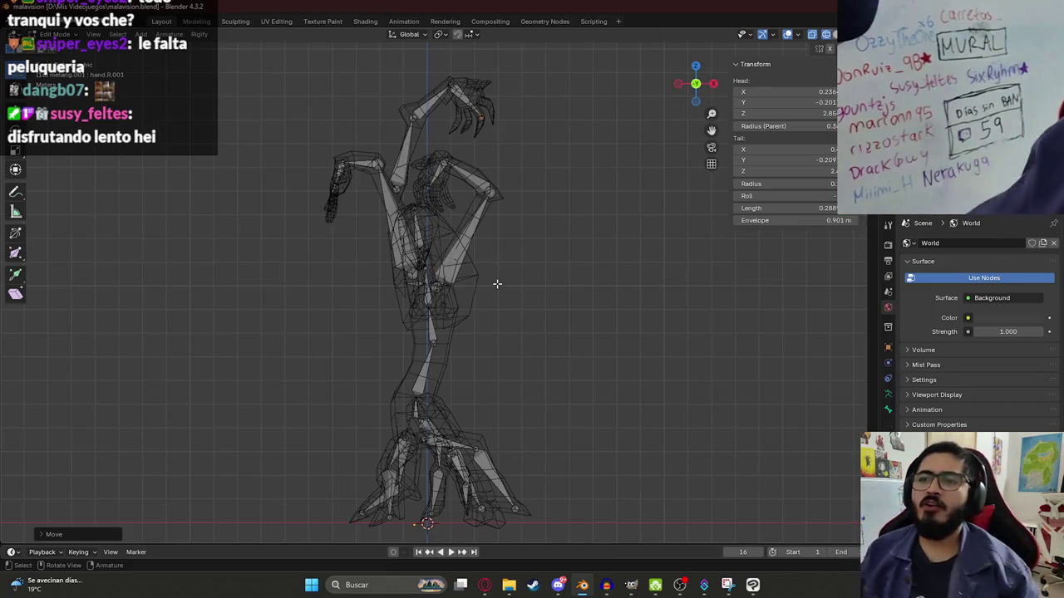
- In Object Mode, apply All Transforms to the armature and save
{"action": "key", "text": "Tab"}
{"action": "key", "text": "ctrl+a"}
{"action": "left_click", "coordinate": [439, 278]}
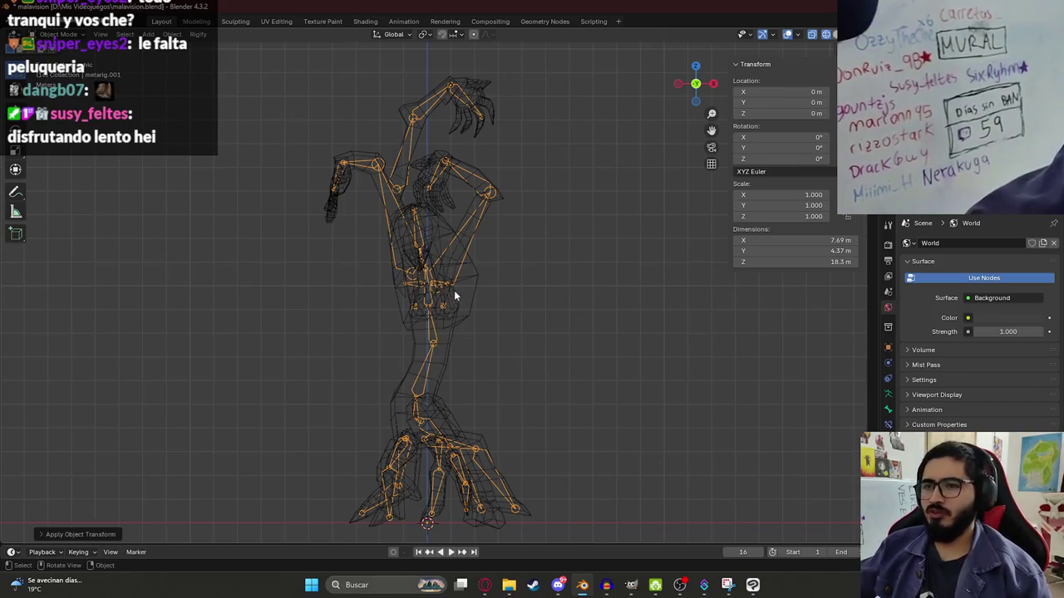
{"action": "key", "text": "ctrl+s"}
- Parent the tree mesh to the armature With Automatic Weights, keeping the transform
{"action": "left_click", "coordinate": [467, 295]}
{"action": "right_click", "coordinate": [461, 292]}
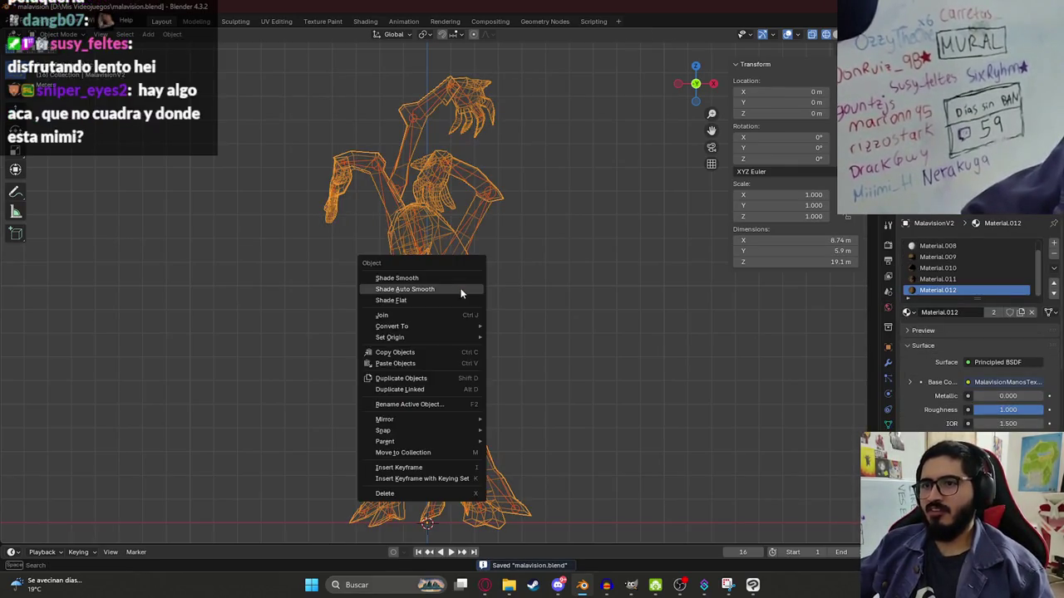
{"action": "key", "text": "ctrl+p"}
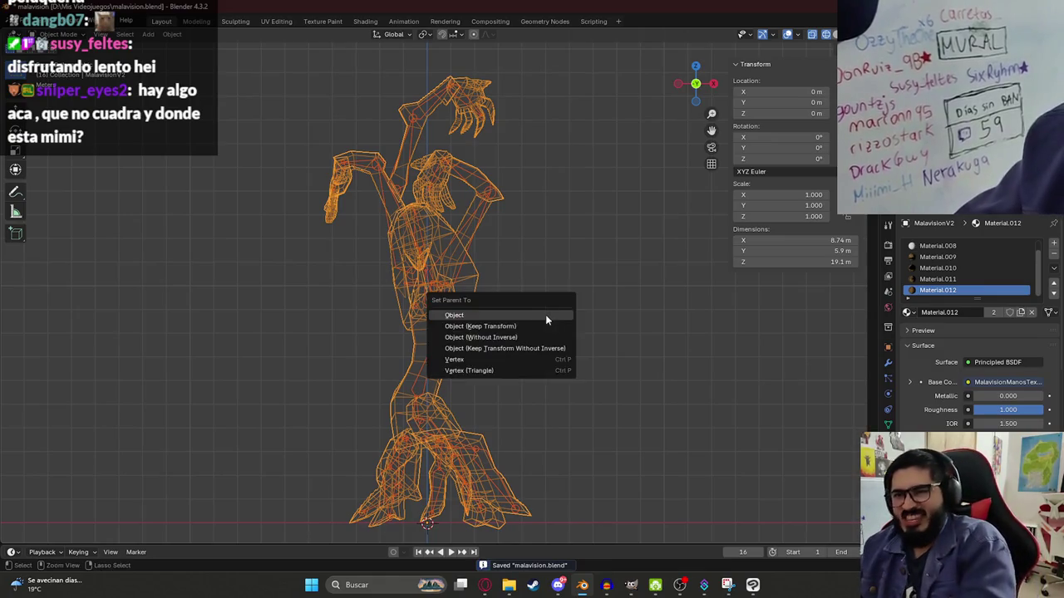
{"action": "left_click", "coordinate": [511, 326]}
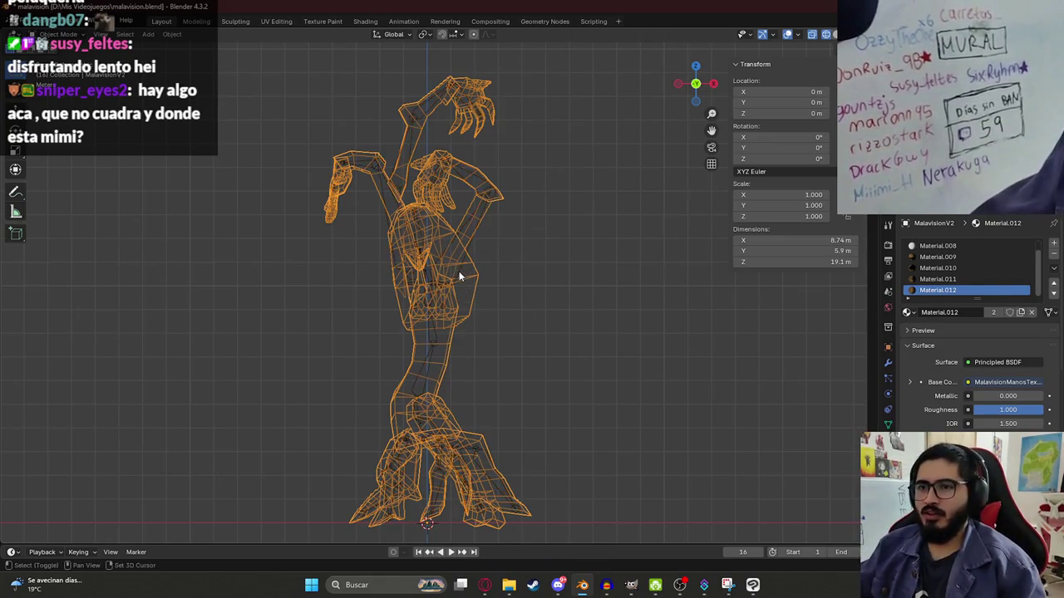
{"action": "left_click", "coordinate": [459, 276], "text": "shift"}
{"action": "key", "text": "ctrl+p"}
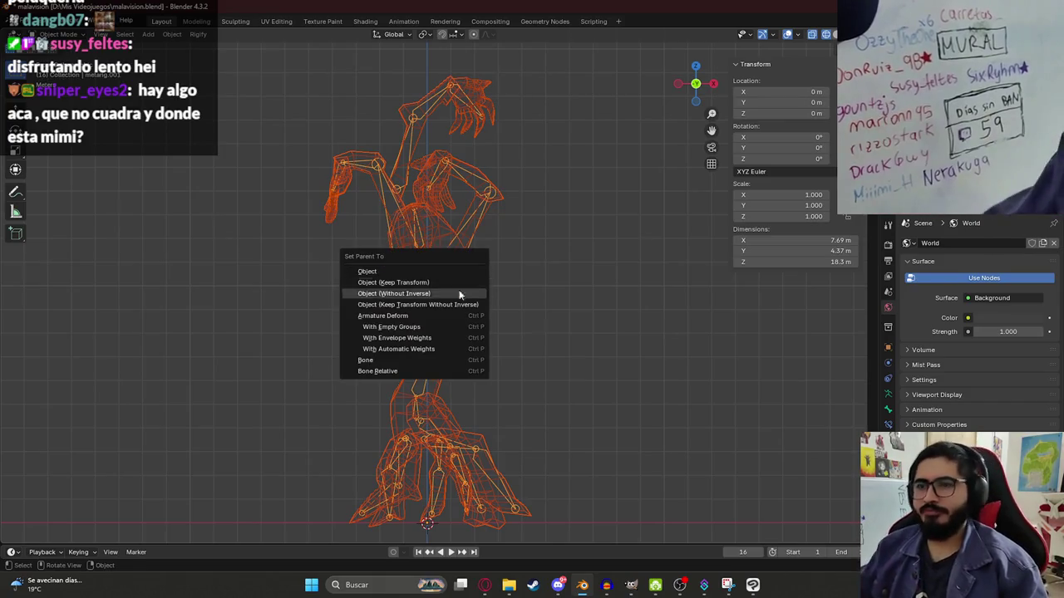
{"action": "left_click", "coordinate": [430, 349]}
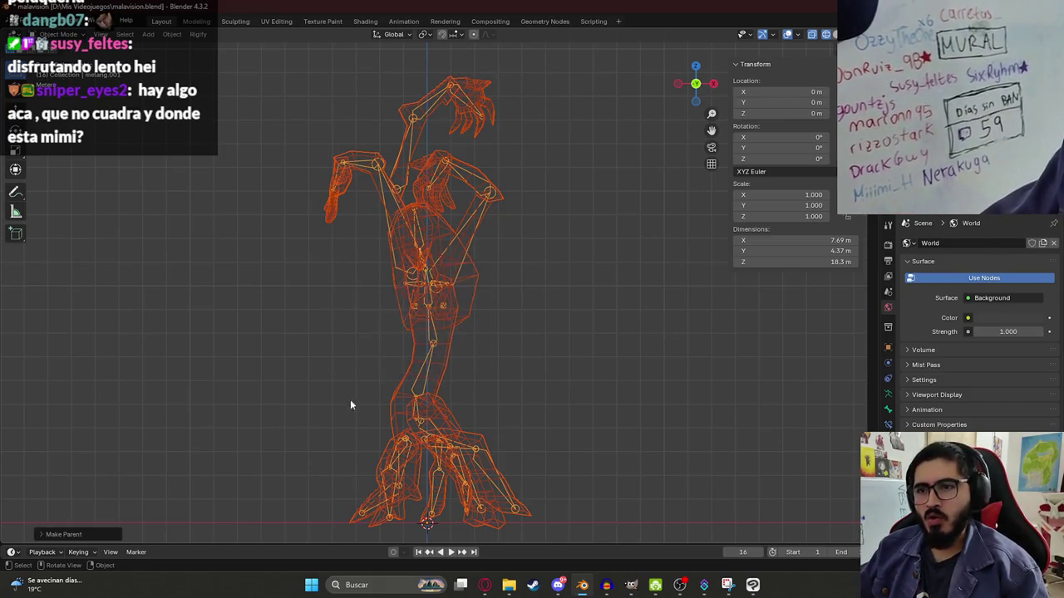
{"action": "left_click", "coordinate": [69, 536]}
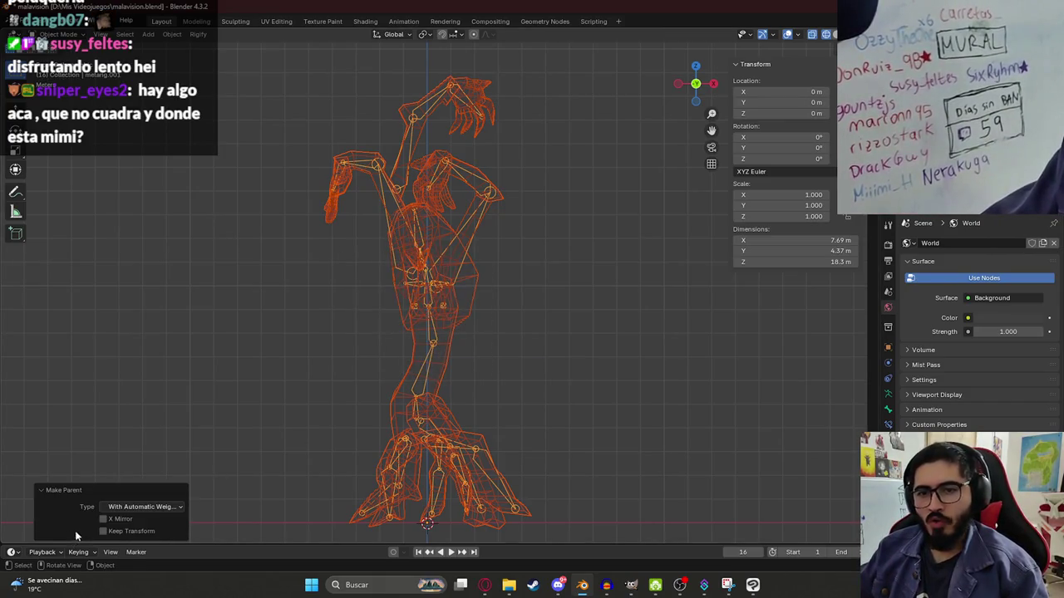
{"action": "left_click", "coordinate": [131, 508]}
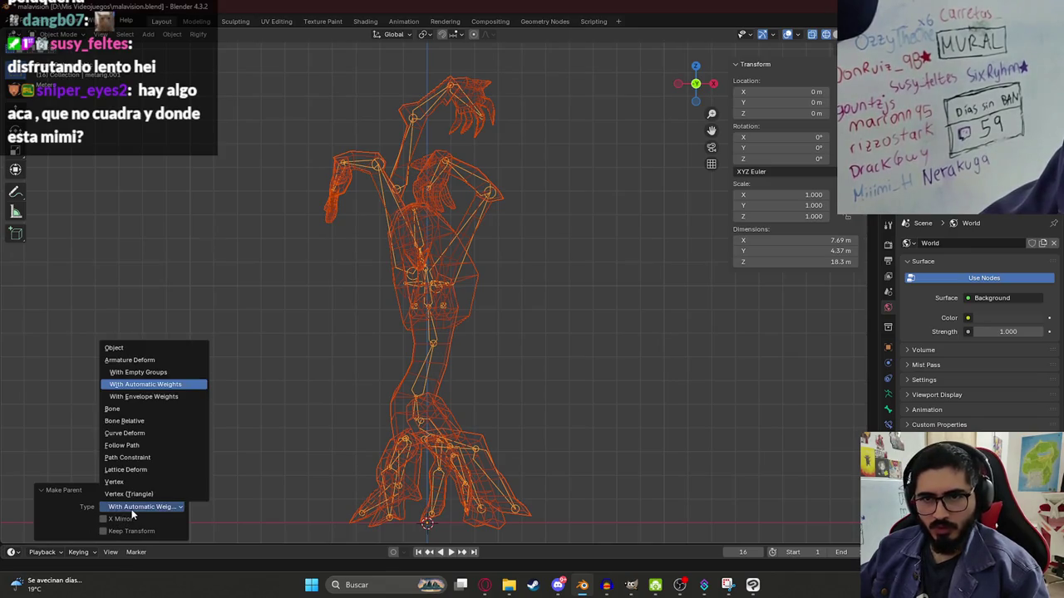
{"action": "left_click", "coordinate": [130, 512]}
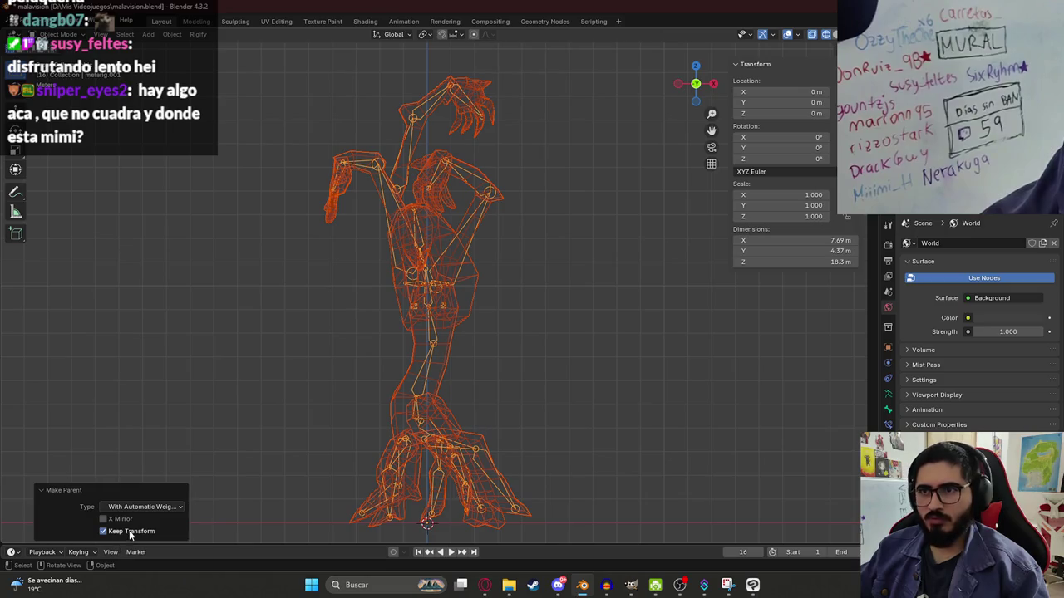
- Switch the armature into Pose Mode to test the bind
{"action": "left_click", "coordinate": [460, 226]}
{"action": "key", "text": "ctrl+Tab"}
{"action": "key", "text": "shift+z"}
- Show the textured model in Material Preview and rotate the upper arm bones to test the pose
{"action": "key", "text": "z"}
{"action": "left_click", "coordinate": [467, 287]}
{"action": "left_click", "coordinate": [468, 242]}
{"action": "key", "text": "r"}
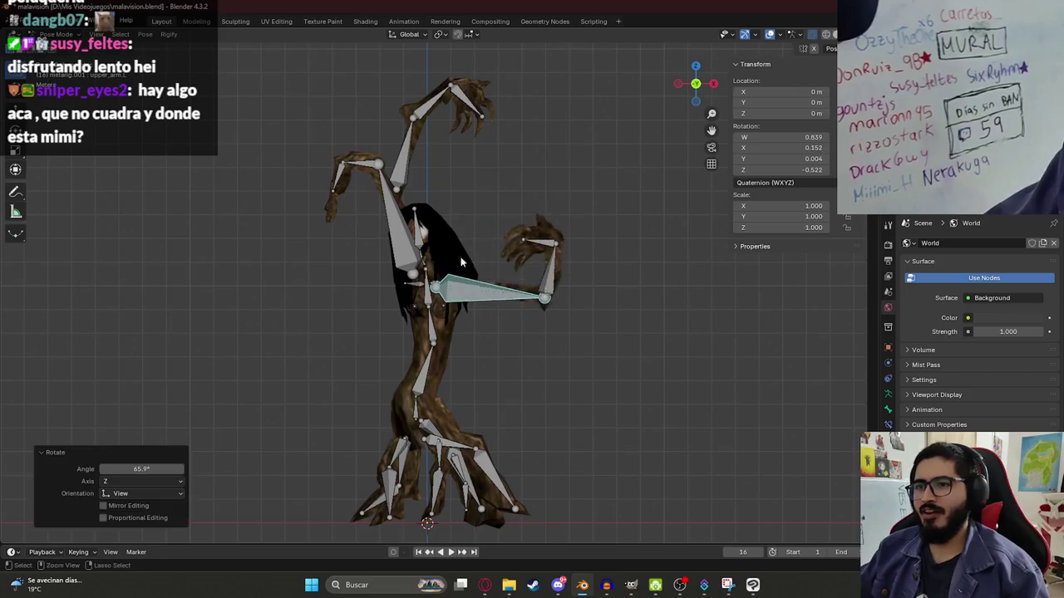
{"action": "right_click", "coordinate": [397, 235]}
{"action": "left_click", "coordinate": [397, 235]}
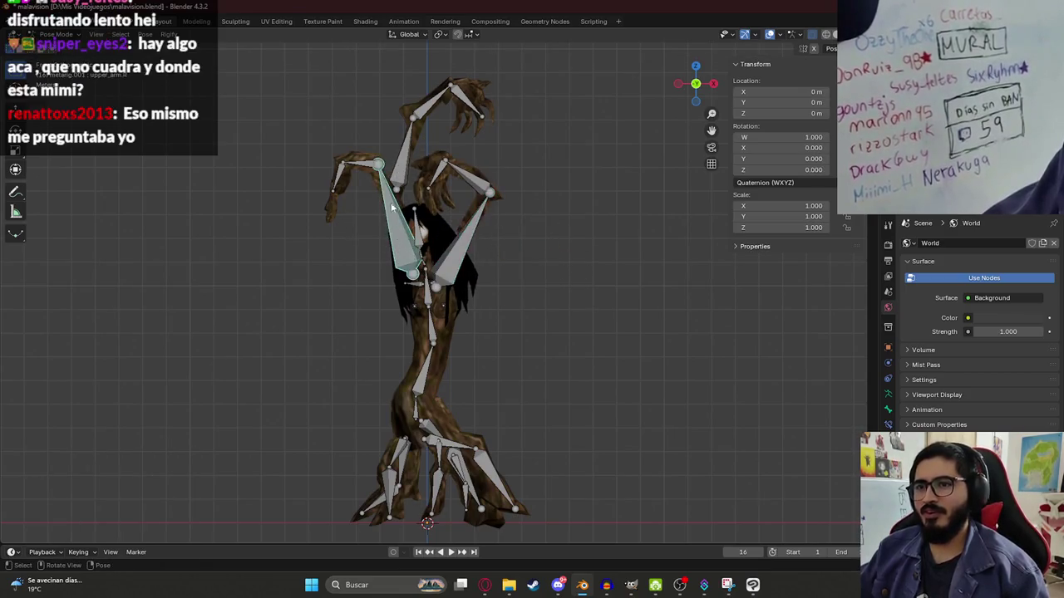
{"action": "key", "text": "r"}
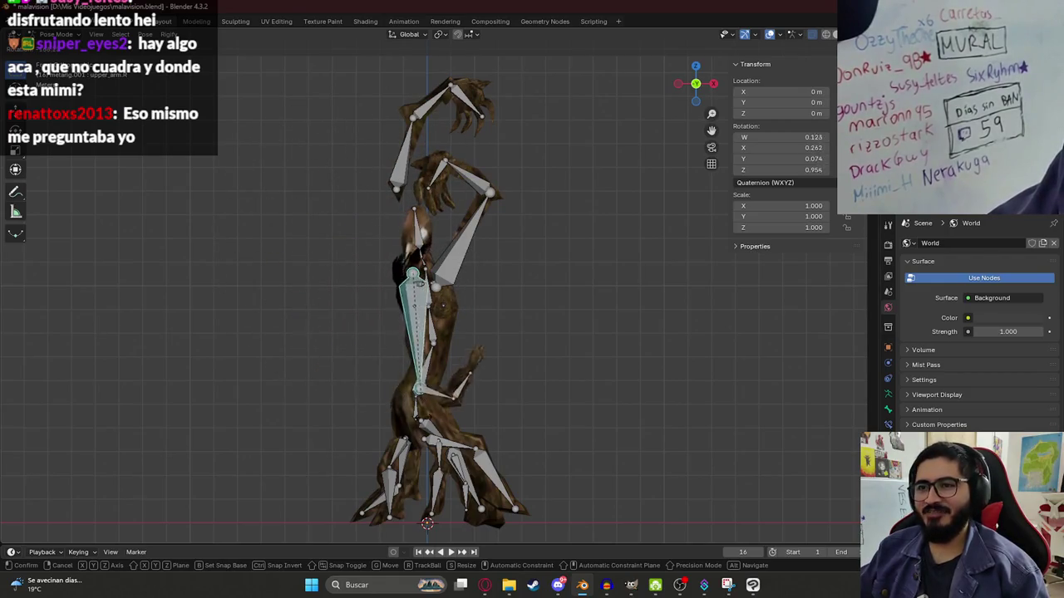
{"action": "left_click", "coordinate": [399, 433]}
- Reset the arm, test-rotate the head bone, and bring up the Animation workspace
{"action": "key", "text": "ctrl+z"}
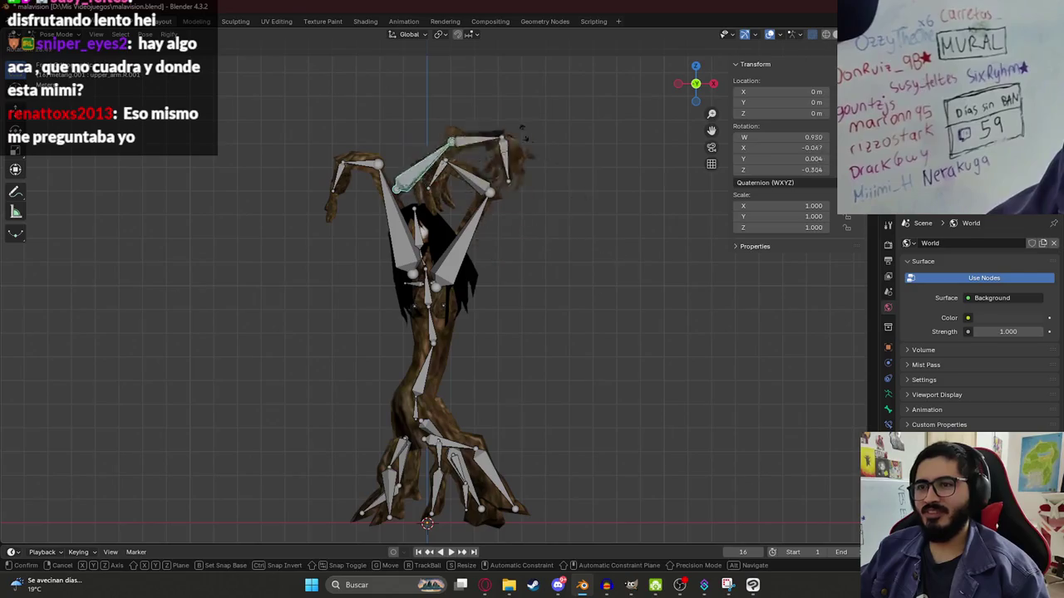
{"action": "right_click", "coordinate": [418, 100]}
{"action": "key", "text": "r"}
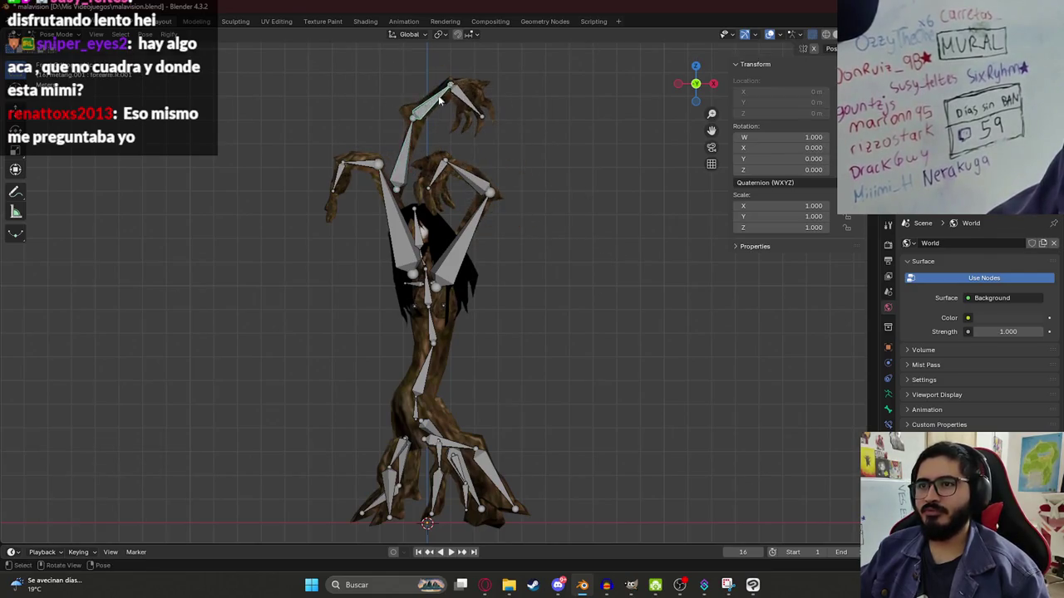
{"action": "left_click", "coordinate": [486, 69]}
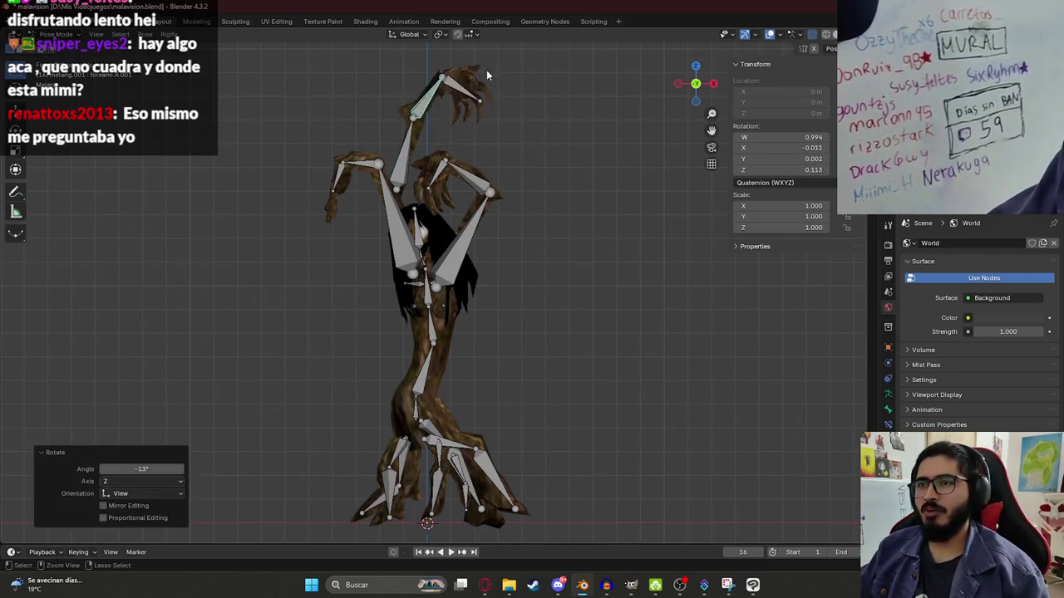
{"action": "key", "text": "r"}
{"action": "right_click", "coordinate": [548, 131]}
{"action": "left_click", "coordinate": [441, 171]}
{"action": "left_click", "coordinate": [403, 20]}
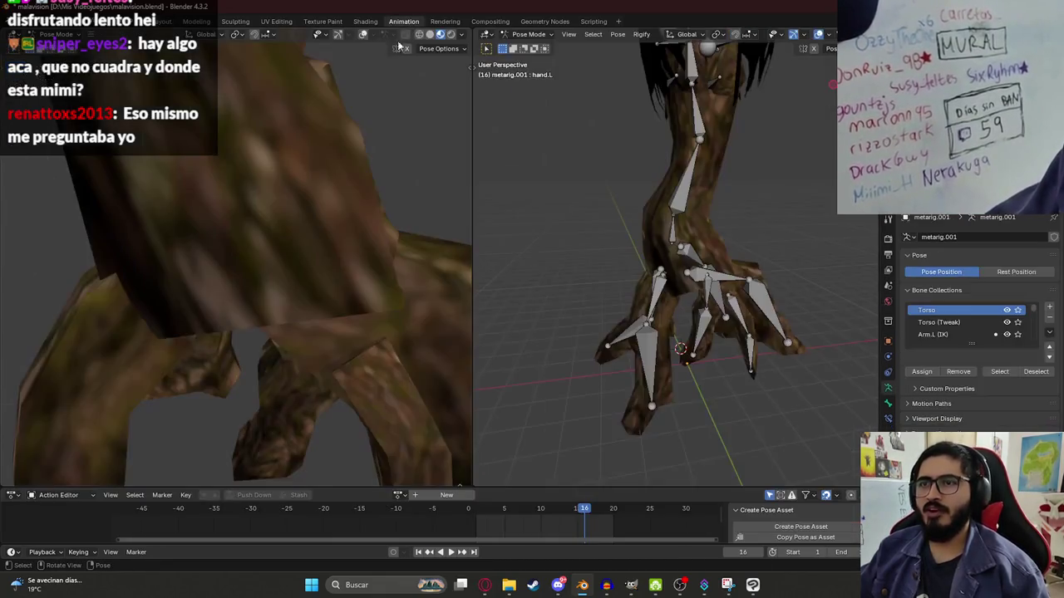
- Frame the creature, set the right view to front orthographic, and test-rotate the right shin and thigh
{"action": "scroll", "coordinate": [306, 204], "scroll_direction": "down", "scroll_amount": 2}
{"action": "scroll", "coordinate": [299, 200], "scroll_direction": "down", "scroll_amount": 2}
{"action": "scroll", "coordinate": [295, 197], "scroll_direction": "down", "scroll_amount": 1}
{"action": "key", "text": "Home"}
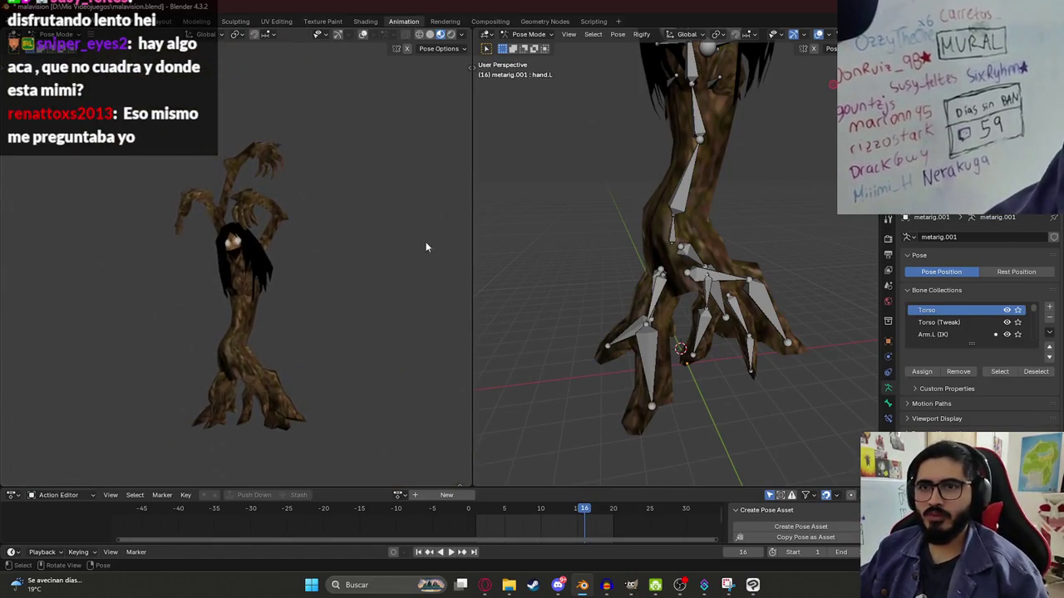
{"action": "key", "text": "KP_1"}
{"action": "left_click", "coordinate": [640, 332]}
{"action": "key", "text": "r"}
{"action": "left_click", "coordinate": [560, 297]}
{"action": "key", "text": "ctrl+z"}
{"action": "left_click", "coordinate": [649, 280]}
{"action": "key", "text": "r"}
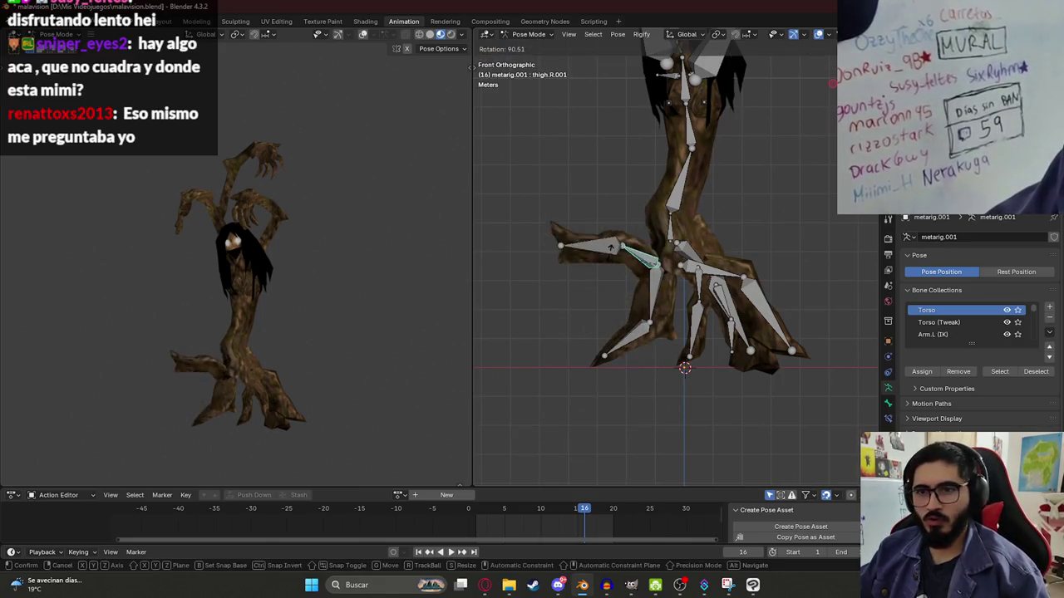
{"action": "left_click", "coordinate": [656, 317]}
{"action": "key", "text": "ctrl+z"}
- Test rotations of thigh.R and thigh.L, undoing each to check the leg weights
{"action": "left_click", "coordinate": [656, 320]}
{"action": "key", "text": "r"}
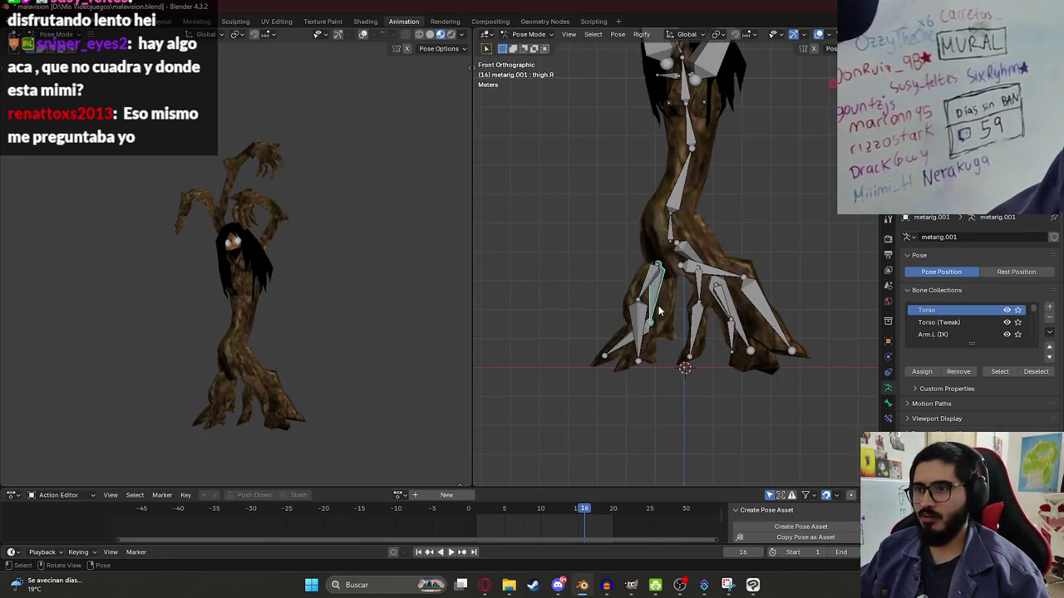
{"action": "key", "text": "Escape"}
{"action": "left_click", "coordinate": [752, 306]}
{"action": "key", "text": "r"}
{"action": "left_click", "coordinate": [748, 266]}
{"action": "key", "text": "ctrl+z"}
{"action": "key", "text": "r"}
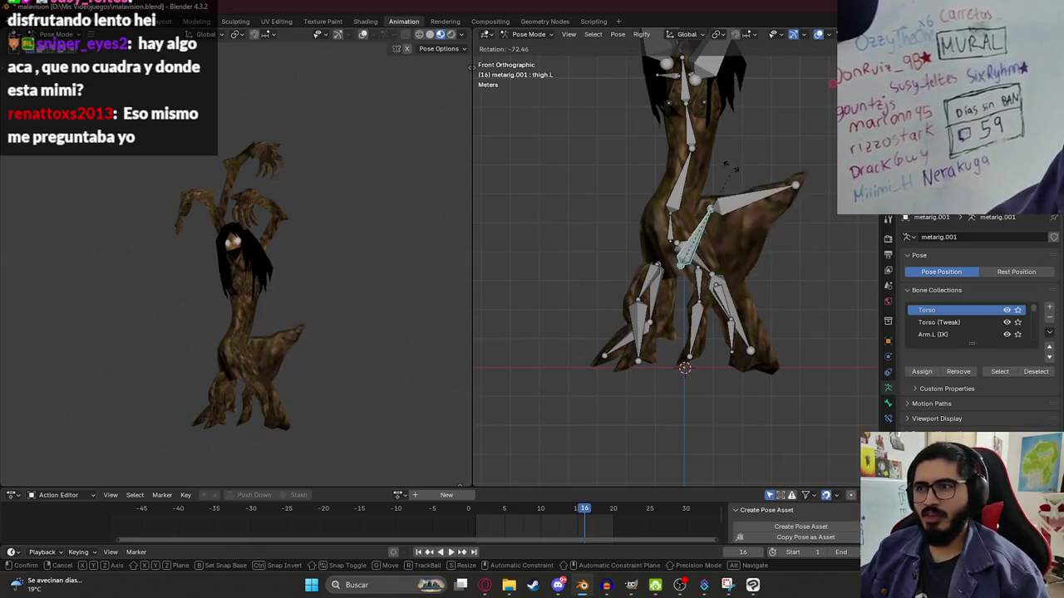
{"action": "left_click", "coordinate": [725, 279]}
{"action": "key", "text": "ctrl+z"}
{"action": "key", "text": "r"}
{"action": "left_click", "coordinate": [725, 291]}
- Raise the left leg and bend the spine to check deformation, undoing both
{"action": "middle_click_drag", "start_coordinate": [782, 198], "coordinate": [741, 304]}
{"action": "left_click", "coordinate": [740, 304]}
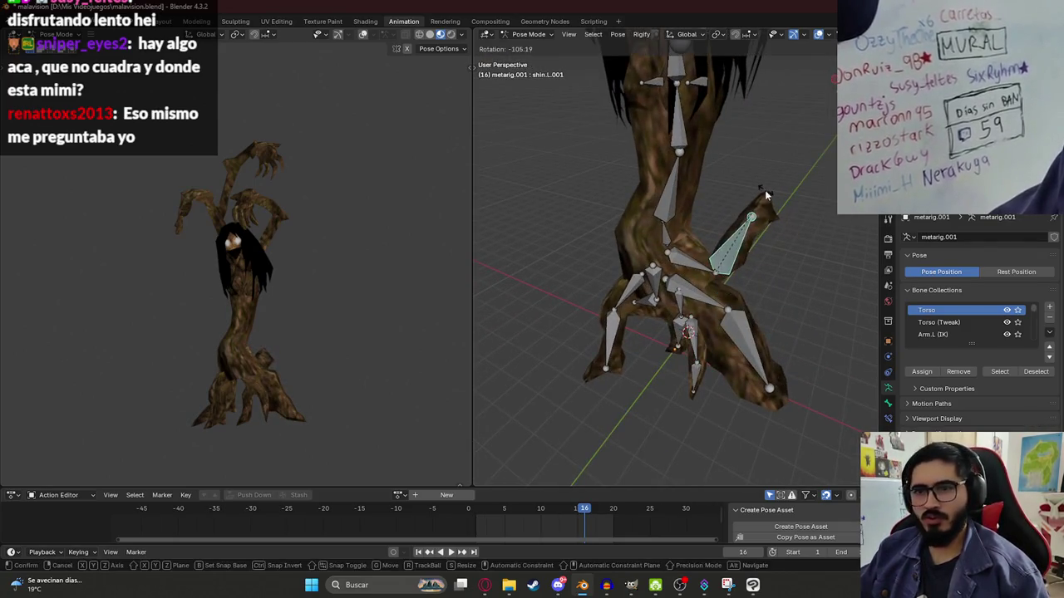
{"action": "left_click", "coordinate": [698, 264]}
{"action": "key", "text": "r"}
{"action": "left_click", "coordinate": [734, 138]}
{"action": "key", "text": "ctrl+z"}
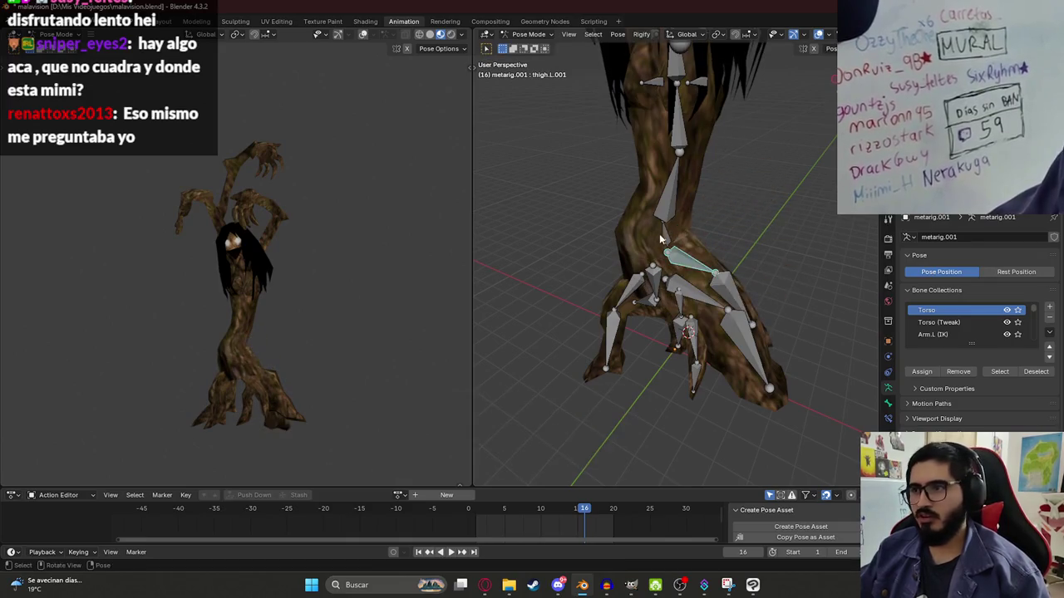
{"action": "left_click", "coordinate": [673, 211]}
{"action": "key", "text": "r"}
{"action": "left_click", "coordinate": [707, 213]}
{"action": "key", "text": "ctrl+z"}
- Bend the upper body at spine.001 and spine.002, then rotate the head bone spine.006
{"action": "left_click", "coordinate": [673, 211]}
{"action": "middle_click_drag", "start_coordinate": [673, 211], "coordinate": [749, 233]}
{"action": "key", "text": "KP_1"}
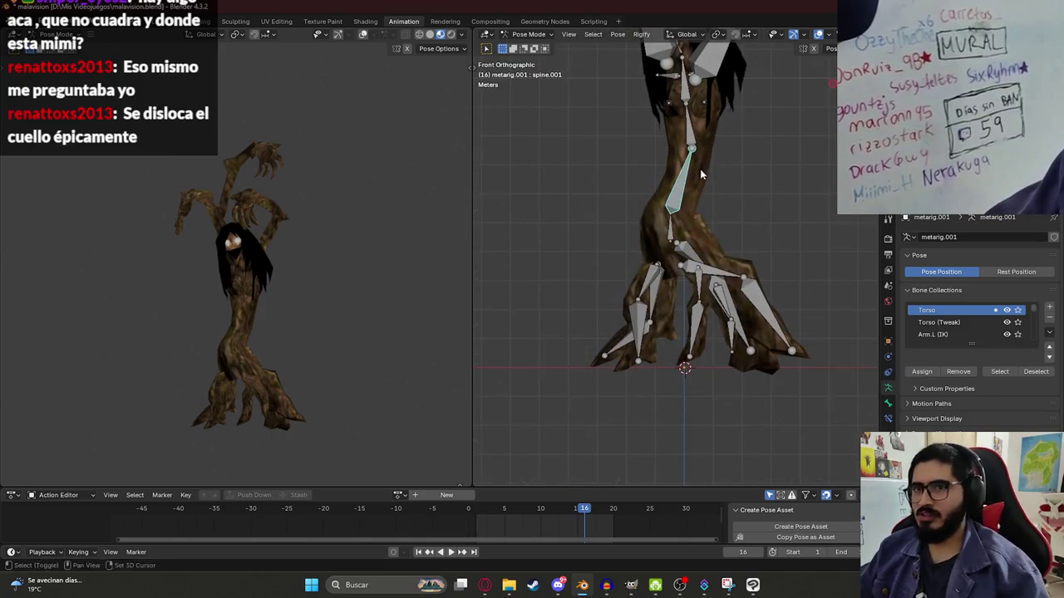
{"action": "key", "text": "r"}
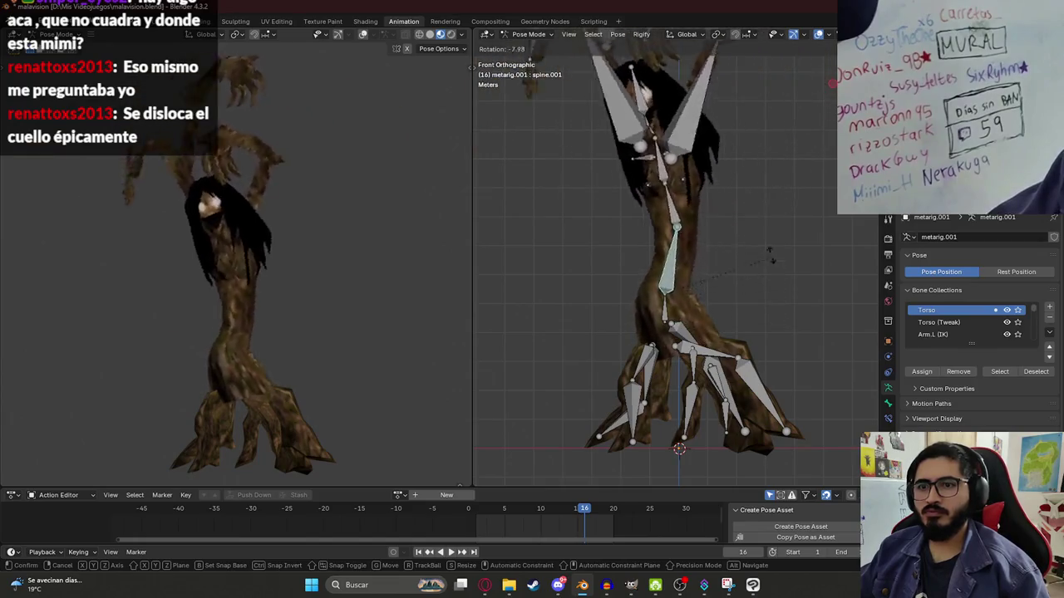
{"action": "left_click", "coordinate": [775, 261]}
{"action": "left_click", "coordinate": [681, 195]}
{"action": "key", "text": "r"}
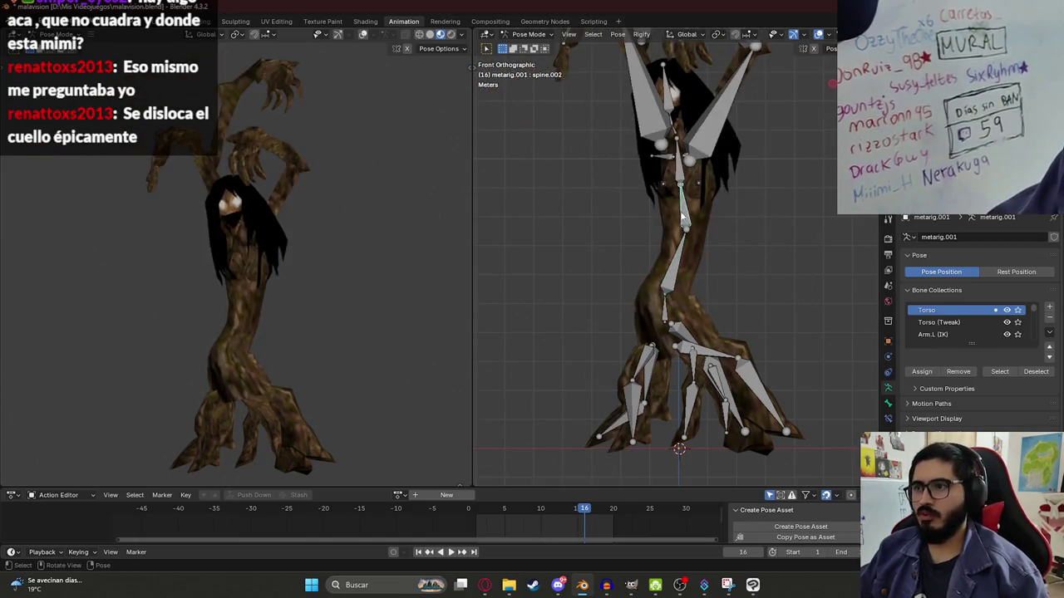
{"action": "left_click", "coordinate": [678, 169]}
{"action": "key", "text": "r"}
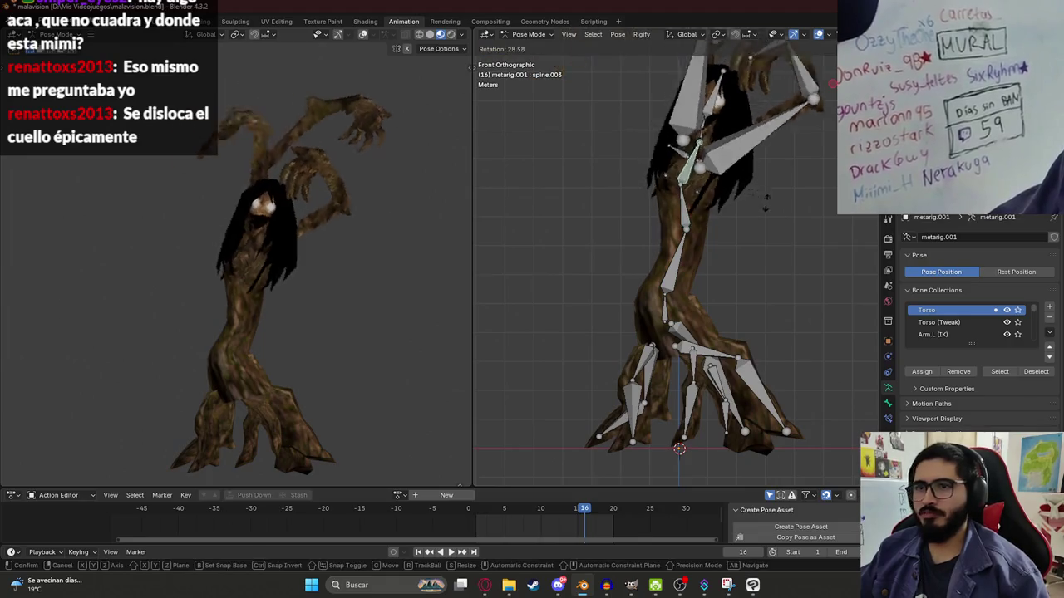
{"action": "key", "text": "Escape"}
{"action": "left_click", "coordinate": [671, 98]}
{"action": "key", "text": "r"}
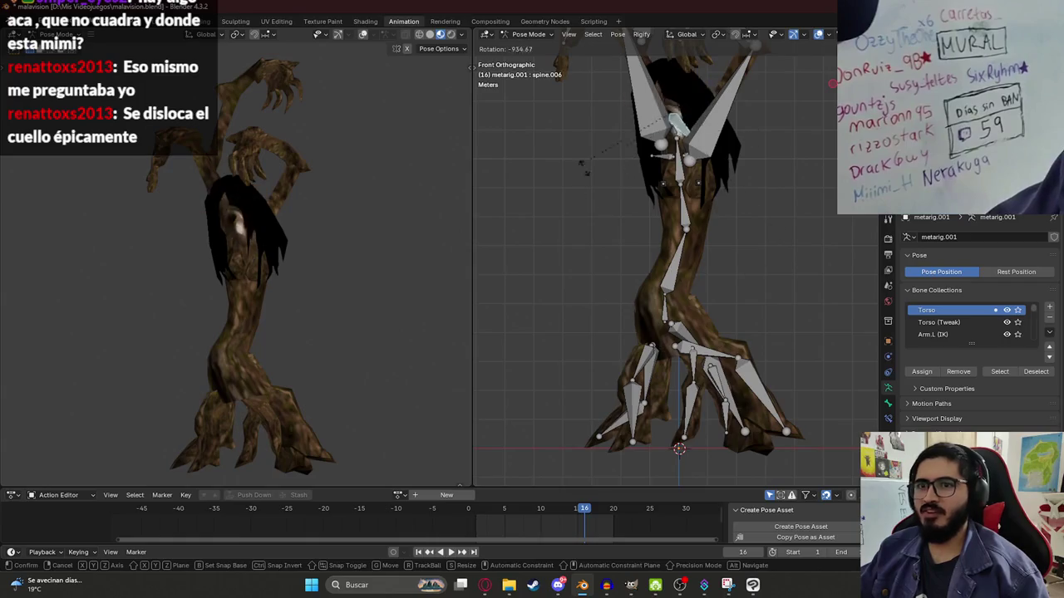
{"action": "left_click", "coordinate": [708, 274]}
{"action": "scroll", "coordinate": [690, 215], "scroll_direction": "up", "scroll_amount": 2}
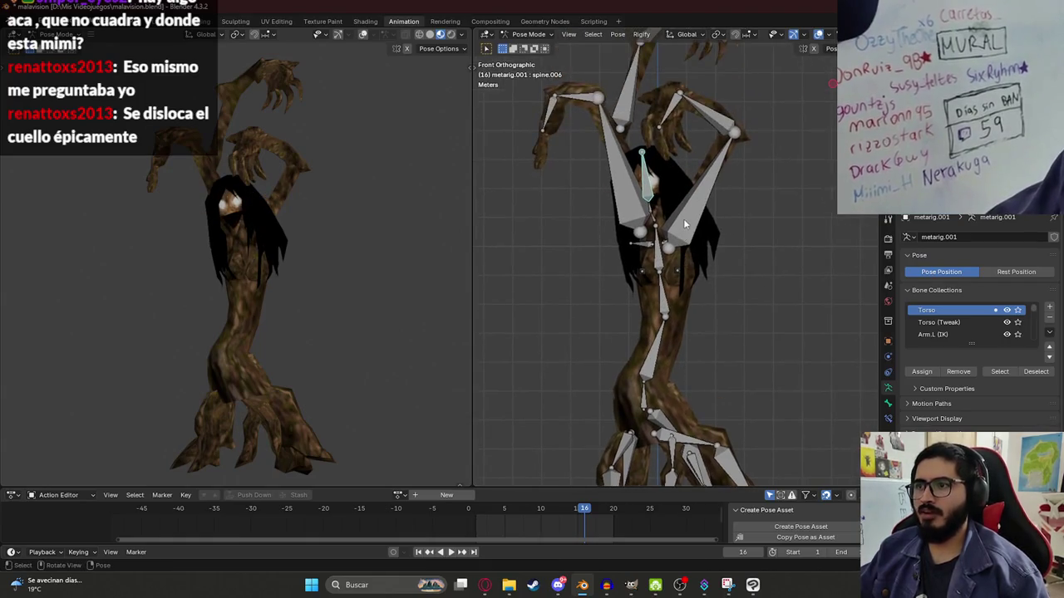
- Keep the left upper arm raised and lower the right upper arm to horizontal
{"action": "left_click", "coordinate": [732, 156]}
{"action": "key", "text": "r"}
{"action": "right_click", "coordinate": [790, 264]}
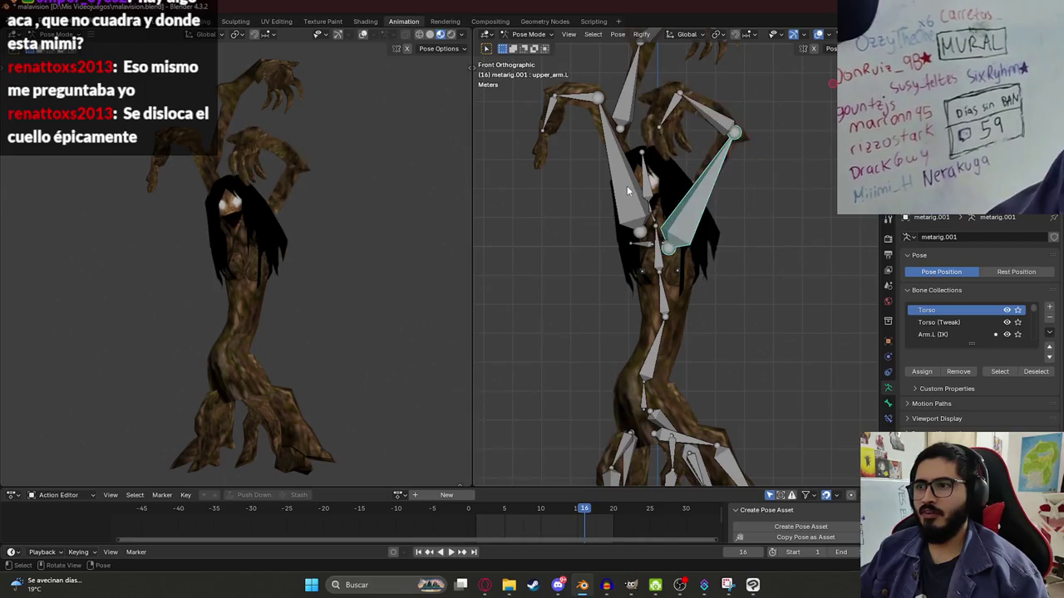
{"action": "left_click", "coordinate": [625, 185]}
{"action": "key", "text": "r"}
{"action": "left_click", "coordinate": [541, 222]}
{"action": "left_click", "coordinate": [700, 187]}
{"action": "key", "text": "r"}
- Rotate the right forearm 42.6°, undo the arm rotations, and save malavision.blend
{"action": "left_click", "coordinate": [773, 249]}
{"action": "left_click", "coordinate": [629, 91]}
{"action": "key", "text": "r"}
{"action": "left_click", "coordinate": [706, 135]}
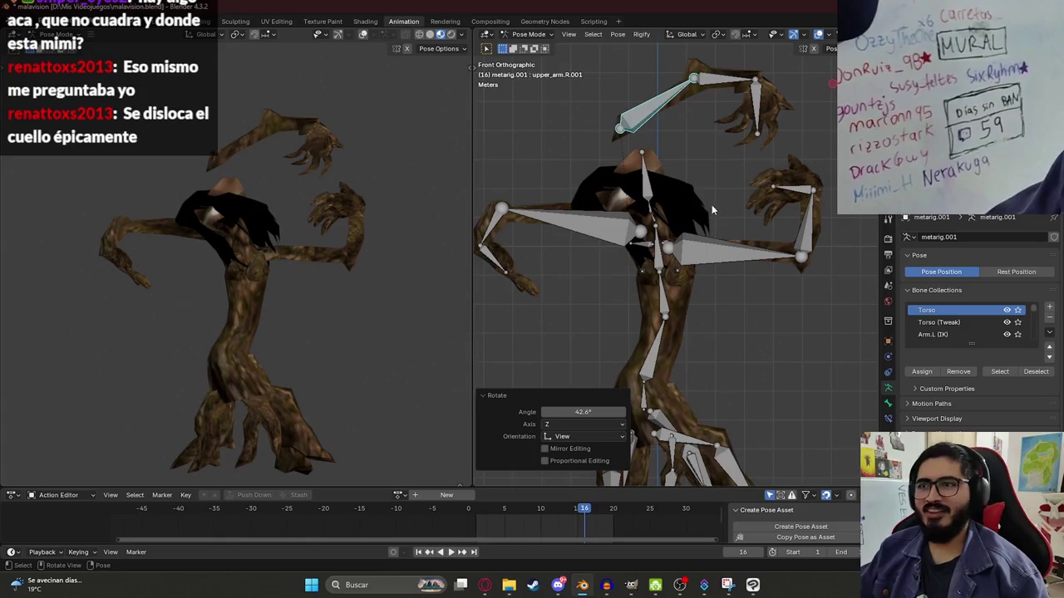
{"action": "left_click", "coordinate": [794, 342]}
{"action": "left_click", "coordinate": [589, 216]}
{"action": "key", "text": "ctrl+z"}
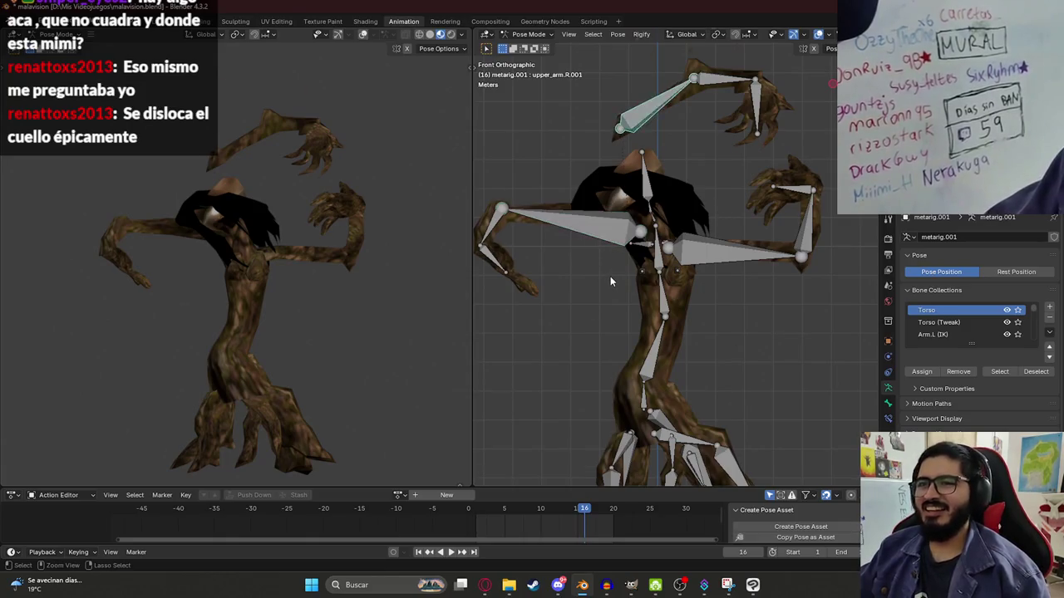
{"action": "key", "text": "ctrl+z"}
{"action": "key", "text": "ctrl+z"}
{"action": "key", "text": "ctrl+z"}
{"action": "key", "text": "ctrl+s"}
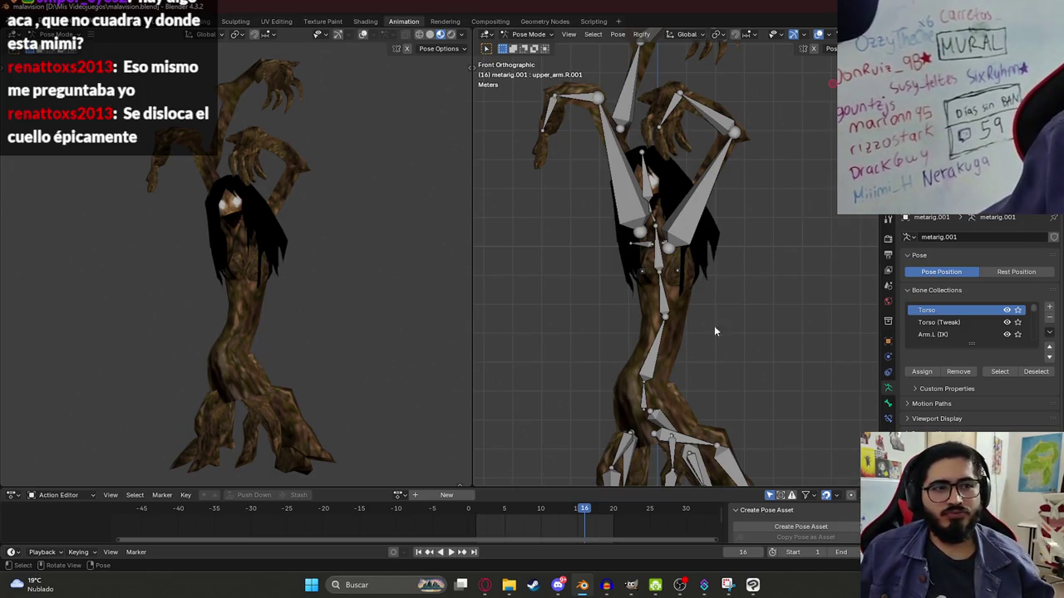
{"action": "left_click", "coordinate": [485, 585]}
{"action": "left_click", "coordinate": [586, 6]}
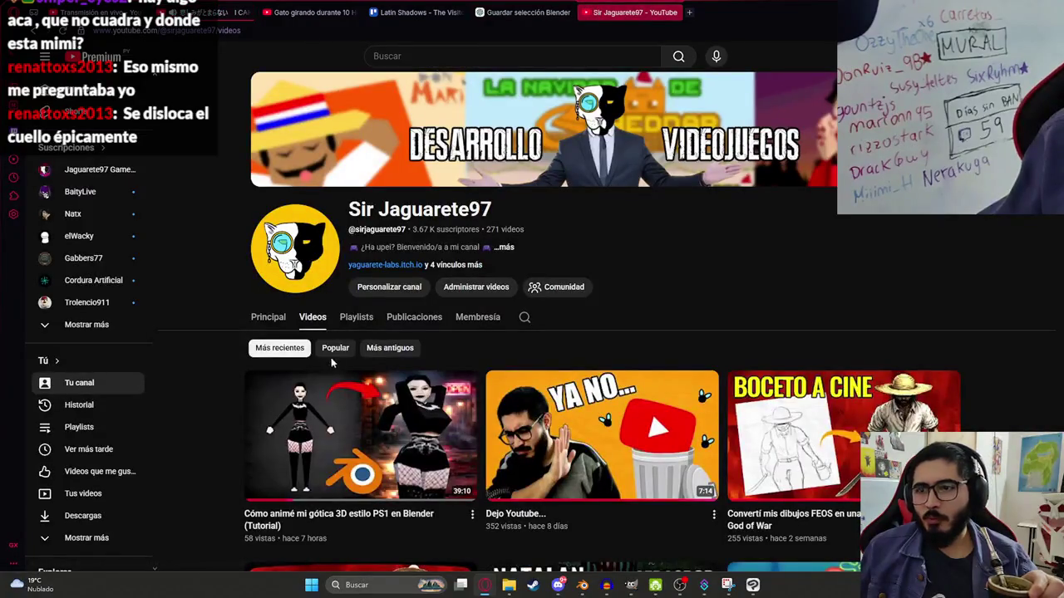
{"action": "scroll", "coordinate": [34, 56], "scroll_direction": "down", "scroll_amount": 2}
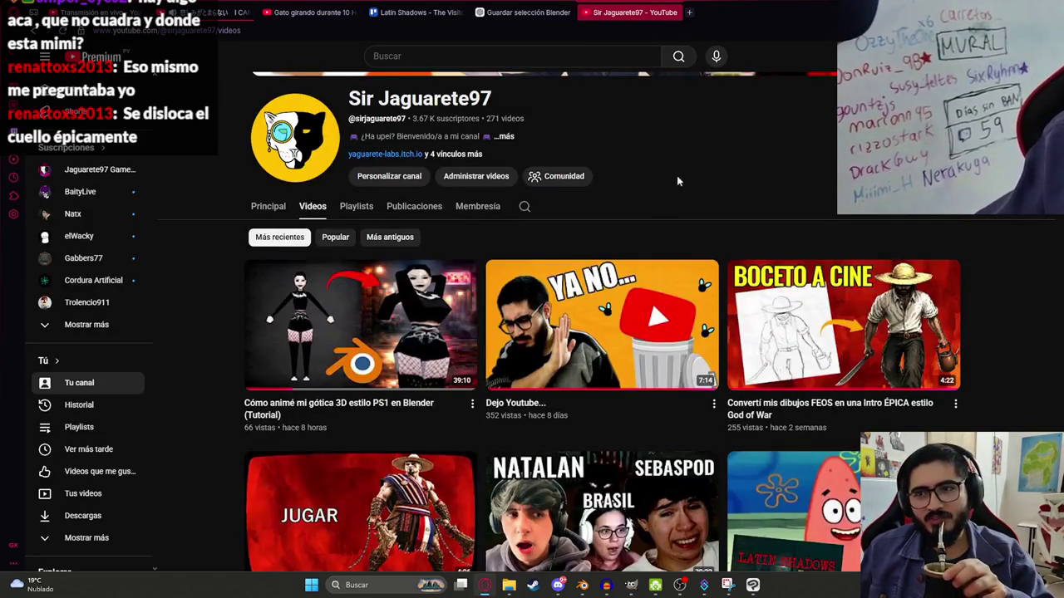
{"action": "left_click", "coordinate": [488, 585]}
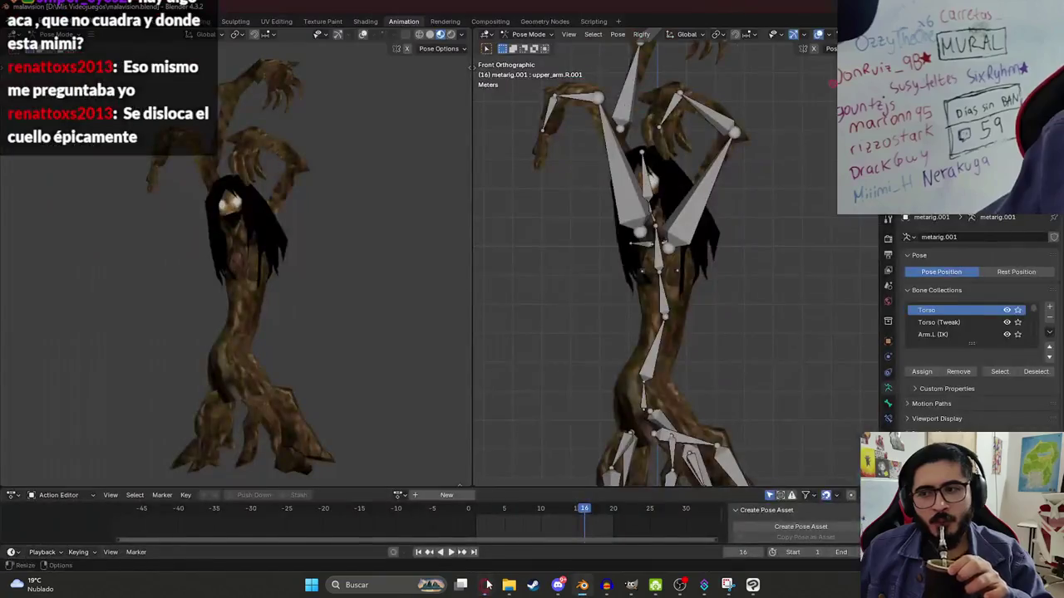
- Select the spine.006 head bone and save the blend file
{"action": "left_click", "coordinate": [649, 198]}
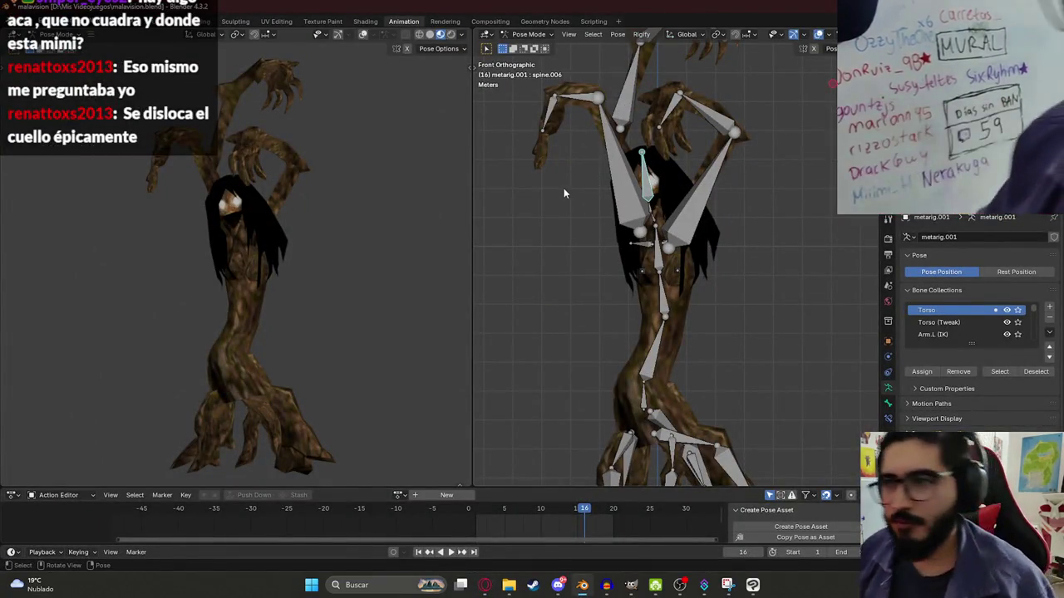
{"action": "scroll", "coordinate": [555, 212], "scroll_direction": "down", "scroll_amount": 2}
{"action": "scroll", "coordinate": [282, 258], "scroll_direction": "down", "scroll_amount": 2}
{"action": "scroll", "coordinate": [275, 251], "scroll_direction": "up", "scroll_amount": 2}
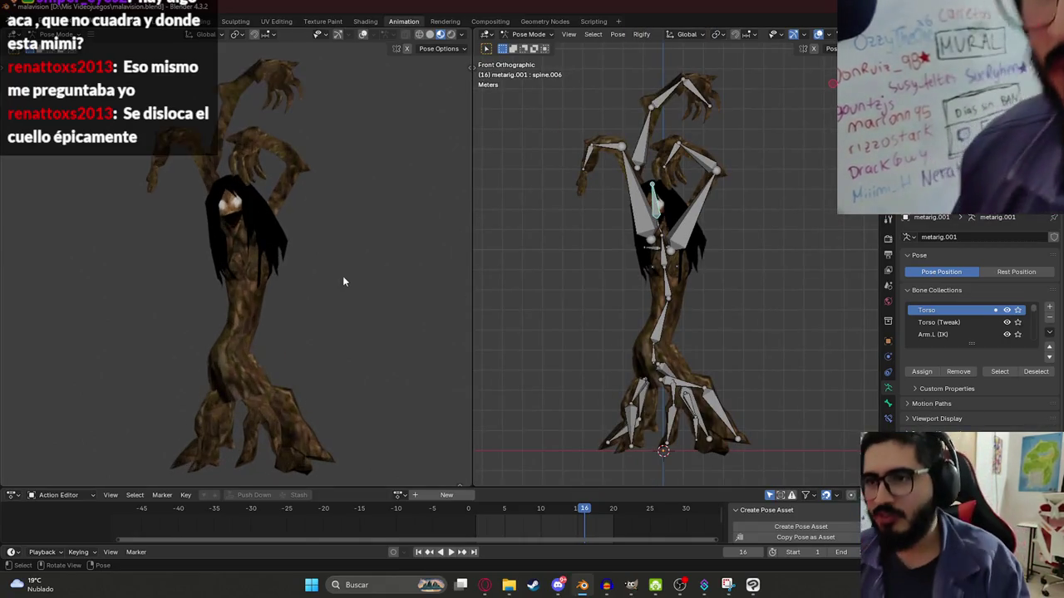
{"action": "key", "text": "ctrl+s"}
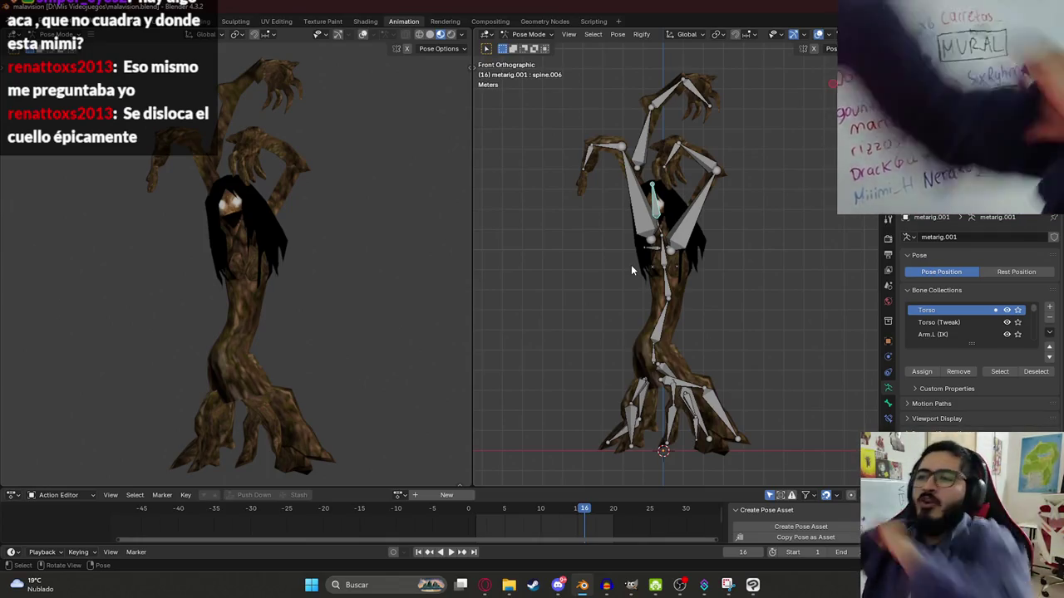
{"action": "scroll", "coordinate": [743, 253], "scroll_direction": "up", "scroll_amount": 4}
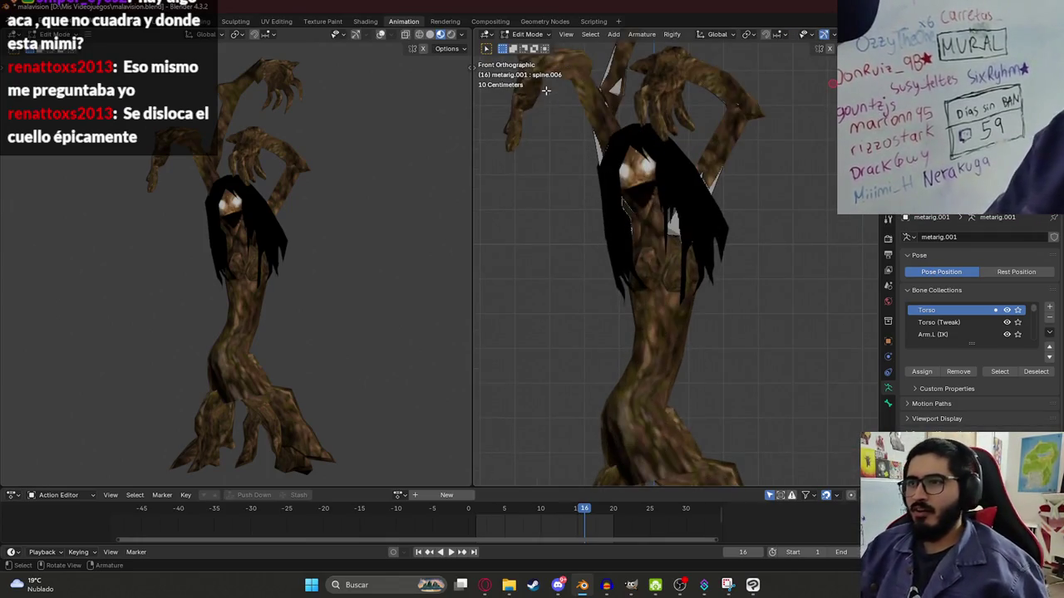
- Put the creature mesh in Weight Paint with spine.006 active and reveal all hidden geometry
{"action": "left_click", "coordinate": [529, 34]}
{"action": "left_click", "coordinate": [695, 160]}
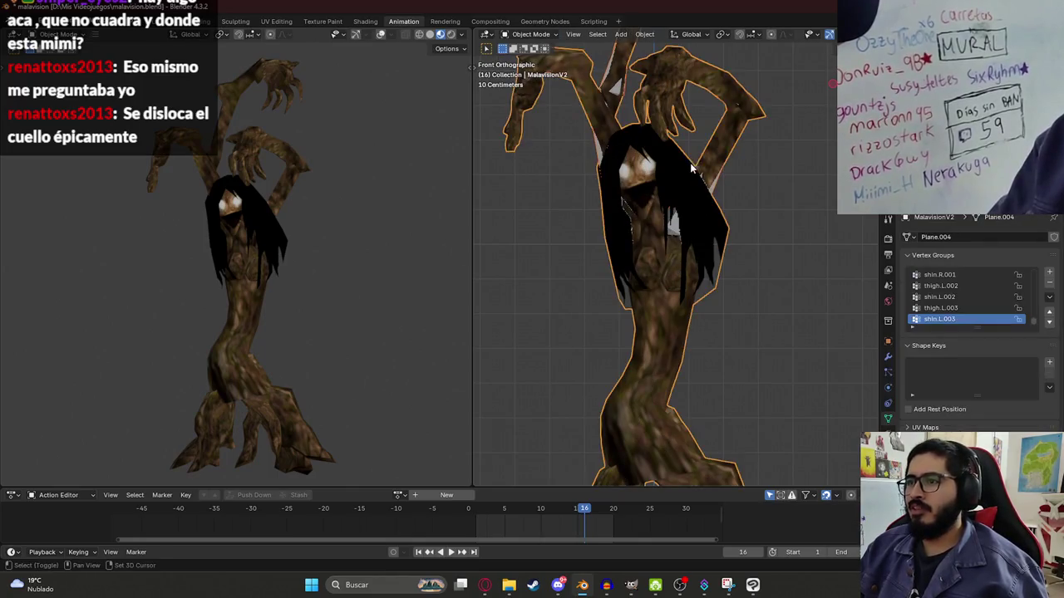
{"action": "key", "text": "ctrl+Tab"}
{"action": "left_click", "coordinate": [599, 154]}
{"action": "left_click", "coordinate": [656, 185], "text": "ctrl"}
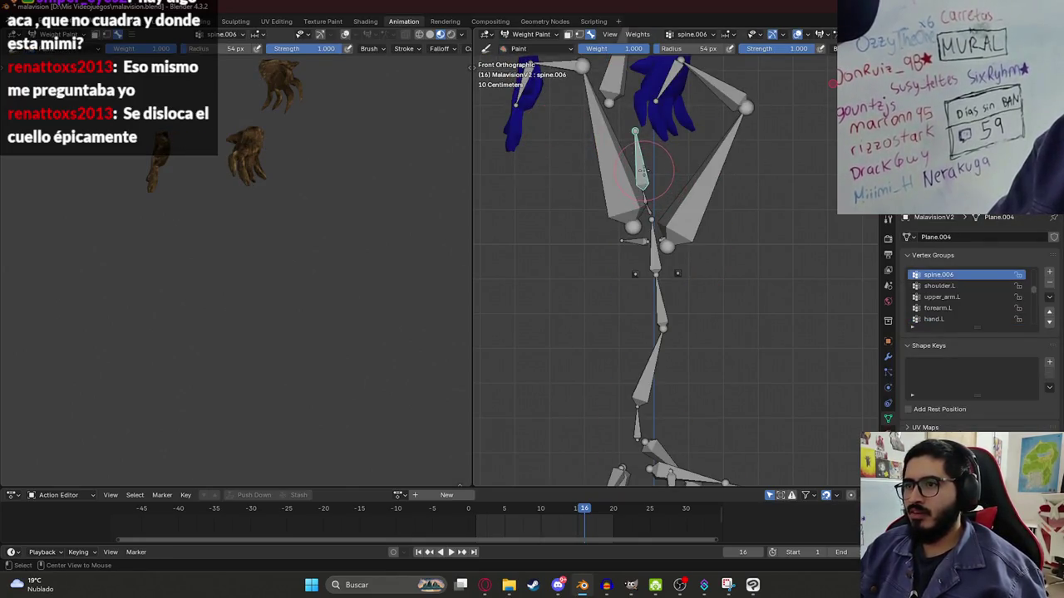
{"action": "key", "text": "alt+h"}
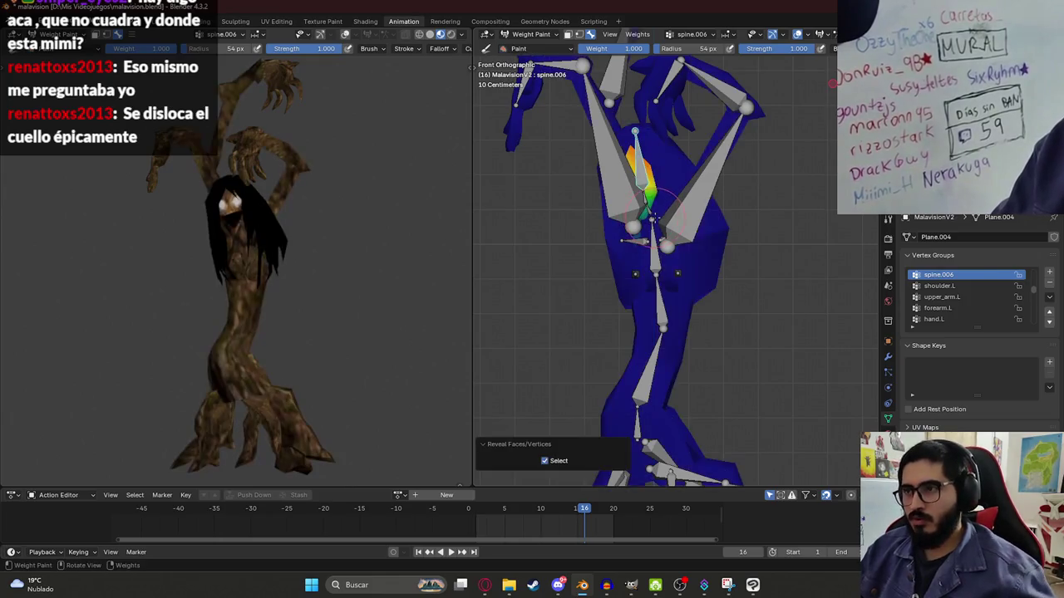
{"action": "scroll", "coordinate": [636, 166], "scroll_direction": "up", "scroll_amount": 2}
{"action": "scroll", "coordinate": [625, 119], "scroll_direction": "up", "scroll_amount": 2}
{"action": "middle_click_drag", "start_coordinate": [625, 119], "coordinate": [695, 232]}
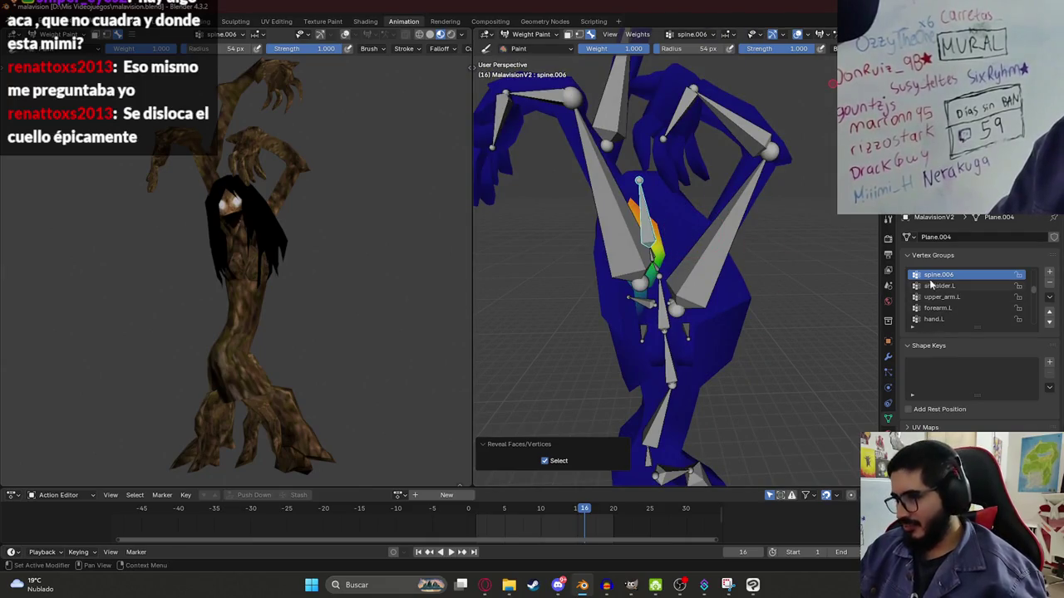
- In Edit Mode, select the Cabeza vertex group's vertices and hide all unselected geometry
{"action": "key", "text": "Tab"}
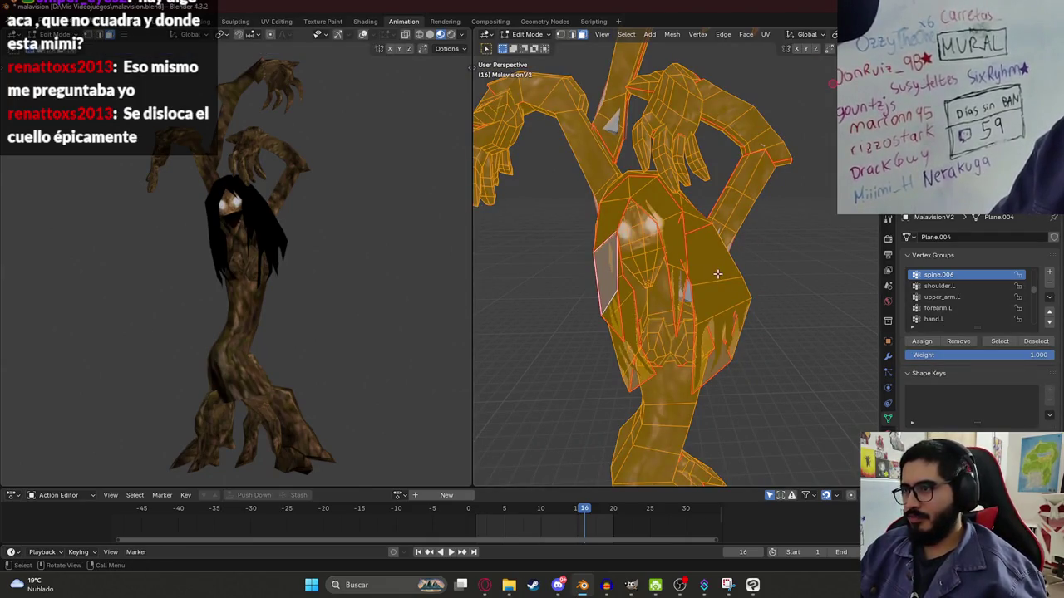
{"action": "left_click", "coordinate": [718, 274]}
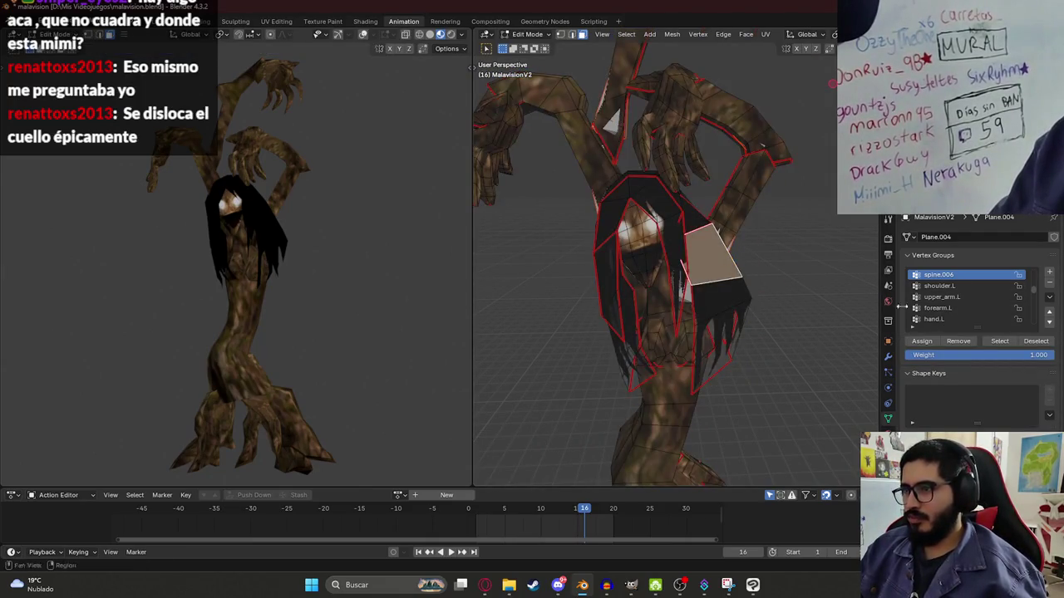
{"action": "scroll", "coordinate": [945, 291], "scroll_direction": "up", "scroll_amount": 4}
{"action": "scroll", "coordinate": [979, 296], "scroll_direction": "up", "scroll_amount": 3}
{"action": "scroll", "coordinate": [975, 293], "scroll_direction": "up", "scroll_amount": 3}
{"action": "left_click", "coordinate": [959, 275]}
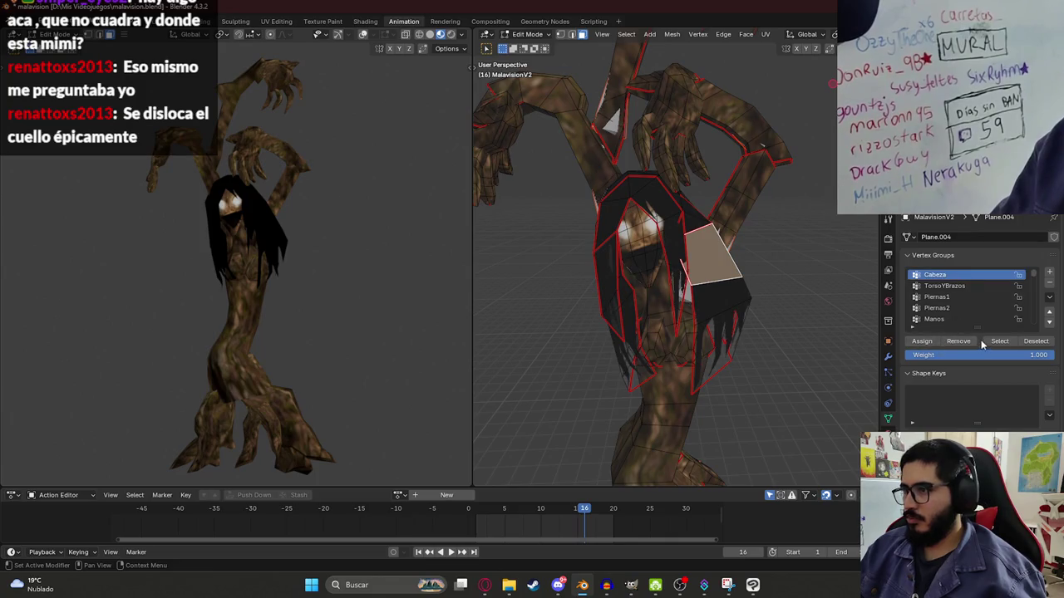
{"action": "left_click", "coordinate": [982, 341]}
{"action": "key", "text": "shift+h"}
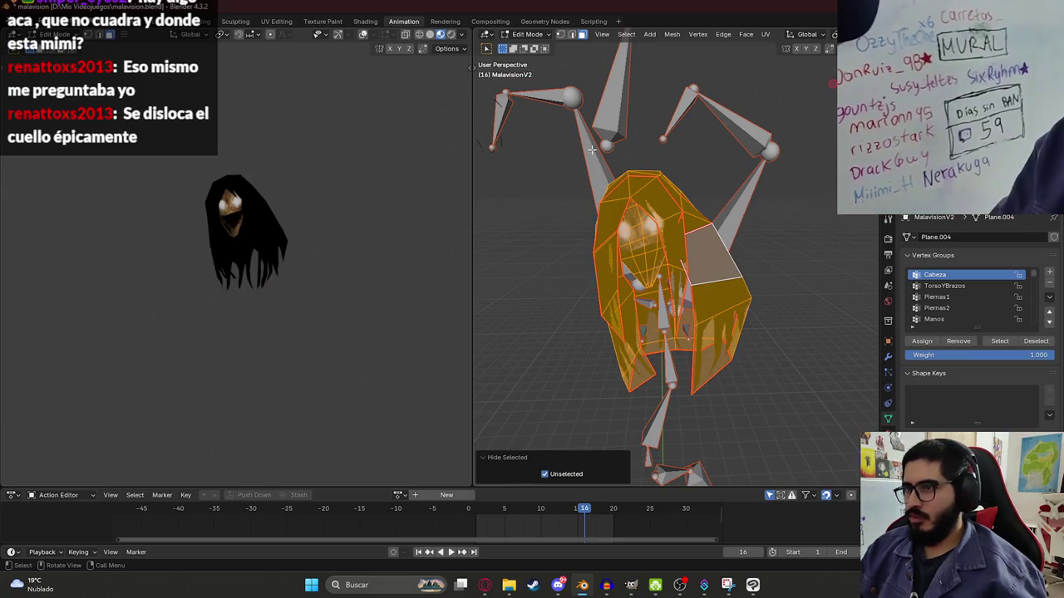
{"action": "key", "text": "Tab"}
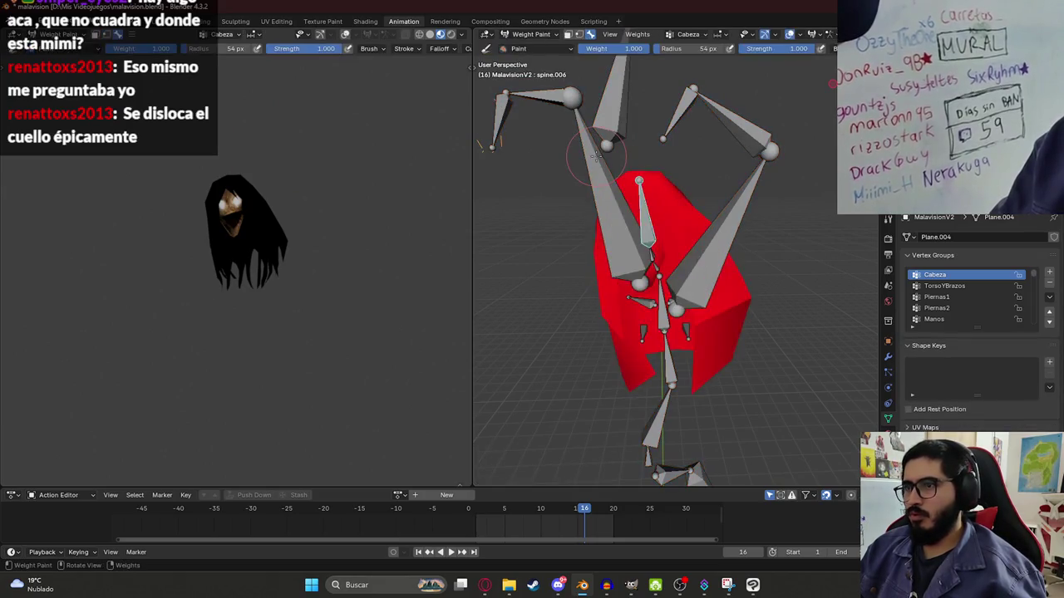
{"action": "left_click", "coordinate": [647, 214], "text": "ctrl"}
{"action": "scroll", "coordinate": [665, 250], "scroll_direction": "down", "scroll_amount": 3}
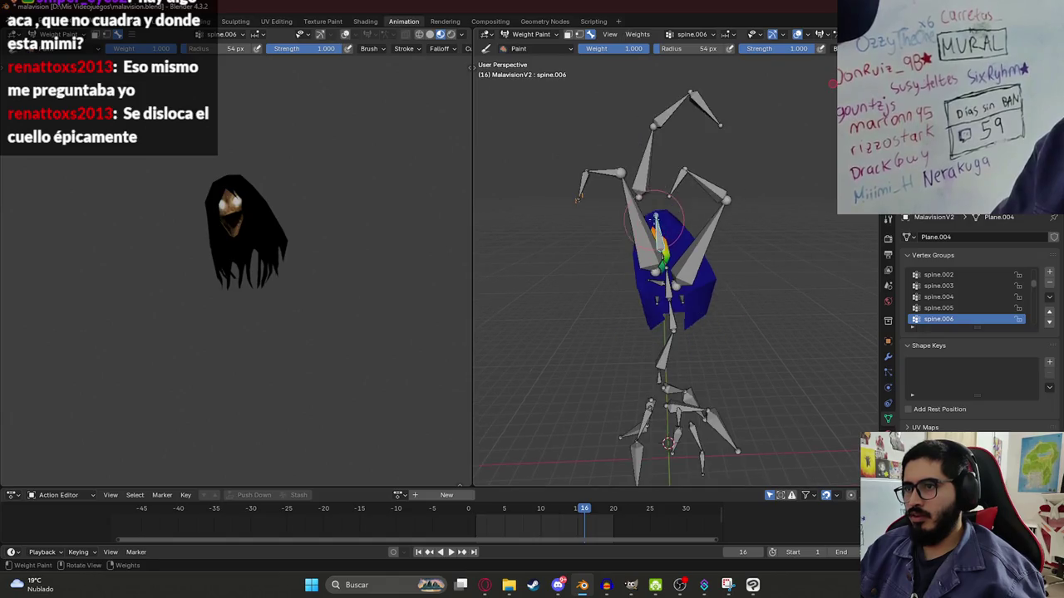
{"action": "scroll", "coordinate": [673, 274], "scroll_direction": "down", "scroll_amount": 2}
{"action": "scroll", "coordinate": [679, 301], "scroll_direction": "up", "scroll_amount": 3}
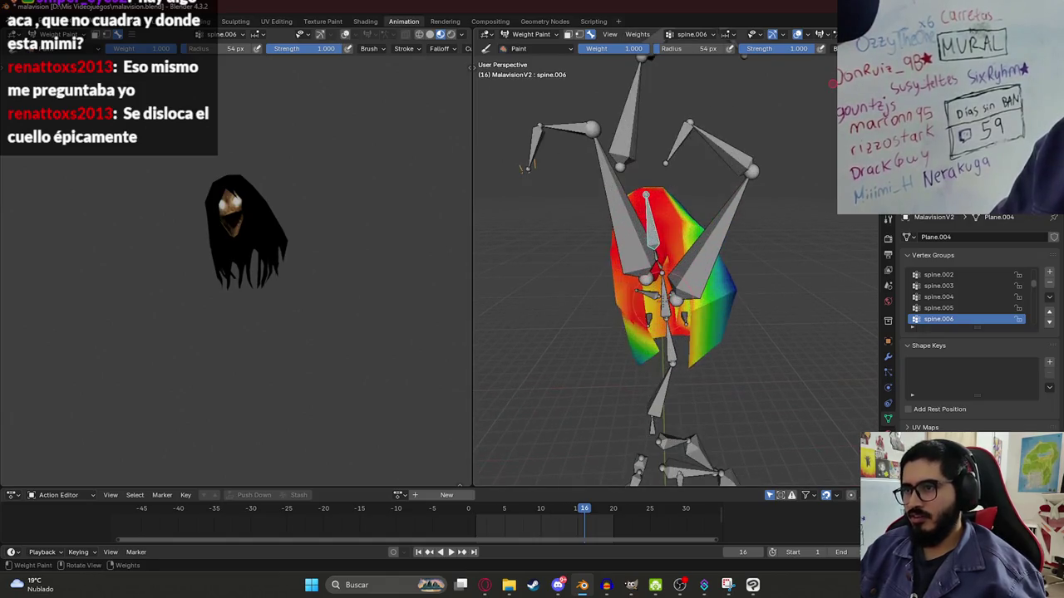
{"action": "middle_click_drag", "start_coordinate": [691, 254], "coordinate": [688, 251]}
{"action": "scroll", "coordinate": [688, 251], "scroll_direction": "down", "scroll_amount": 4}
{"action": "scroll", "coordinate": [693, 325], "scroll_direction": "up", "scroll_amount": 2}
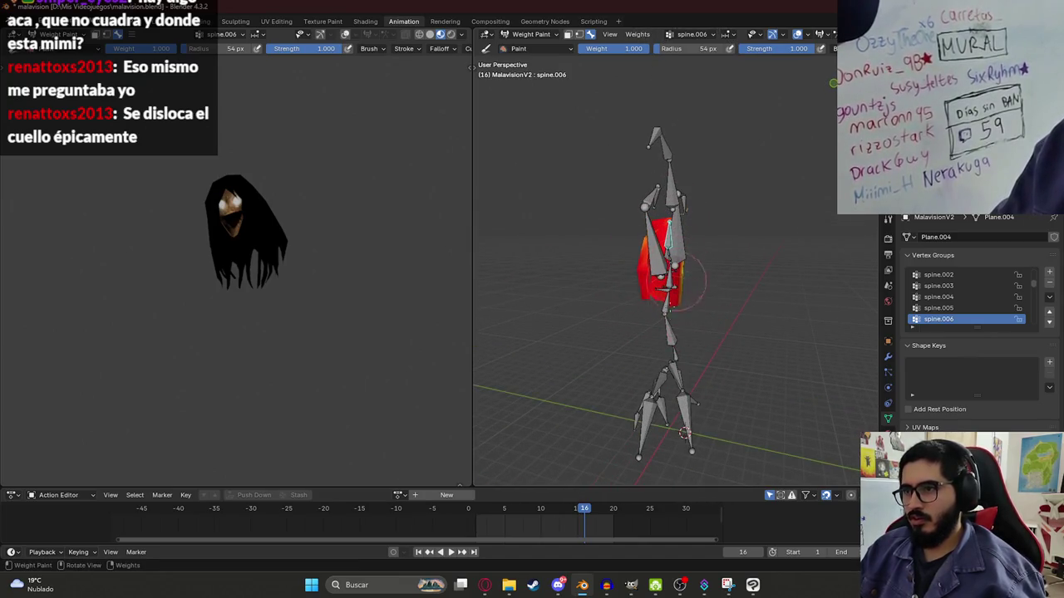
{"action": "mouse_move", "coordinate": [639, 226]}
{"action": "middle_mouse_down"}
{"action": "mouse_move", "coordinate": [630, 327]}
{"action": "mouse_move", "coordinate": [675, 279]}
{"action": "middle_mouse_up"}
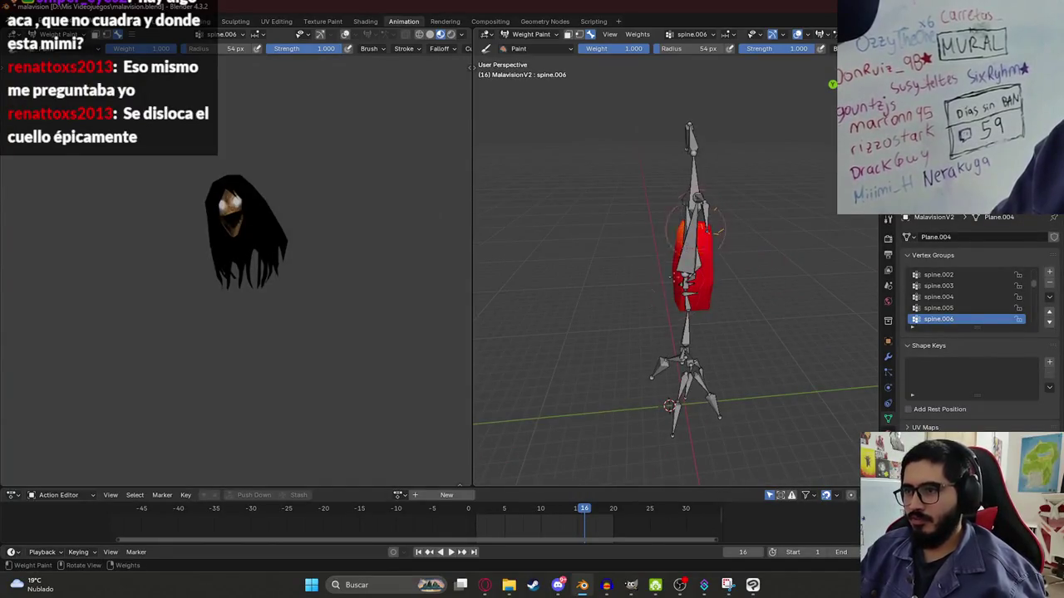
{"action": "scroll", "coordinate": [674, 279], "scroll_direction": "up", "scroll_amount": 3}
{"action": "scroll", "coordinate": [730, 382], "scroll_direction": "down", "scroll_amount": 3}
{"action": "middle_click_drag", "start_coordinate": [730, 382], "coordinate": [684, 220]}
{"action": "key", "text": "KP_1"}
{"action": "scroll", "coordinate": [710, 187], "scroll_direction": "up", "scroll_amount": 2}
{"action": "key", "text": "r"}
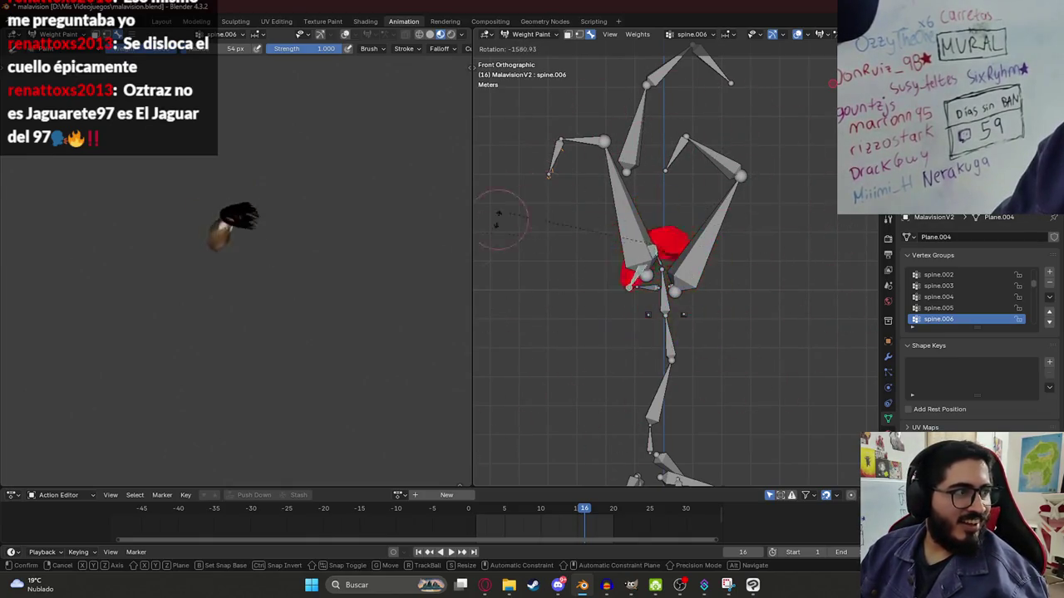
{"action": "key", "text": "Escape"}
{"action": "key", "text": "ctrl+s"}
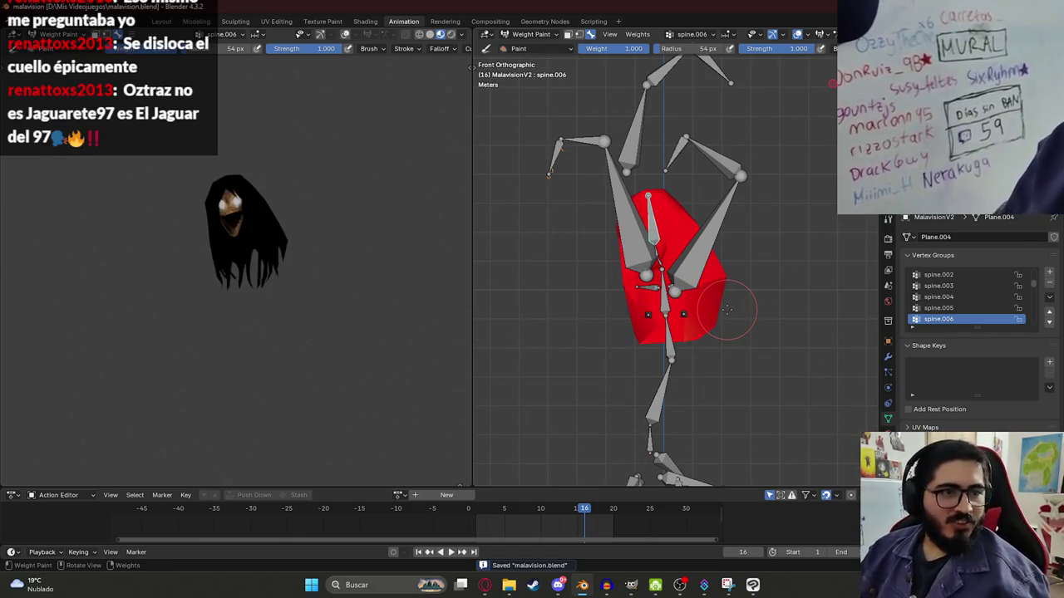
{"action": "scroll", "coordinate": [690, 311], "scroll_direction": "up", "scroll_amount": 2}
{"action": "scroll", "coordinate": [664, 319], "scroll_direction": "up", "scroll_amount": 3}
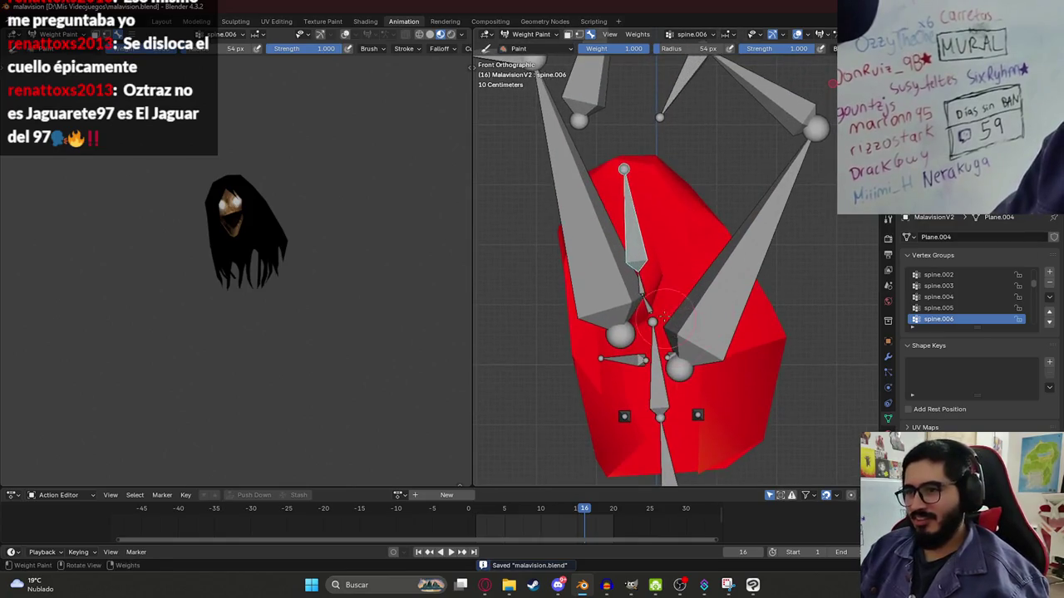
{"action": "left_click", "coordinate": [641, 289], "text": "ctrl"}
{"action": "scroll", "coordinate": [648, 243], "scroll_direction": "down", "scroll_amount": 2}
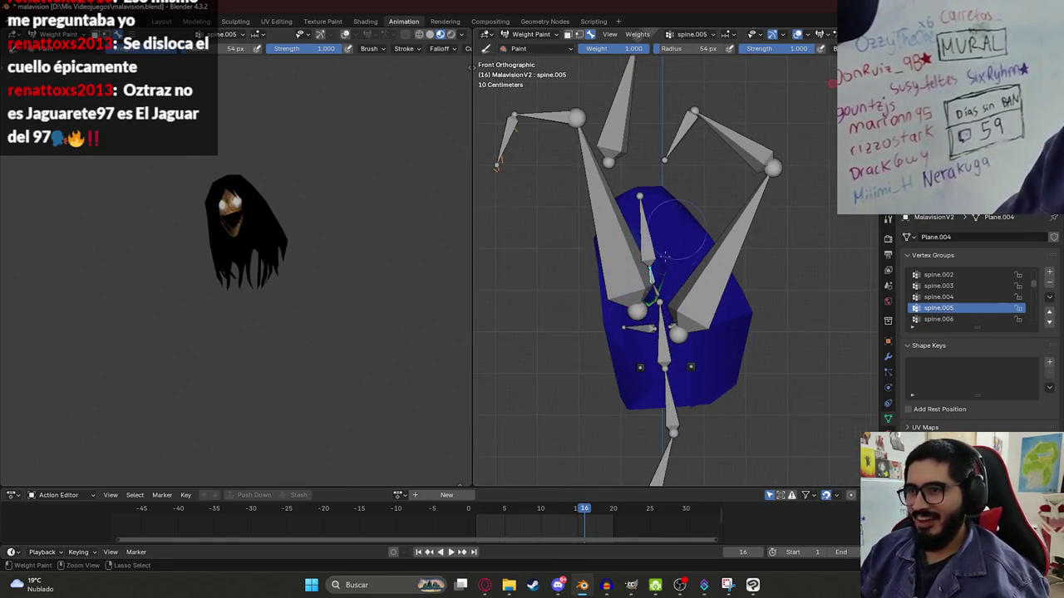
{"action": "middle_click_drag", "start_coordinate": [642, 334], "coordinate": [647, 259]}
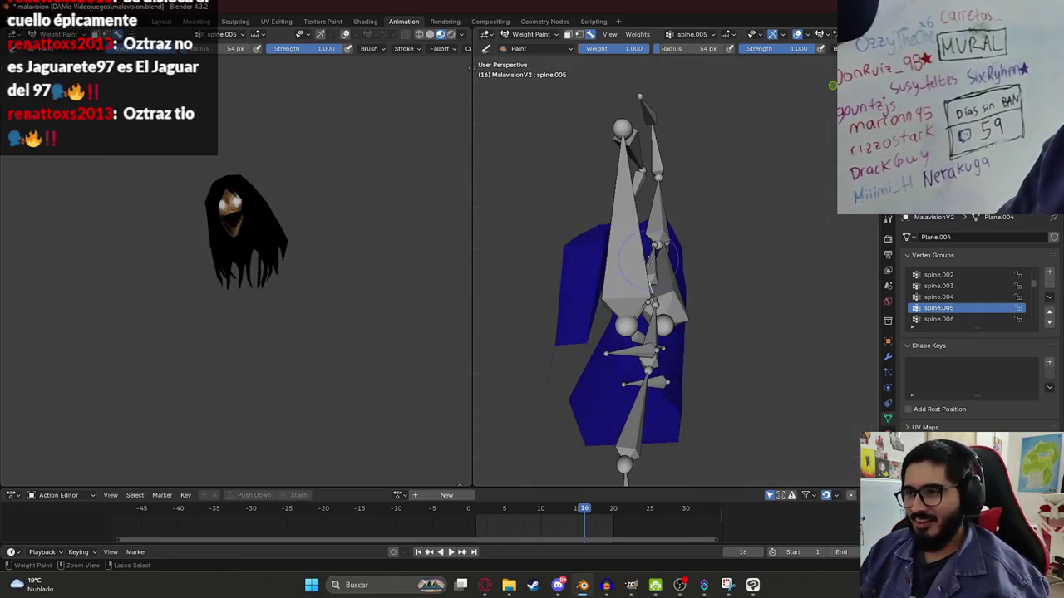
{"action": "middle_click_drag", "start_coordinate": [610, 372], "coordinate": [671, 293]}
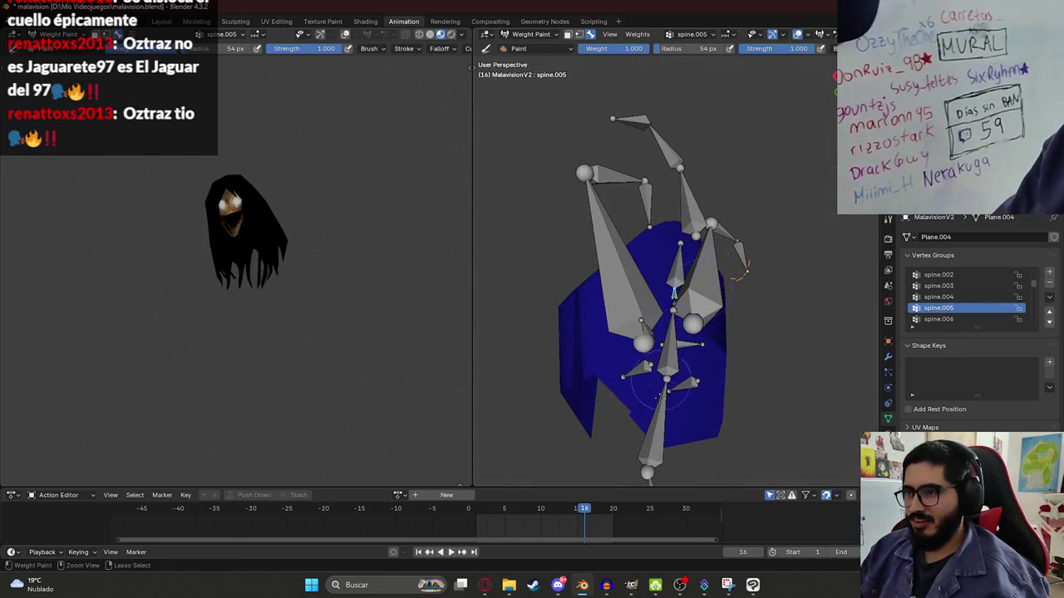
{"action": "middle_click_drag", "start_coordinate": [747, 270], "coordinate": [690, 344]}
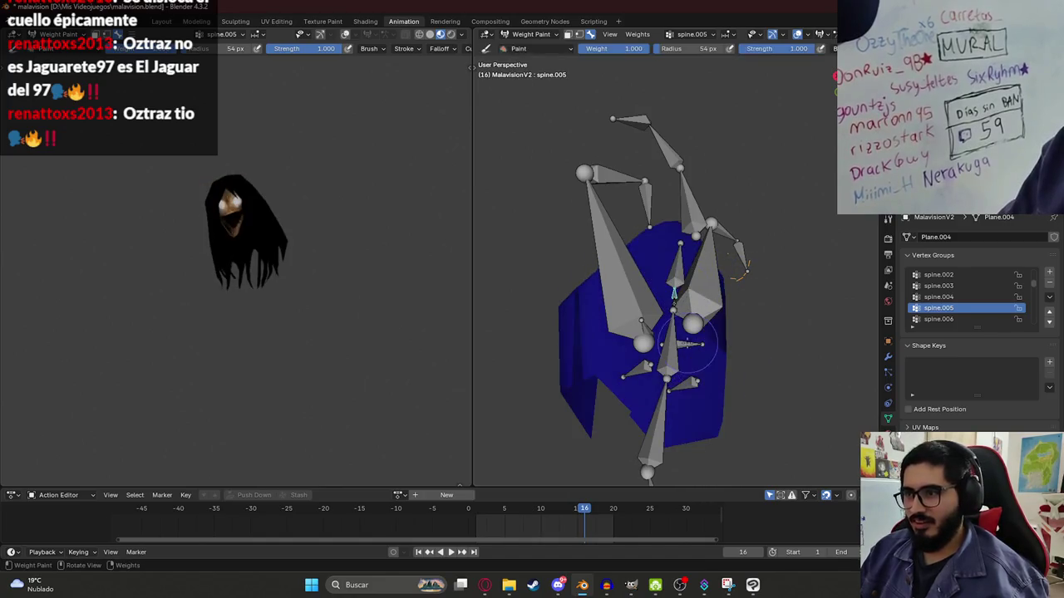
{"action": "key", "text": "KP_1"}
{"action": "left_click", "coordinate": [659, 307], "text": "ctrl"}
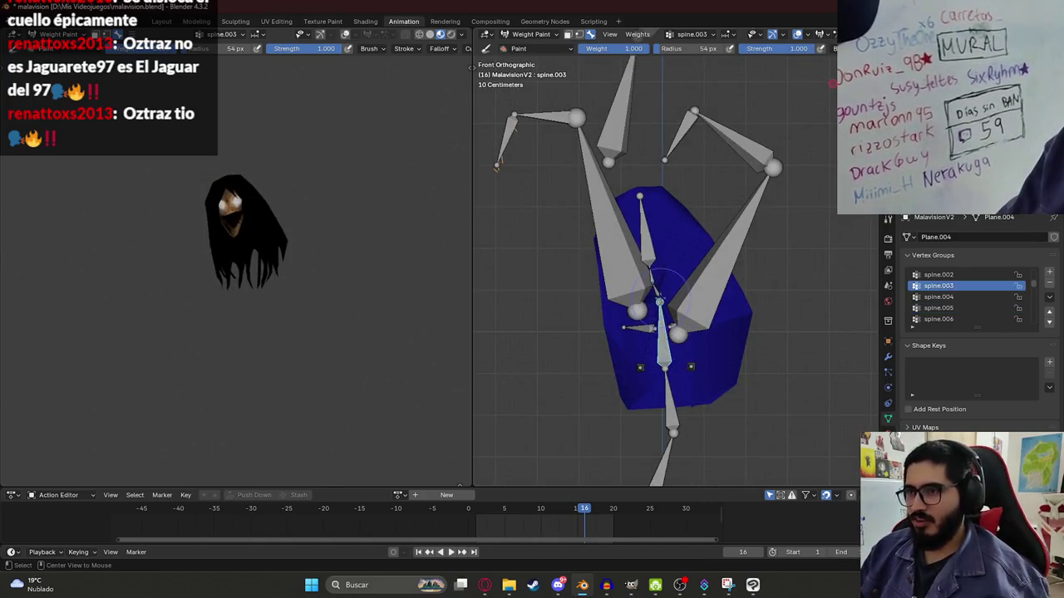
{"action": "left_click", "coordinate": [655, 291], "text": "ctrl"}
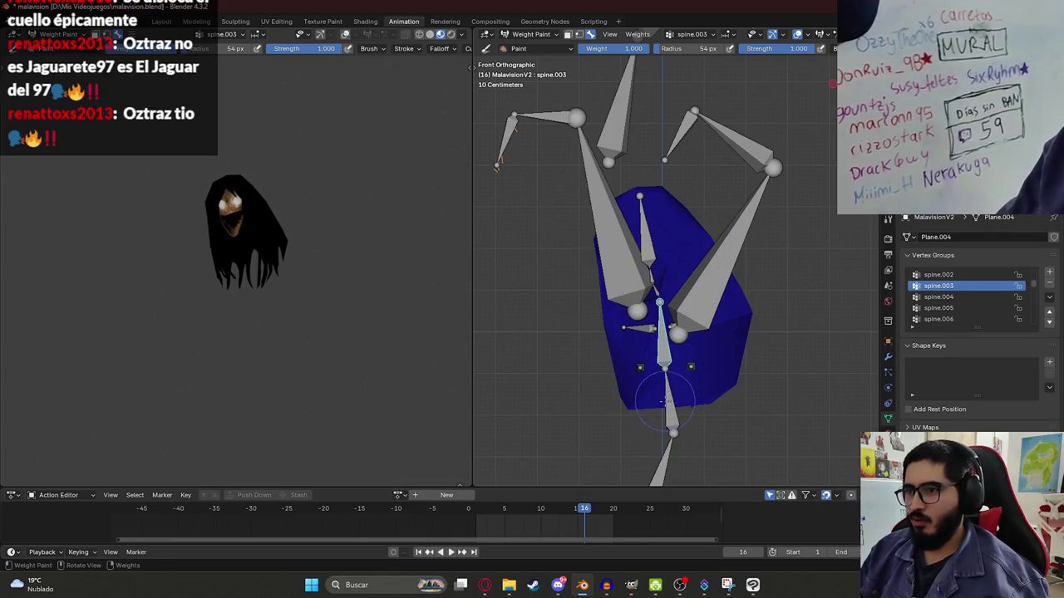
{"action": "left_click", "coordinate": [726, 249], "text": "ctrl"}
{"action": "left_click", "coordinate": [619, 252], "text": "ctrl"}
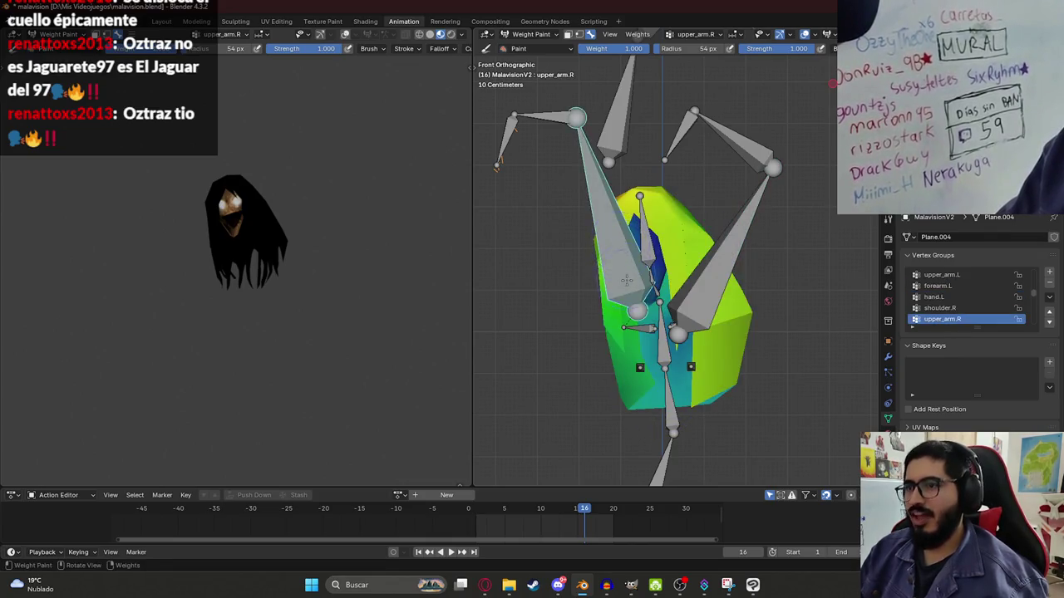
{"action": "scroll", "coordinate": [625, 274], "scroll_direction": "down", "scroll_amount": 4}
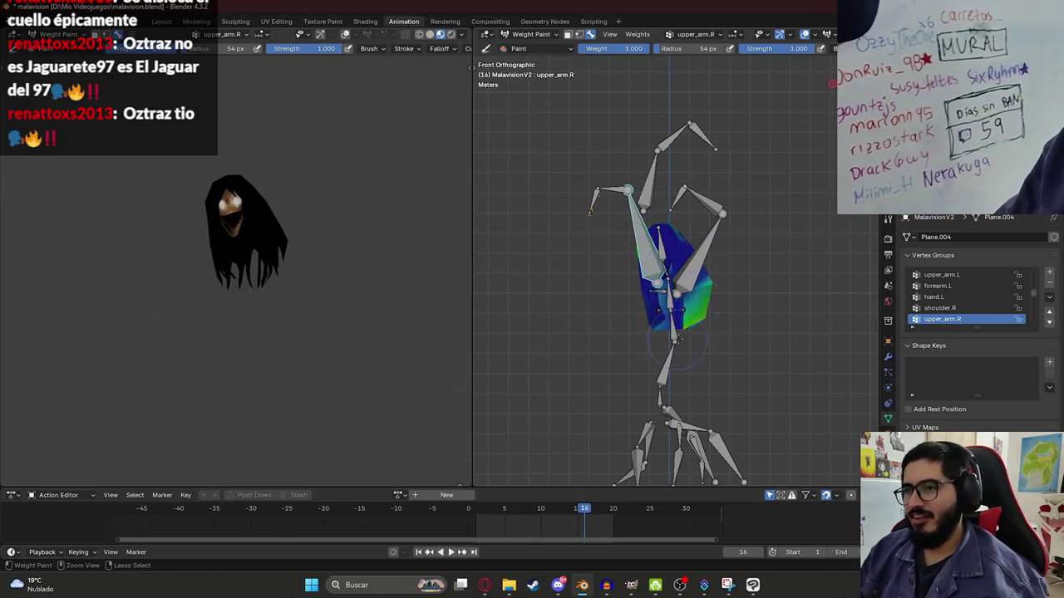
{"action": "mouse_move", "coordinate": [656, 314]}
{"action": "middle_mouse_down"}
{"action": "mouse_move", "coordinate": [675, 283]}
{"action": "mouse_move", "coordinate": [798, 258]}
{"action": "middle_mouse_up"}
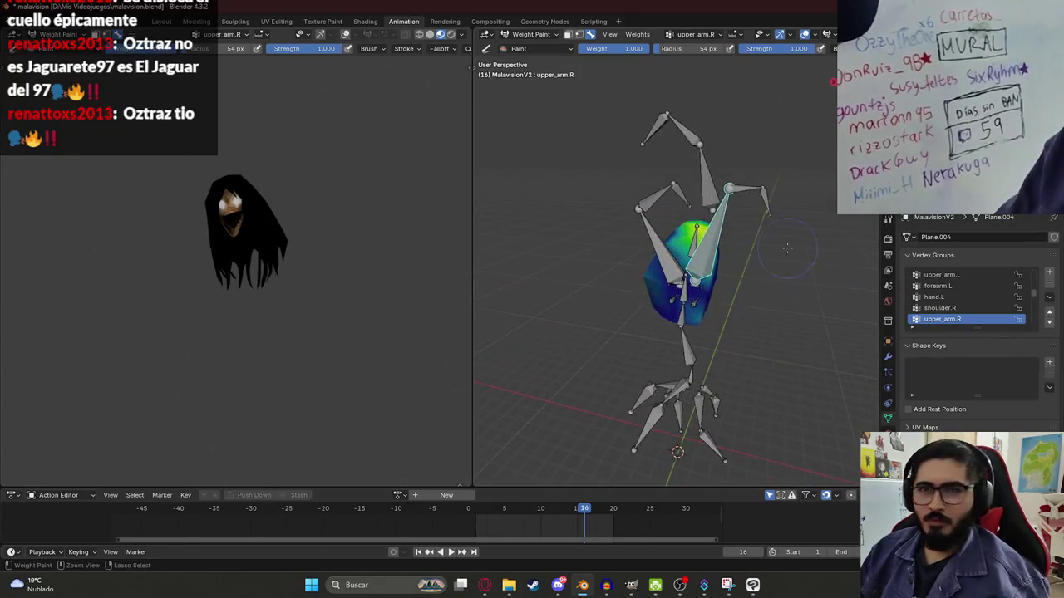
{"action": "mouse_move", "coordinate": [729, 263]}
{"action": "middle_mouse_down"}
{"action": "mouse_move", "coordinate": [688, 344]}
{"action": "mouse_move", "coordinate": [702, 310]}
{"action": "middle_mouse_up"}
{"action": "middle_click_drag", "start_coordinate": [708, 251], "coordinate": [633, 299]}
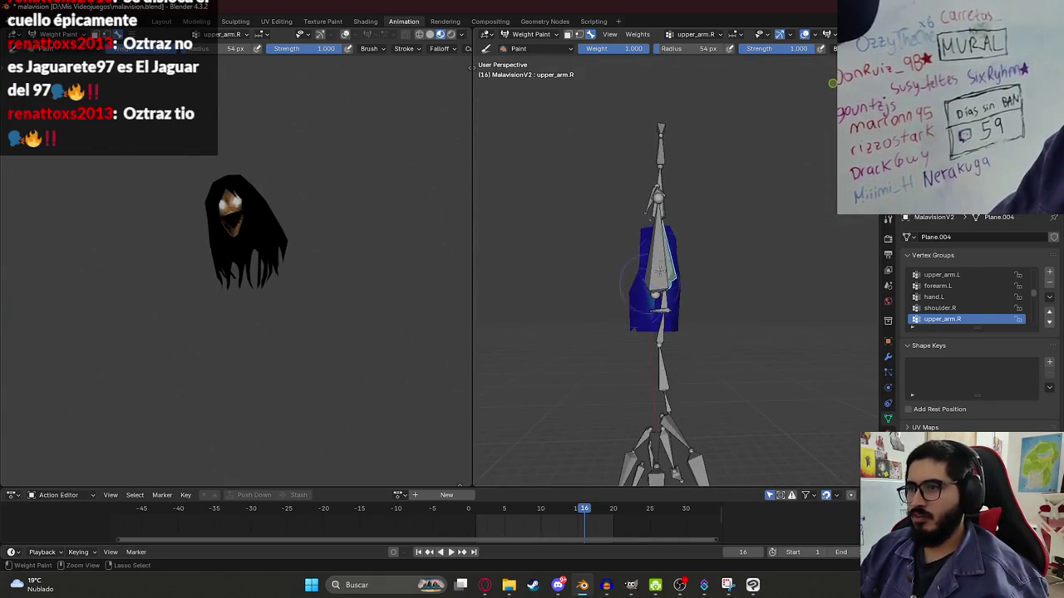
{"action": "mouse_move", "coordinate": [681, 240]}
{"action": "middle_mouse_down"}
{"action": "mouse_move", "coordinate": [722, 226]}
{"action": "mouse_move", "coordinate": [682, 250]}
{"action": "middle_mouse_up"}
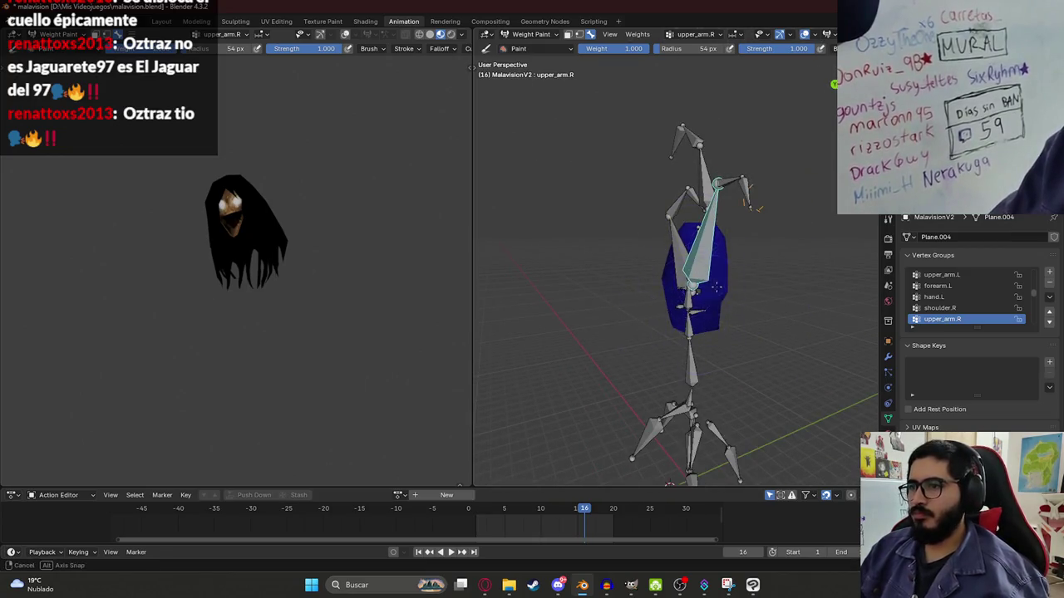
{"action": "middle_click_drag", "start_coordinate": [716, 287], "coordinate": [652, 220]}
{"action": "key", "text": "KP_1"}
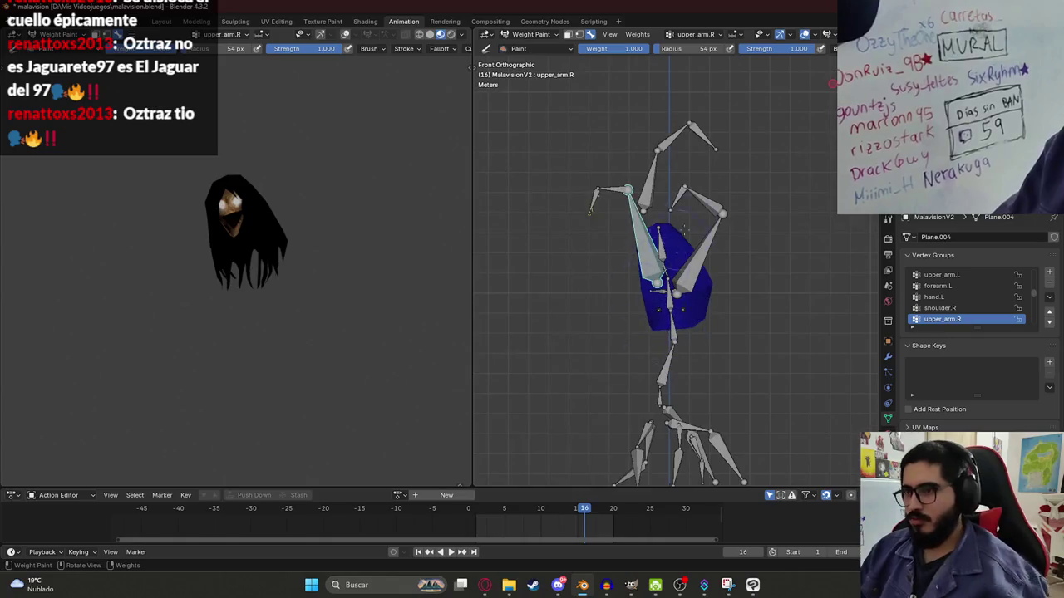
{"action": "type", "text": "r-120"}
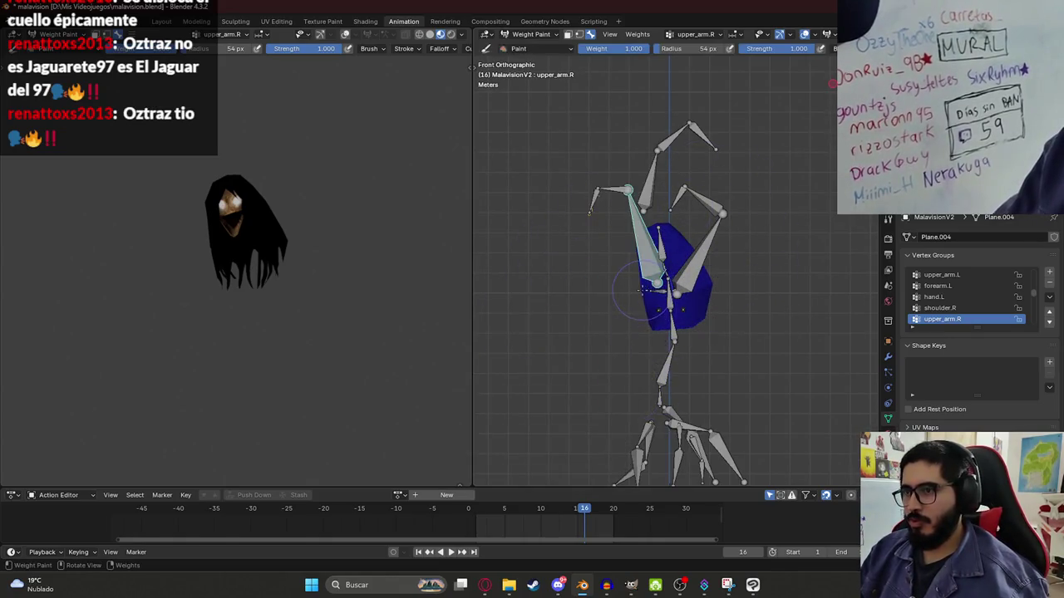
{"action": "key", "text": "Return"}
{"action": "middle_click_drag", "start_coordinate": [676, 382], "coordinate": [665, 390]}
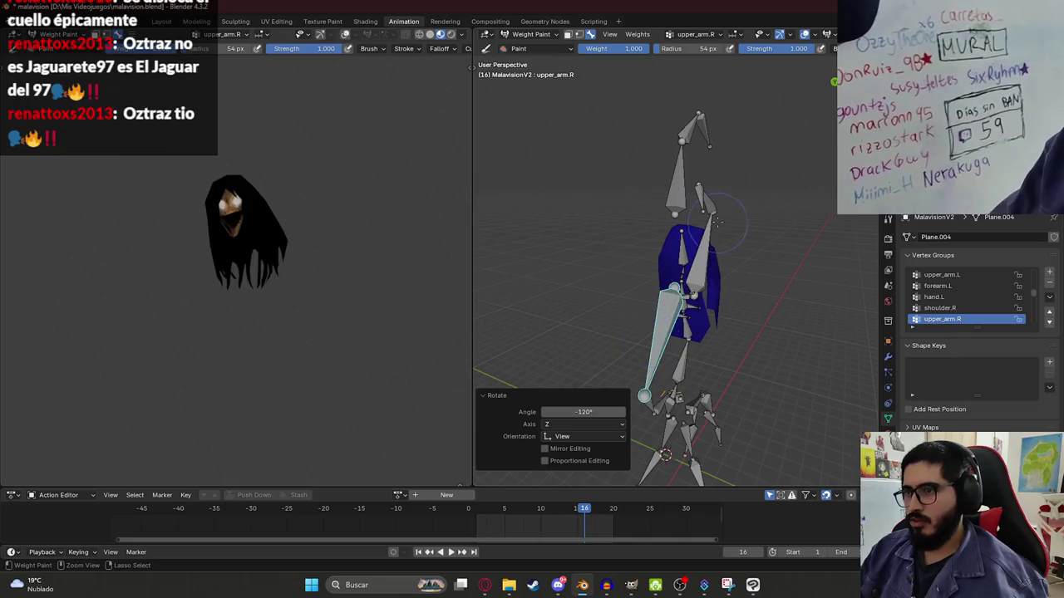
{"action": "key", "text": "ctrl+z"}
{"action": "key", "text": "KP_1"}
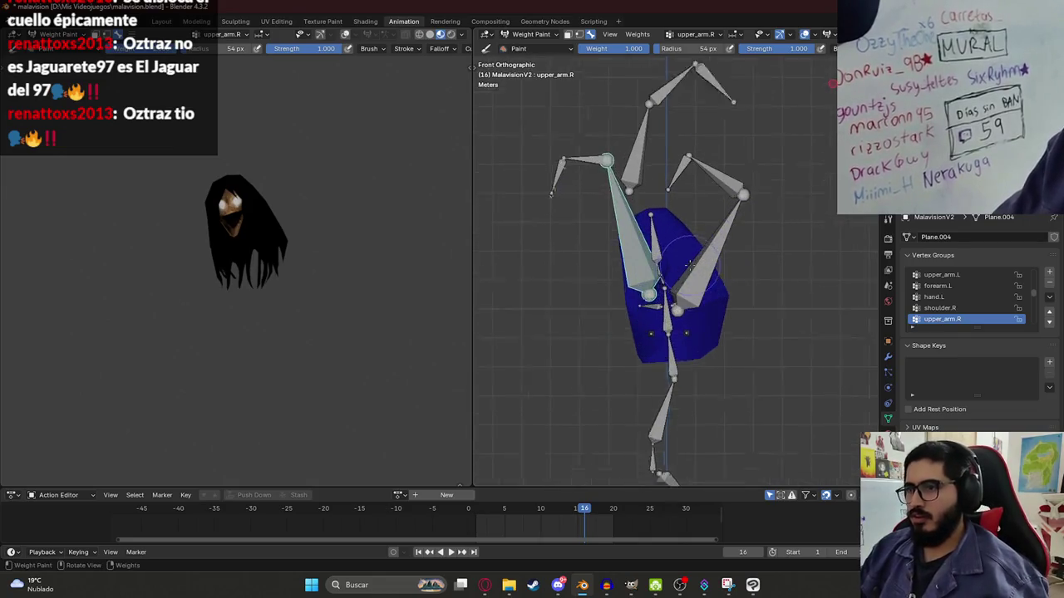
{"action": "left_click", "coordinate": [664, 256], "text": "ctrl"}
{"action": "key", "text": "r"}
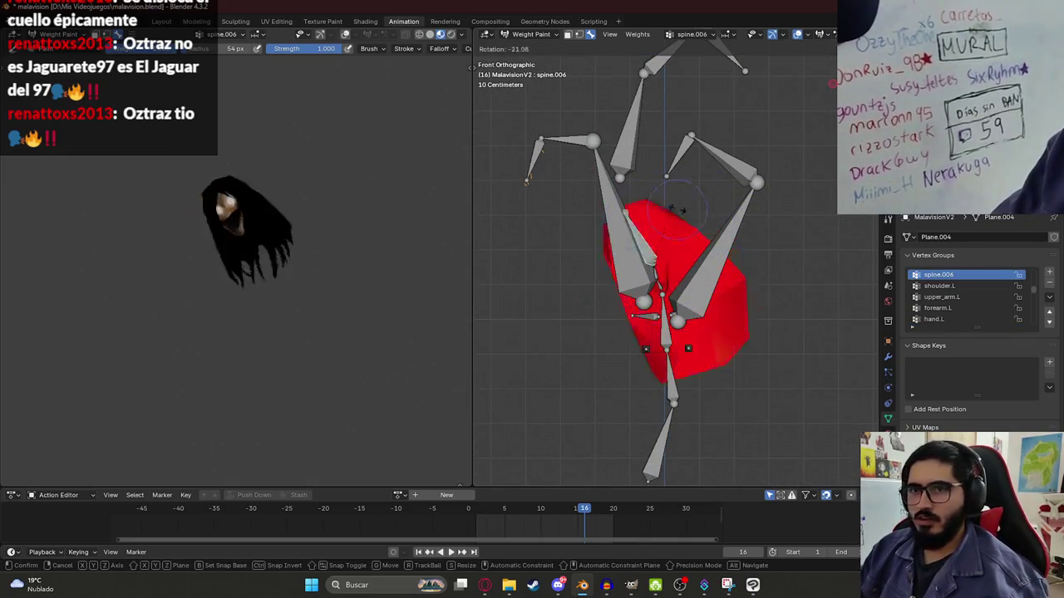
{"action": "key", "text": "Escape"}
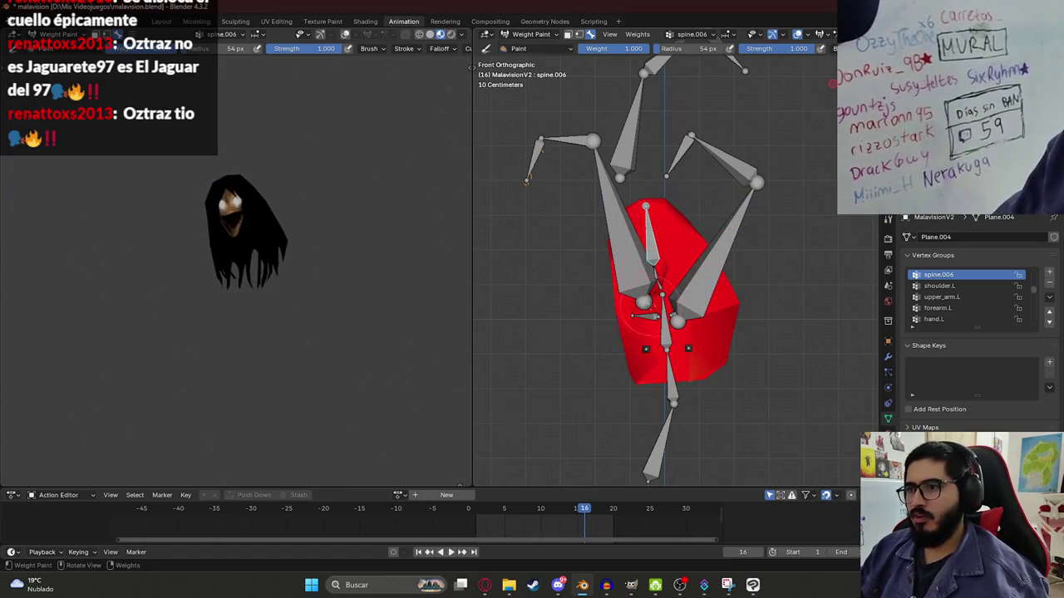
{"action": "left_click", "coordinate": [656, 273], "text": "ctrl"}
{"action": "middle_click_drag", "start_coordinate": [657, 272], "coordinate": [681, 235]}
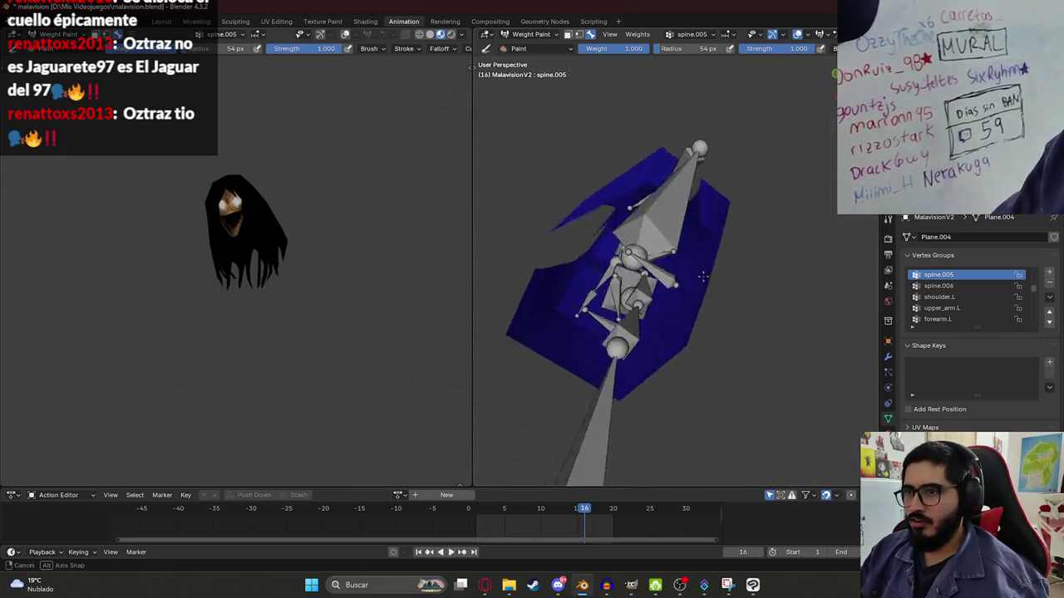
{"action": "middle_click_drag", "start_coordinate": [696, 278], "coordinate": [569, 318]}
{"action": "middle_click_drag", "start_coordinate": [745, 290], "coordinate": [674, 245]}
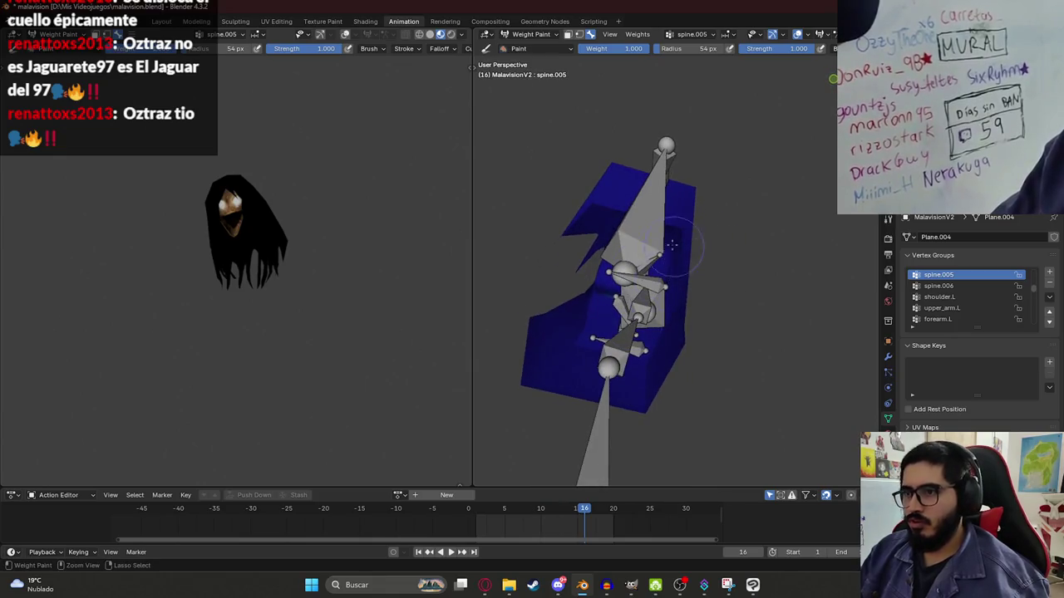
{"action": "middle_click_drag", "start_coordinate": [631, 349], "coordinate": [689, 225]}
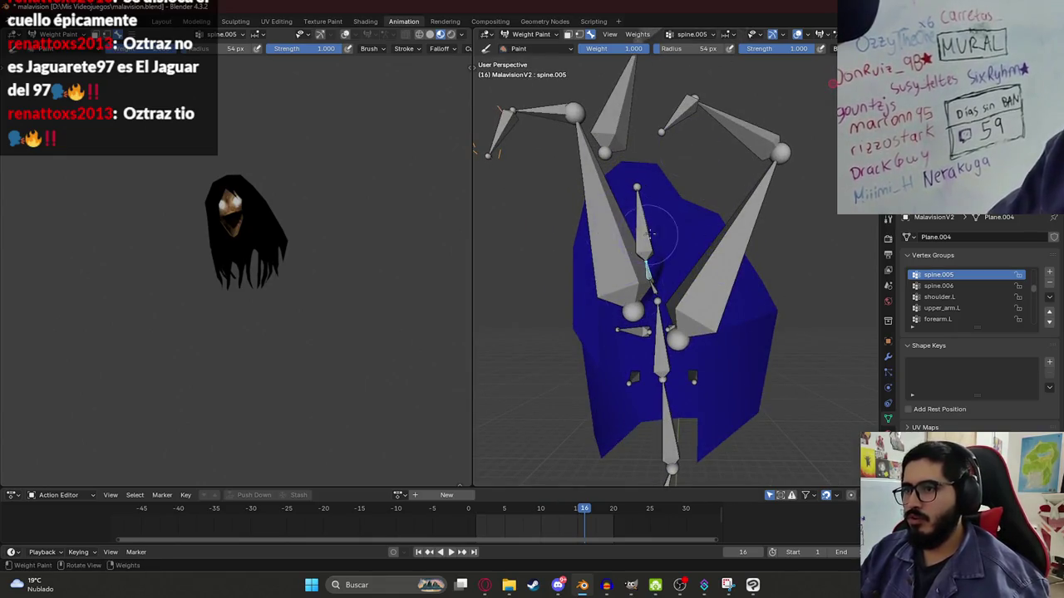
{"action": "left_click", "coordinate": [650, 235], "text": "ctrl"}
{"action": "key", "text": "r"}
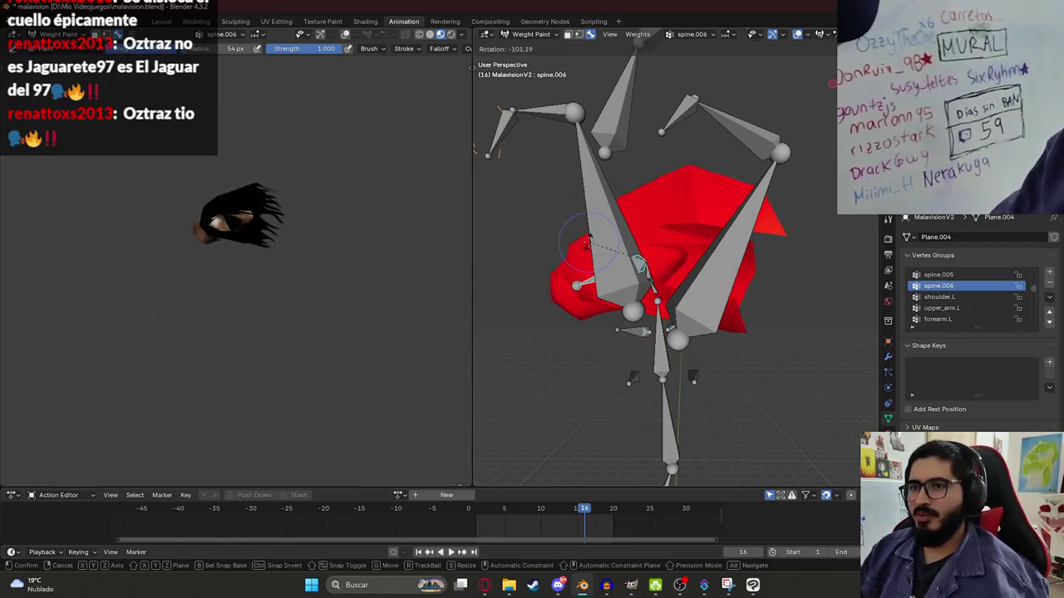
{"action": "left_click", "coordinate": [588, 242]}
{"action": "scroll", "coordinate": [249, 183], "scroll_direction": "up", "scroll_amount": 4}
{"action": "scroll", "coordinate": [241, 268], "scroll_direction": "up", "scroll_amount": 4}
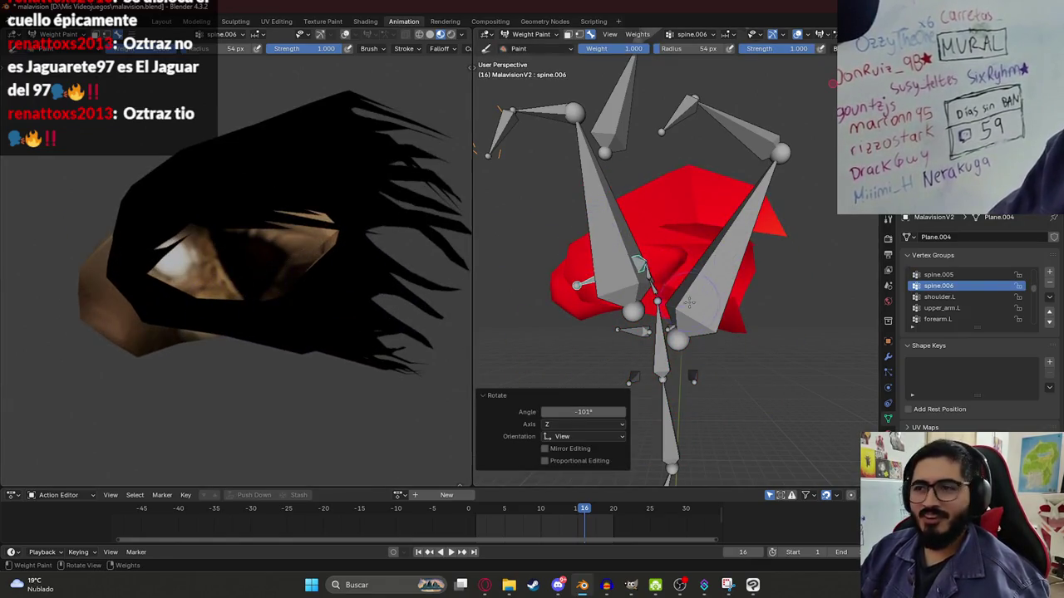
{"action": "key", "text": "ctrl+z"}
{"action": "left_click", "coordinate": [722, 245], "text": "ctrl"}
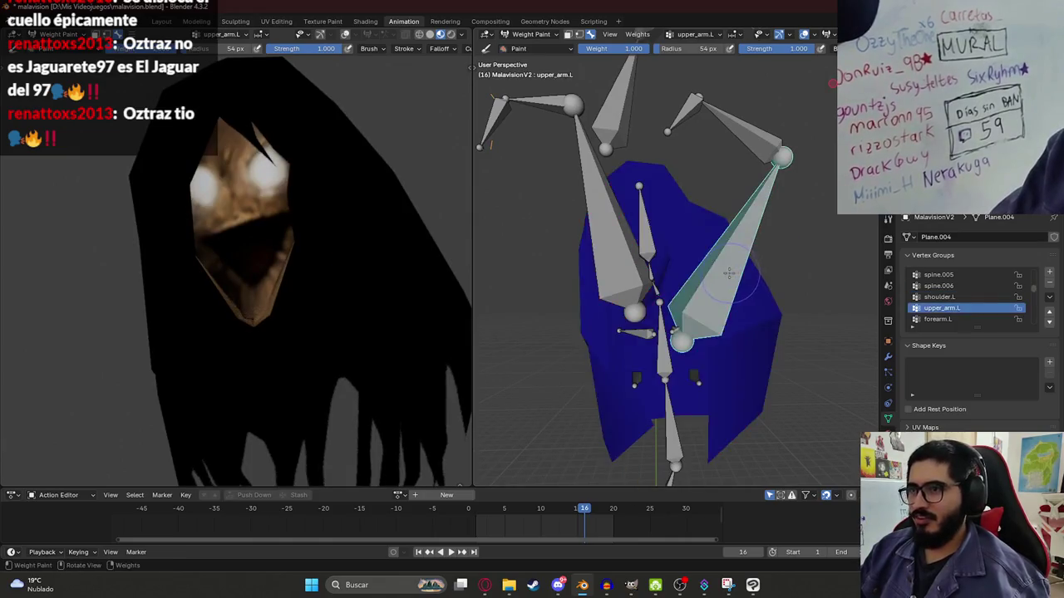
{"action": "scroll", "coordinate": [714, 250], "scroll_direction": "down", "scroll_amount": 3}
{"action": "left_click", "coordinate": [719, 171], "text": "ctrl"}
{"action": "left_click", "coordinate": [677, 382], "text": "ctrl"}
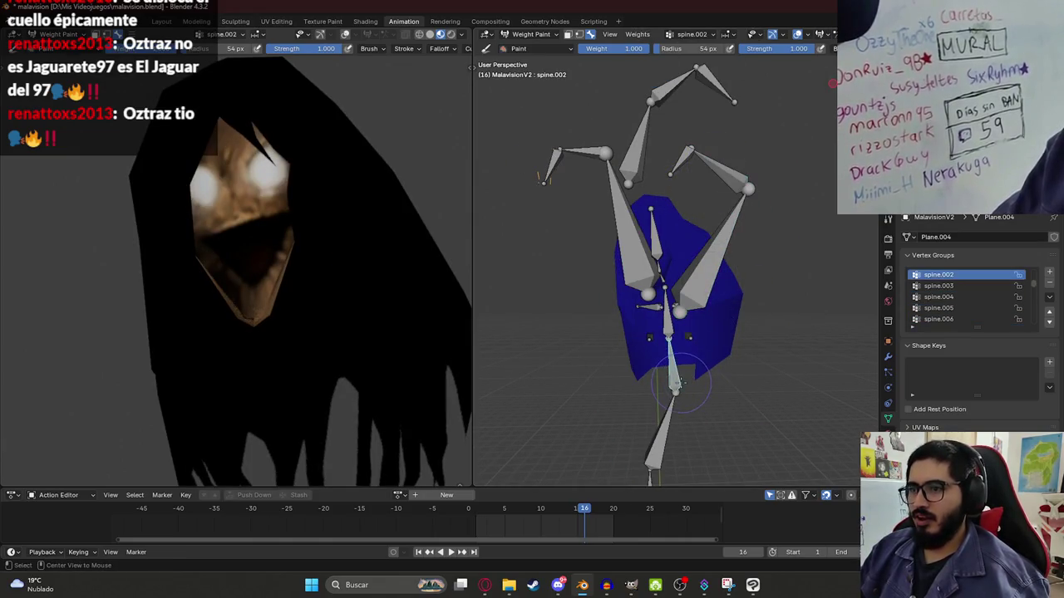
{"action": "left_click", "coordinate": [647, 307], "text": "ctrl"}
{"action": "mouse_move", "coordinate": [646, 307]}
{"action": "middle_mouse_down"}
{"action": "mouse_move", "coordinate": [643, 242]}
{"action": "mouse_move", "coordinate": [655, 362]}
{"action": "middle_mouse_up"}
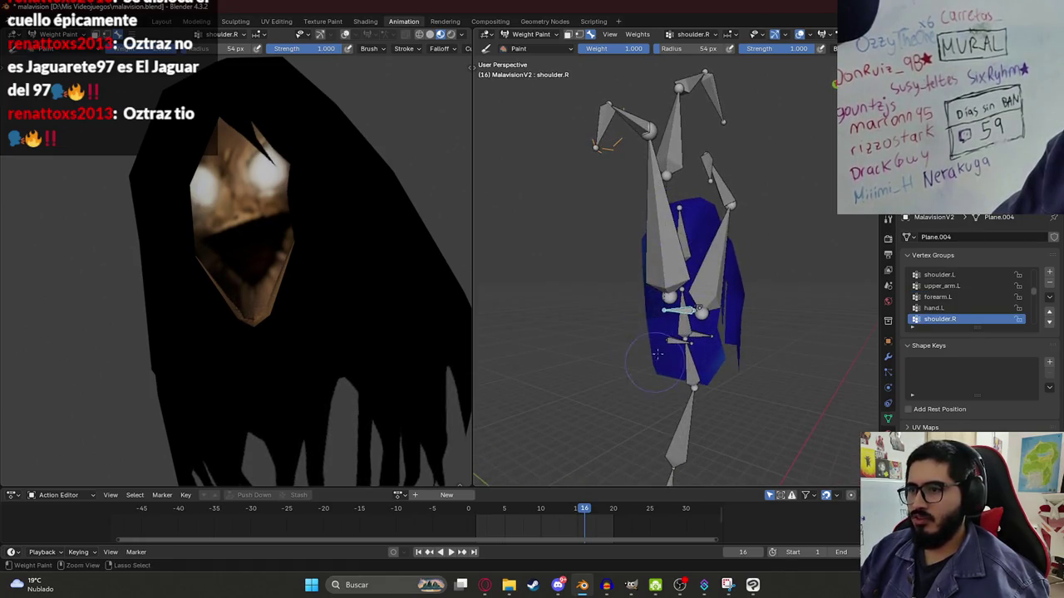
{"action": "scroll", "coordinate": [647, 292], "scroll_direction": "down", "scroll_amount": 5}
{"action": "middle_click_drag", "start_coordinate": [679, 274], "coordinate": [681, 249]}
{"action": "middle_click_drag", "start_coordinate": [767, 308], "coordinate": [688, 248]}
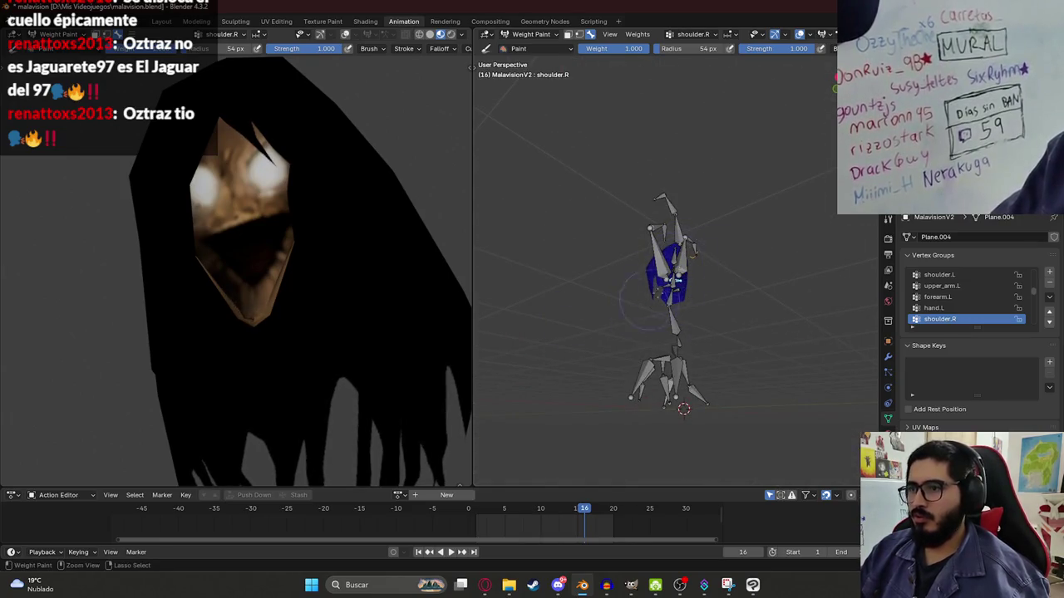
{"action": "key", "text": "KP_1"}
{"action": "scroll", "coordinate": [705, 246], "scroll_direction": "up", "scroll_amount": 3}
{"action": "scroll", "coordinate": [665, 274], "scroll_direction": "up", "scroll_amount": 3}
{"action": "key", "text": "r"}
{"action": "left_click", "coordinate": [532, 378]}
{"action": "key", "text": "ctrl+z"}
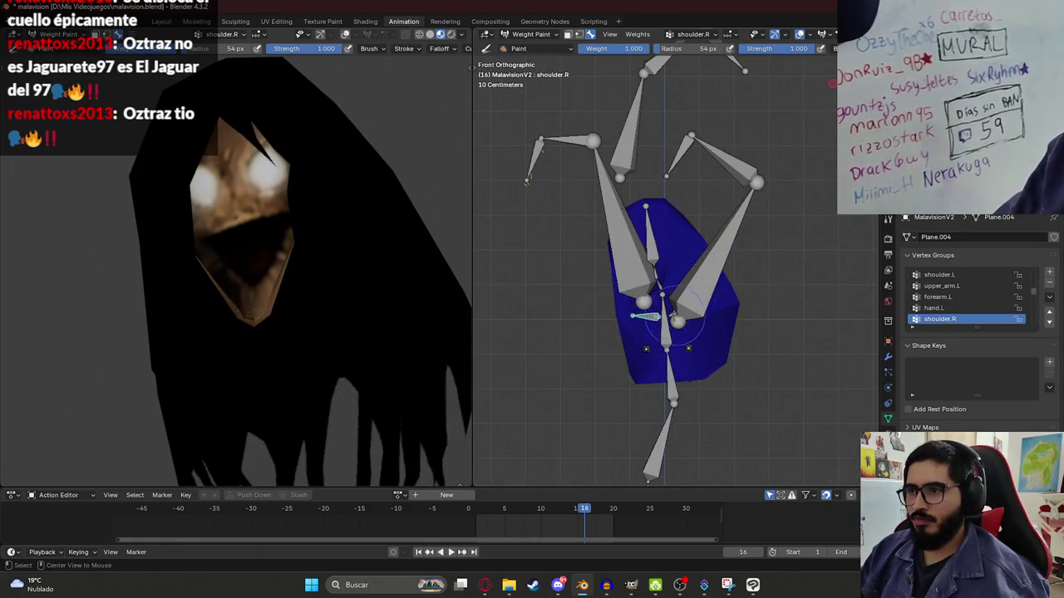
- Paint the shoulder.L bone's weights down to zero on the torso
{"action": "left_click", "coordinate": [674, 315], "text": "ctrl"}
{"action": "scroll", "coordinate": [676, 253], "scroll_direction": "down", "scroll_amount": 1}
{"action": "left_click_drag", "start_coordinate": [648, 223], "coordinate": [705, 225], "text": "ctrl"}
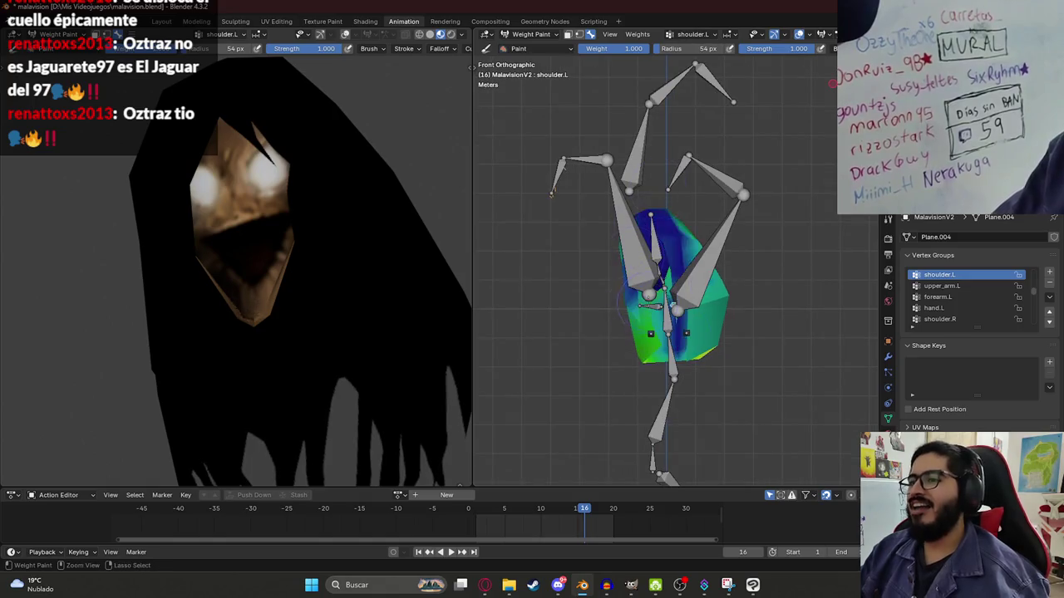
{"action": "left_click_drag", "start_coordinate": [628, 353], "coordinate": [706, 337], "text": "ctrl"}
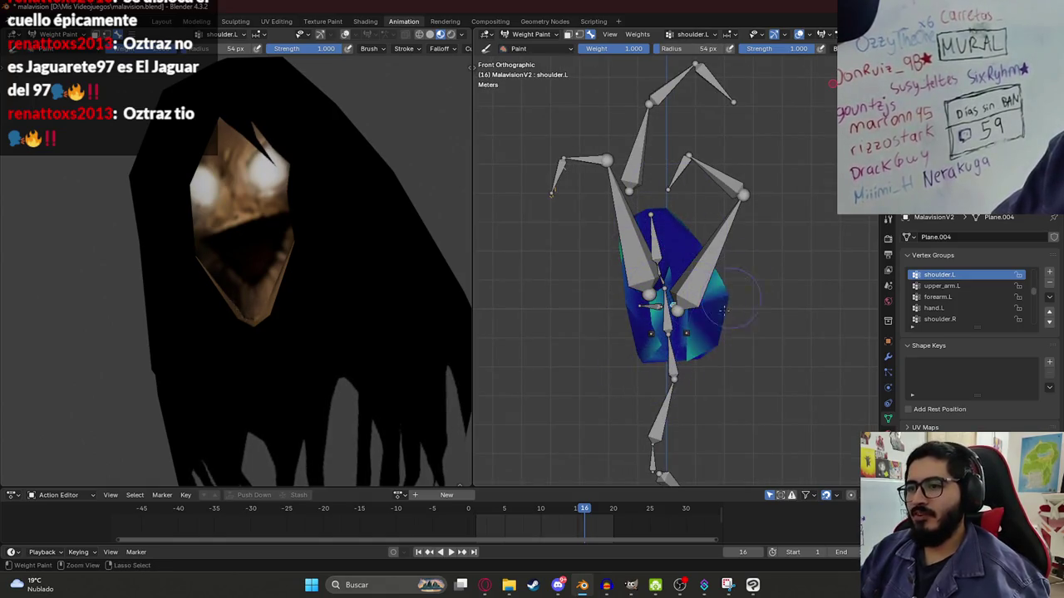
{"action": "scroll", "coordinate": [698, 233], "scroll_direction": "down", "scroll_amount": 2}
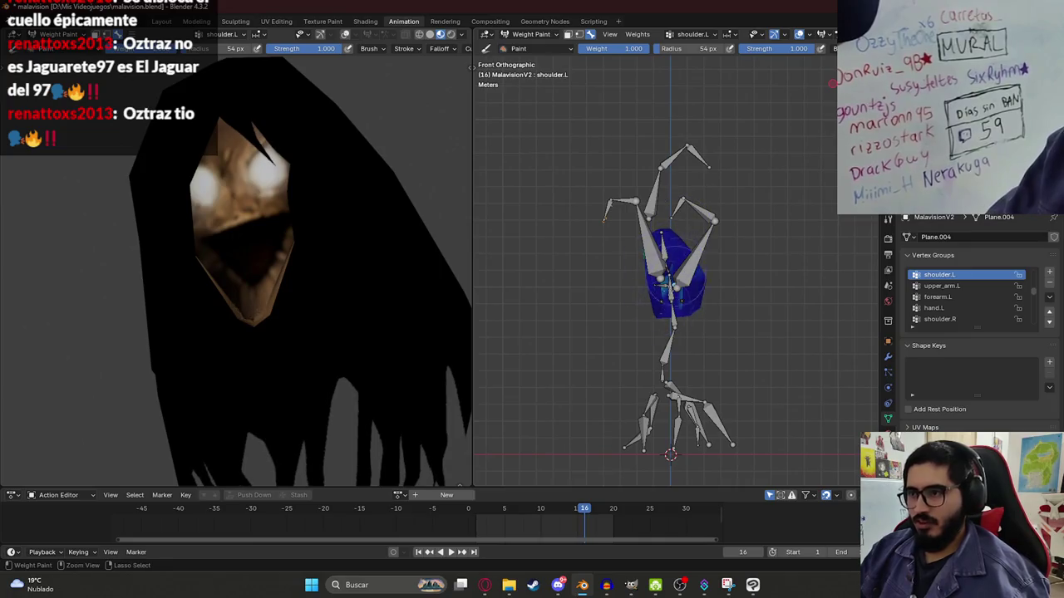
- Rotate the shoulder.L bone in front orthographic view to test the deformation
{"action": "middle_click_drag", "start_coordinate": [663, 284], "coordinate": [662, 301]}
{"action": "middle_click_drag", "start_coordinate": [715, 247], "coordinate": [649, 221]}
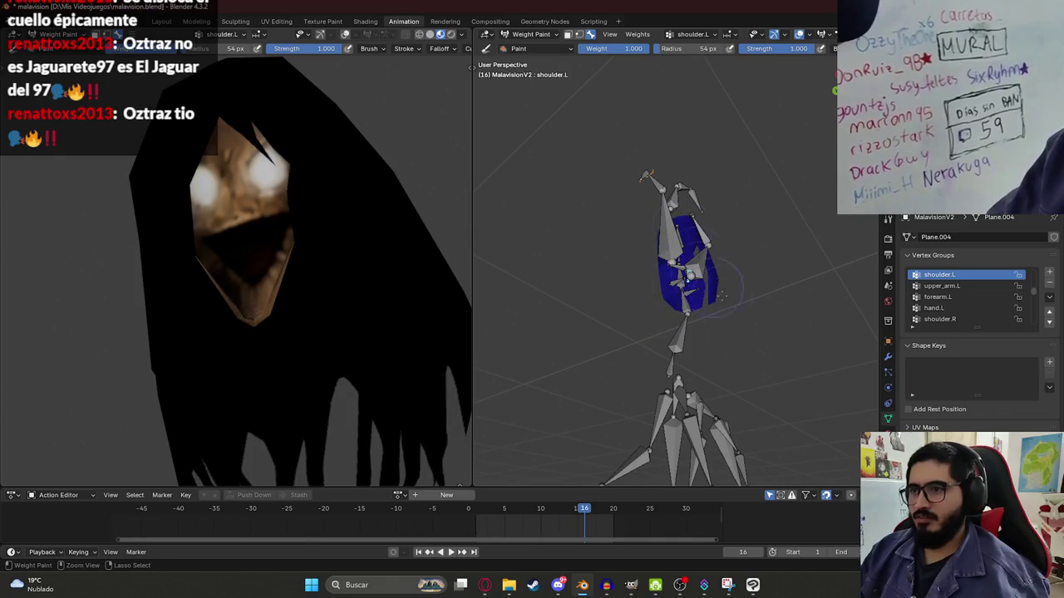
{"action": "middle_click_drag", "start_coordinate": [688, 274], "coordinate": [523, 347]}
{"action": "mouse_move", "coordinate": [687, 258]}
{"action": "middle_mouse_down"}
{"action": "mouse_move", "coordinate": [661, 270]}
{"action": "mouse_move", "coordinate": [655, 295]}
{"action": "middle_mouse_up"}
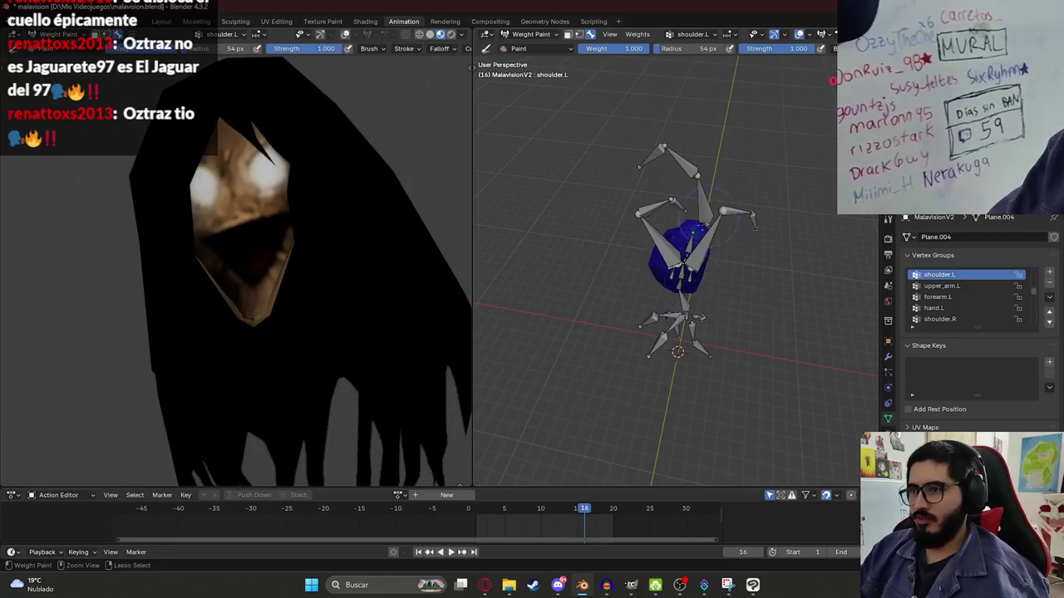
{"action": "middle_click_drag", "start_coordinate": [709, 215], "coordinate": [744, 331]}
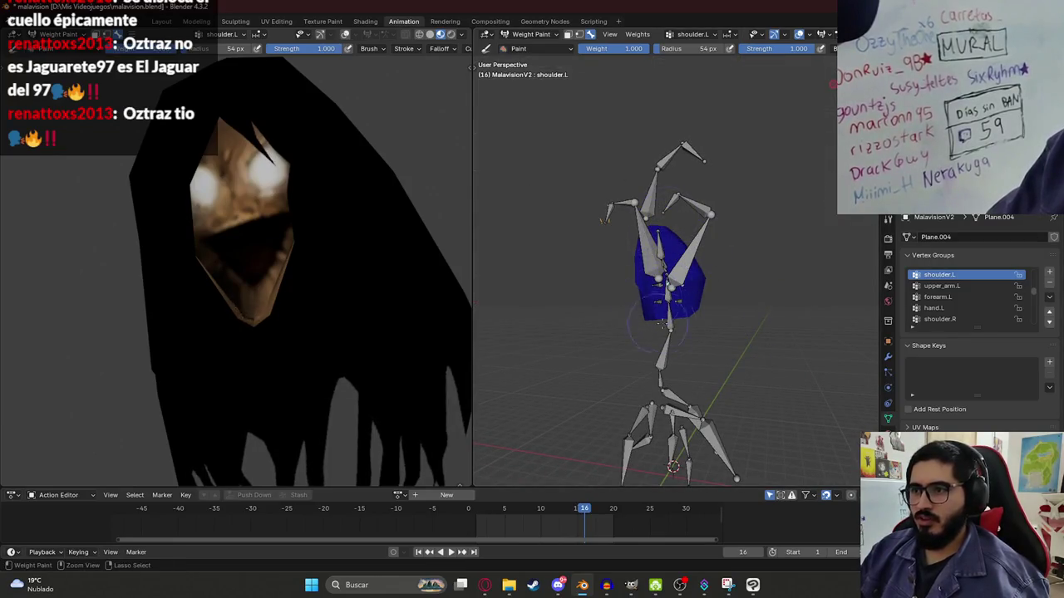
{"action": "key", "text": "KP_1"}
{"action": "key", "text": "r"}
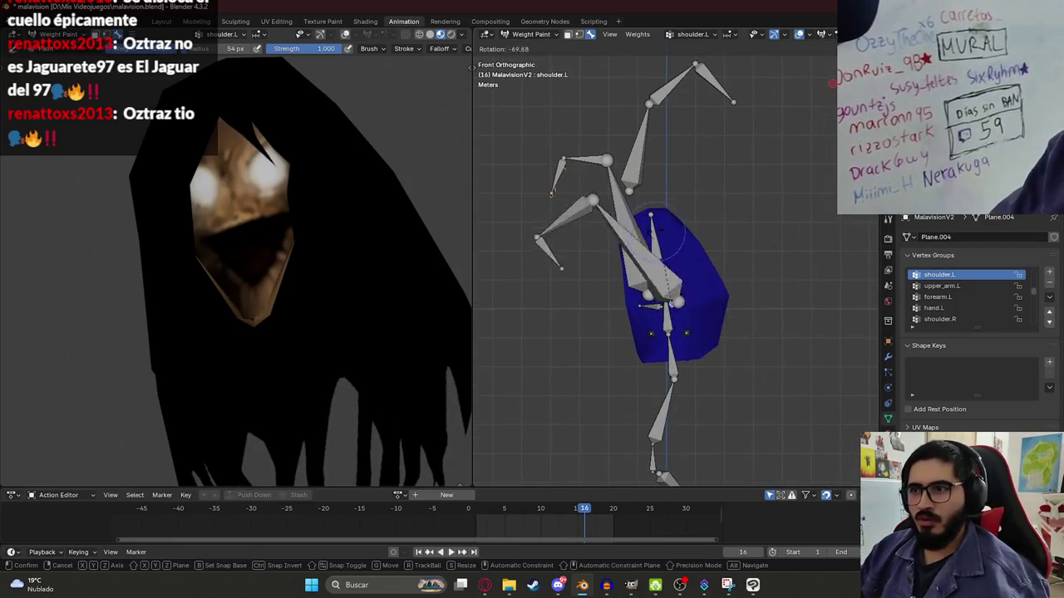
{"action": "left_click", "coordinate": [727, 290]}
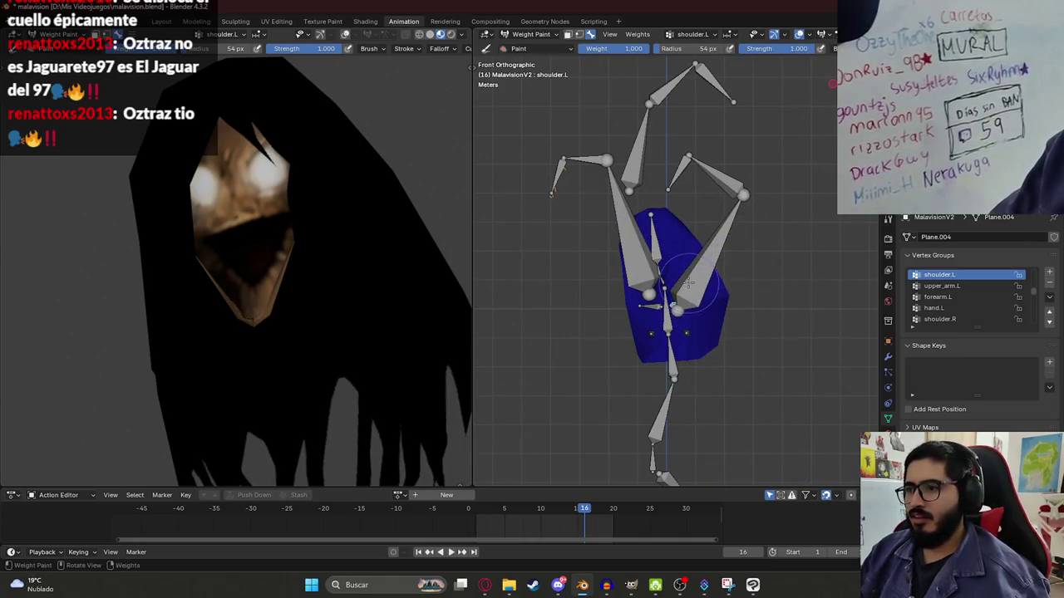
- Test a free trackball rotation of spine.006, then cancel it to restore the pose
{"action": "left_click", "coordinate": [689, 284], "text": "ctrl"}
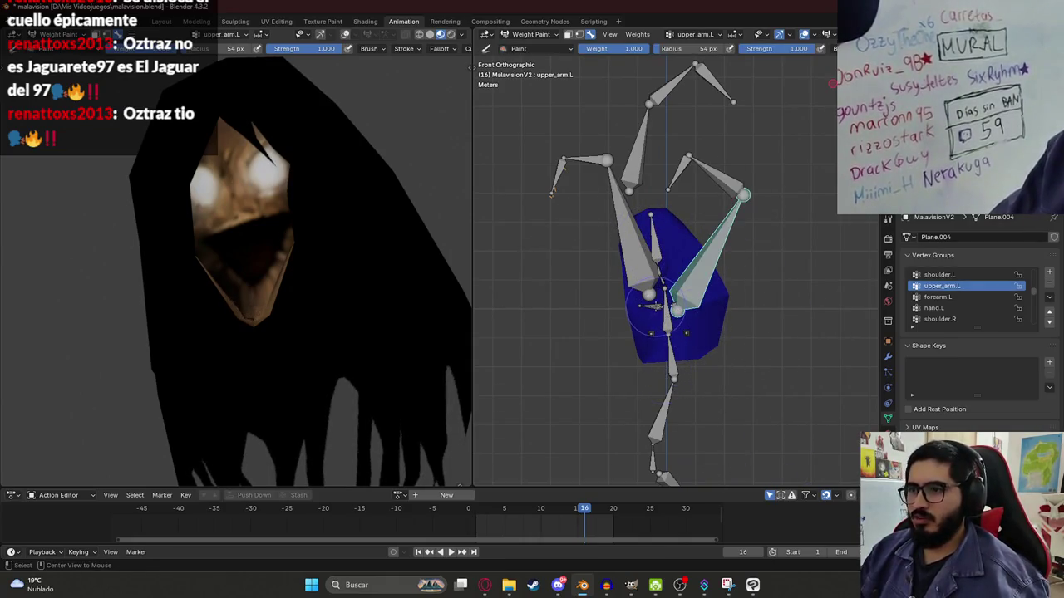
{"action": "left_click", "coordinate": [657, 241], "text": "ctrl"}
{"action": "key", "text": "r"}
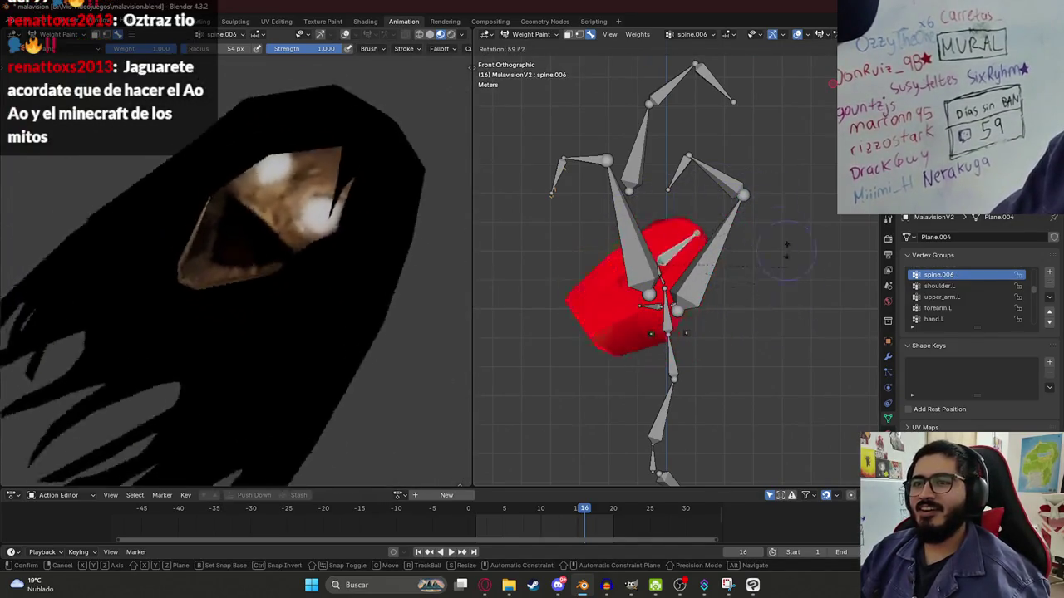
{"action": "key", "text": "r"}
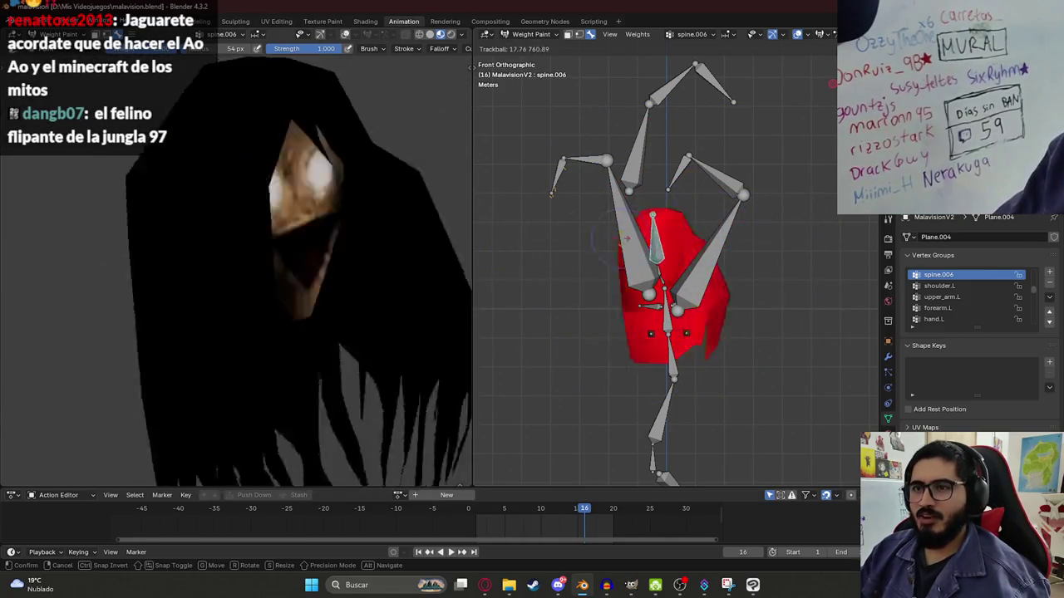
{"action": "key", "text": "Escape"}
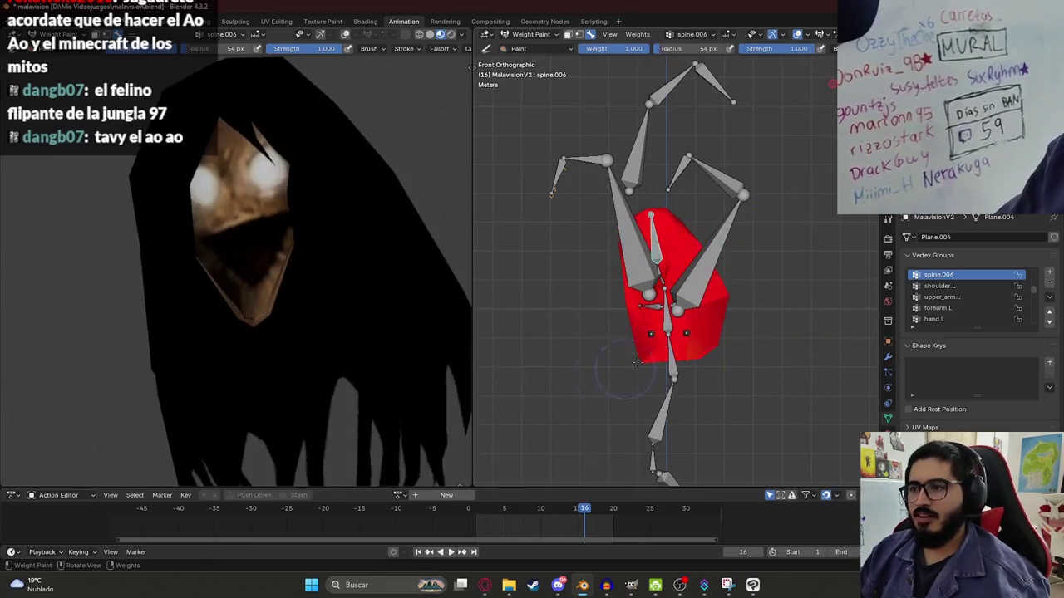
{"action": "left_click", "coordinate": [667, 312], "text": "ctrl"}
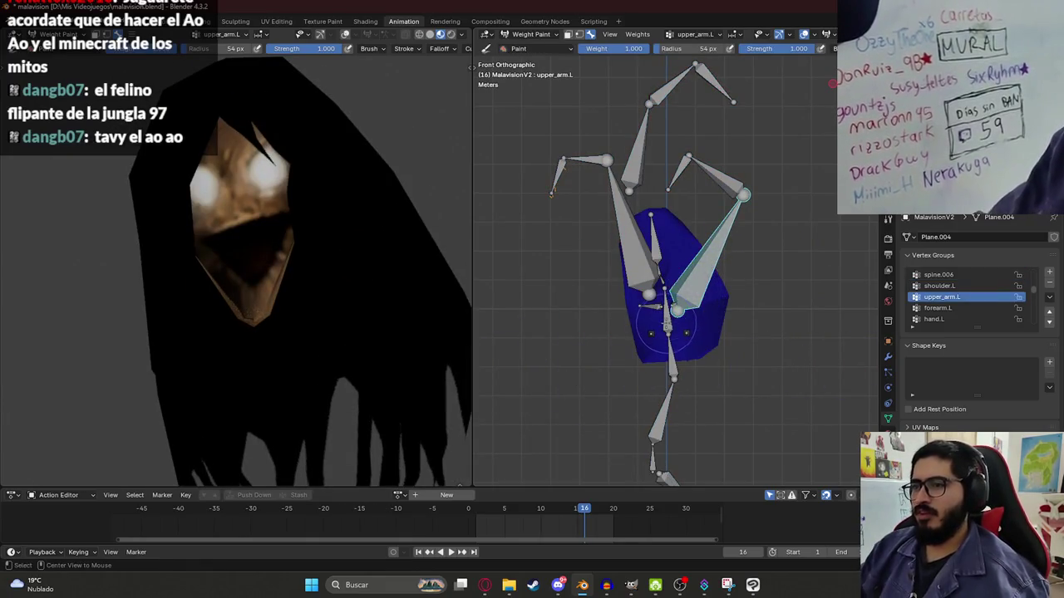
{"action": "scroll", "coordinate": [667, 330], "scroll_direction": "down", "scroll_amount": 2}
- Save the current rig and weights to malavision.blend with Ctrl+S
{"action": "key", "text": "ctrl+s"}
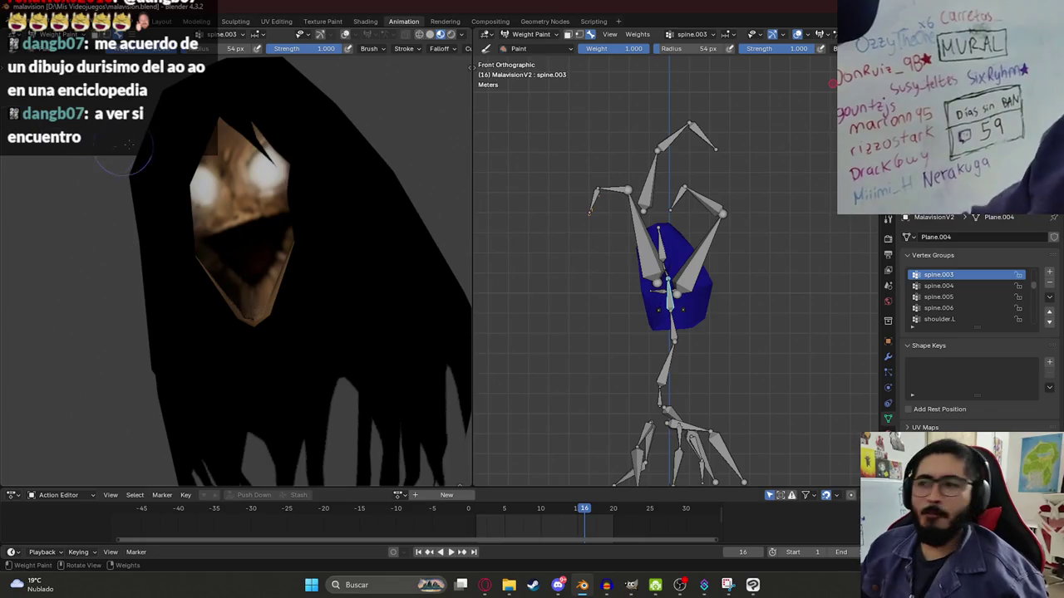
- Inspect the weights of spine.001, thigh.R.001, forearm.R.001, hand.R.001 and upper_arm.R.001
{"action": "left_click", "coordinate": [679, 345], "text": "ctrl"}
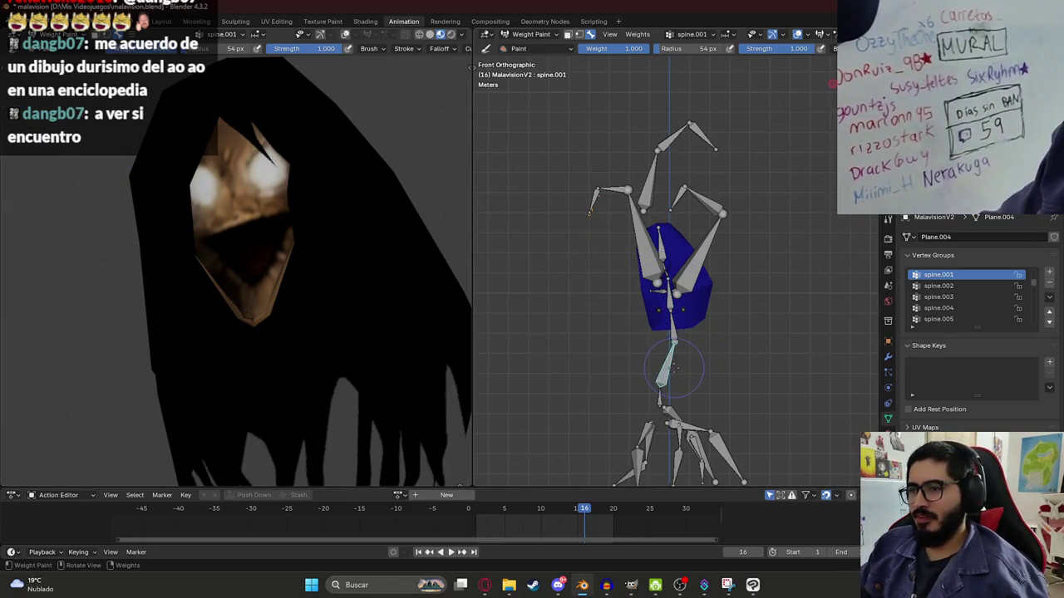
{"action": "scroll", "coordinate": [673, 370], "scroll_direction": "down", "scroll_amount": 2}
{"action": "middle_click_drag", "start_coordinate": [618, 468], "coordinate": [594, 349], "text": "shift"}
{"action": "left_click", "coordinate": [595, 349], "text": "ctrl"}
{"action": "mouse_move", "coordinate": [589, 111]}
{"action": "middle_mouse_down", "text": "shift"}
{"action": "mouse_move", "coordinate": [604, 185]}
{"action": "mouse_move", "coordinate": [603, 270]}
{"action": "middle_mouse_up", "text": "shift"}
{"action": "left_click", "coordinate": [682, 141], "text": "ctrl"}
{"action": "left_click", "coordinate": [685, 152], "text": "ctrl"}
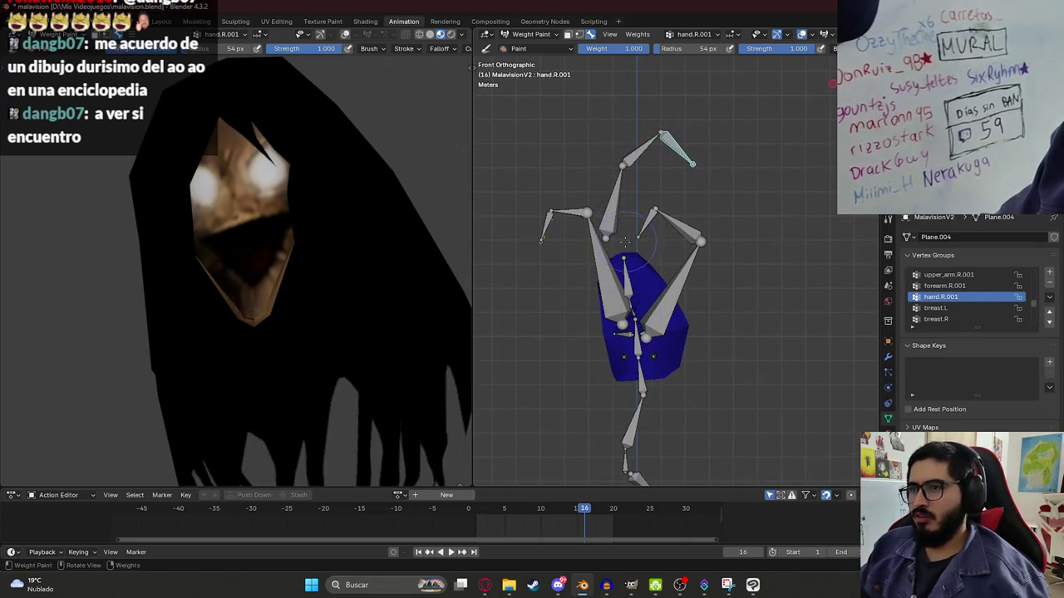
{"action": "left_click", "coordinate": [614, 212], "text": "ctrl"}
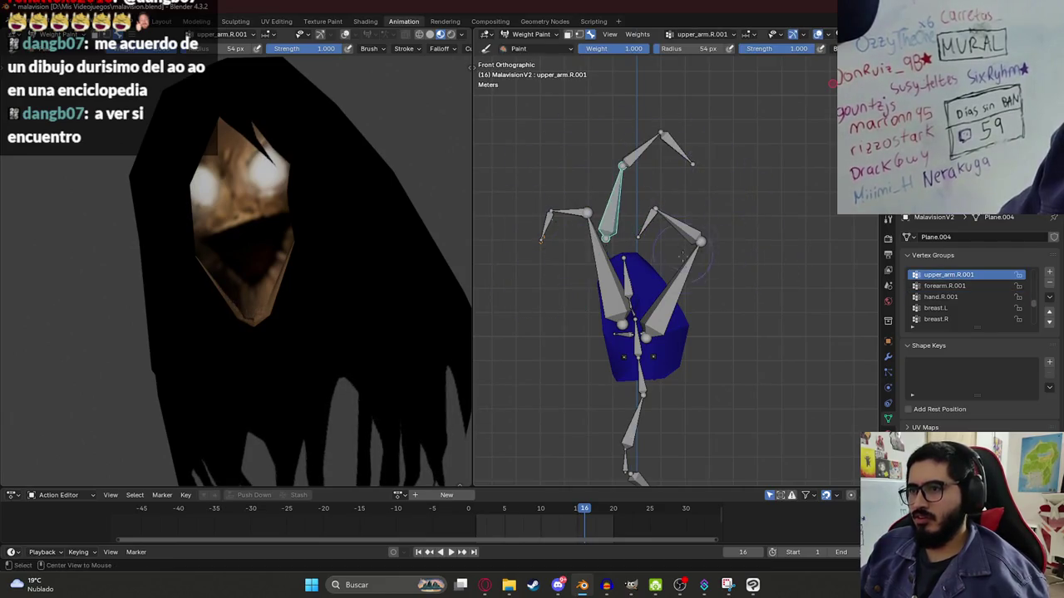
- Test-rotate upper_arm.R twice, undoing each trial rotation
{"action": "left_click", "coordinate": [681, 251], "text": "ctrl"}
{"action": "key", "text": "r"}
{"action": "left_click", "coordinate": [723, 274]}
{"action": "key", "text": "ctrl+z"}
{"action": "left_click", "coordinate": [595, 241], "text": "ctrl"}
{"action": "key", "text": "r"}
{"action": "left_click", "coordinate": [544, 374]}
{"action": "key", "text": "ctrl+z"}
- Test-rotate spine.004 and restore the original pose
{"action": "key", "text": "r"}
{"action": "left_click", "coordinate": [665, 266]}
{"action": "key", "text": "ctrl+z"}
{"action": "left_click", "coordinate": [648, 283], "text": "ctrl"}
{"action": "key", "text": "r"}
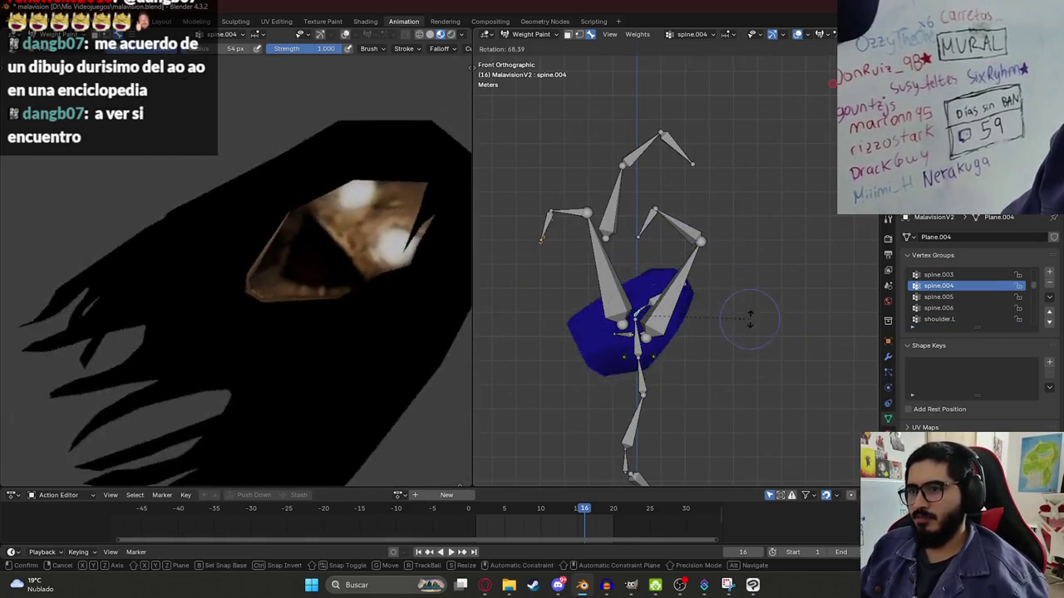
{"action": "key", "text": "Escape"}
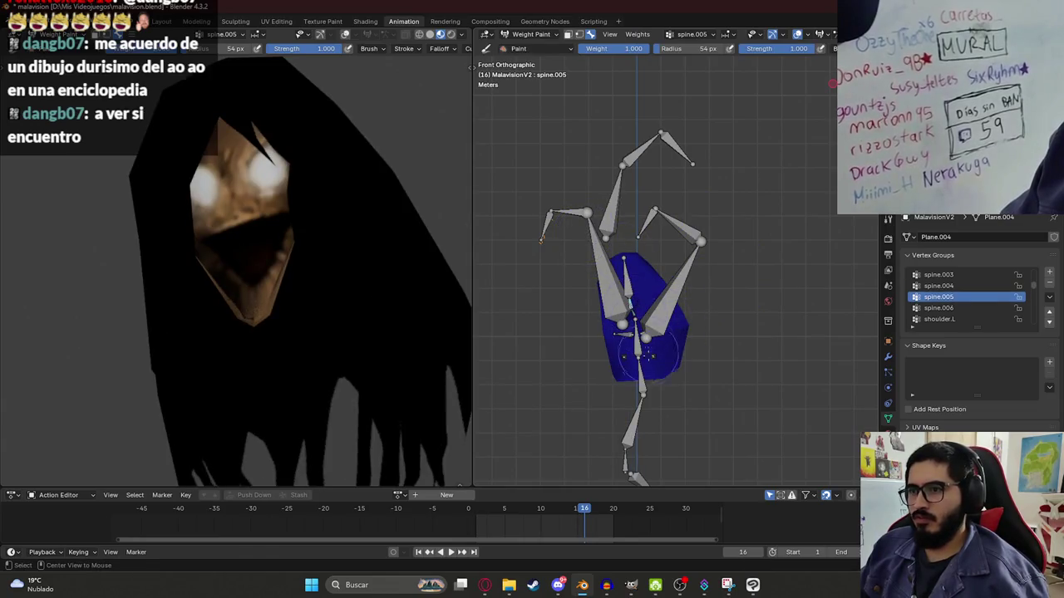
- Check the weights of spine.002, breast.L and spine.001
{"action": "left_click", "coordinate": [644, 377], "text": "ctrl"}
{"action": "left_click", "coordinate": [653, 358], "text": "ctrl"}
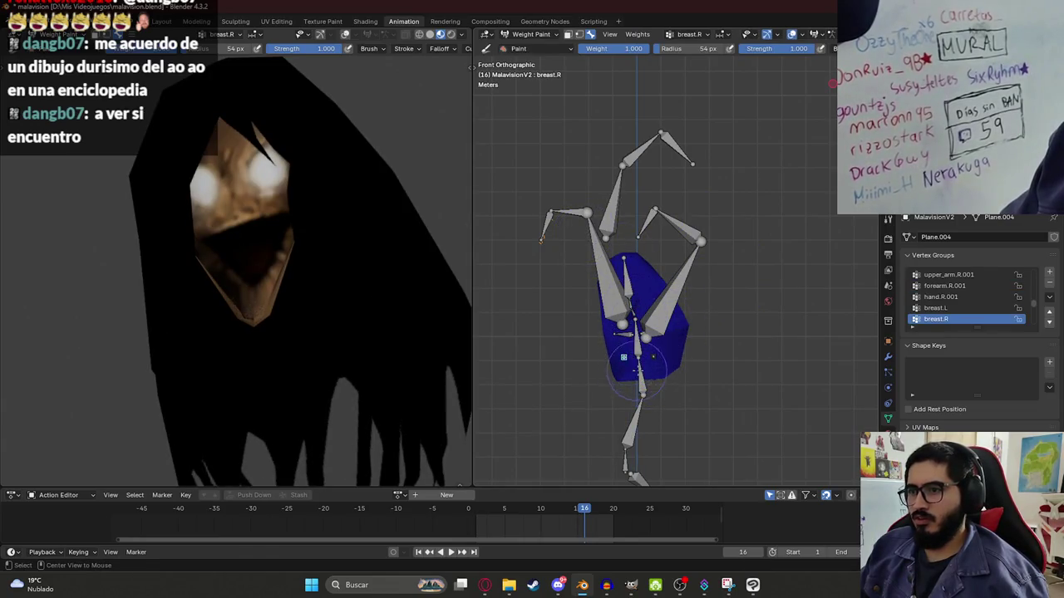
{"action": "left_click", "coordinate": [640, 357], "text": "ctrl"}
{"action": "scroll", "coordinate": [643, 350], "scroll_direction": "up", "scroll_amount": 3}
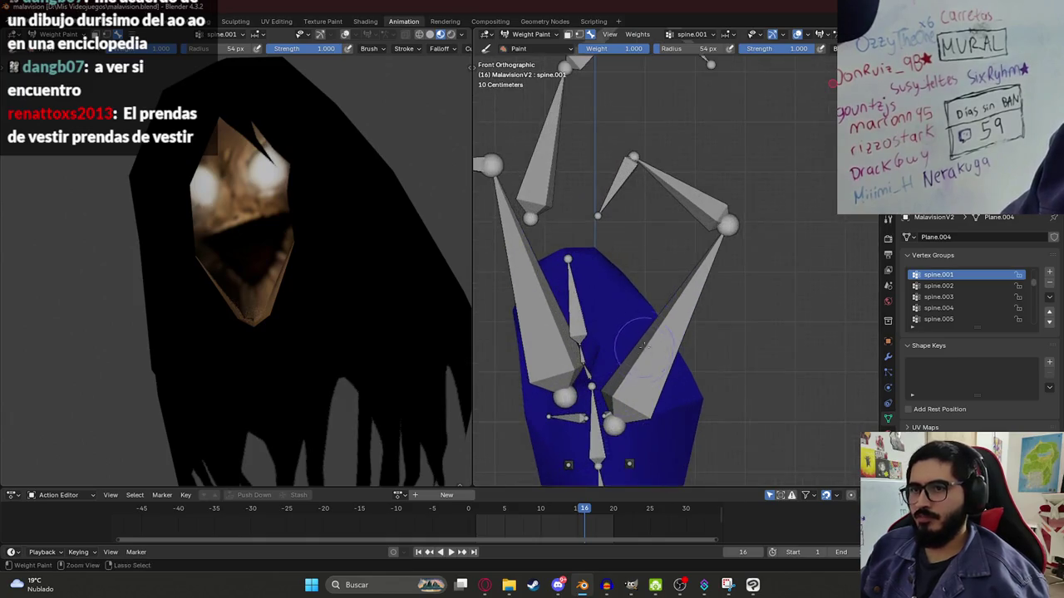
- Save malavision.blend and reveal the hidden parts of the mesh with Alt+H
{"action": "key", "text": "ctrl+s"}
{"action": "scroll", "coordinate": [643, 350], "scroll_direction": "down", "scroll_amount": 1}
{"action": "scroll", "coordinate": [617, 214], "scroll_direction": "down", "scroll_amount": 4}
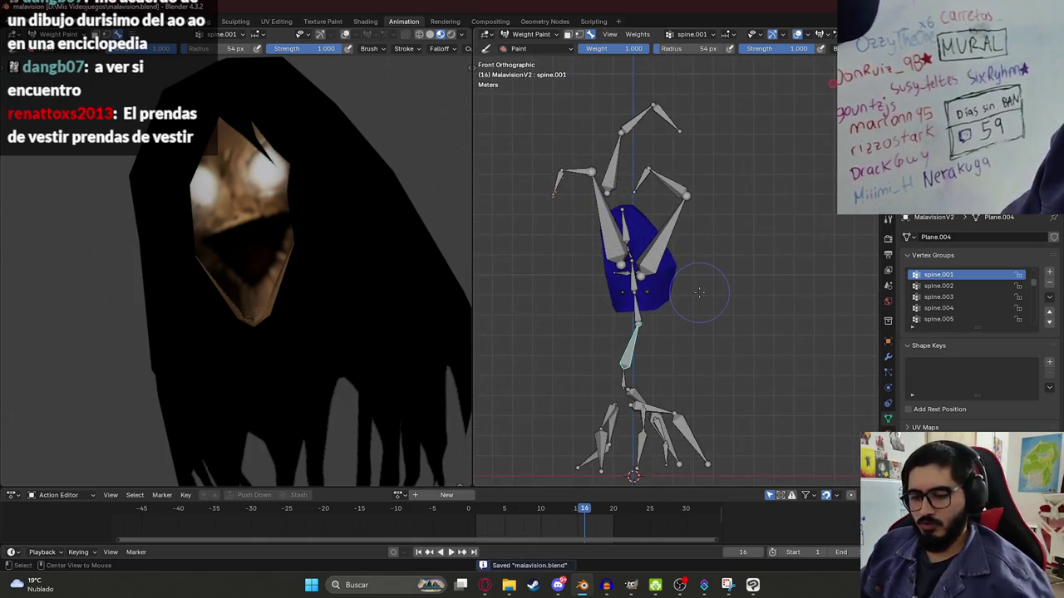
{"action": "key", "text": "alt+h"}
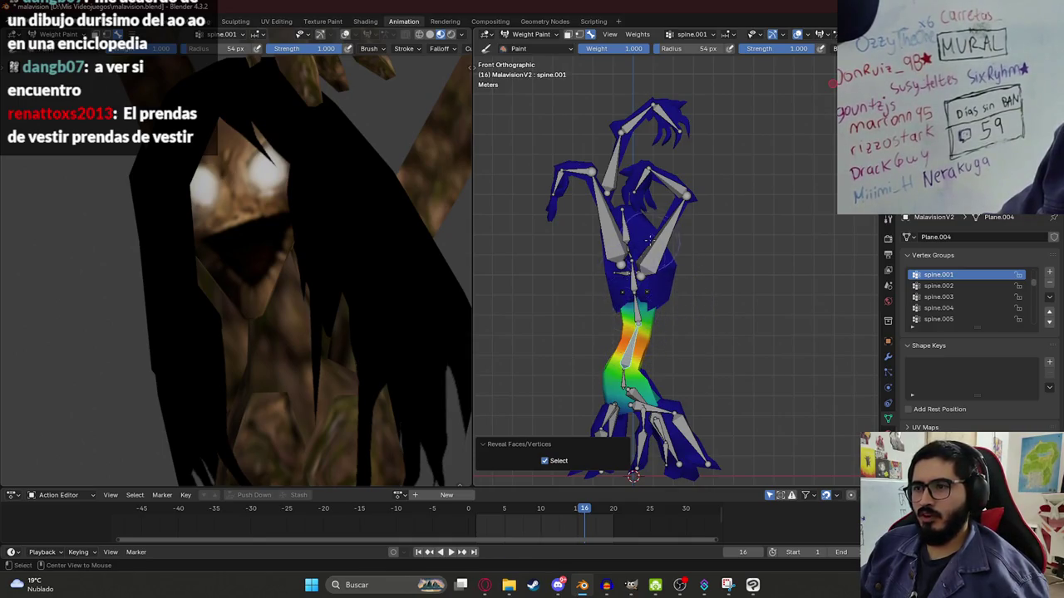
- Test-rotate upper_arm.L down to horizontal, then undo it
{"action": "left_click", "coordinate": [675, 218], "text": "ctrl"}
{"action": "key", "text": "r"}
{"action": "left_click", "coordinate": [743, 274]}
{"action": "scroll", "coordinate": [209, 173], "scroll_direction": "down", "scroll_amount": 4}
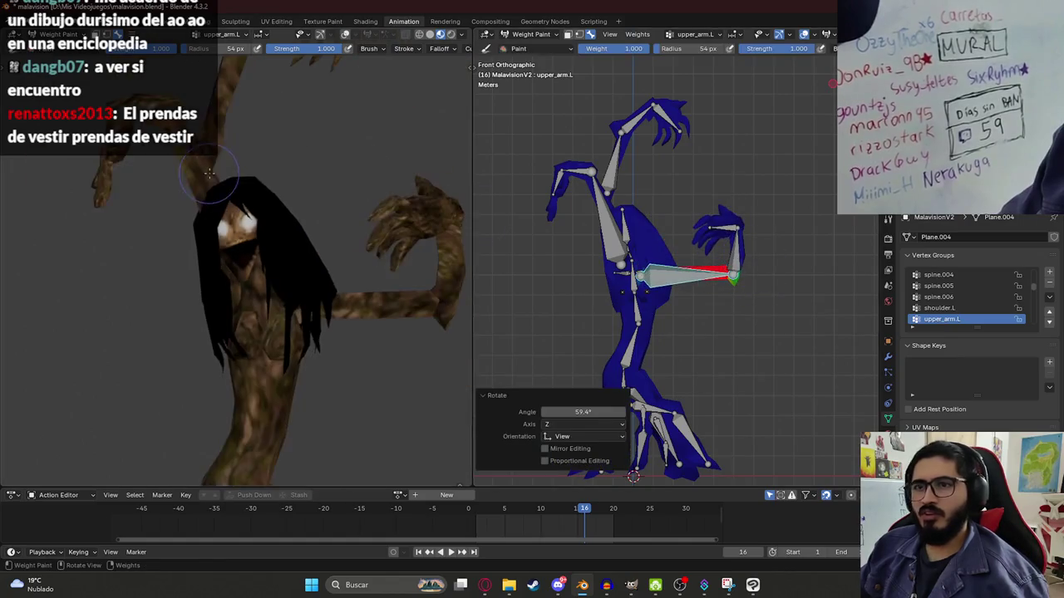
{"action": "key", "text": "ctrl+z"}
- Test-rotate upper_arm.R twice with undo, then switch the mesh to Object Mode
{"action": "left_click", "coordinate": [597, 226], "text": "ctrl"}
{"action": "key", "text": "r"}
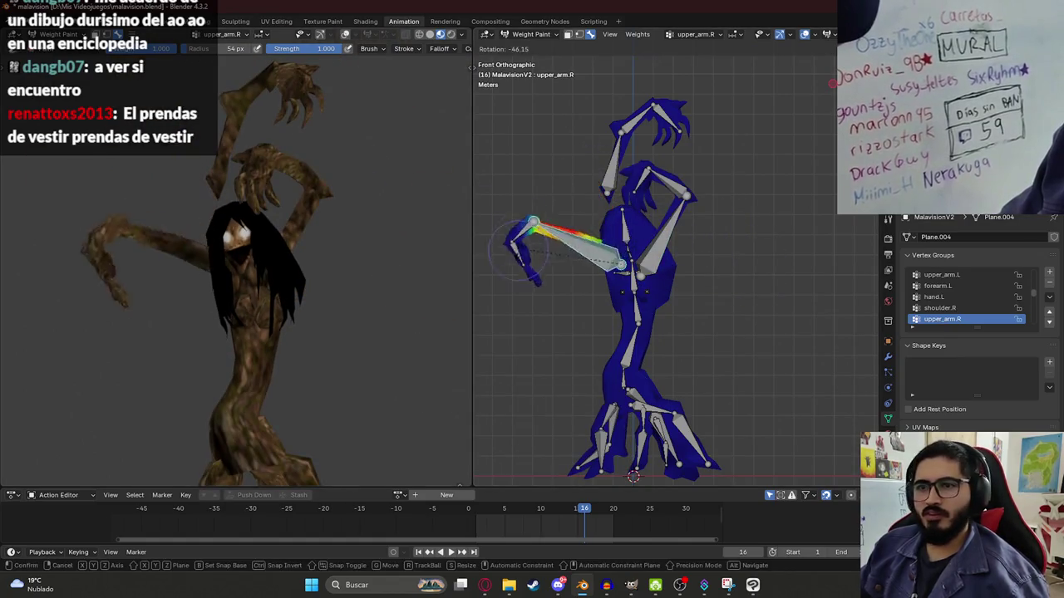
{"action": "left_click", "coordinate": [518, 299]}
{"action": "key", "text": "ctrl+z"}
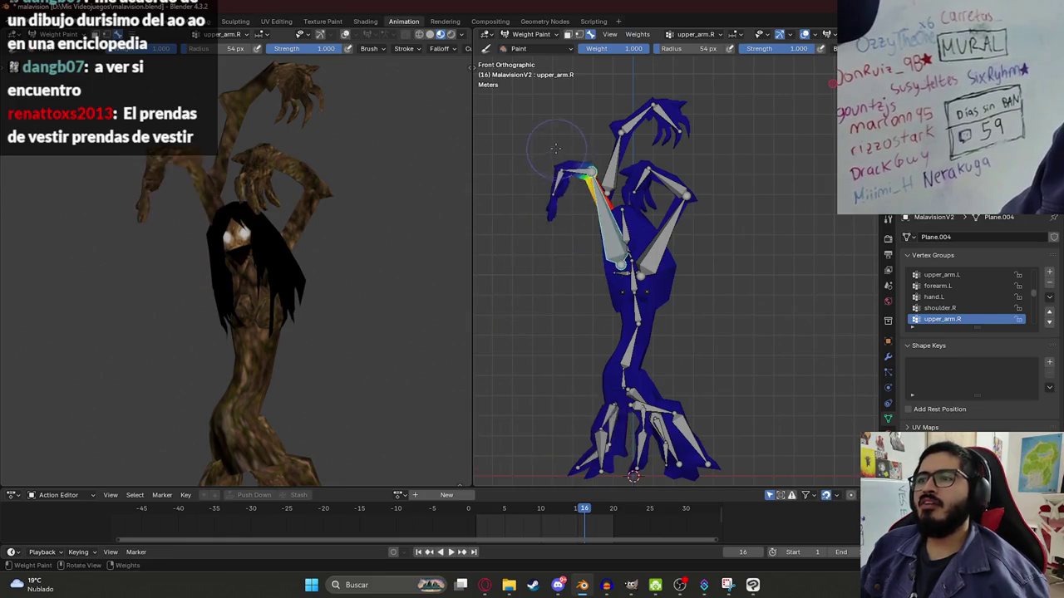
{"action": "scroll", "coordinate": [582, 233], "scroll_direction": "up", "scroll_amount": 3}
{"action": "scroll", "coordinate": [582, 232], "scroll_direction": "up", "scroll_amount": 2}
{"action": "key", "text": "r"}
{"action": "left_click", "coordinate": [515, 299]}
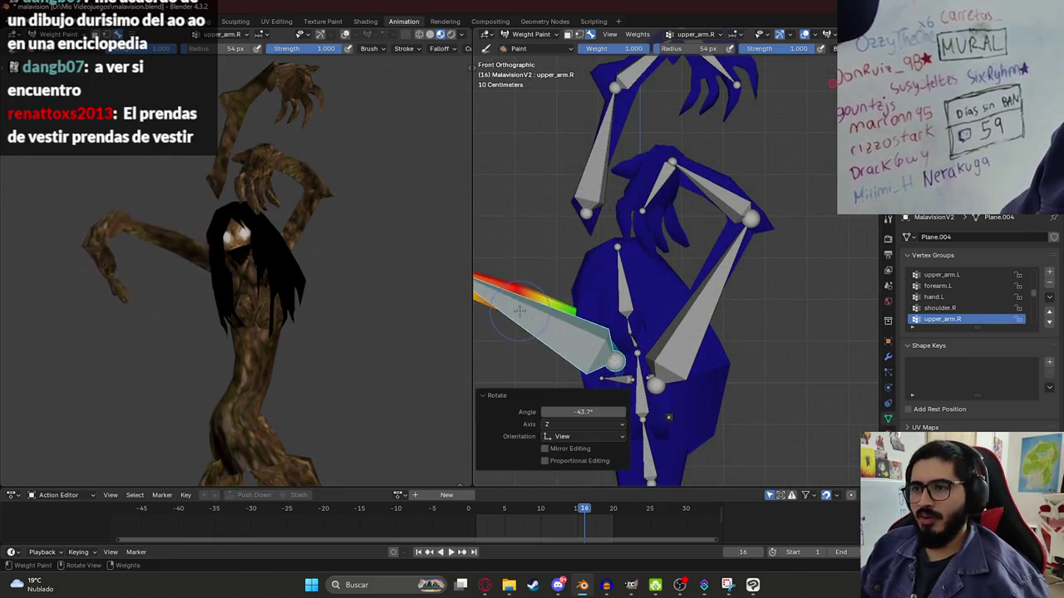
{"action": "key", "text": "ctrl+z"}
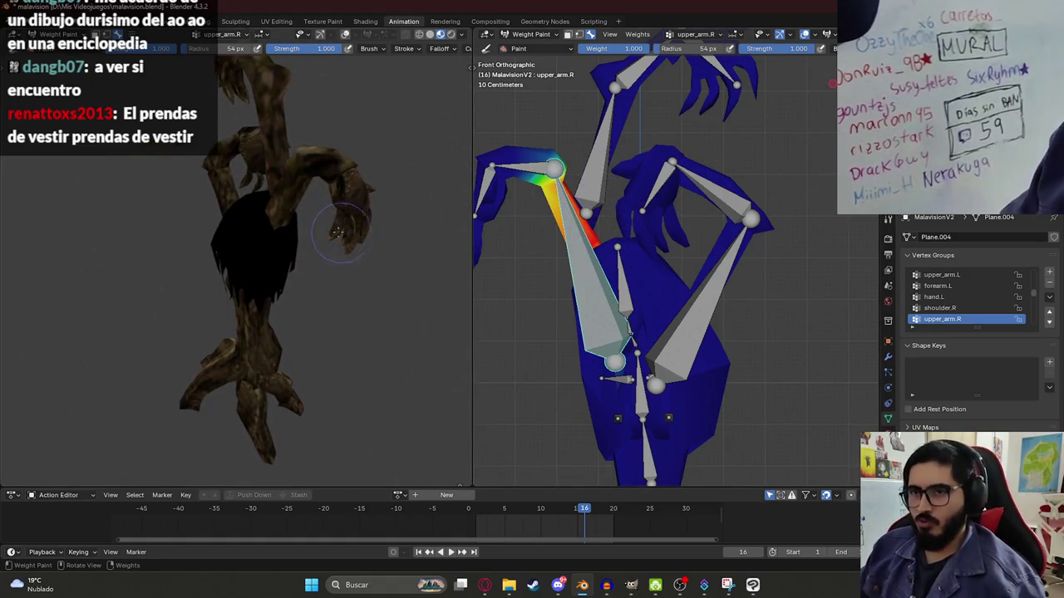
{"action": "left_click", "coordinate": [532, 34]}
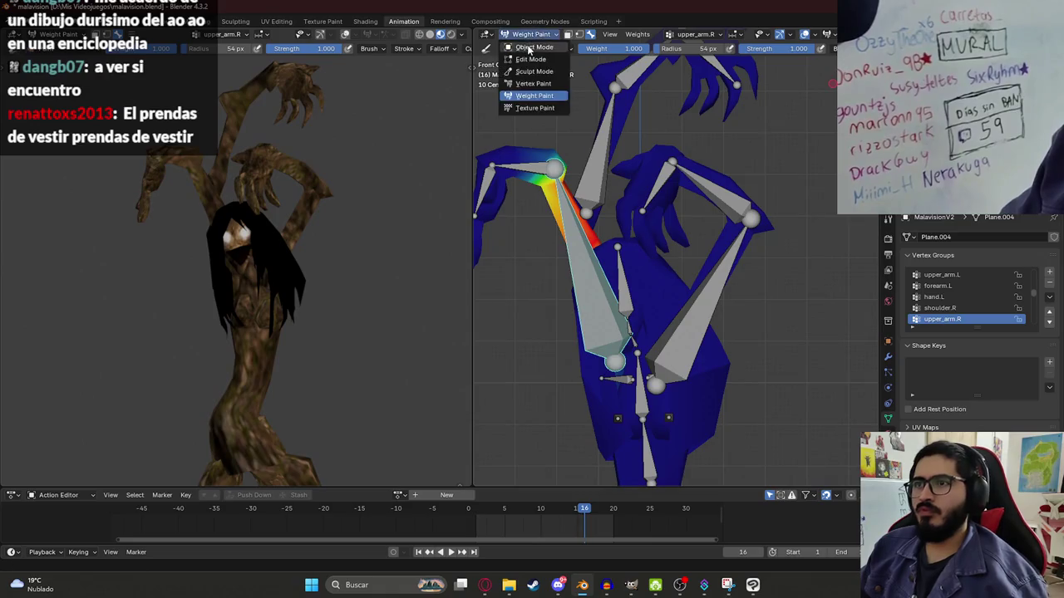
{"action": "left_click", "coordinate": [532, 48]}
- Edit metarig.001 in wireframe view and try moving the upper arm bone, undoing it
{"action": "left_click", "coordinate": [573, 274]}
{"action": "key", "text": "Tab"}
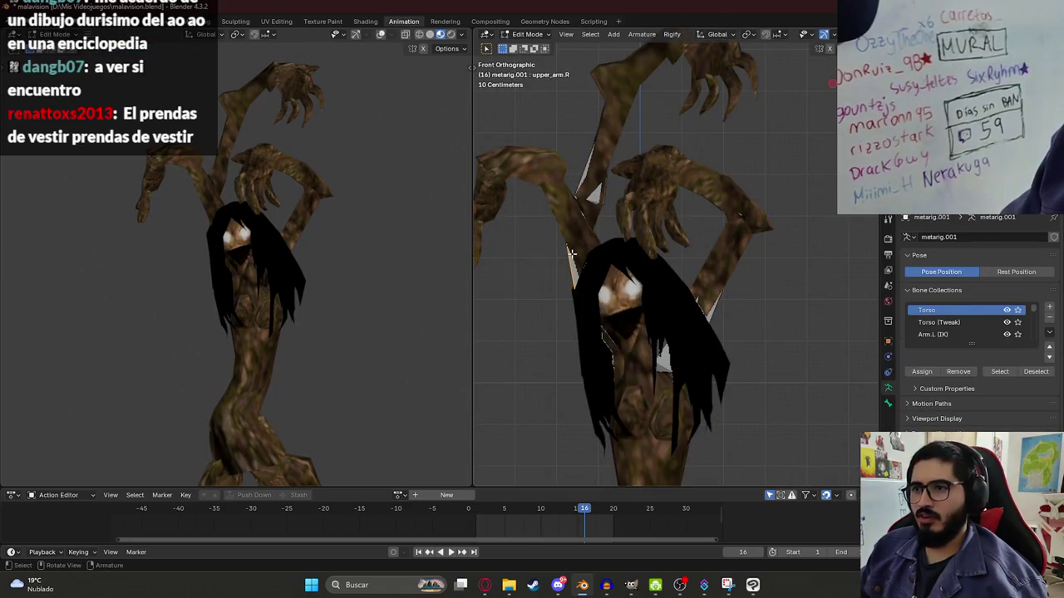
{"action": "key", "text": "shift+z"}
{"action": "mouse_move", "coordinate": [589, 210]}
{"action": "middle_mouse_down"}
{"action": "mouse_move", "coordinate": [578, 226]}
{"action": "mouse_move", "coordinate": [614, 223]}
{"action": "middle_mouse_up"}
{"action": "key", "text": "g"}
{"action": "left_click", "coordinate": [689, 218]}
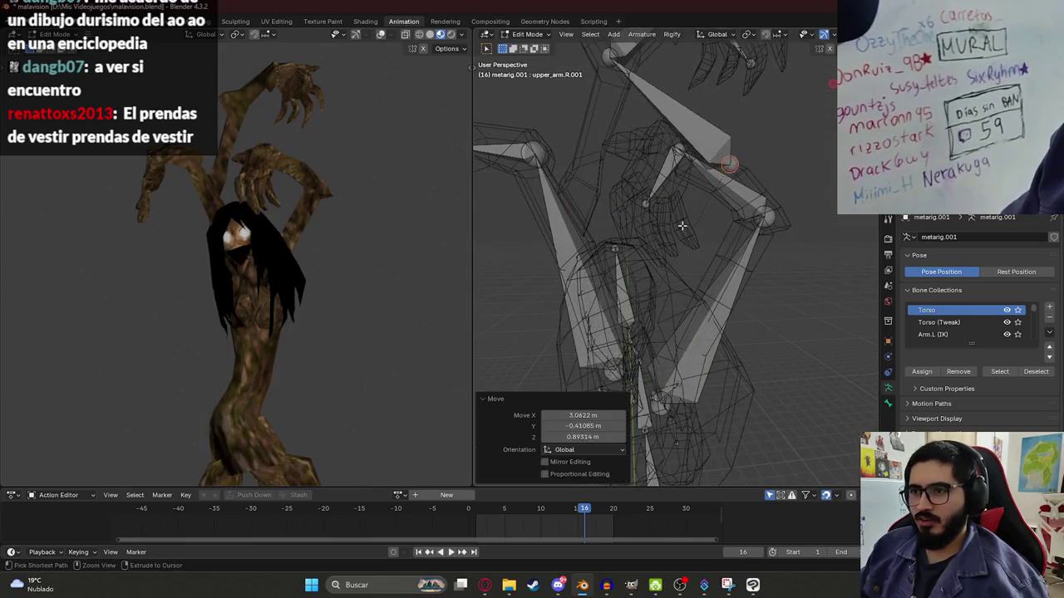
{"action": "key", "text": "ctrl+z"}
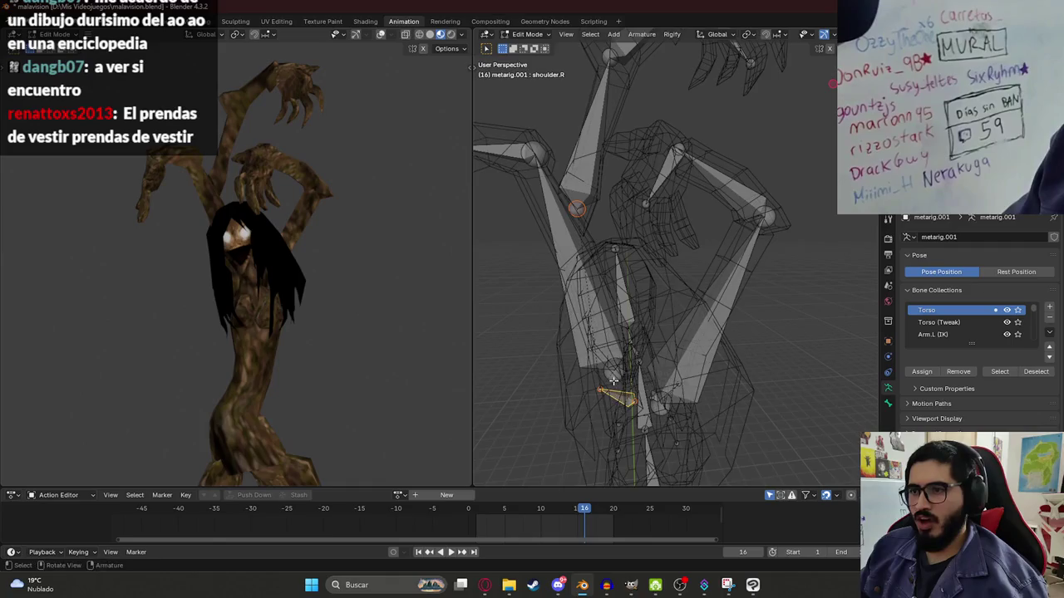
{"action": "middle_click_drag", "start_coordinate": [614, 384], "coordinate": [613, 374]}
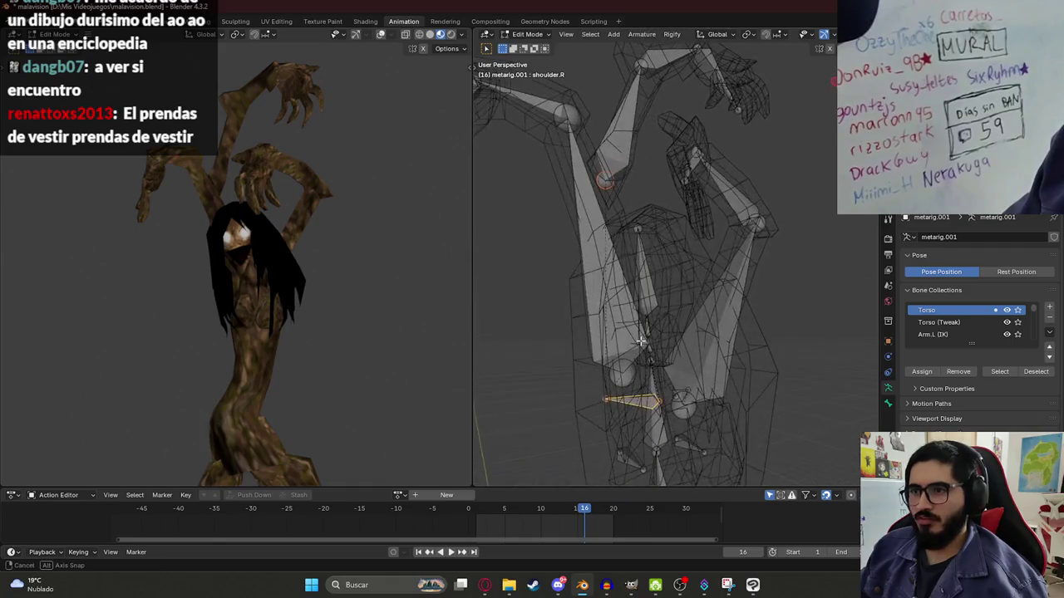
- Clear the parent of the right shoulder bone
{"action": "key", "text": "p"}
{"action": "left_click", "coordinate": [622, 403]}
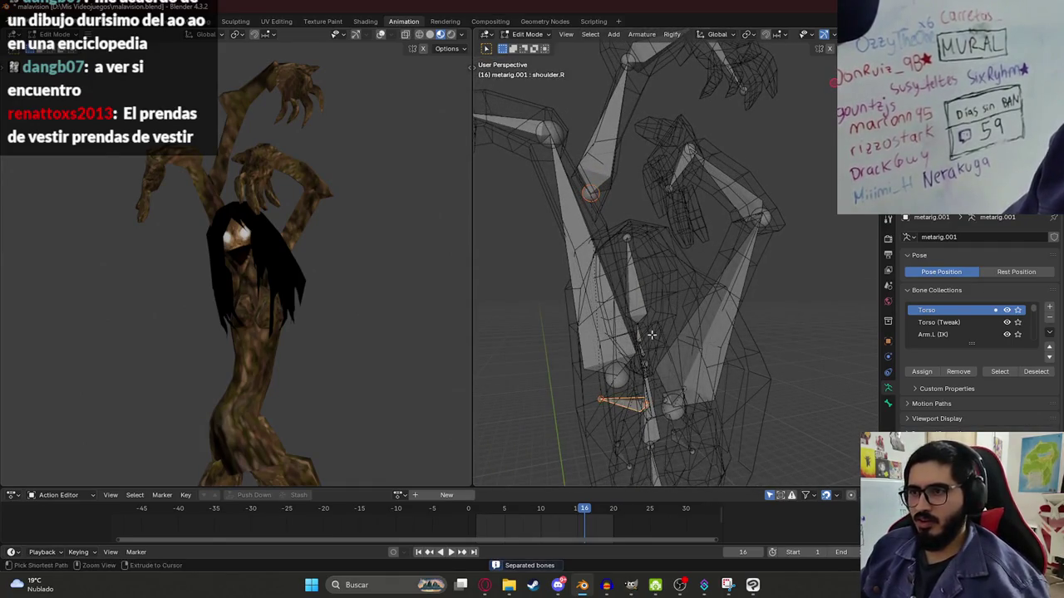
{"action": "right_click", "coordinate": [616, 401]}
{"action": "mouse_move", "coordinate": [545, 510]}
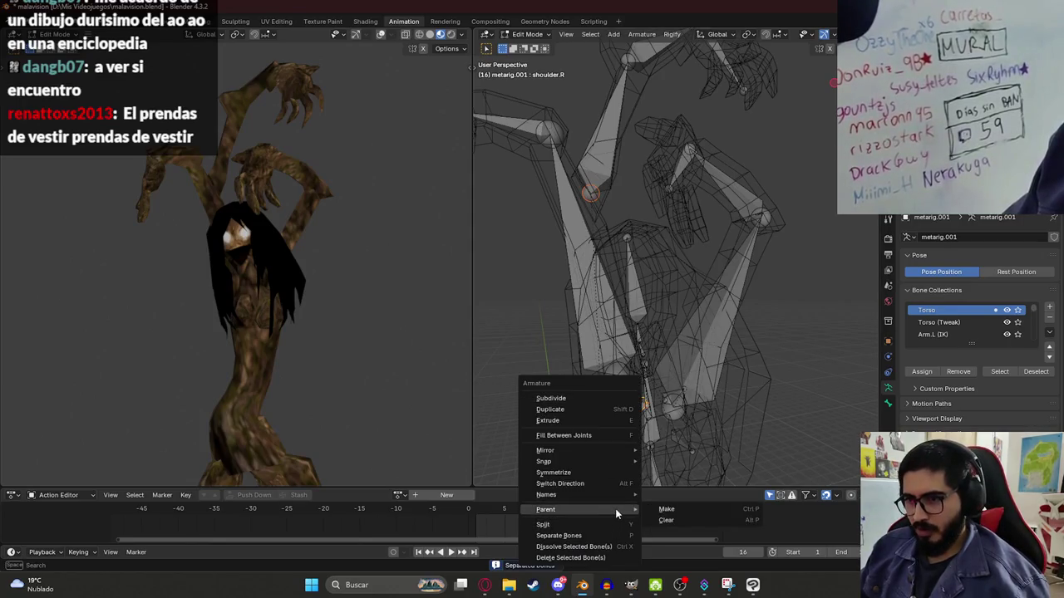
{"action": "left_click", "coordinate": [666, 519]}
{"action": "left_click", "coordinate": [666, 518]}
{"action": "middle_click_drag", "start_coordinate": [598, 241], "coordinate": [579, 211]}
{"action": "key", "text": "ctrl+z"}
- Parent the two right upper-arm bones with Keep Offset and move the upper bone's tail up-right
{"action": "middle_click_drag", "start_coordinate": [622, 395], "coordinate": [598, 250]}
{"action": "left_click", "coordinate": [597, 133]}
{"action": "left_click", "coordinate": [607, 307], "text": "shift"}
{"action": "right_click", "coordinate": [571, 282]}
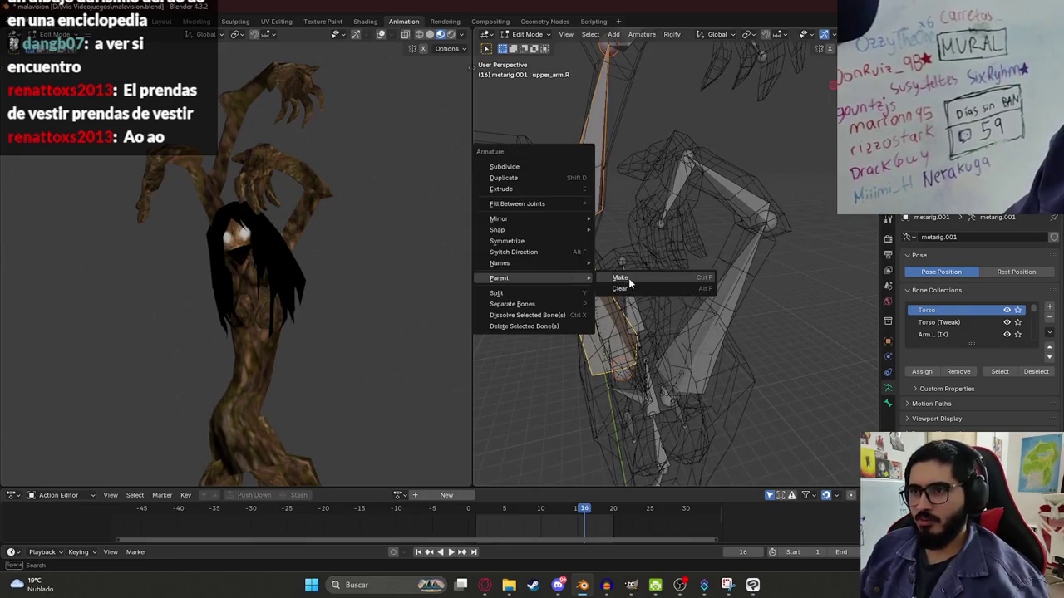
{"action": "left_click", "coordinate": [628, 284]}
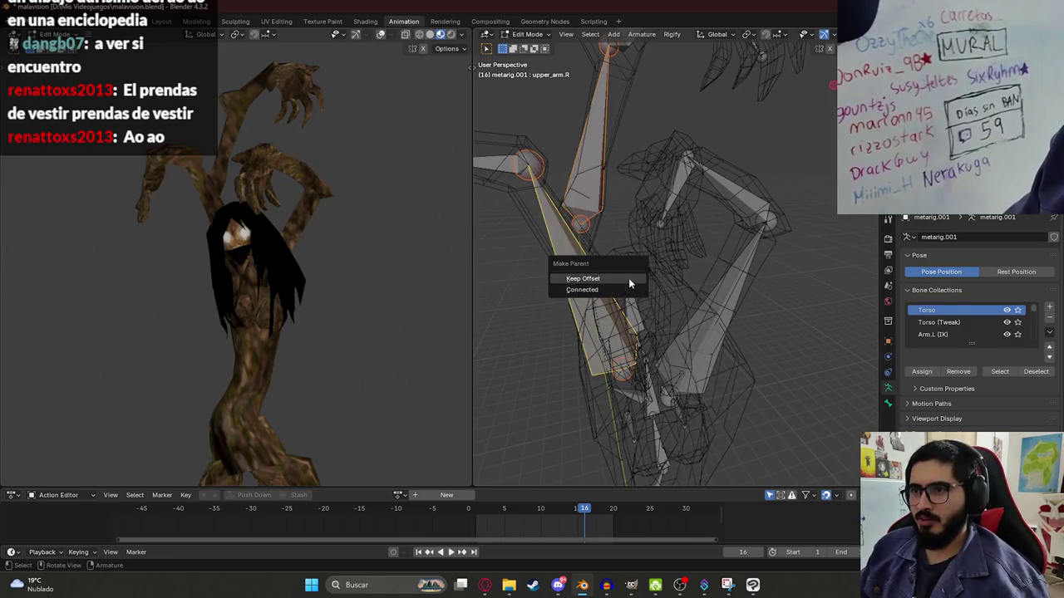
{"action": "left_click", "coordinate": [582, 280]}
{"action": "left_click_drag", "start_coordinate": [587, 226], "coordinate": [649, 187]}
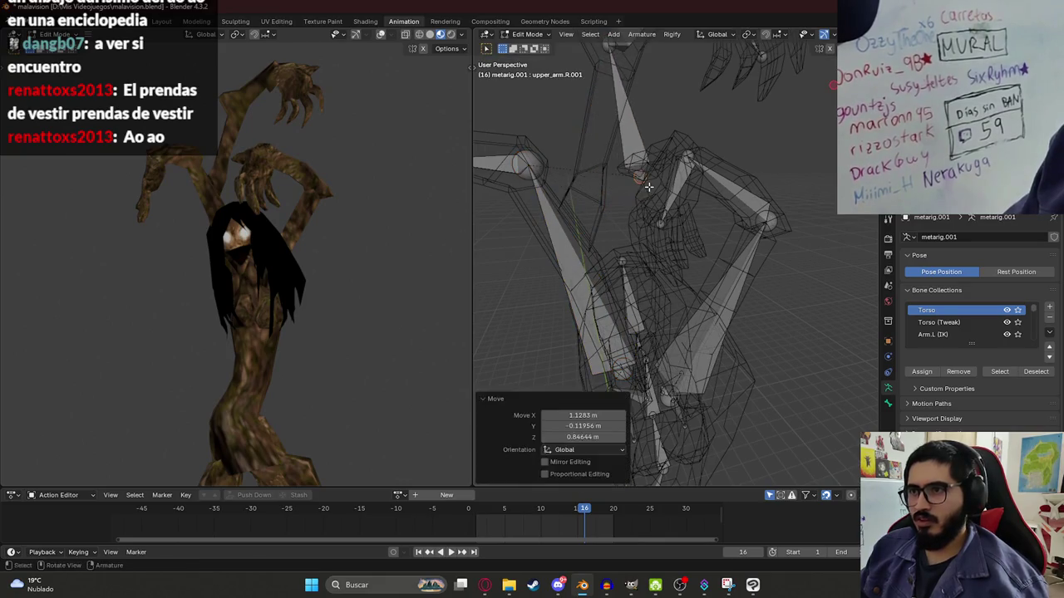
{"action": "middle_click_drag", "start_coordinate": [649, 187], "coordinate": [573, 108]}
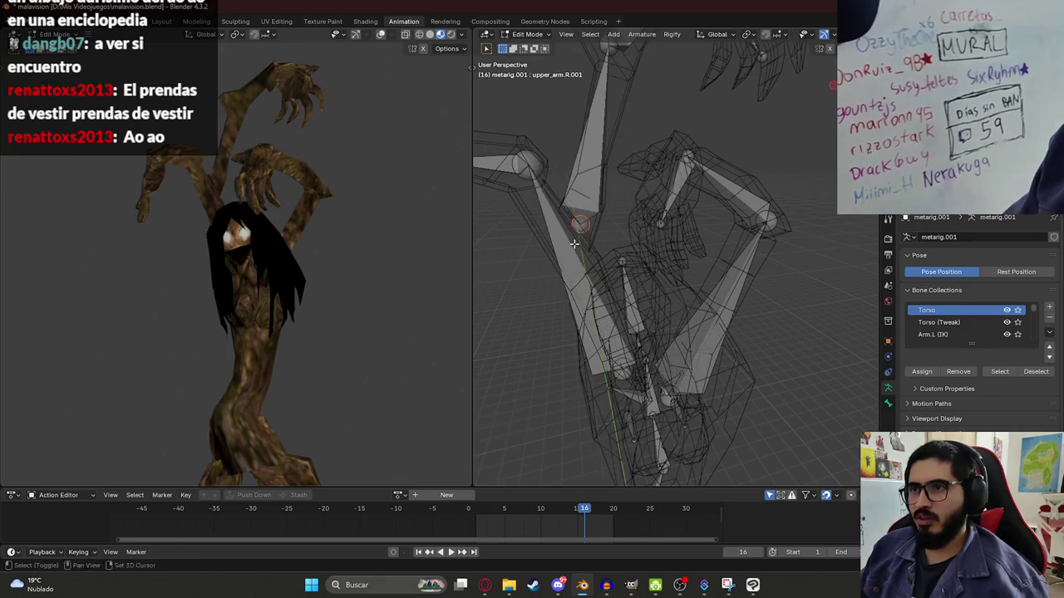
- Switch the armature to Pose Mode and start rotating the right upper-arm bone
{"action": "left_click", "coordinate": [530, 34]}
{"action": "left_click", "coordinate": [532, 73]}
{"action": "left_click", "coordinate": [567, 196]}
{"action": "key", "text": "r"}
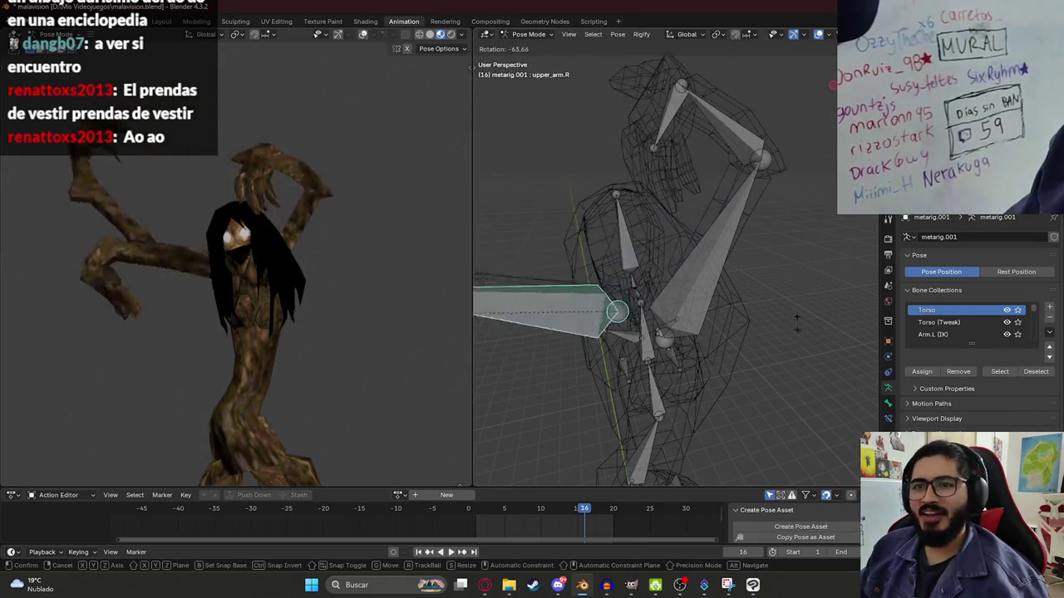
- Rotate the right upper-arm bones and shoulder bone, then save malavision.blend
{"action": "left_click", "coordinate": [699, 128]}
{"action": "left_click", "coordinate": [698, 128]}
{"action": "key", "text": "r"}
{"action": "left_click", "coordinate": [708, 304]}
{"action": "left_click", "coordinate": [623, 328]}
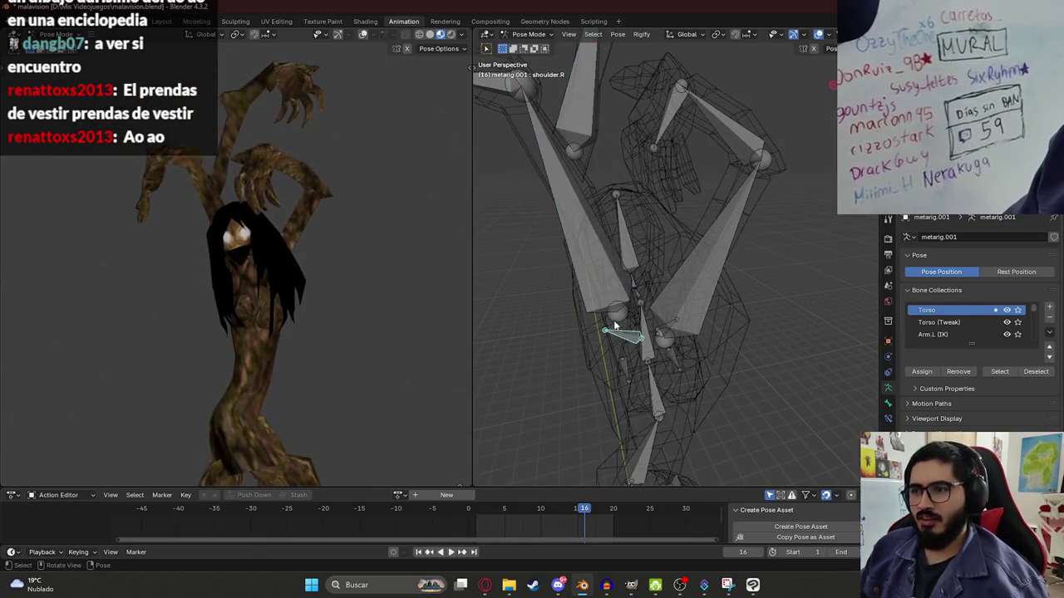
{"action": "key", "text": "r"}
{"action": "left_click", "coordinate": [543, 410]}
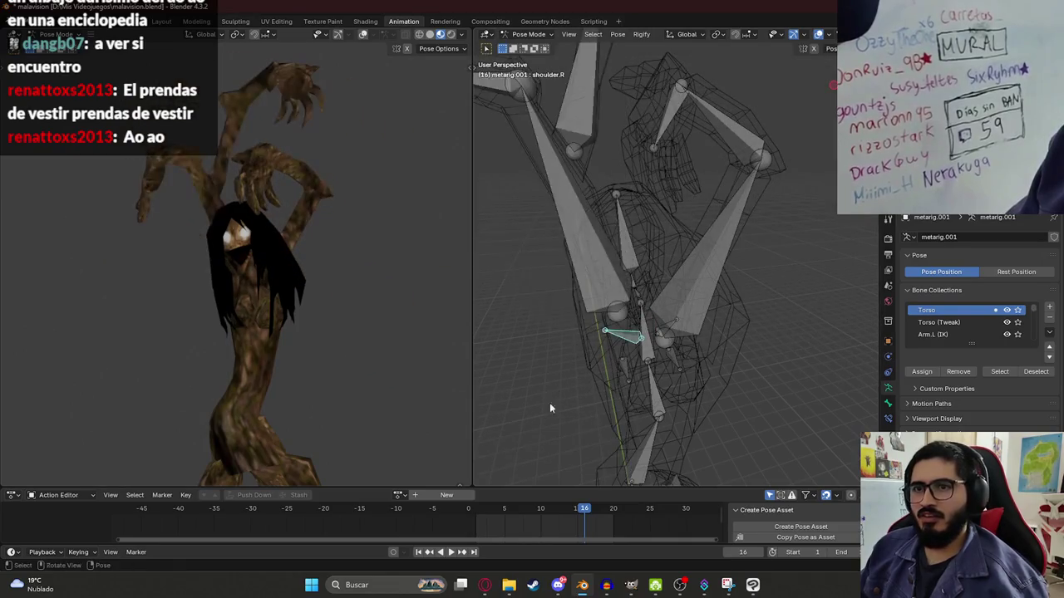
{"action": "key", "text": "ctrl+s"}
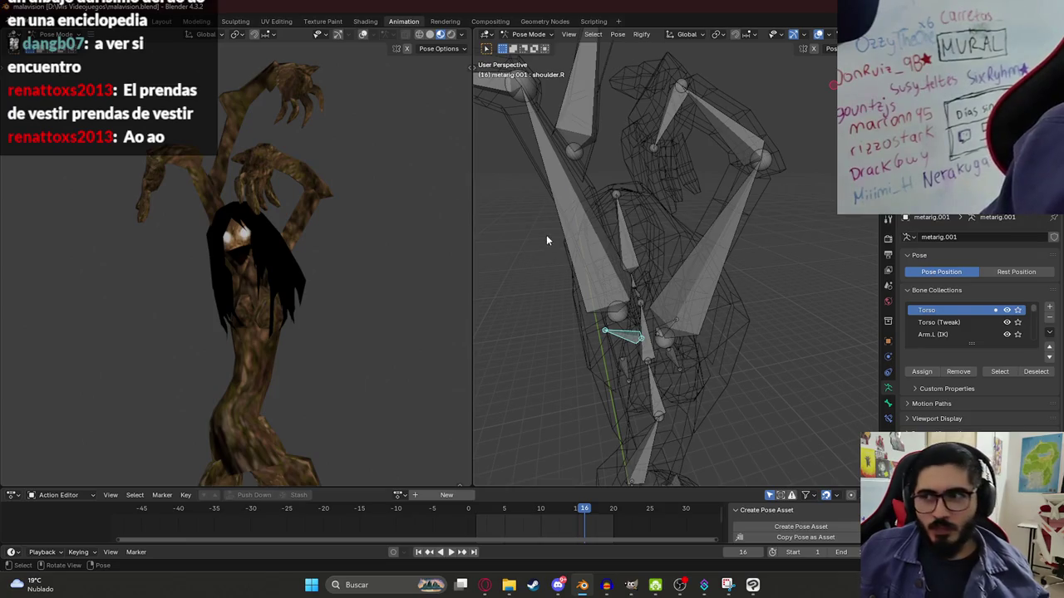
- In front orthographic view, test-swing the right upper arm and cancel it
{"action": "left_click", "coordinate": [571, 221]}
{"action": "key", "text": "KP_1"}
{"action": "scroll", "coordinate": [611, 209], "scroll_direction": "up", "scroll_amount": 2}
{"action": "key", "text": "ctrl+s"}
{"action": "scroll", "coordinate": [586, 226], "scroll_direction": "down", "scroll_amount": 2}
{"action": "key", "text": "r"}
{"action": "key", "text": "Escape"}
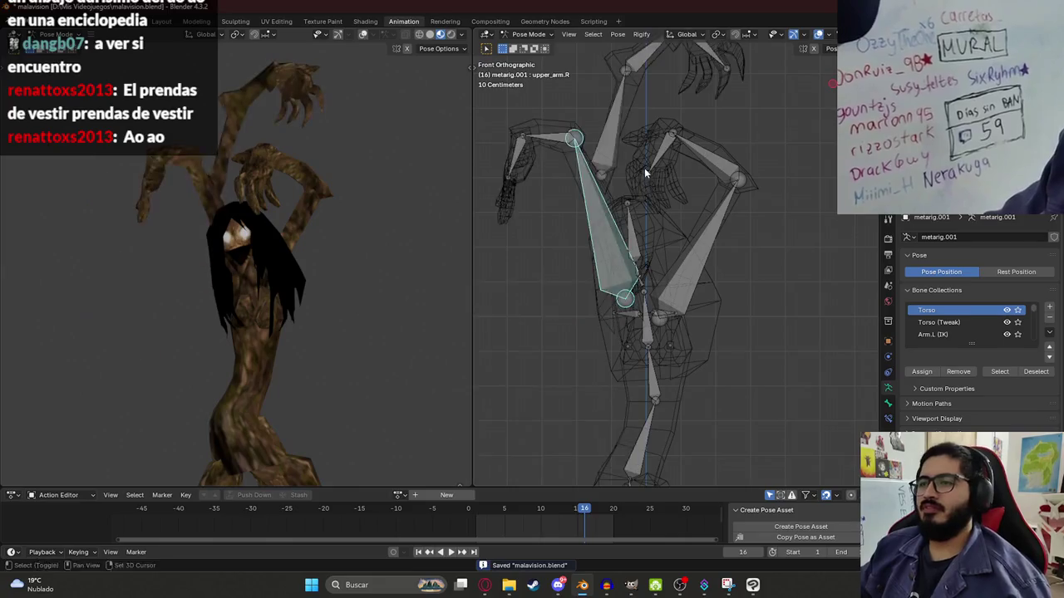
- Test-rotate the right forearm and hand bones, cancelling each rotation
{"action": "left_click", "coordinate": [692, 166]}
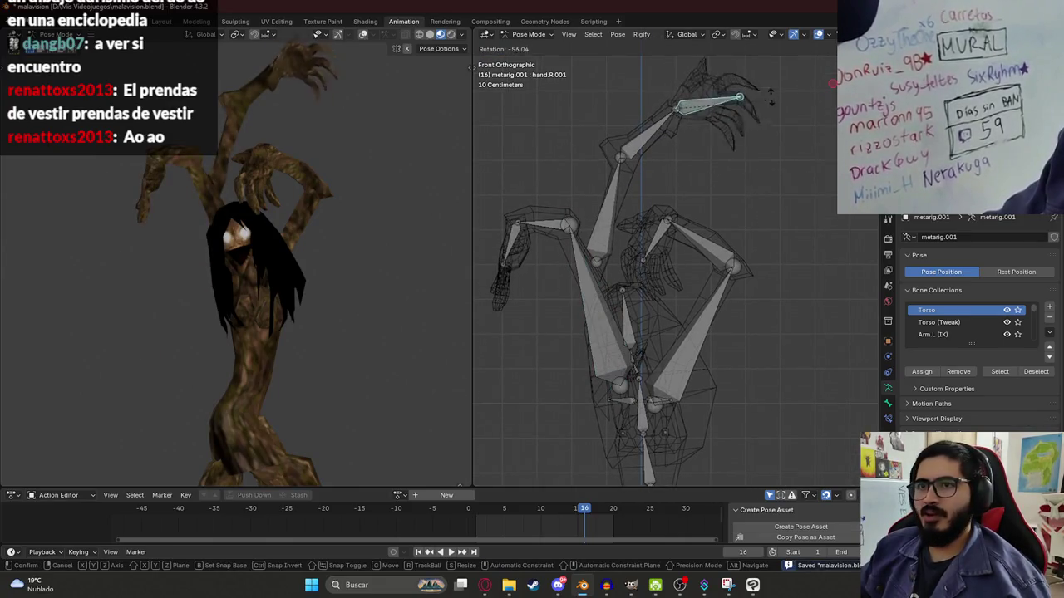
{"action": "left_click", "coordinate": [624, 173]}
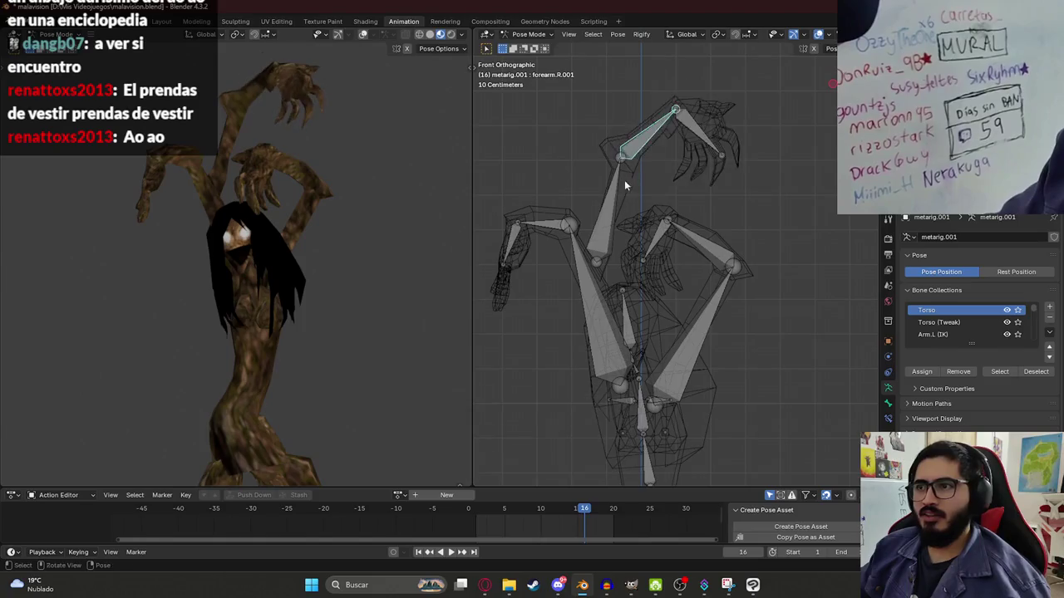
{"action": "key", "text": "r"}
{"action": "left_click", "coordinate": [559, 228]}
{"action": "key", "text": "r"}
{"action": "key", "text": "Escape"}
{"action": "left_click", "coordinate": [514, 249]}
{"action": "key", "text": "r"}
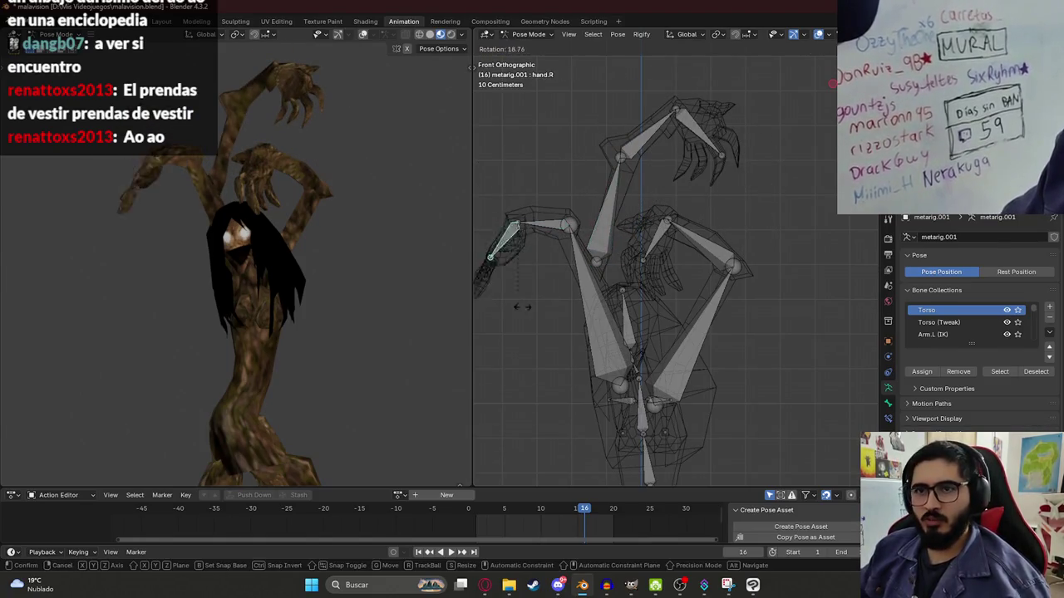
{"action": "key", "text": "Escape"}
- Swing the right upper arm down and inspect it in perspective view
{"action": "left_click", "coordinate": [580, 317]}
{"action": "key", "text": "r"}
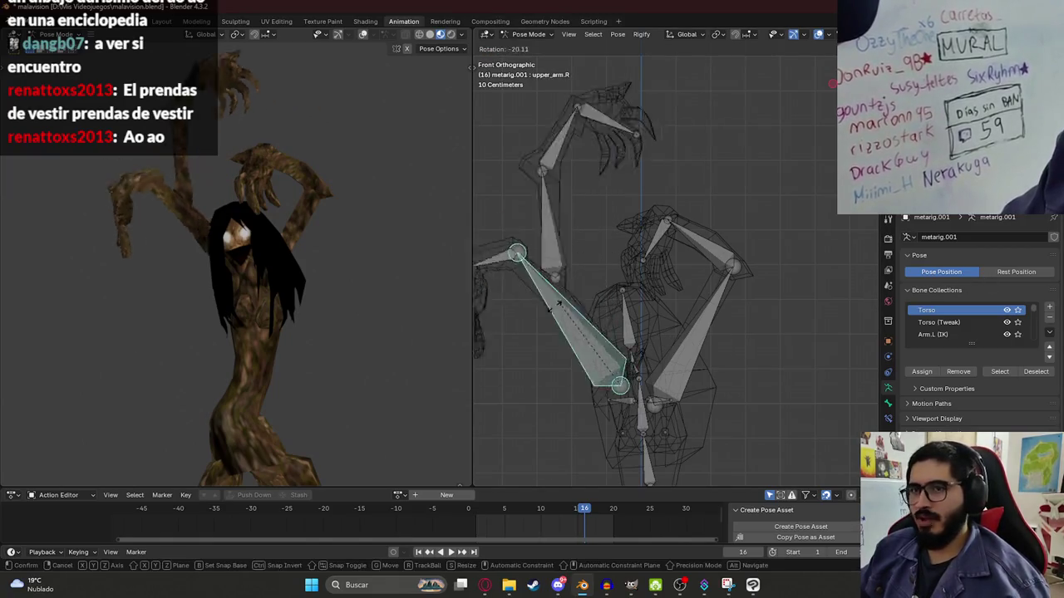
{"action": "left_click", "coordinate": [559, 384]}
{"action": "mouse_move", "coordinate": [282, 278]}
{"action": "middle_mouse_down"}
{"action": "mouse_move", "coordinate": [590, 291]}
{"action": "mouse_move", "coordinate": [658, 306]}
{"action": "middle_mouse_up"}
{"action": "key", "text": "KP_5"}
- Test-rotate spine.006 twice, undoing each rotation
{"action": "left_click", "coordinate": [628, 336]}
{"action": "key", "text": "r"}
{"action": "left_click", "coordinate": [550, 264]}
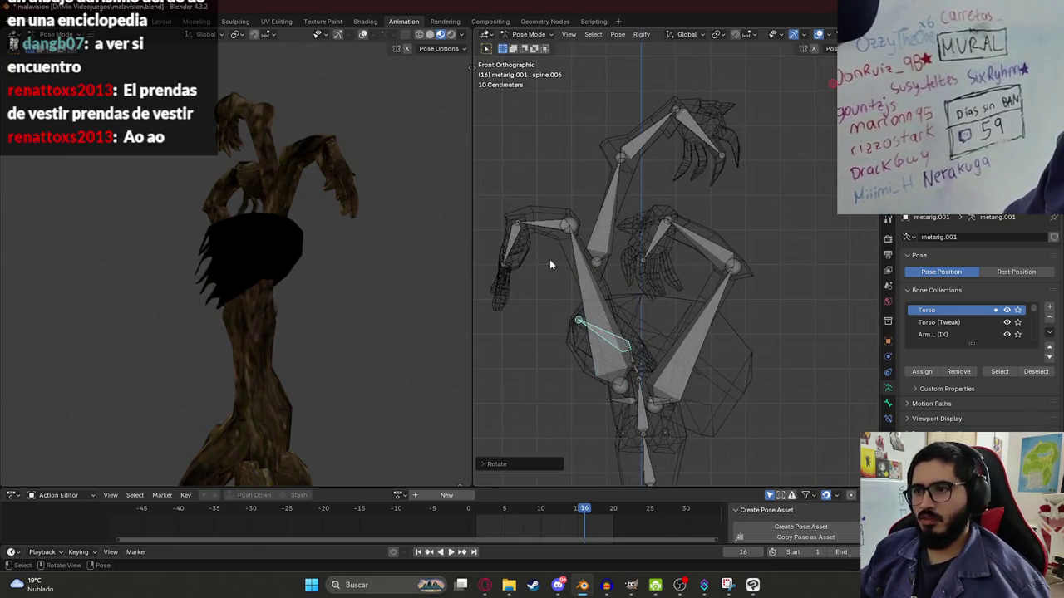
{"action": "middle_click_drag", "start_coordinate": [266, 286], "coordinate": [289, 283]}
{"action": "scroll", "coordinate": [290, 282], "scroll_direction": "up", "scroll_amount": 3}
{"action": "key", "text": "ctrl+z"}
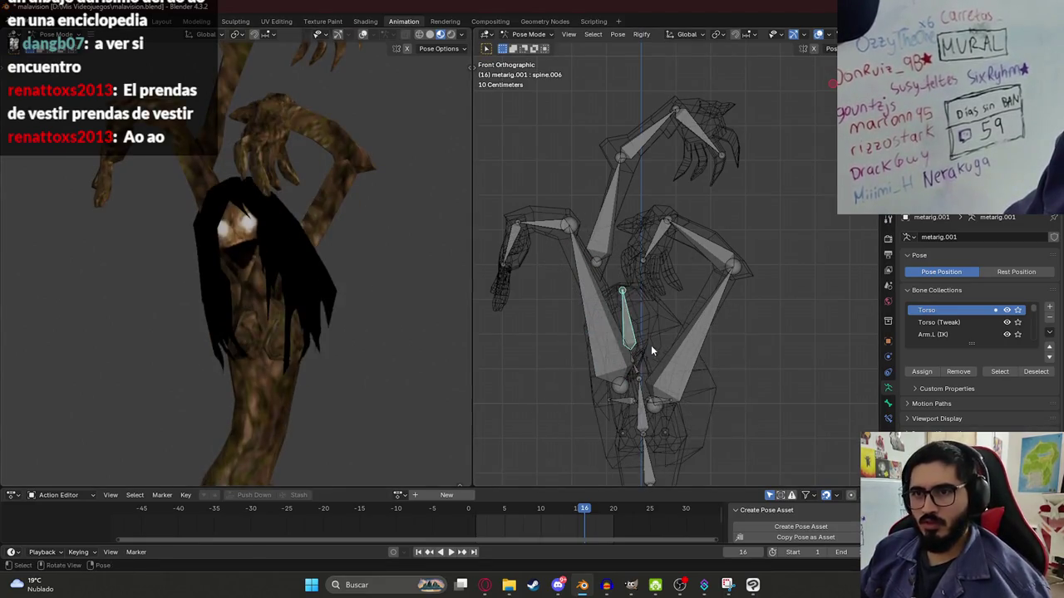
{"action": "key", "text": "r"}
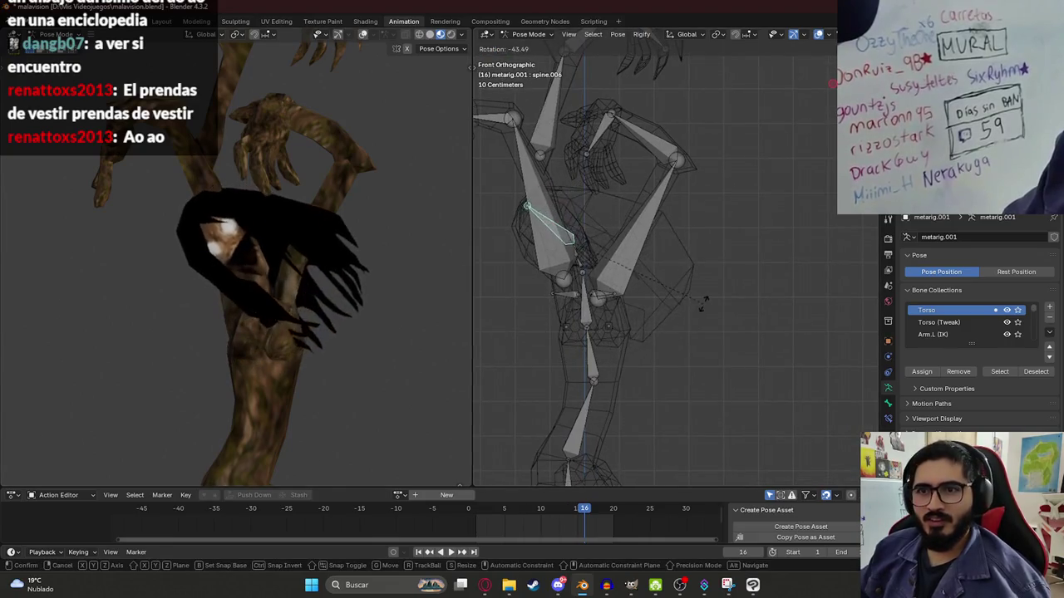
{"action": "left_click", "coordinate": [702, 304]}
{"action": "key", "text": "ctrl+z"}
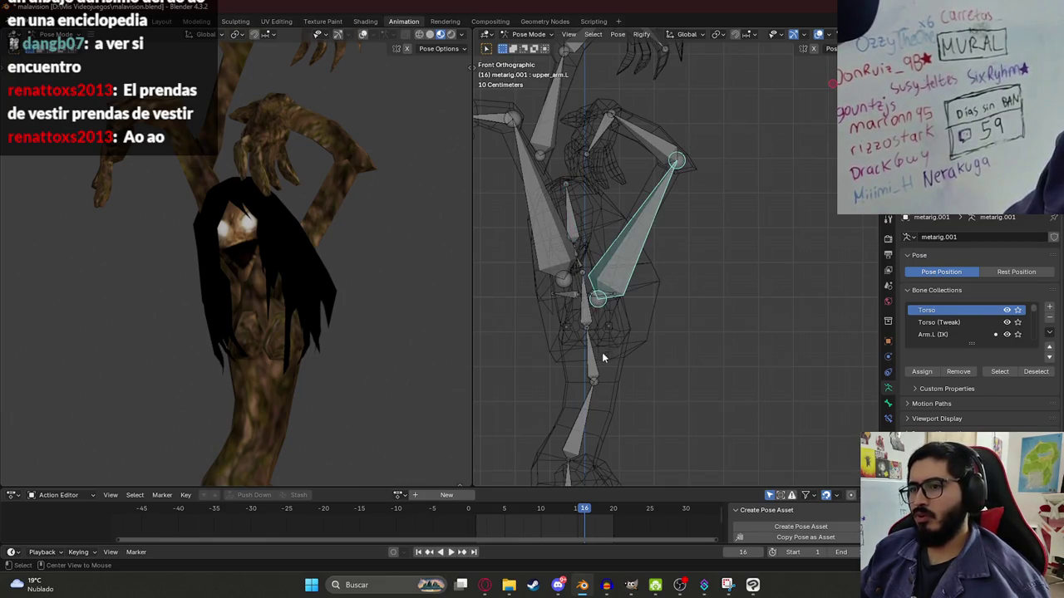
- Test-tilt the body with spine.003, spine.002 and spine.001, undoing each
{"action": "left_click", "coordinate": [595, 295]}
{"action": "key", "text": "r"}
{"action": "left_click", "coordinate": [622, 376]}
{"action": "key", "text": "ctrl+z"}
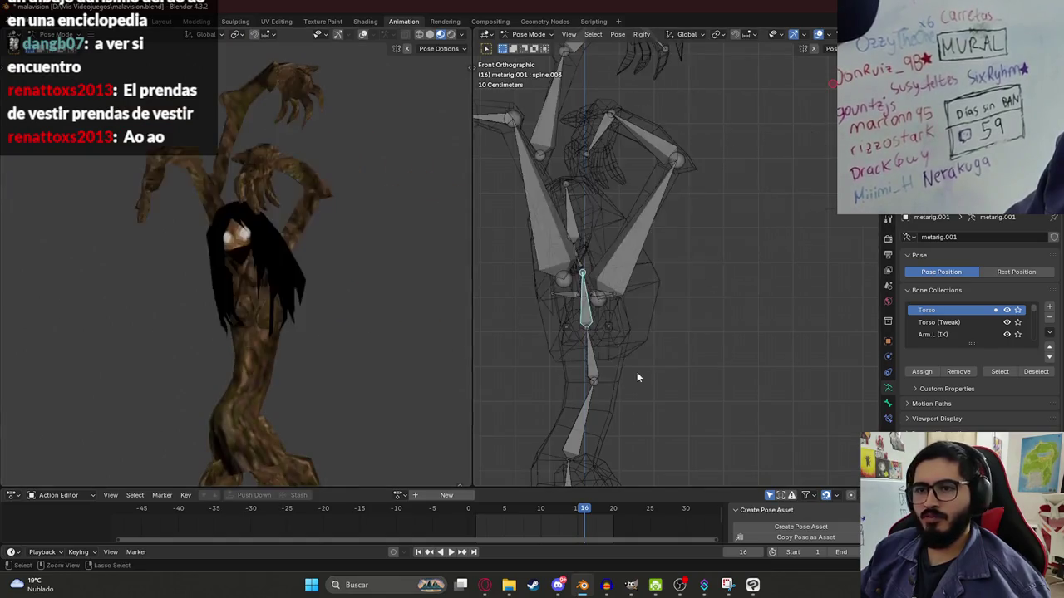
{"action": "left_click", "coordinate": [592, 359]}
{"action": "key", "text": "r"}
{"action": "key", "text": "Escape"}
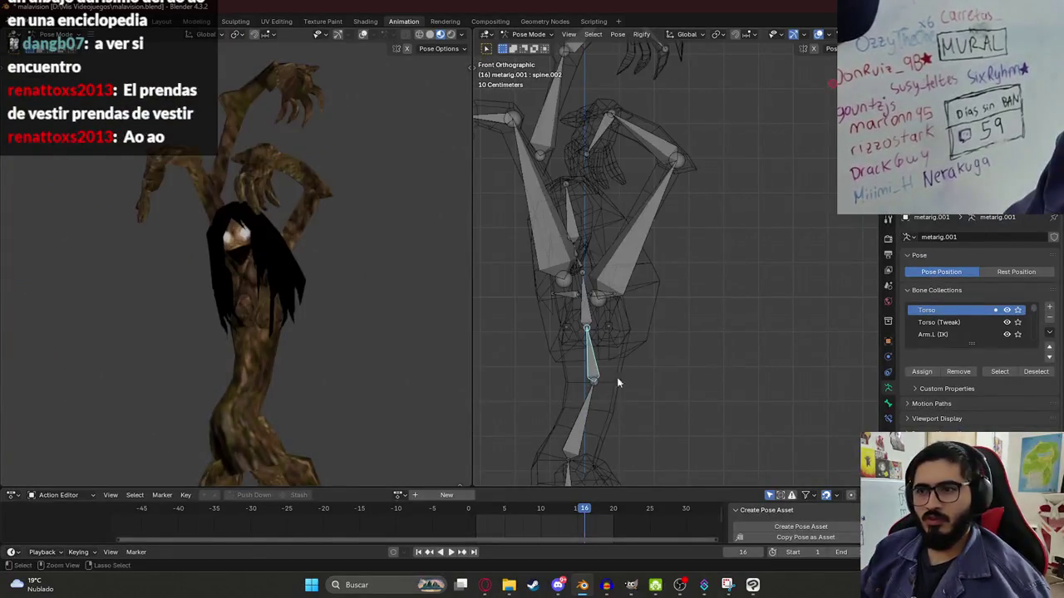
{"action": "key", "text": "r"}
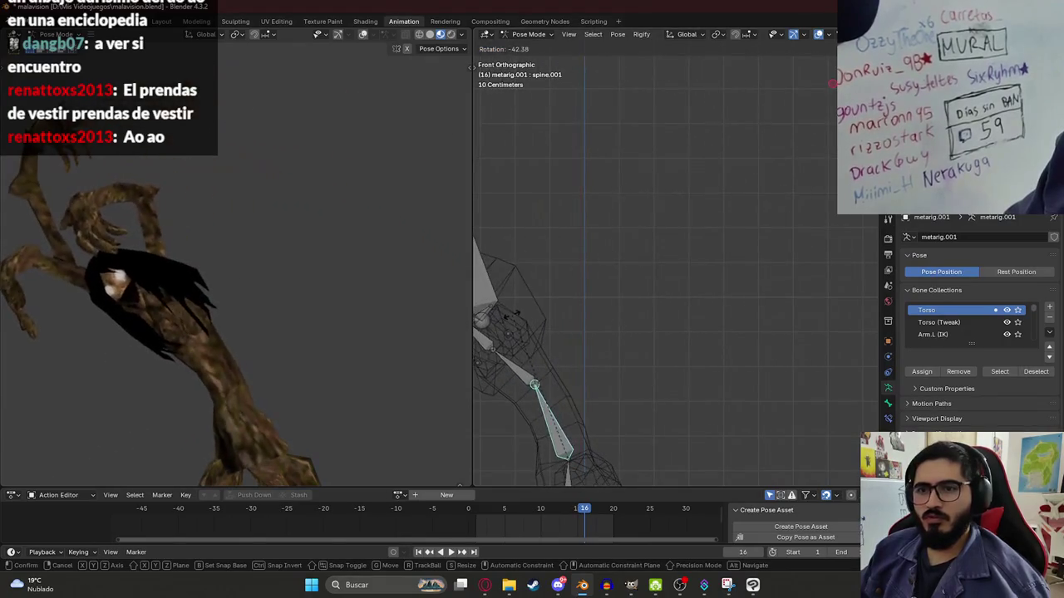
{"action": "left_click", "coordinate": [629, 375]}
{"action": "key", "text": "ctrl+z"}
- Test-rotate thigh.L.001 and raise the left leg with thigh.L, undoing both
{"action": "left_click", "coordinate": [606, 366]}
{"action": "key", "text": "r"}
{"action": "left_click", "coordinate": [663, 201]}
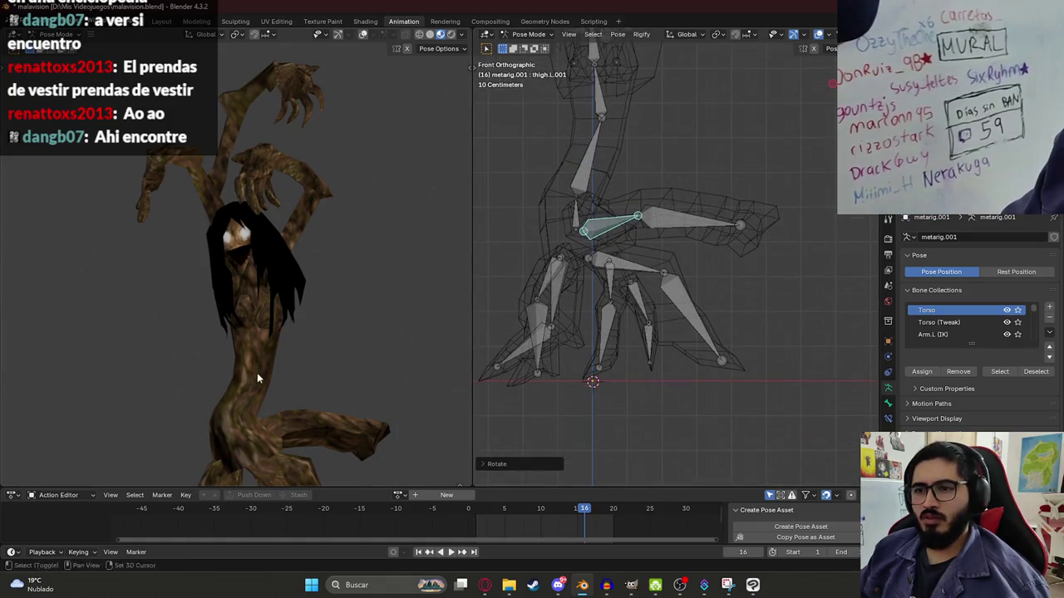
{"action": "key", "text": "ctrl+z"}
{"action": "left_click", "coordinate": [628, 271]}
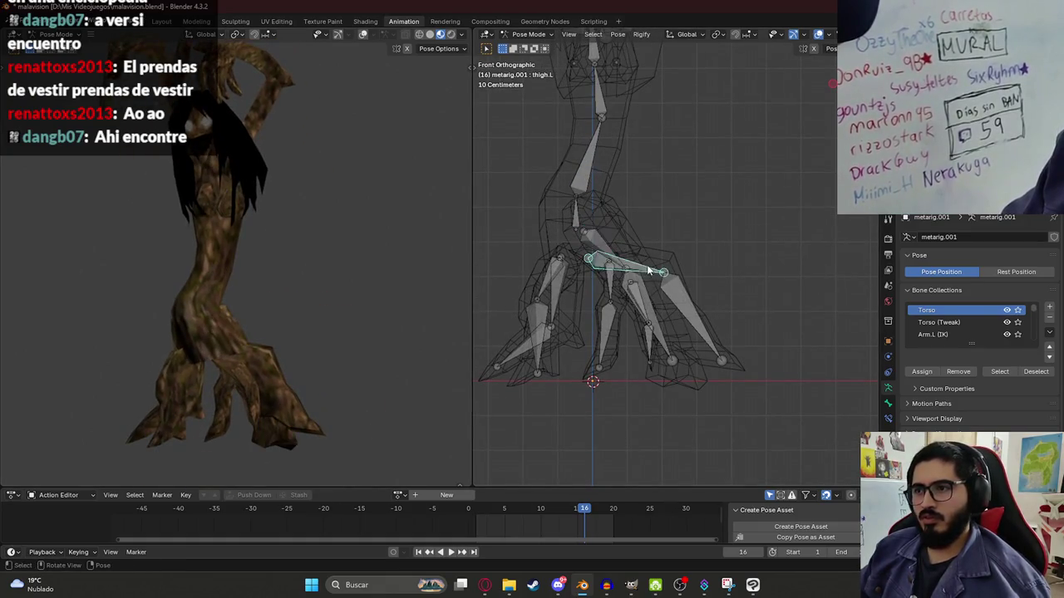
{"action": "key", "text": "r"}
{"action": "left_click", "coordinate": [671, 186]}
{"action": "middle_click_drag", "start_coordinate": [275, 376], "coordinate": [209, 330]}
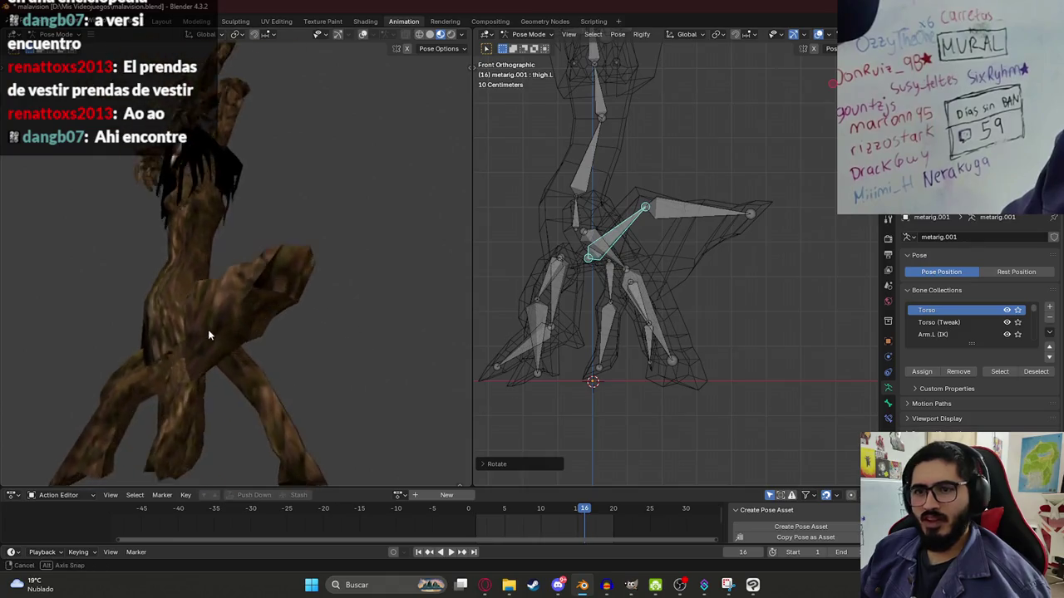
{"action": "mouse_move", "coordinate": [615, 250]}
{"action": "middle_mouse_down"}
{"action": "mouse_move", "coordinate": [588, 270]}
{"action": "mouse_move", "coordinate": [687, 309]}
{"action": "mouse_move", "coordinate": [698, 336]}
{"action": "mouse_move", "coordinate": [630, 311]}
{"action": "mouse_move", "coordinate": [672, 336]}
{"action": "mouse_move", "coordinate": [664, 362]}
{"action": "middle_mouse_up"}
{"action": "key", "text": "ctrl+z"}
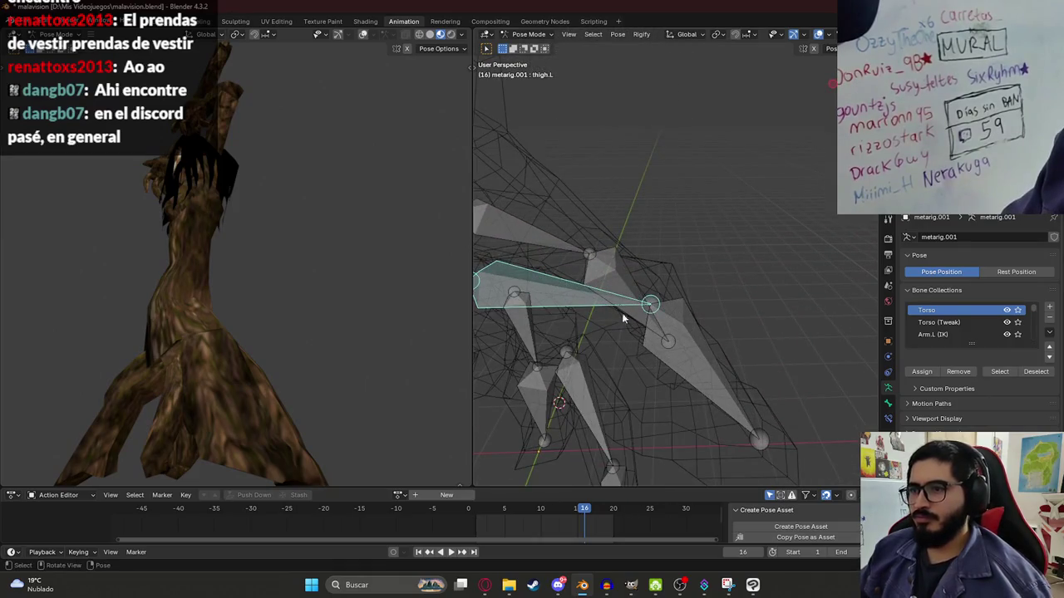
- Return to Object Mode with the tree-creature mesh selected and bring up the mode menu
{"action": "left_click", "coordinate": [535, 34]}
{"action": "left_click", "coordinate": [520, 43]}
{"action": "left_click", "coordinate": [660, 269]}
{"action": "key", "text": "ctrl+Tab"}
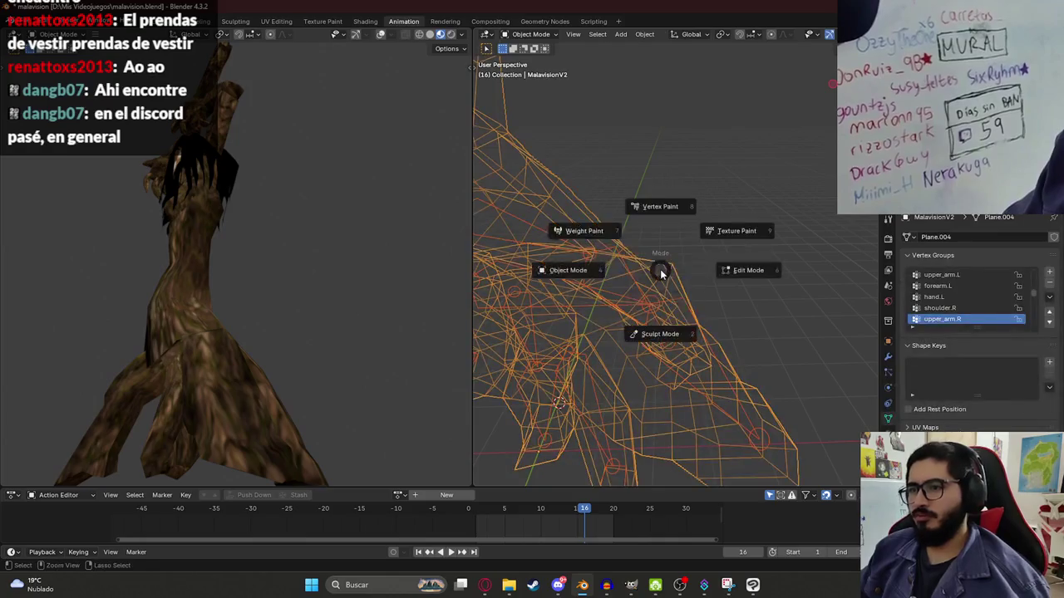
- In Weight Paint mode, paint stronger thigh.L weights onto the creature's left thigh
{"action": "left_click", "coordinate": [591, 231]}
{"action": "left_click", "coordinate": [594, 349], "text": "ctrl"}
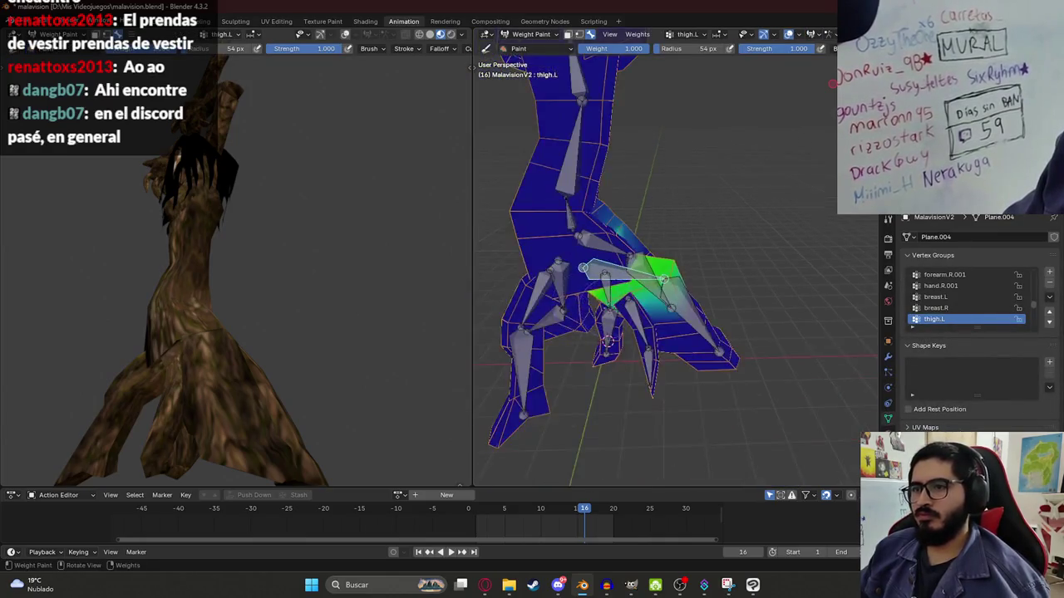
{"action": "middle_click_drag", "start_coordinate": [615, 332], "coordinate": [666, 251]}
{"action": "middle_click_drag", "start_coordinate": [609, 234], "coordinate": [677, 245]}
{"action": "left_click_drag", "start_coordinate": [677, 245], "coordinate": [677, 254]}
{"action": "middle_click_drag", "start_coordinate": [693, 260], "coordinate": [652, 365]}
{"action": "left_click_drag", "start_coordinate": [652, 366], "coordinate": [665, 316]}
{"action": "mouse_move", "coordinate": [665, 316]}
{"action": "middle_mouse_down"}
{"action": "mouse_move", "coordinate": [572, 333]}
{"action": "mouse_move", "coordinate": [656, 307]}
{"action": "middle_mouse_up"}
{"action": "left_click_drag", "start_coordinate": [656, 308], "coordinate": [678, 348]}
{"action": "middle_click_drag", "start_coordinate": [680, 347], "coordinate": [657, 316]}
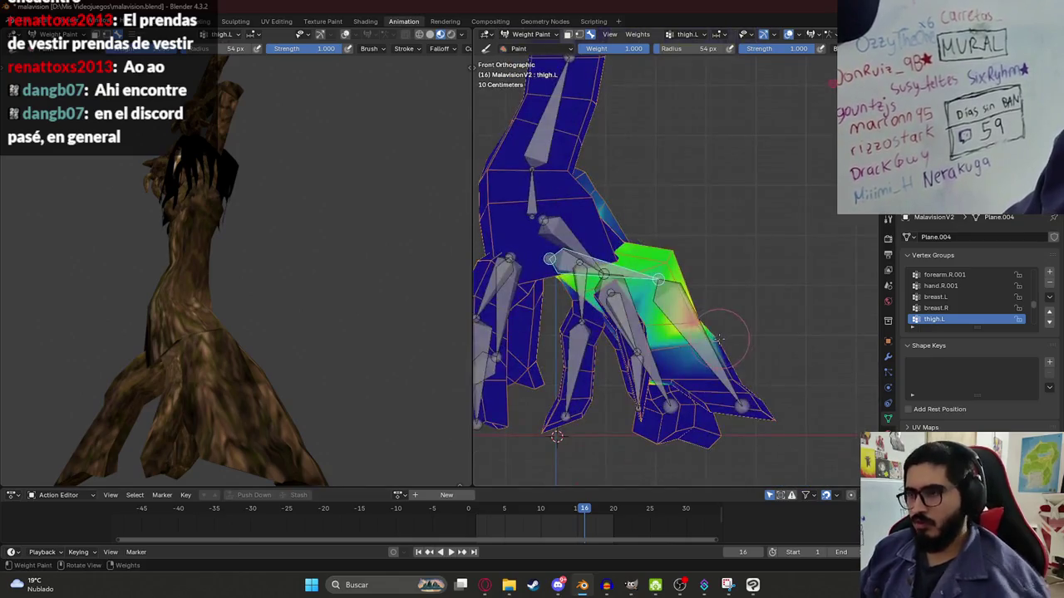
- Rotate the thigh bone a couple of times to test how the hip bends
{"action": "key", "text": "r"}
{"action": "left_click", "coordinate": [632, 282]}
{"action": "middle_click_drag", "start_coordinate": [632, 283], "coordinate": [611, 295]}
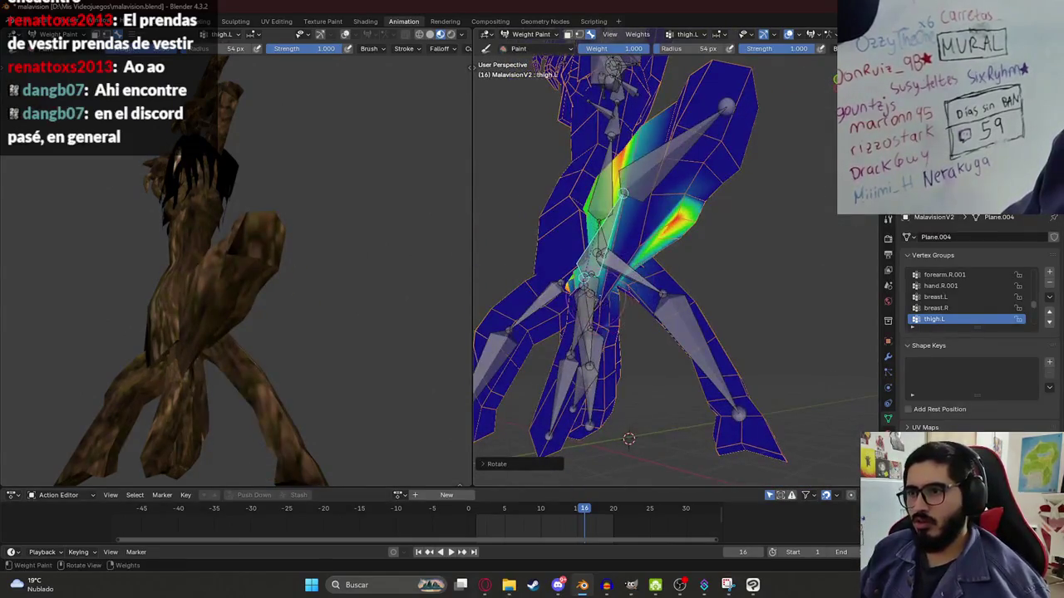
{"action": "mouse_move", "coordinate": [653, 214]}
{"action": "middle_mouse_down"}
{"action": "mouse_move", "coordinate": [640, 212]}
{"action": "mouse_move", "coordinate": [631, 250]}
{"action": "middle_mouse_up"}
{"action": "key", "text": "r"}
{"action": "left_click", "coordinate": [639, 208]}
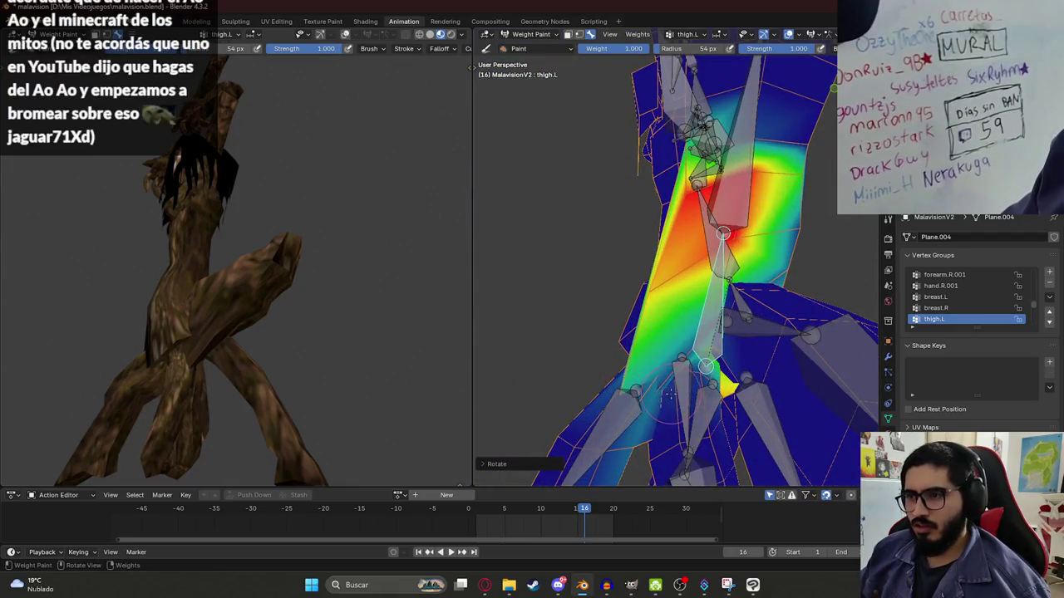
{"action": "middle_click_drag", "start_coordinate": [688, 409], "coordinate": [658, 354]}
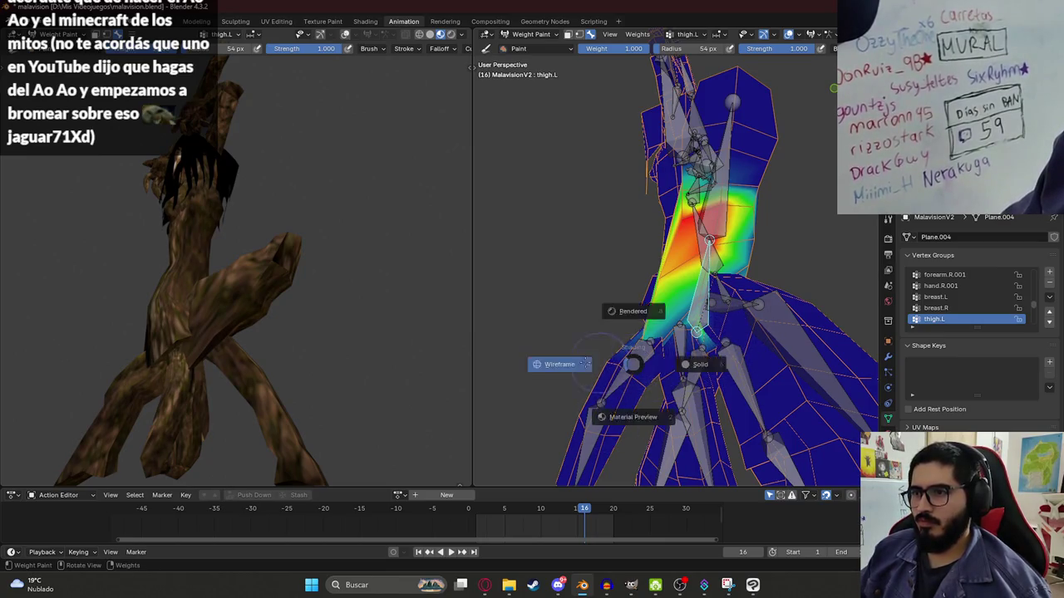
{"action": "middle_click_drag", "start_coordinate": [634, 355], "coordinate": [660, 214]}
- Rotate the thigh again in front view and paint more weight near the bone
{"action": "key", "text": "KP_1"}
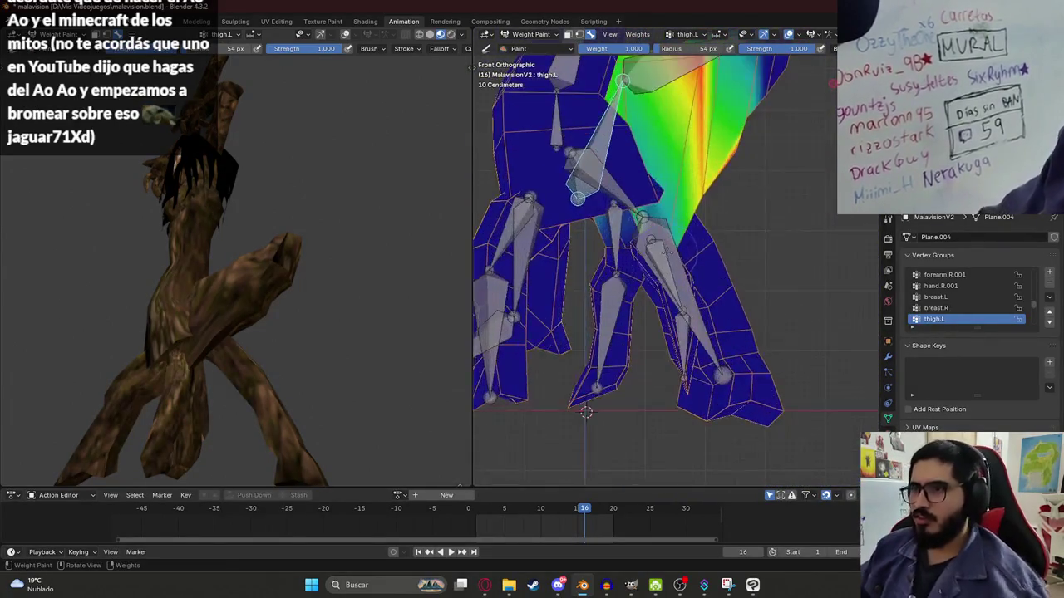
{"action": "key", "text": "r"}
{"action": "left_click", "coordinate": [710, 152]}
{"action": "middle_click_drag", "start_coordinate": [710, 153], "coordinate": [628, 201]}
{"action": "left_click_drag", "start_coordinate": [628, 201], "coordinate": [650, 244]}
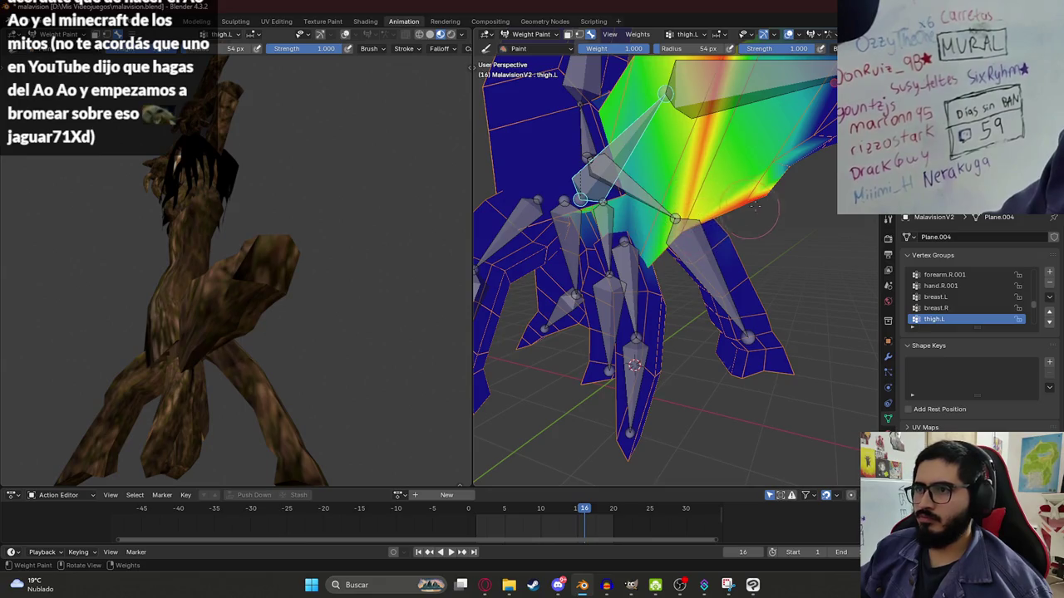
- Move the thigh.L.003 bone to test the knee and paint down its weights there
{"action": "left_click", "coordinate": [632, 382], "text": "ctrl"}
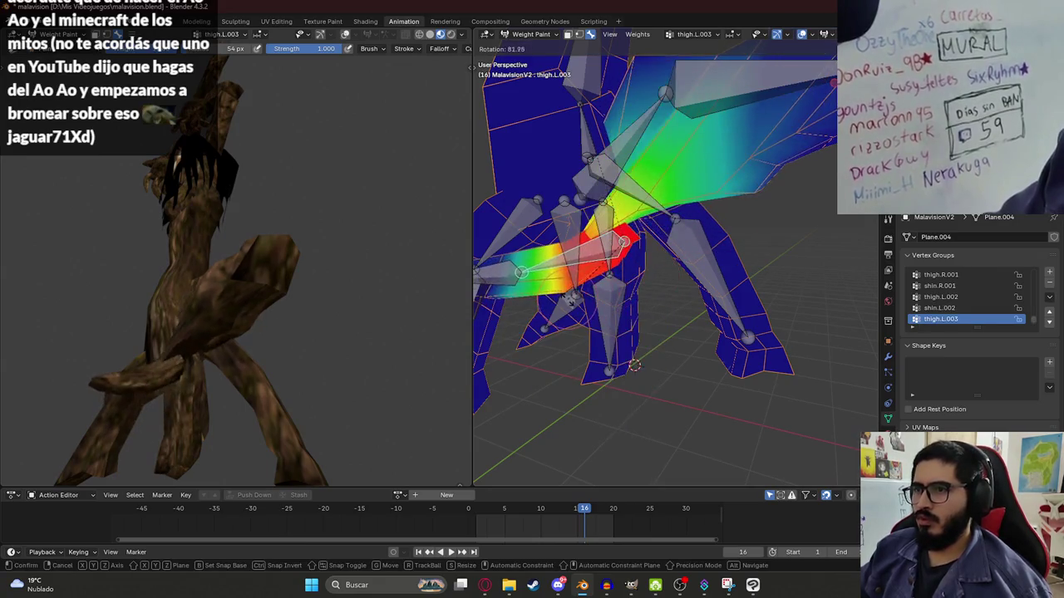
{"action": "key", "text": "g"}
{"action": "left_click", "coordinate": [723, 409]}
{"action": "middle_click_drag", "start_coordinate": [723, 409], "coordinate": [663, 245]}
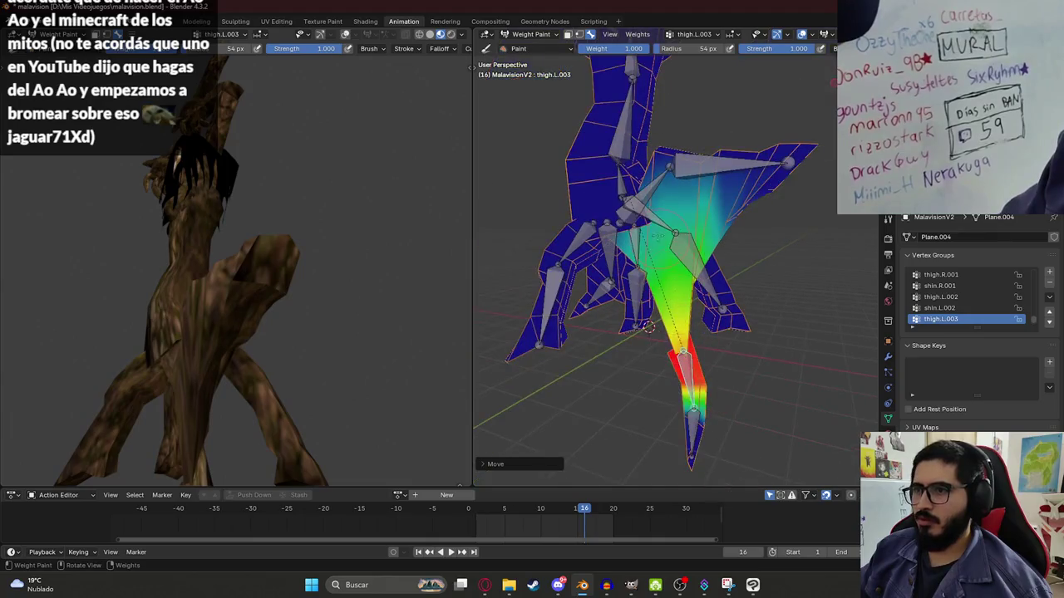
{"action": "left_click_drag", "start_coordinate": [679, 326], "coordinate": [682, 314]}
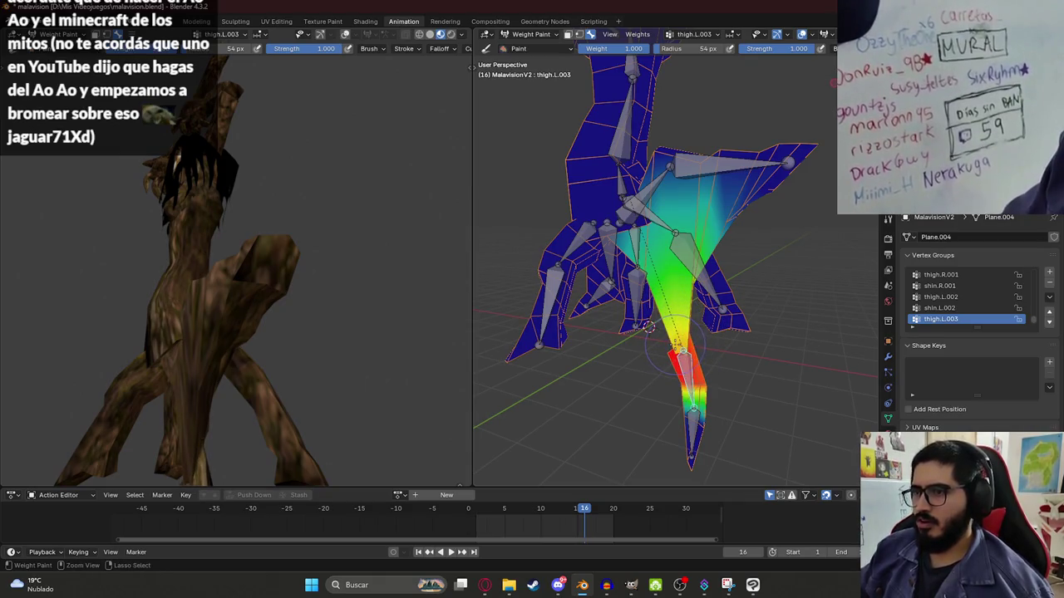
- Paint thigh.L weight onto the hip, compare the stroke with undo/redo, then open Discord's shared photo
{"action": "left_click", "coordinate": [641, 198], "text": "ctrl"}
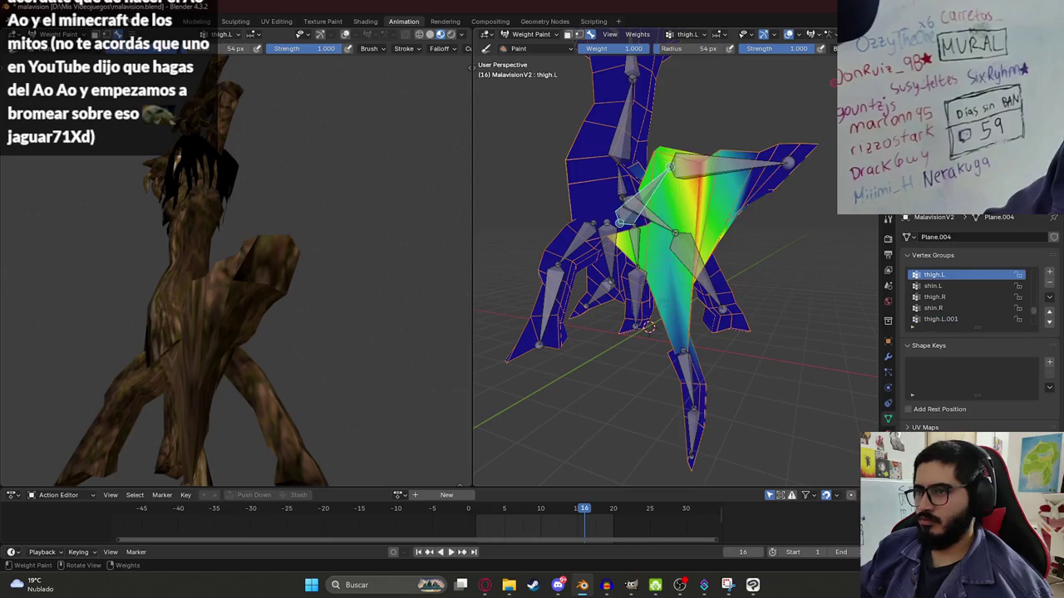
{"action": "middle_click_drag", "start_coordinate": [648, 327], "coordinate": [658, 301]}
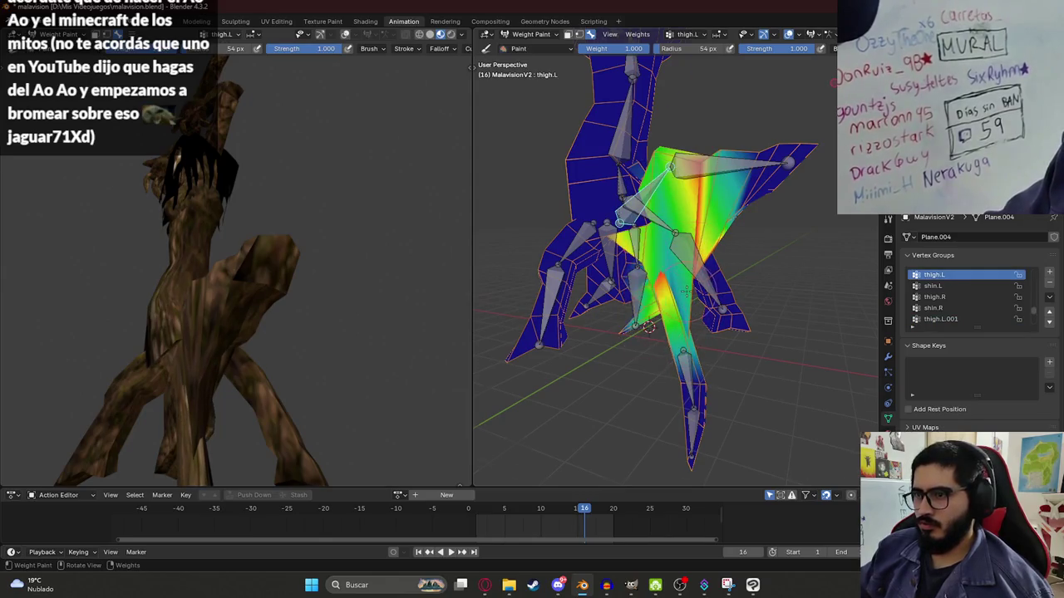
{"action": "scroll", "coordinate": [658, 301], "scroll_direction": "down", "scroll_amount": 2}
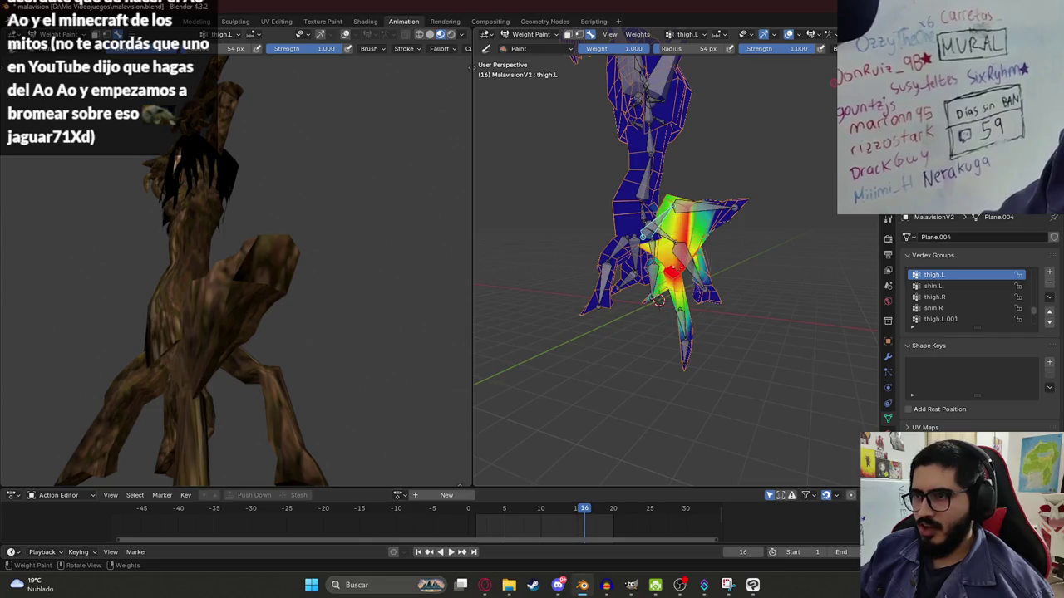
{"action": "scroll", "coordinate": [658, 301], "scroll_direction": "up", "scroll_amount": 4}
{"action": "mouse_move", "coordinate": [658, 333]}
{"action": "middle_mouse_down"}
{"action": "mouse_move", "coordinate": [676, 390]}
{"action": "mouse_move", "coordinate": [742, 398]}
{"action": "mouse_move", "coordinate": [722, 356]}
{"action": "mouse_move", "coordinate": [736, 358]}
{"action": "middle_mouse_up"}
{"action": "scroll", "coordinate": [722, 355], "scroll_direction": "down", "scroll_amount": 2}
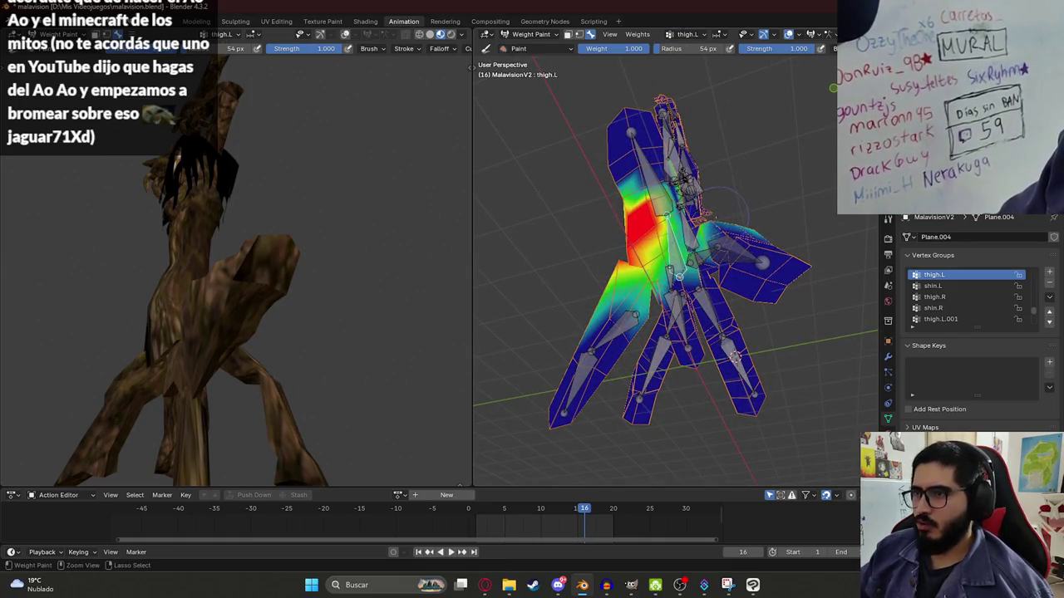
{"action": "left_click_drag", "start_coordinate": [716, 215], "coordinate": [738, 256]}
{"action": "middle_click_drag", "start_coordinate": [748, 223], "coordinate": [753, 239]}
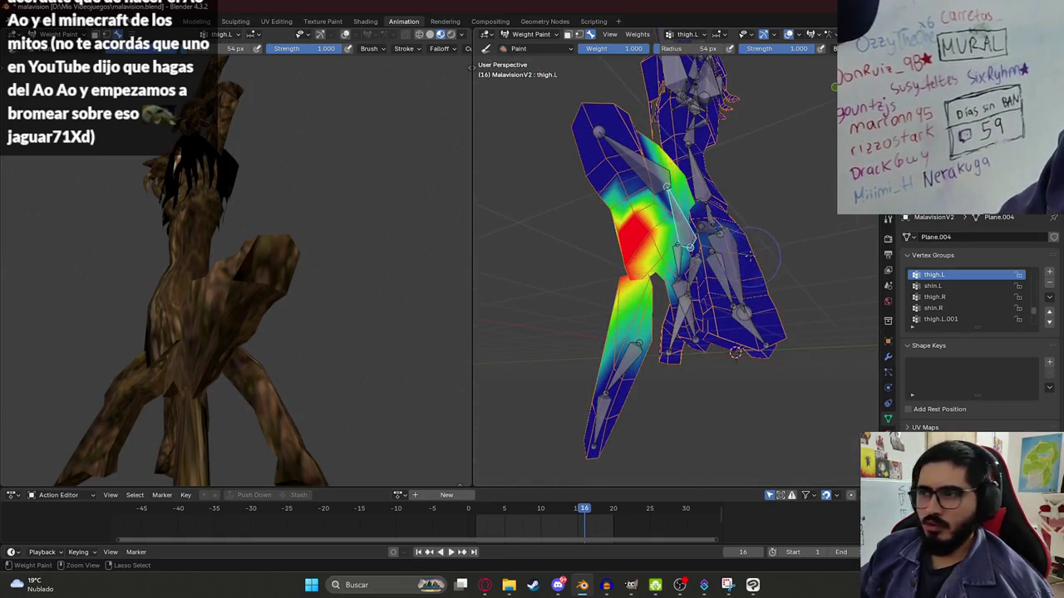
{"action": "key", "text": "ctrl+z"}
{"action": "key", "text": "ctrl+shift+z"}
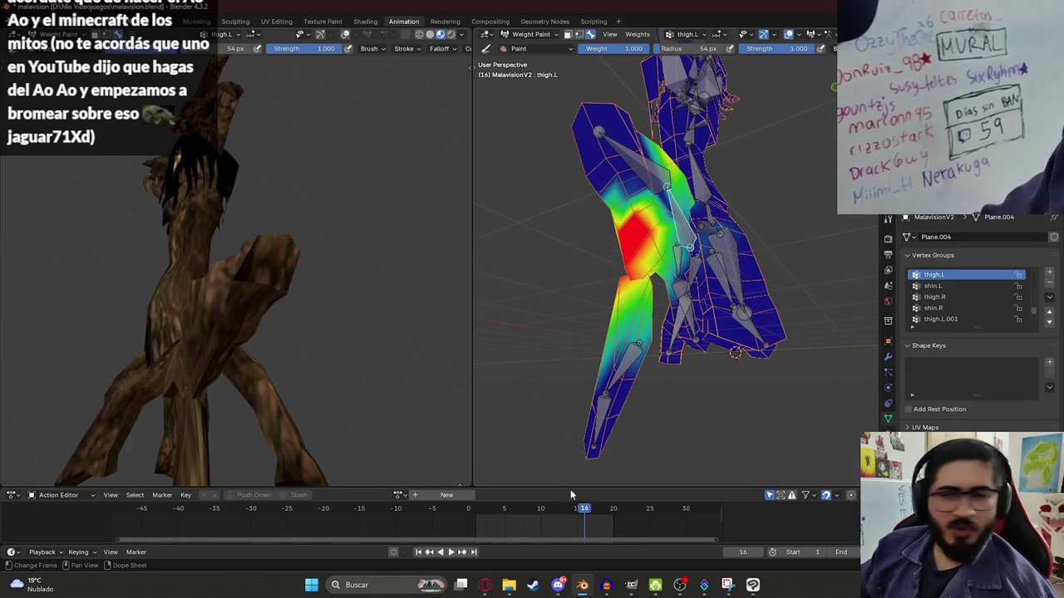
{"action": "key", "text": "alt+Tab"}
{"action": "left_click", "coordinate": [308, 399]}
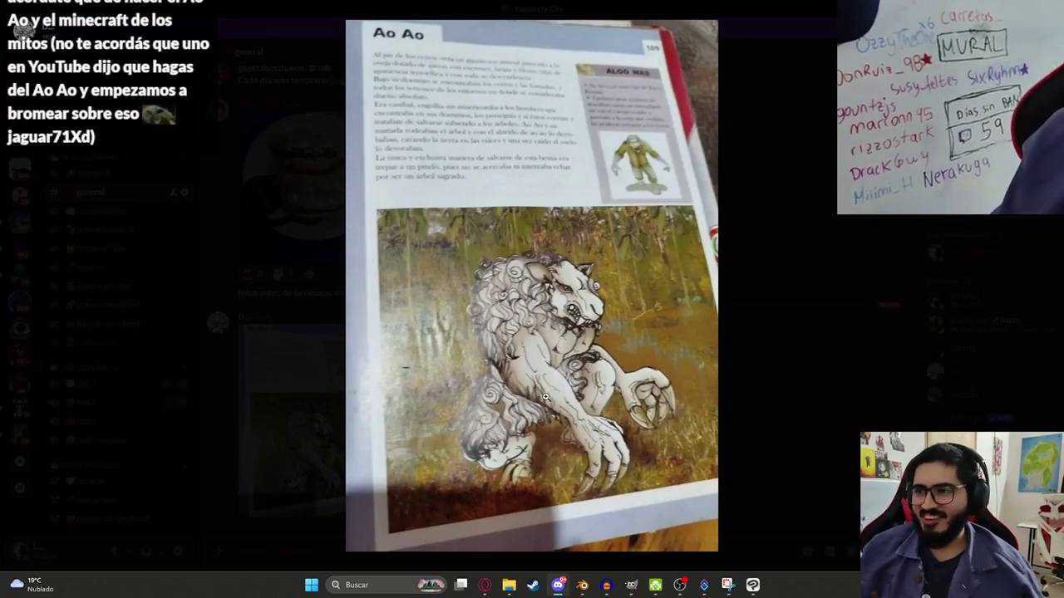
- Zoom in and out on the Ao Ao page's lion illustration, then close it and return to Blender
{"action": "left_click", "coordinate": [569, 414]}
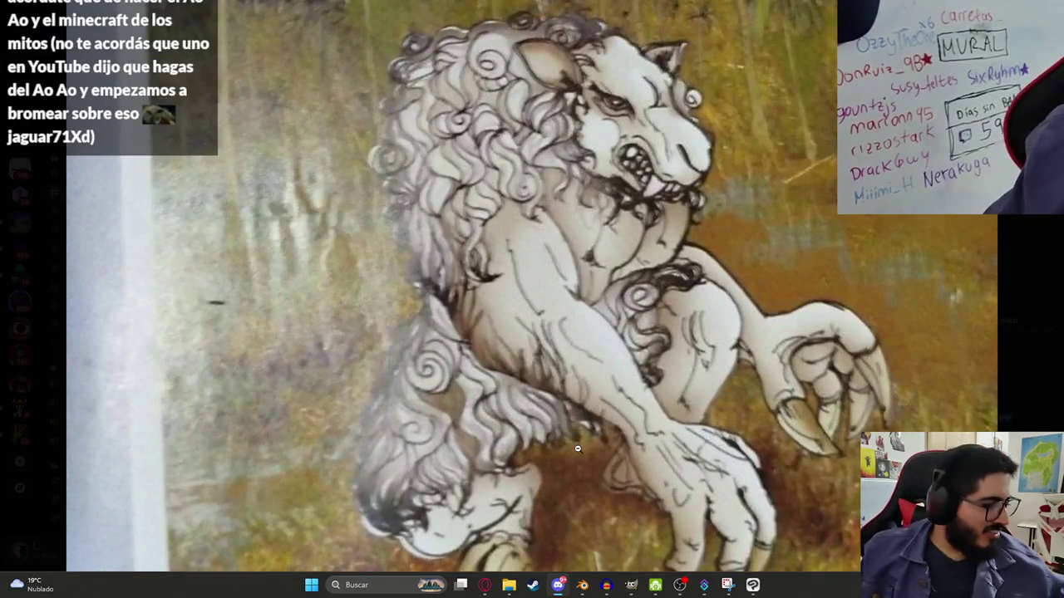
{"action": "left_click", "coordinate": [585, 333]}
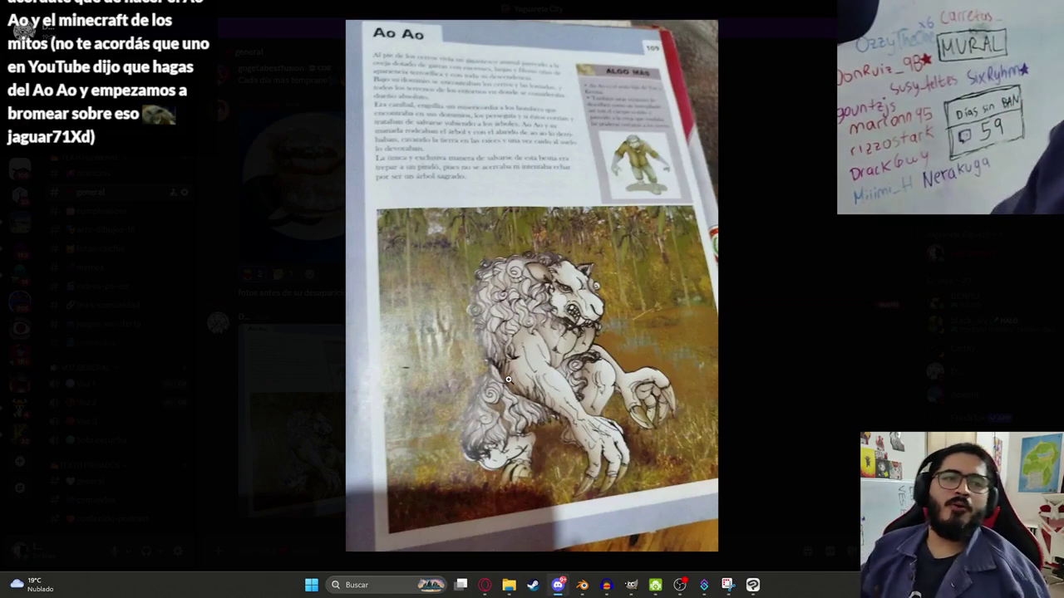
{"action": "left_click", "coordinate": [564, 405]}
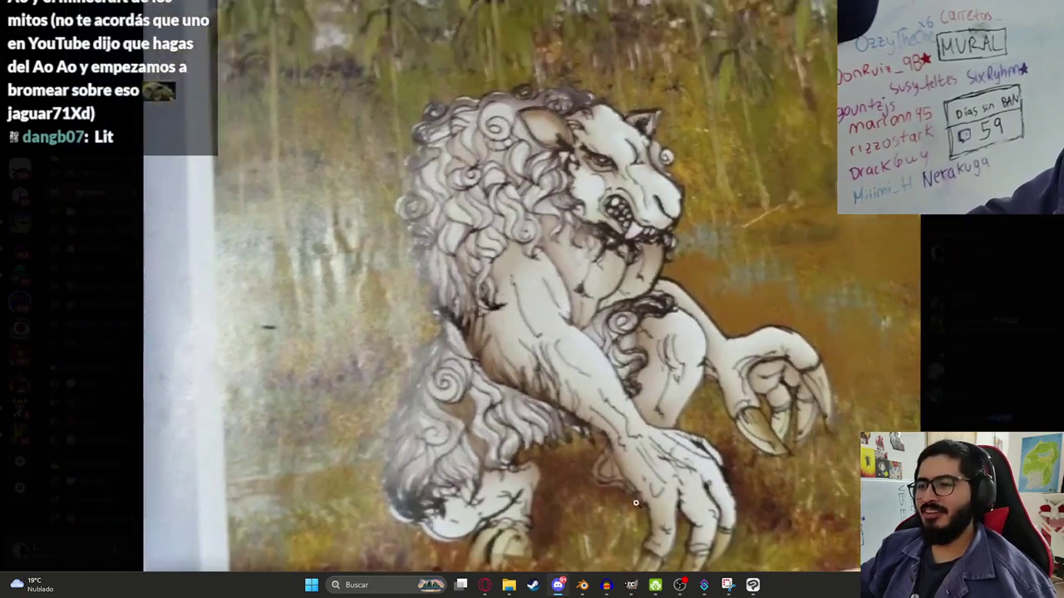
{"action": "left_click", "coordinate": [630, 505]}
{"action": "left_click", "coordinate": [629, 505]}
{"action": "left_click", "coordinate": [498, 274]}
{"action": "left_click", "coordinate": [594, 393]}
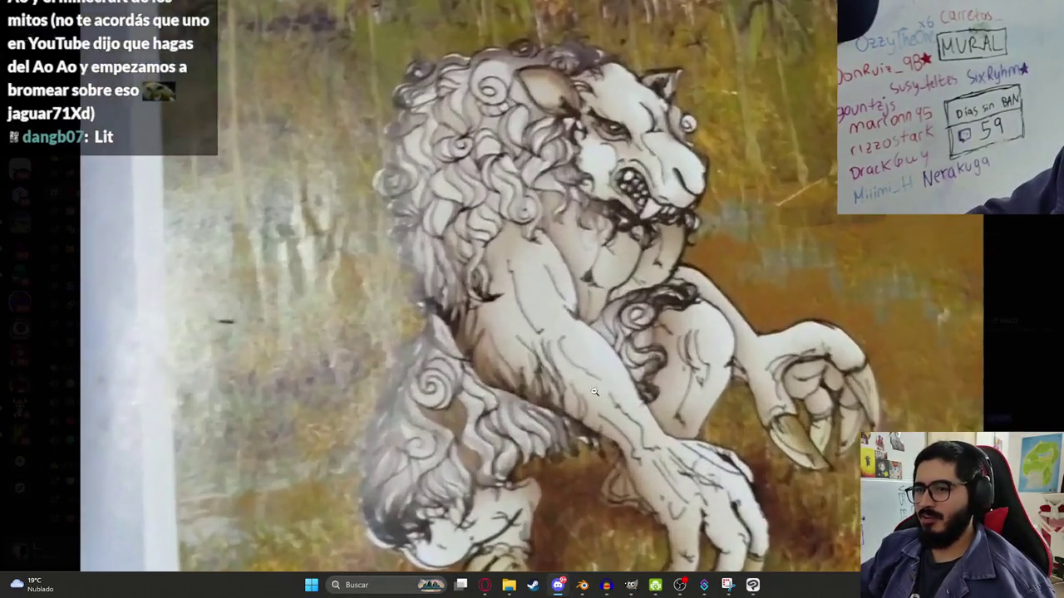
{"action": "left_click", "coordinate": [638, 383]}
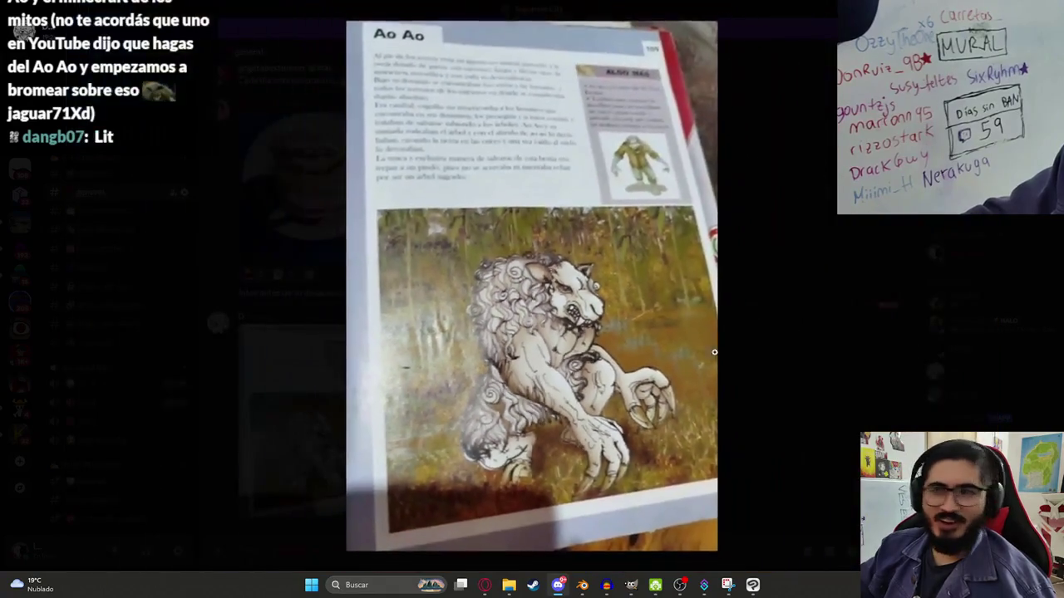
{"action": "left_click", "coordinate": [847, 404]}
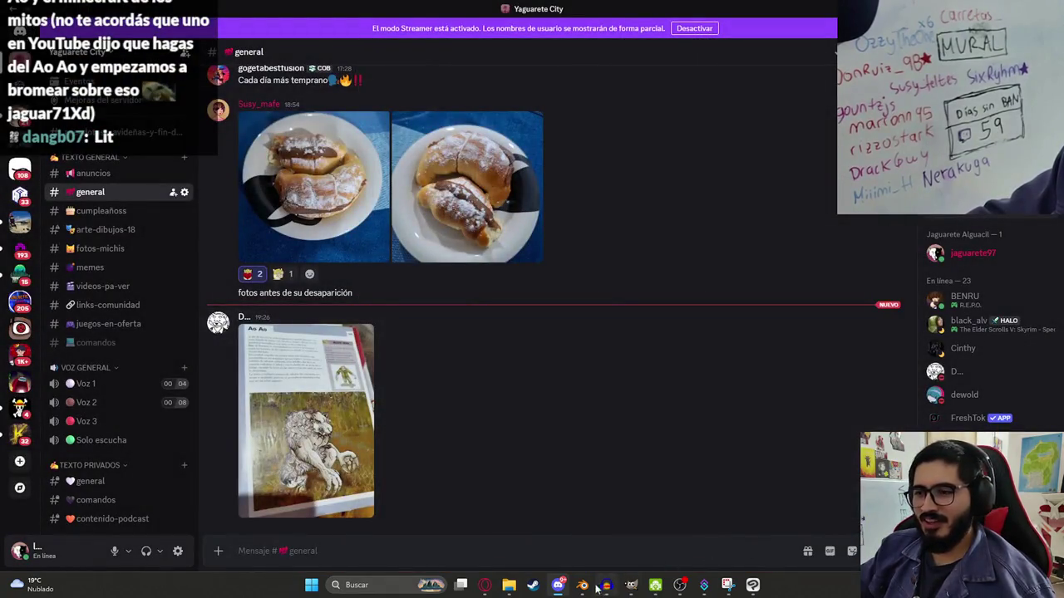
{"action": "left_click", "coordinate": [582, 585]}
- Undo two recent changes and compare the shin.L and thigh.L weights on the leg
{"action": "mouse_move", "coordinate": [662, 260]}
{"action": "middle_mouse_down"}
{"action": "mouse_move", "coordinate": [665, 285]}
{"action": "mouse_move", "coordinate": [718, 241]}
{"action": "middle_mouse_up"}
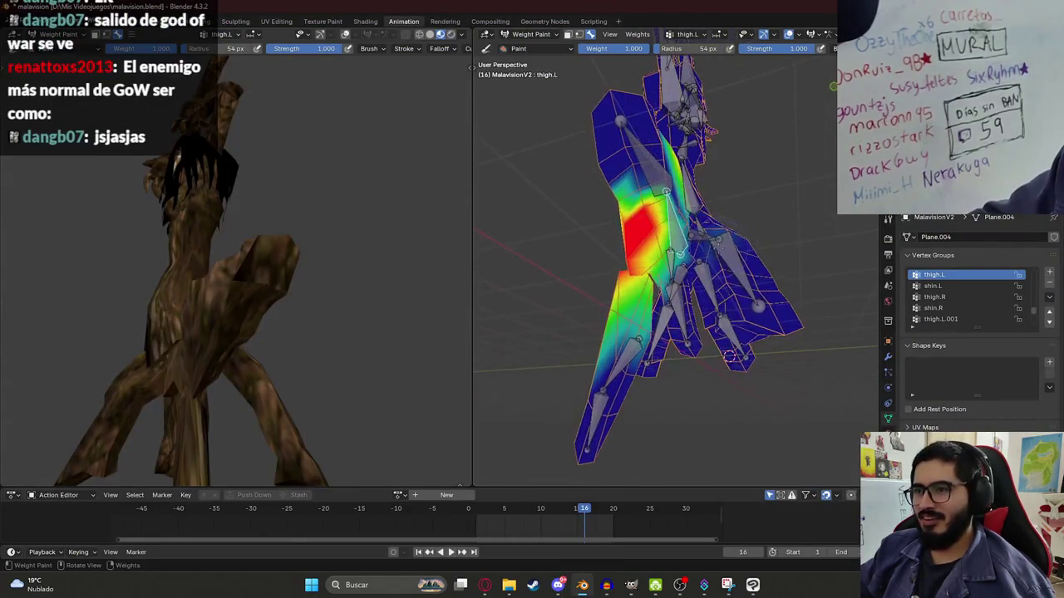
{"action": "key", "text": "ctrl+z"}
{"action": "key", "text": "ctrl+z"}
{"action": "key", "text": "ctrl+z"}
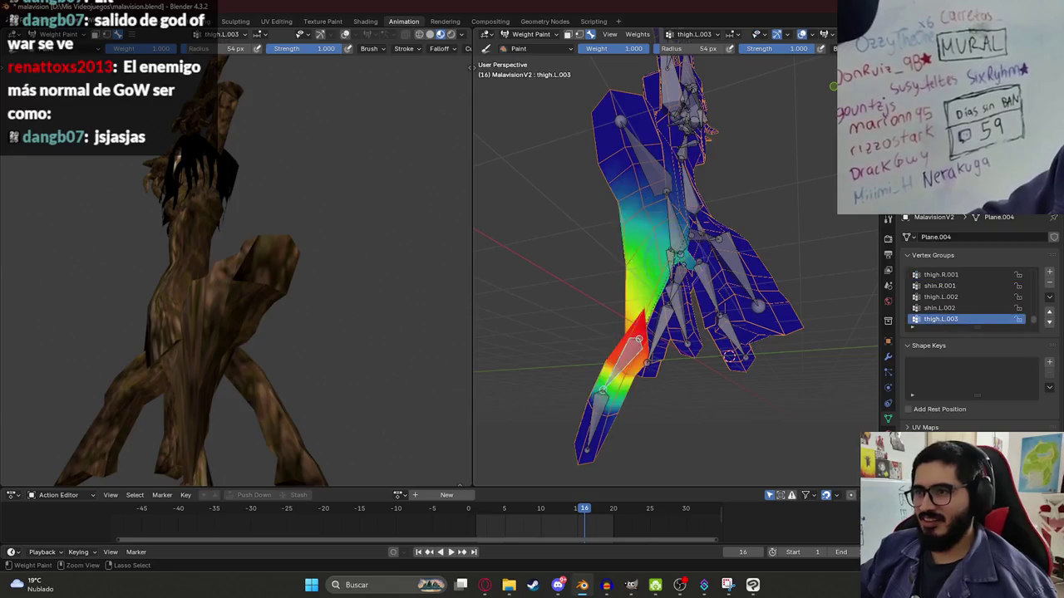
{"action": "key", "text": "ctrl+z"}
{"action": "mouse_move", "coordinate": [729, 356]}
{"action": "middle_mouse_down"}
{"action": "mouse_move", "coordinate": [748, 259]}
{"action": "mouse_move", "coordinate": [702, 233]}
{"action": "middle_mouse_up"}
{"action": "left_click", "coordinate": [702, 233], "text": "ctrl"}
{"action": "left_click", "coordinate": [646, 246], "text": "ctrl"}
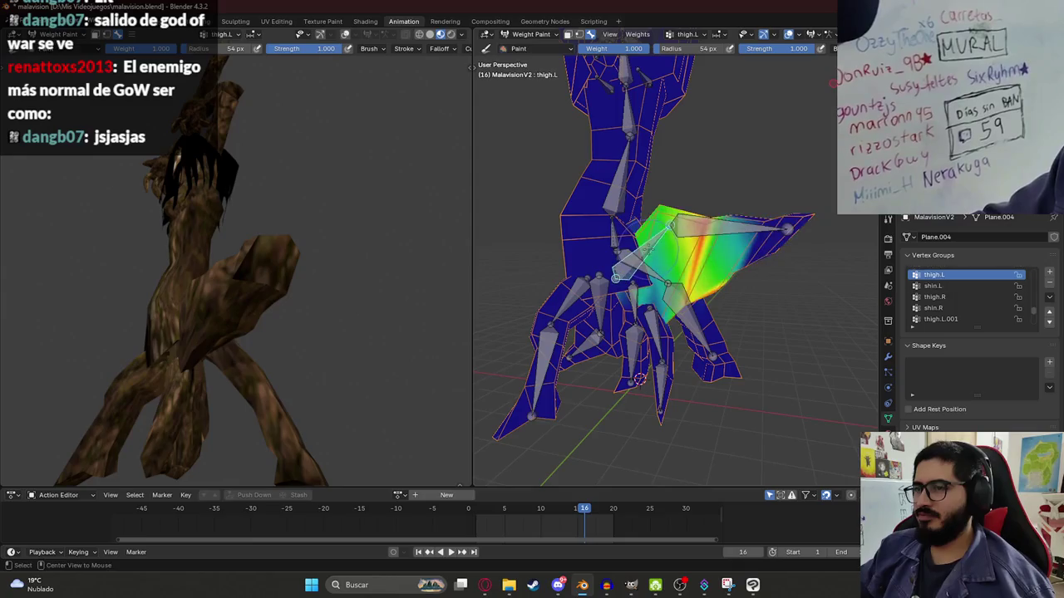
{"action": "scroll", "coordinate": [710, 299], "scroll_direction": "up", "scroll_amount": 4}
- In Edit Mode with X-ray on, select face loops and faces running up the leg
{"action": "key", "text": "Tab"}
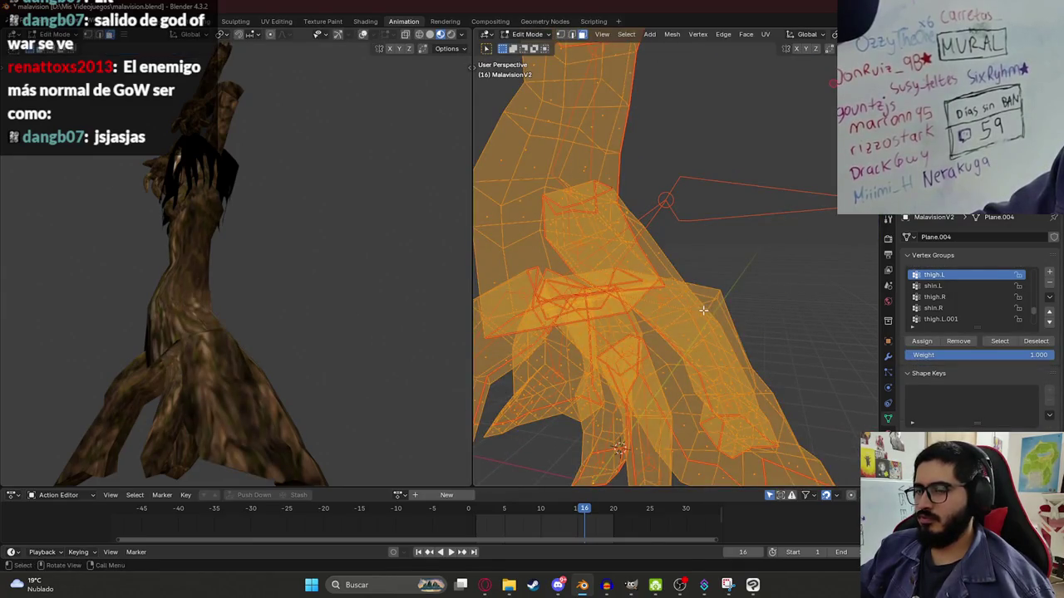
{"action": "scroll", "coordinate": [703, 310], "scroll_direction": "down", "scroll_amount": 3}
{"action": "key", "text": "Tab"}
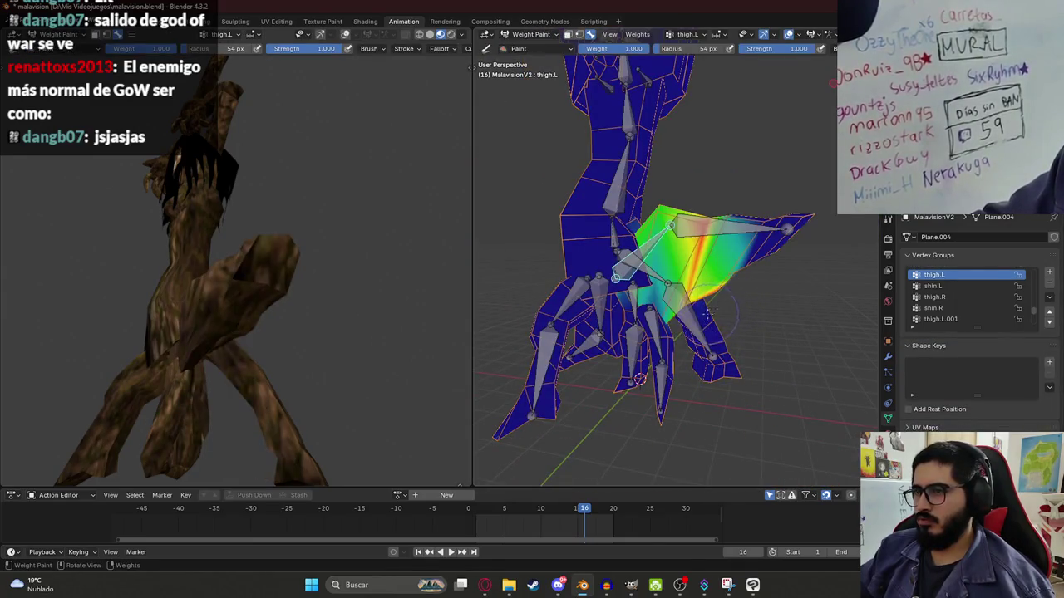
{"action": "key", "text": "Tab"}
{"action": "middle_click_drag", "start_coordinate": [710, 314], "coordinate": [684, 380]}
{"action": "key", "text": "alt+z"}
{"action": "left_click", "coordinate": [684, 379]}
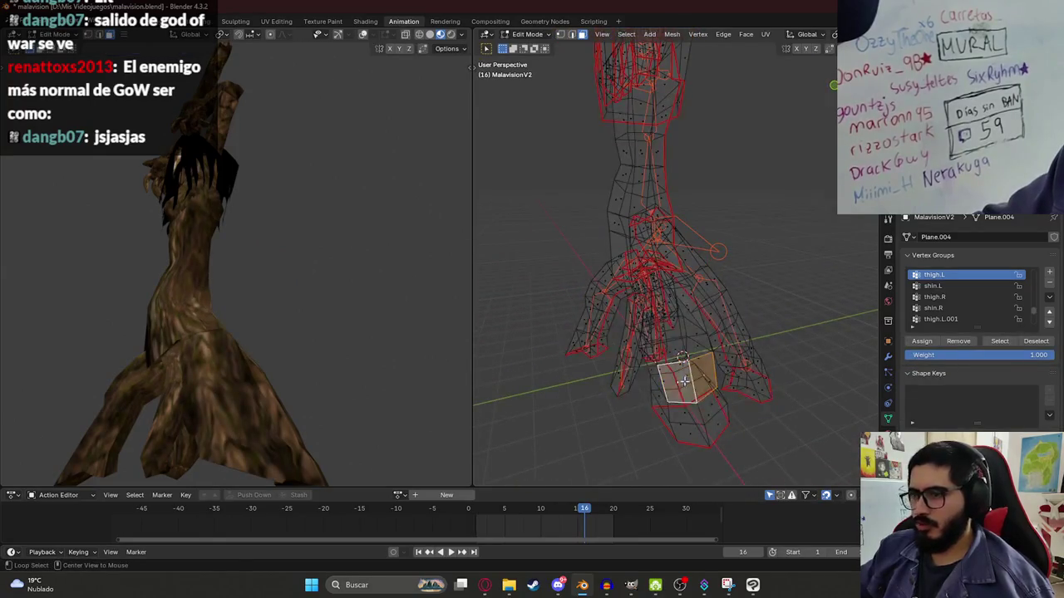
{"action": "left_click", "coordinate": [691, 423], "text": "alt"}
{"action": "mouse_move", "coordinate": [690, 424]}
{"action": "middle_mouse_down"}
{"action": "mouse_move", "coordinate": [676, 411]}
{"action": "mouse_move", "coordinate": [697, 397]}
{"action": "mouse_move", "coordinate": [691, 378]}
{"action": "mouse_move", "coordinate": [618, 372]}
{"action": "mouse_move", "coordinate": [614, 423]}
{"action": "mouse_move", "coordinate": [636, 361]}
{"action": "middle_mouse_up"}
{"action": "left_click", "coordinate": [713, 436], "text": "alt+shift"}
{"action": "left_click", "coordinate": [686, 358], "text": "shift"}
{"action": "left_click", "coordinate": [637, 357], "text": "shift"}
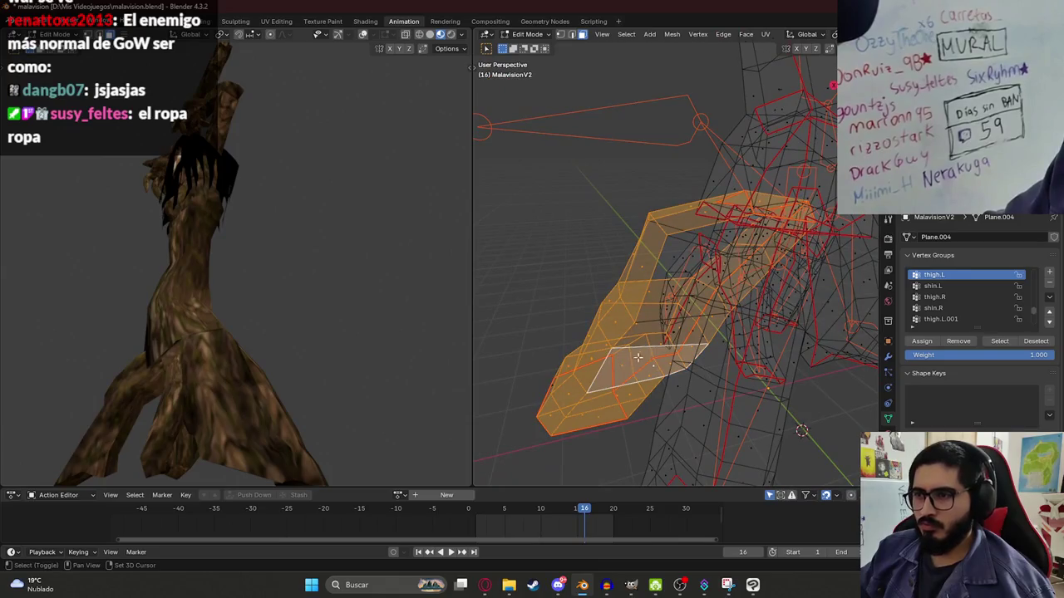
- Select the Piernas1 vertex group's vertices and hide that torso geometry
{"action": "scroll", "coordinate": [956, 286], "scroll_direction": "up", "scroll_amount": 5}
{"action": "scroll", "coordinate": [959, 293], "scroll_direction": "up", "scroll_amount": 2}
{"action": "left_click", "coordinate": [958, 297]}
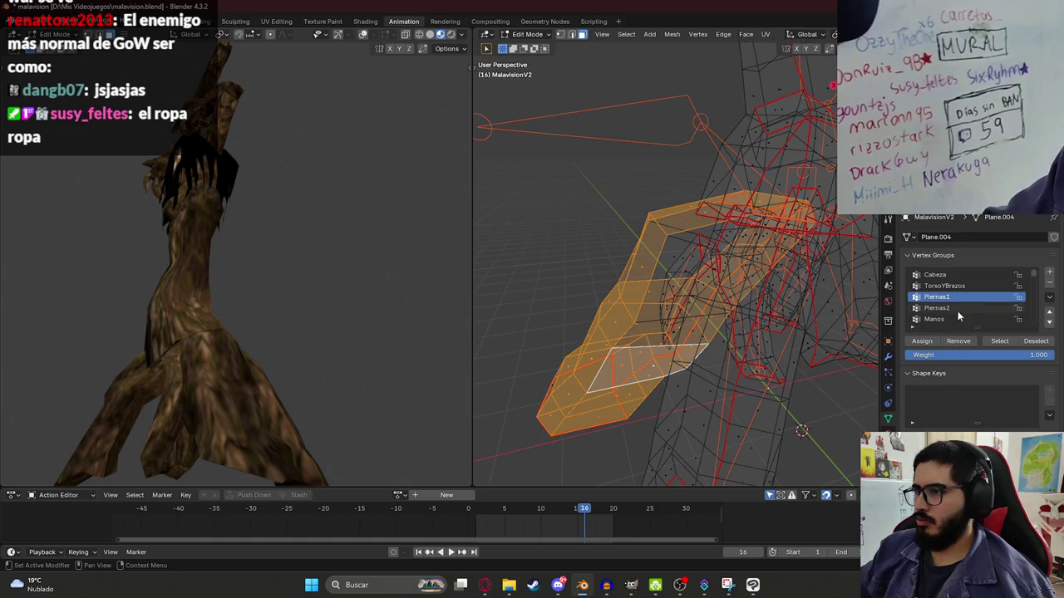
{"action": "left_click", "coordinate": [999, 341]}
{"action": "middle_click_drag", "start_coordinate": [744, 300], "coordinate": [730, 288]}
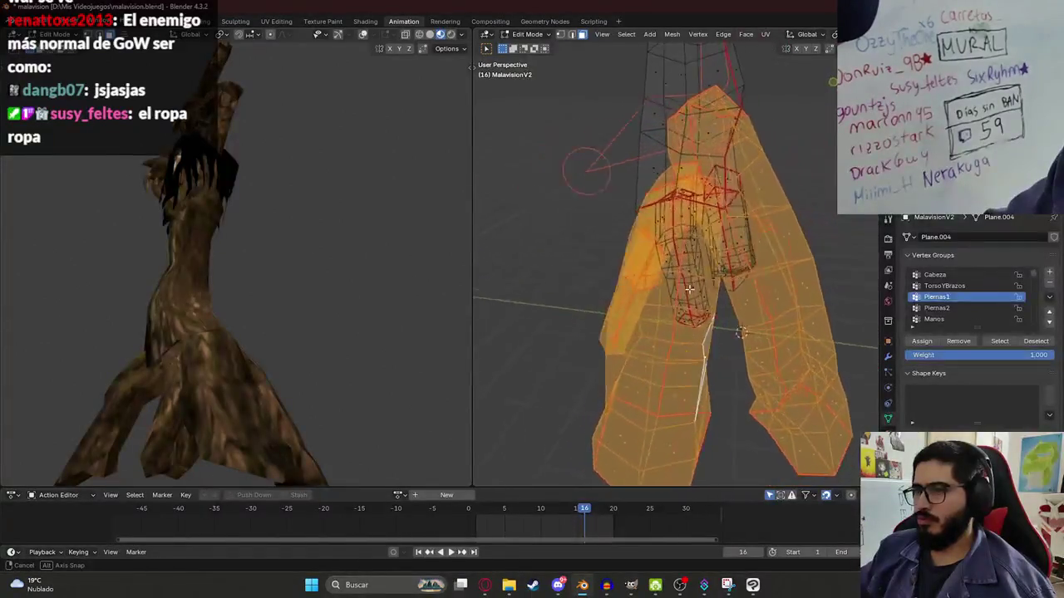
{"action": "key", "text": "h"}
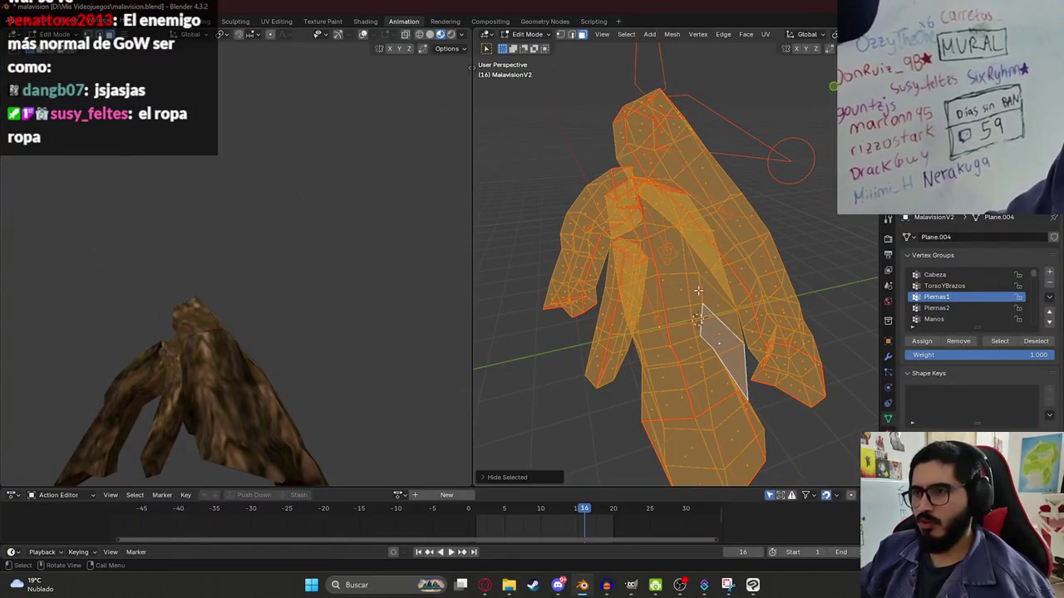
- Select two more leg faces and hide them, then return to Weight Paint
{"action": "mouse_move", "coordinate": [689, 288]}
{"action": "middle_mouse_down"}
{"action": "mouse_move", "coordinate": [696, 269]}
{"action": "mouse_move", "coordinate": [686, 287]}
{"action": "mouse_move", "coordinate": [680, 275]}
{"action": "mouse_move", "coordinate": [779, 281]}
{"action": "middle_mouse_up"}
{"action": "left_click", "coordinate": [685, 286]}
{"action": "left_click", "coordinate": [705, 282]}
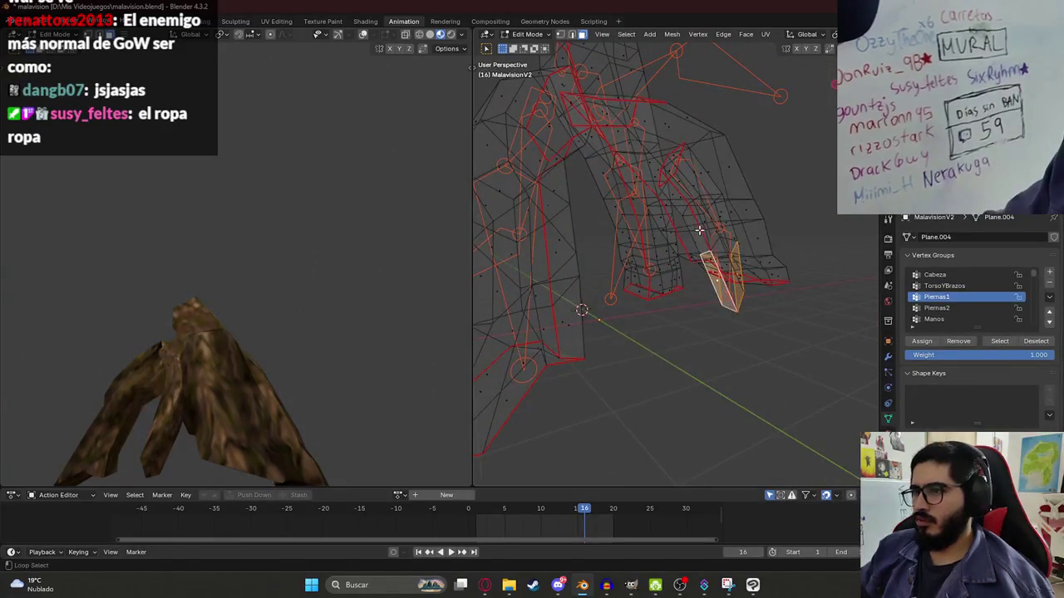
{"action": "middle_click_drag", "start_coordinate": [698, 230], "coordinate": [668, 213]}
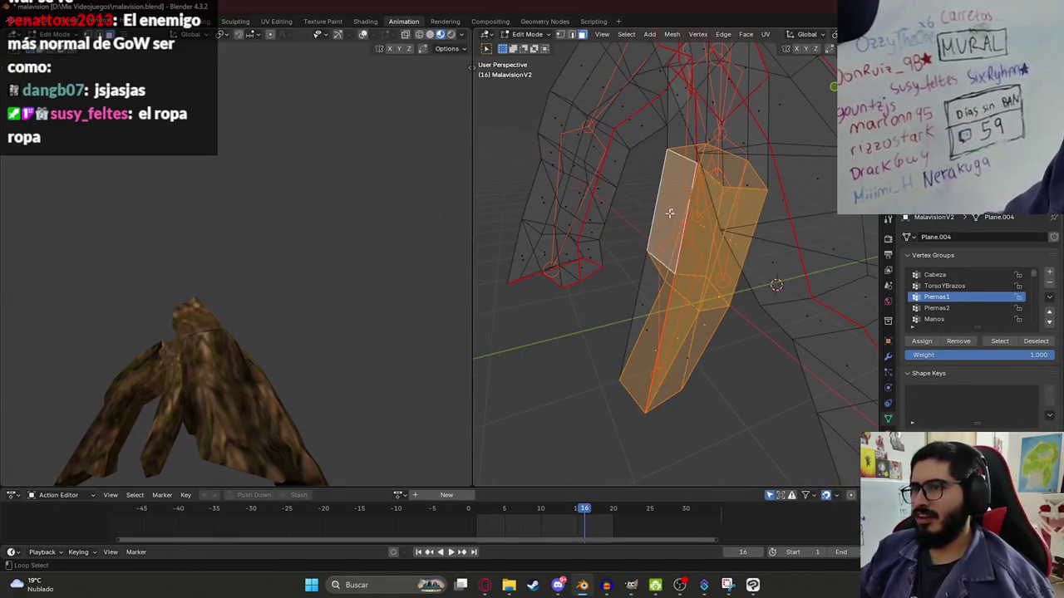
{"action": "mouse_move", "coordinate": [652, 295]}
{"action": "middle_mouse_down"}
{"action": "mouse_move", "coordinate": [641, 305]}
{"action": "mouse_move", "coordinate": [742, 312]}
{"action": "mouse_move", "coordinate": [713, 414]}
{"action": "middle_mouse_up"}
{"action": "key", "text": "h"}
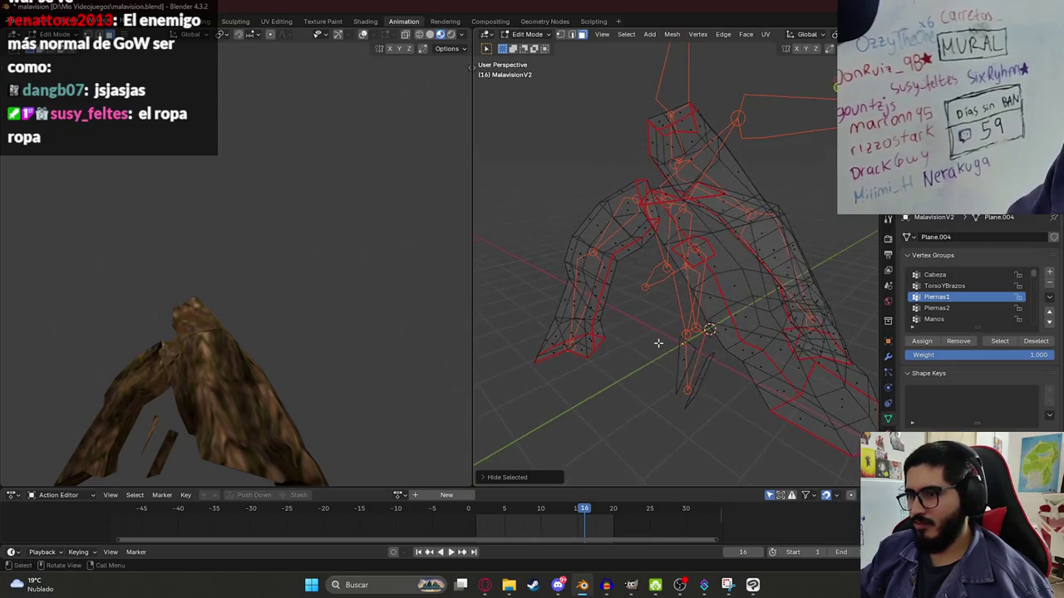
{"action": "key", "text": "alt+h"}
{"action": "key", "text": "h"}
{"action": "mouse_move", "coordinate": [703, 392]}
{"action": "middle_mouse_down"}
{"action": "mouse_move", "coordinate": [694, 282]}
{"action": "mouse_move", "coordinate": [700, 336]}
{"action": "mouse_move", "coordinate": [735, 264]}
{"action": "mouse_move", "coordinate": [640, 291]}
{"action": "middle_mouse_up"}
{"action": "key", "text": "ctrl+Tab"}
- Review the thigh.L and Piernas1 weight groups on the leg
{"action": "left_click", "coordinate": [731, 274], "text": "ctrl"}
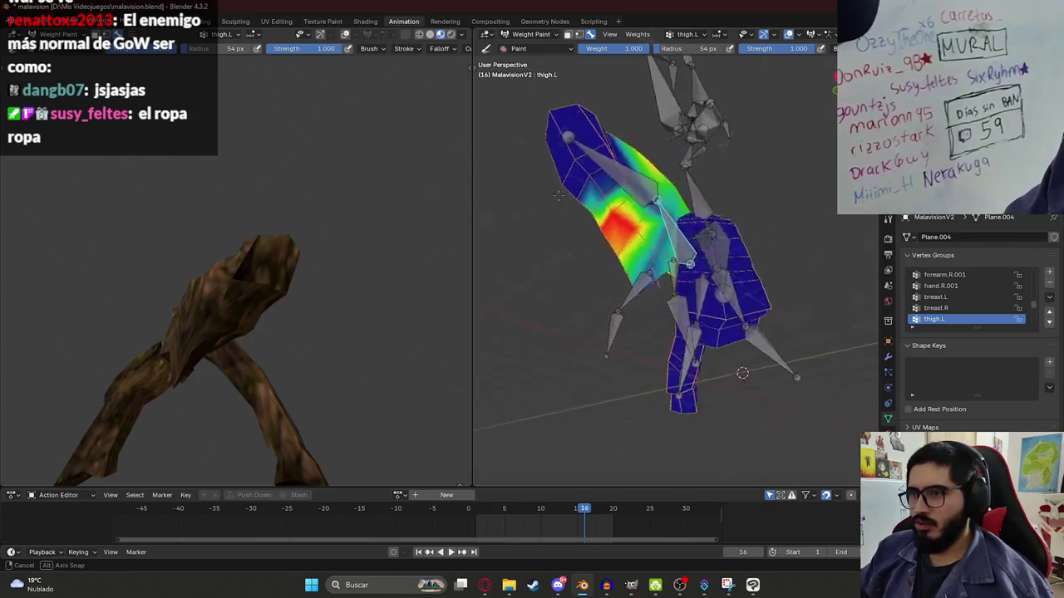
{"action": "mouse_move", "coordinate": [646, 276]}
{"action": "middle_mouse_down"}
{"action": "mouse_move", "coordinate": [734, 326]}
{"action": "mouse_move", "coordinate": [660, 328]}
{"action": "mouse_move", "coordinate": [664, 340]}
{"action": "middle_mouse_up"}
{"action": "left_click", "coordinate": [735, 326], "text": "ctrl"}
- Hide the stray diagonal edge inside the leg in Edit Mode, then view thigh.L.001 weights
{"action": "key", "text": "Tab"}
{"action": "key", "text": "z"}
{"action": "left_click", "coordinate": [594, 265]}
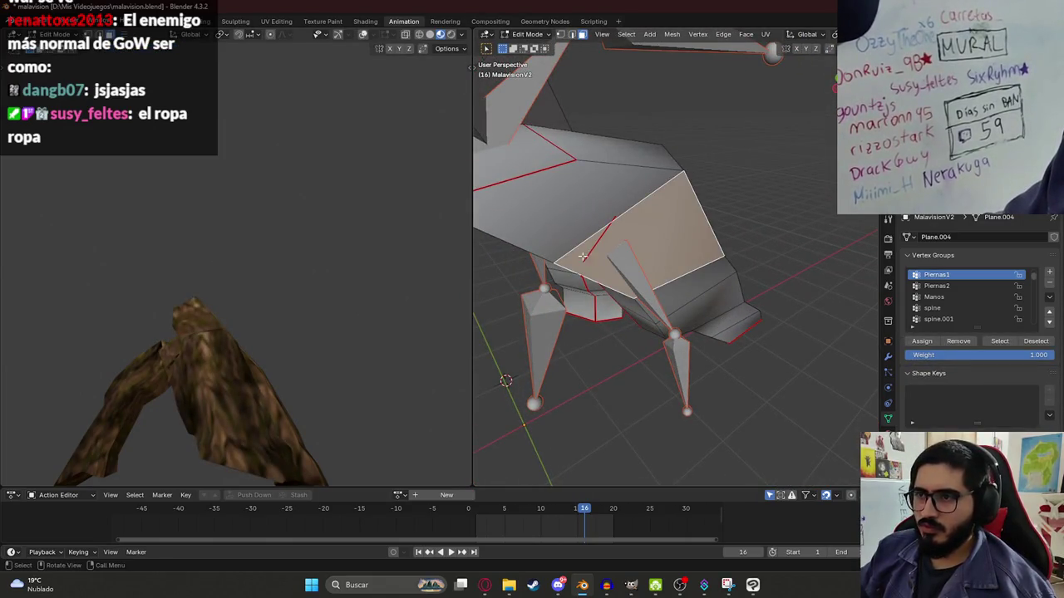
{"action": "key", "text": "alt+z"}
{"action": "middle_click_drag", "start_coordinate": [584, 255], "coordinate": [588, 275]}
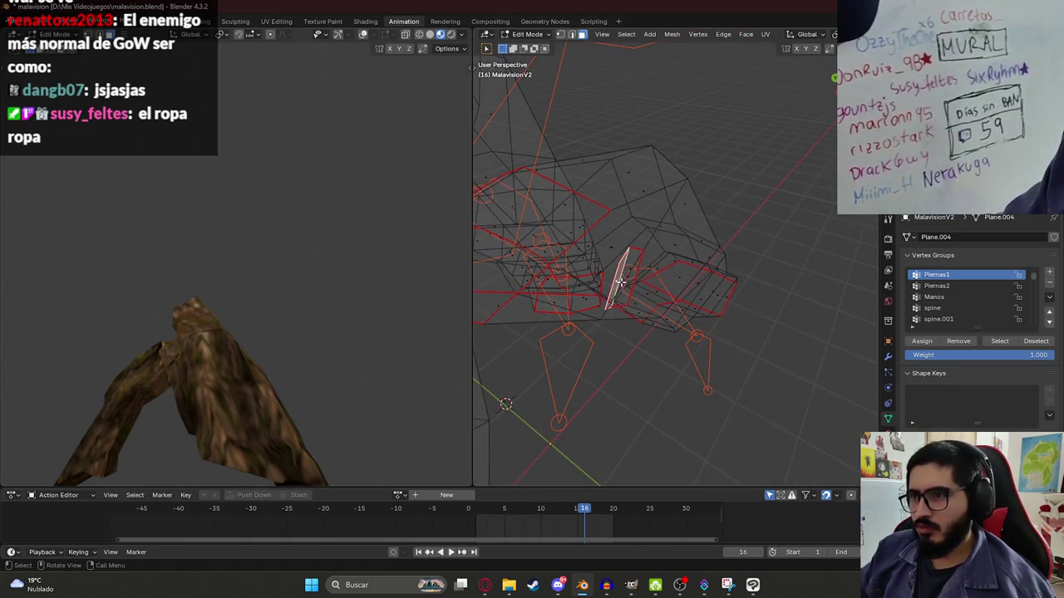
{"action": "left_click", "coordinate": [627, 278]}
{"action": "key", "text": "h"}
{"action": "mouse_move", "coordinate": [629, 282]}
{"action": "middle_mouse_down"}
{"action": "mouse_move", "coordinate": [669, 237]}
{"action": "mouse_move", "coordinate": [613, 243]}
{"action": "mouse_move", "coordinate": [627, 219]}
{"action": "middle_mouse_up"}
{"action": "key", "text": "alt+z"}
{"action": "key", "text": "ctrl+Tab"}
{"action": "left_click", "coordinate": [603, 217], "text": "ctrl"}
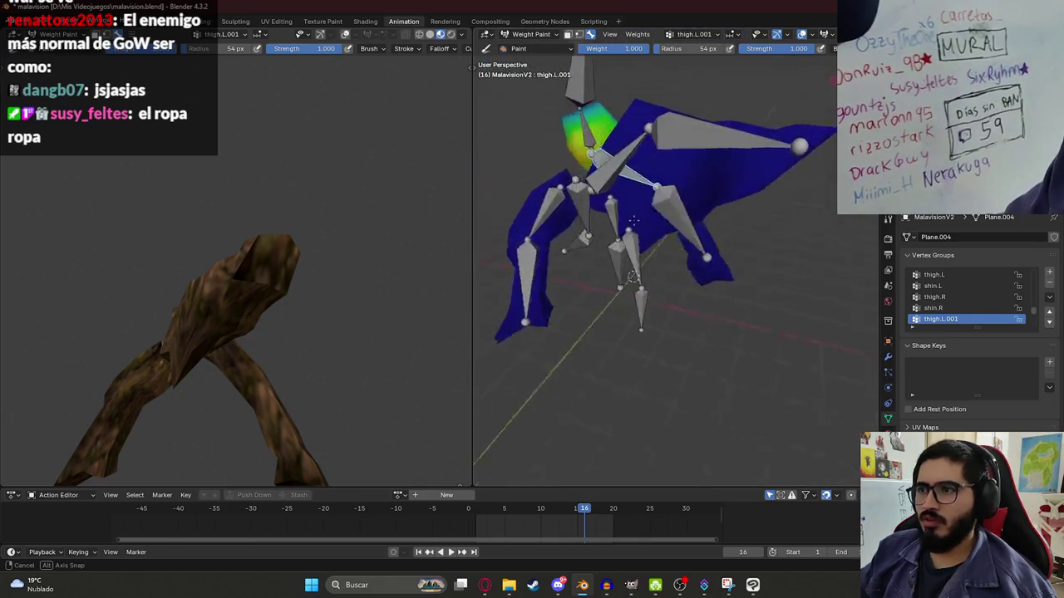
- Paint thigh.L weight onto the left leg from an underside angle
{"action": "left_click", "coordinate": [628, 220], "text": "ctrl"}
{"action": "middle_click_drag", "start_coordinate": [628, 221], "coordinate": [950, 275]}
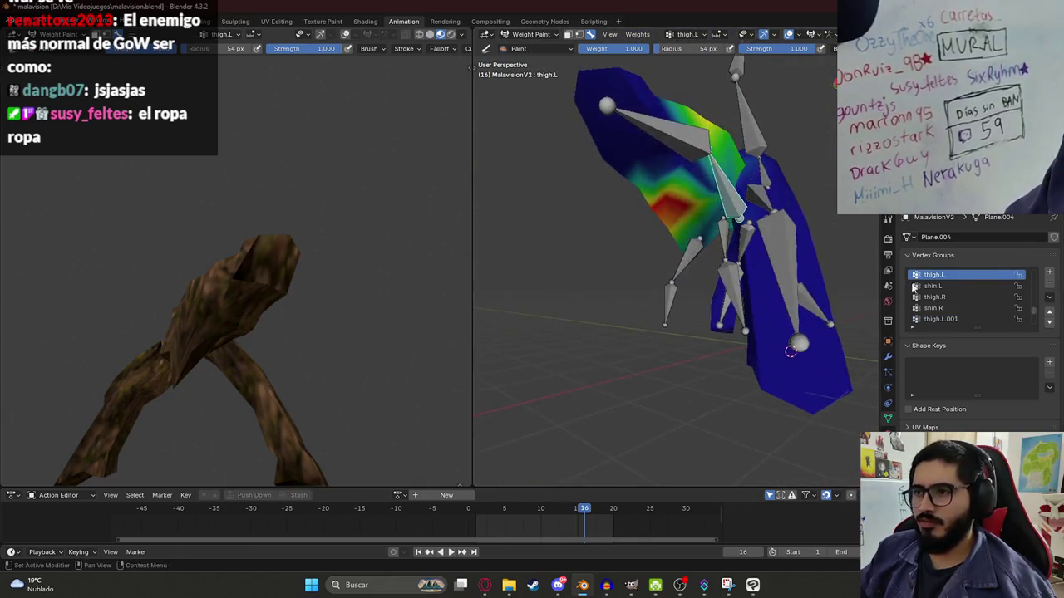
{"action": "mouse_move", "coordinate": [689, 225]}
{"action": "middle_mouse_down"}
{"action": "mouse_move", "coordinate": [773, 277]}
{"action": "mouse_move", "coordinate": [629, 213]}
{"action": "mouse_move", "coordinate": [671, 262]}
{"action": "middle_mouse_up"}
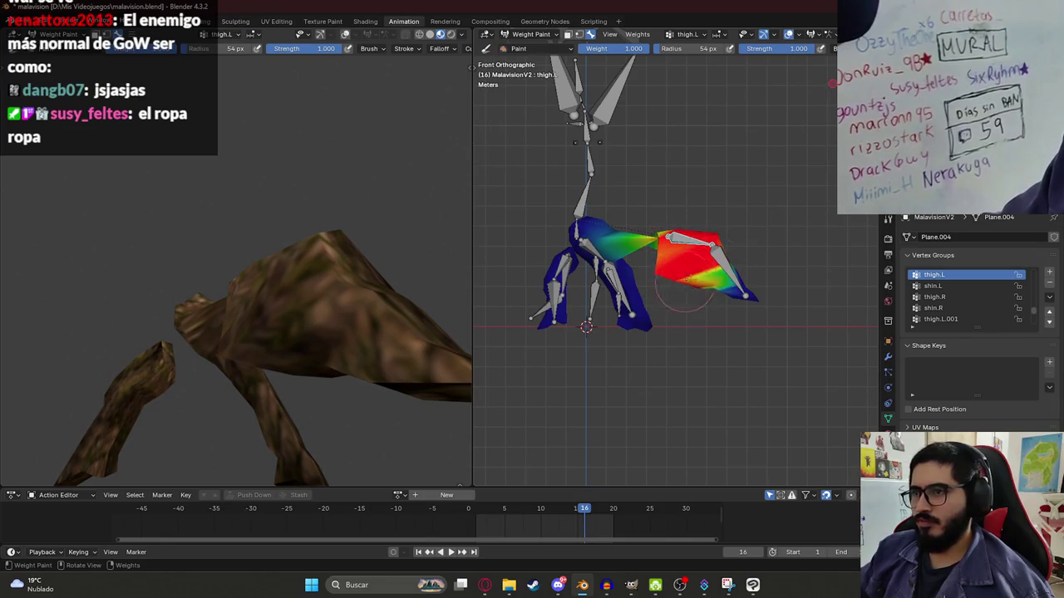
{"action": "middle_click_drag", "start_coordinate": [682, 287], "coordinate": [678, 247]}
{"action": "middle_click_drag", "start_coordinate": [679, 285], "coordinate": [657, 248]}
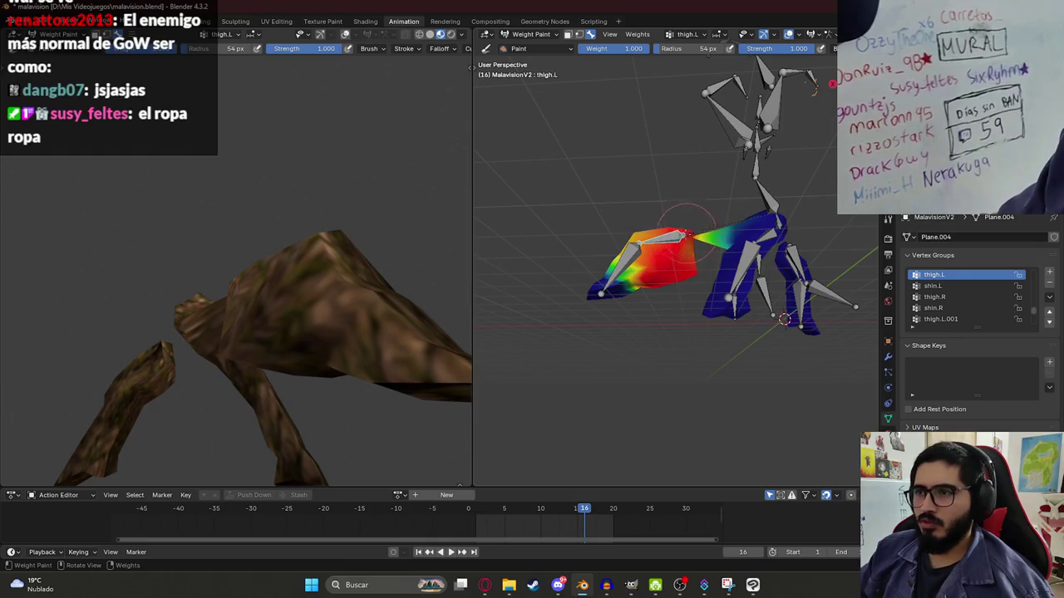
{"action": "middle_click_drag", "start_coordinate": [656, 257], "coordinate": [711, 247]}
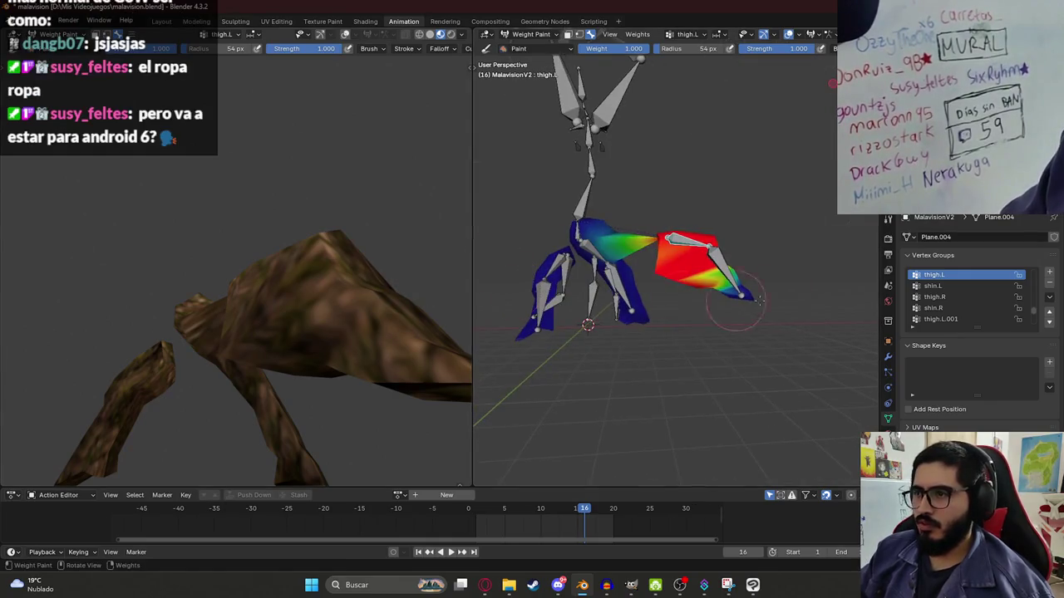
{"action": "left_click_drag", "start_coordinate": [710, 247], "coordinate": [677, 321]}
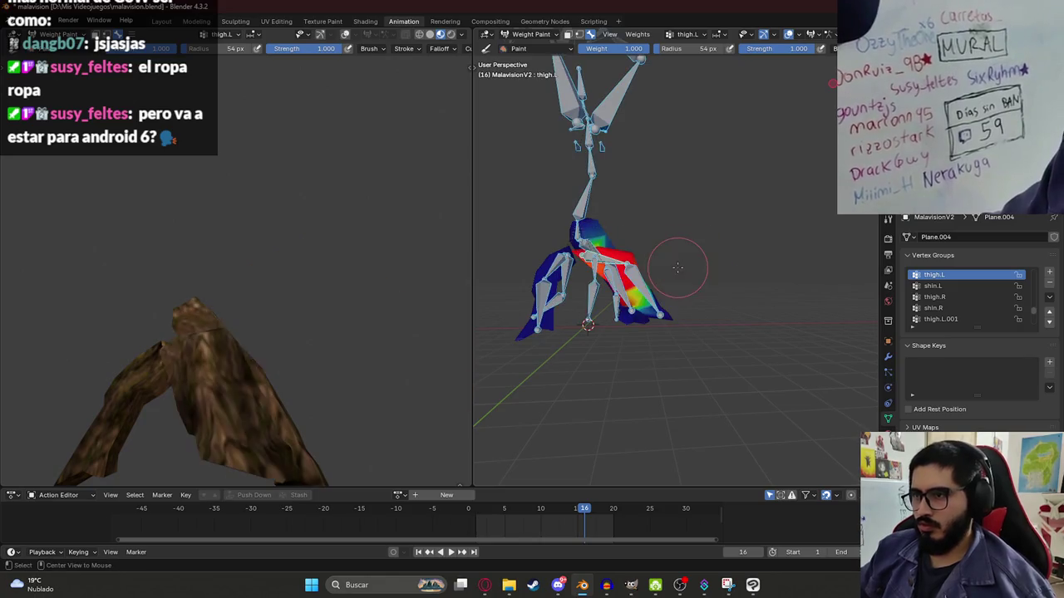
{"action": "middle_click_drag", "start_coordinate": [676, 321], "coordinate": [542, 279]}
- Rotate the thigh bone twice to test the leg deformation on the textured model
{"action": "key", "text": "r"}
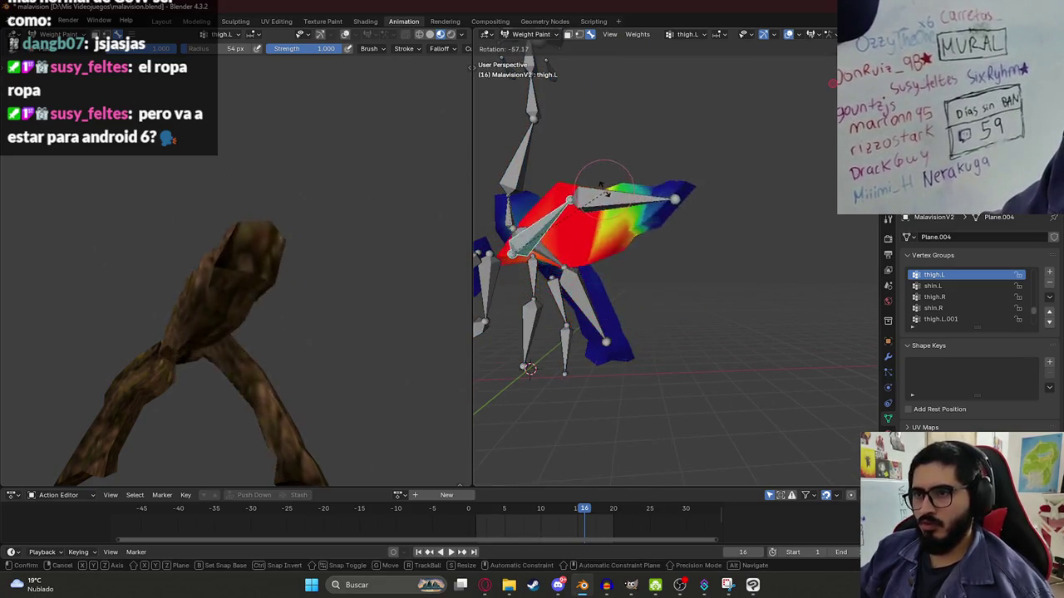
{"action": "left_click", "coordinate": [178, 295]}
{"action": "middle_click_drag", "start_coordinate": [178, 296], "coordinate": [216, 354]}
{"action": "key", "text": "Tab"}
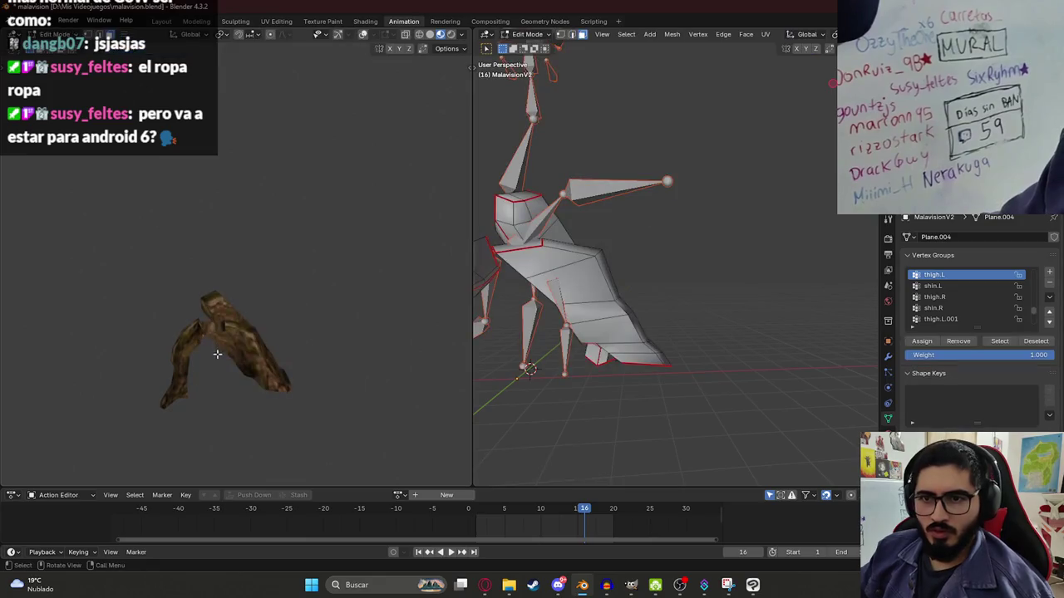
{"action": "key", "text": "Tab"}
{"action": "key", "text": "r"}
{"action": "left_click", "coordinate": [582, 382]}
{"action": "mouse_move", "coordinate": [370, 293]}
{"action": "middle_mouse_down"}
{"action": "mouse_move", "coordinate": [260, 308]}
{"action": "mouse_move", "coordinate": [359, 281]}
{"action": "middle_mouse_up"}
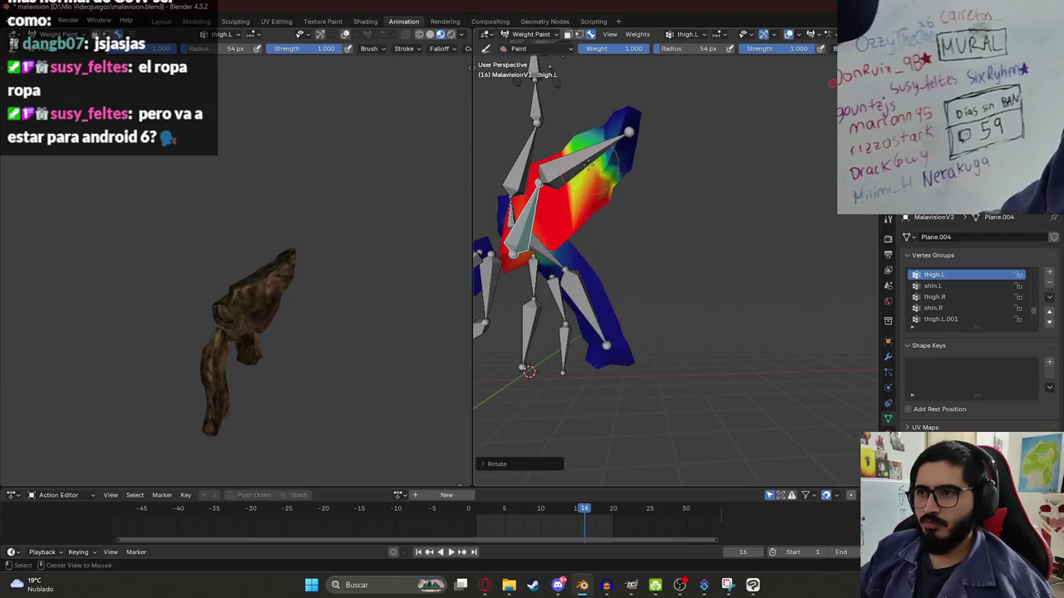
- Paint shin.L weight onto the lower leg
{"action": "left_click", "coordinate": [618, 172], "text": "ctrl"}
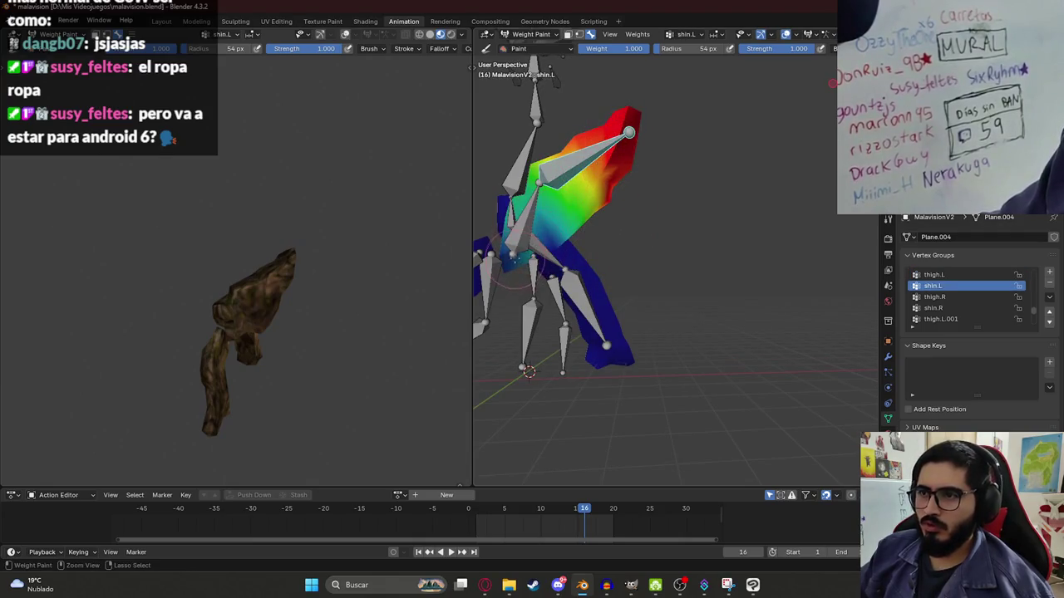
{"action": "left_click_drag", "start_coordinate": [540, 218], "coordinate": [530, 260]}
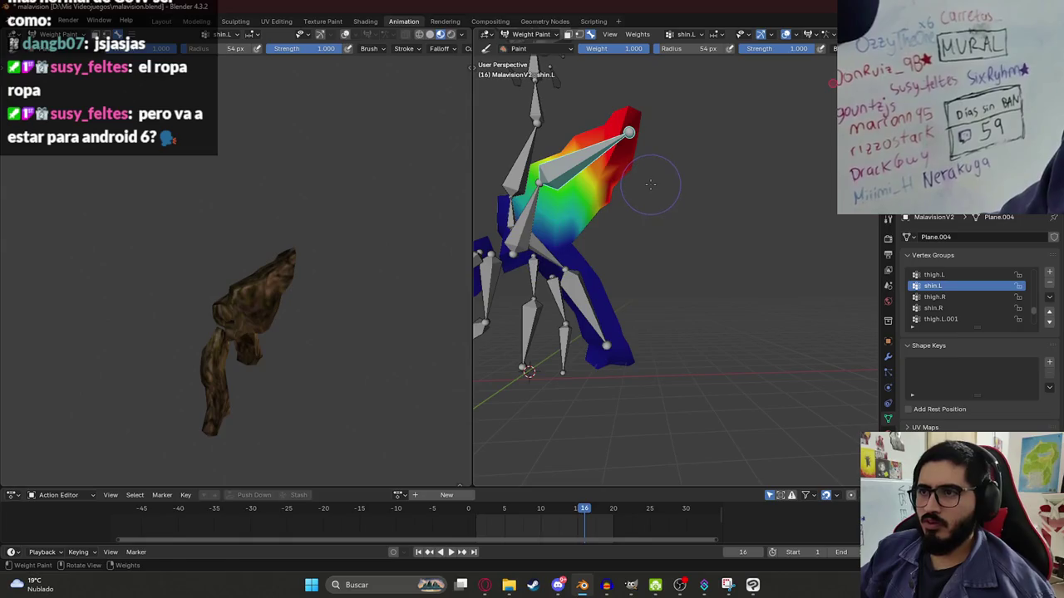
{"action": "middle_click_drag", "start_coordinate": [649, 200], "coordinate": [680, 186]}
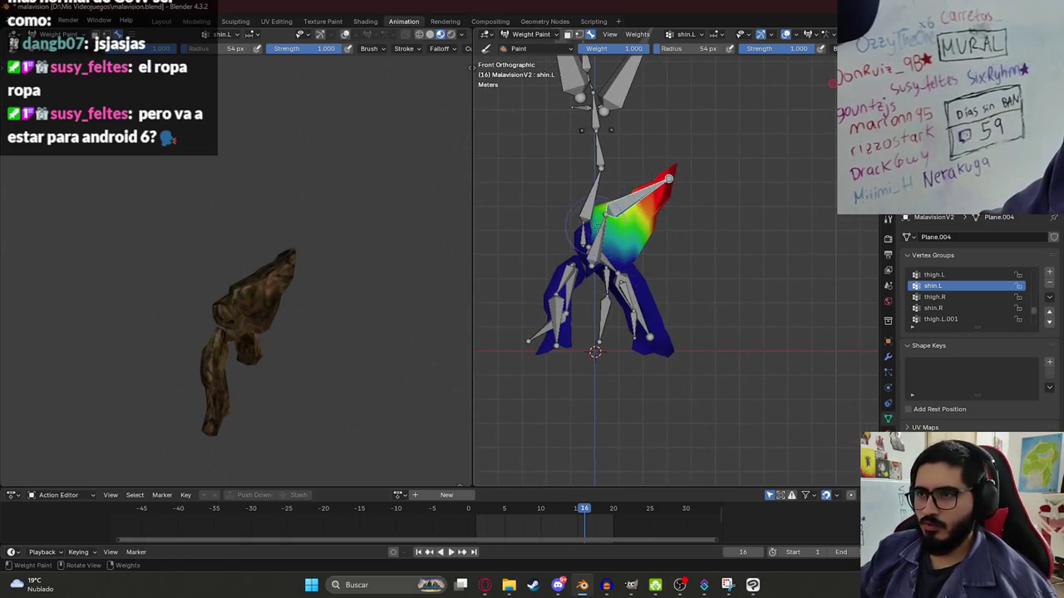
- Rotate thigh.L to test it, paint more weight up the leg, then reset its pose
{"action": "left_click", "coordinate": [674, 181], "text": "ctrl"}
{"action": "key", "text": "r"}
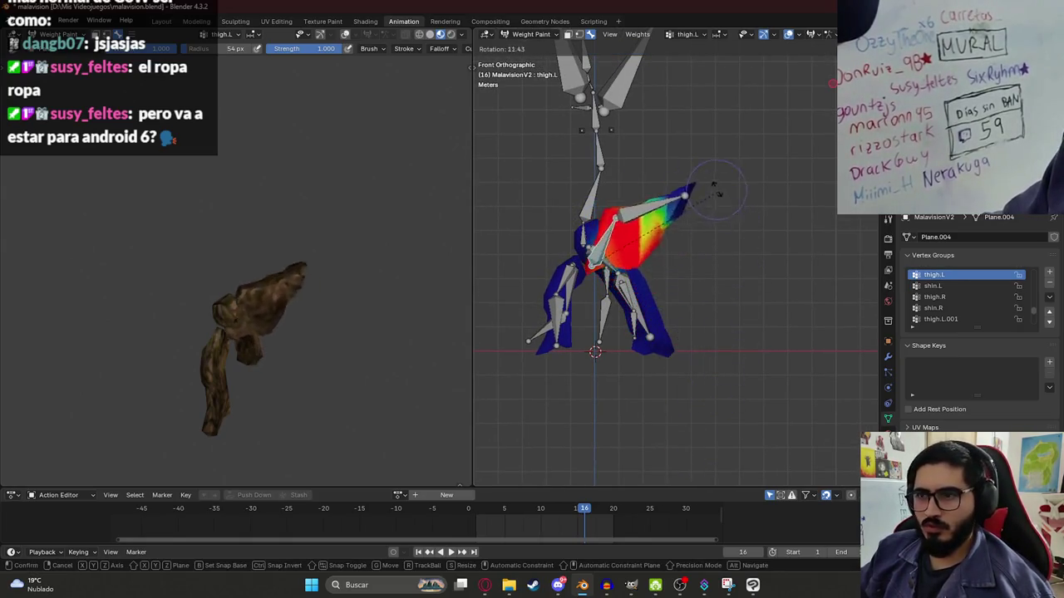
{"action": "left_click", "coordinate": [633, 247]}
{"action": "middle_click_drag", "start_coordinate": [637, 248], "coordinate": [720, 248]}
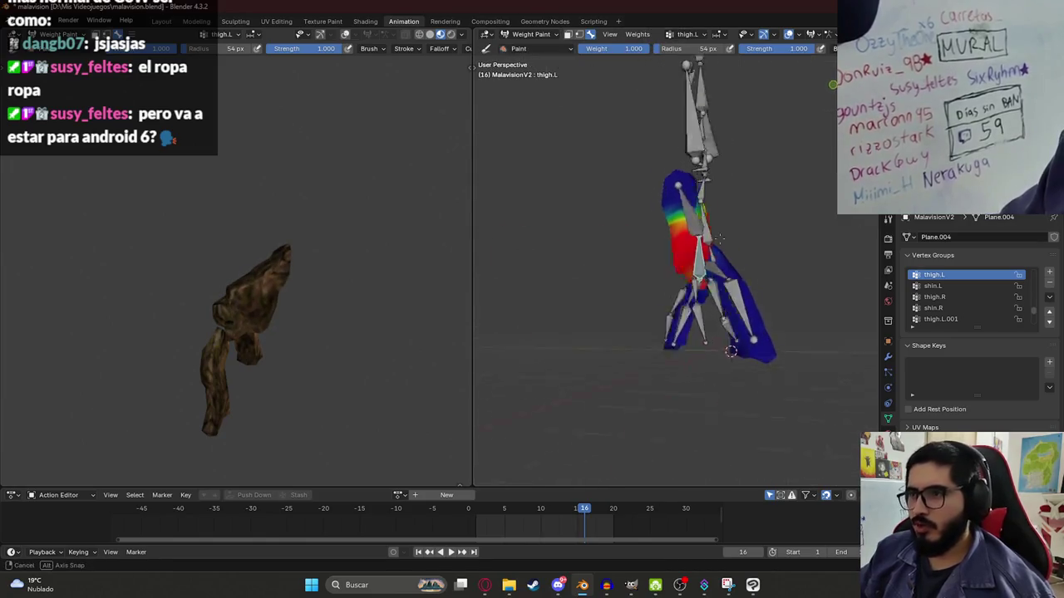
{"action": "left_click_drag", "start_coordinate": [709, 252], "coordinate": [687, 202]}
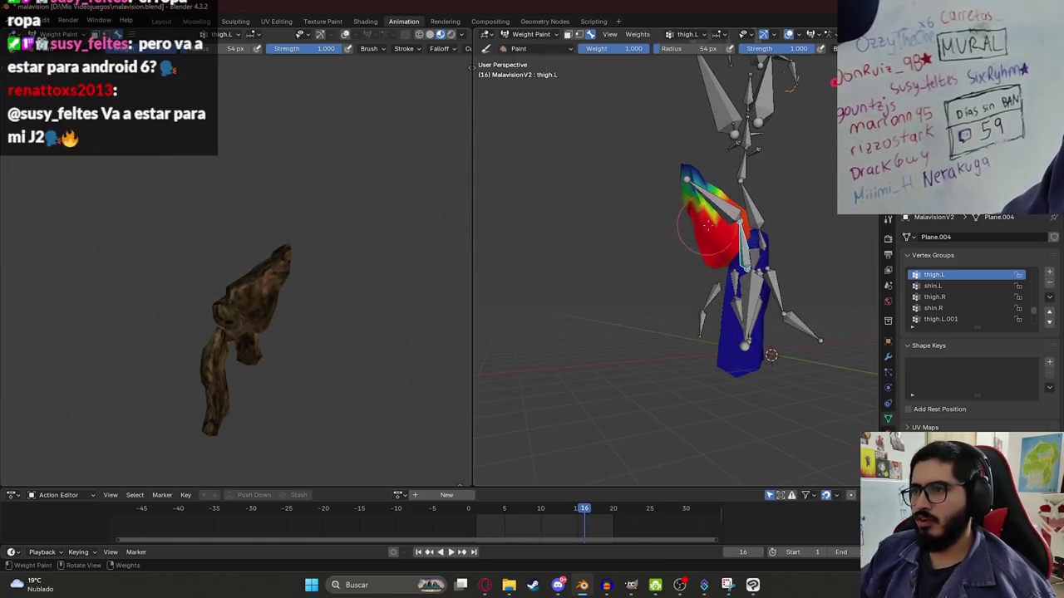
{"action": "key", "text": "KP_1"}
{"action": "key", "text": "r"}
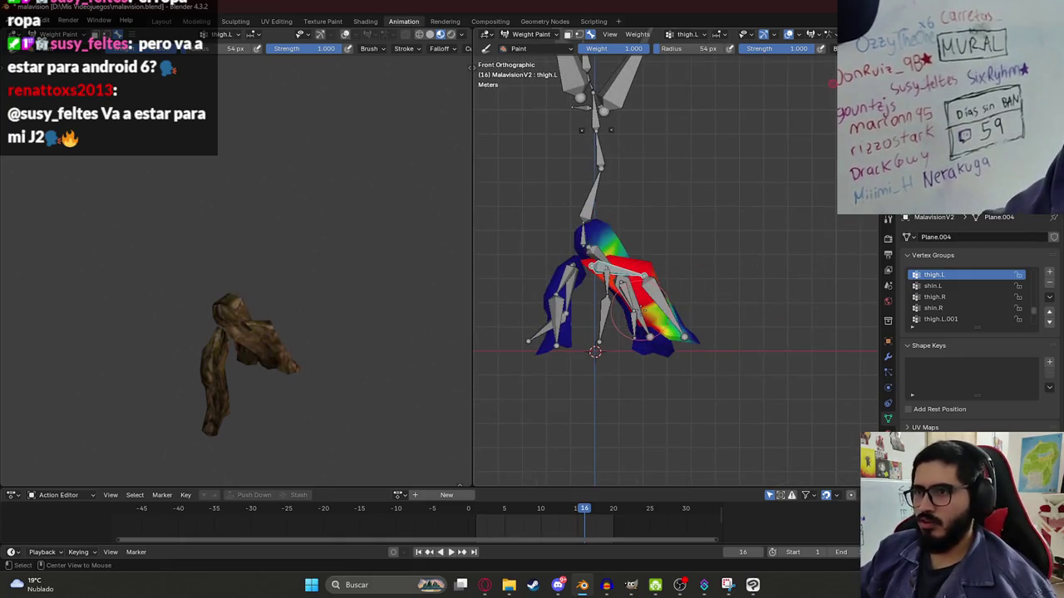
{"action": "left_click", "coordinate": [638, 313]}
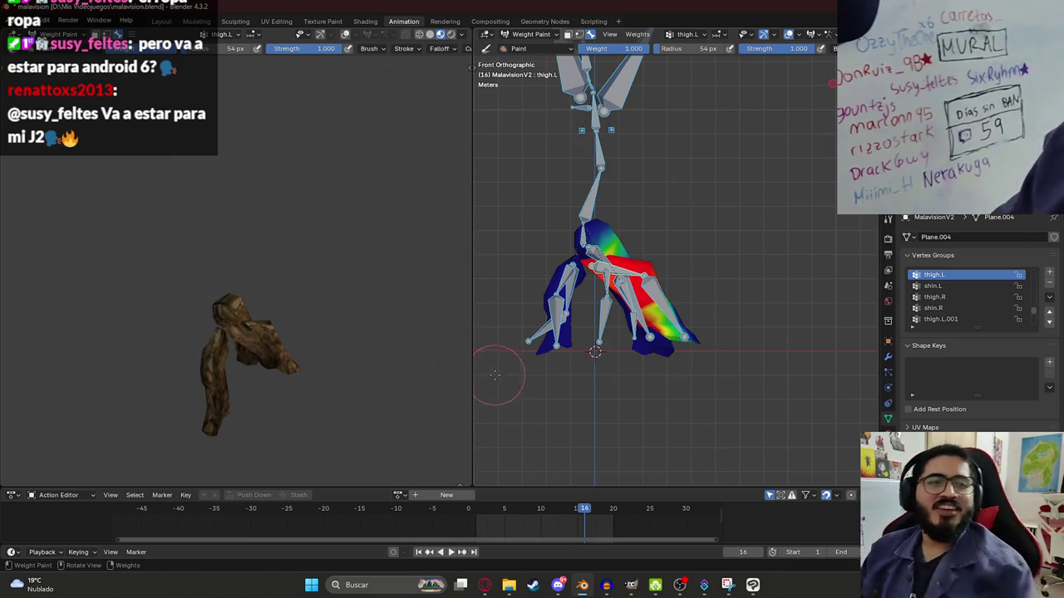
- Rotate shin.L upward to test its weights, then make thigh.L.003 active
{"action": "scroll", "coordinate": [647, 161], "scroll_direction": "up", "scroll_amount": 2}
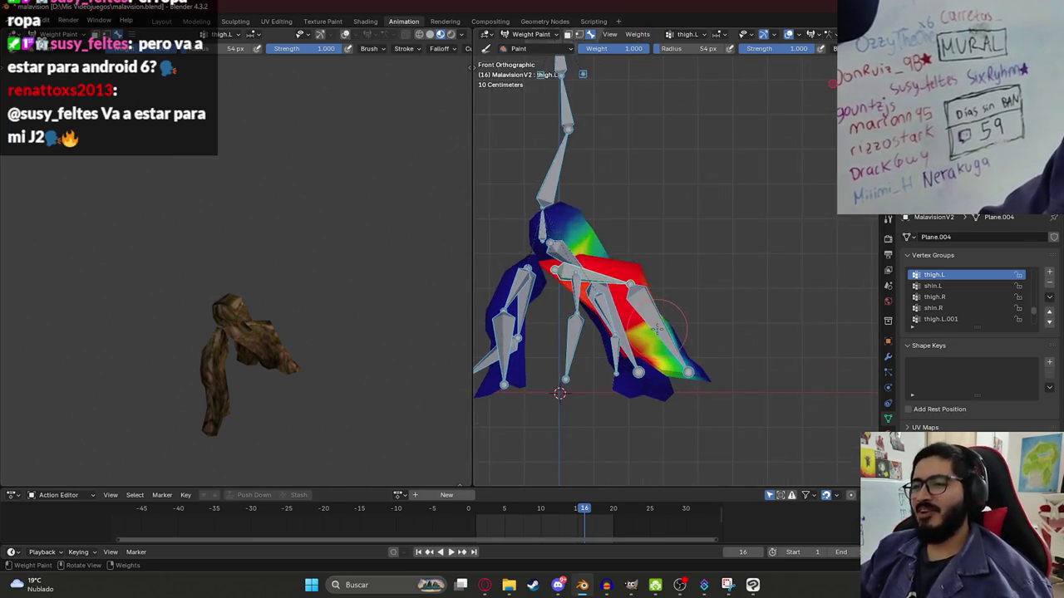
{"action": "left_click", "coordinate": [694, 288], "text": "ctrl"}
{"action": "key", "text": "r"}
{"action": "left_click", "coordinate": [726, 176]}
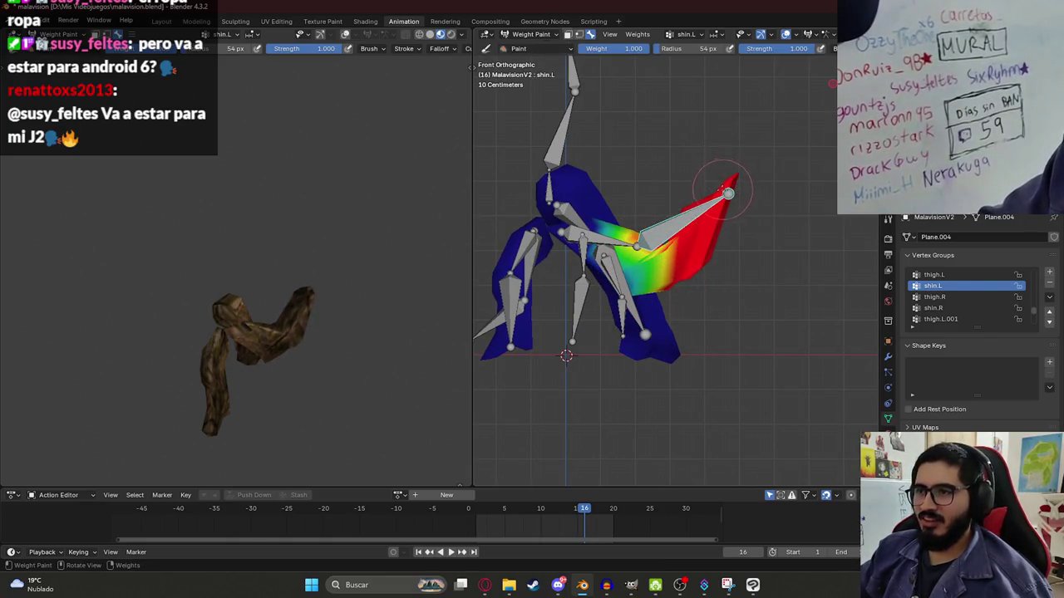
{"action": "middle_click_drag", "start_coordinate": [606, 298], "coordinate": [681, 250]}
{"action": "left_click", "coordinate": [609, 291], "text": "ctrl"}
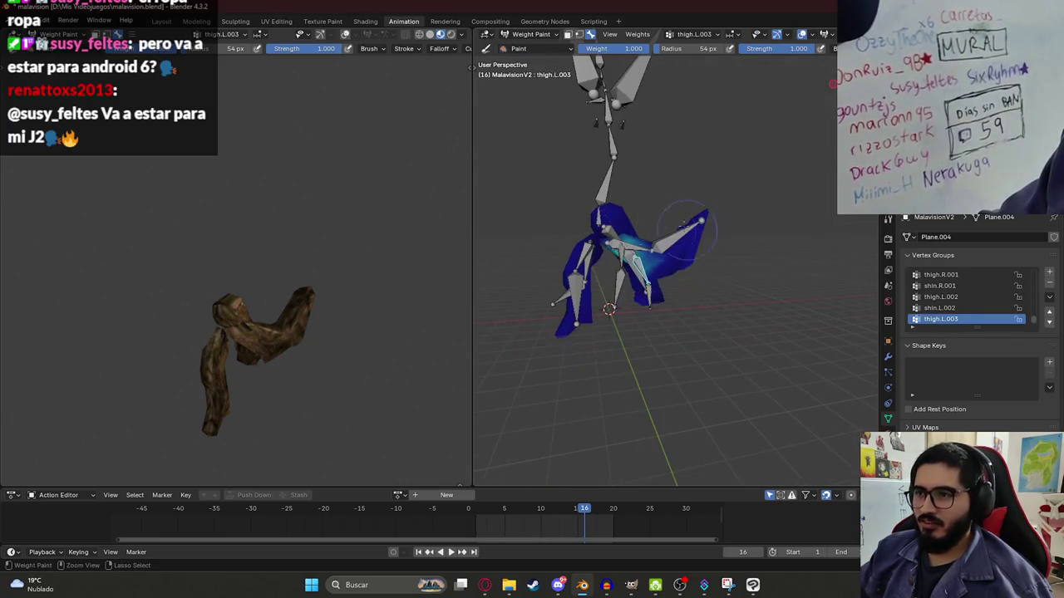
- Orbit the rig and view the shin.L.003, shin.L.001 and thigh.L.001 weight groups
{"action": "mouse_move", "coordinate": [669, 308]}
{"action": "middle_mouse_down"}
{"action": "mouse_move", "coordinate": [652, 276]}
{"action": "mouse_move", "coordinate": [757, 211]}
{"action": "middle_mouse_up"}
{"action": "mouse_move", "coordinate": [688, 237]}
{"action": "middle_mouse_down"}
{"action": "mouse_move", "coordinate": [669, 248]}
{"action": "mouse_move", "coordinate": [616, 338]}
{"action": "middle_mouse_up"}
{"action": "left_click", "coordinate": [616, 338], "text": "ctrl"}
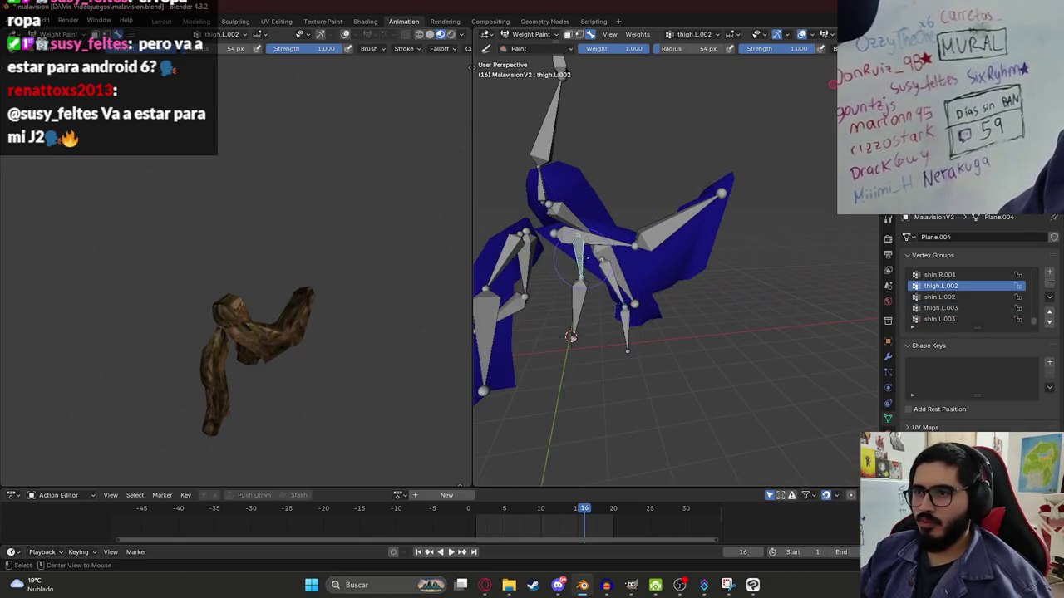
{"action": "left_click", "coordinate": [615, 274], "text": "ctrl"}
{"action": "mouse_move", "coordinate": [615, 252]}
{"action": "middle_mouse_down"}
{"action": "mouse_move", "coordinate": [629, 218]}
{"action": "mouse_move", "coordinate": [642, 256]}
{"action": "mouse_move", "coordinate": [490, 279]}
{"action": "mouse_move", "coordinate": [598, 231]}
{"action": "middle_mouse_up"}
{"action": "left_click", "coordinate": [629, 218], "text": "ctrl"}
- Check the thigh.R.001, shin.R and shin.L.001 weights from another angle
{"action": "left_click", "coordinate": [535, 260], "text": "ctrl"}
{"action": "left_click", "coordinate": [592, 287], "text": "ctrl"}
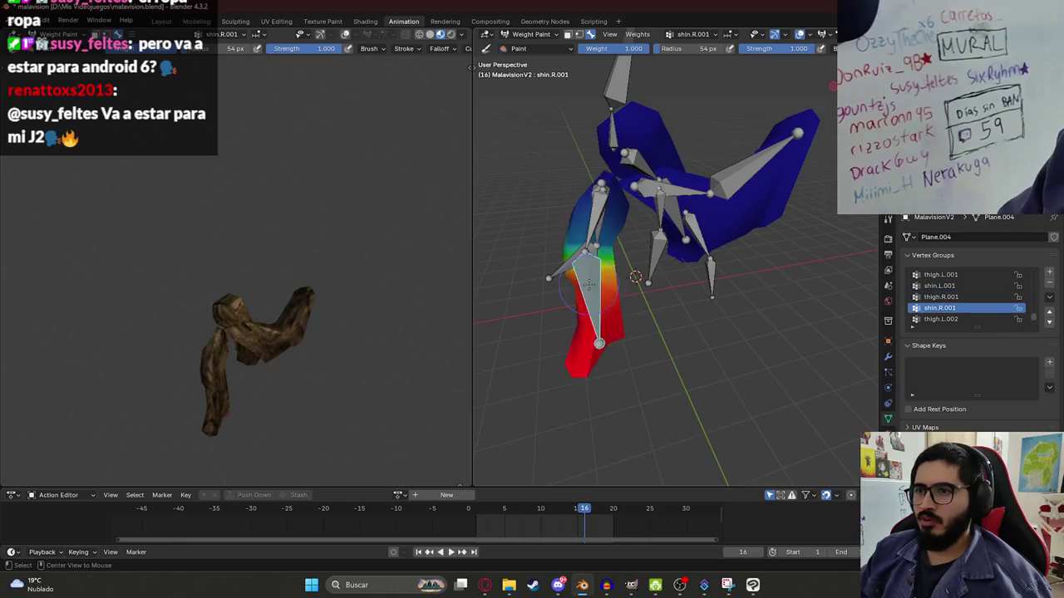
{"action": "middle_click_drag", "start_coordinate": [592, 287], "coordinate": [588, 270]}
{"action": "left_click", "coordinate": [589, 270], "text": "ctrl"}
{"action": "left_click", "coordinate": [616, 229], "text": "ctrl"}
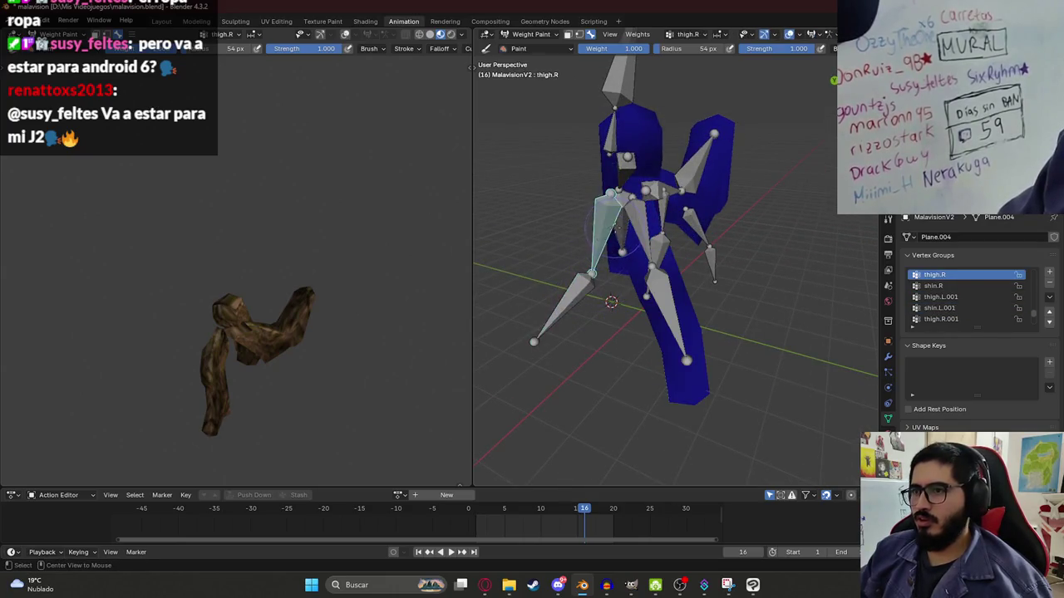
{"action": "left_click", "coordinate": [619, 170], "text": "ctrl"}
{"action": "middle_click_drag", "start_coordinate": [619, 171], "coordinate": [774, 179]}
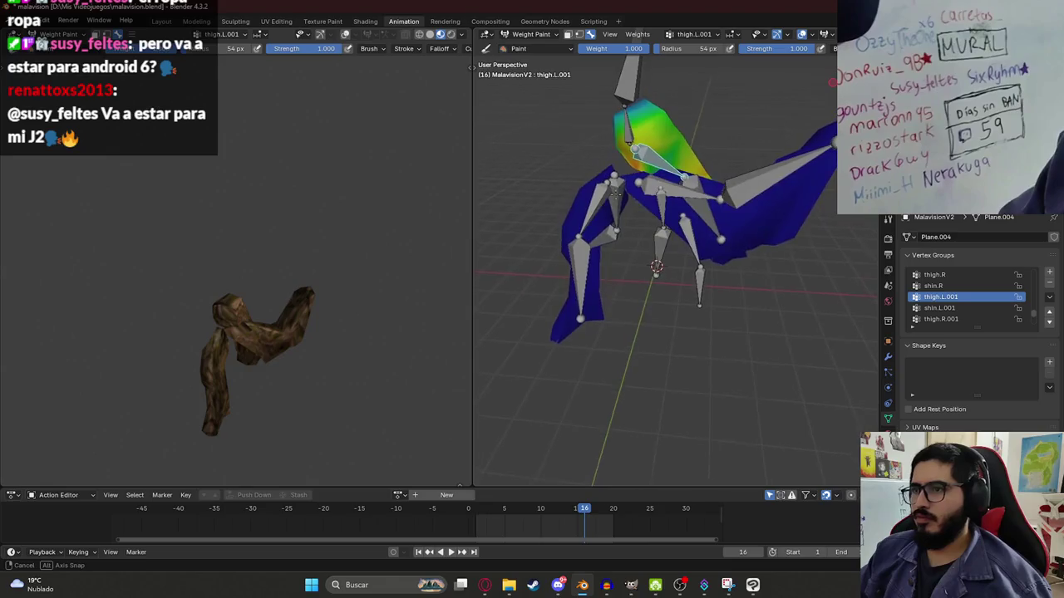
- Raise the thigh.L bone upward, then rotate the shin.L bone to test the leg weights
{"action": "left_click", "coordinate": [774, 179], "text": "ctrl"}
{"action": "key", "text": "r"}
{"action": "left_click", "coordinate": [771, 176]}
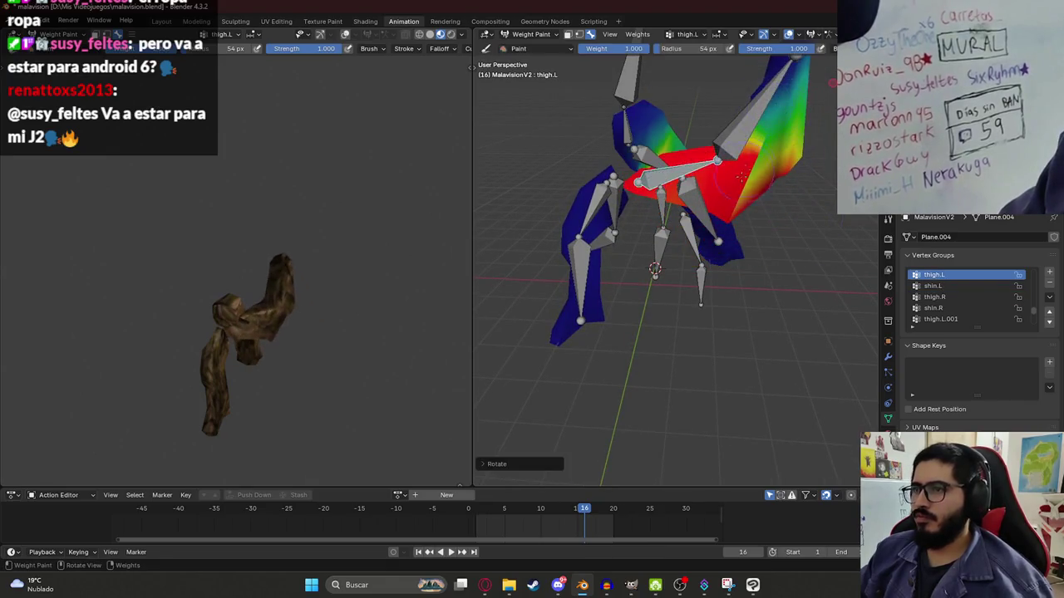
{"action": "key", "text": "r"}
{"action": "left_click", "coordinate": [721, 124]}
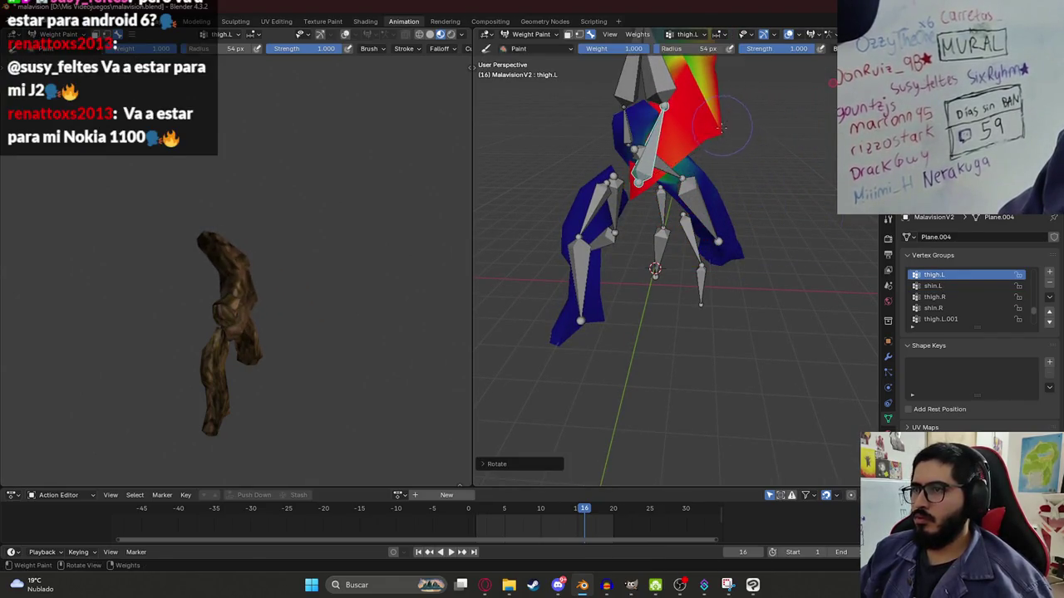
{"action": "key", "text": "r"}
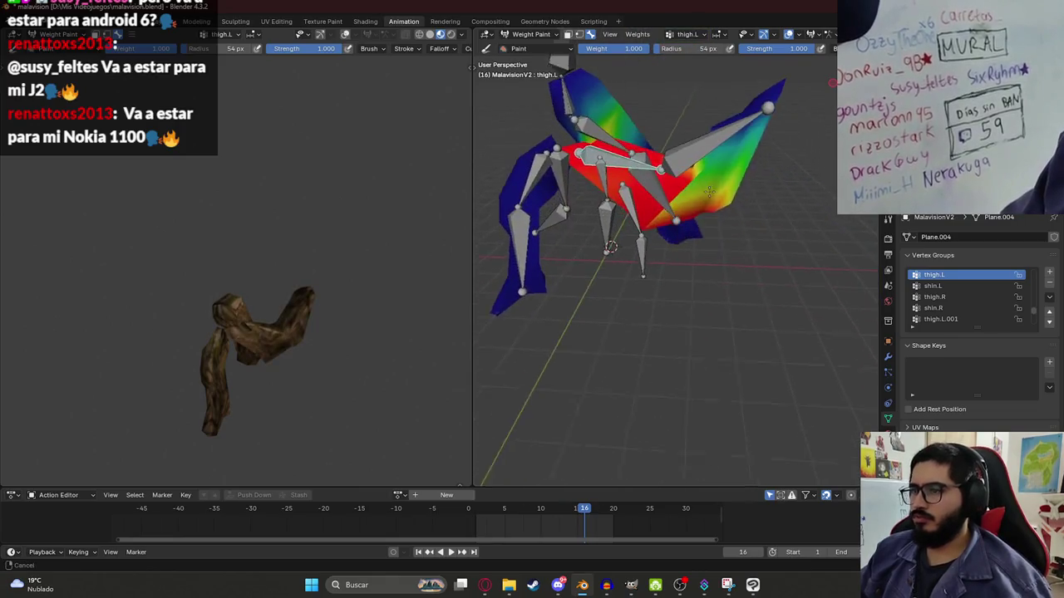
{"action": "left_click", "coordinate": [712, 129], "text": "ctrl"}
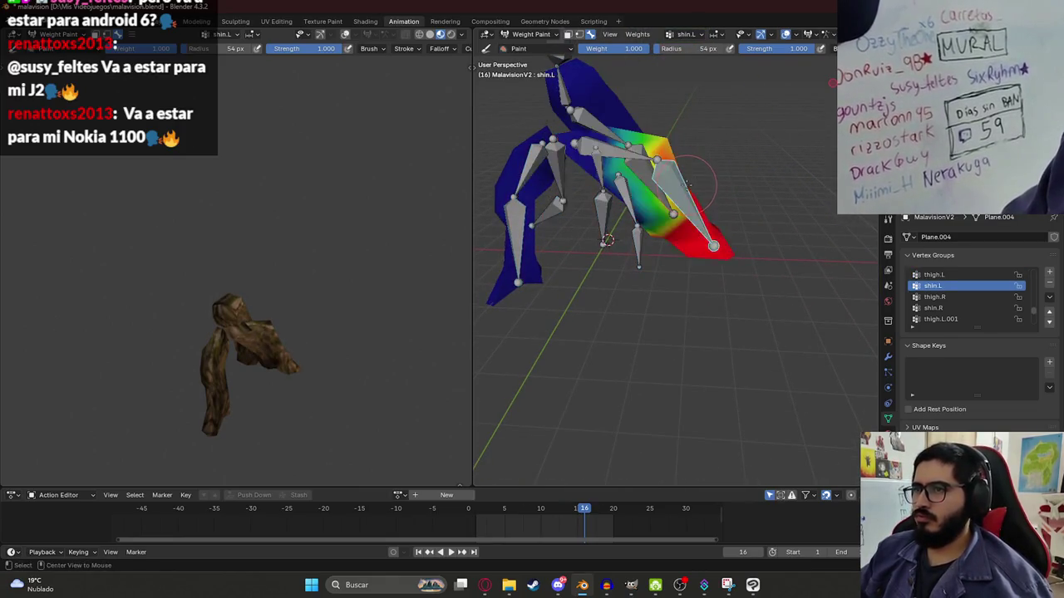
{"action": "key", "text": "r"}
{"action": "left_click", "coordinate": [727, 83]}
- Orbit the posed leg and inspect the thigh.L.003, shin.L.002, shin.L.001 and thigh.L weights
{"action": "mouse_move", "coordinate": [727, 84]}
{"action": "middle_mouse_down"}
{"action": "mouse_move", "coordinate": [706, 223]}
{"action": "mouse_move", "coordinate": [661, 231]}
{"action": "middle_mouse_up"}
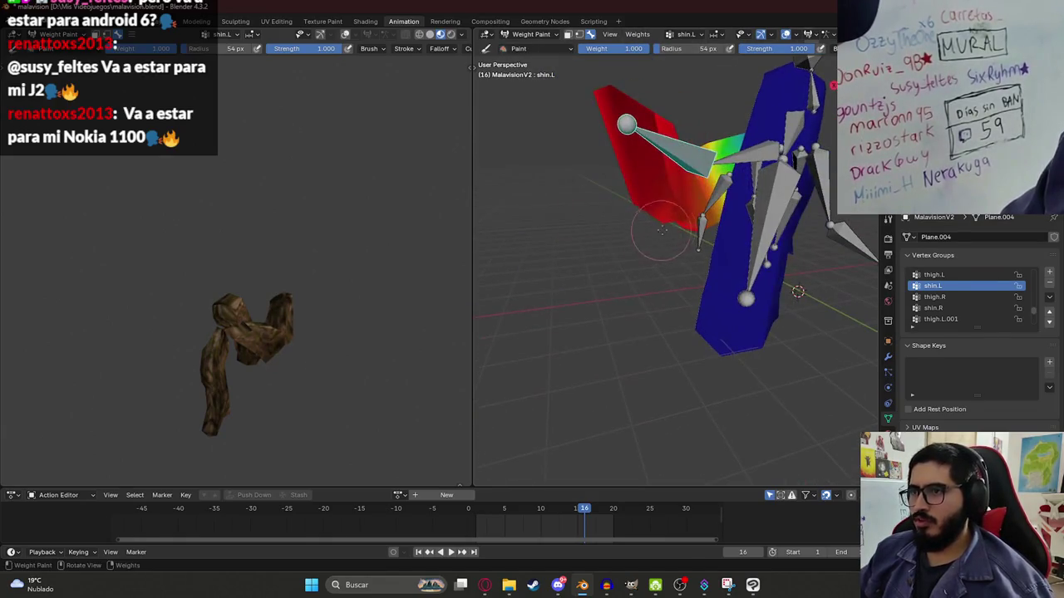
{"action": "middle_click_drag", "start_coordinate": [600, 208], "coordinate": [714, 179]}
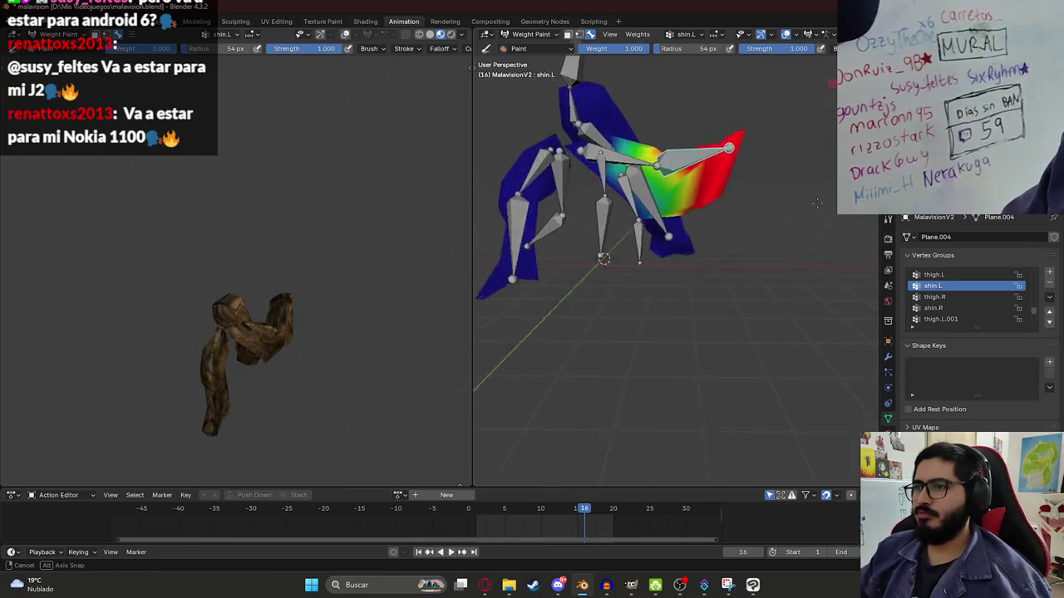
{"action": "left_click", "coordinate": [646, 189], "text": "ctrl"}
{"action": "mouse_move", "coordinate": [645, 190]}
{"action": "middle_mouse_down"}
{"action": "mouse_move", "coordinate": [650, 222]}
{"action": "mouse_move", "coordinate": [608, 238]}
{"action": "middle_mouse_up"}
{"action": "left_click", "coordinate": [651, 225], "text": "ctrl"}
{"action": "left_click", "coordinate": [607, 239], "text": "ctrl"}
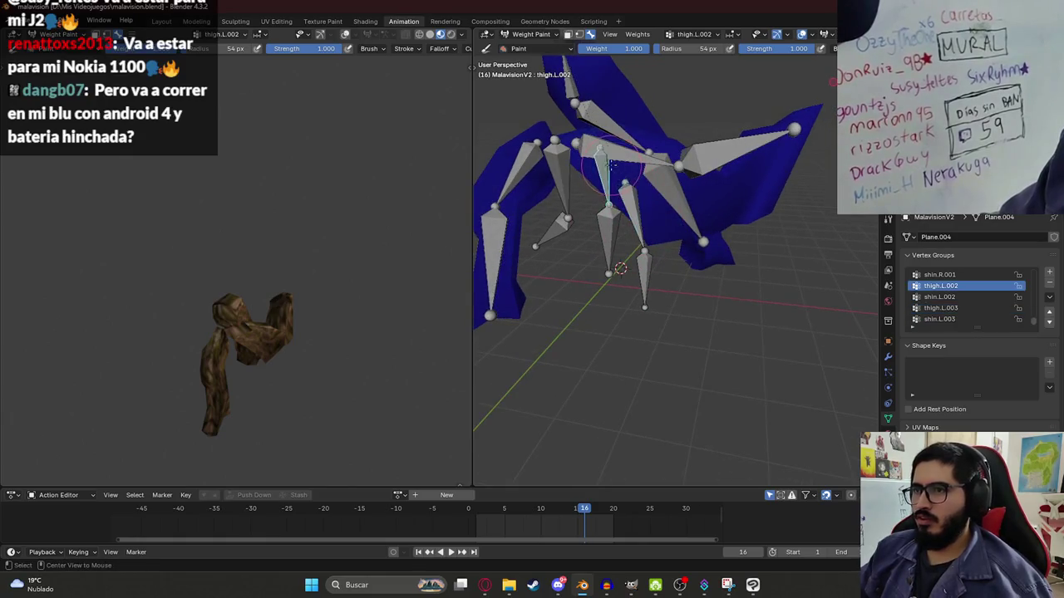
{"action": "left_click", "coordinate": [667, 178], "text": "ctrl"}
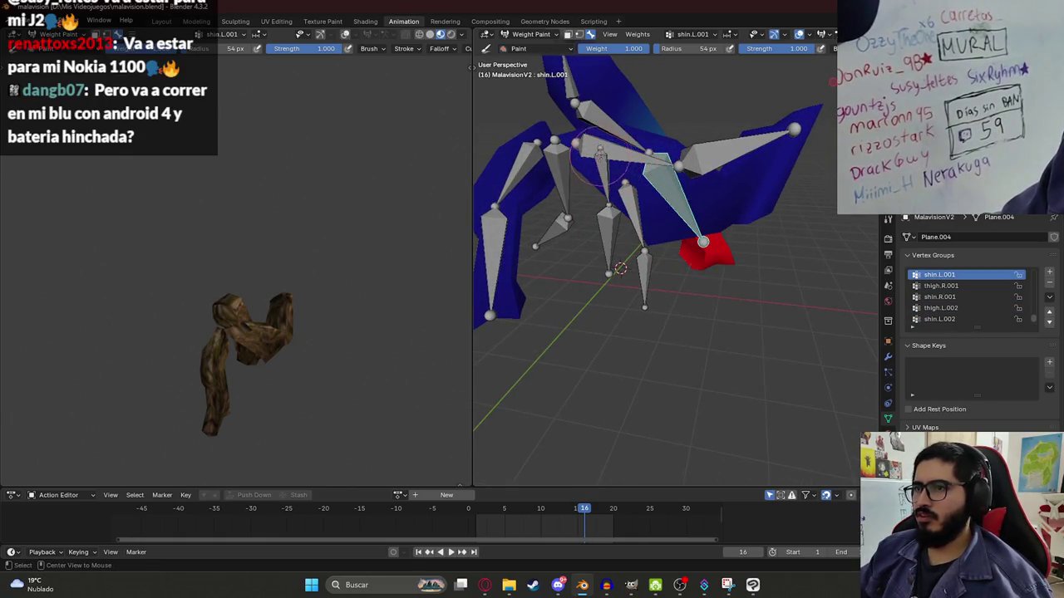
{"action": "middle_click_drag", "start_coordinate": [600, 154], "coordinate": [568, 138]}
{"action": "left_click", "coordinate": [568, 138], "text": "ctrl"}
- View the raised leg from below and reveal the hidden mesh faces with Alt+H
{"action": "middle_click_drag", "start_coordinate": [620, 174], "coordinate": [752, 218]}
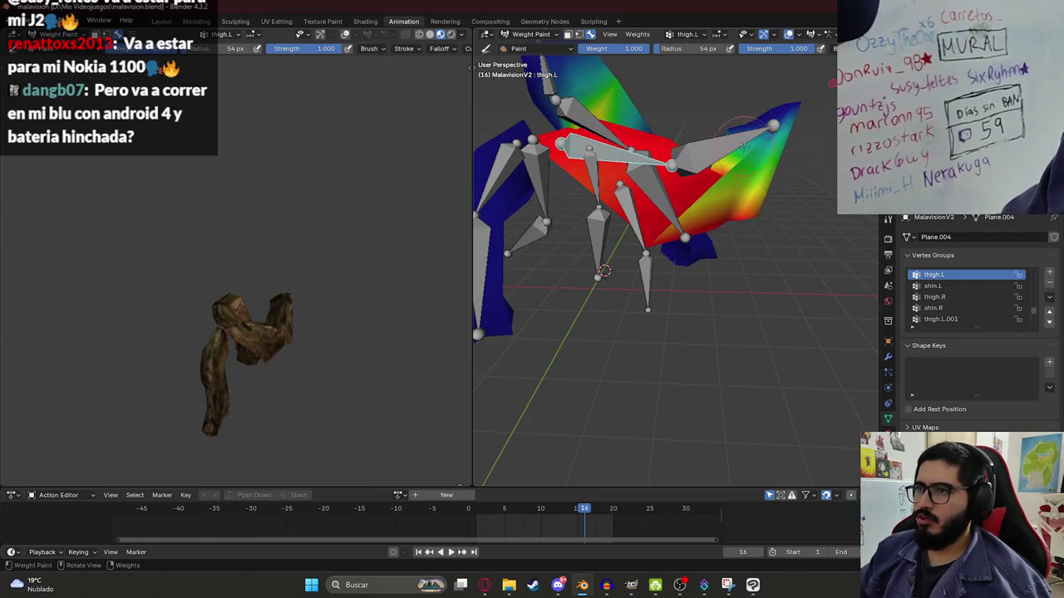
{"action": "mouse_move", "coordinate": [737, 212]}
{"action": "middle_mouse_down"}
{"action": "mouse_move", "coordinate": [586, 153]}
{"action": "mouse_move", "coordinate": [617, 37]}
{"action": "middle_mouse_up"}
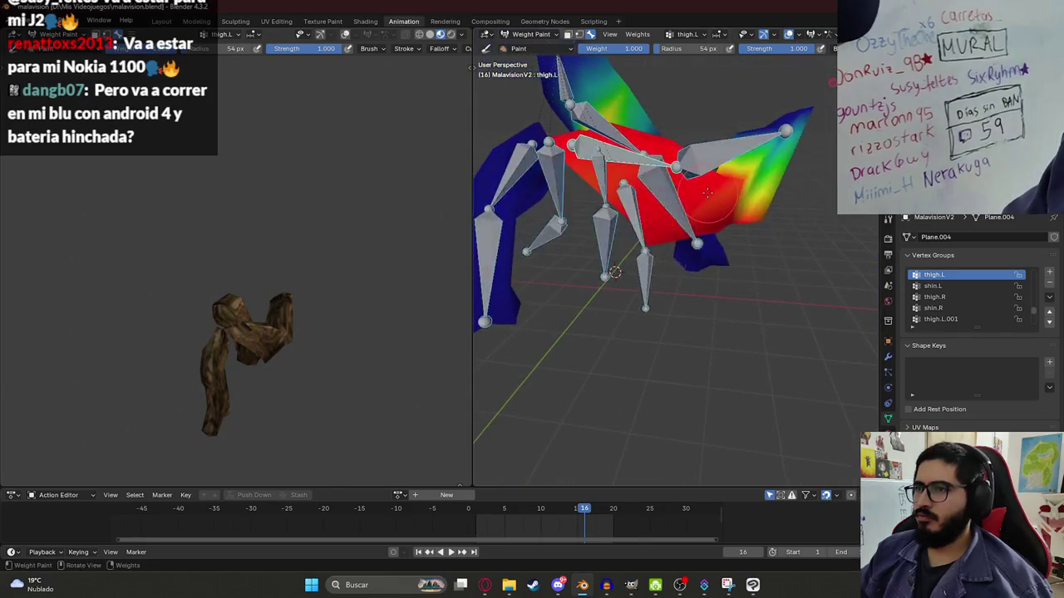
{"action": "key", "text": "alt+h"}
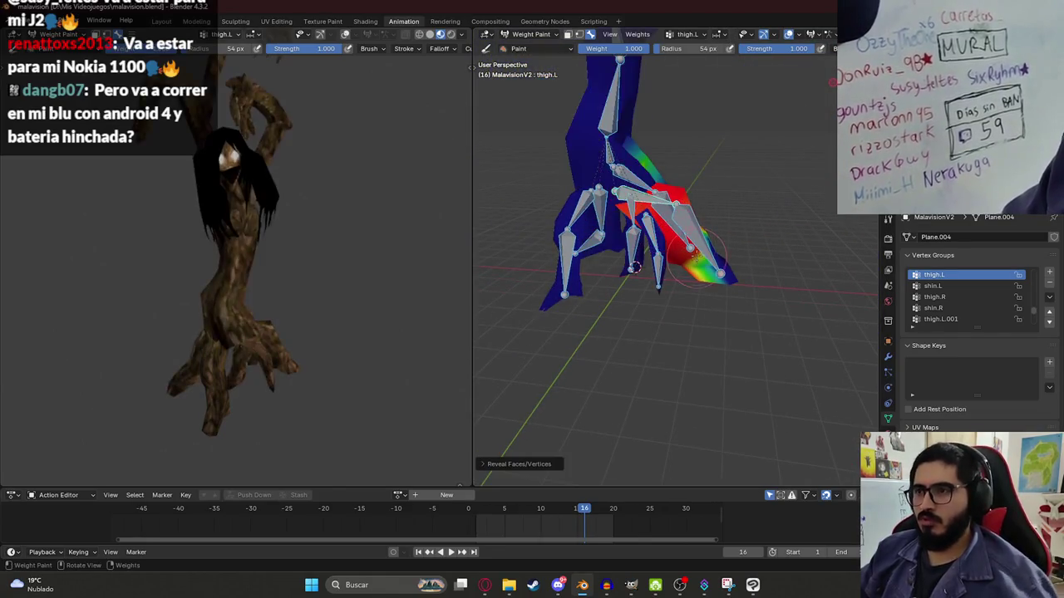
- Deselect all bones, go to front orthographic view, and try then undo a thigh.L rotation
{"action": "key", "text": "alt+a"}
{"action": "key", "text": "KP_1"}
{"action": "key", "text": "r"}
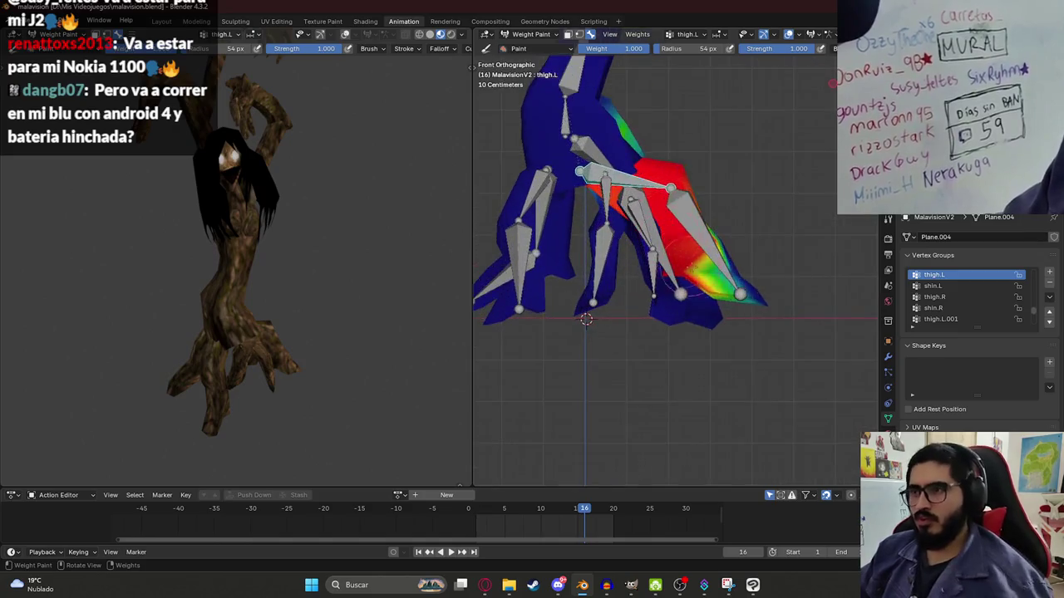
{"action": "left_click", "coordinate": [297, 312]}
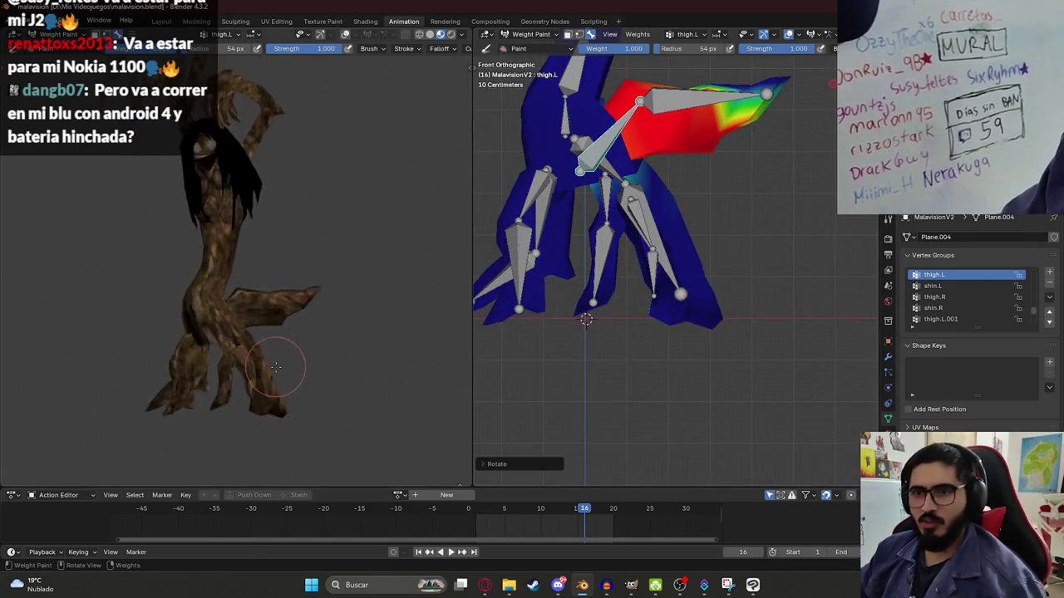
{"action": "key", "text": "ctrl+z"}
- Cycle through the shin.L, thigh.L.003 and thigh.L.002 leg bones, ending on thigh.R.001
{"action": "left_click", "coordinate": [692, 241], "text": "ctrl"}
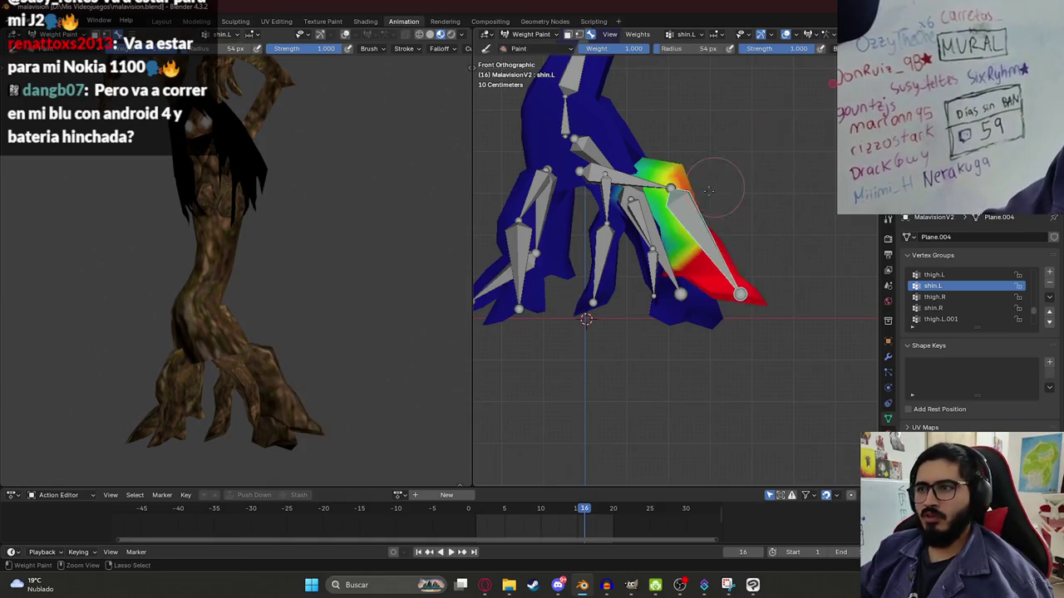
{"action": "left_click", "coordinate": [651, 222], "text": "ctrl"}
{"action": "left_click", "coordinate": [698, 166], "text": "ctrl"}
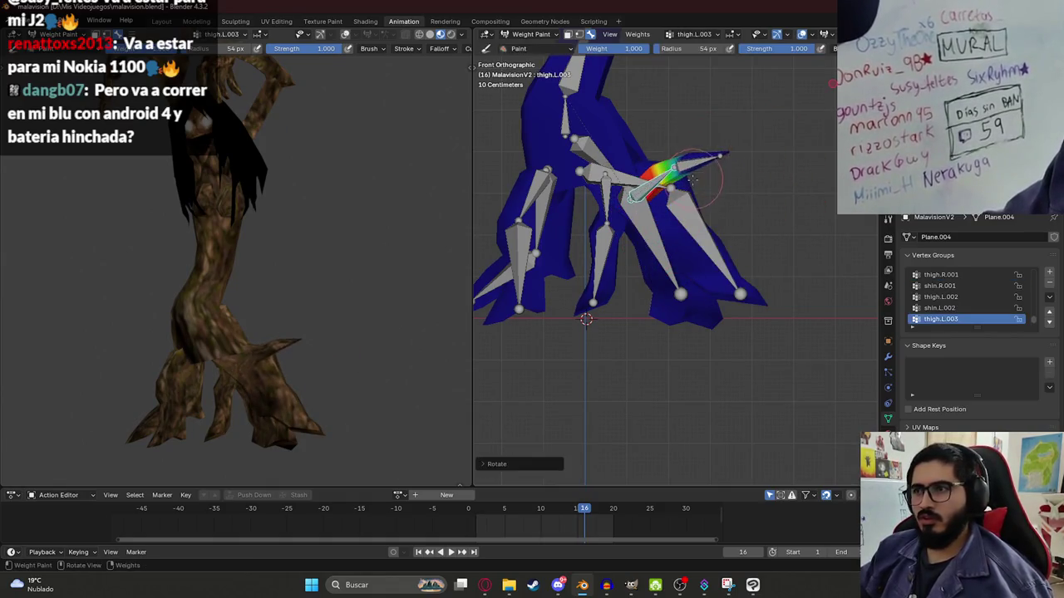
{"action": "left_click", "coordinate": [636, 218], "text": "ctrl"}
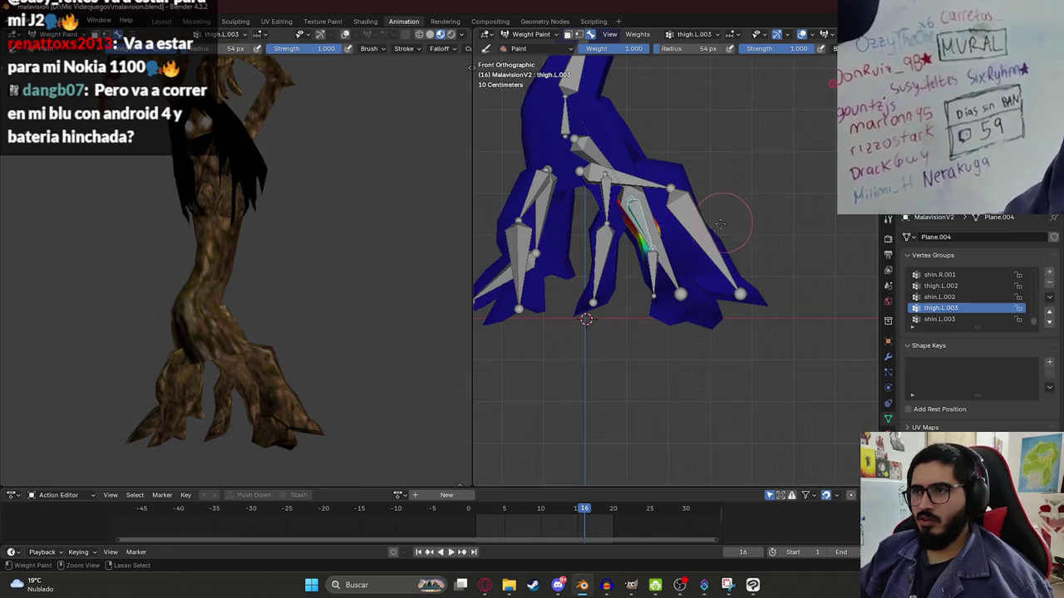
{"action": "left_click", "coordinate": [654, 266], "text": "ctrl"}
{"action": "left_click", "coordinate": [609, 203], "text": "ctrl"}
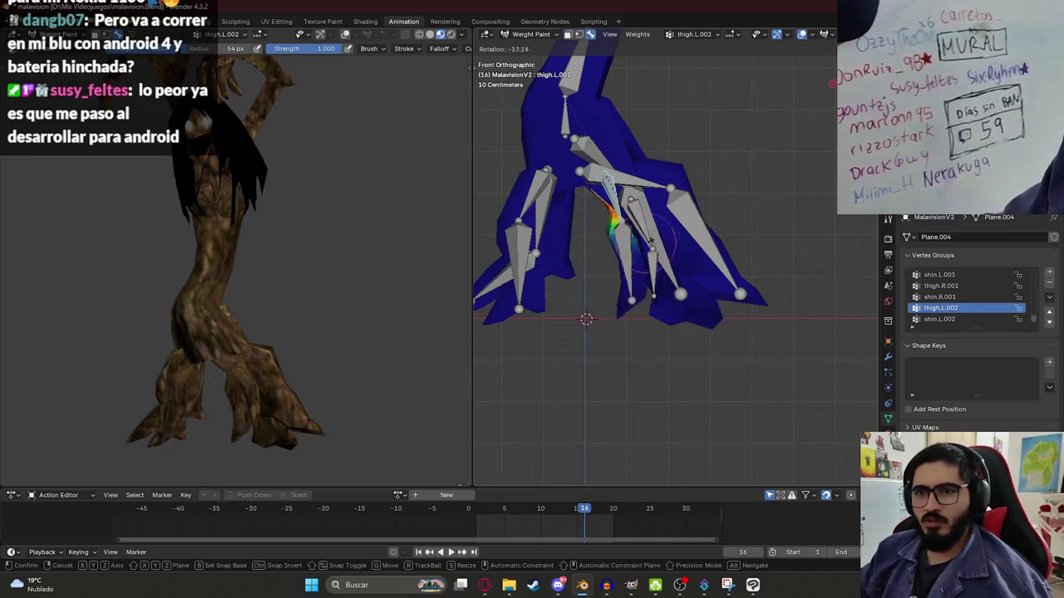
{"action": "left_click", "coordinate": [603, 274], "text": "ctrl"}
{"action": "left_click", "coordinate": [573, 279], "text": "ctrl"}
{"action": "left_click", "coordinate": [603, 274], "text": "ctrl"}
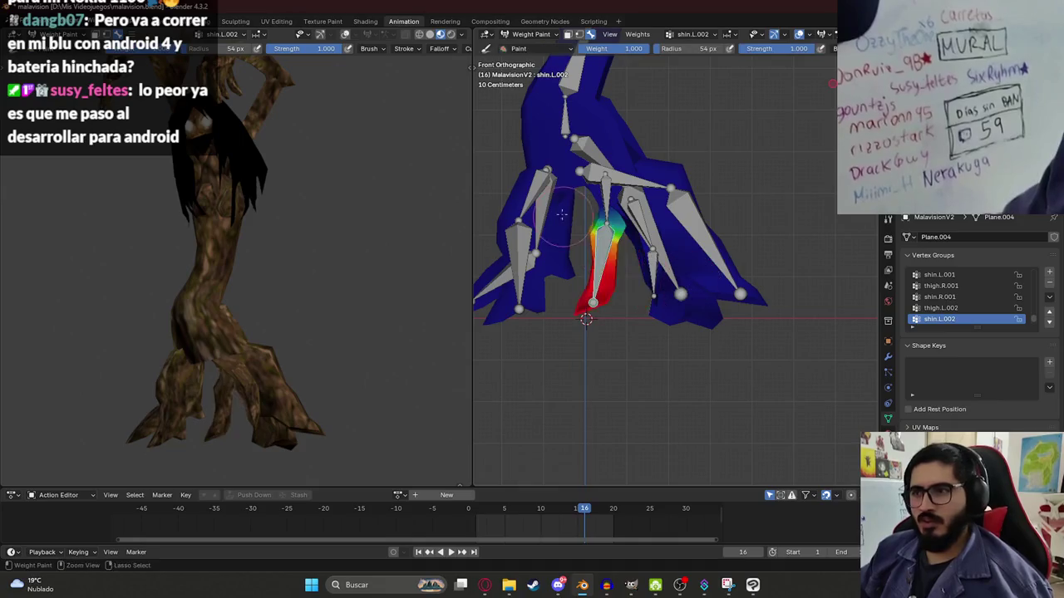
{"action": "left_click", "coordinate": [541, 192], "text": "ctrl"}
- Erase the stray thigh.R.001 weight on the thigh and return to front view
{"action": "key", "text": "r"}
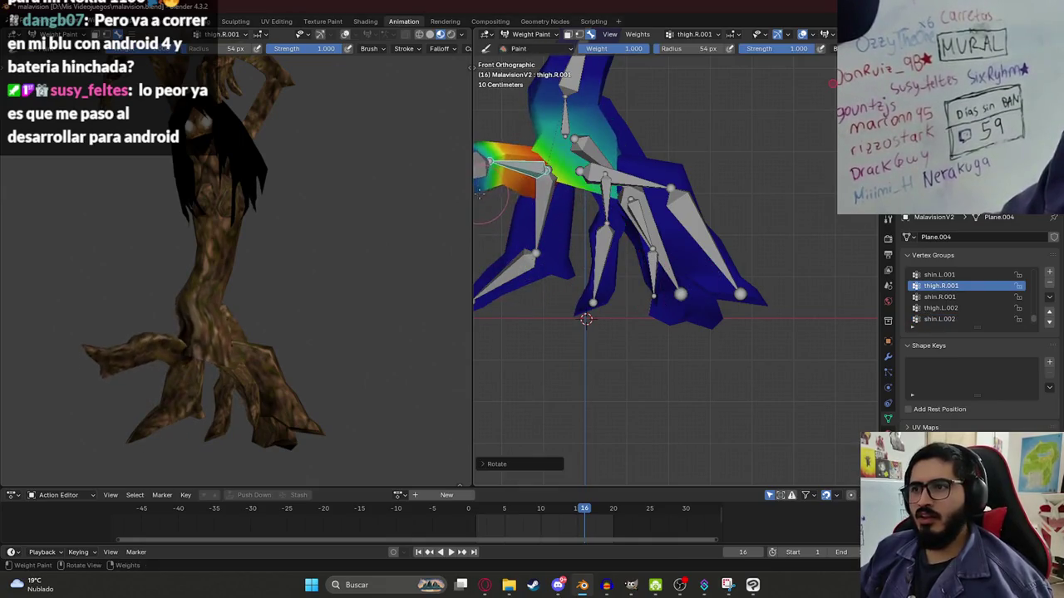
{"action": "key", "text": "Escape"}
{"action": "scroll", "coordinate": [572, 158], "scroll_direction": "down", "scroll_amount": 2}
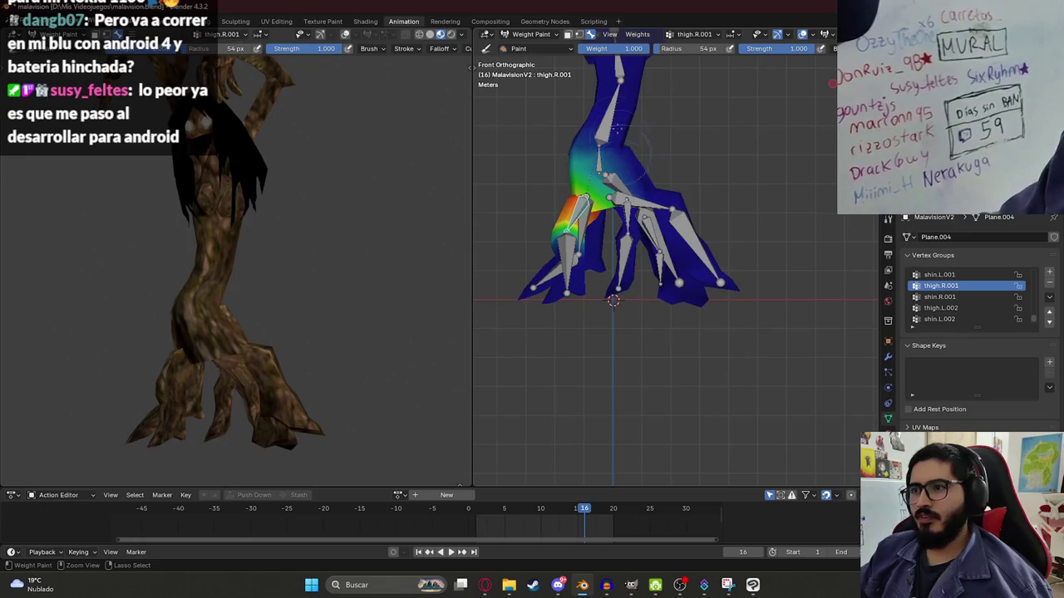
{"action": "left_click_drag", "start_coordinate": [619, 148], "coordinate": [600, 175], "text": "ctrl"}
{"action": "mouse_move", "coordinate": [570, 162]}
{"action": "middle_mouse_down"}
{"action": "mouse_move", "coordinate": [631, 139]}
{"action": "mouse_move", "coordinate": [644, 174]}
{"action": "mouse_move", "coordinate": [680, 192]}
{"action": "middle_mouse_up"}
{"action": "key", "text": "KP_1"}
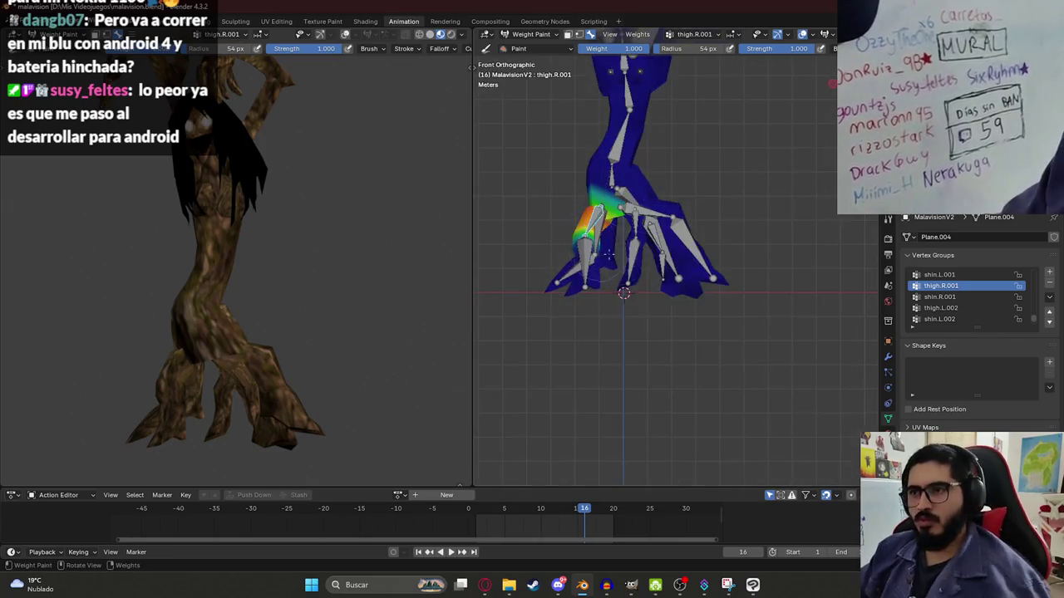
- Rotate the thigh.R.001 bone to test its weights, zooming in to inspect the leg
{"action": "key", "text": "r"}
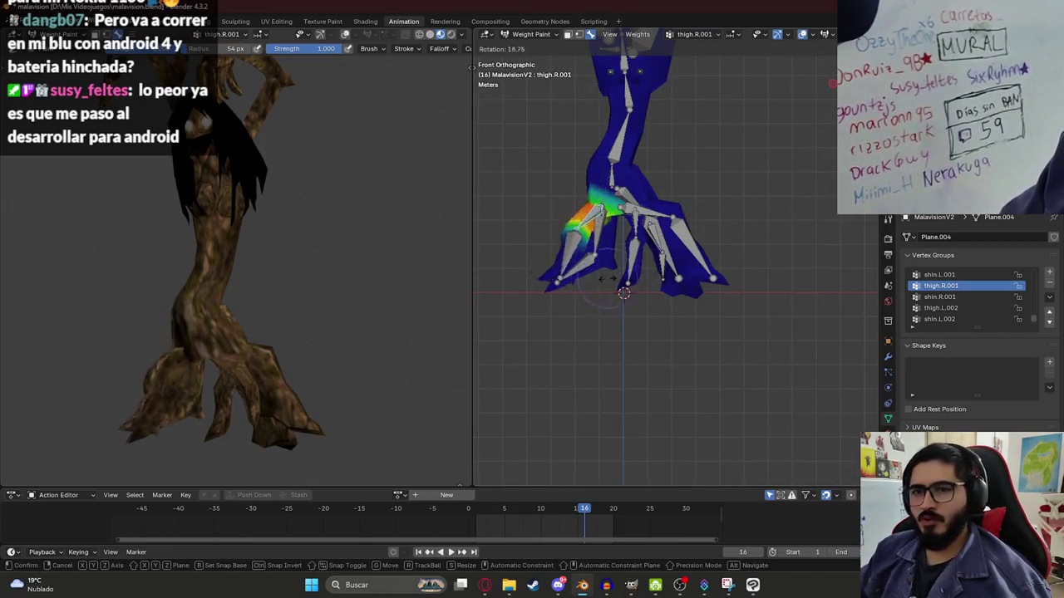
{"action": "left_click", "coordinate": [541, 230]}
{"action": "scroll", "coordinate": [582, 199], "scroll_direction": "up", "scroll_amount": 2}
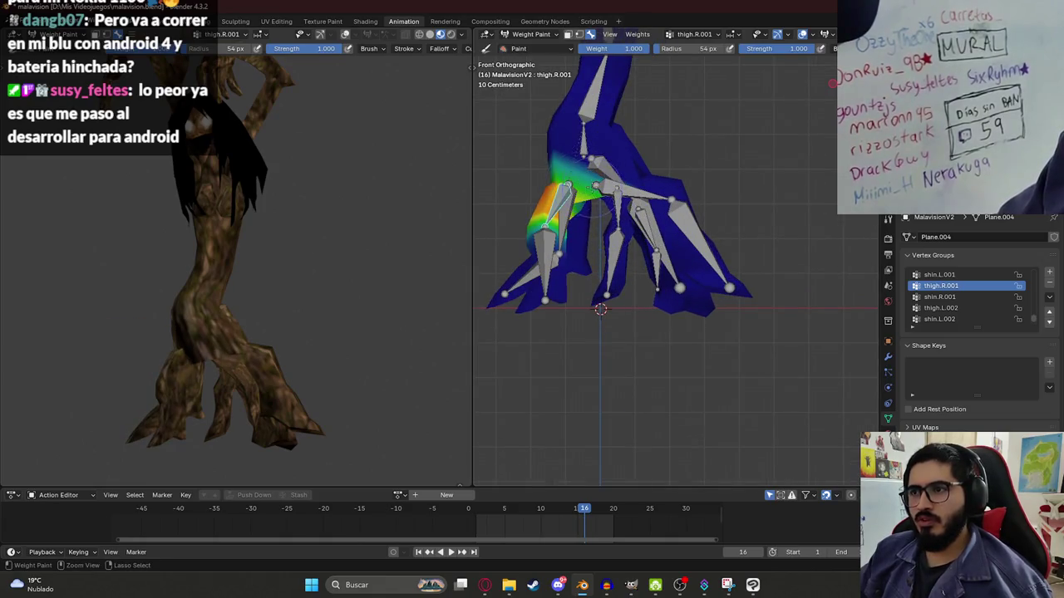
{"action": "scroll", "coordinate": [566, 149], "scroll_direction": "up", "scroll_amount": 2}
{"action": "scroll", "coordinate": [680, 199], "scroll_direction": "up", "scroll_amount": 2}
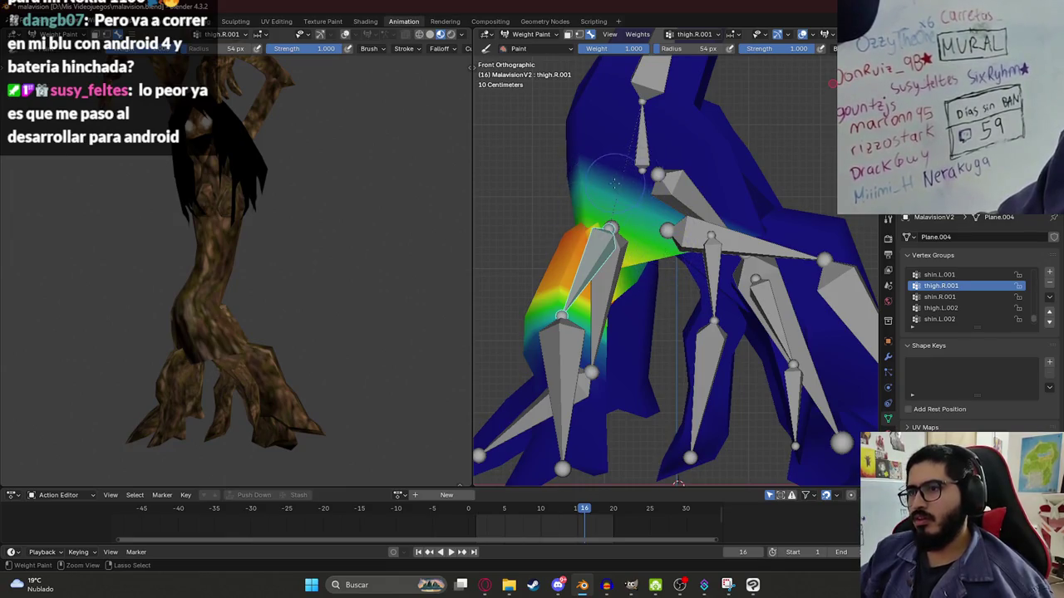
{"action": "scroll", "coordinate": [615, 183], "scroll_direction": "down", "scroll_amount": 1}
- Rotate the thigh.R bone to point down, then save malavision.blend
{"action": "left_click", "coordinate": [579, 345], "text": "ctrl"}
{"action": "left_click", "coordinate": [565, 382], "text": "ctrl"}
{"action": "left_click", "coordinate": [579, 349], "text": "ctrl"}
{"action": "left_click", "coordinate": [563, 389], "text": "ctrl"}
{"action": "key", "text": "r"}
{"action": "key", "text": "Escape"}
{"action": "left_click", "coordinate": [613, 291], "text": "ctrl"}
{"action": "key", "text": "r"}
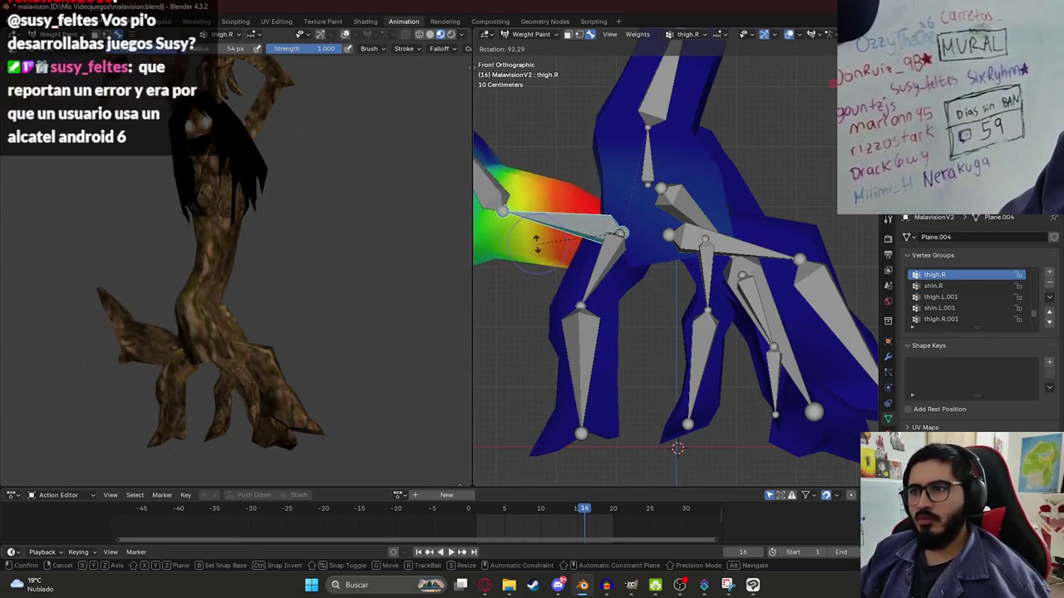
{"action": "left_click", "coordinate": [611, 340]}
{"action": "middle_click_drag", "start_coordinate": [715, 200], "coordinate": [711, 192]}
{"action": "key", "text": "ctrl+s"}
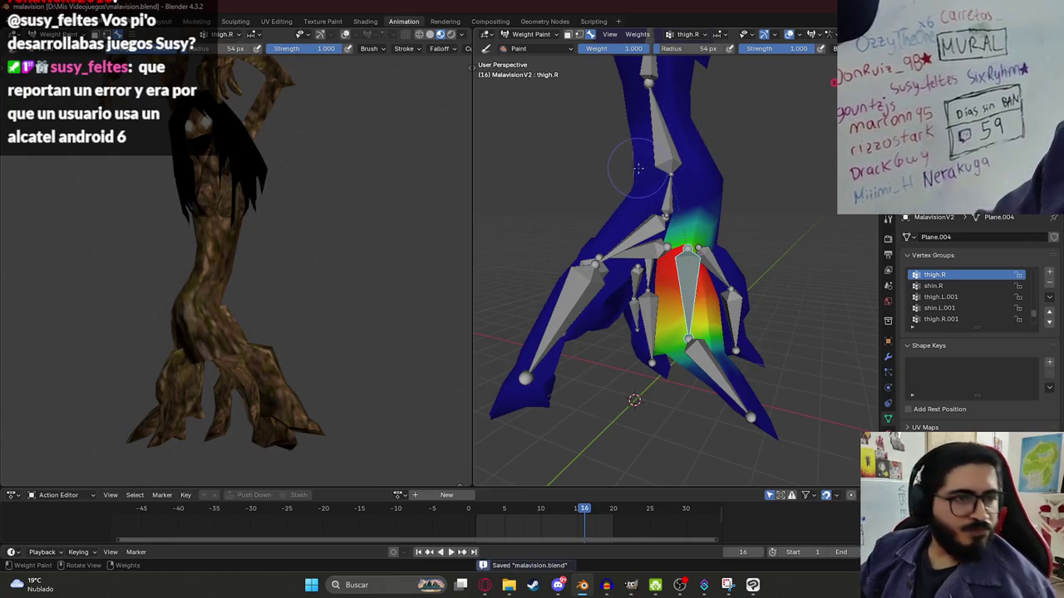
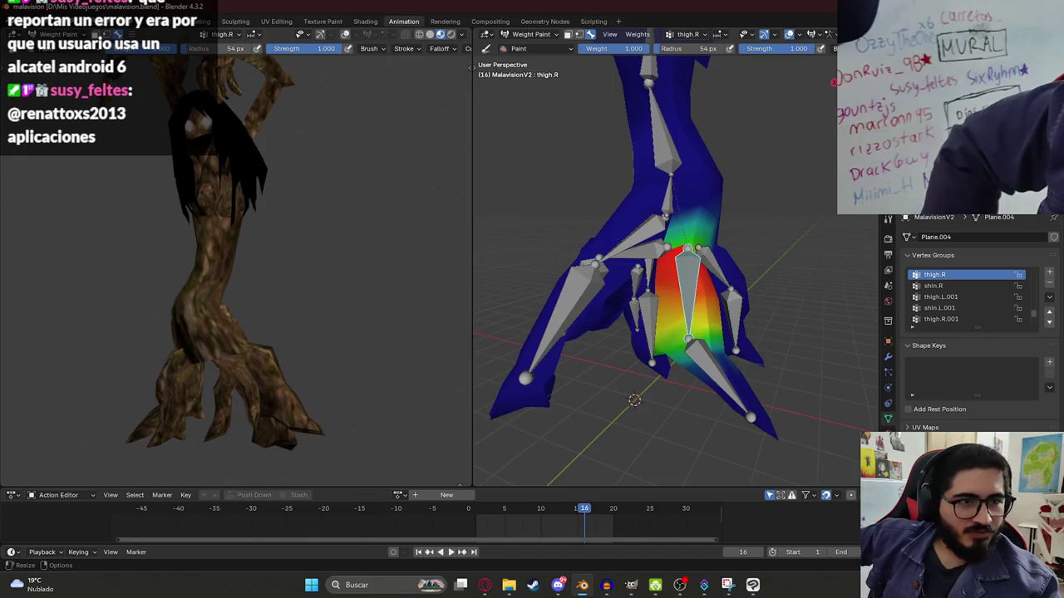
- Test-rotate the right leg bones (thigh.R.001, shin.R.001, thigh.R) from the front to check their weights
{"action": "middle_click_drag", "start_coordinate": [690, 267], "coordinate": [728, 265]}
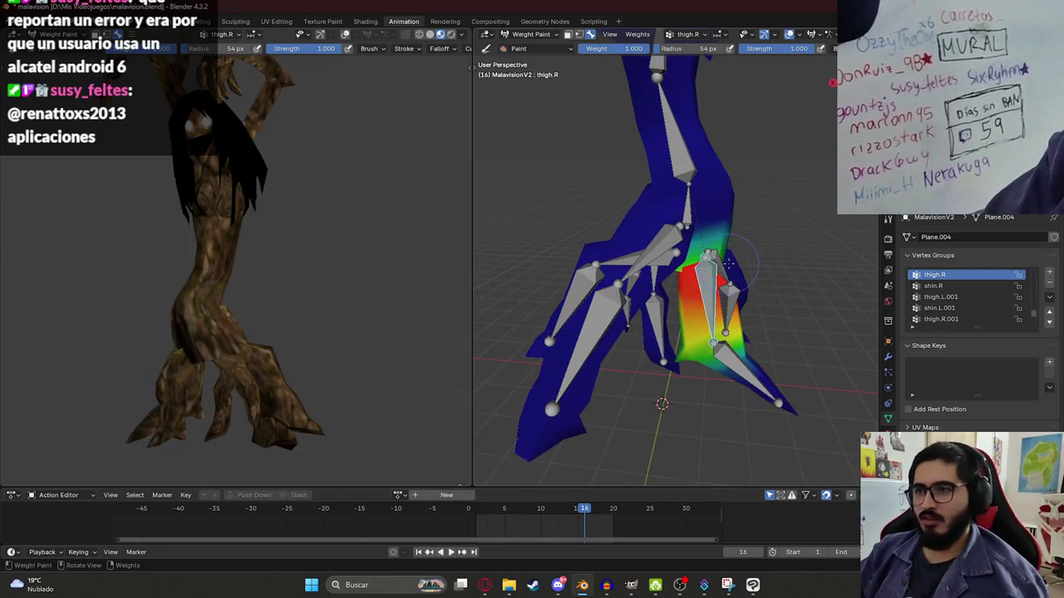
{"action": "key", "text": "KP_1"}
{"action": "left_click", "coordinate": [636, 275], "text": "ctrl"}
{"action": "key", "text": "r"}
{"action": "left_click", "coordinate": [584, 216]}
{"action": "left_click", "coordinate": [611, 328], "text": "ctrl"}
{"action": "key", "text": "r"}
{"action": "left_click", "coordinate": [589, 317]}
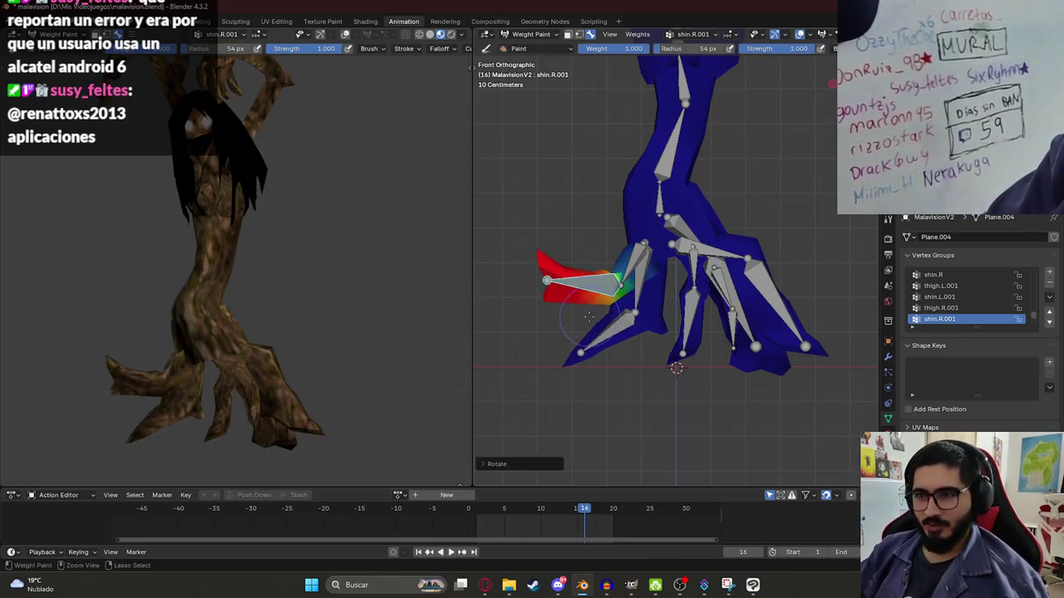
{"action": "key", "text": "r"}
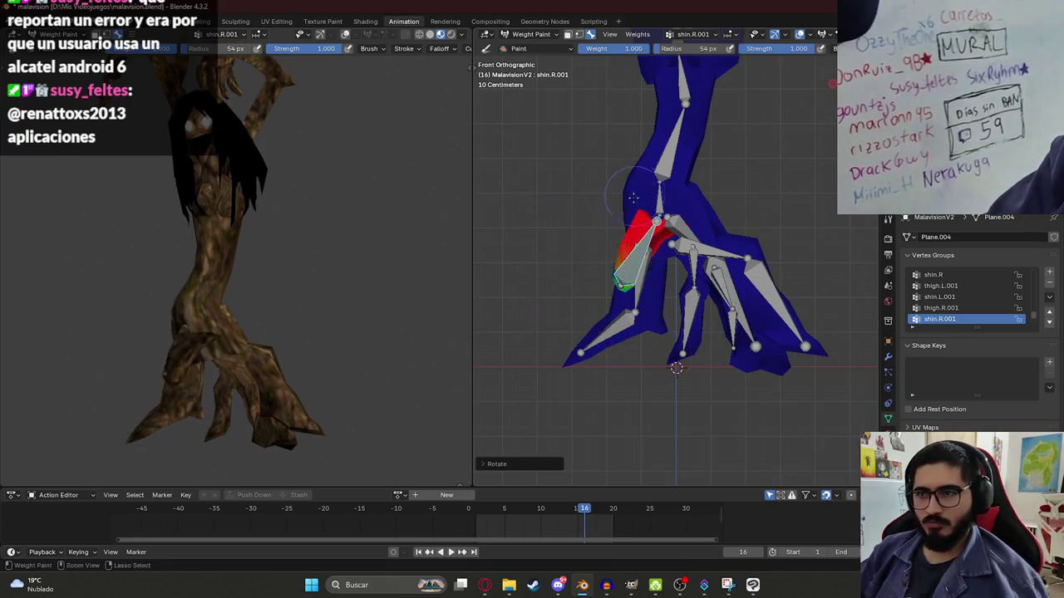
{"action": "right_click", "coordinate": [649, 316]}
{"action": "left_click", "coordinate": [630, 317], "text": "ctrl"}
{"action": "key", "text": "r"}
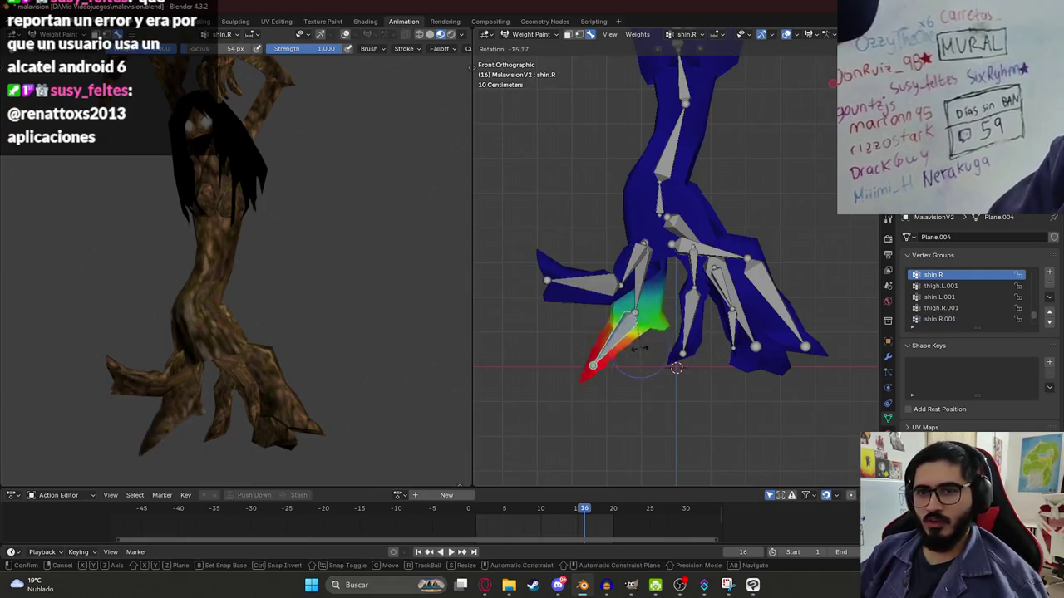
{"action": "left_click", "coordinate": [600, 254]}
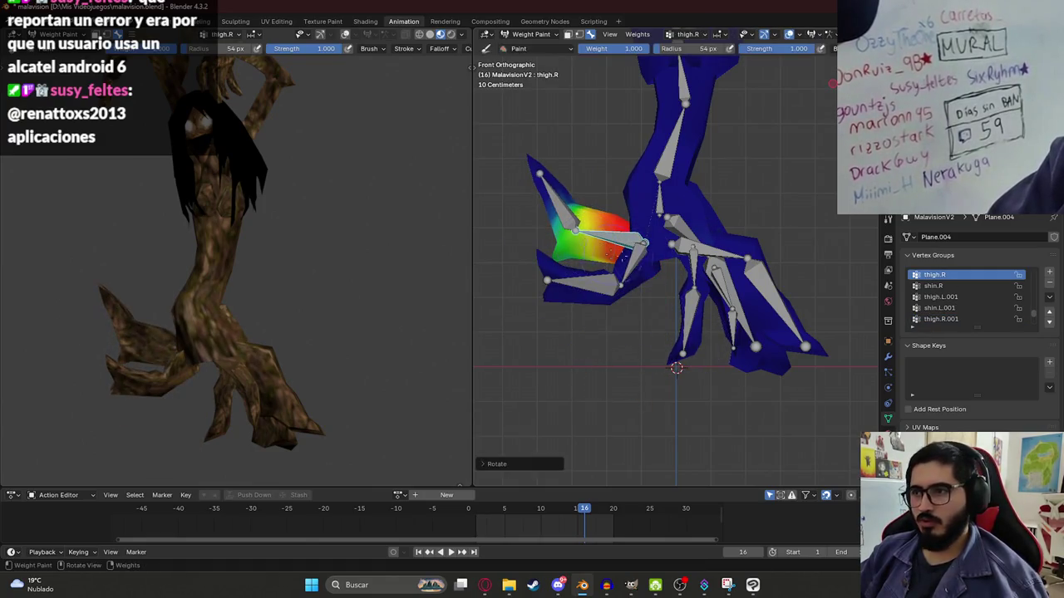
{"action": "left_click", "coordinate": [546, 199], "text": "ctrl"}
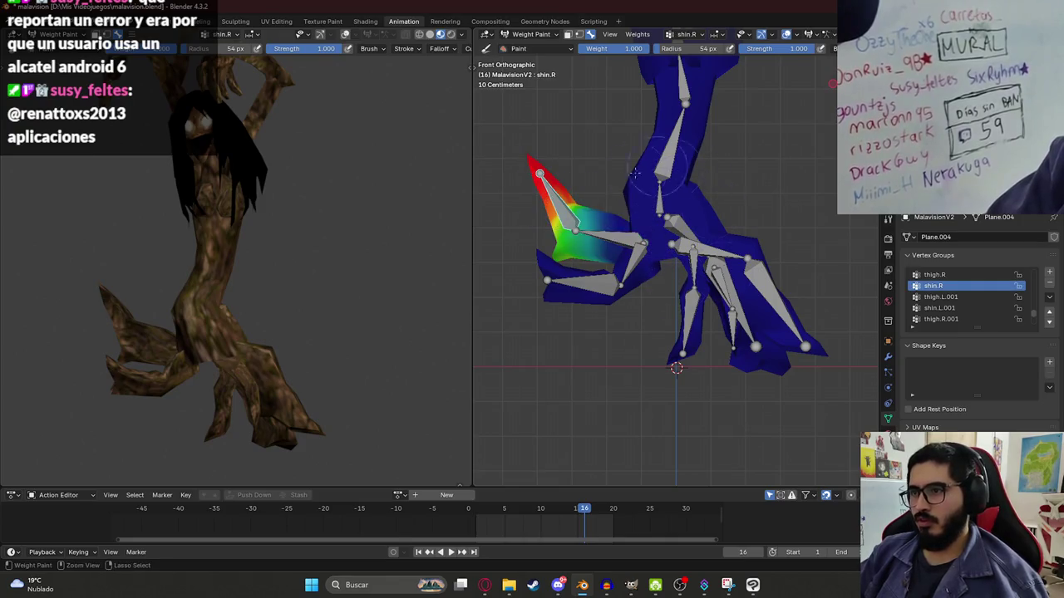
- Rotate thigh.L, thigh.L.001 and the lower leg bones, then inspect thigh.L.003's weights
{"action": "left_click", "coordinate": [640, 246], "text": "ctrl"}
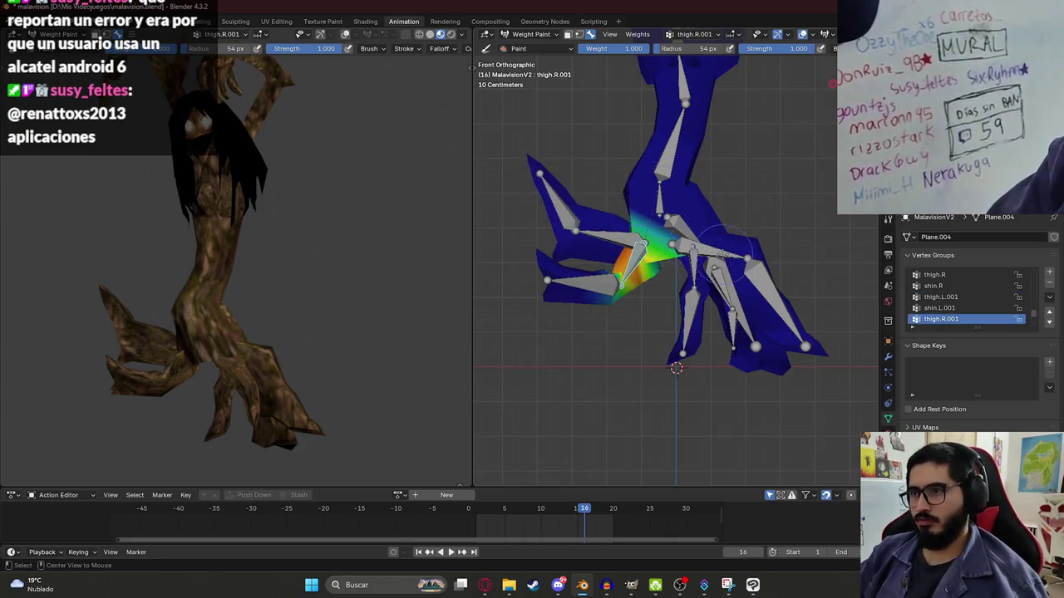
{"action": "key", "text": "r"}
{"action": "left_click", "coordinate": [725, 232]}
{"action": "left_click", "coordinate": [720, 223], "text": "ctrl"}
{"action": "key", "text": "r"}
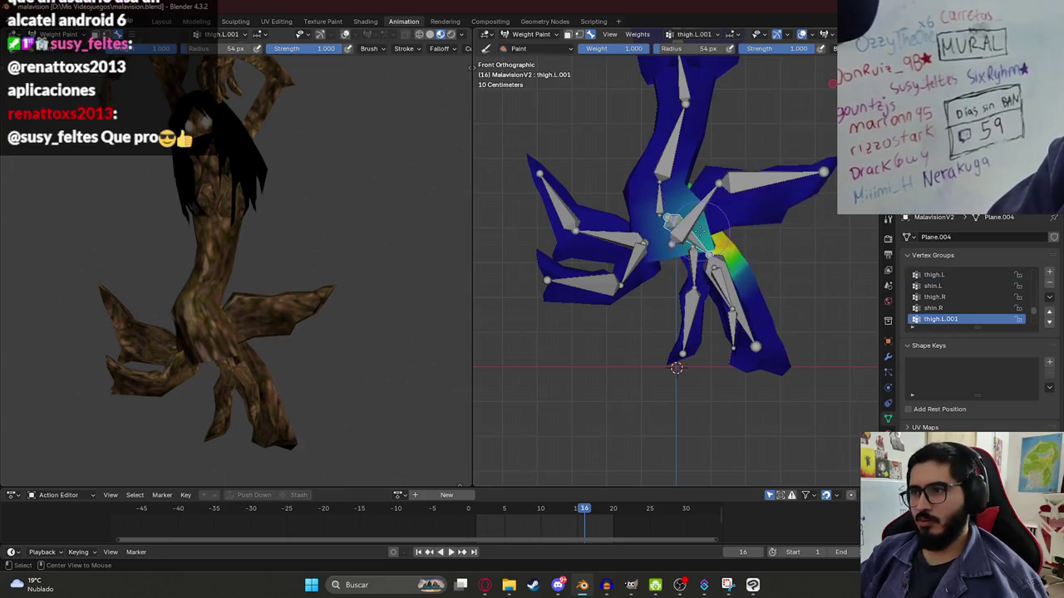
{"action": "left_click", "coordinate": [703, 264]}
{"action": "key", "text": "r"}
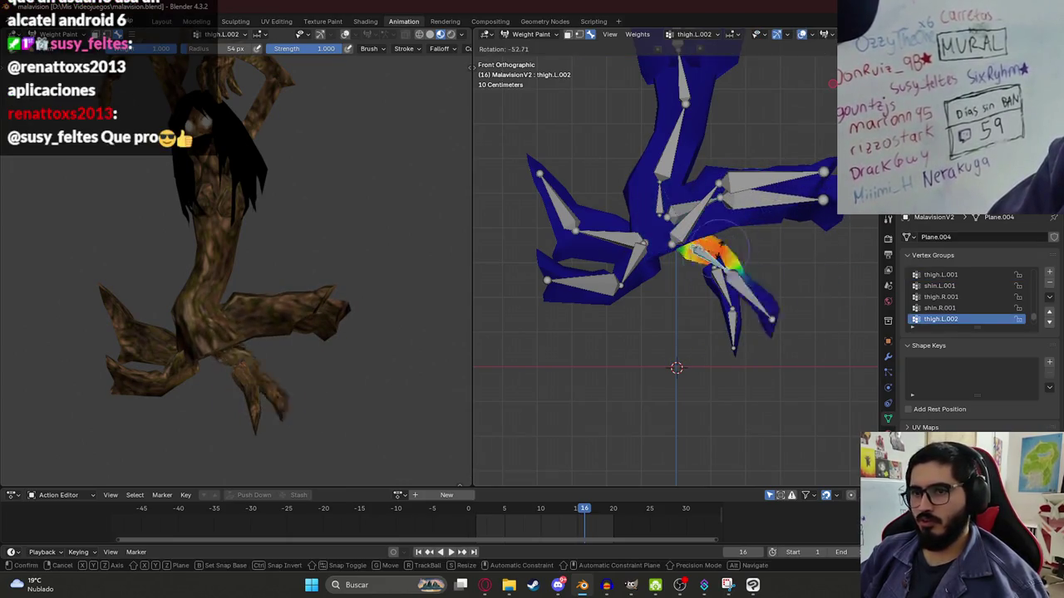
{"action": "left_click", "coordinate": [722, 249]}
{"action": "left_click", "coordinate": [720, 278], "text": "ctrl"}
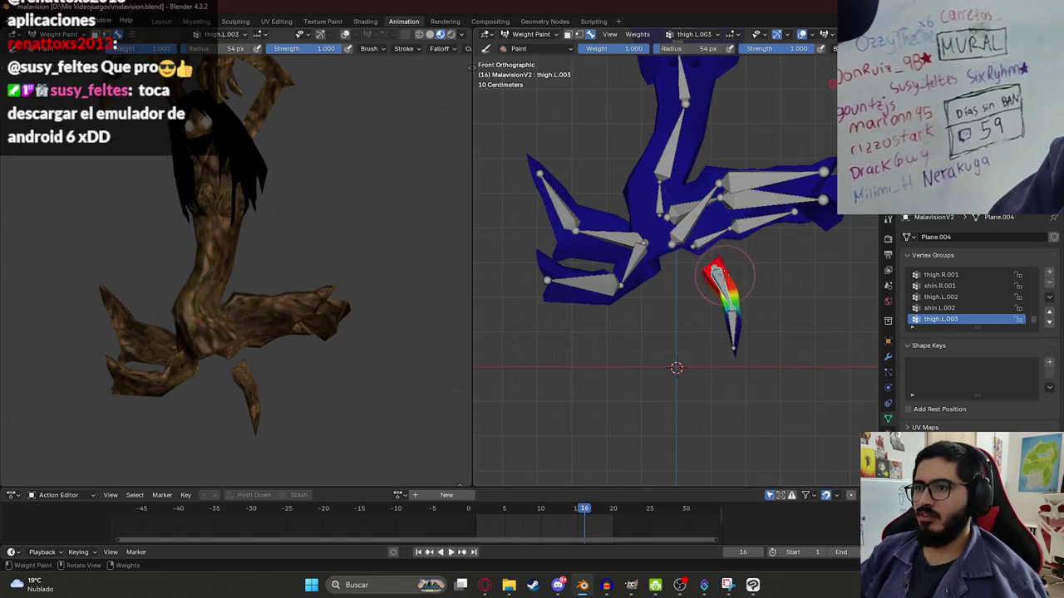
- Test-rotate thigh.L.002 and thigh.L again in a perspective view
{"action": "left_click", "coordinate": [713, 242], "text": "ctrl"}
{"action": "key", "text": "r"}
{"action": "left_click", "coordinate": [593, 374]}
{"action": "middle_click_drag", "start_coordinate": [593, 373], "coordinate": [714, 249]}
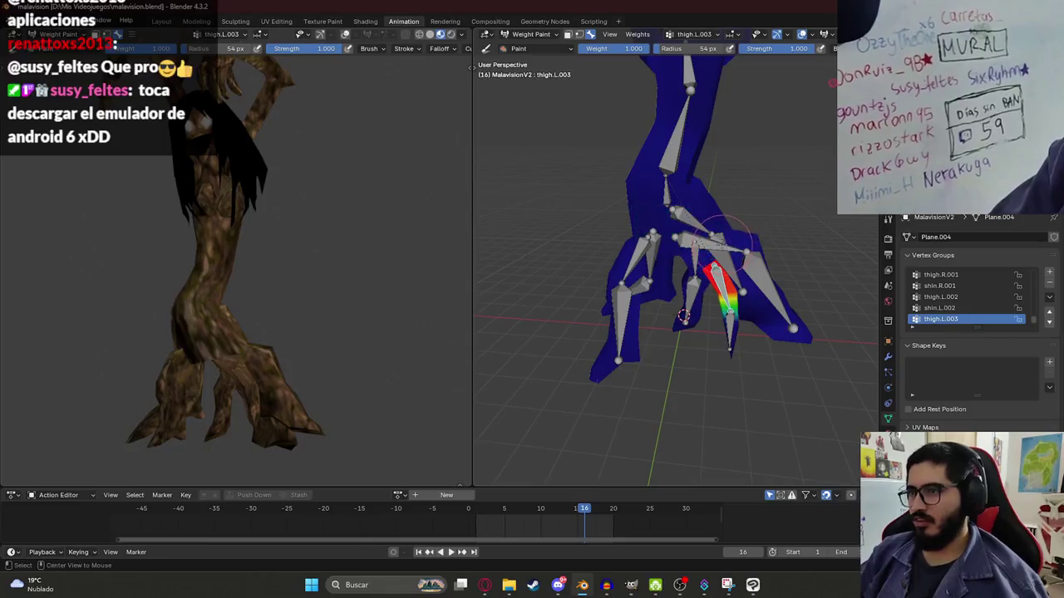
{"action": "left_click", "coordinate": [715, 237], "text": "ctrl"}
{"action": "key", "text": "r"}
{"action": "left_click", "coordinate": [683, 316]}
- Orbit around the leg and switch the mesh back to Object Mode
{"action": "mouse_move", "coordinate": [683, 316]}
{"action": "middle_mouse_down"}
{"action": "mouse_move", "coordinate": [639, 295]}
{"action": "mouse_move", "coordinate": [794, 239]}
{"action": "middle_mouse_up"}
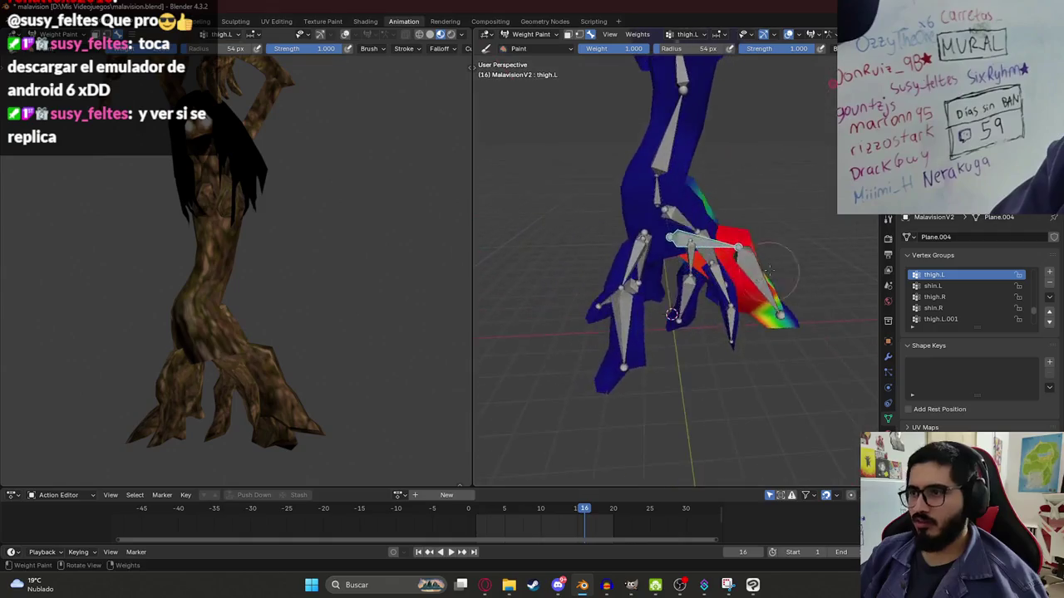
{"action": "scroll", "coordinate": [794, 239], "scroll_direction": "up", "scroll_amount": 2}
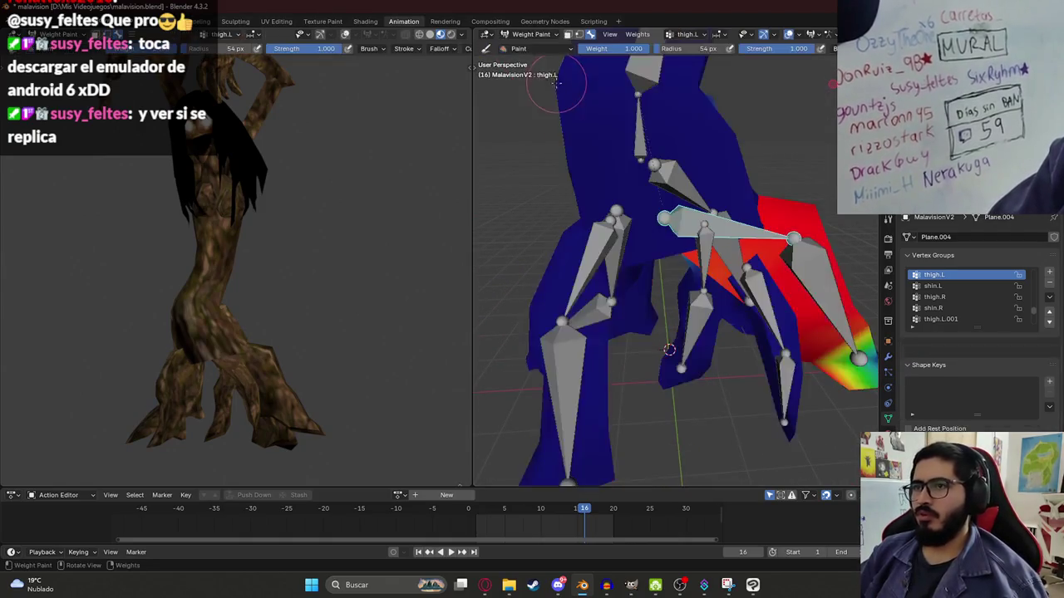
{"action": "left_click", "coordinate": [530, 34]}
{"action": "left_click", "coordinate": [530, 47]}
- In wireframe, edit the metarig and parent the loose leg bone with Keep Offset
{"action": "key", "text": "z"}
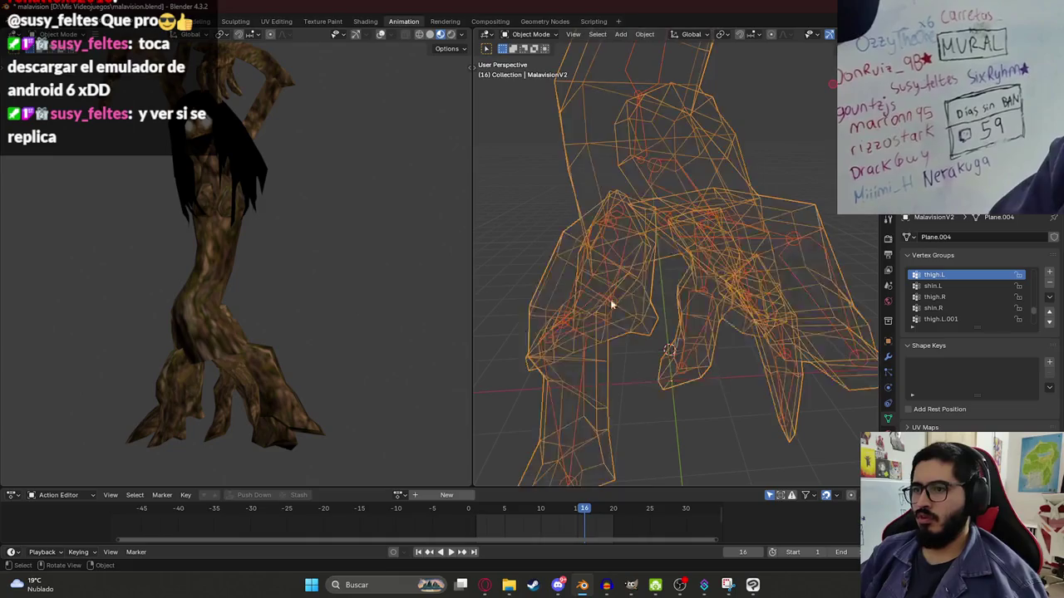
{"action": "left_click", "coordinate": [654, 171]}
{"action": "key", "text": "Tab"}
{"action": "mouse_move", "coordinate": [763, 248]}
{"action": "middle_mouse_down"}
{"action": "mouse_move", "coordinate": [795, 268]}
{"action": "mouse_move", "coordinate": [630, 269]}
{"action": "mouse_move", "coordinate": [647, 245]}
{"action": "middle_mouse_up"}
{"action": "right_click", "coordinate": [647, 245]}
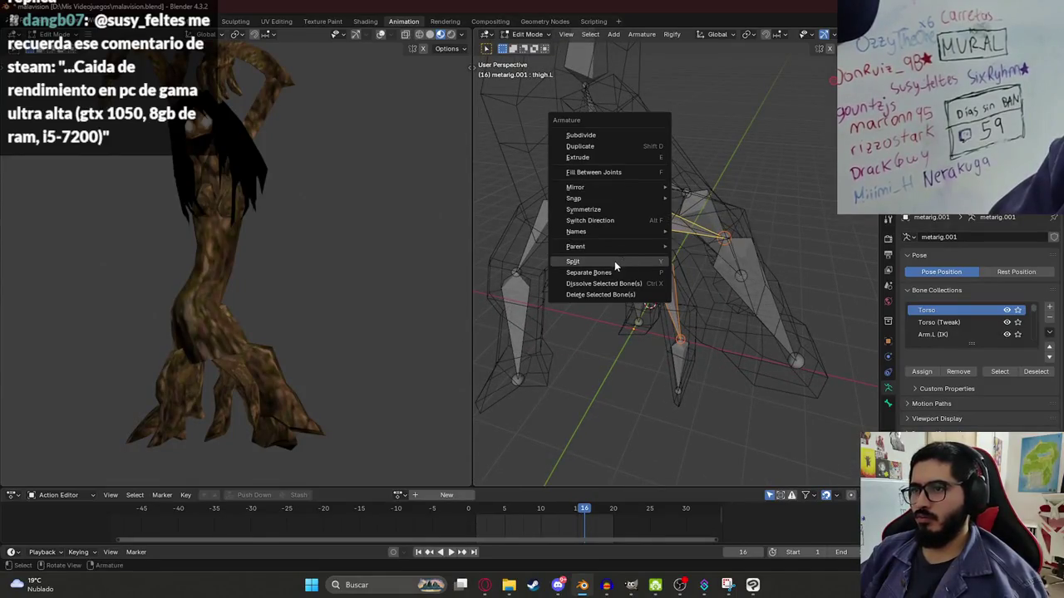
{"action": "left_click", "coordinate": [741, 246]}
{"action": "left_click", "coordinate": [741, 246]}
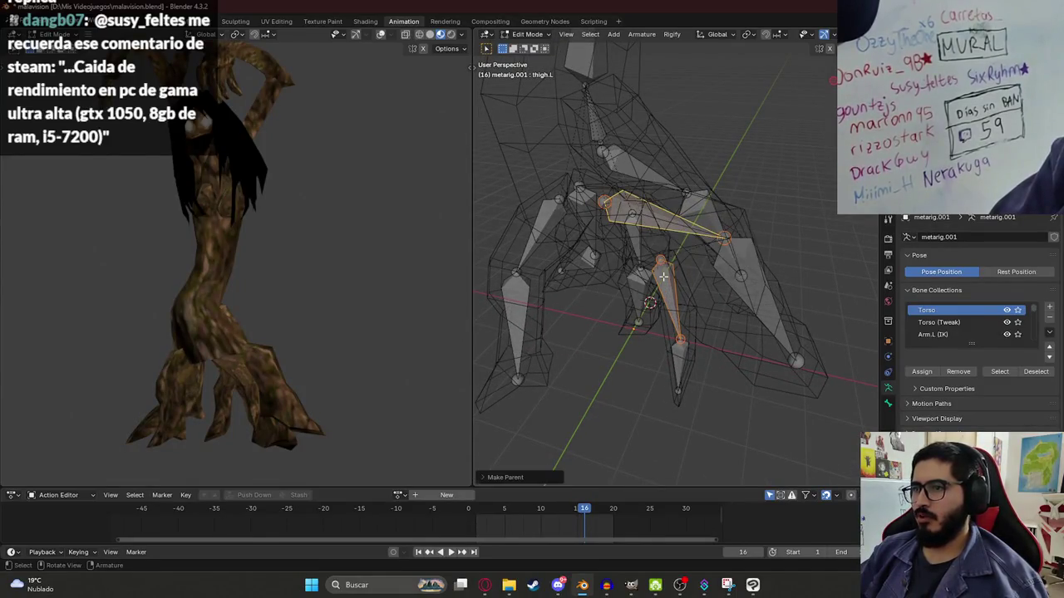
- In Pose Mode, test a thigh rotation, undo it, and rotate thigh.L.003 into a new pose
{"action": "left_click", "coordinate": [527, 34]}
{"action": "left_click", "coordinate": [522, 80]}
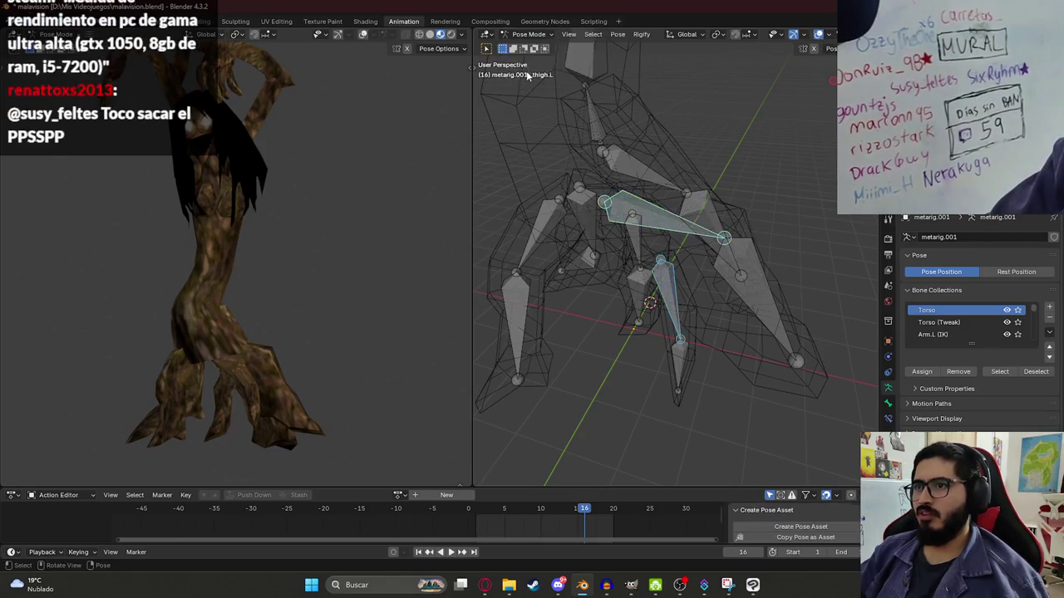
{"action": "key", "text": "r"}
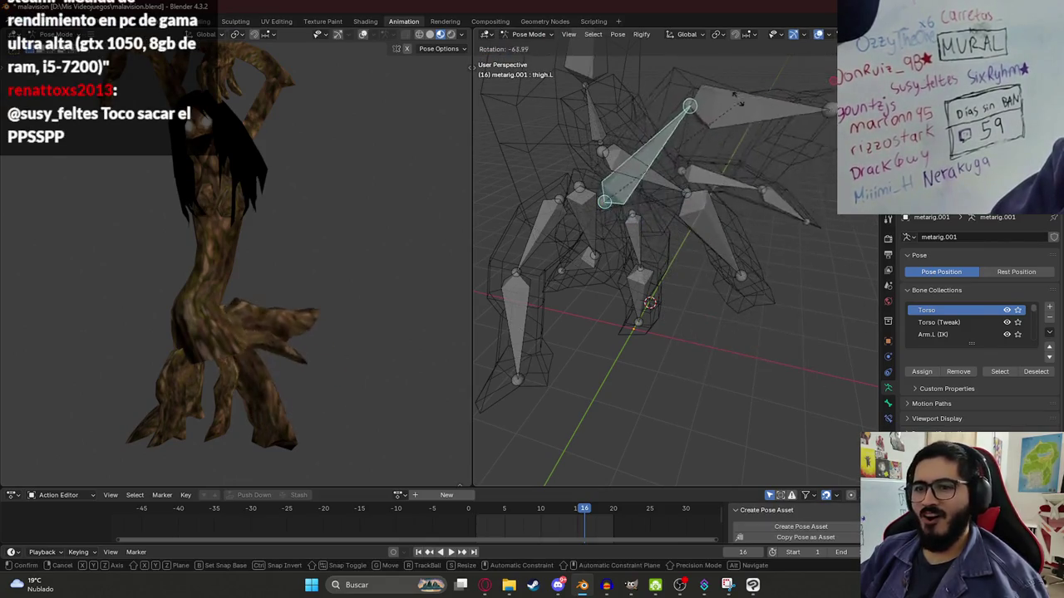
{"action": "left_click", "coordinate": [717, 69]}
{"action": "key", "text": "ctrl+z"}
{"action": "left_click", "coordinate": [684, 300]}
{"action": "key", "text": "r"}
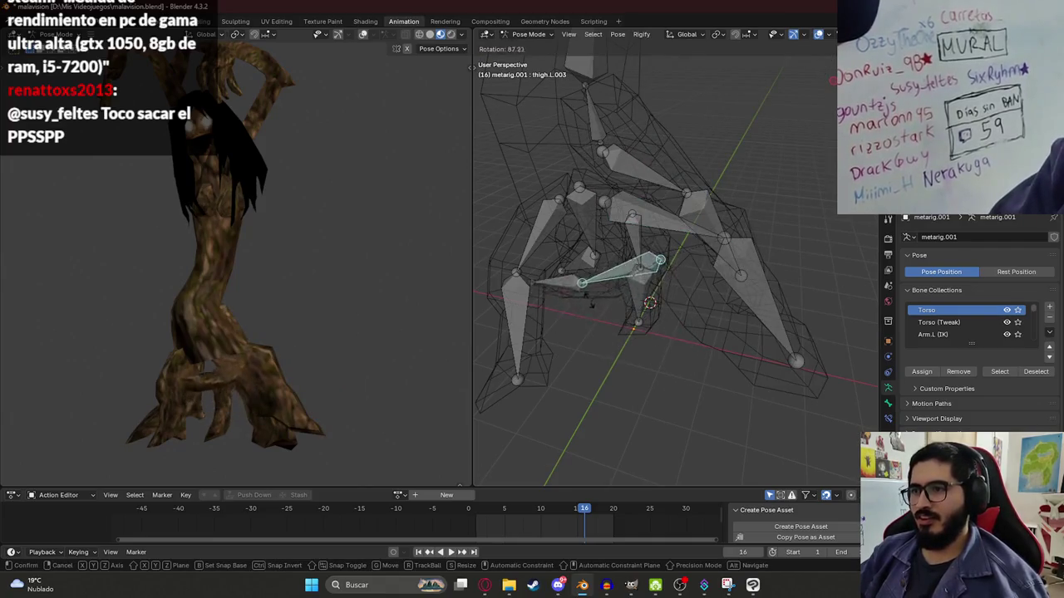
{"action": "left_click", "coordinate": [692, 223]}
- View the rig from the front in Material Preview and select the horizontal leg bone
{"action": "key", "text": "KP_1"}
{"action": "key", "text": "z"}
{"action": "left_click", "coordinate": [675, 265]}
{"action": "left_click", "coordinate": [631, 261]}
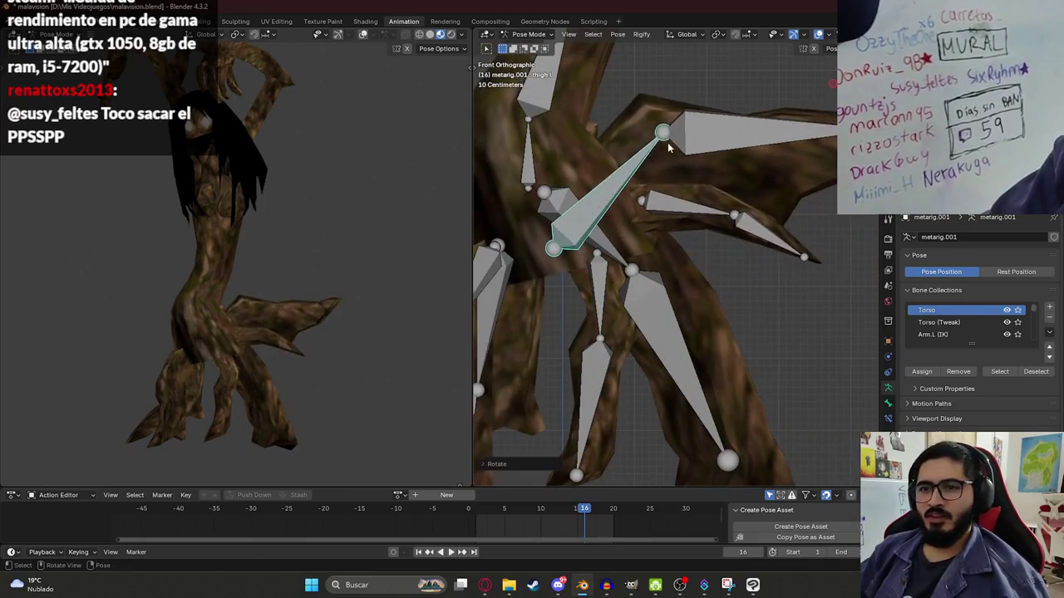
{"action": "scroll", "coordinate": [587, 195], "scroll_direction": "down", "scroll_amount": 6}
- Save malavision.blend, finish a pose operation, and save it again
{"action": "key", "text": "ctrl+s"}
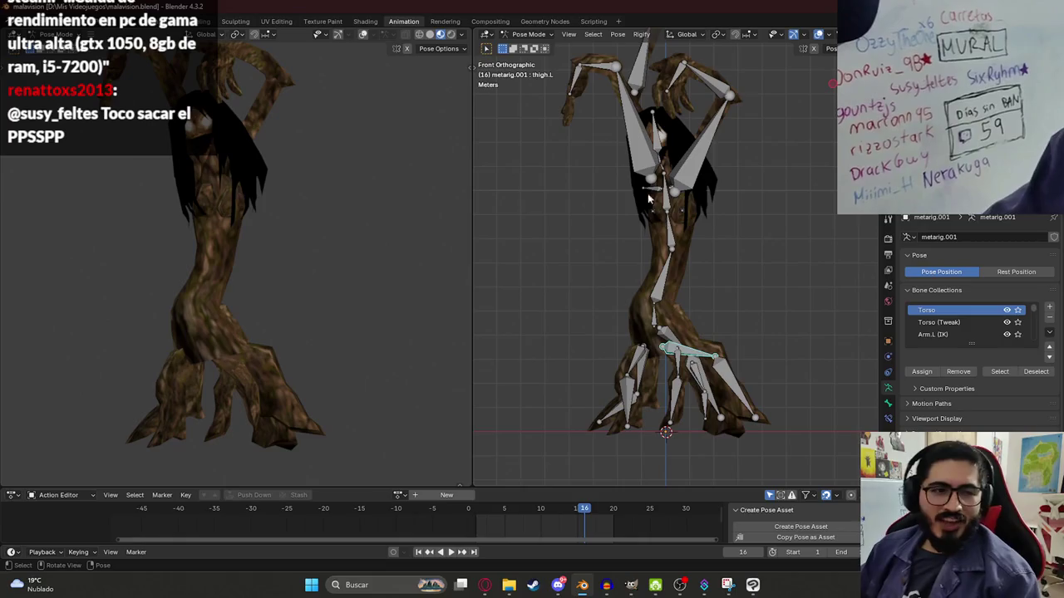
{"action": "key", "text": "shift+e"}
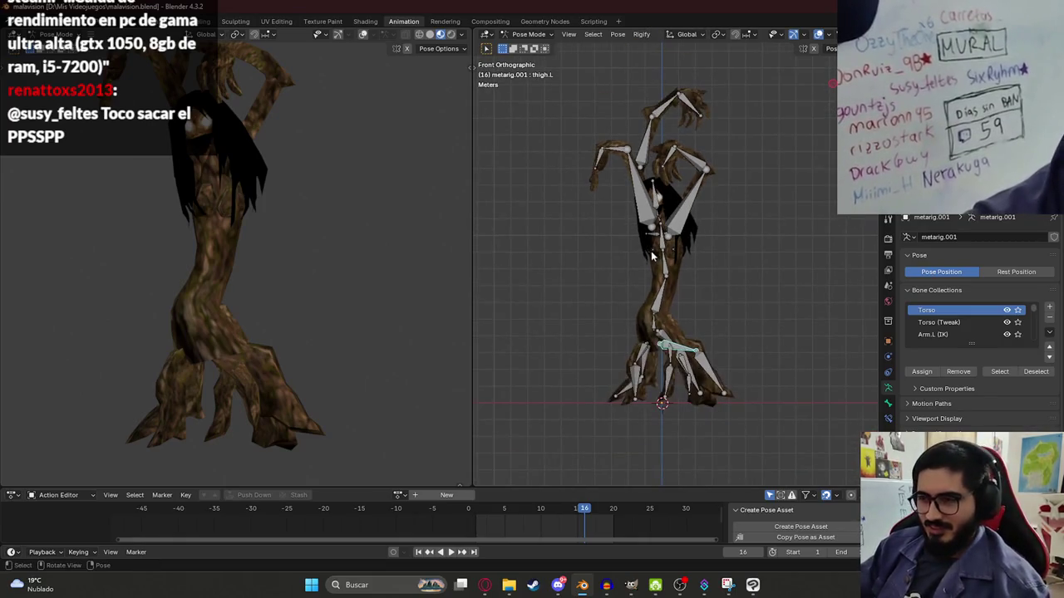
{"action": "left_click", "coordinate": [659, 273]}
{"action": "key", "text": "ctrl+s"}
{"action": "scroll", "coordinate": [685, 291], "scroll_direction": "up", "scroll_amount": 2}
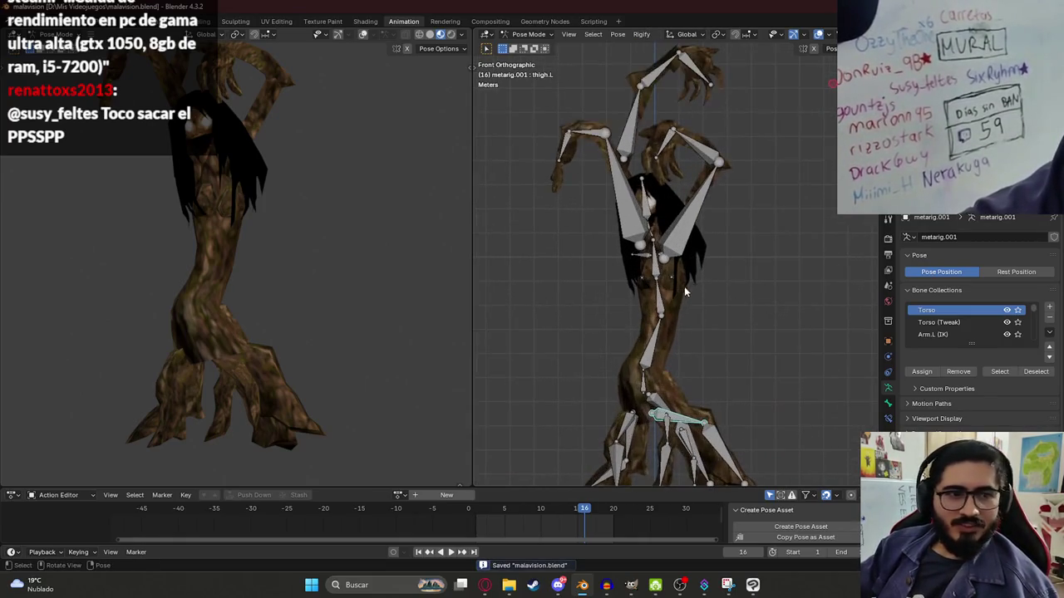
- Select all rig bones, enlarge the action editor, and frame the creature from several angles
{"action": "key", "text": "a"}
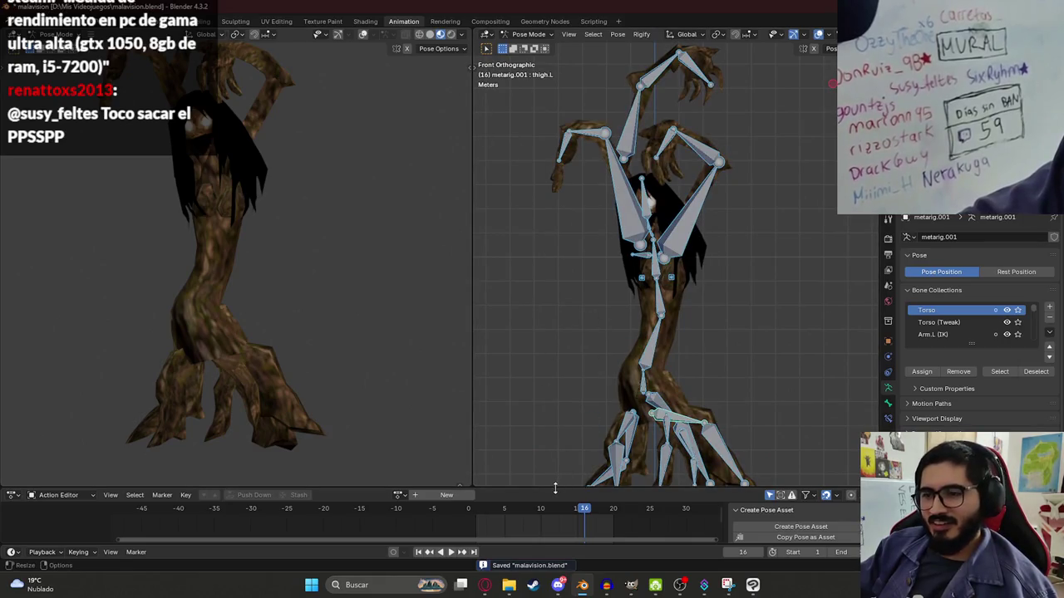
{"action": "left_click_drag", "start_coordinate": [555, 489], "coordinate": [465, 387]}
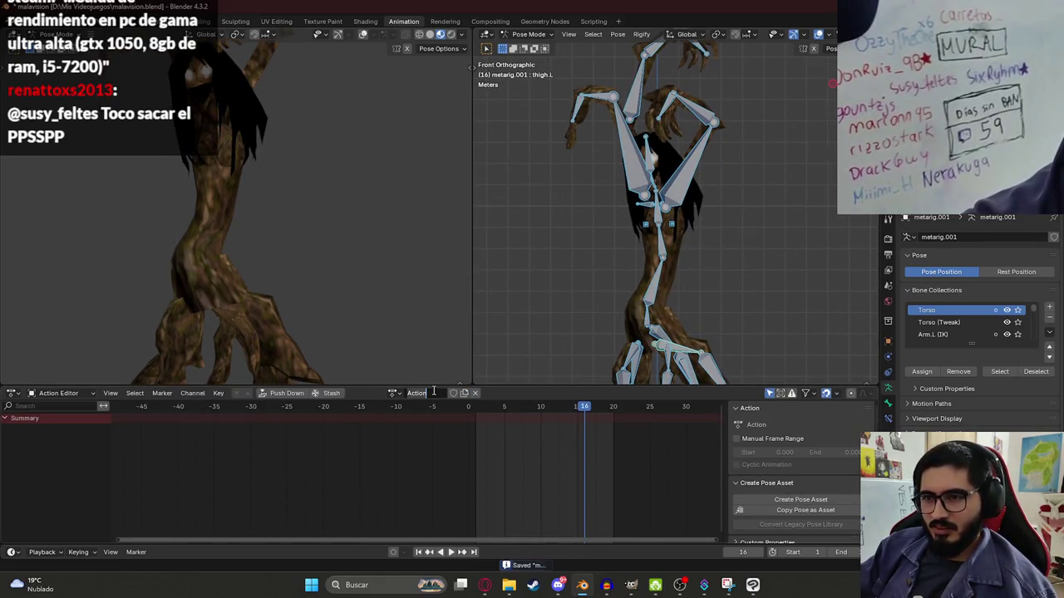
{"action": "scroll", "coordinate": [656, 250], "scroll_direction": "down", "scroll_amount": 4}
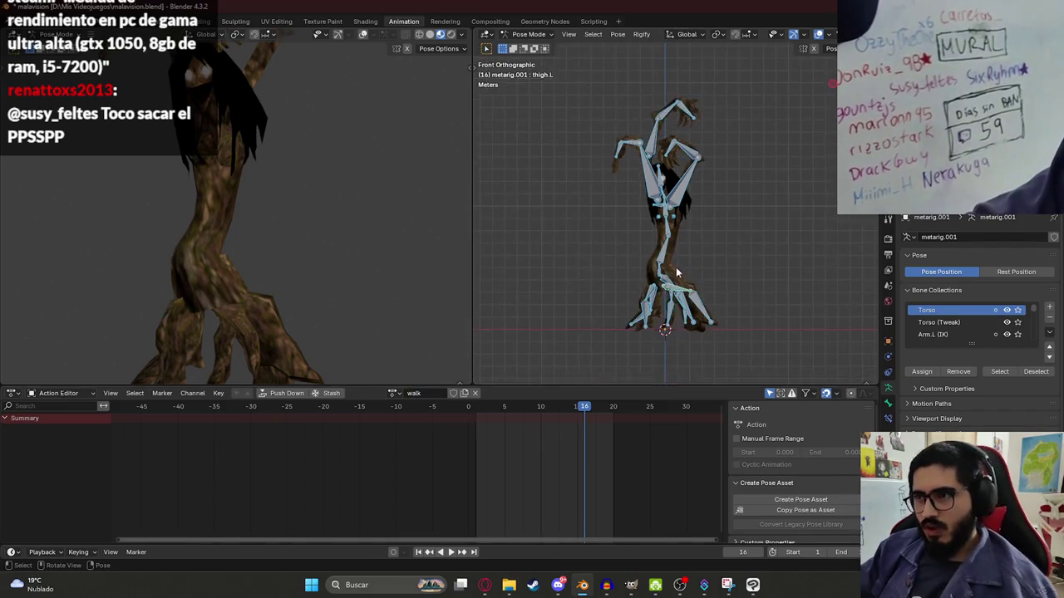
{"action": "middle_click_drag", "start_coordinate": [657, 285], "coordinate": [631, 185], "text": "shift"}
{"action": "scroll", "coordinate": [267, 181], "scroll_direction": "down", "scroll_amount": 3}
{"action": "mouse_move", "coordinate": [266, 181]}
{"action": "middle_mouse_down"}
{"action": "mouse_move", "coordinate": [250, 234]}
{"action": "mouse_move", "coordinate": [272, 257]}
{"action": "middle_mouse_up"}
{"action": "middle_click_drag", "start_coordinate": [779, 163], "coordinate": [665, 191]}
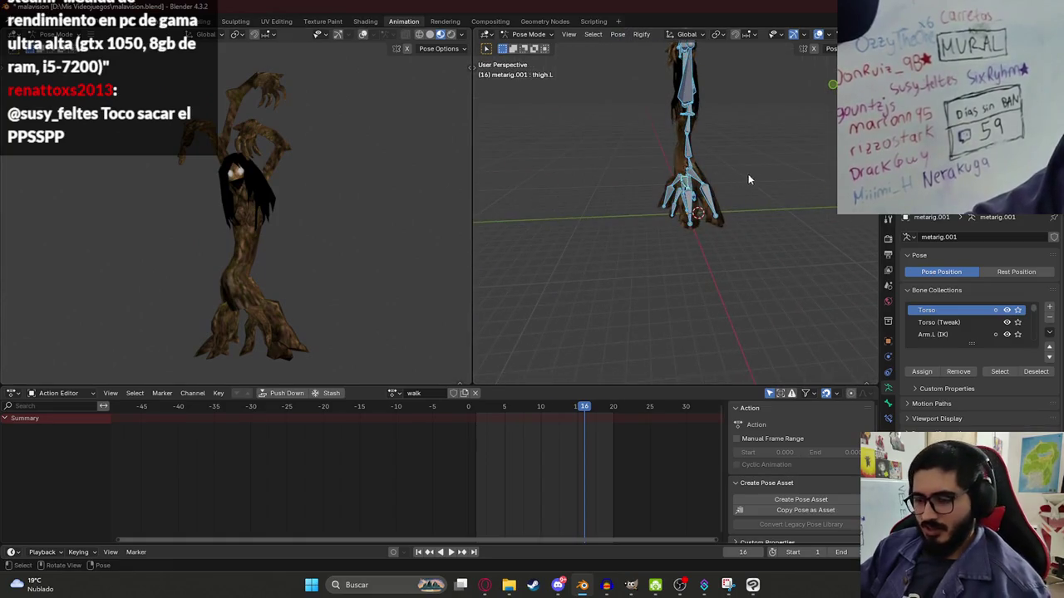
{"action": "middle_click_drag", "start_coordinate": [748, 180], "coordinate": [737, 174], "text": "alt"}
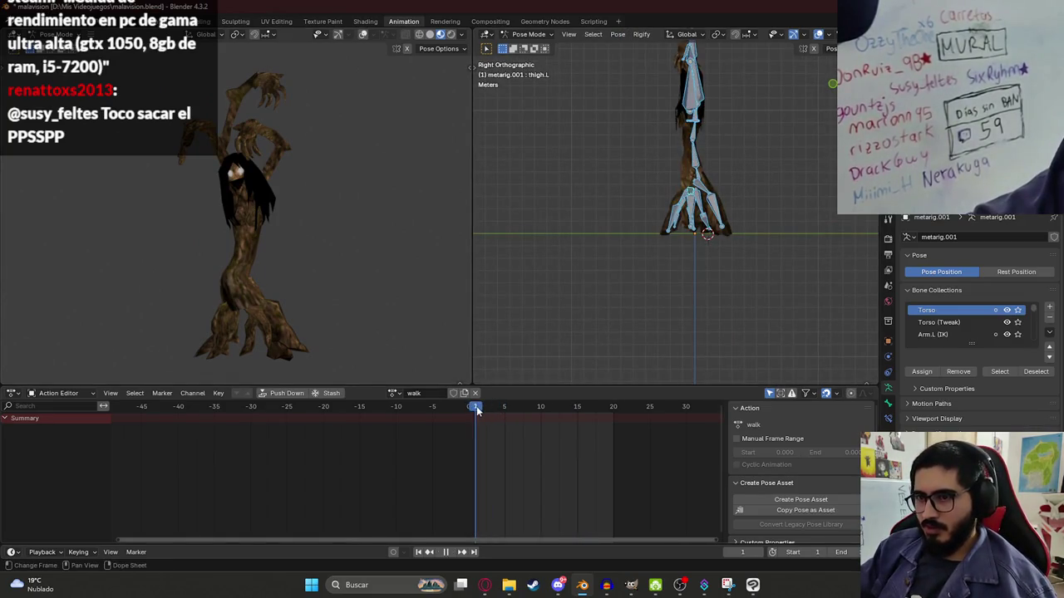
{"action": "mouse_move", "coordinate": [704, 230]}
{"action": "middle_mouse_down"}
{"action": "mouse_move", "coordinate": [674, 295]}
{"action": "mouse_move", "coordinate": [628, 280]}
{"action": "middle_mouse_up"}
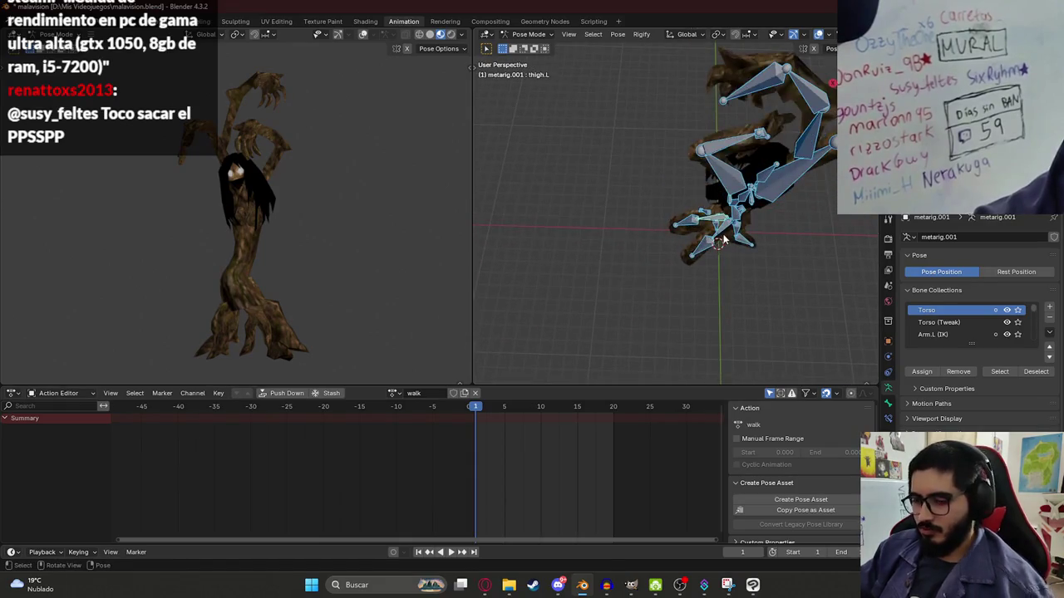
{"action": "middle_click_drag", "start_coordinate": [723, 241], "coordinate": [708, 238], "text": "alt"}
{"action": "scroll", "coordinate": [707, 238], "scroll_direction": "up", "scroll_amount": 3}
- Rotate thigh.L.001 and splay thigh.L outward around the Z axis
{"action": "left_click", "coordinate": [627, 149]}
{"action": "key", "text": "r"}
{"action": "left_click", "coordinate": [675, 205]}
{"action": "mouse_move", "coordinate": [733, 206]}
{"action": "middle_mouse_down", "text": "alt"}
{"action": "mouse_move", "coordinate": [696, 205]}
{"action": "mouse_move", "coordinate": [770, 235]}
{"action": "middle_mouse_up", "text": "alt"}
{"action": "left_click", "coordinate": [696, 204]}
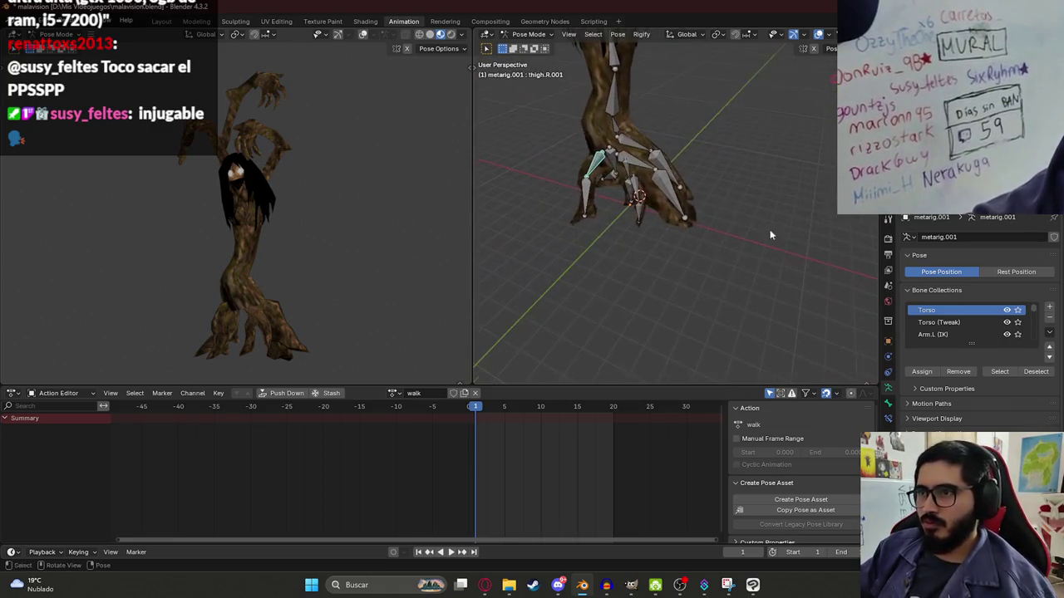
{"action": "left_click", "coordinate": [645, 172]}
{"action": "key", "text": "KP_3"}
{"action": "key", "text": "r"}
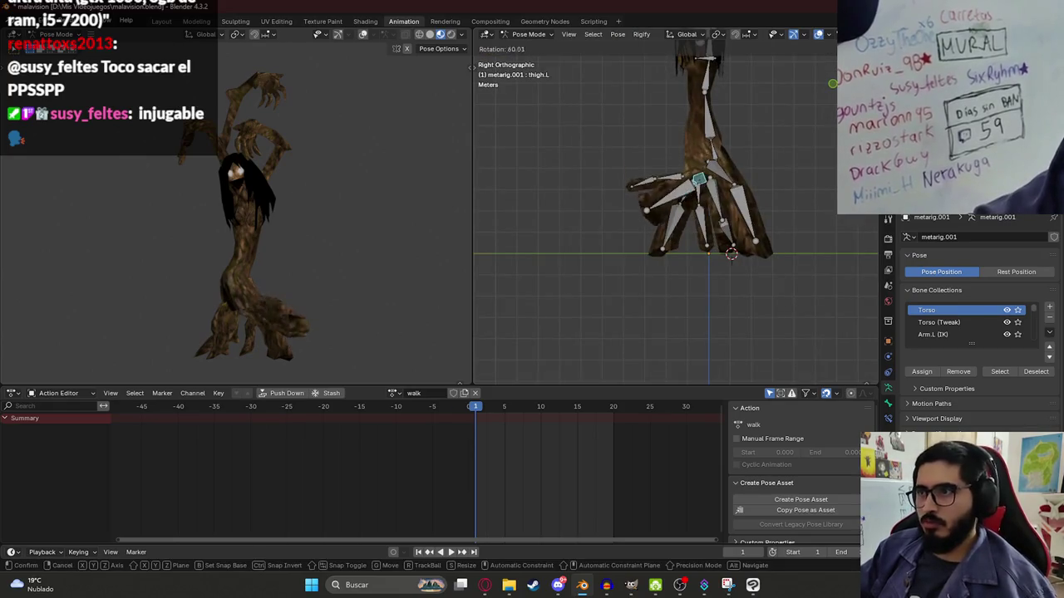
{"action": "key", "text": "z"}
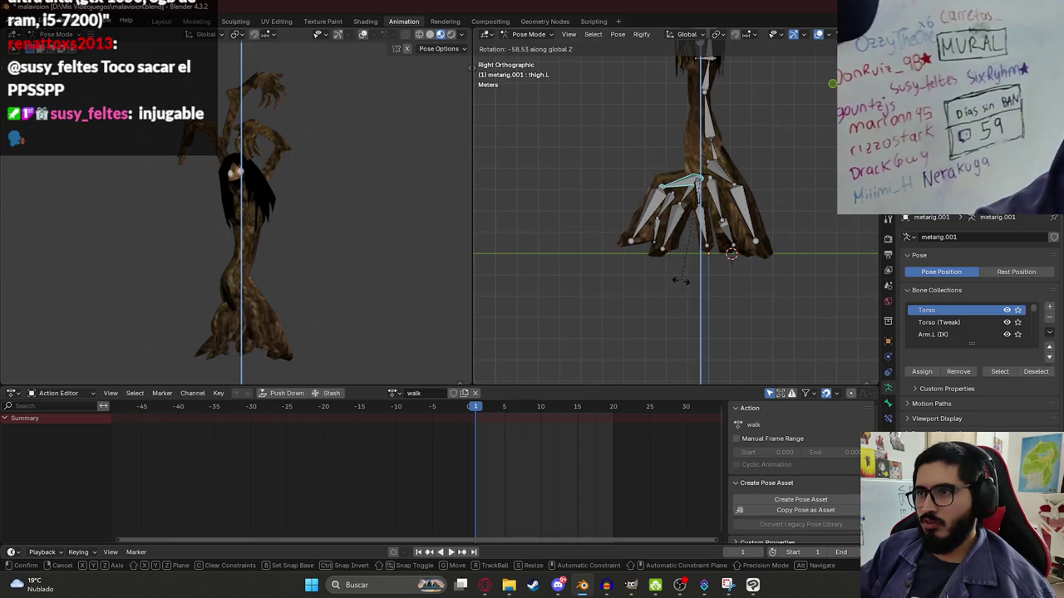
{"action": "left_click", "coordinate": [679, 280]}
- Refine the left thigh angle with further free and Z-axis rotations
{"action": "key", "text": "r"}
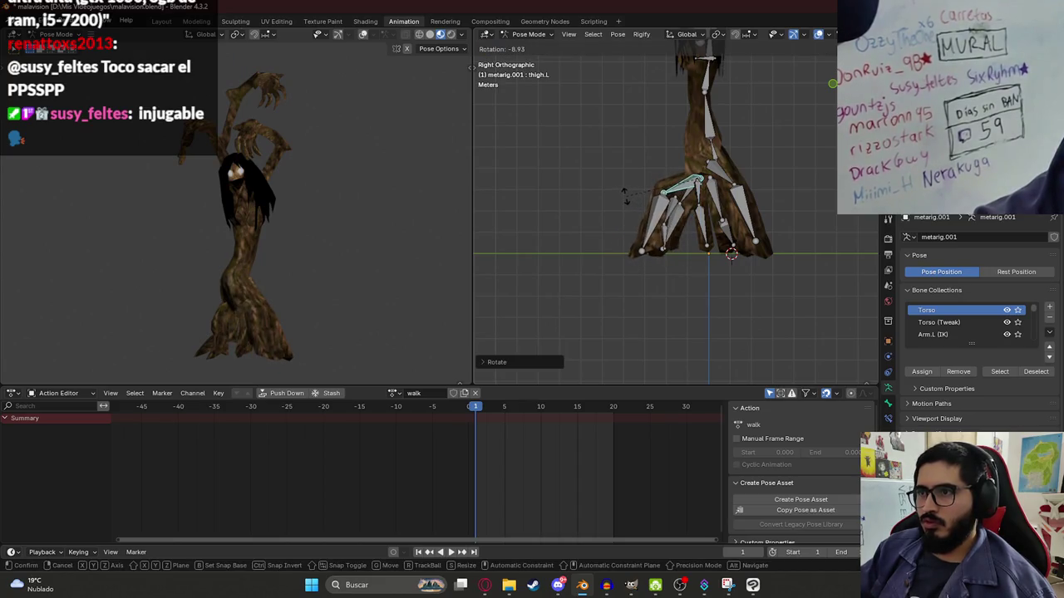
{"action": "left_click", "coordinate": [626, 199]}
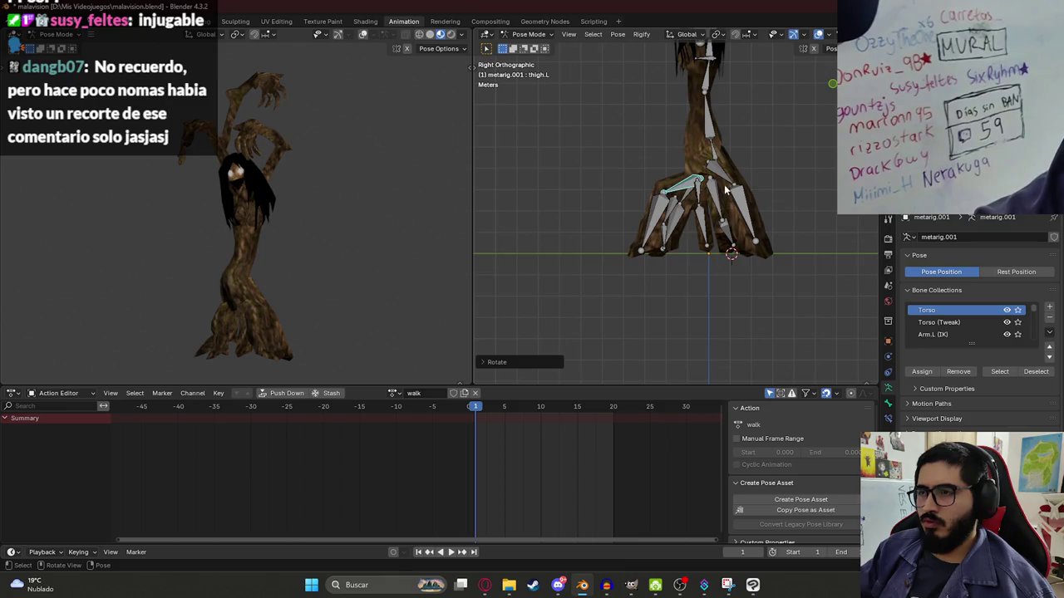
{"action": "key", "text": "r"}
{"action": "key", "text": "z"}
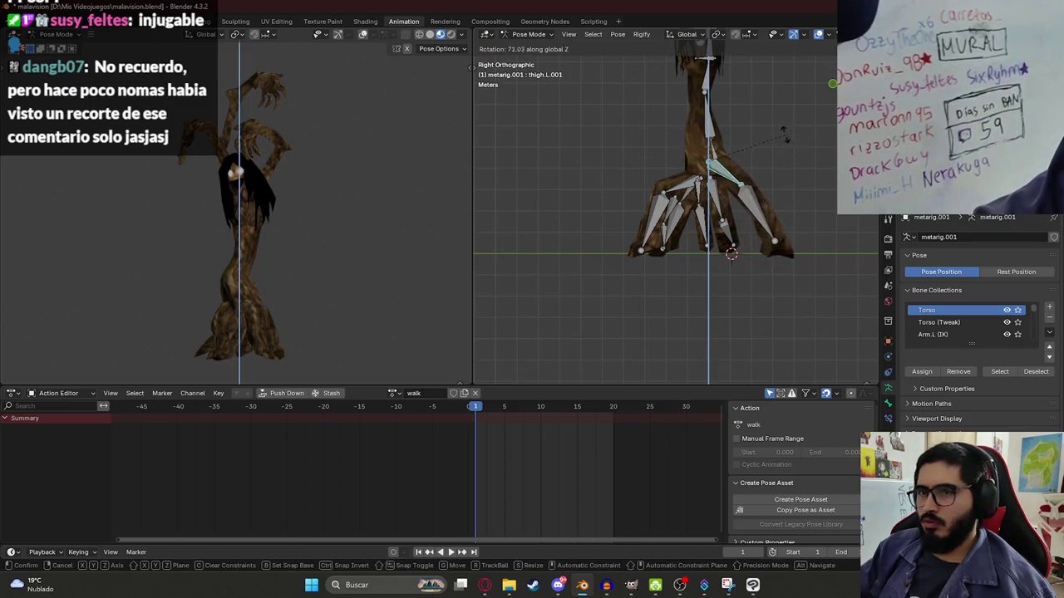
{"action": "left_click", "coordinate": [788, 215]}
{"action": "mouse_move", "coordinate": [788, 215]}
{"action": "middle_mouse_down"}
{"action": "mouse_move", "coordinate": [733, 197]}
{"action": "mouse_move", "coordinate": [749, 242]}
{"action": "mouse_move", "coordinate": [847, 228]}
{"action": "mouse_move", "coordinate": [472, 235]}
{"action": "mouse_move", "coordinate": [665, 237]}
{"action": "middle_mouse_up"}
{"action": "key", "text": "r"}
{"action": "left_click", "coordinate": [632, 240]}
- Splay thigh.R outward around Z and keyframe the whole pose at frame 1
{"action": "left_click", "coordinate": [628, 247]}
{"action": "key", "text": "r"}
{"action": "key", "text": "z"}
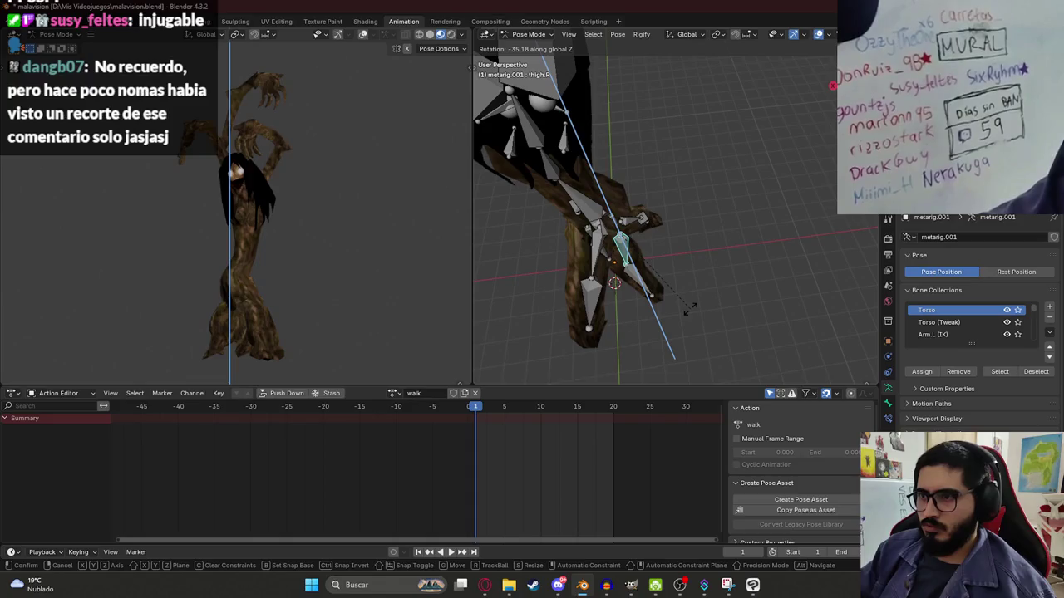
{"action": "left_click", "coordinate": [689, 308]}
{"action": "mouse_move", "coordinate": [695, 291]}
{"action": "middle_mouse_down"}
{"action": "mouse_move", "coordinate": [554, 275]}
{"action": "mouse_move", "coordinate": [629, 203]}
{"action": "middle_mouse_up"}
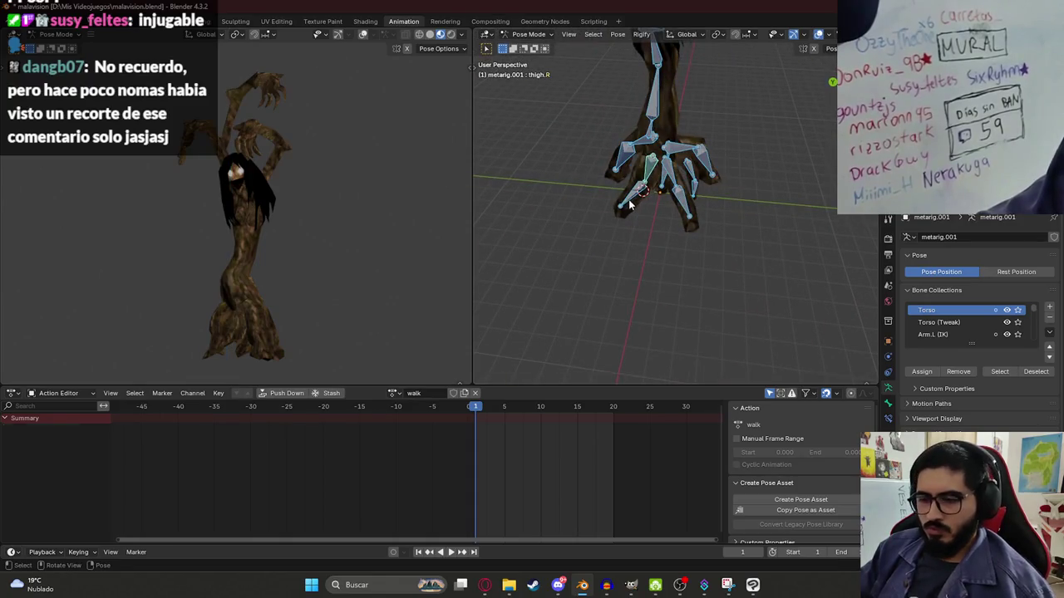
{"action": "key", "text": "i"}
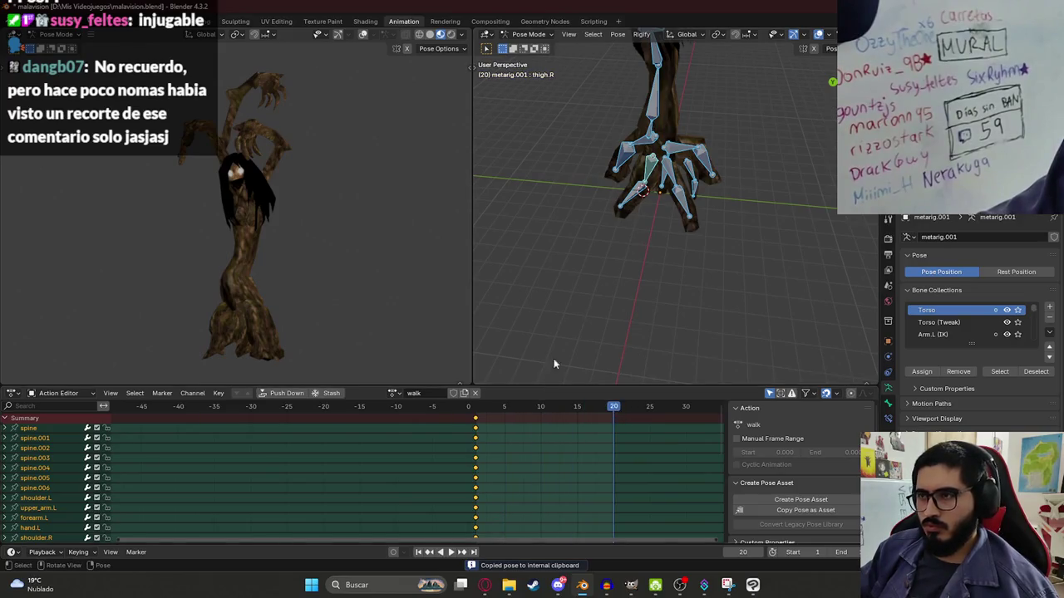
- Paste the mirrored pose, key it at frames 10 and 20, and play back to check
{"action": "key", "text": "ctrl+shift+v"}
{"action": "key", "text": "i"}
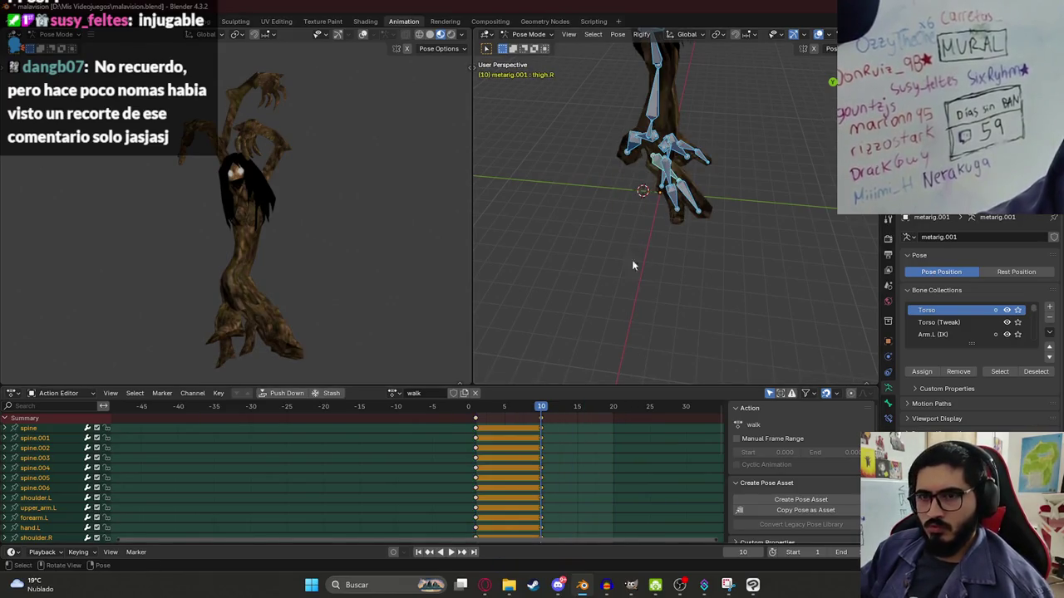
{"action": "key", "text": "ctrl+shift+v"}
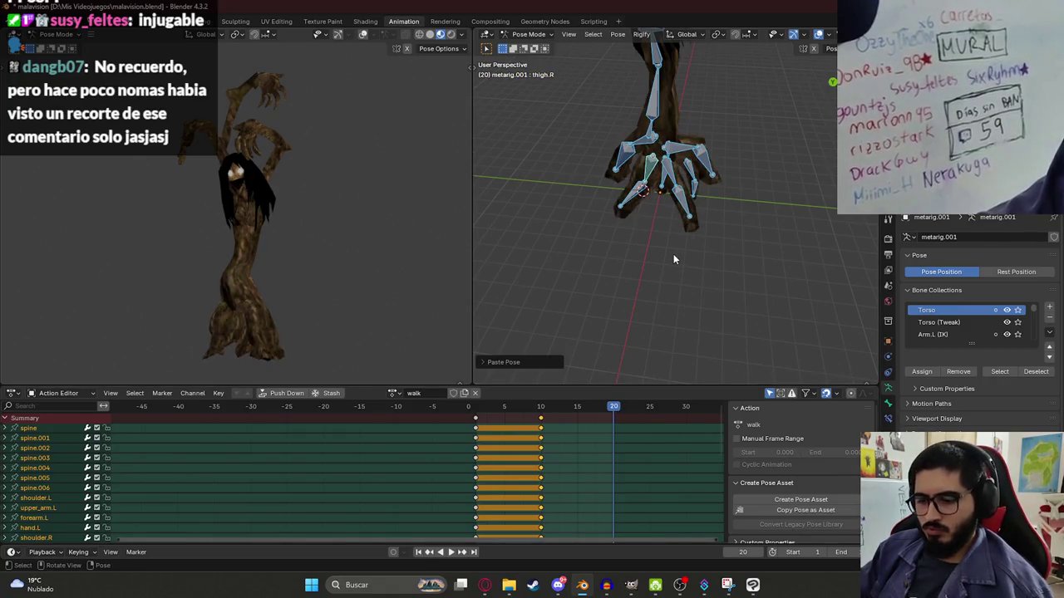
{"action": "key", "text": "i"}
{"action": "left_click", "coordinate": [475, 408]}
{"action": "key", "text": "space"}
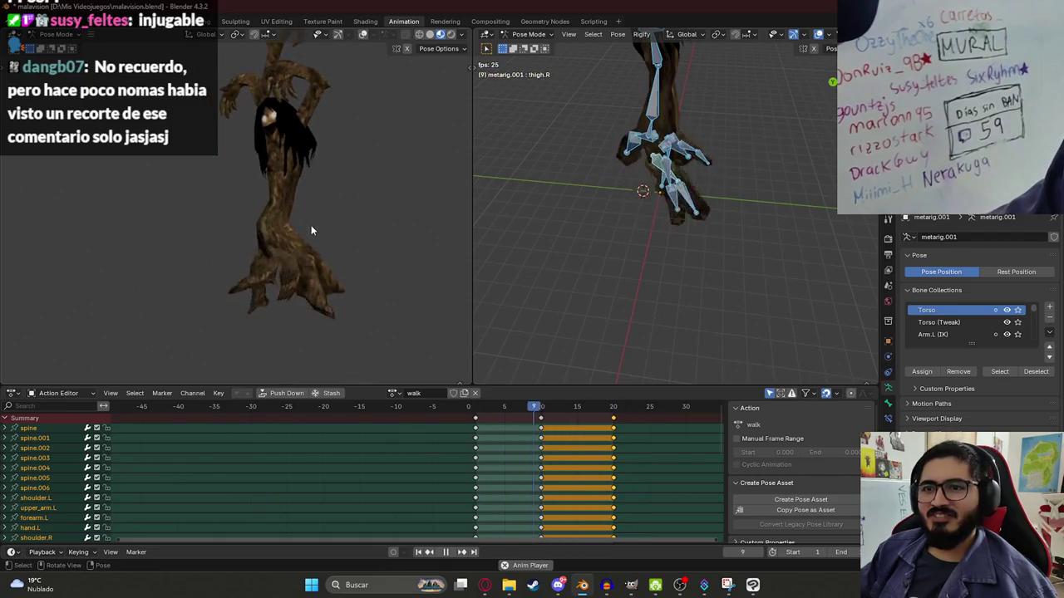
{"action": "key", "text": "space"}
{"action": "left_click_drag", "start_coordinate": [473, 408], "coordinate": [525, 408]}
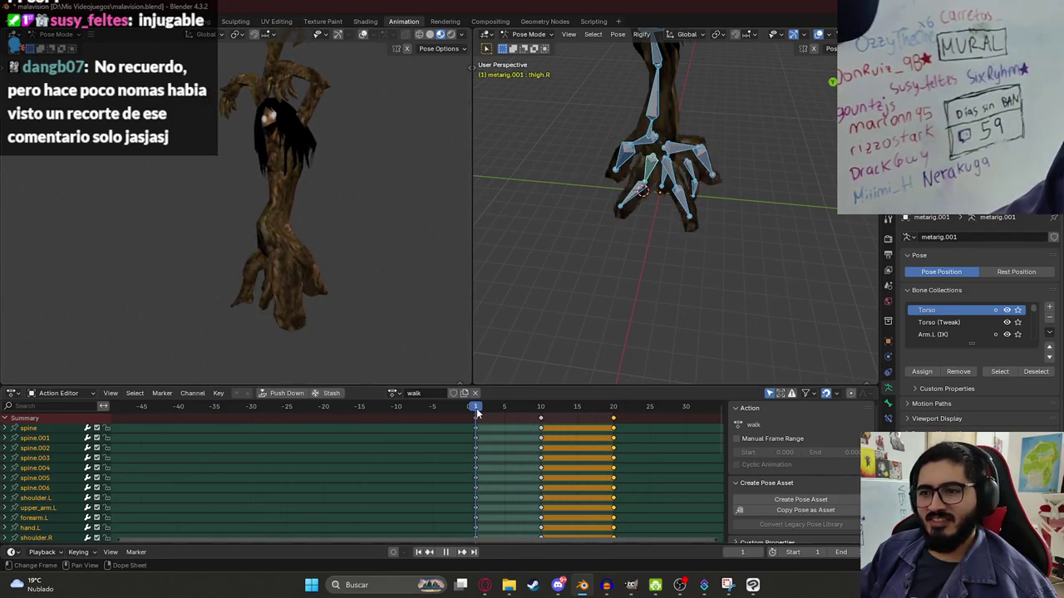
- Delete the extra keyframes, clear the leg rotations with Alt+R, and key the narrower stance at frame 10
{"action": "key", "text": "a"}
{"action": "key", "text": "x"}
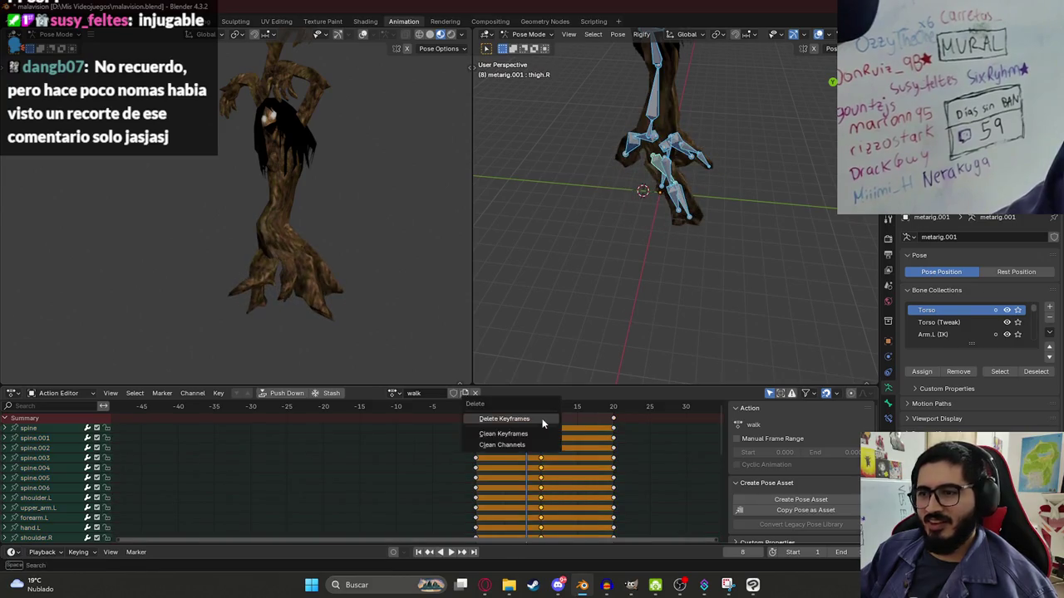
{"action": "left_click", "coordinate": [539, 419]}
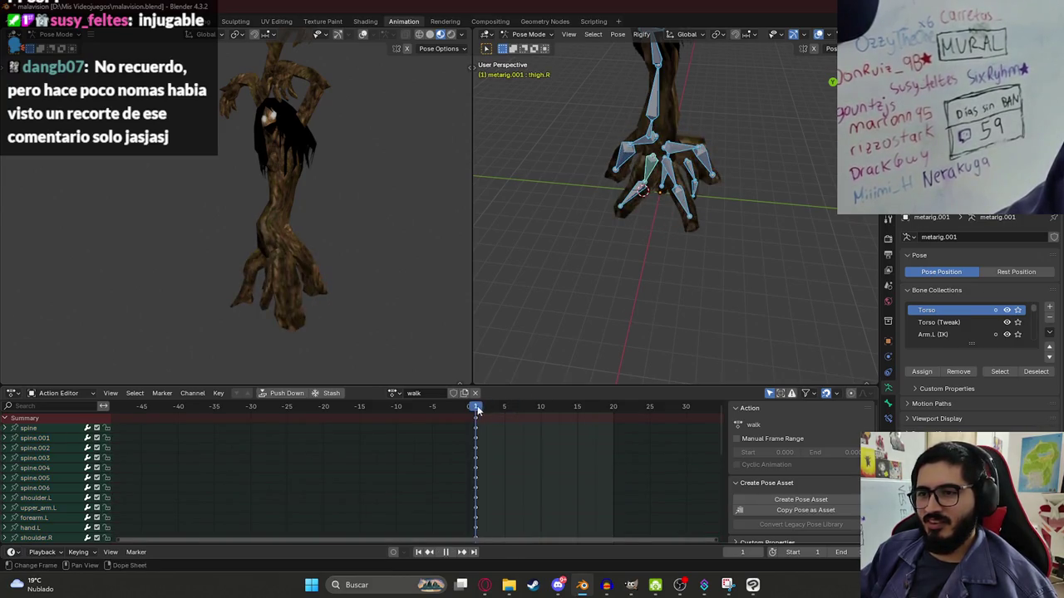
{"action": "mouse_move", "coordinate": [725, 192]}
{"action": "middle_mouse_down"}
{"action": "mouse_move", "coordinate": [643, 192]}
{"action": "mouse_move", "coordinate": [710, 176]}
{"action": "middle_mouse_up"}
{"action": "key", "text": "KP_3"}
{"action": "key", "text": "space"}
{"action": "key", "text": "alt+r"}
{"action": "key", "text": "i"}
{"action": "key", "text": "space"}
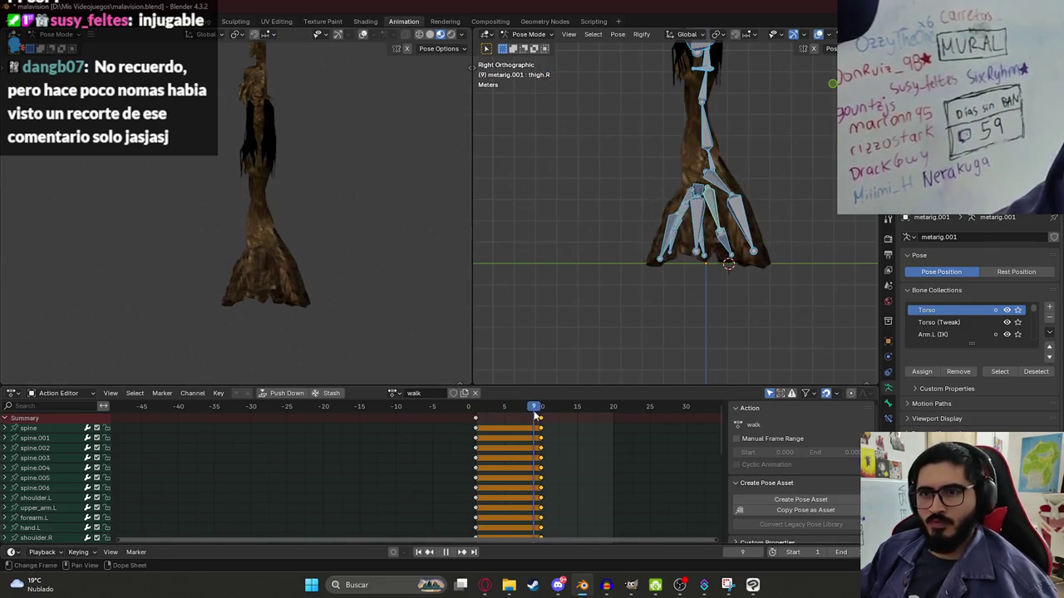
- Nudge the leg bones slightly at frame 10, replay the cycle, and save the file
{"action": "left_click_drag", "start_coordinate": [531, 415], "coordinate": [541, 416]}
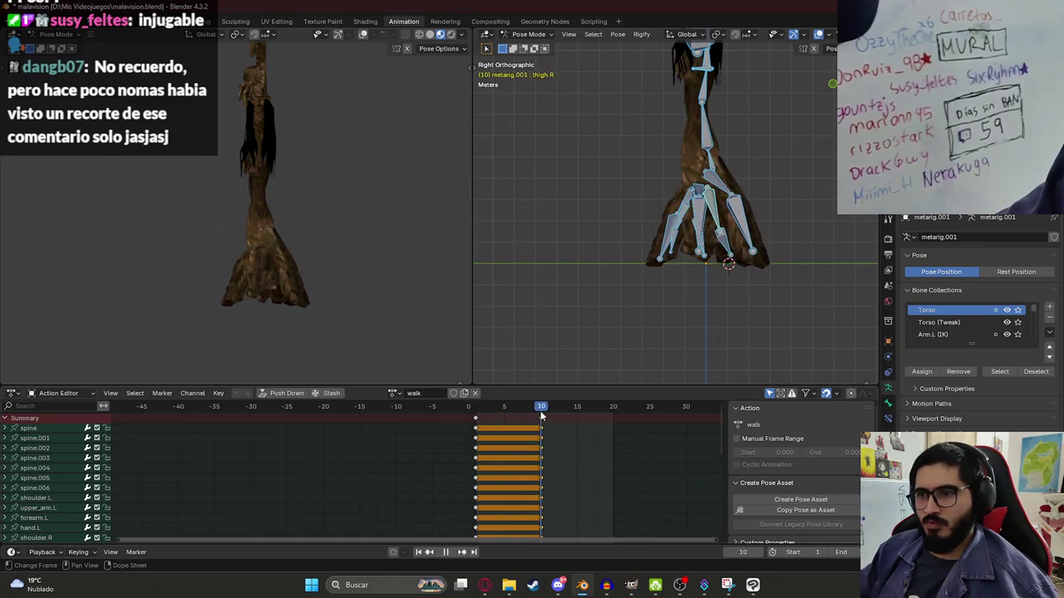
{"action": "key", "text": "g"}
{"action": "left_click", "coordinate": [689, 198]}
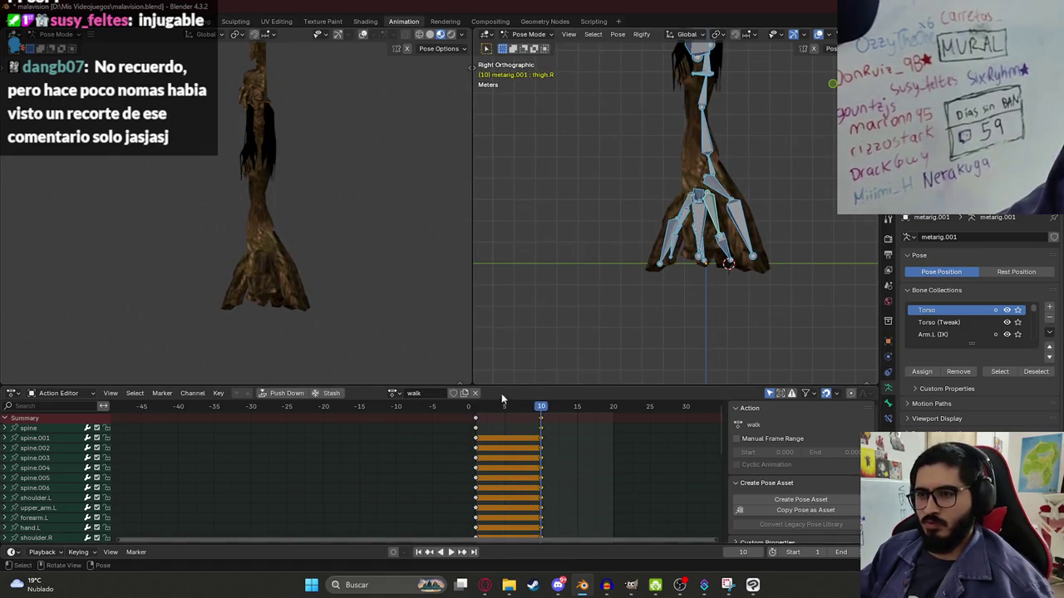
{"action": "key", "text": "space"}
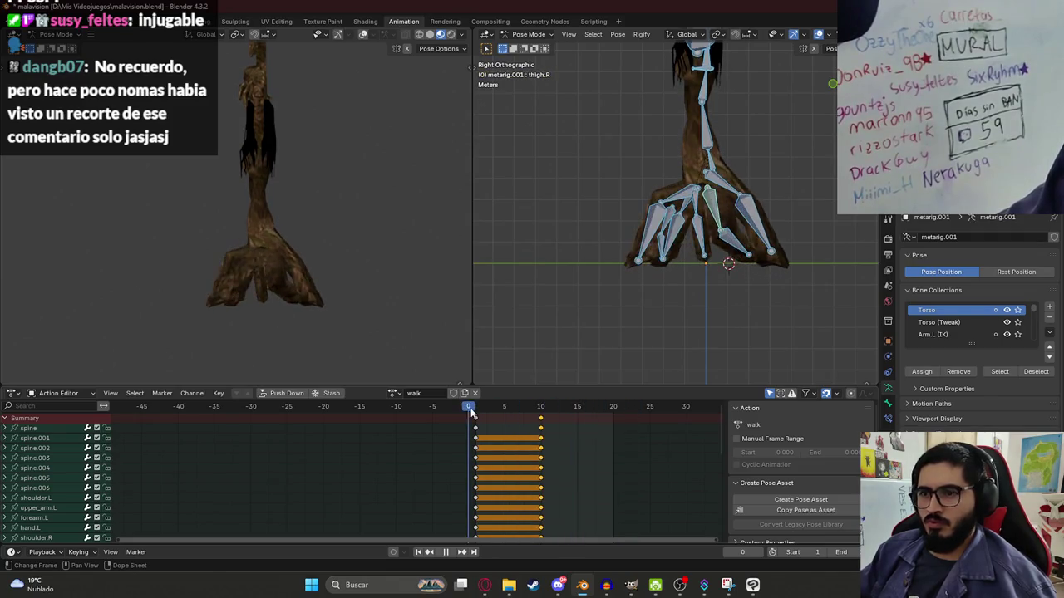
{"action": "left_click_drag", "start_coordinate": [521, 412], "coordinate": [541, 418]}
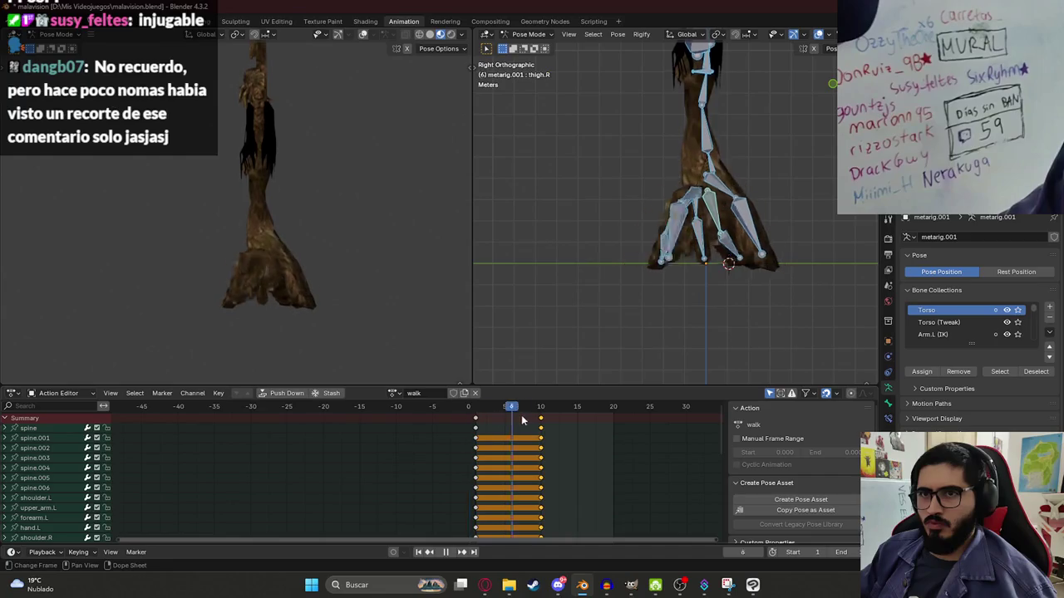
{"action": "key", "text": "Escape"}
{"action": "key", "text": "ctrl+s"}
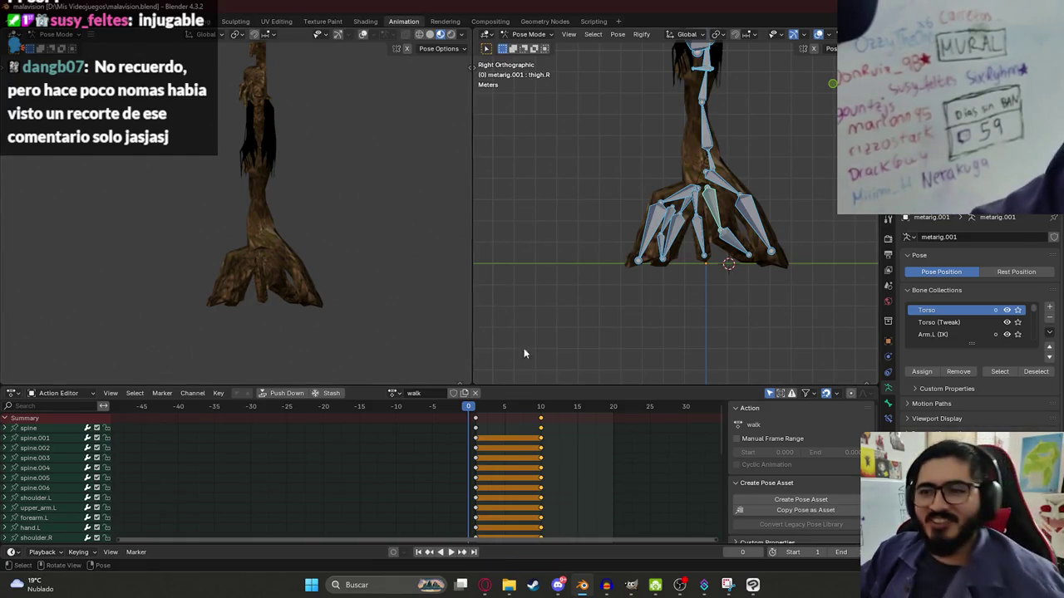
- Play the walk cycle again and orbit to the creature's front
{"action": "key", "text": "space"}
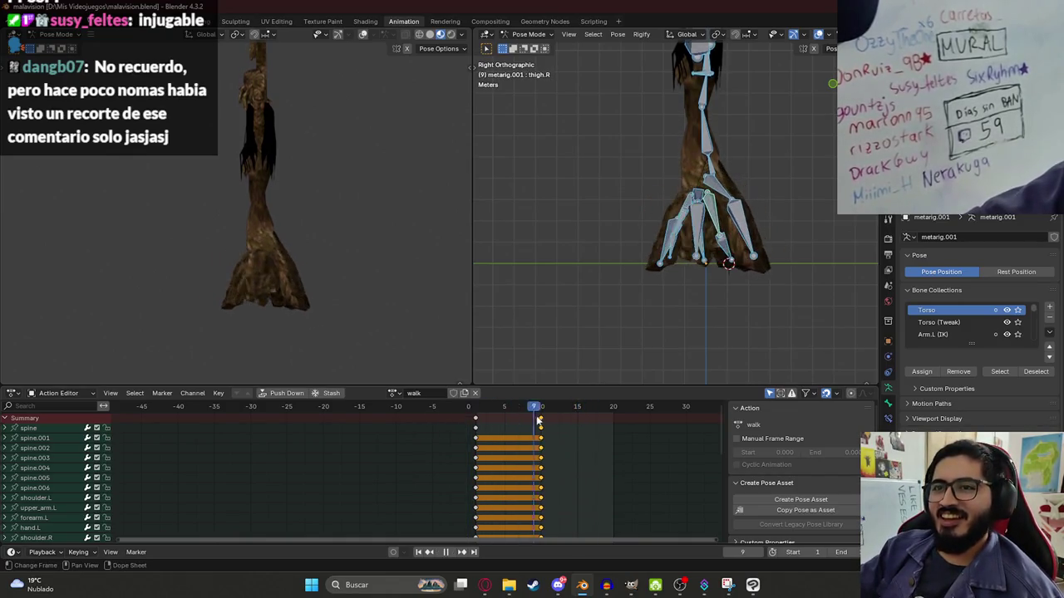
{"action": "key", "text": "space"}
{"action": "key", "text": "space"}
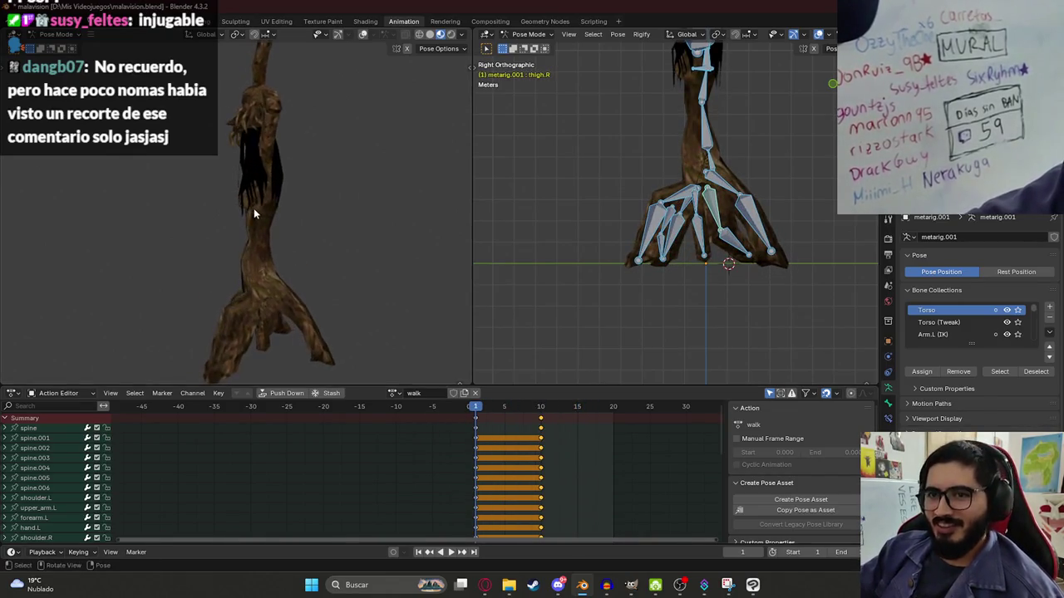
{"action": "left_click", "coordinate": [550, 408]}
{"action": "key", "text": "Escape"}
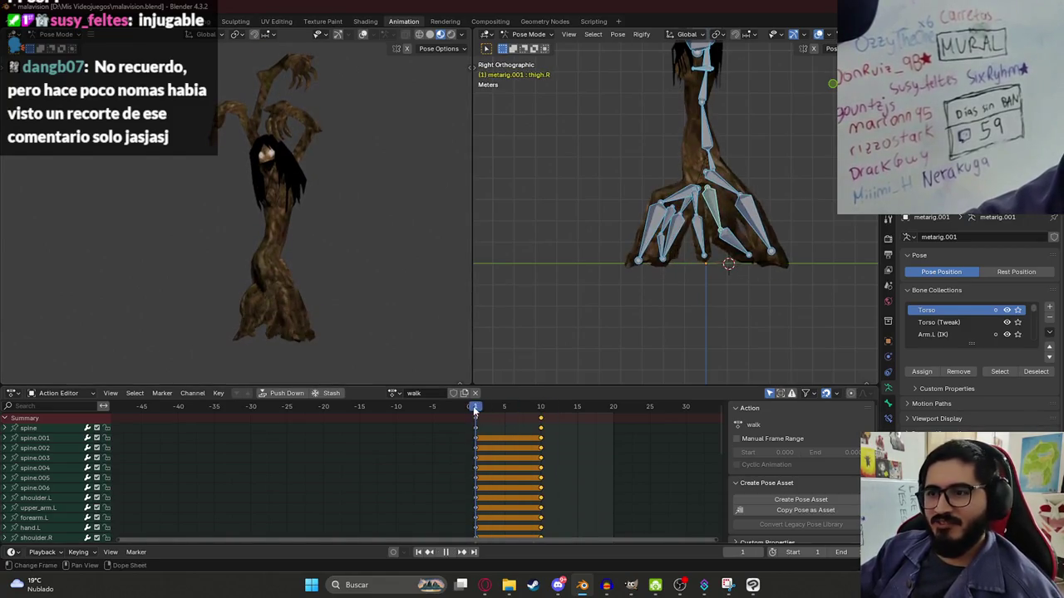
{"action": "middle_click_drag", "start_coordinate": [595, 261], "coordinate": [688, 153], "text": "alt"}
{"action": "scroll", "coordinate": [688, 153], "scroll_direction": "up", "scroll_amount": 2}
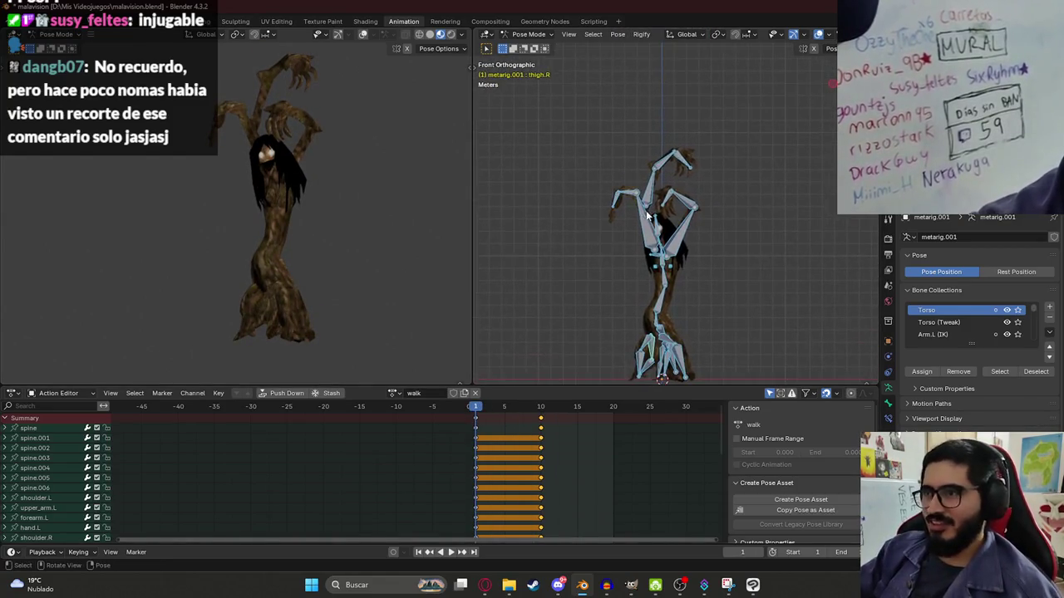
- Twist the spine.002 bone and keyframe the rotated upper body
{"action": "left_click", "coordinate": [649, 204]}
{"action": "scroll", "coordinate": [648, 211], "scroll_direction": "up", "scroll_amount": 1}
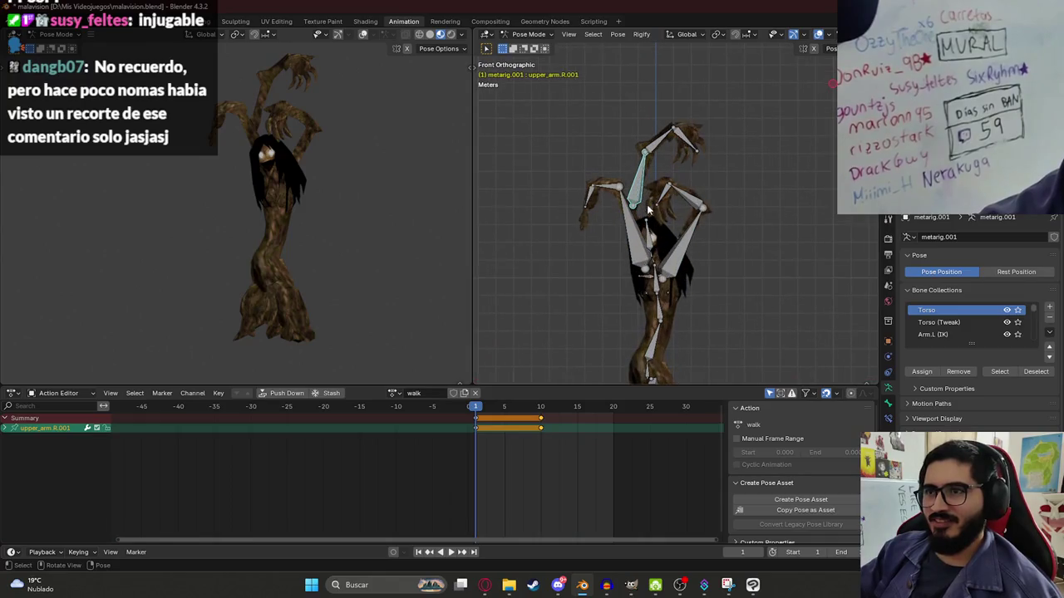
{"action": "left_click", "coordinate": [659, 316]}
{"action": "key", "text": "r"}
{"action": "left_click", "coordinate": [721, 271]}
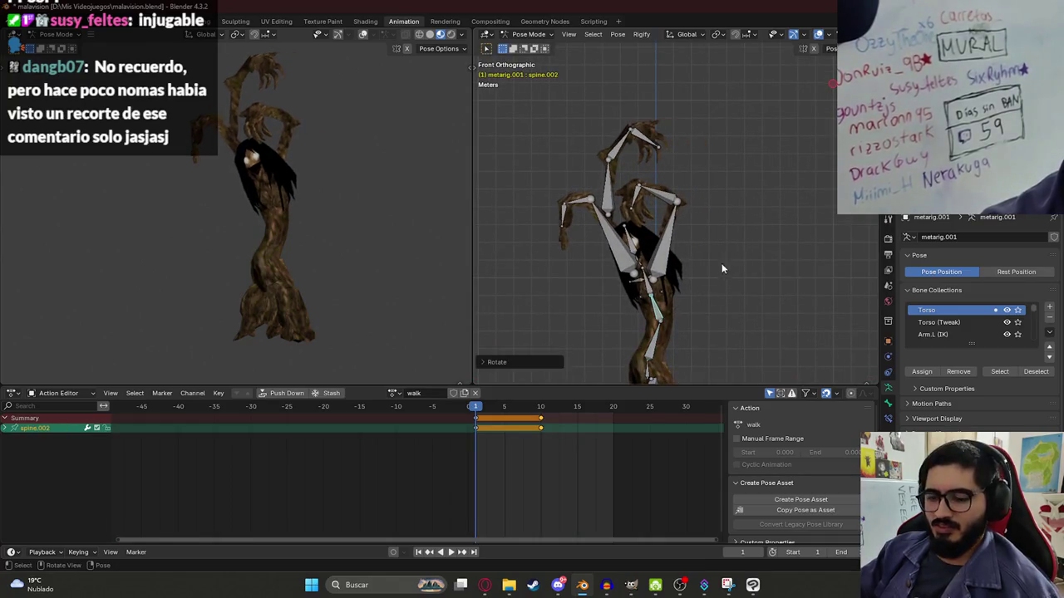
{"action": "key", "text": "i"}
- Play the animation and scrub between frames 7 and 0 to review the twist
{"action": "key", "text": "space"}
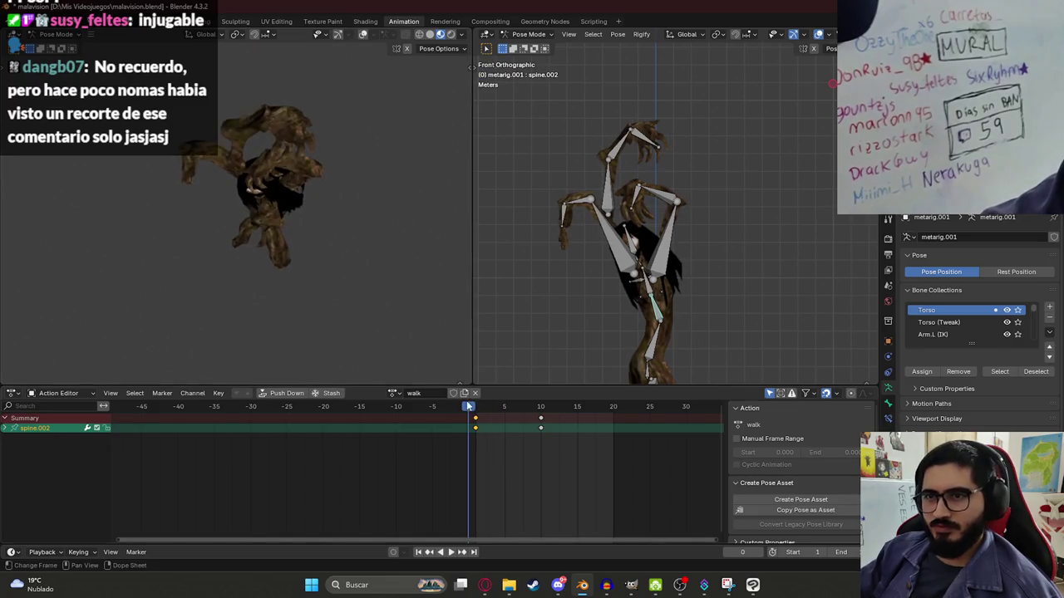
{"action": "left_click", "coordinate": [521, 408]}
{"action": "left_click", "coordinate": [468, 406]}
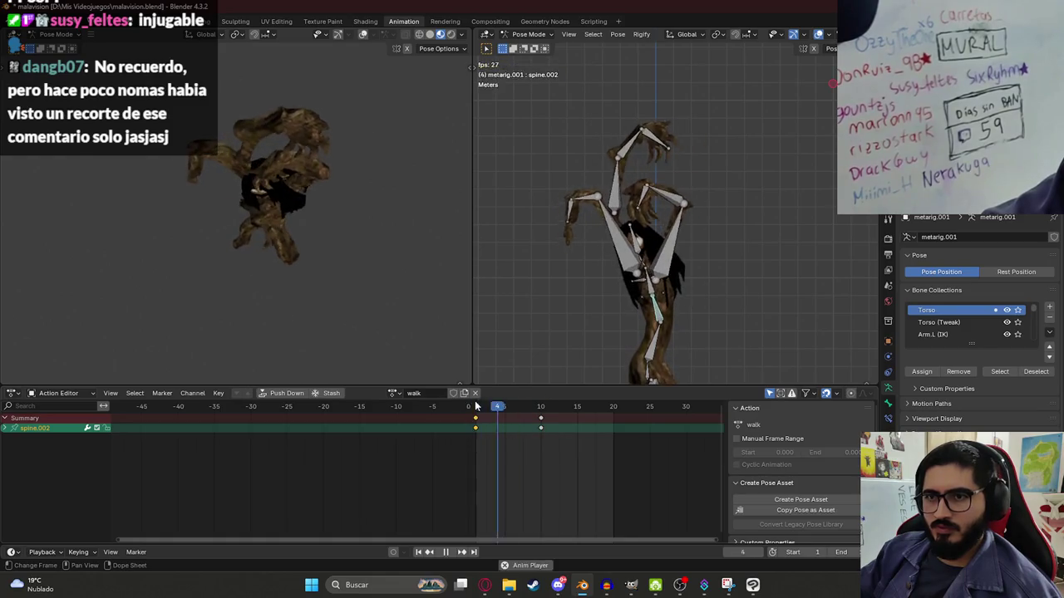
{"action": "key", "text": "Escape"}
- Copy the full rig pose, paste it mirrored at frame 20, key it, and play the cycle
{"action": "key", "text": "a"}
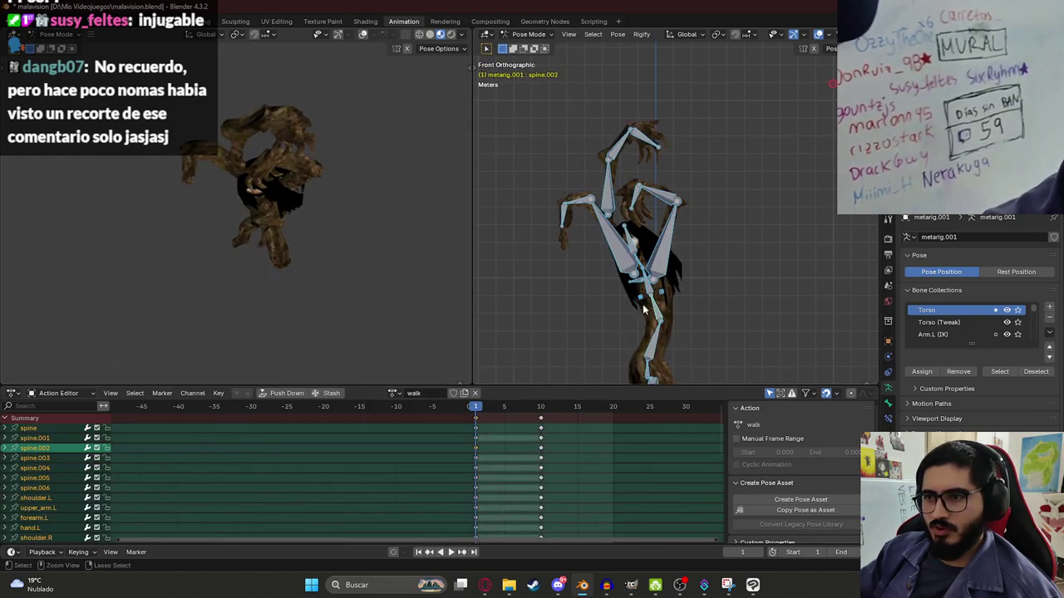
{"action": "key", "text": "ctrl+c"}
{"action": "left_click", "coordinate": [607, 409]}
{"action": "key", "text": "space"}
{"action": "key", "text": "ctrl+shift+v"}
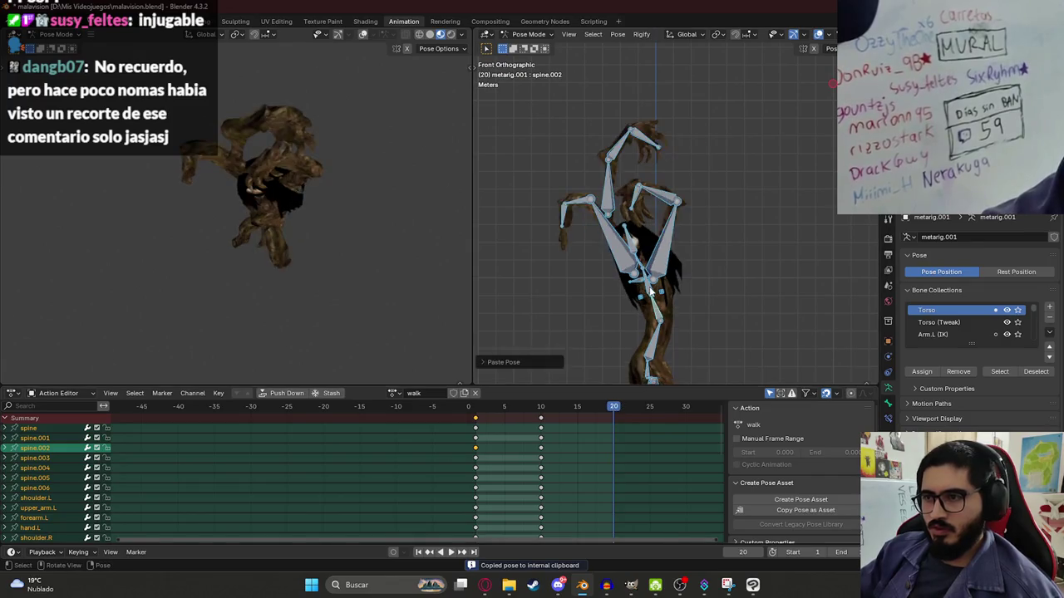
{"action": "key", "text": "i"}
{"action": "key", "text": "space"}
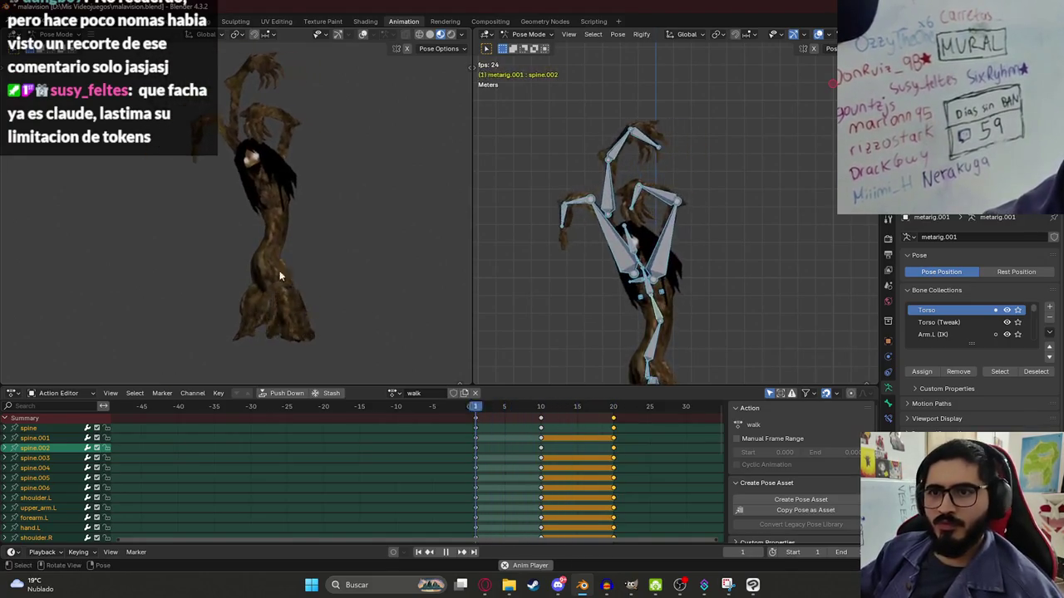
{"action": "left_click", "coordinate": [366, 216]}
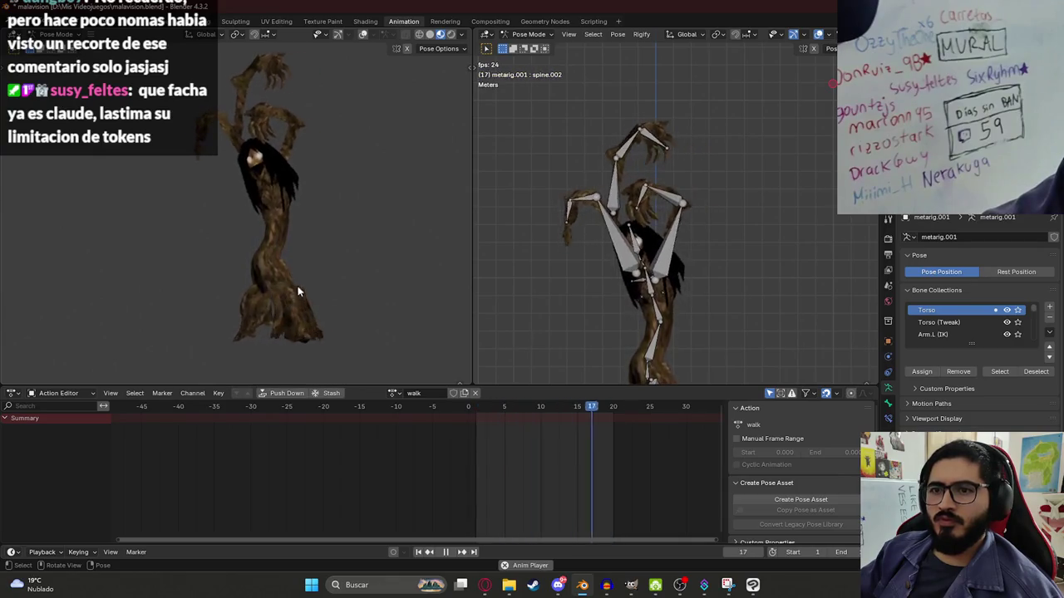
- Select all bones and play the walk animation, viewing the rig from above
{"action": "middle_click_drag", "start_coordinate": [298, 304], "coordinate": [295, 347]}
{"action": "key", "text": "Escape"}
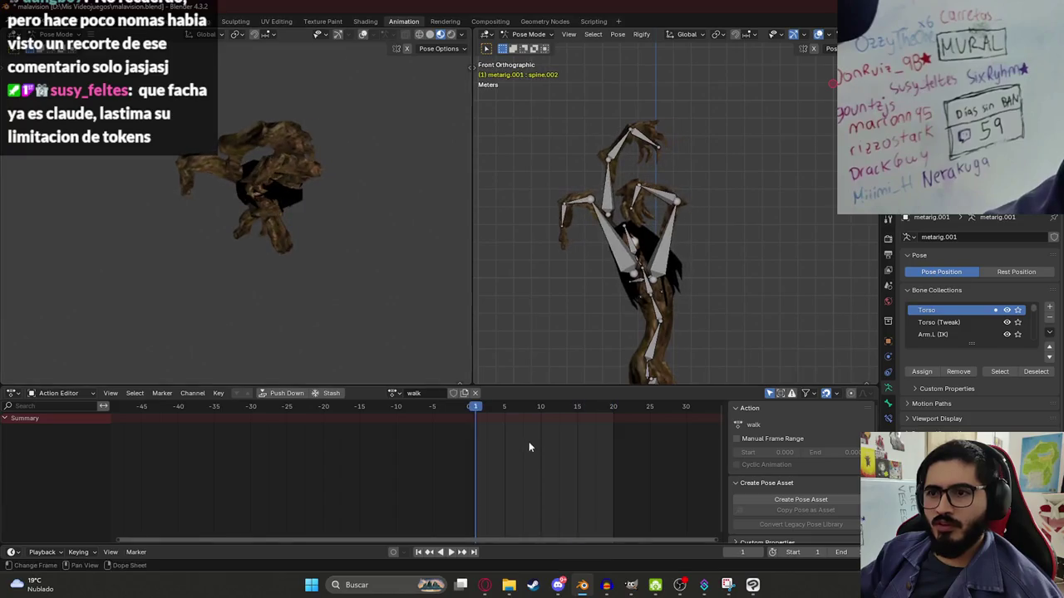
{"action": "key", "text": "a"}
{"action": "key", "text": "space"}
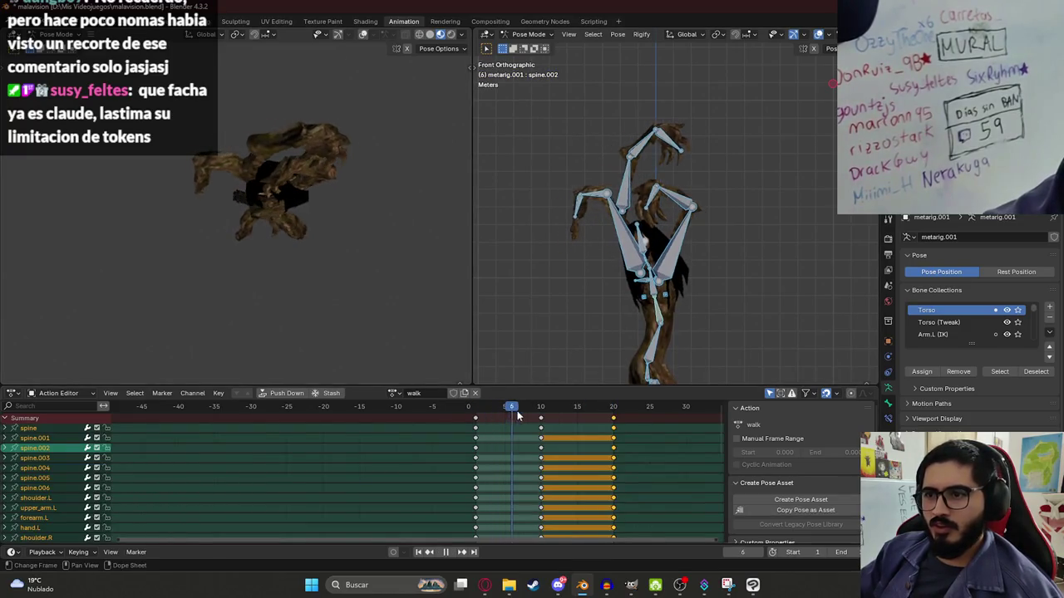
{"action": "middle_click_drag", "start_coordinate": [595, 380], "coordinate": [696, 288], "text": "alt"}
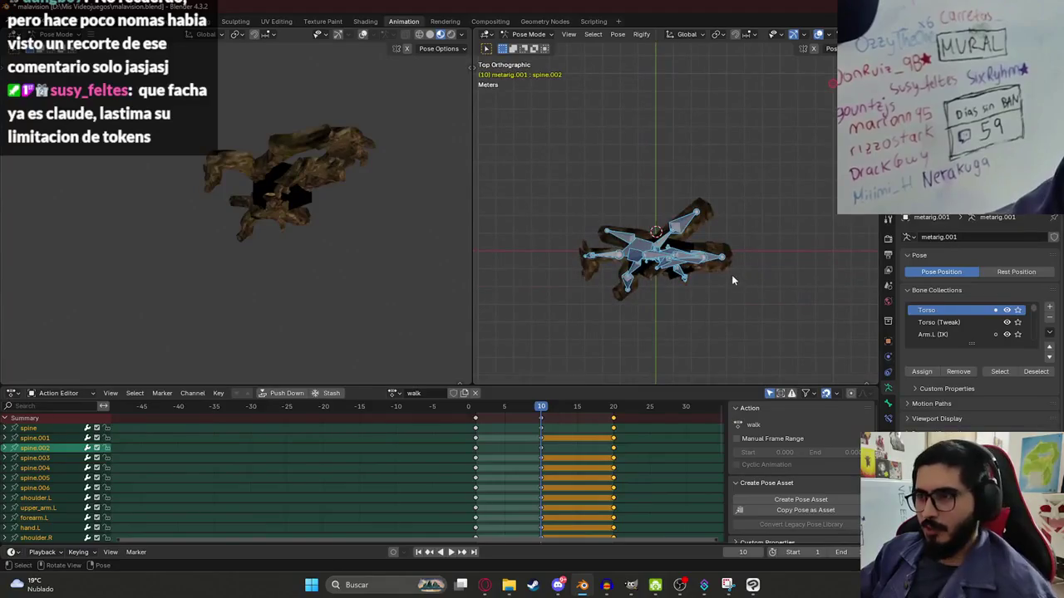
- Delete the keyframes at frames 10 and 20, clear rotation, and save malavision.blend
{"action": "left_click", "coordinate": [554, 424]}
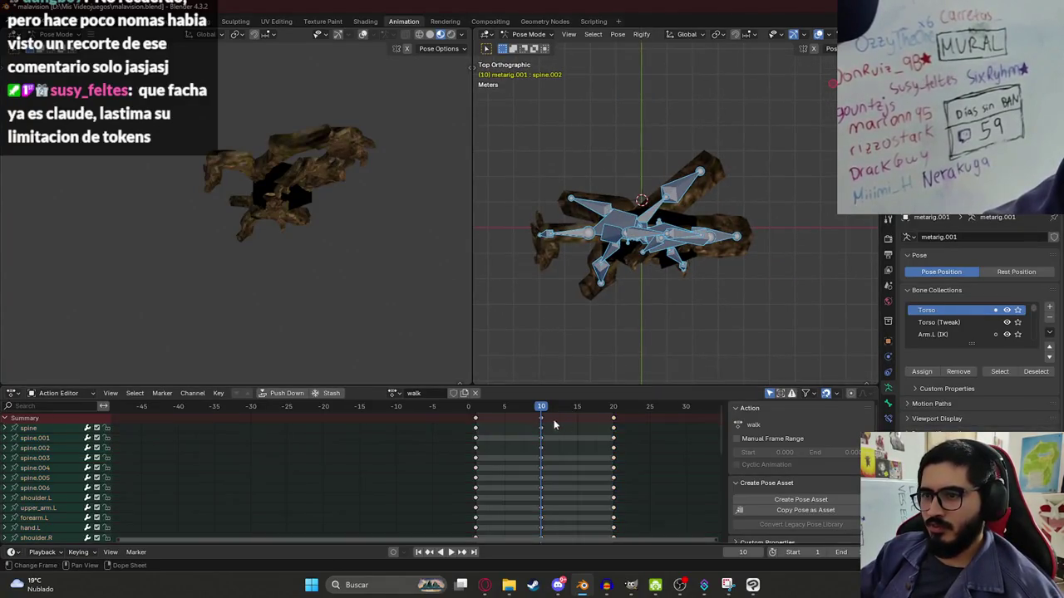
{"action": "left_click_drag", "start_coordinate": [616, 421], "coordinate": [551, 421]}
{"action": "key", "text": "x"}
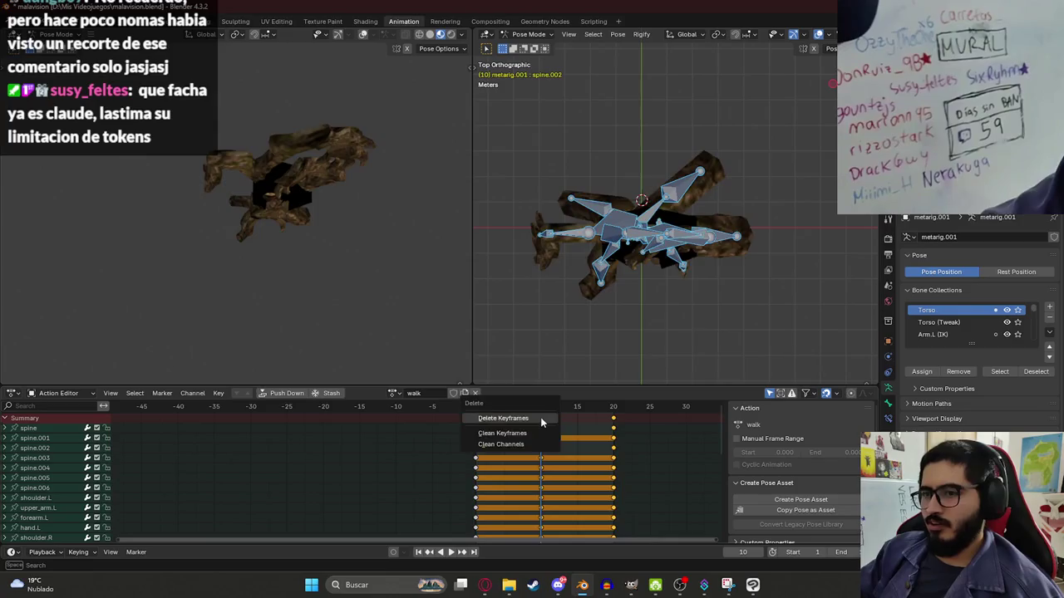
{"action": "left_click", "coordinate": [540, 417]}
{"action": "key", "text": "alt+r"}
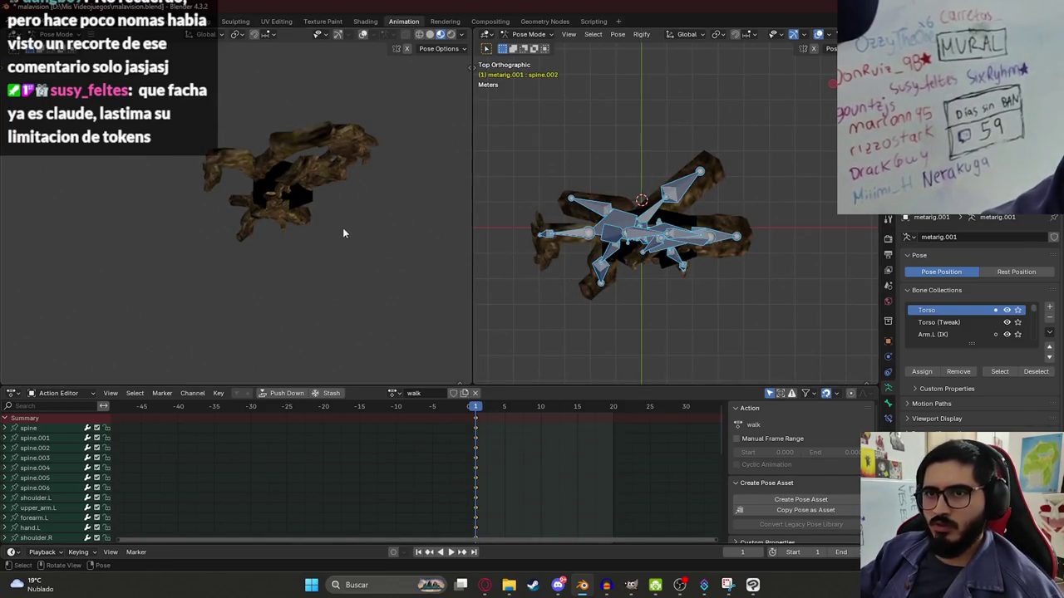
{"action": "middle_click_drag", "start_coordinate": [343, 233], "coordinate": [331, 208]}
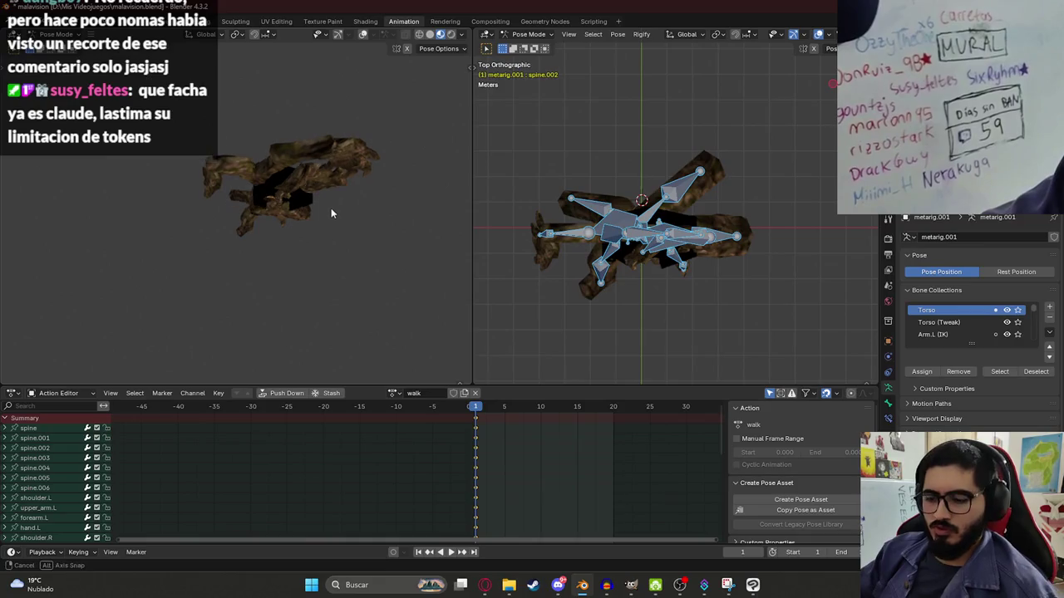
{"action": "left_click", "coordinate": [658, 198]}
{"action": "key", "text": "ctrl+s"}
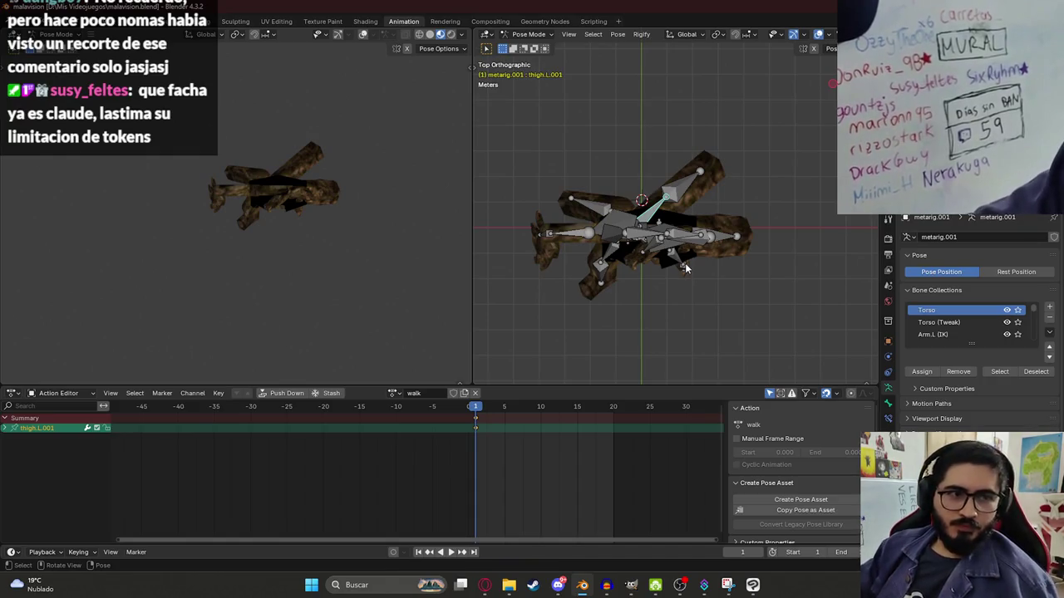
- Rotate thigh.R.001 about the global Z axis and key the leg pose at frame 1
{"action": "key", "text": "r"}
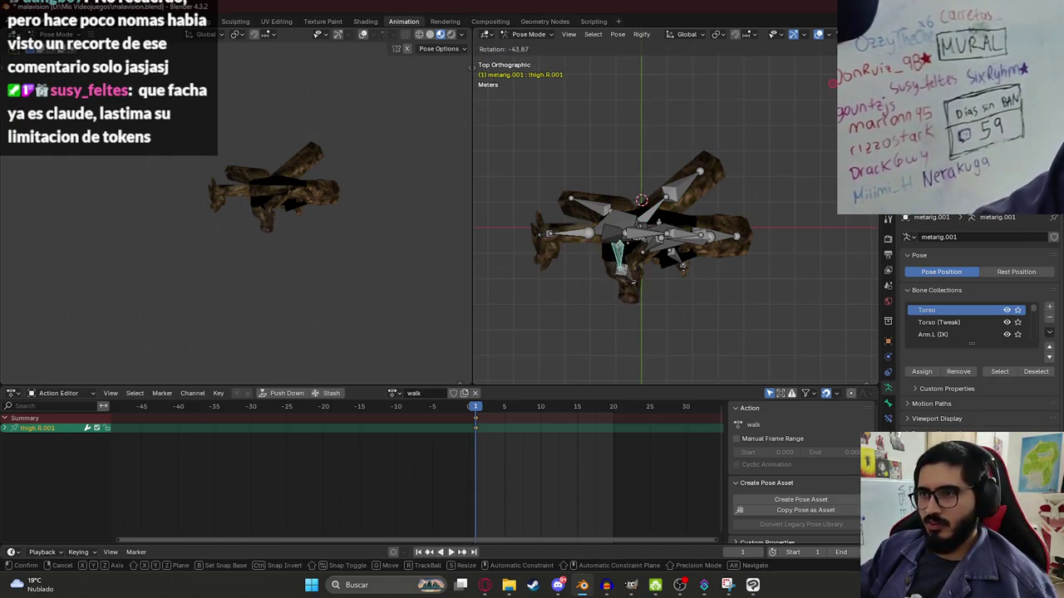
{"action": "key", "text": "z"}
{"action": "left_click", "coordinate": [663, 350]}
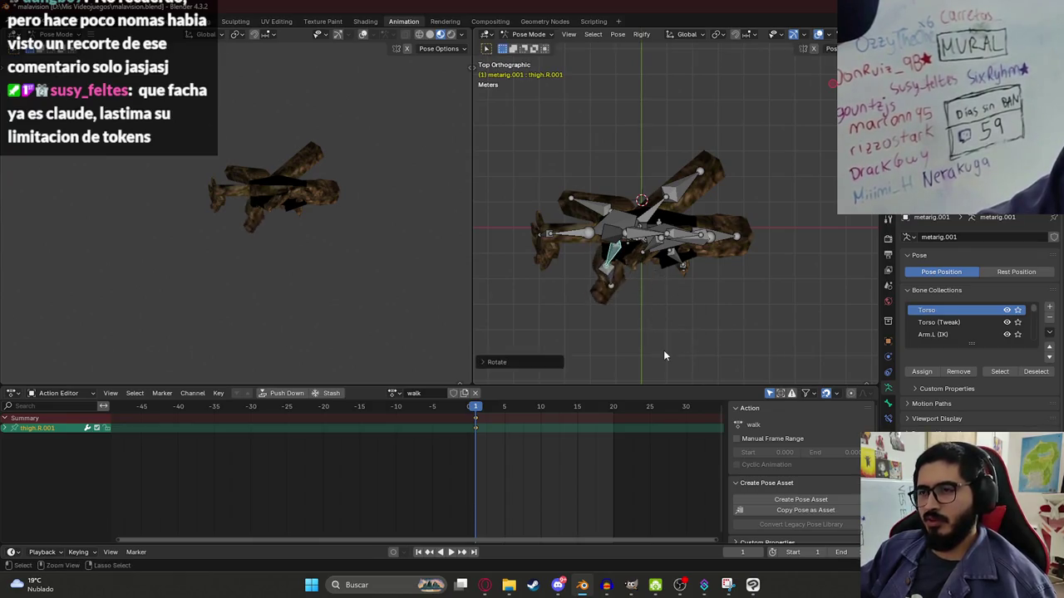
{"action": "key", "text": "i"}
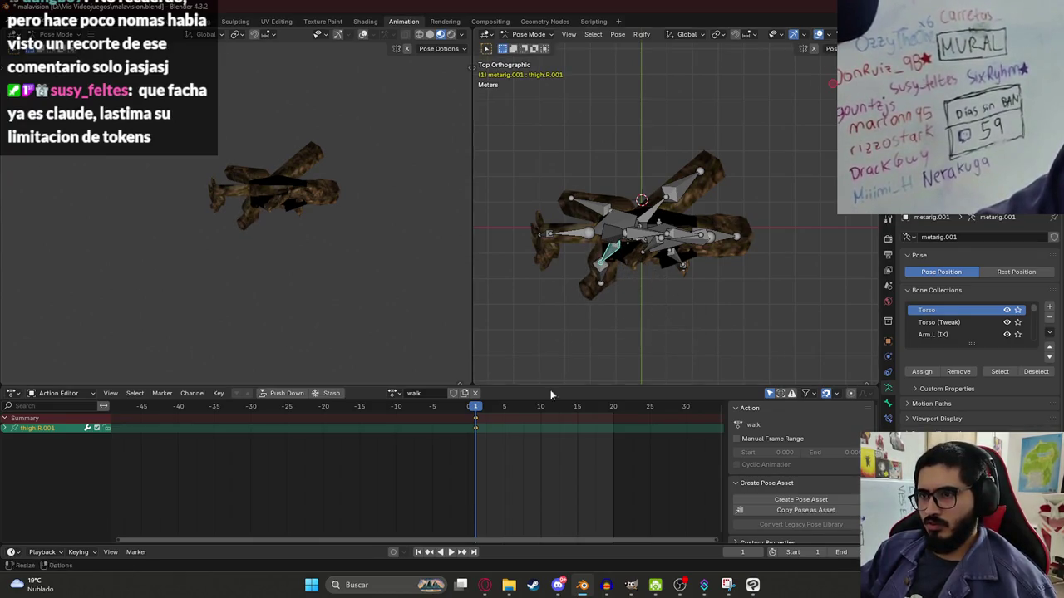
- At frame 10, rotate shin.R upward and swing the thigh.R.001 right leg chain
{"action": "left_click_drag", "start_coordinate": [496, 408], "coordinate": [539, 411]}
{"action": "left_click", "coordinate": [598, 209]}
{"action": "key", "text": "r"}
{"action": "left_click", "coordinate": [613, 278]}
{"action": "left_click", "coordinate": [615, 258]}
{"action": "key", "text": "r"}
{"action": "left_click", "coordinate": [657, 252]}
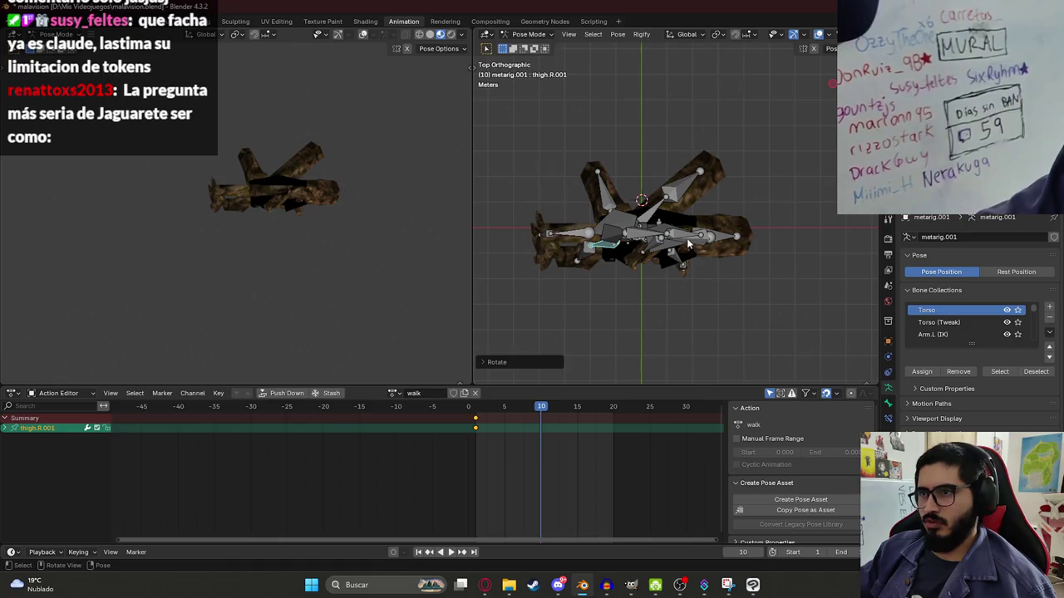
{"action": "middle_click_drag", "start_coordinate": [711, 250], "coordinate": [700, 229]}
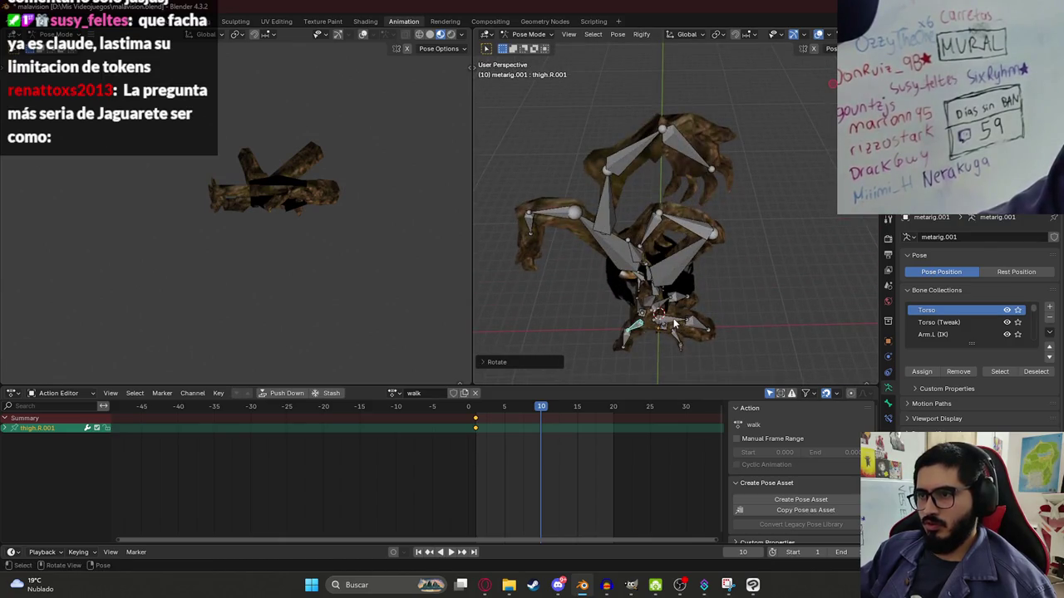
{"action": "key", "text": "KP_7"}
- Rotate thigh.L and thigh.L.001 about 45 degrees, then key all bones at frame 10
{"action": "key", "text": "r"}
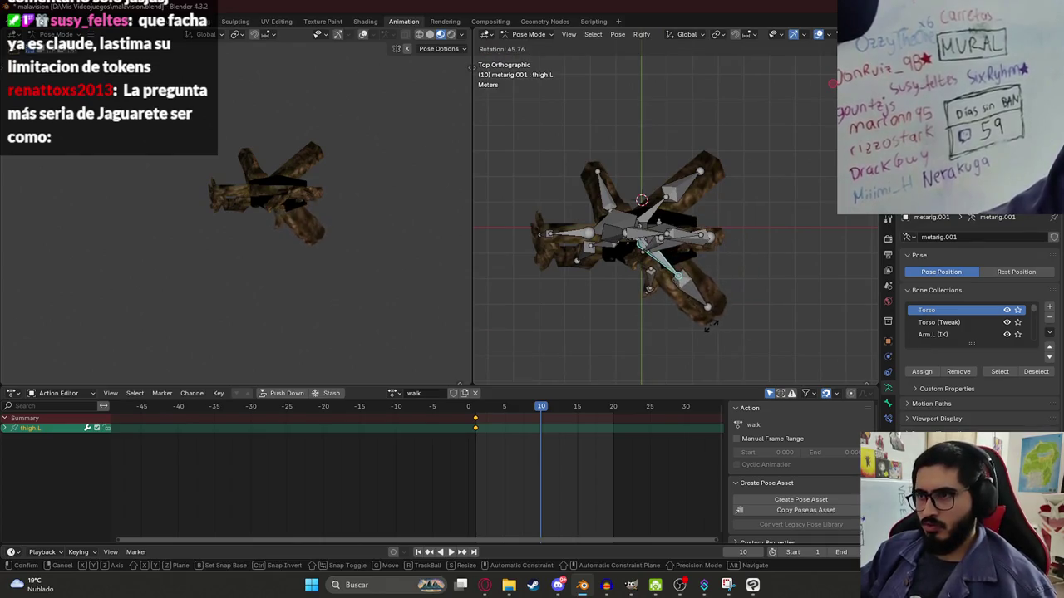
{"action": "left_click", "coordinate": [672, 223]}
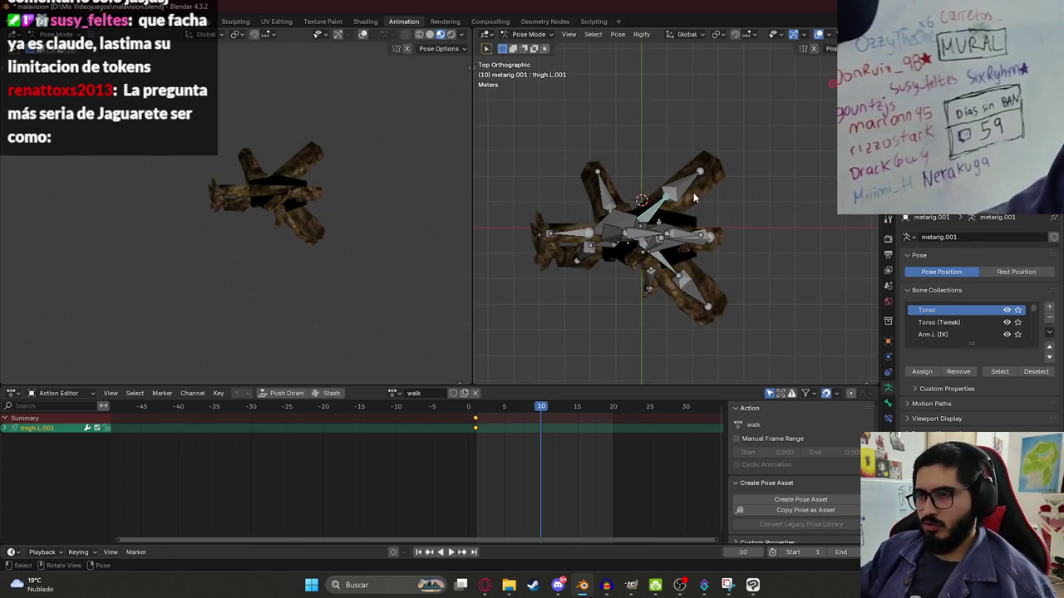
{"action": "key", "text": "r"}
{"action": "left_click", "coordinate": [715, 241]}
{"action": "key", "text": "a"}
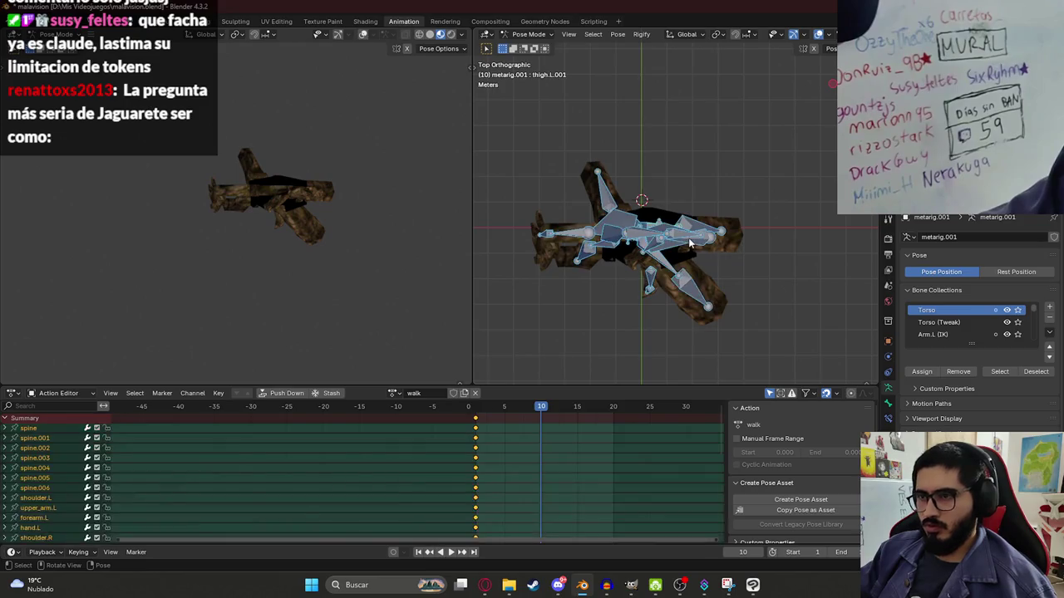
{"action": "key", "text": "i"}
- Play the walk animation and check the frame 10 pose
{"action": "key", "text": "space"}
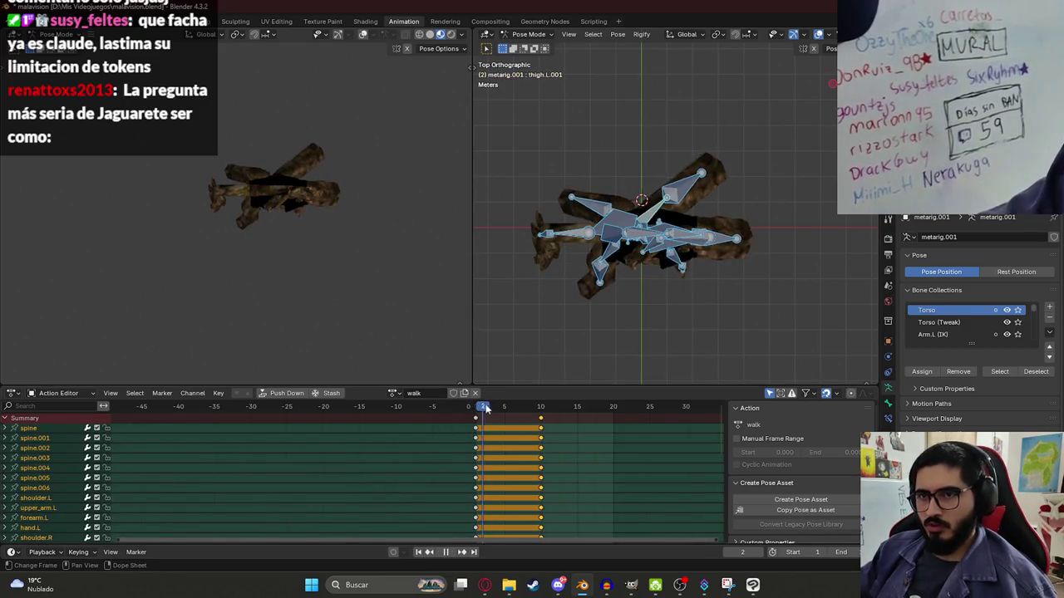
{"action": "left_click_drag", "start_coordinate": [503, 408], "coordinate": [540, 412]}
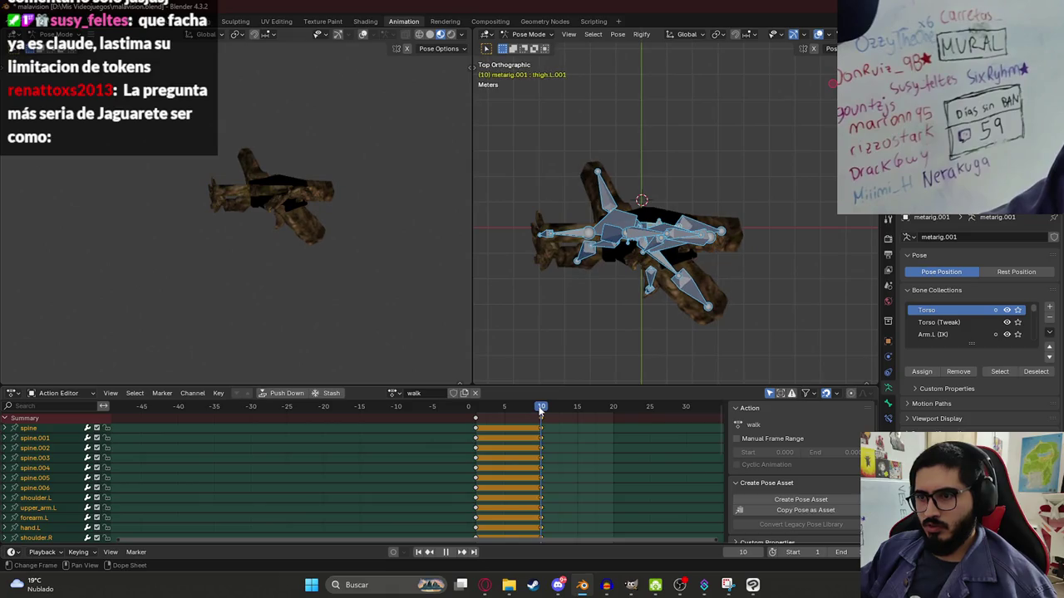
{"action": "key", "text": "space"}
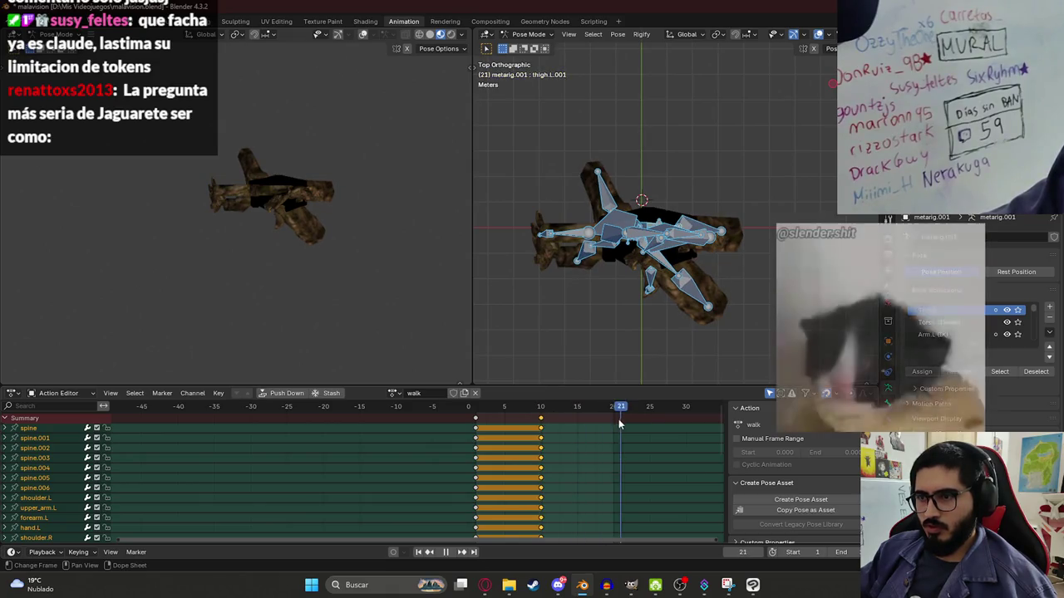
{"action": "left_click", "coordinate": [716, 316]}
- Pose the right leg opposite: rotate thigh.R.001 about global Z and rotate shin.R
{"action": "mouse_move", "coordinate": [661, 240]}
{"action": "middle_mouse_down"}
{"action": "mouse_move", "coordinate": [594, 239]}
{"action": "mouse_move", "coordinate": [593, 274]}
{"action": "mouse_move", "coordinate": [594, 203]}
{"action": "mouse_move", "coordinate": [614, 338]}
{"action": "middle_mouse_up"}
{"action": "left_click", "coordinate": [594, 239]}
{"action": "left_click", "coordinate": [638, 337]}
{"action": "key", "text": "KP_7"}
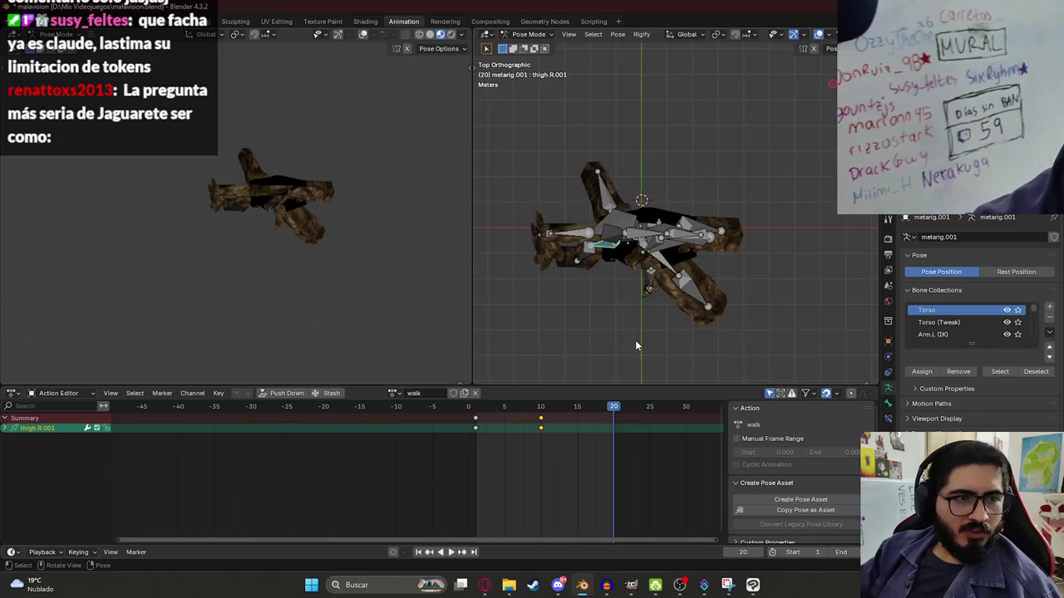
{"action": "key", "text": "r"}
{"action": "key", "text": "z"}
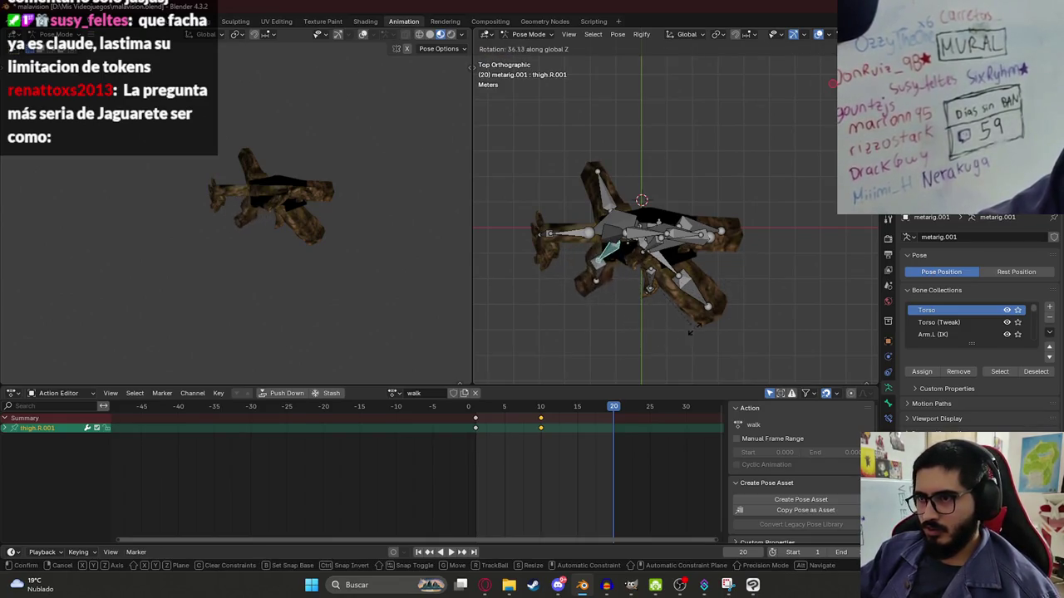
{"action": "left_click", "coordinate": [736, 291]}
{"action": "left_click", "coordinate": [606, 191]}
{"action": "key", "text": "r"}
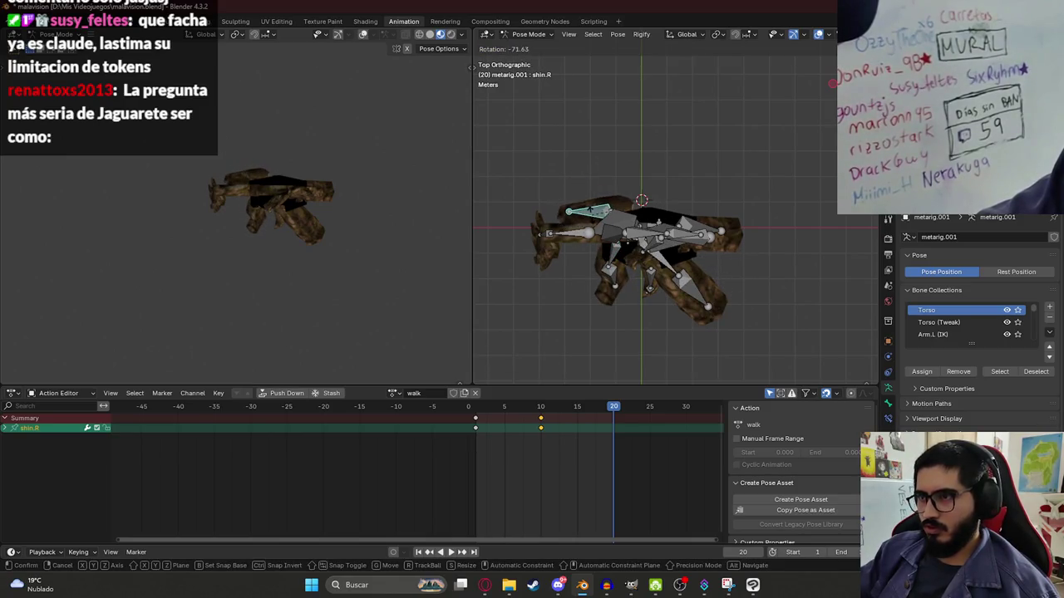
{"action": "left_click", "coordinate": [698, 279]}
- Rotate thigh.L.001 for the opposite left-leg pose and key all bones at frame 20
{"action": "left_click", "coordinate": [677, 251]}
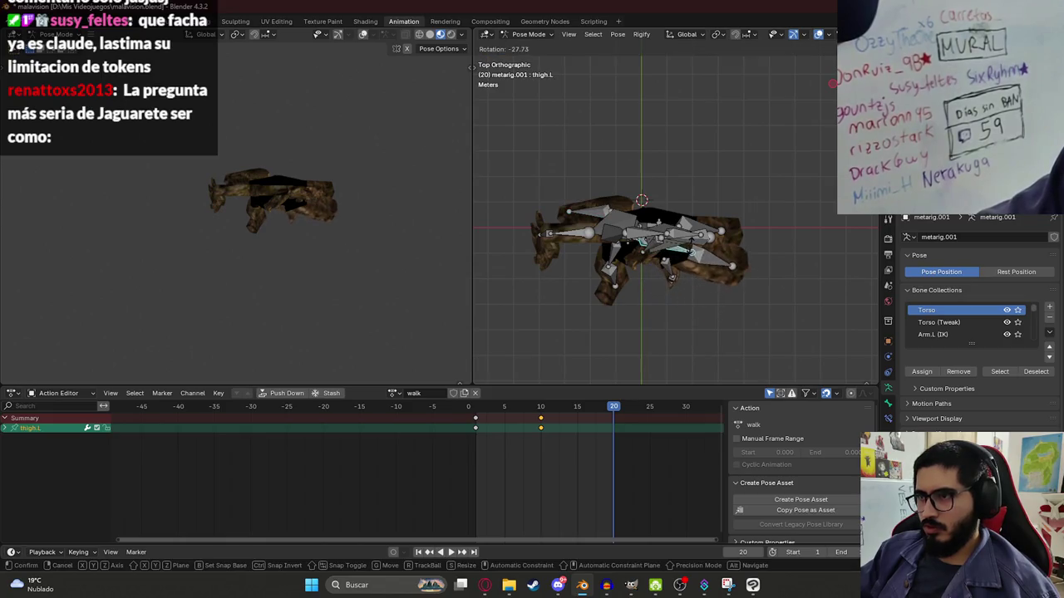
{"action": "mouse_move", "coordinate": [674, 253]}
{"action": "middle_mouse_down"}
{"action": "mouse_move", "coordinate": [659, 259]}
{"action": "mouse_move", "coordinate": [663, 248]}
{"action": "middle_mouse_up"}
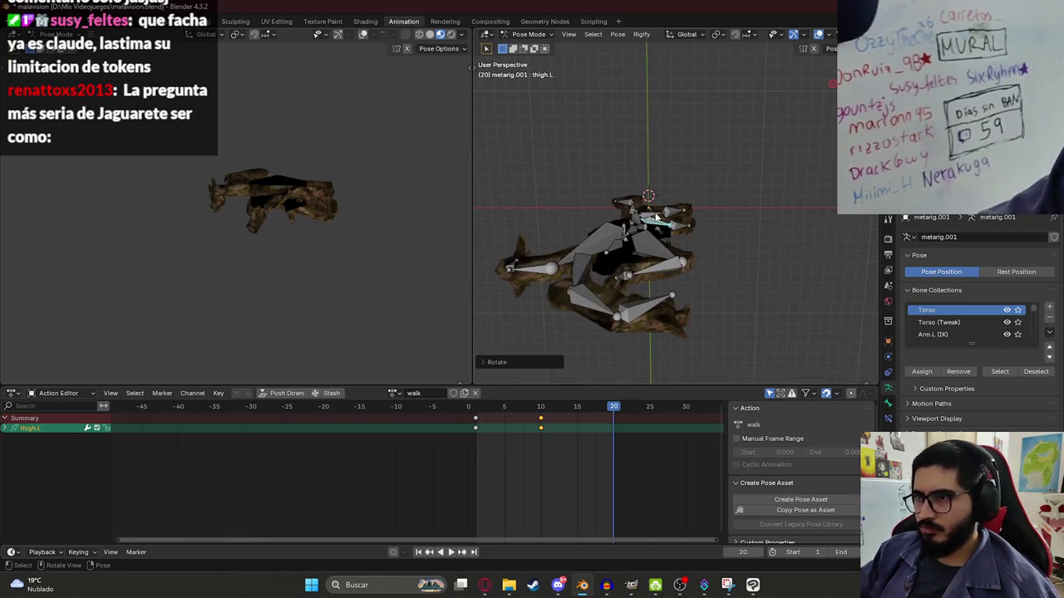
{"action": "left_click", "coordinate": [657, 217]}
{"action": "key", "text": "KP_7"}
{"action": "key", "text": "r"}
{"action": "left_click", "coordinate": [664, 244]}
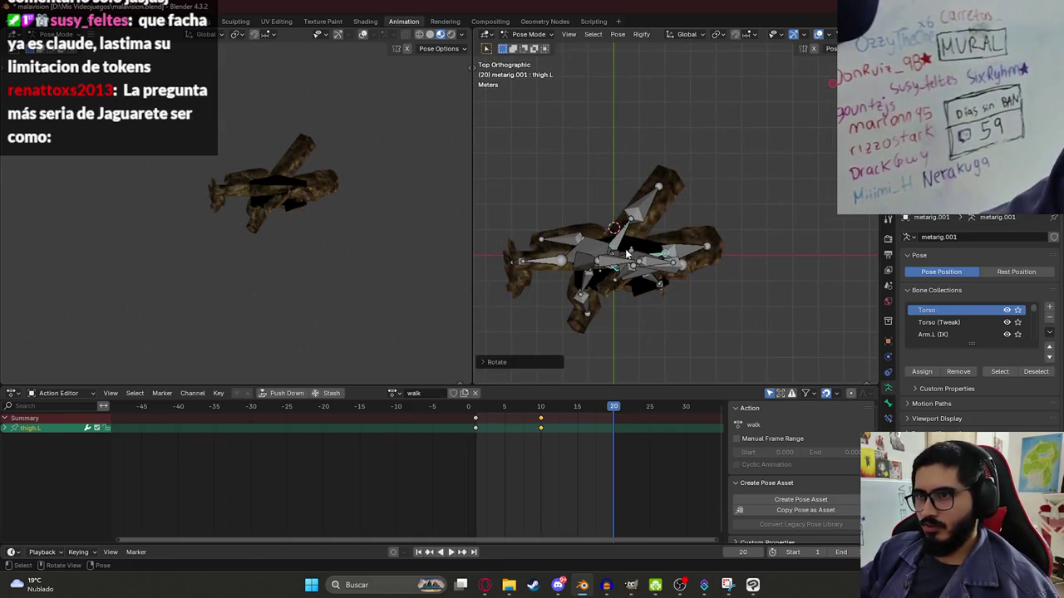
{"action": "left_click", "coordinate": [625, 249]}
{"action": "key", "text": "a"}
{"action": "key", "text": "i"}
- Play back the walk cycle with the creature viewed upright, then switch to the web browser
{"action": "key", "text": "space"}
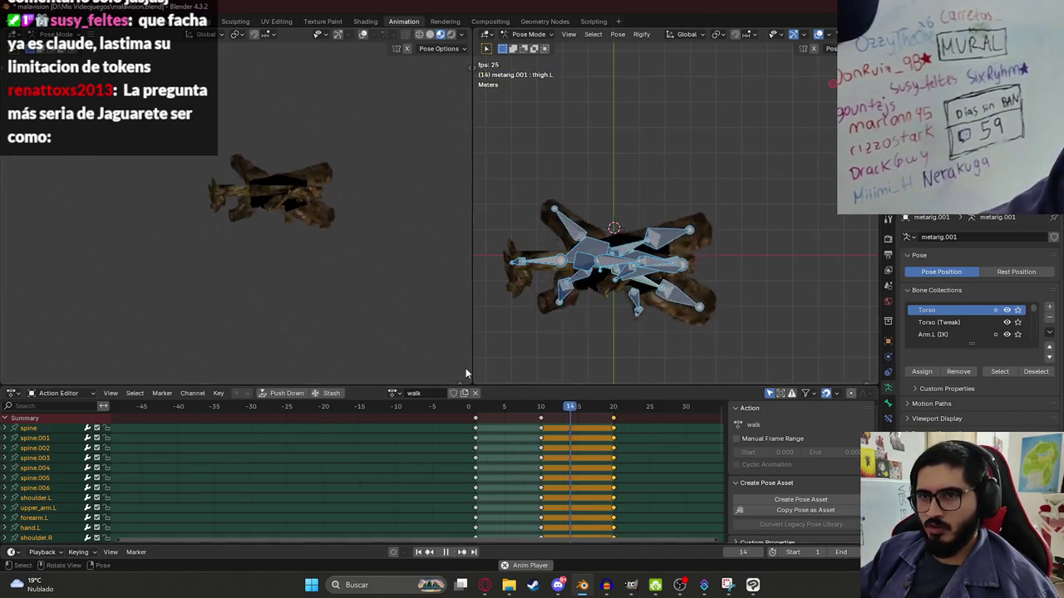
{"action": "middle_click_drag", "start_coordinate": [341, 271], "coordinate": [283, 170]}
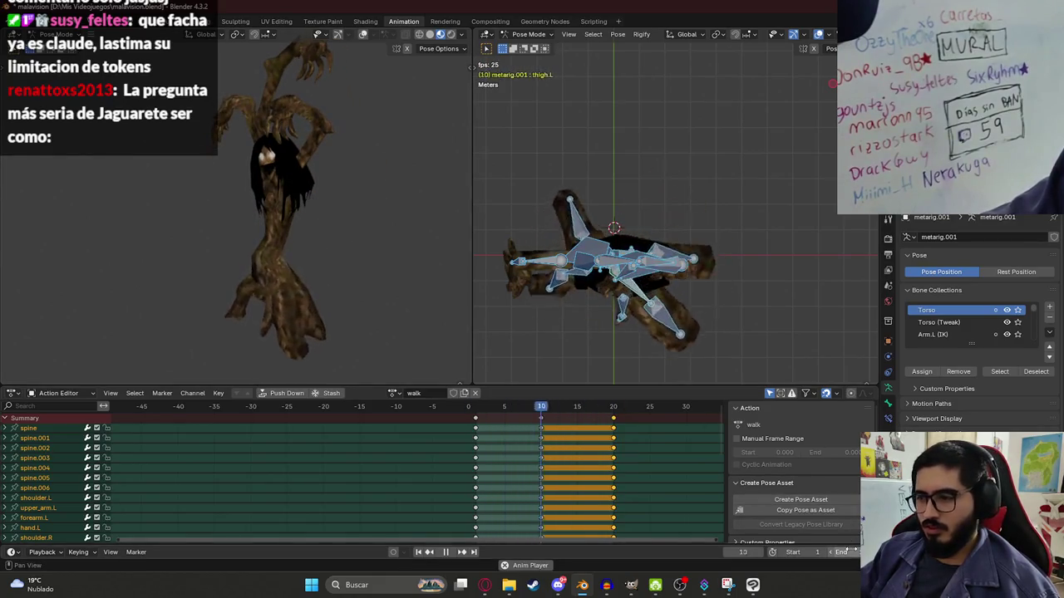
{"action": "key", "text": "space"}
{"action": "key", "text": "space"}
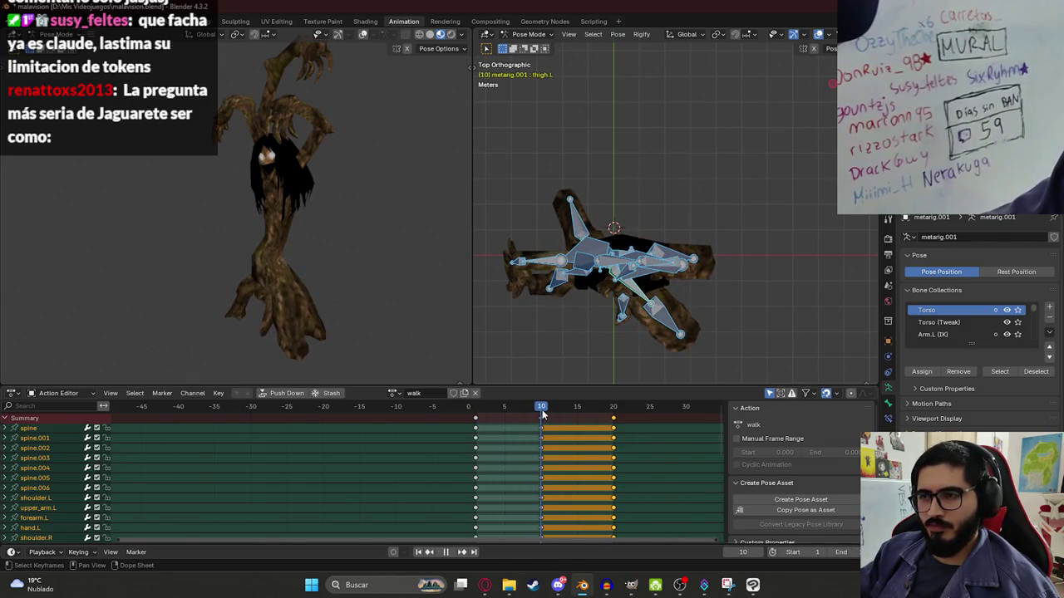
{"action": "left_click", "coordinate": [503, 588]}
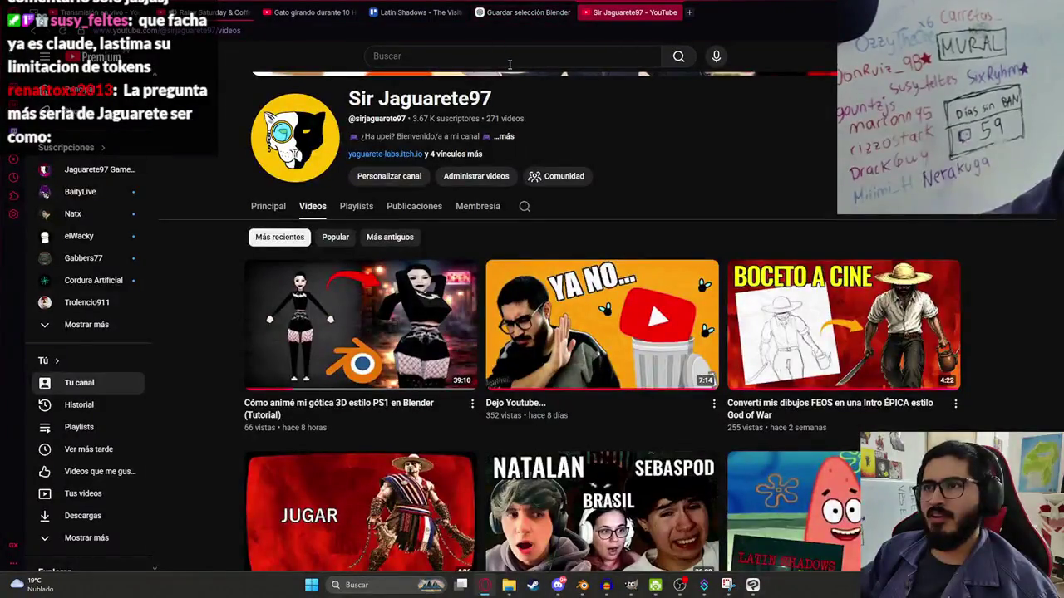
- Search YouTube for 'araña', correcting the mistyped query
{"action": "left_click", "coordinate": [510, 64]}
{"action": "type", "text": "ara;a"}
{"action": "key", "text": "Return"}
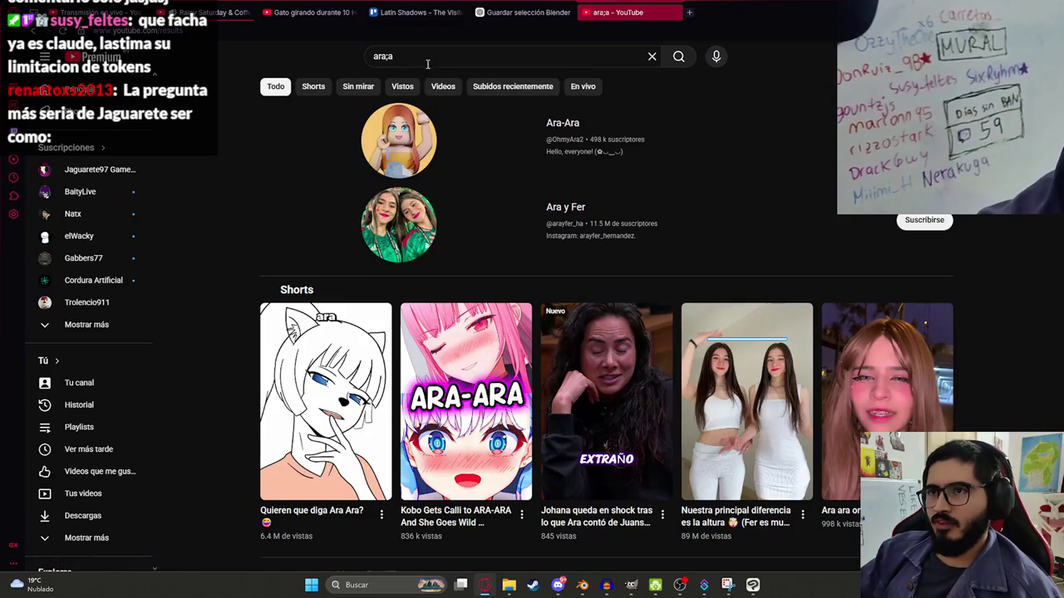
{"action": "left_click", "coordinate": [428, 64]}
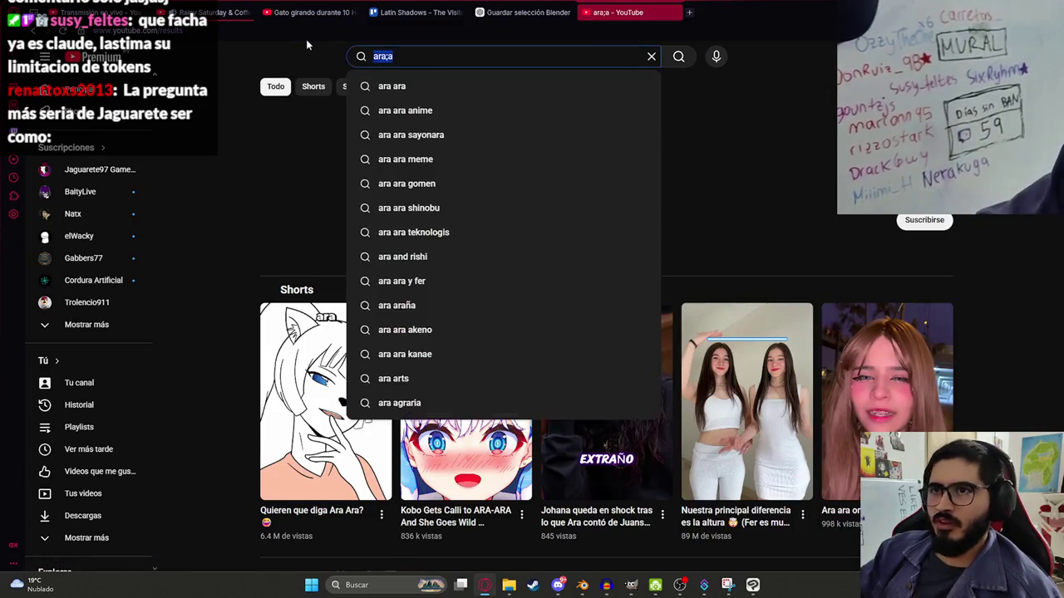
{"action": "key", "text": "BackSpace"}
{"action": "key", "text": "BackSpace"}
{"action": "type", "text": "ña"}
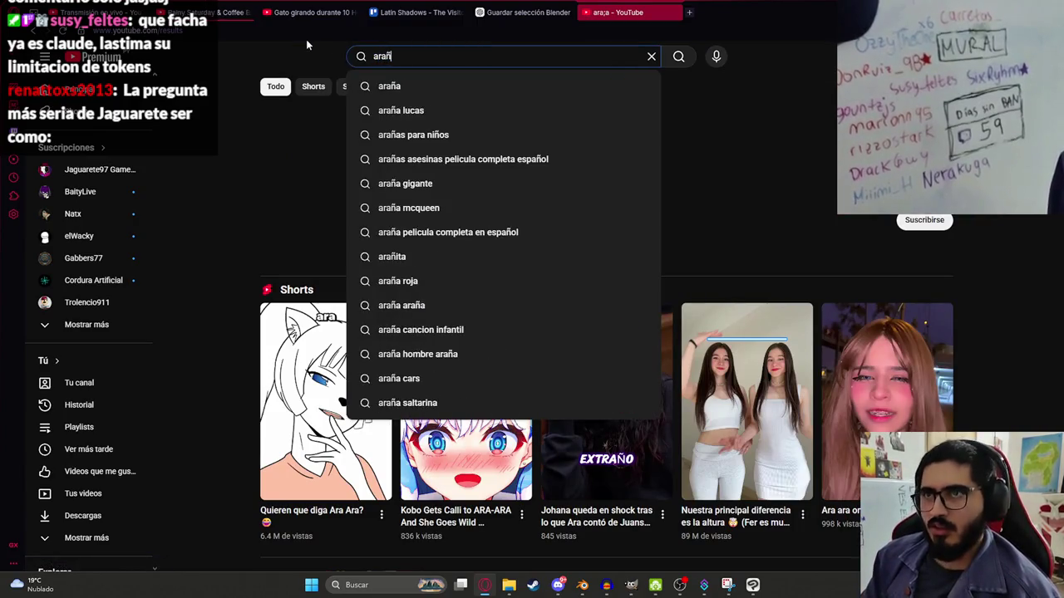
{"action": "key", "text": "Return"}
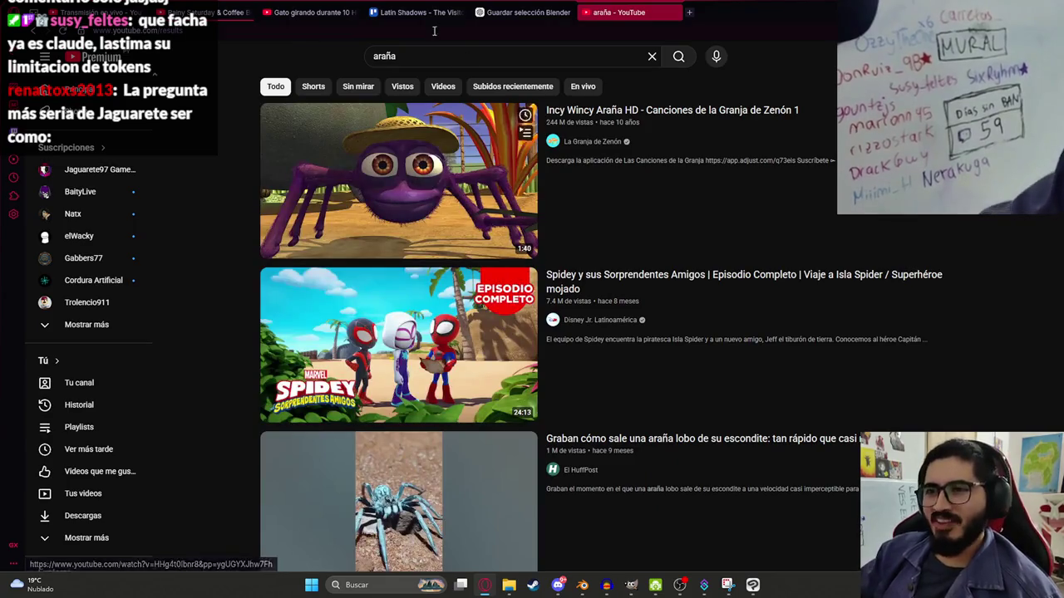
- Refine the search to 'araña walk', then 'spider walk', and open Spider Walk Cycle
{"action": "left_click", "coordinate": [459, 56]}
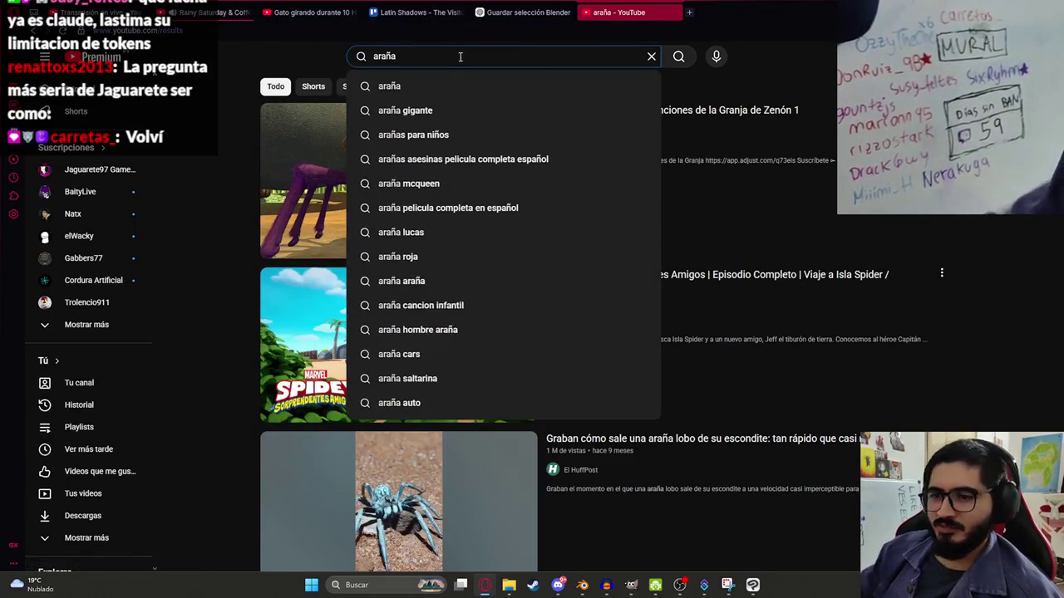
{"action": "type", "text": " walk"}
{"action": "key", "text": "Return"}
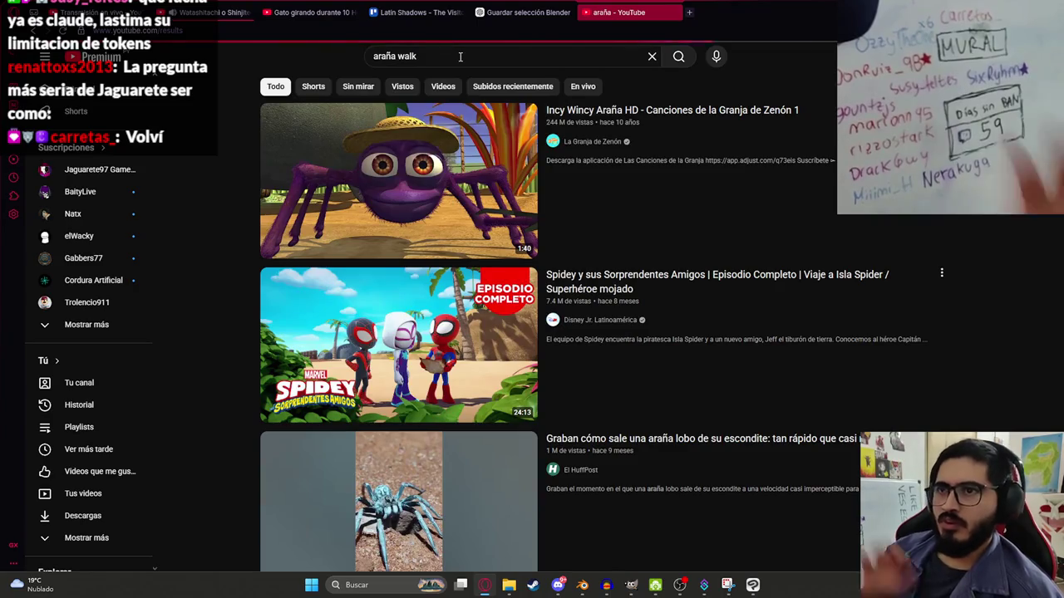
{"action": "triple_click", "coordinate": [459, 55]}
{"action": "type", "text": "spider walk"}
{"action": "key", "text": "Return"}
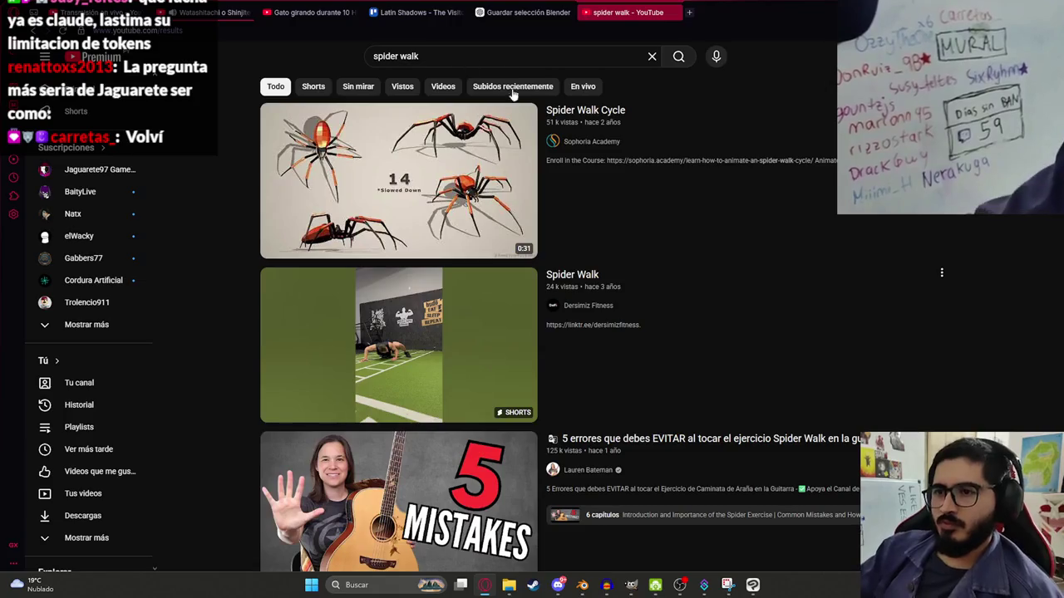
{"action": "left_click", "coordinate": [499, 154]}
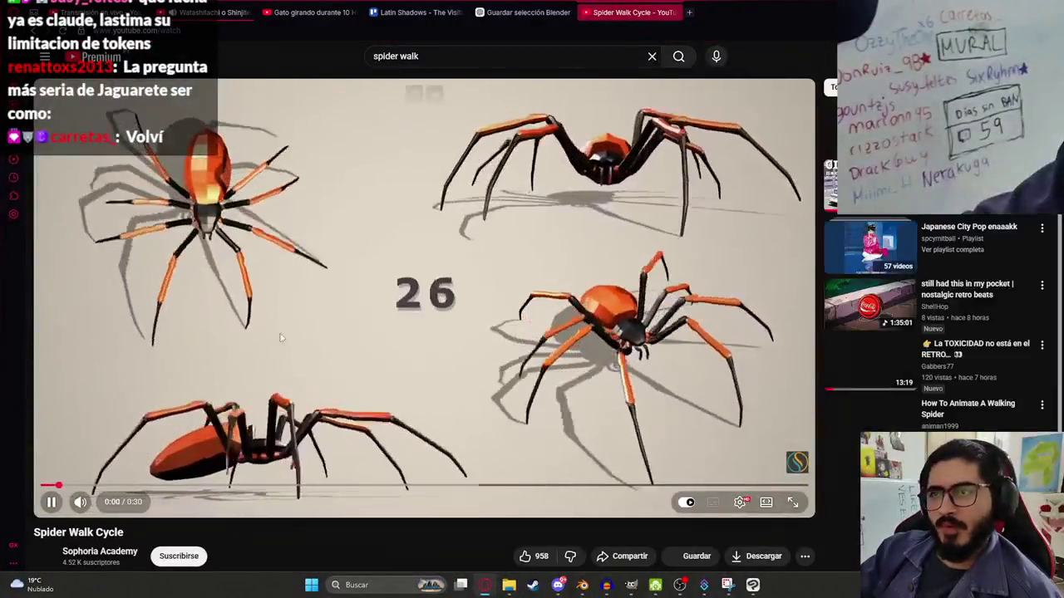
- Pause and resume the Spider Walk Cycle video to study the legs, then return to Blender
{"action": "left_click", "coordinate": [192, 239]}
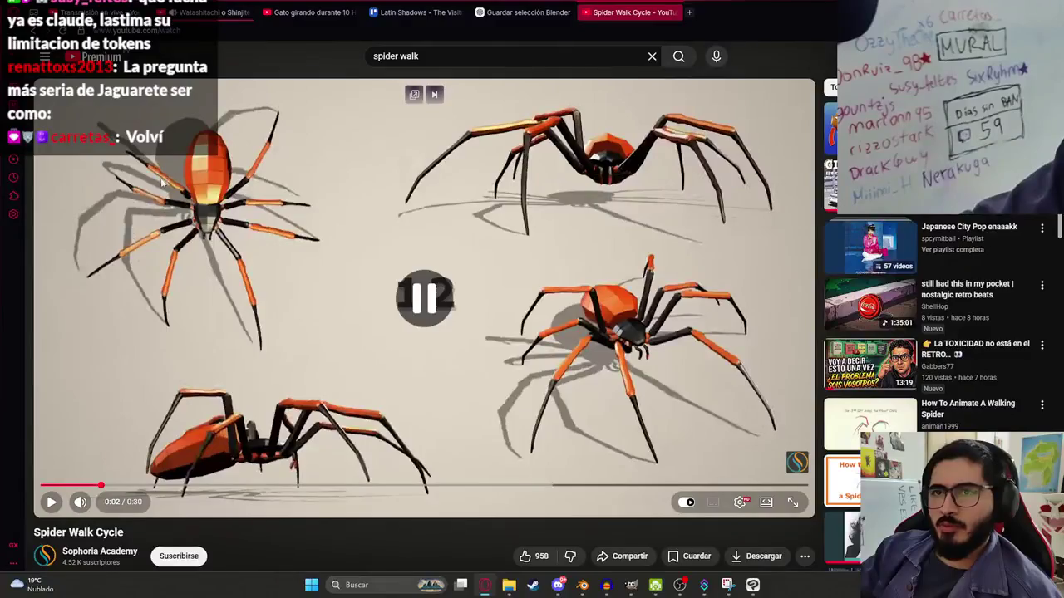
{"action": "left_click", "coordinate": [212, 336]}
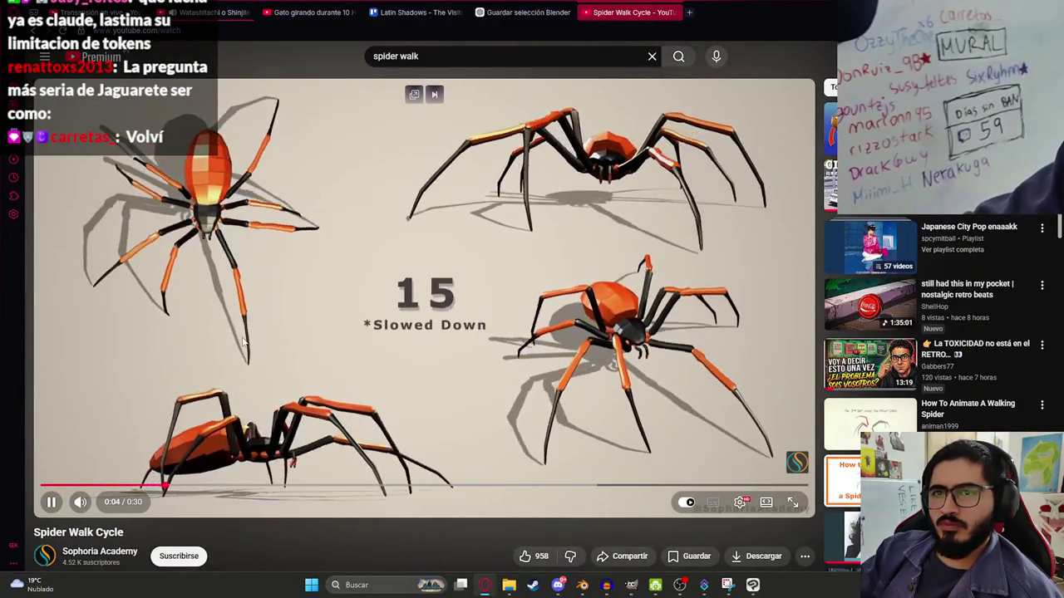
{"action": "left_click", "coordinate": [225, 305]}
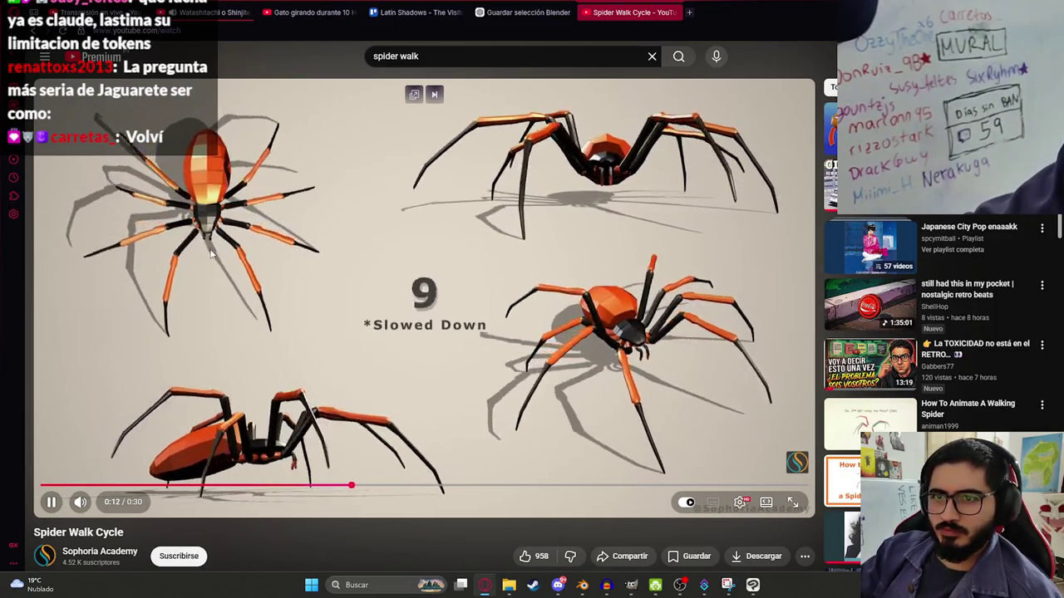
{"action": "key", "text": "space"}
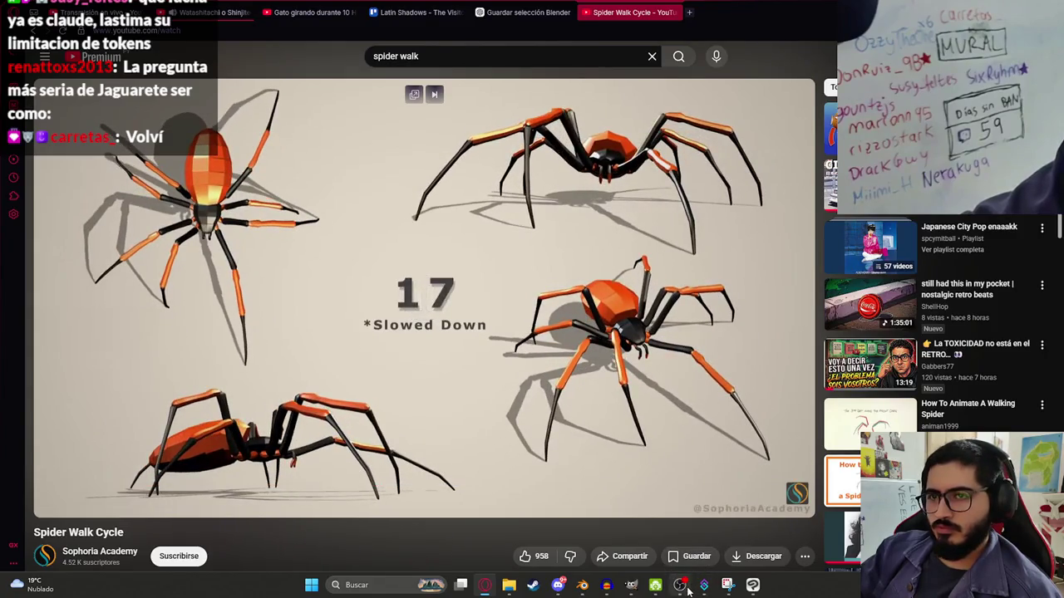
{"action": "left_click", "coordinate": [583, 585]}
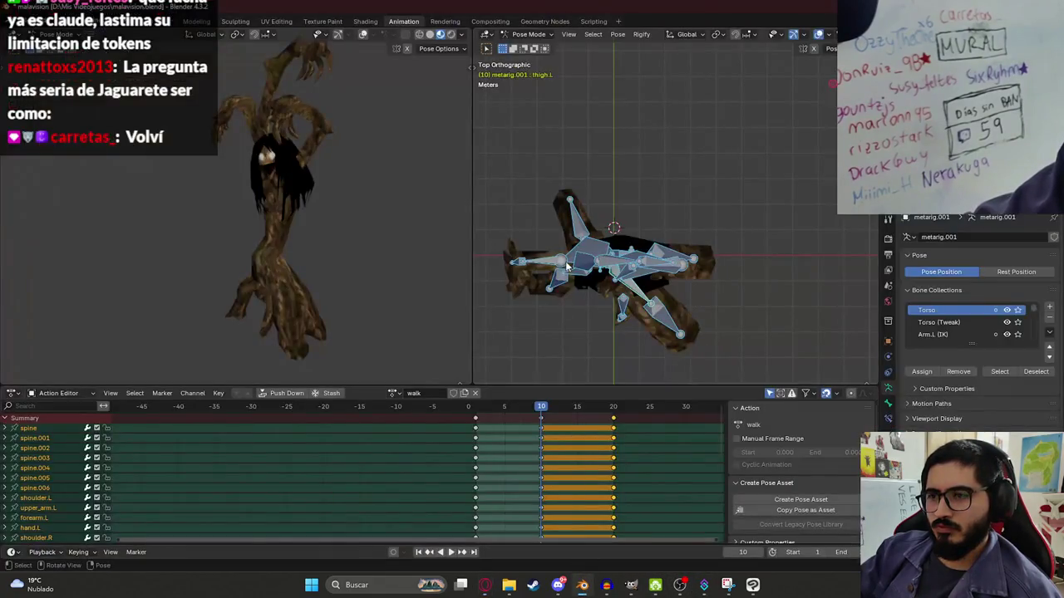
- Move the playhead to frame 1 and glance at the spider reference video
{"action": "left_click", "coordinate": [475, 408]}
{"action": "key", "text": "space"}
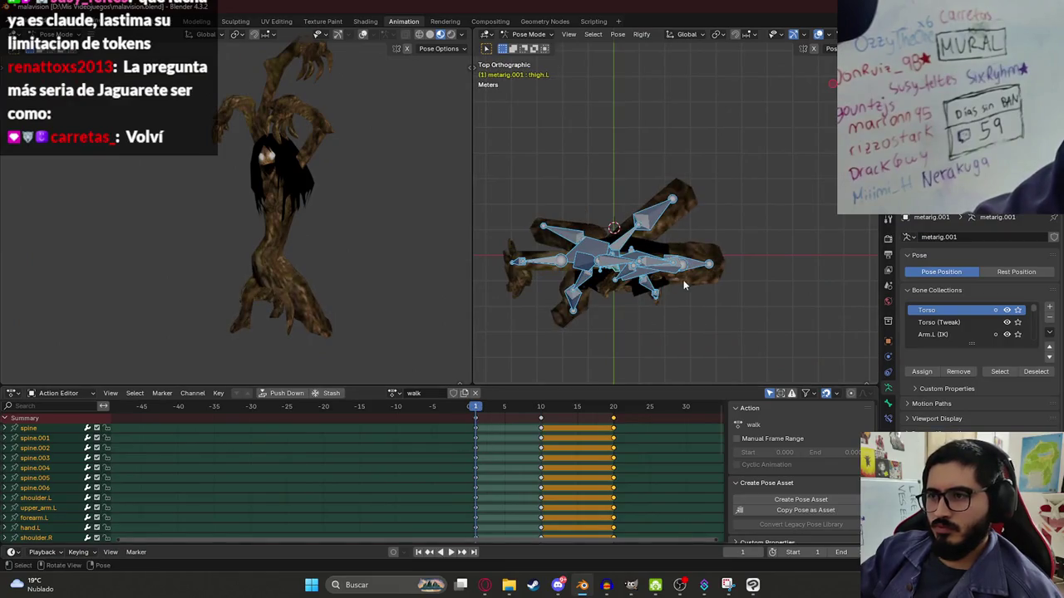
{"action": "key", "text": "alt+Tab"}
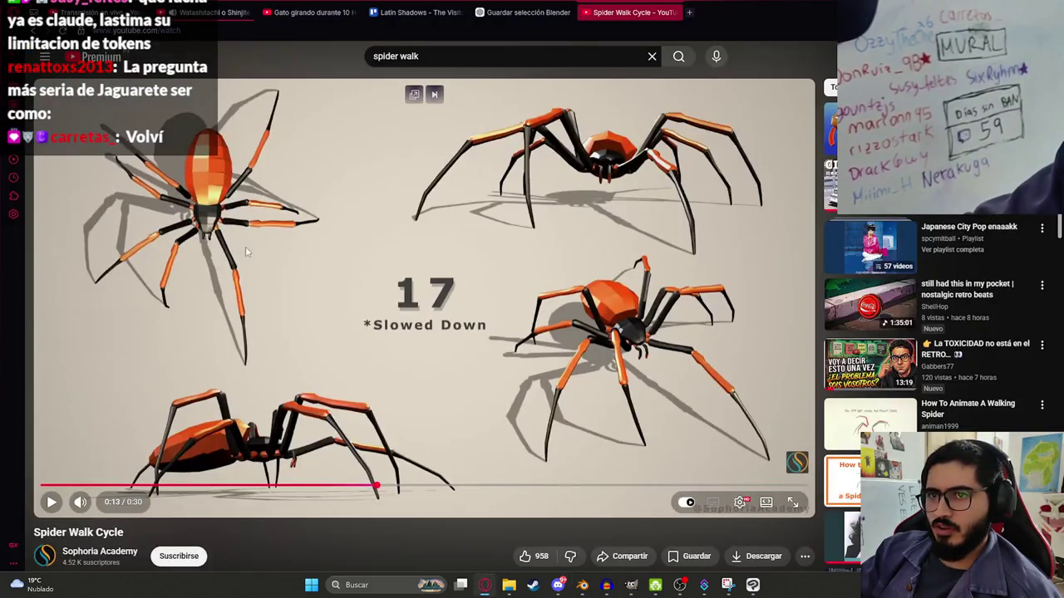
{"action": "key", "text": "alt+Tab"}
- Select thigh.L in top view and rotate it, then rewind the spider video to 0:06
{"action": "left_click", "coordinate": [634, 290]}
{"action": "key", "text": "a"}
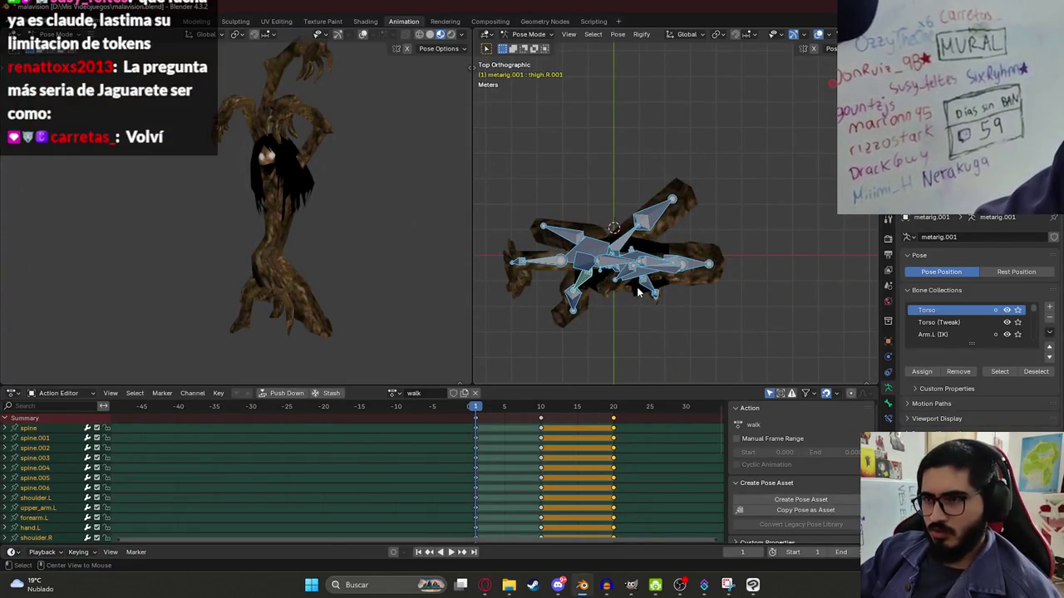
{"action": "left_click", "coordinate": [647, 290]}
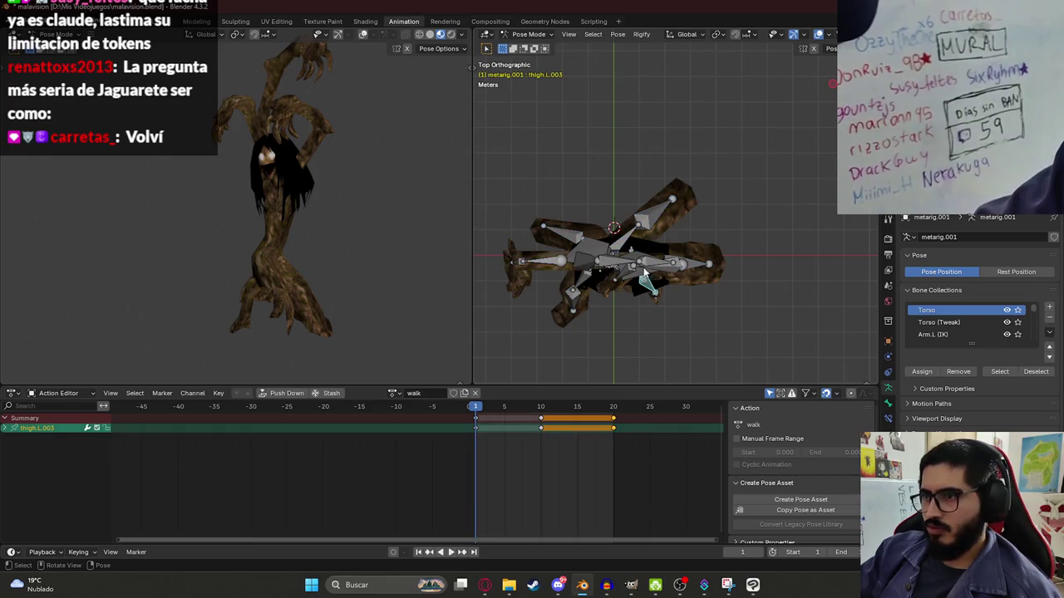
{"action": "middle_click_drag", "start_coordinate": [645, 272], "coordinate": [651, 363]}
{"action": "left_click", "coordinate": [651, 363]}
{"action": "left_click", "coordinate": [657, 363]}
{"action": "key", "text": "KP_7"}
{"action": "key", "text": "r"}
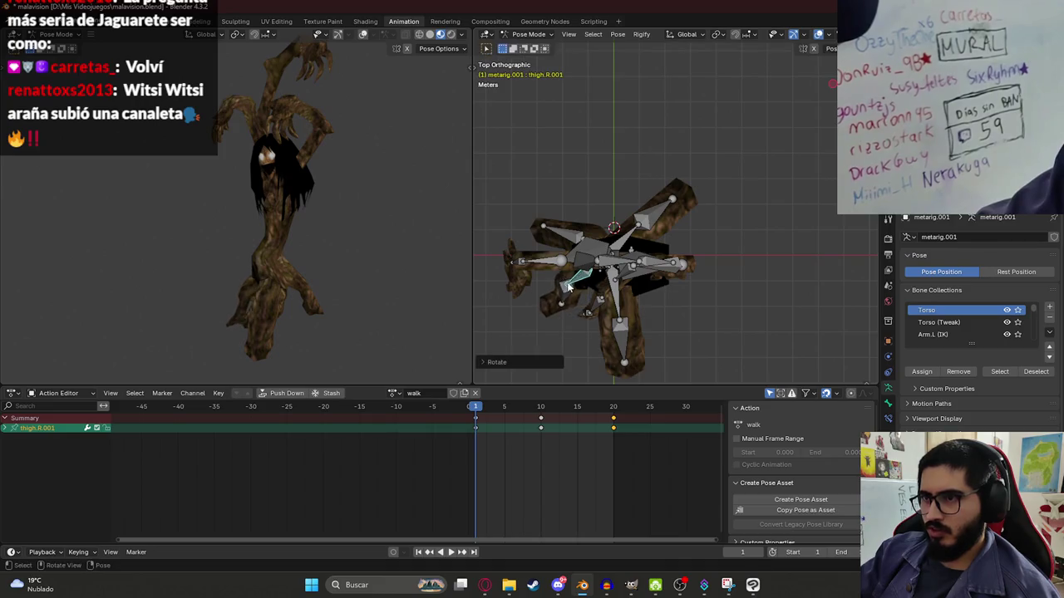
{"action": "key", "text": "alt+Tab"}
{"action": "left_click", "coordinate": [200, 485]}
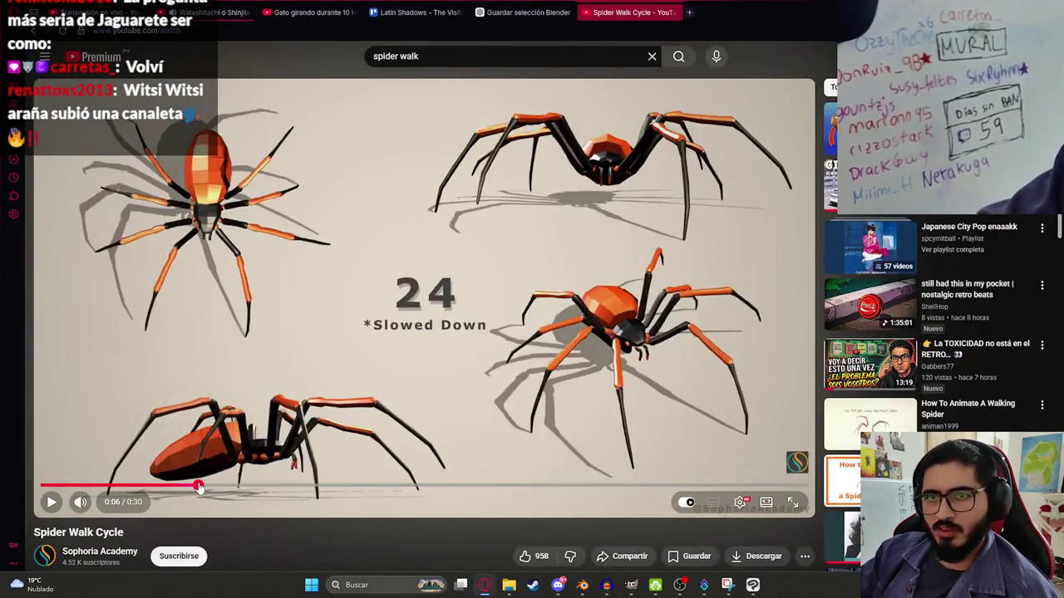
- Step the spider video frame by frame from near its start, then pick shin.R in Blender
{"action": "key", "text": "period"}
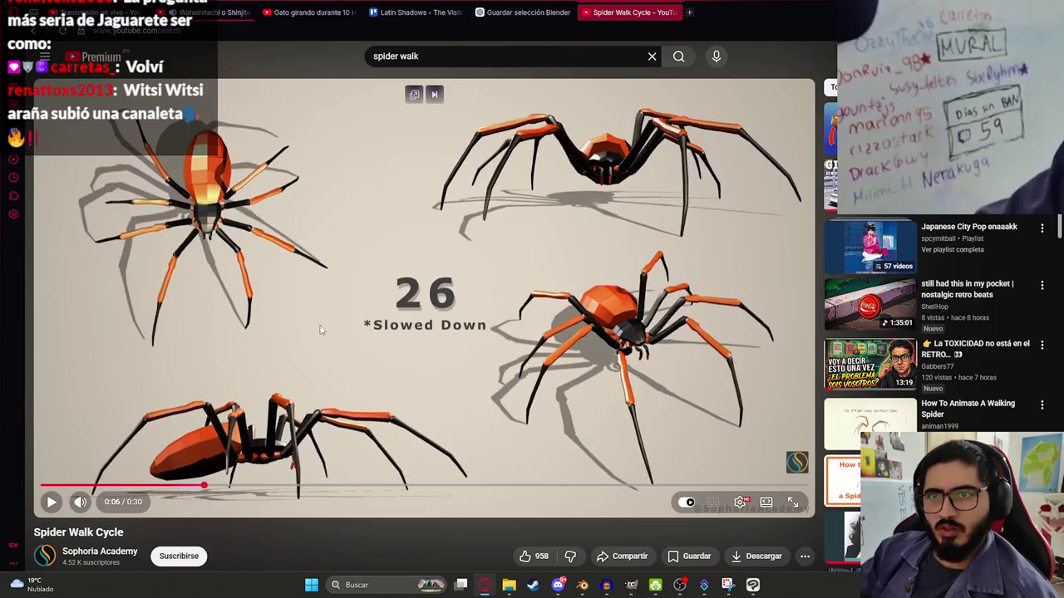
{"action": "key", "text": "period"}
{"action": "key", "text": "period"}
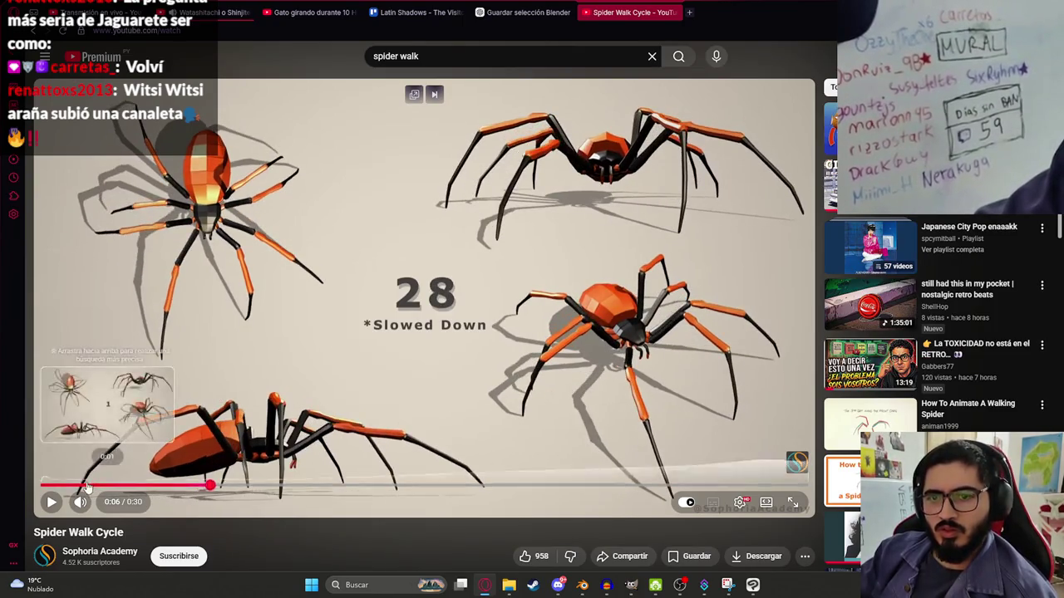
{"action": "left_click", "coordinate": [89, 485]}
{"action": "key", "text": "period"}
{"action": "key", "text": "period"}
{"action": "key", "text": "period"}
{"action": "key", "text": "period"}
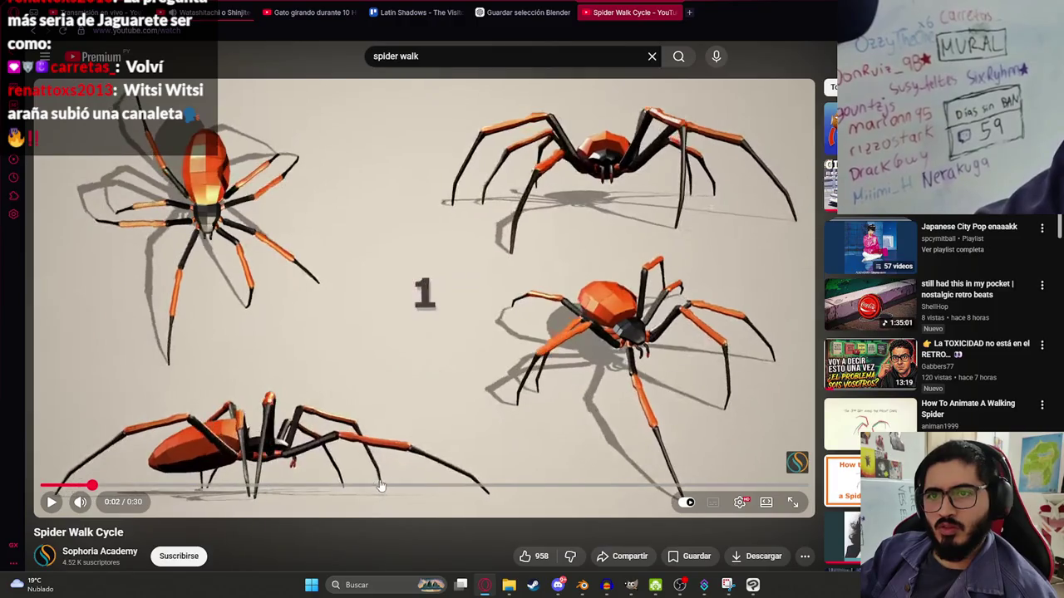
{"action": "key", "text": "period"}
{"action": "key", "text": "period"}
{"action": "key", "text": "period"}
{"action": "key", "text": "period"}
{"action": "key", "text": "period"}
{"action": "key", "text": "period"}
{"action": "key", "text": "period"}
{"action": "key", "text": "period"}
{"action": "key", "text": "period"}
{"action": "key", "text": "period"}
{"action": "key", "text": "period"}
{"action": "key", "text": "period"}
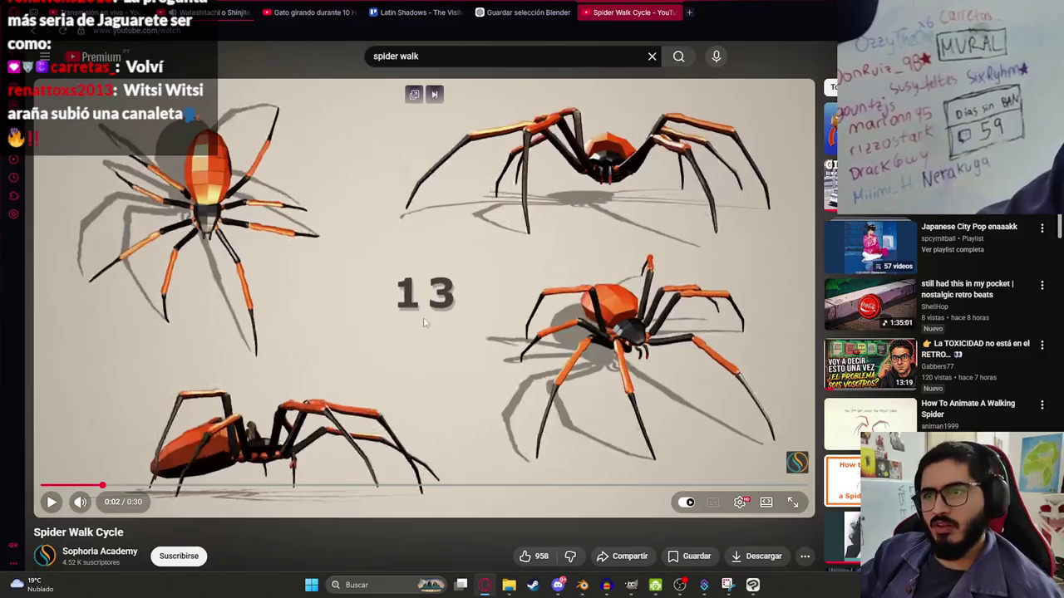
{"action": "key", "text": "alt+Tab"}
{"action": "key", "text": "r"}
{"action": "left_click", "coordinate": [570, 283]}
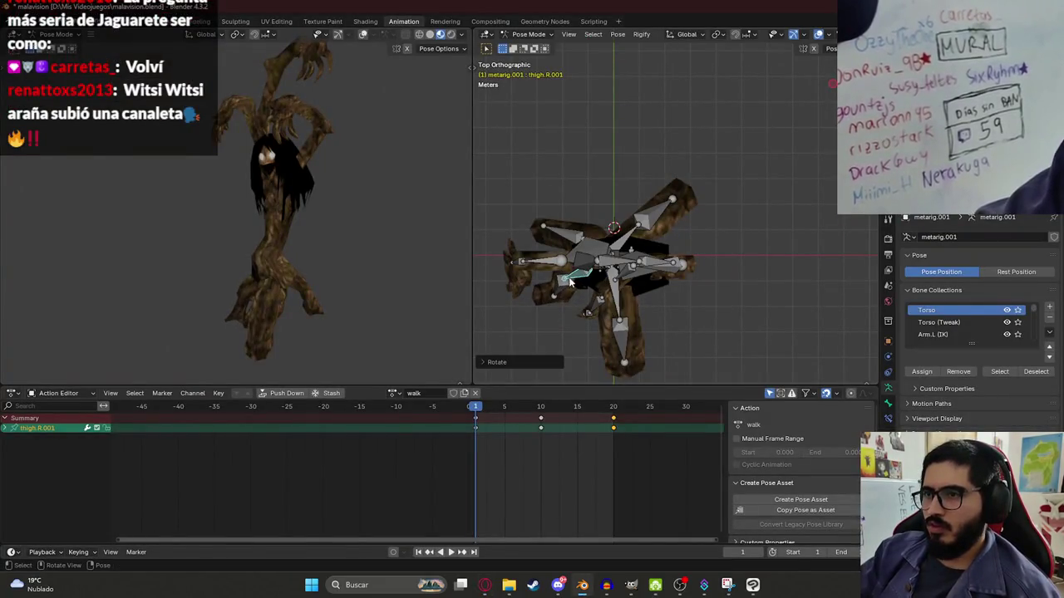
- Rotate shin.R, thigh.R.001 and thigh.L.001 into the new frame-1 leg pose
{"action": "key", "text": "r"}
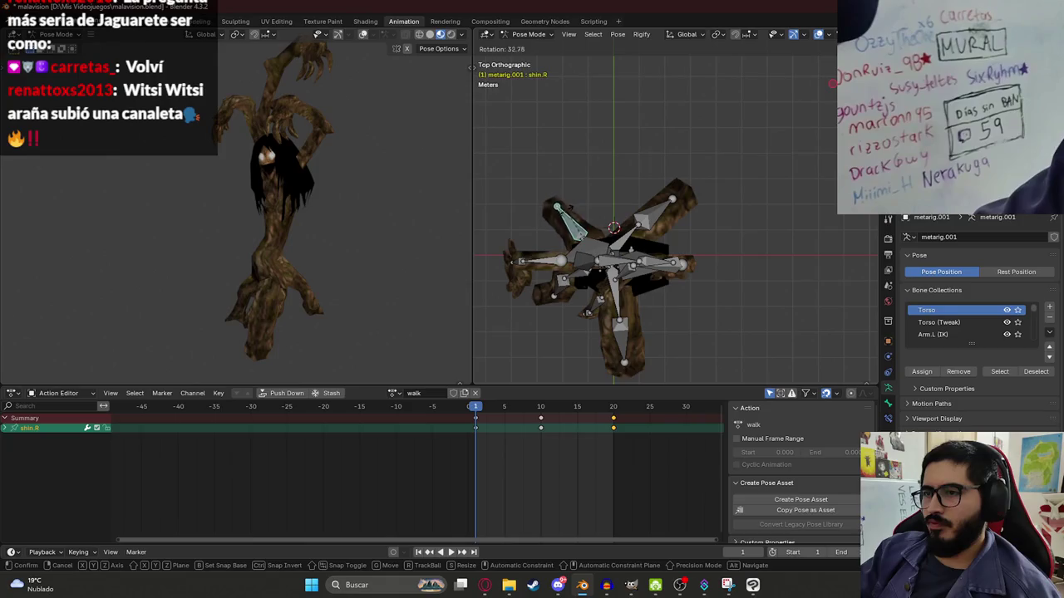
{"action": "key", "text": "Return"}
{"action": "left_click", "coordinate": [578, 280]}
{"action": "key", "text": "r"}
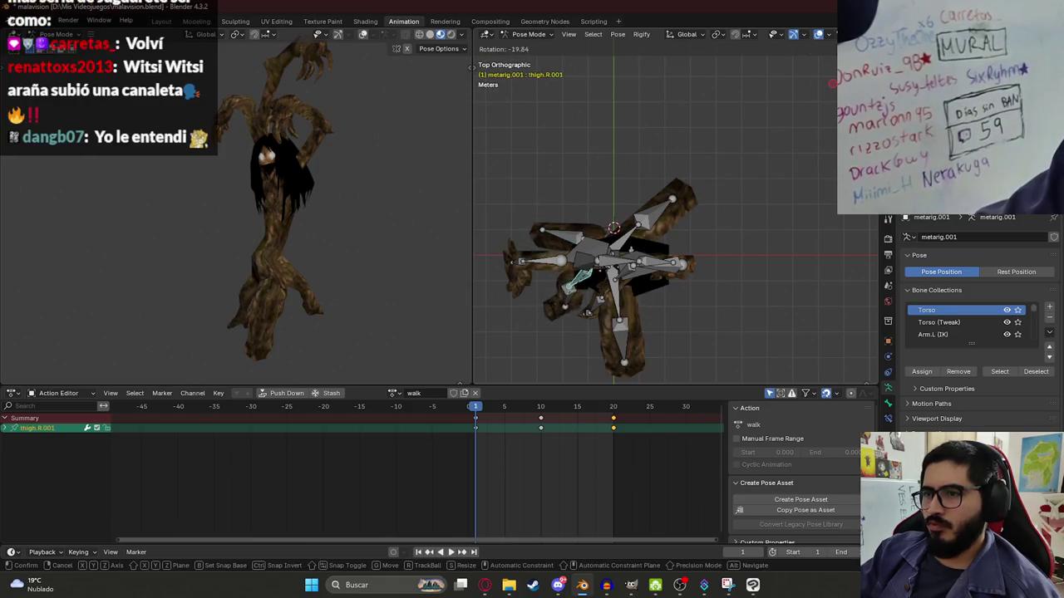
{"action": "left_click", "coordinate": [599, 271]}
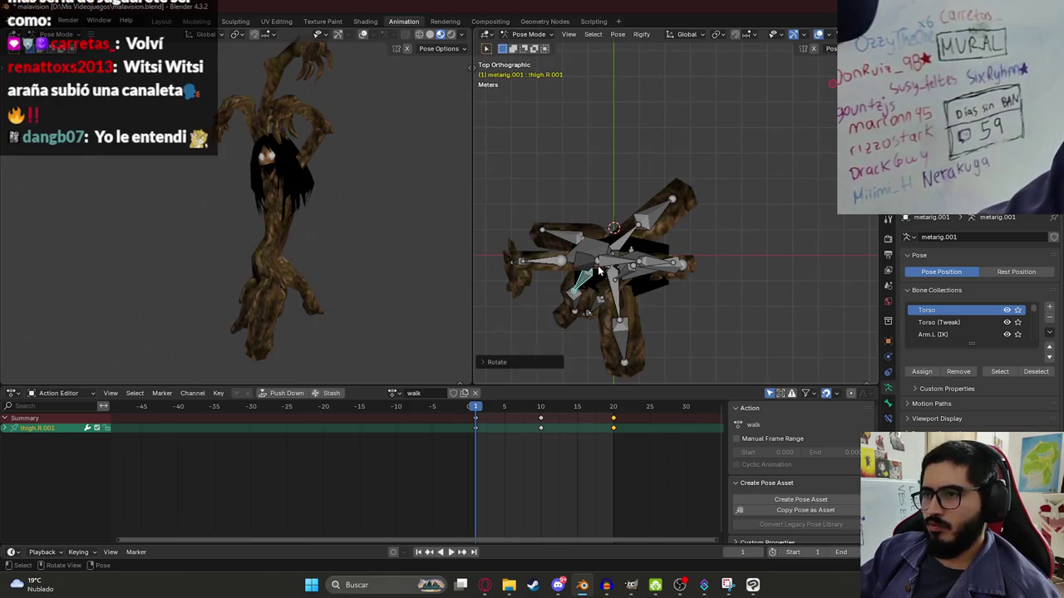
{"action": "left_click", "coordinate": [647, 225]}
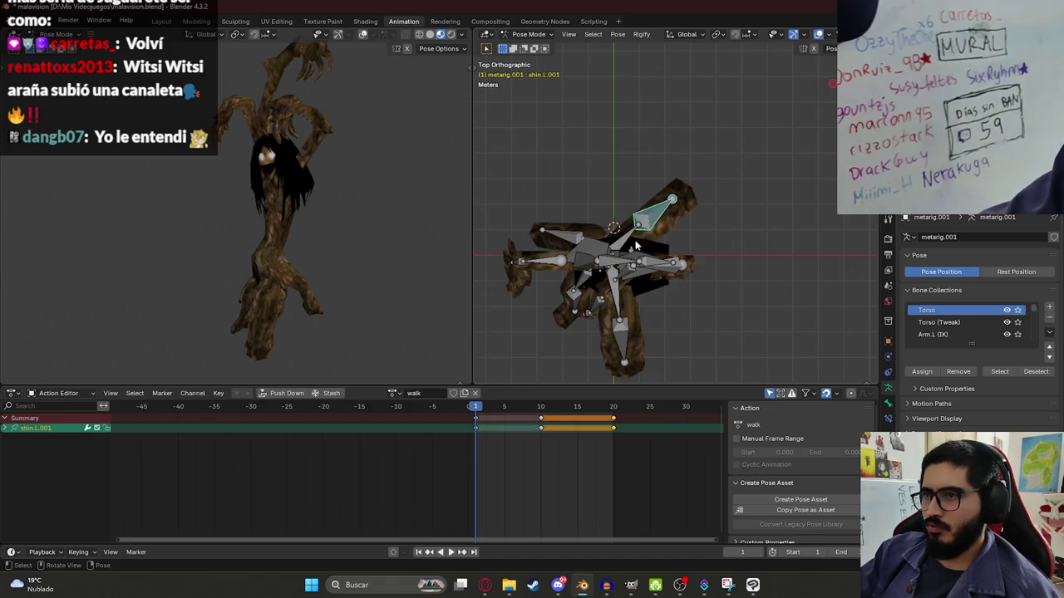
{"action": "key", "text": "r"}
{"action": "left_click", "coordinate": [632, 276]}
- Fine-tune the thigh.L.001 rotation from the top view
{"action": "left_click", "coordinate": [631, 276]}
{"action": "mouse_move", "coordinate": [632, 277]}
{"action": "middle_mouse_down"}
{"action": "mouse_move", "coordinate": [613, 203]}
{"action": "mouse_move", "coordinate": [596, 273]}
{"action": "mouse_move", "coordinate": [634, 264]}
{"action": "middle_mouse_up"}
{"action": "key", "text": "KP_7"}
{"action": "key", "text": "r"}
{"action": "left_click", "coordinate": [617, 247]}
{"action": "key", "text": "r"}
{"action": "left_click", "coordinate": [596, 217]}
- Select all bones and delete the keyframes after frame 1
{"action": "key", "text": "a"}
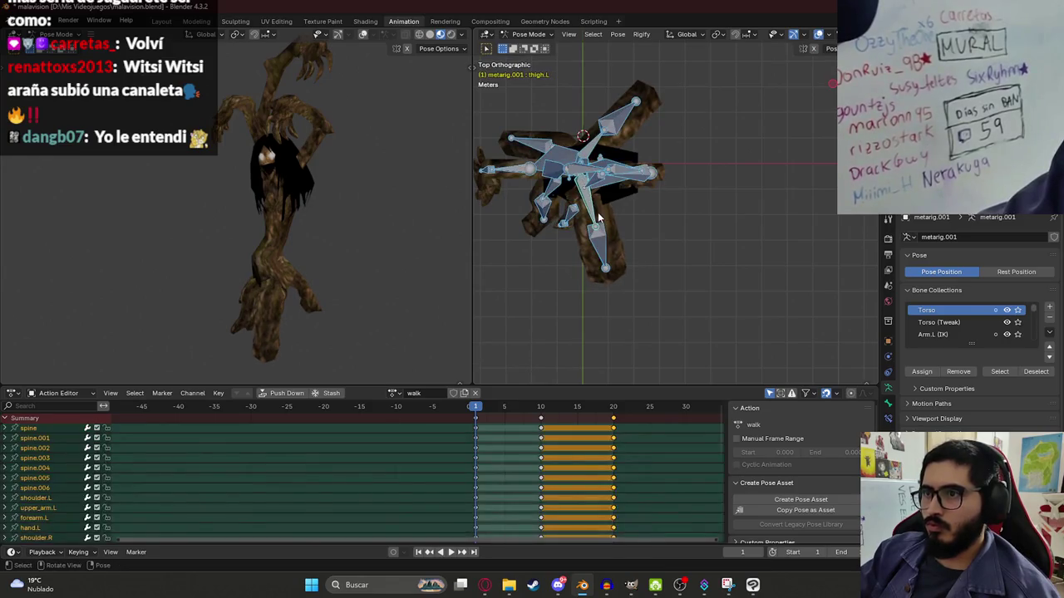
{"action": "left_click", "coordinate": [541, 407]}
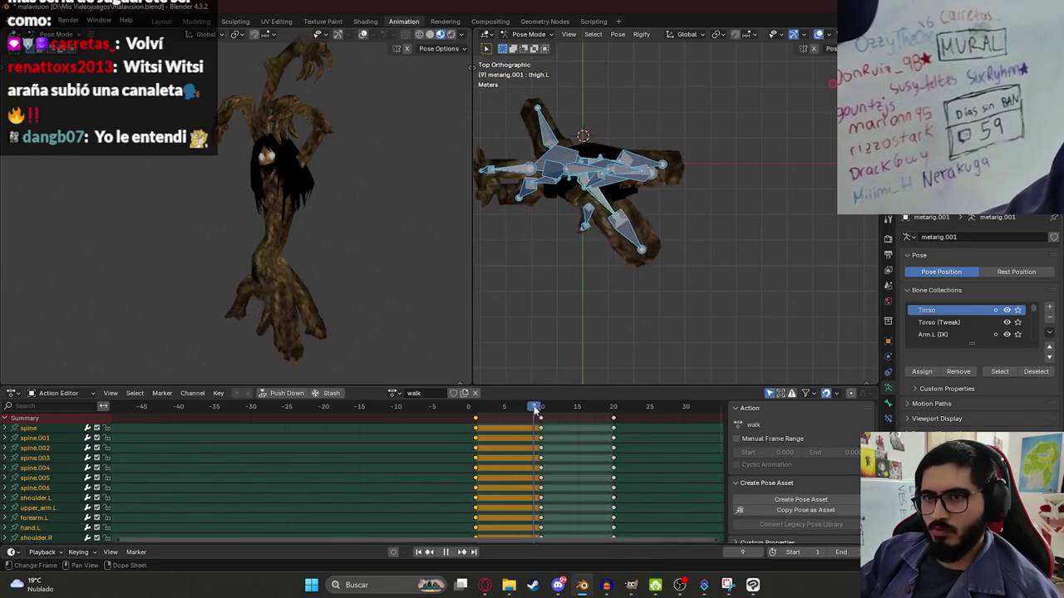
{"action": "left_click", "coordinate": [542, 423]}
{"action": "key", "text": "x"}
{"action": "left_click", "coordinate": [612, 415]}
- Copy the pose, paste it mirrored and key it at frame 10, preview, then undo
{"action": "left_click", "coordinate": [476, 407]}
{"action": "key", "text": "space"}
{"action": "key", "text": "ctrl+c"}
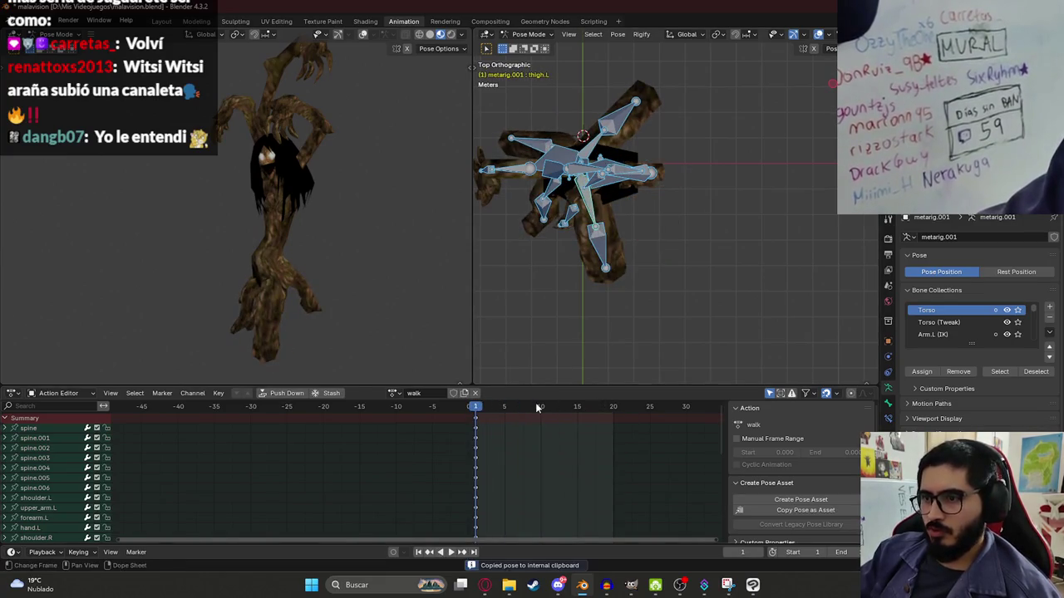
{"action": "key", "text": "ctrl+shift+v"}
{"action": "key", "text": "i"}
{"action": "key", "text": "space"}
{"action": "key", "text": "space"}
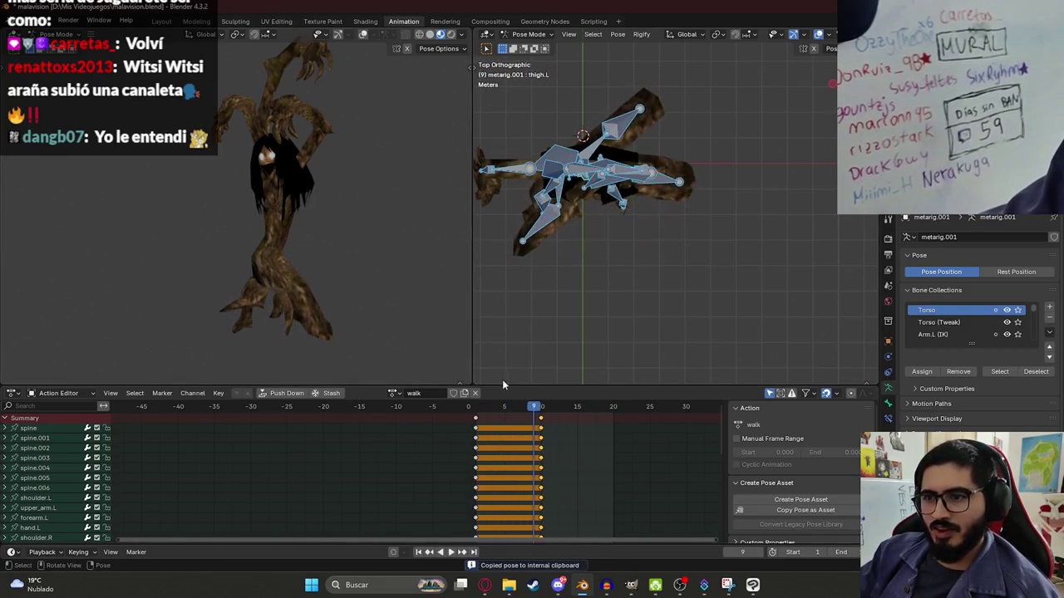
{"action": "key", "text": "ctrl+z"}
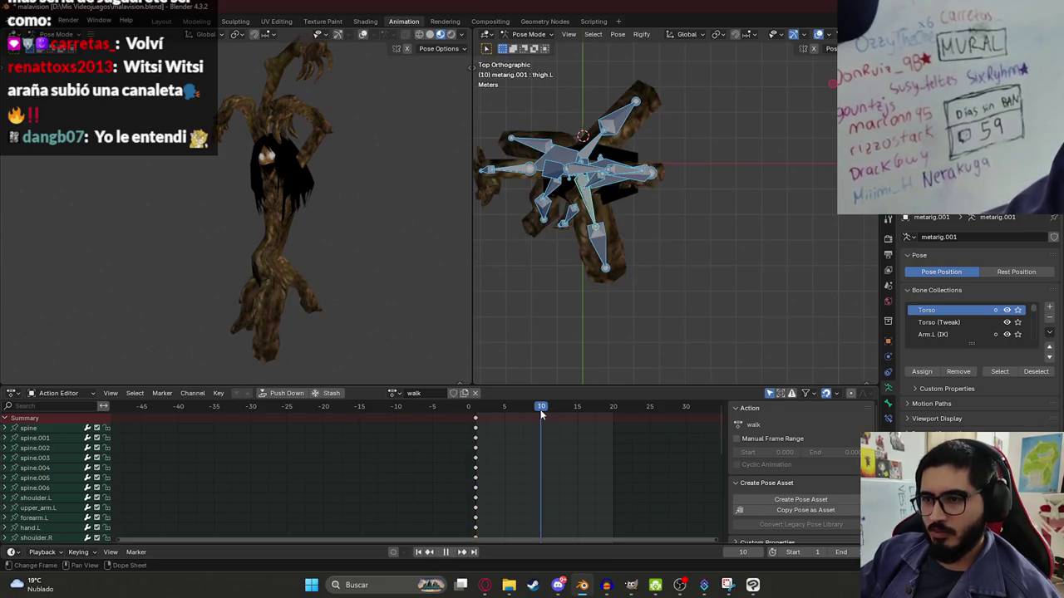
- Rotate thigh.L, thigh.L.001 and thigh.R.001 into a new stride
{"action": "left_click", "coordinate": [587, 199]}
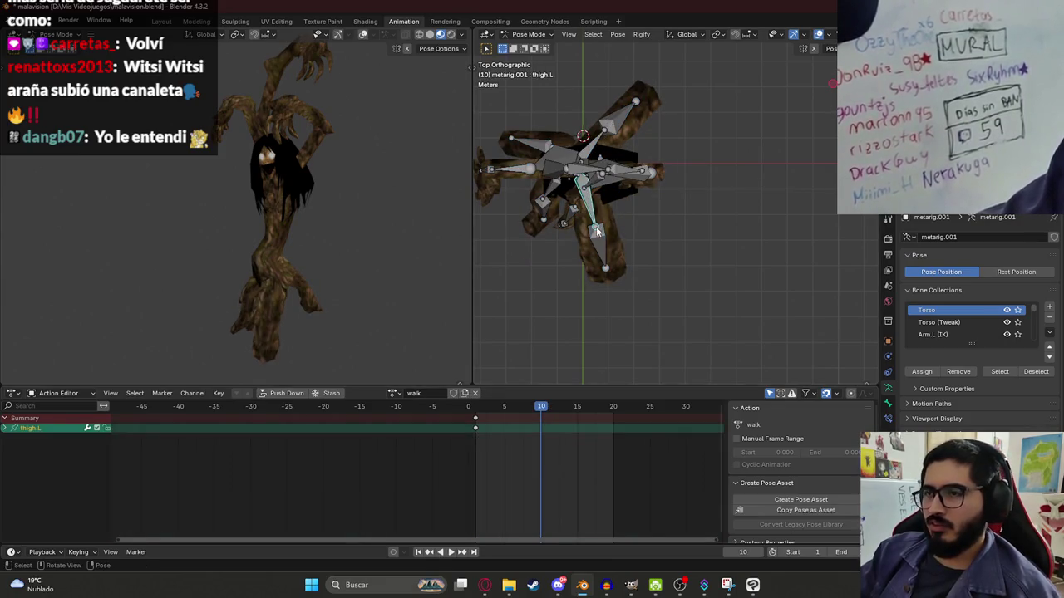
{"action": "key", "text": "r"}
{"action": "left_click", "coordinate": [652, 187]}
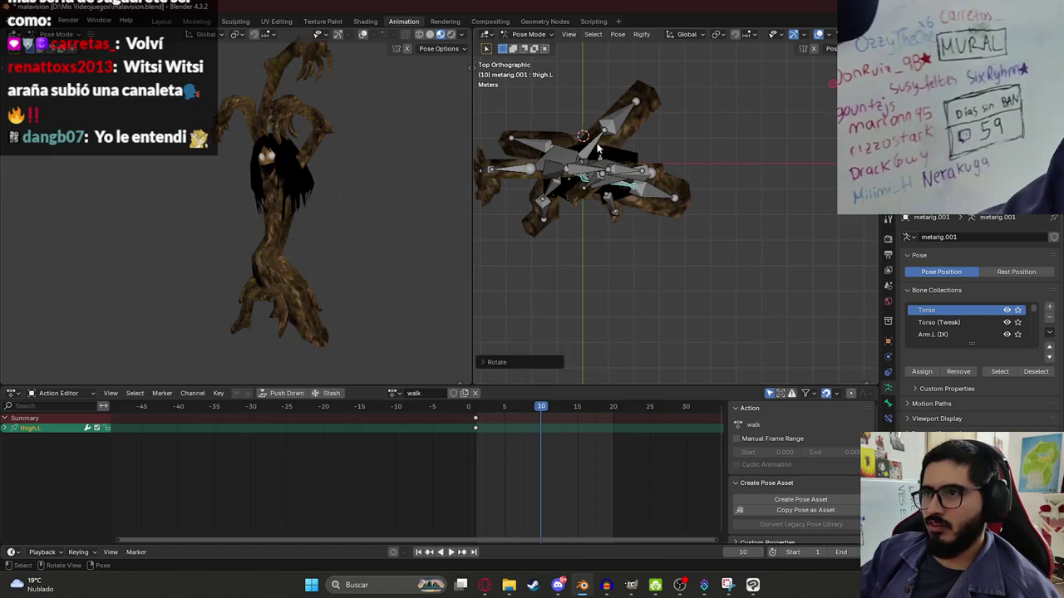
{"action": "key", "text": "r"}
{"action": "left_click", "coordinate": [586, 179]}
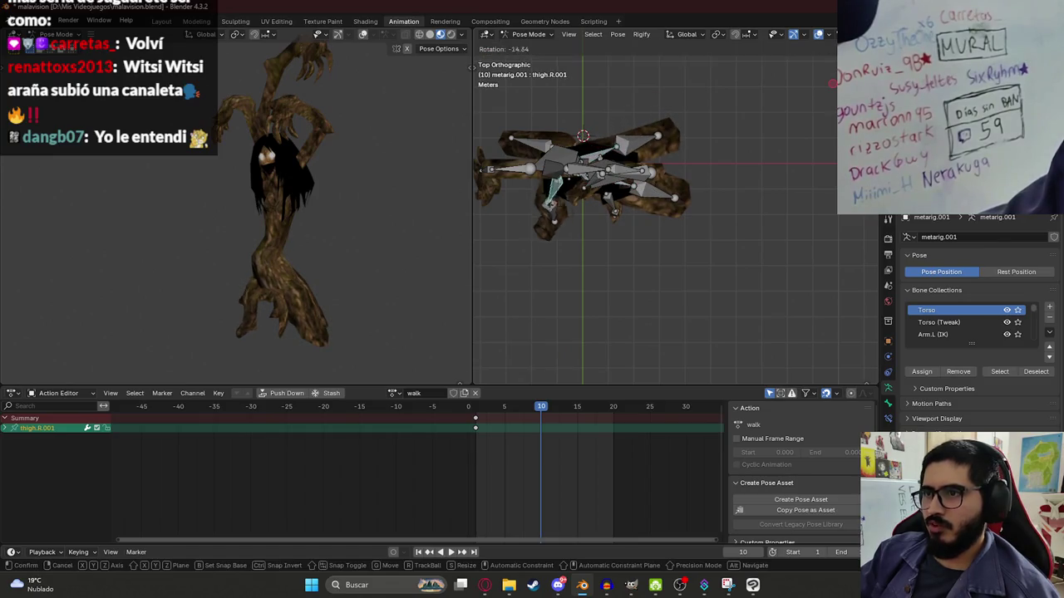
{"action": "left_click", "coordinate": [551, 203]}
{"action": "key", "text": "r"}
{"action": "left_click", "coordinate": [555, 213]}
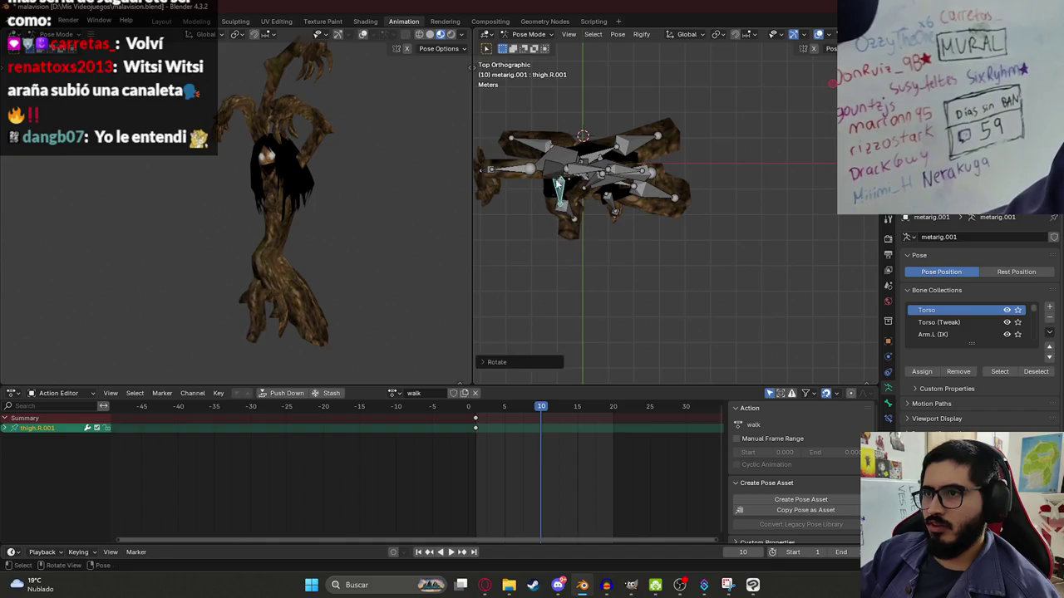
- Rotate shin.R upward, key all bones at frame 10, and check frame 8
{"action": "left_click", "coordinate": [535, 148]}
{"action": "key", "text": "r"}
{"action": "left_click", "coordinate": [587, 191]}
{"action": "key", "text": "a"}
{"action": "key", "text": "i"}
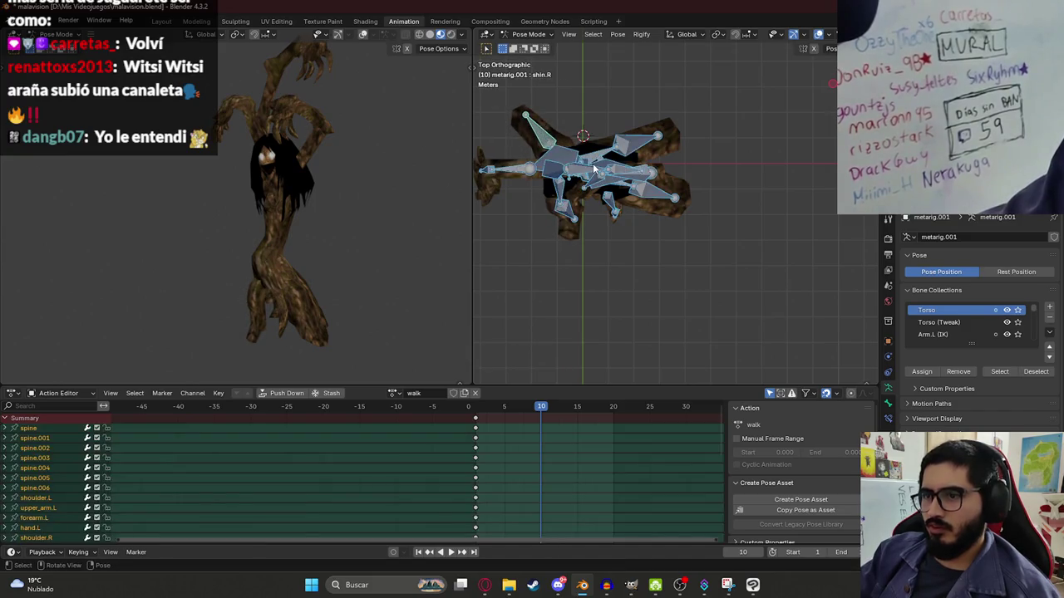
{"action": "left_click_drag", "start_coordinate": [477, 413], "coordinate": [534, 409]}
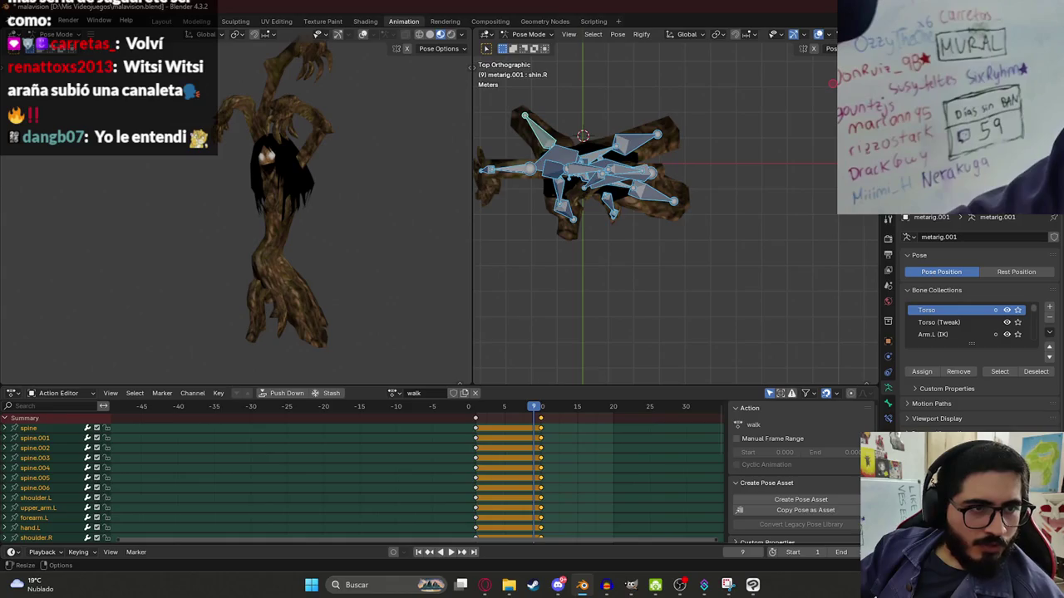
- Play the walk, view the rig from the front, and nudge the selected bones
{"action": "key", "text": "space"}
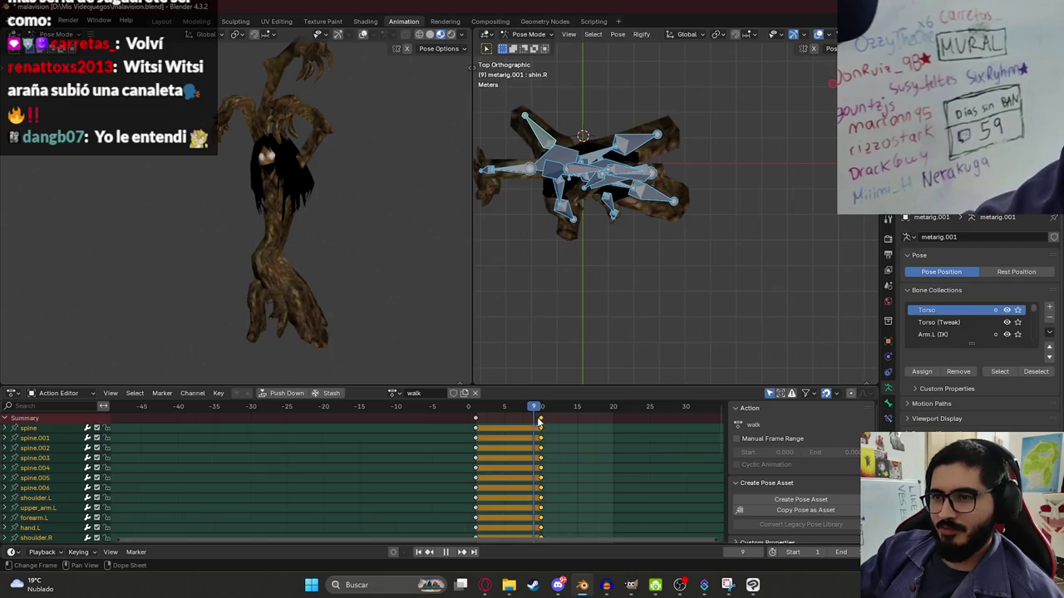
{"action": "key", "text": "space"}
{"action": "mouse_move", "coordinate": [559, 245]}
{"action": "middle_mouse_down", "text": "alt"}
{"action": "mouse_move", "coordinate": [579, 182]}
{"action": "mouse_move", "coordinate": [603, 257]}
{"action": "mouse_move", "coordinate": [591, 216]}
{"action": "middle_mouse_up", "text": "alt"}
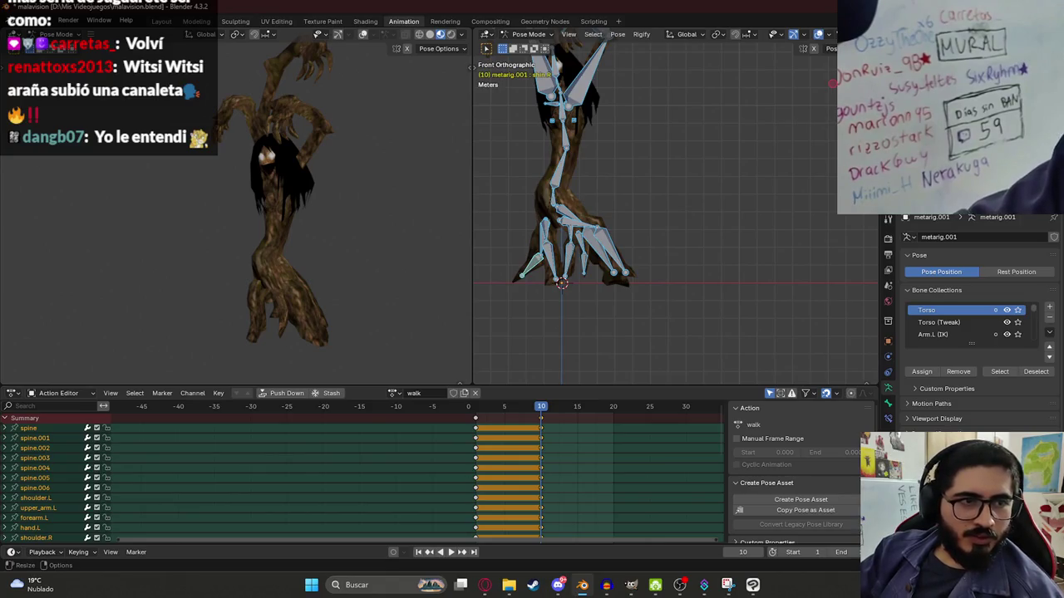
{"action": "key", "text": "g"}
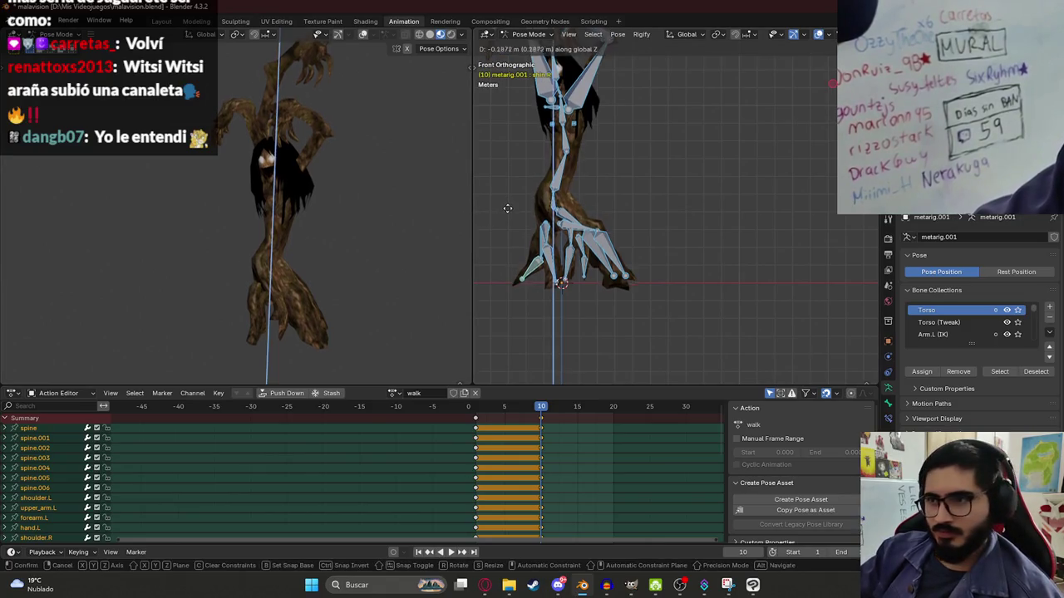
{"action": "left_click", "coordinate": [509, 218]}
{"action": "key", "text": "space"}
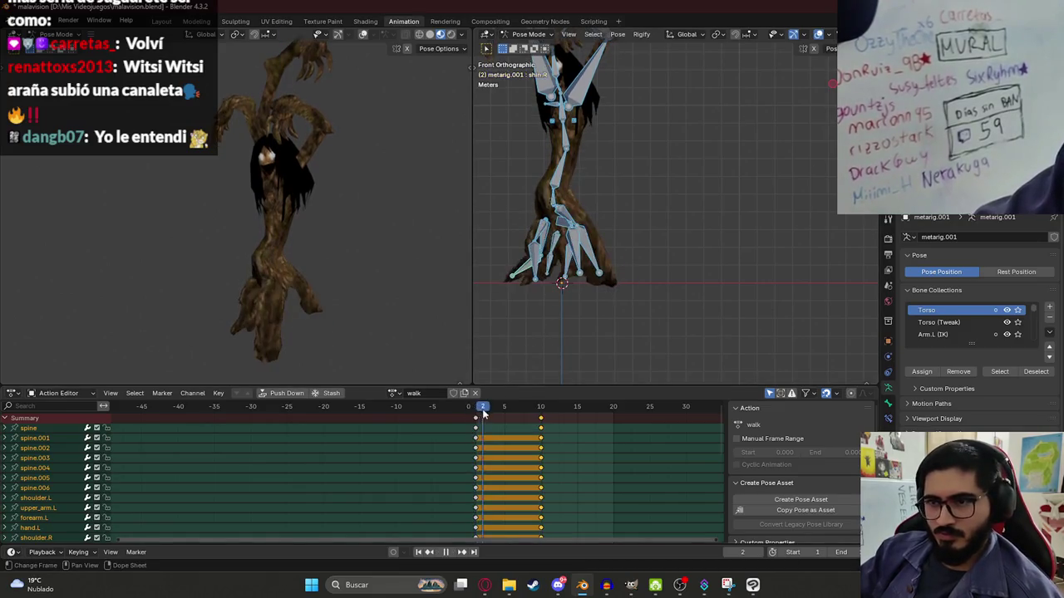
{"action": "key", "text": "Escape"}
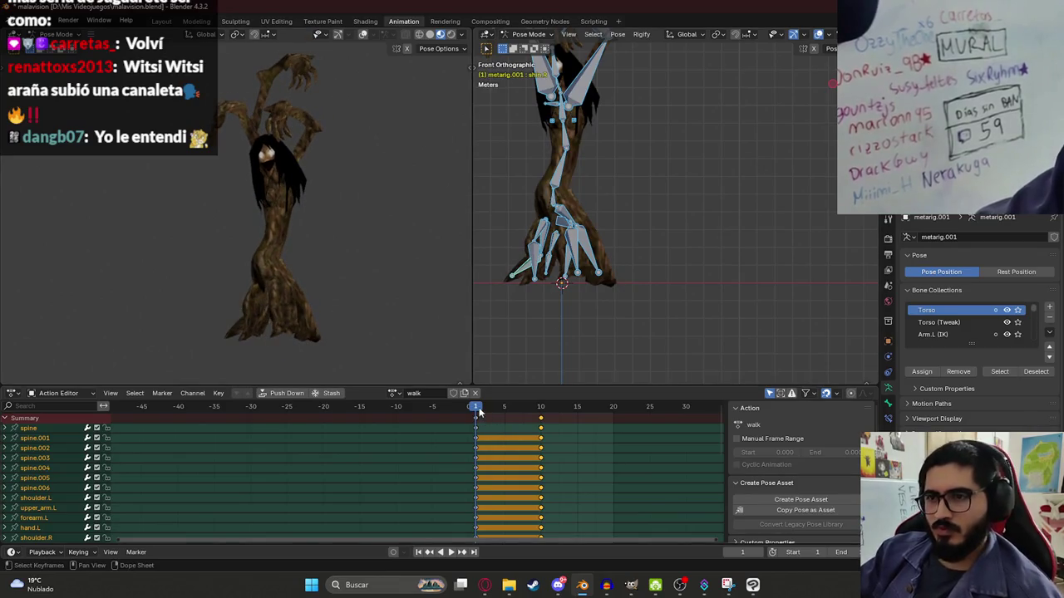
- Replay the cycle, delete the frame-10 keys, and switch to top view
{"action": "key", "text": "space"}
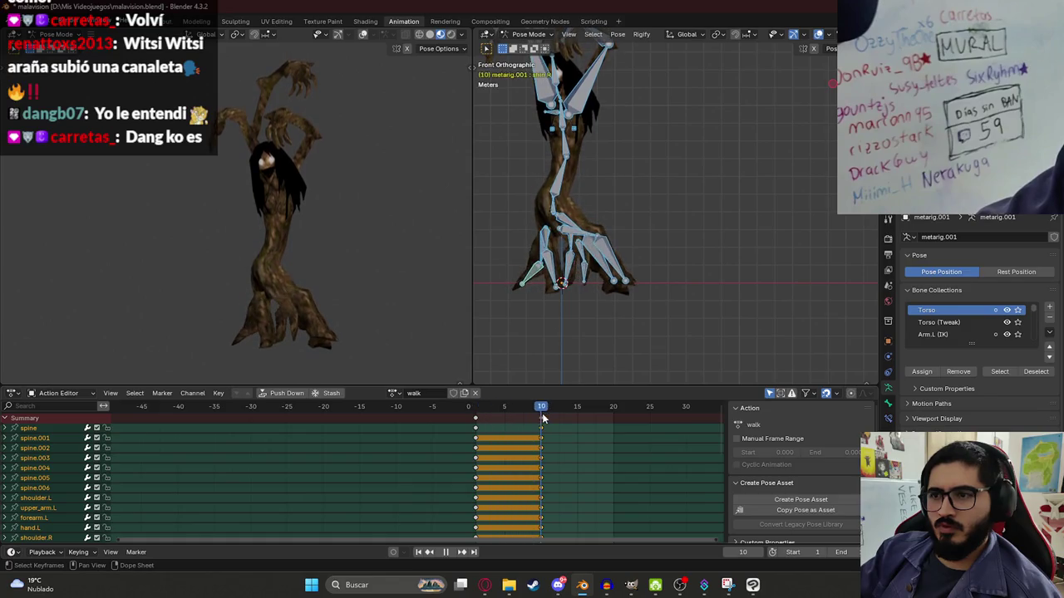
{"action": "key", "text": "space"}
{"action": "key", "text": "Delete"}
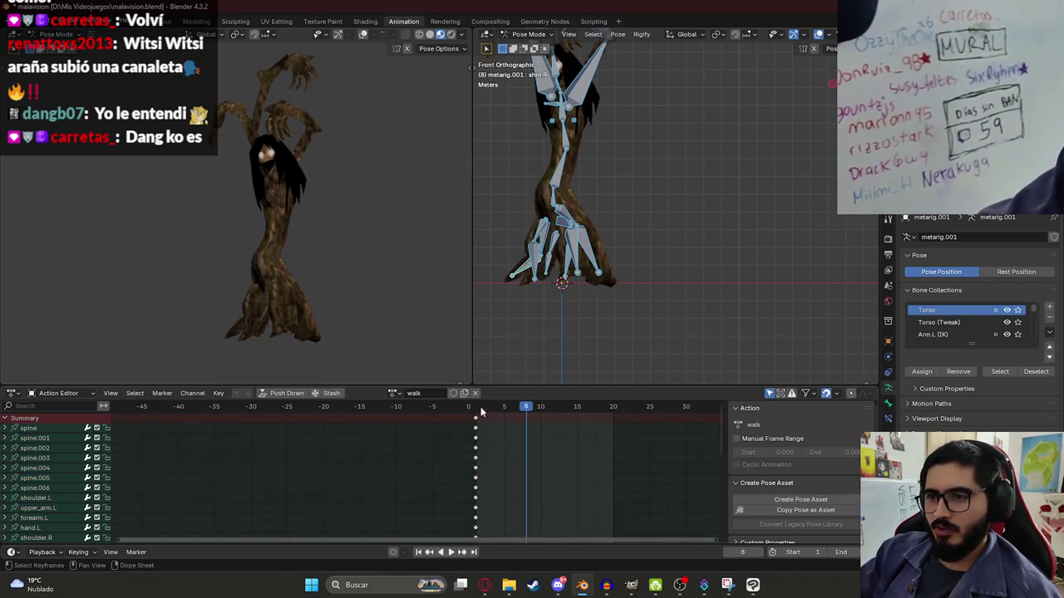
{"action": "key", "text": "space"}
{"action": "key", "text": "KP_7"}
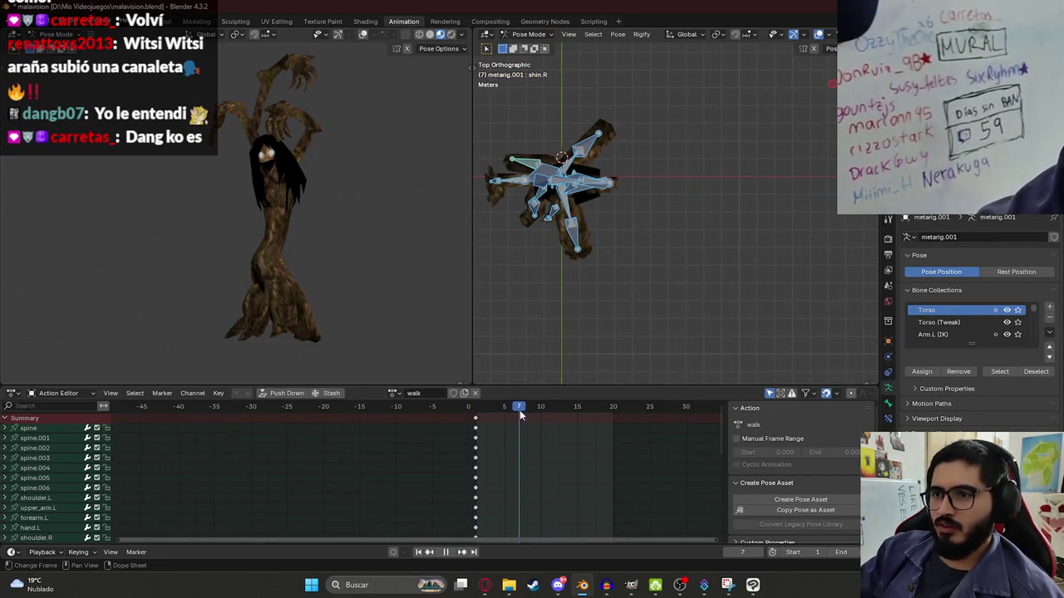
- At frame 10, rotate thigh.L and shin.R, then key every bone
{"action": "left_click_drag", "start_coordinate": [519, 416], "coordinate": [537, 415]}
{"action": "left_click", "coordinate": [565, 200]}
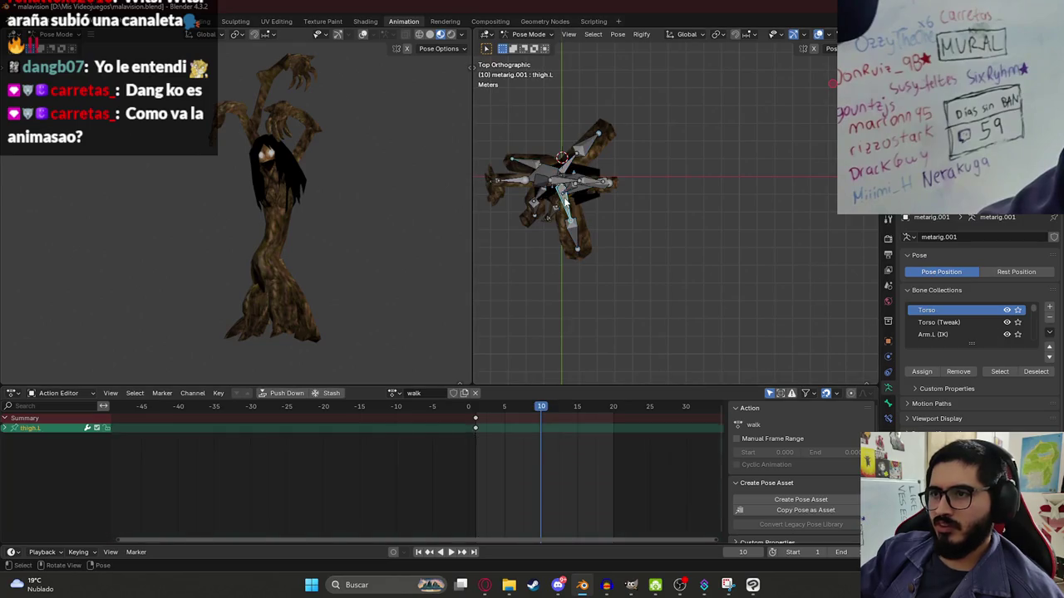
{"action": "key", "text": "r"}
{"action": "left_click", "coordinate": [587, 173]}
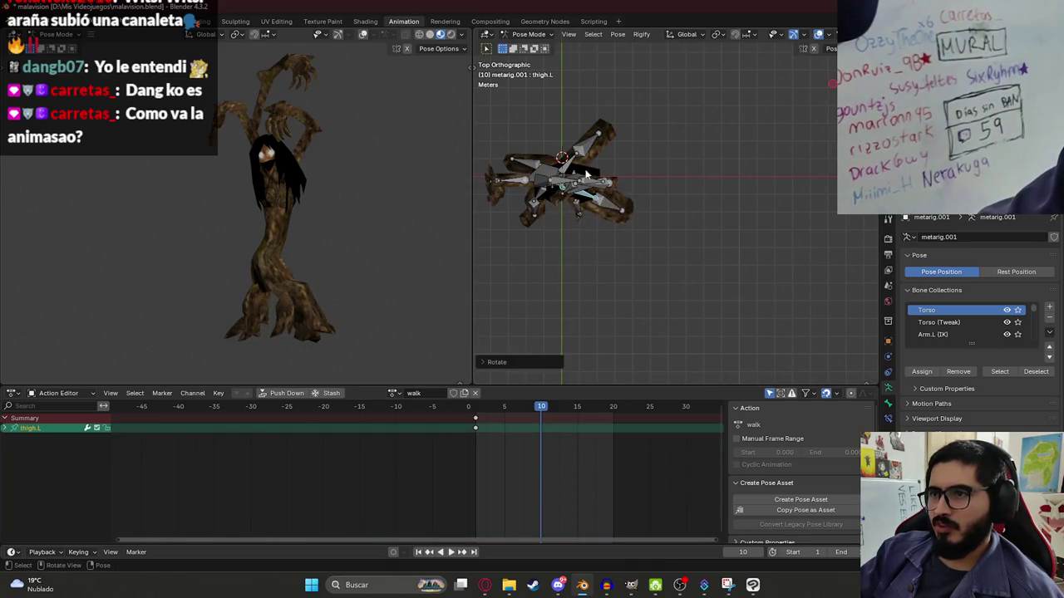
{"action": "key", "text": "r"}
{"action": "left_click", "coordinate": [525, 166]}
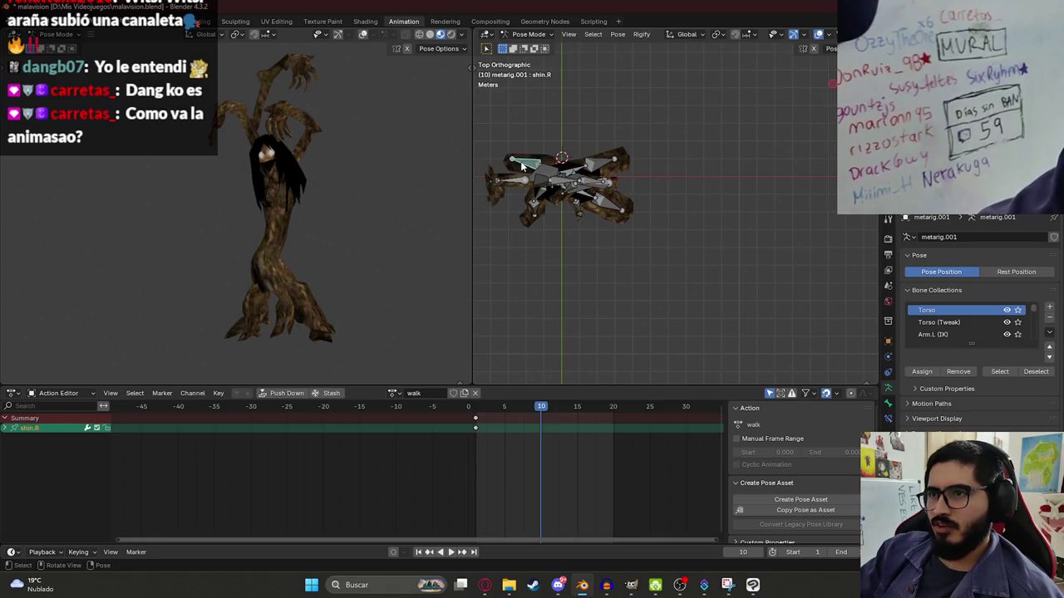
{"action": "key", "text": "r"}
{"action": "left_click", "coordinate": [561, 199]}
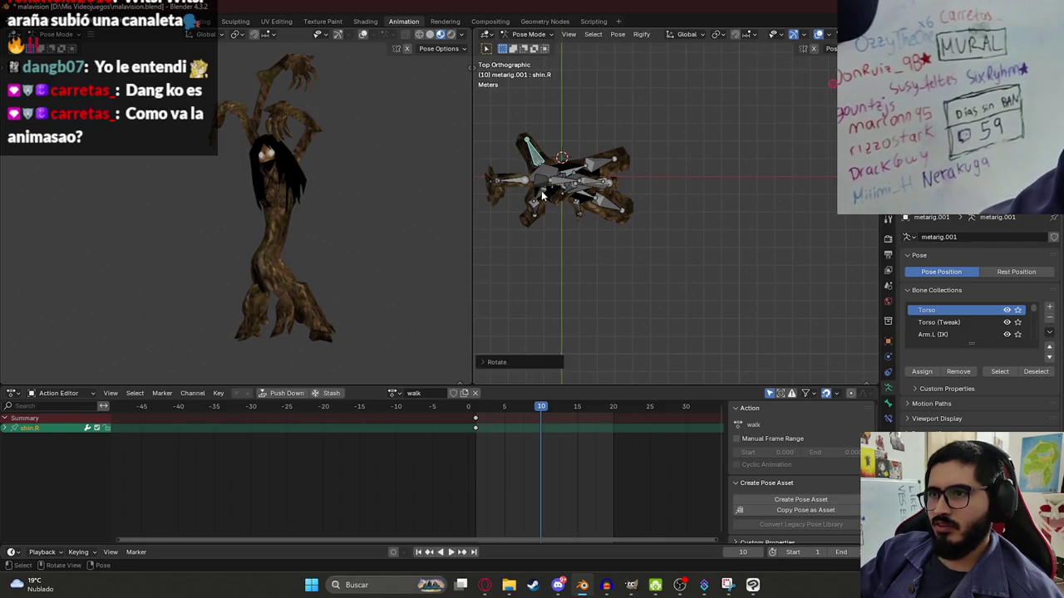
{"action": "key", "text": "a"}
{"action": "key", "text": "i"}
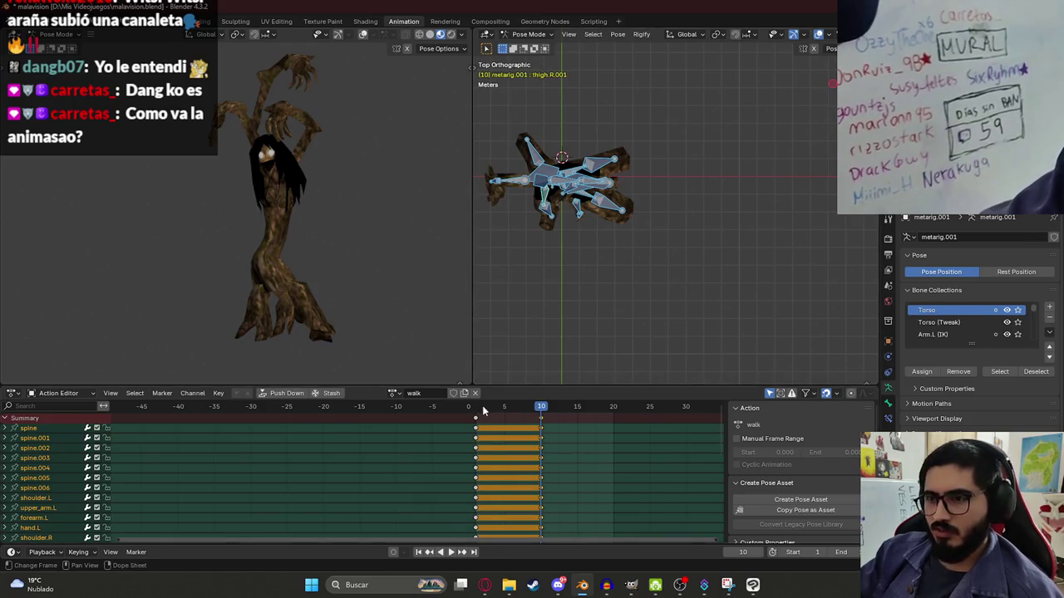
- Preview the walk, raise thigh.L.001, and reselect all bones
{"action": "key", "text": "space"}
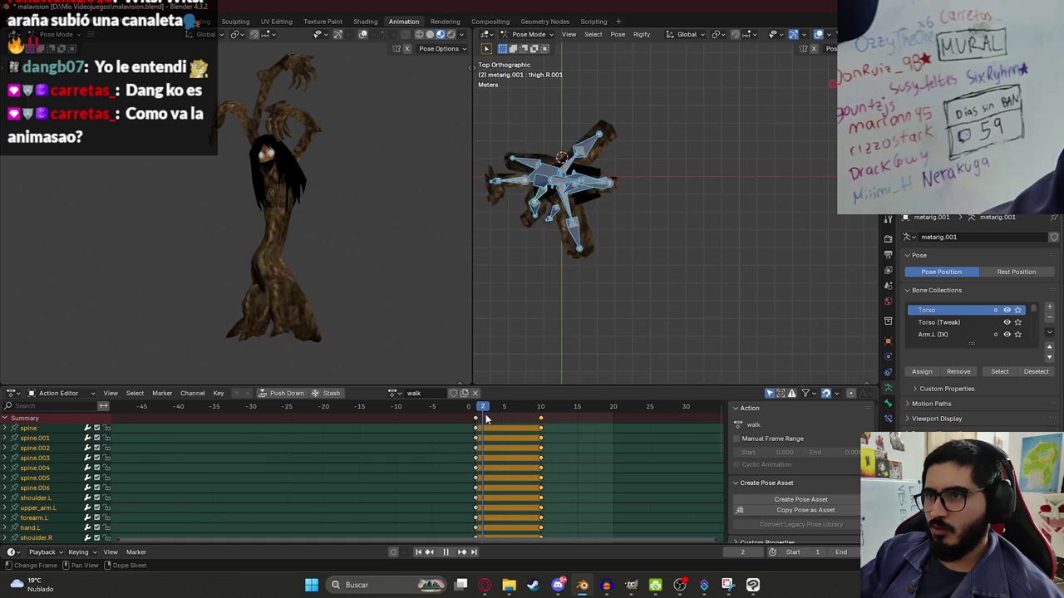
{"action": "key", "text": "space"}
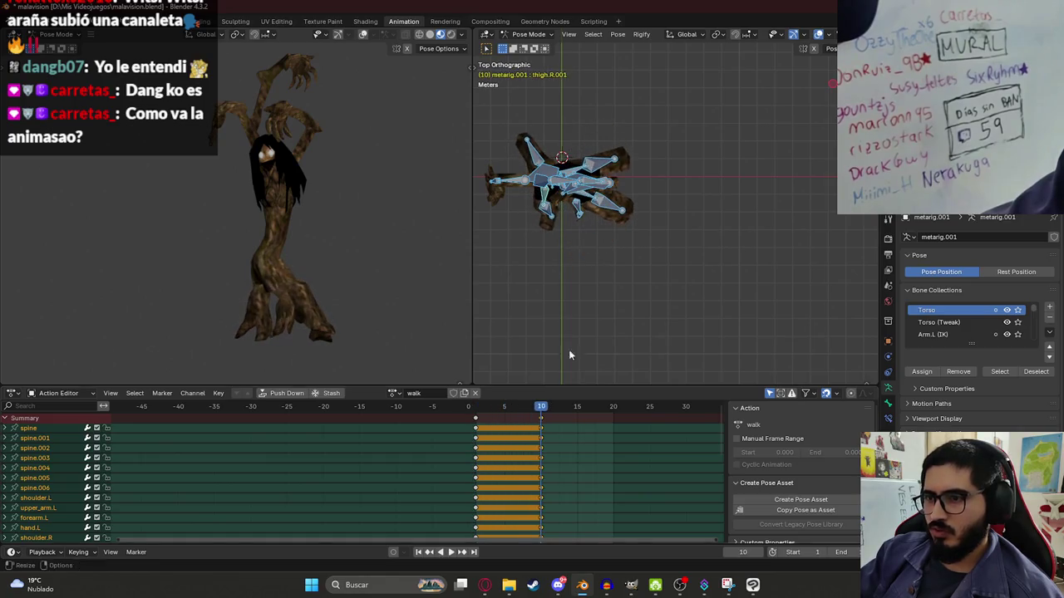
{"action": "left_click", "coordinate": [580, 170]}
{"action": "key", "text": "r"}
{"action": "left_click", "coordinate": [577, 135]}
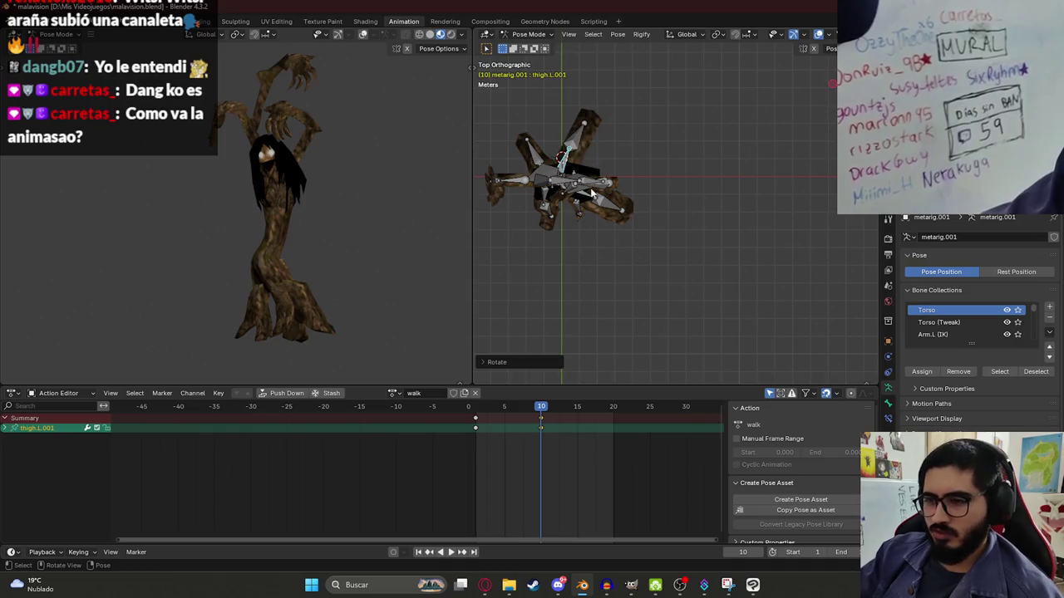
{"action": "key", "text": "a"}
- Replay the walk cycle from frame 1 in front and top views
{"action": "key", "text": "space"}
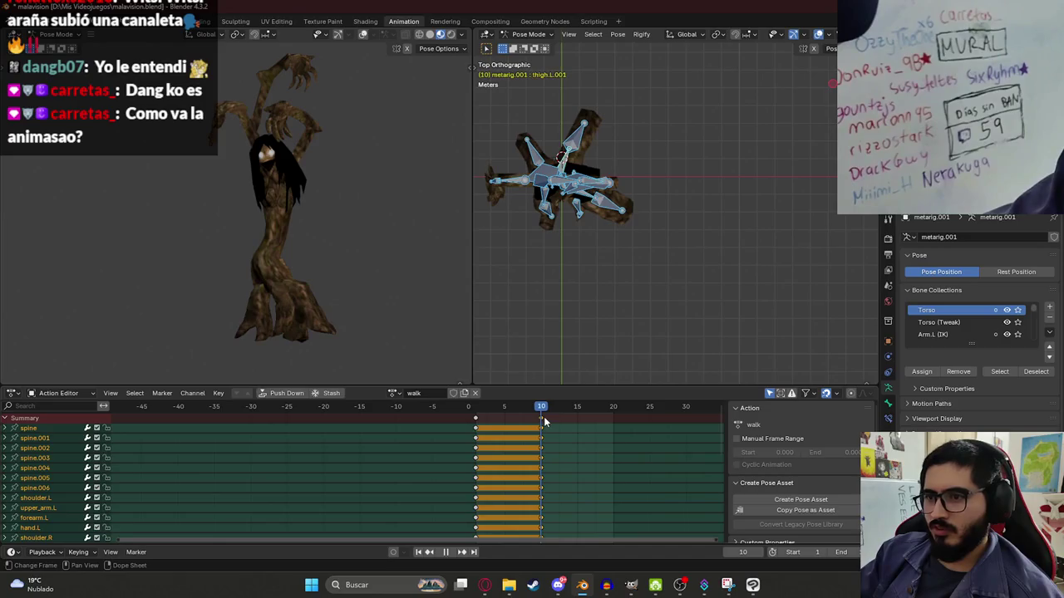
{"action": "key", "text": "KP_1"}
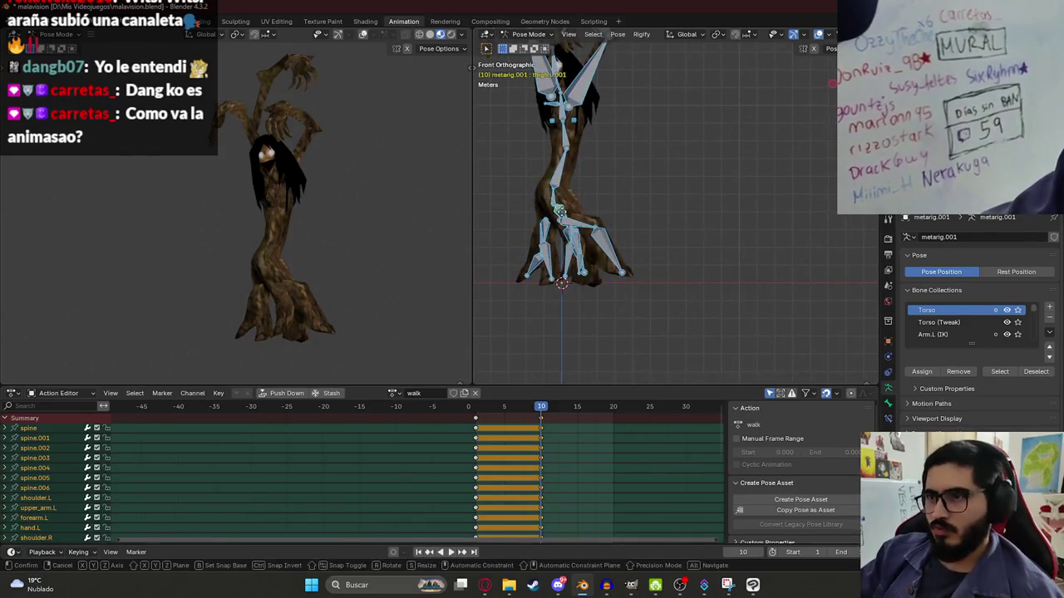
{"action": "left_click", "coordinate": [476, 406]}
{"action": "key", "text": "space"}
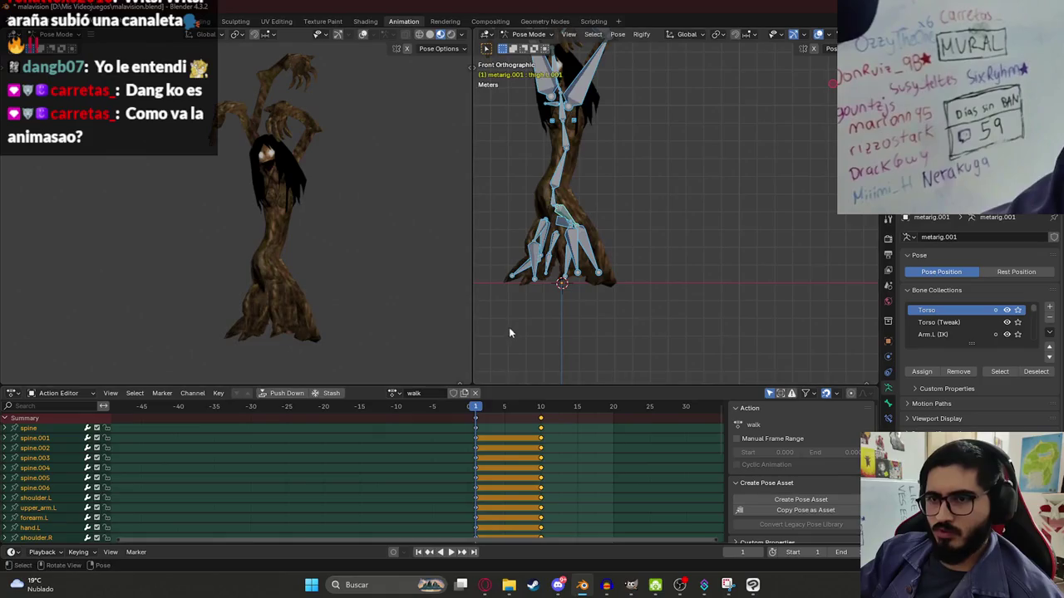
{"action": "key", "text": "Escape"}
{"action": "key", "text": "space"}
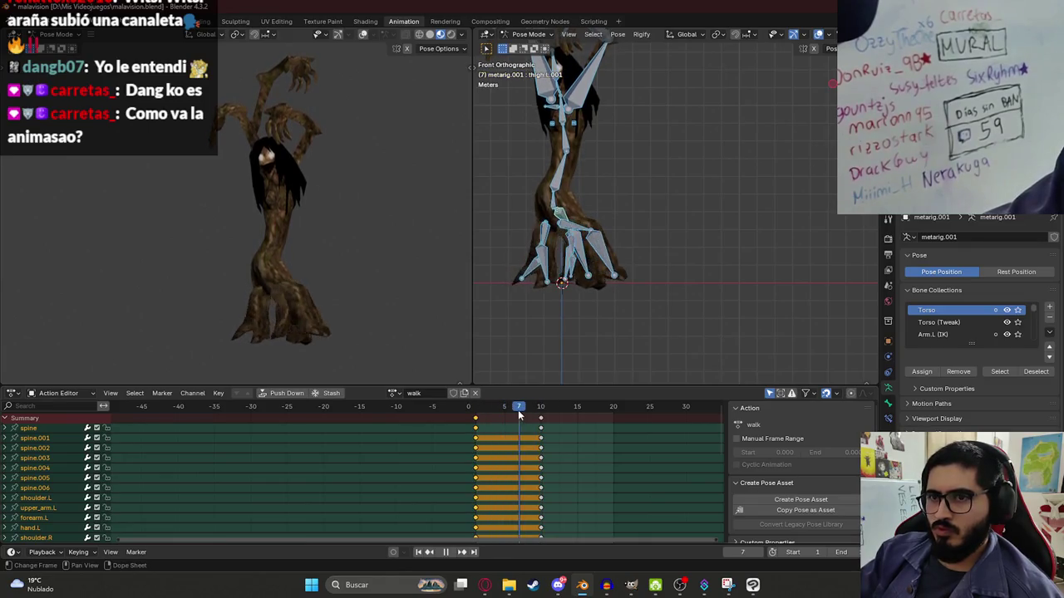
{"action": "key", "text": "KP_7"}
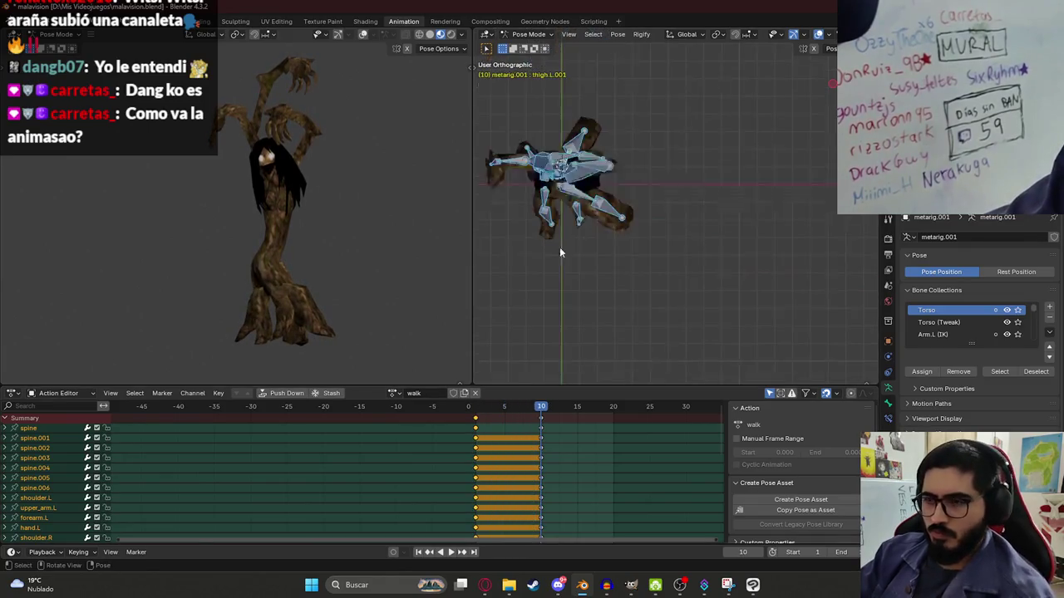
- Rotate thigh.R.001 near the end pose and key it at frame 10
{"action": "left_click_drag", "start_coordinate": [514, 411], "coordinate": [536, 413]}
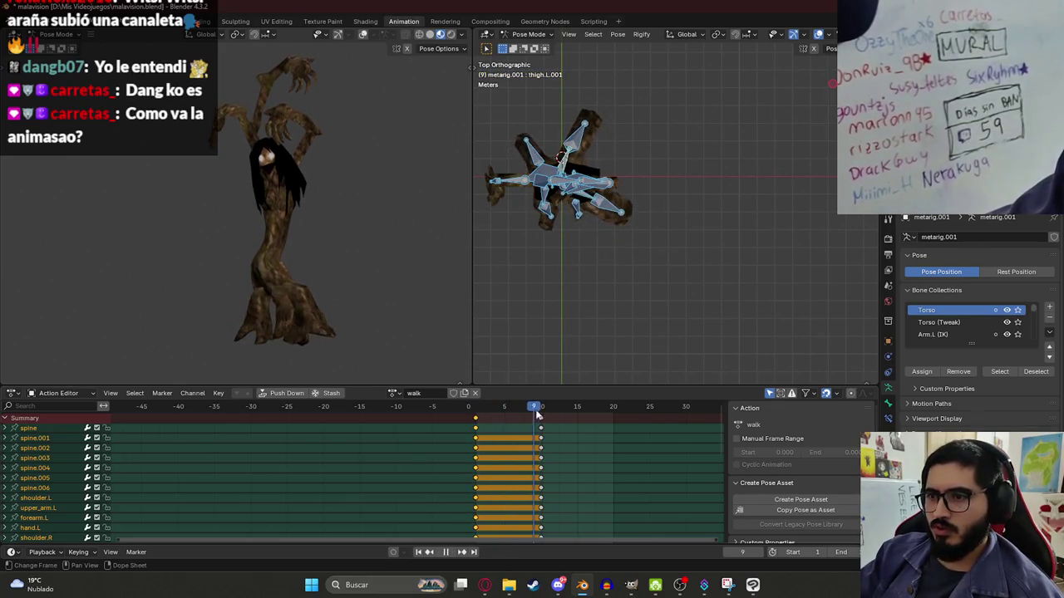
{"action": "left_click", "coordinate": [547, 200]}
{"action": "key", "text": "r"}
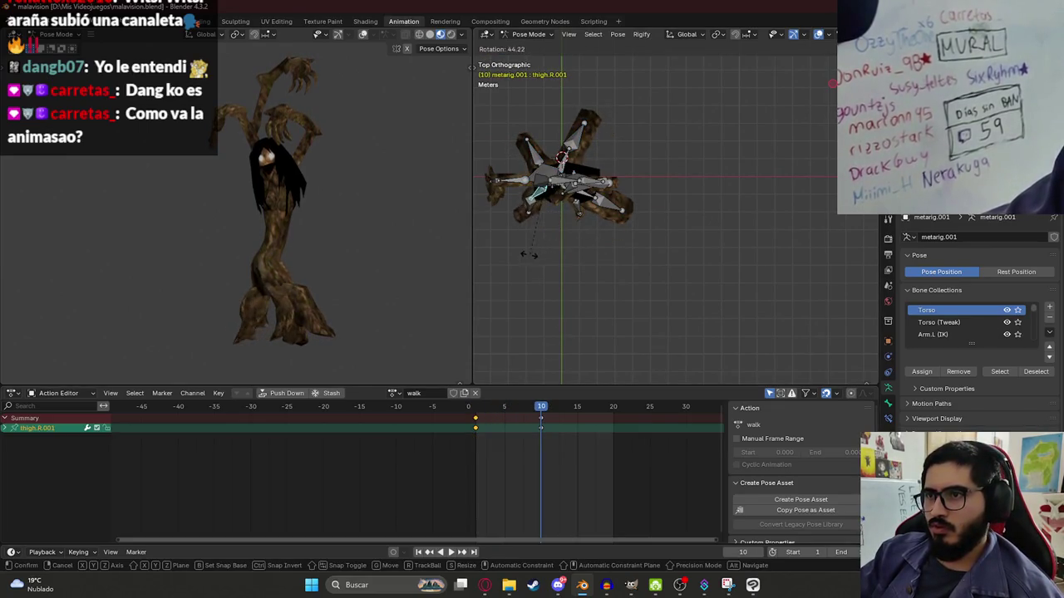
{"action": "left_click", "coordinate": [527, 252]}
{"action": "key", "text": "i"}
- Play and scrub the walk to check the frame-10 pose, ending at frame 1
{"action": "key", "text": "space"}
{"action": "left_click_drag", "start_coordinate": [491, 409], "coordinate": [541, 408]}
{"action": "key", "text": "space"}
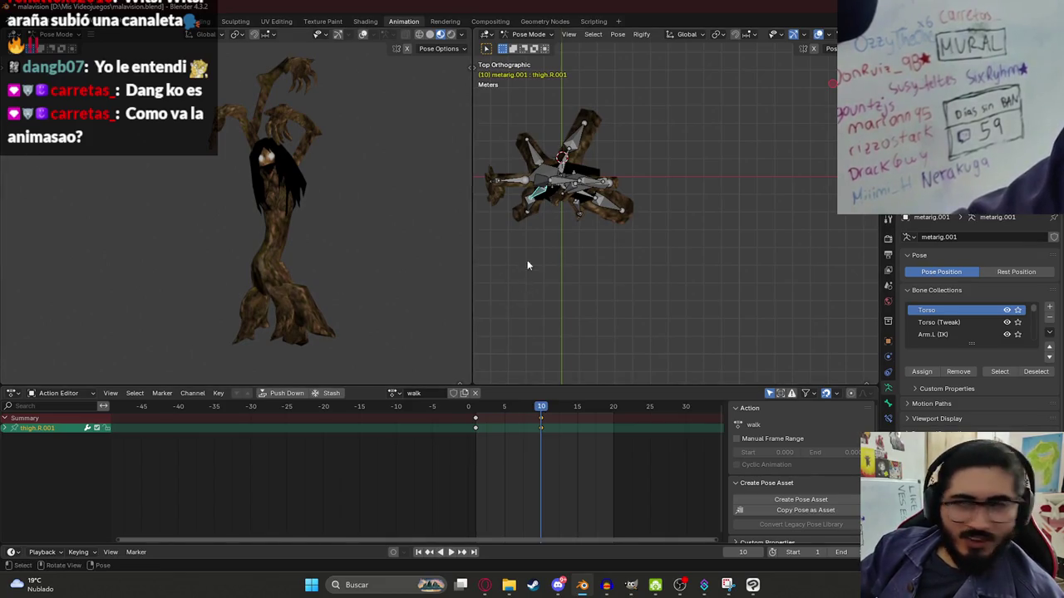
{"action": "scroll", "coordinate": [526, 265], "scroll_direction": "down", "scroll_amount": 1}
{"action": "scroll", "coordinate": [556, 230], "scroll_direction": "up", "scroll_amount": 2}
{"action": "key", "text": "space"}
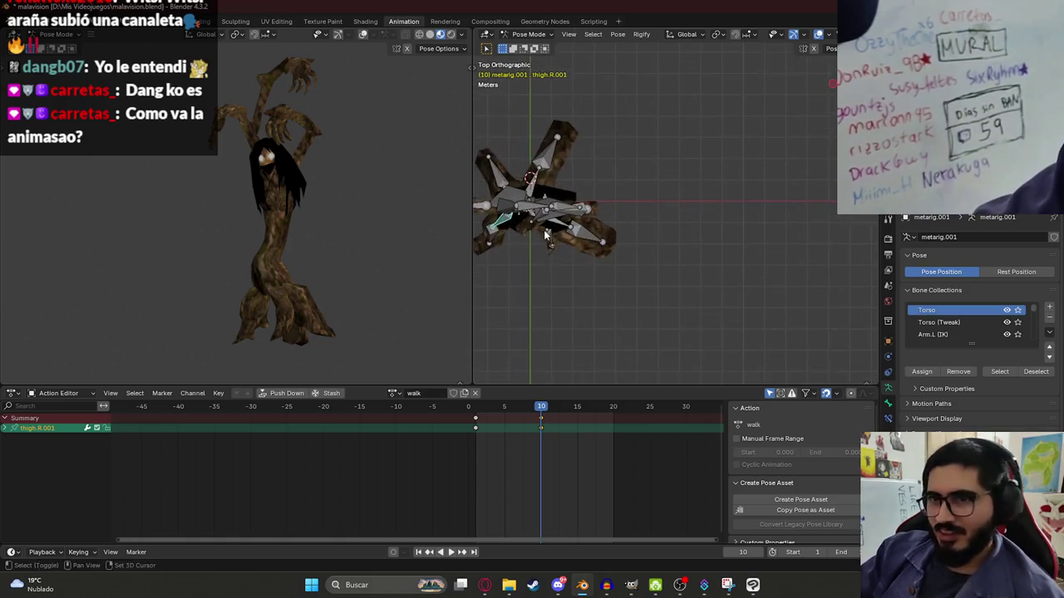
{"action": "left_click_drag", "start_coordinate": [516, 410], "coordinate": [613, 410]}
{"action": "left_click", "coordinate": [477, 411]}
- Paste the mirrored pose for all bones at frame 20, key it, and scrub the cycle
{"action": "key", "text": "a"}
{"action": "key", "text": "ctrl+shift+v"}
{"action": "key", "text": "i"}
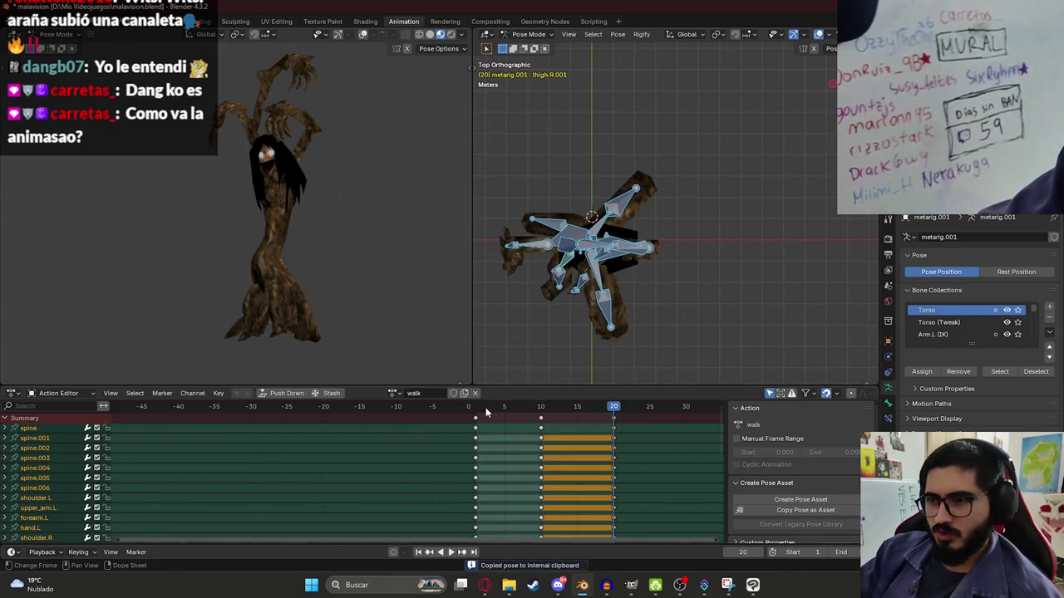
{"action": "left_click_drag", "start_coordinate": [470, 410], "coordinate": [480, 409]}
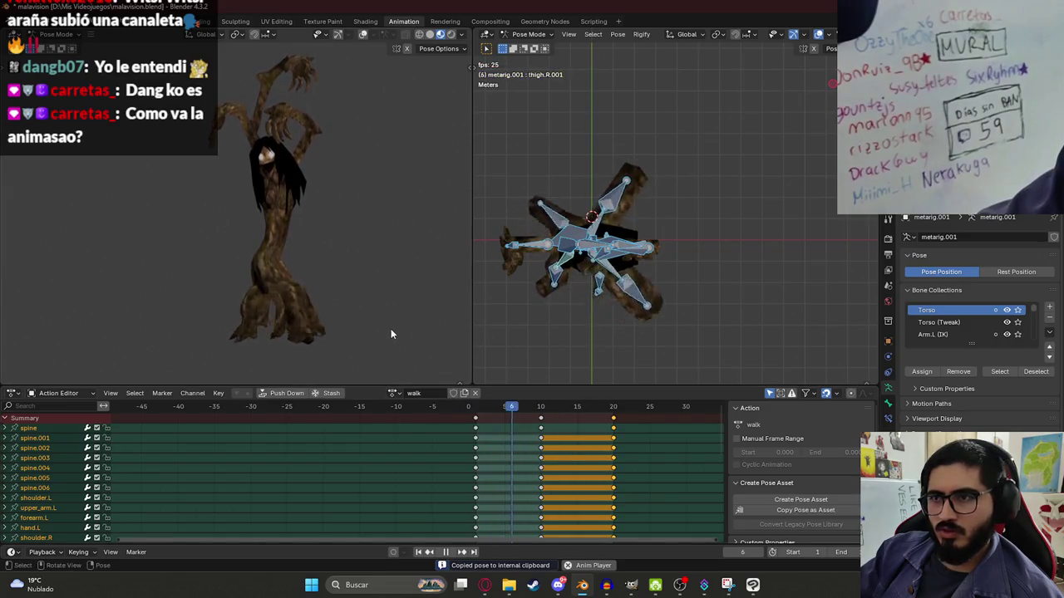
{"action": "scroll", "coordinate": [262, 259], "scroll_direction": "down", "scroll_amount": 2}
{"action": "scroll", "coordinate": [227, 247], "scroll_direction": "up", "scroll_amount": 3}
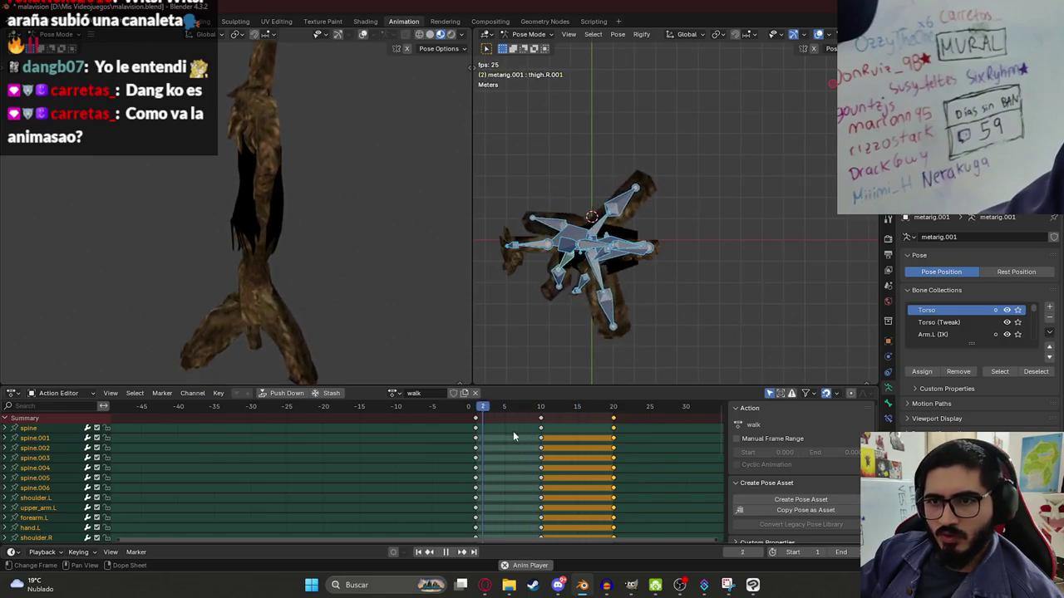
{"action": "left_click", "coordinate": [548, 421]}
{"action": "left_click", "coordinate": [491, 419]}
- At frame 10, bend the spine.001 bone further and reselect all bones
{"action": "mouse_move", "coordinate": [218, 314]}
{"action": "middle_mouse_down"}
{"action": "mouse_move", "coordinate": [351, 292]}
{"action": "mouse_move", "coordinate": [311, 286]}
{"action": "mouse_move", "coordinate": [252, 330]}
{"action": "mouse_move", "coordinate": [274, 278]}
{"action": "middle_mouse_up"}
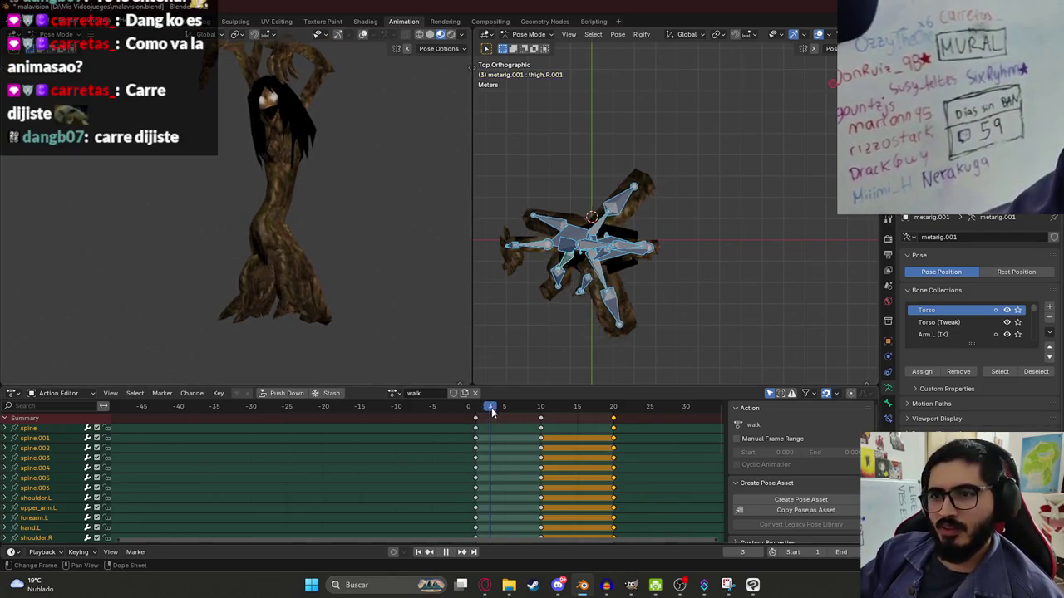
{"action": "left_click_drag", "start_coordinate": [491, 413], "coordinate": [536, 413]}
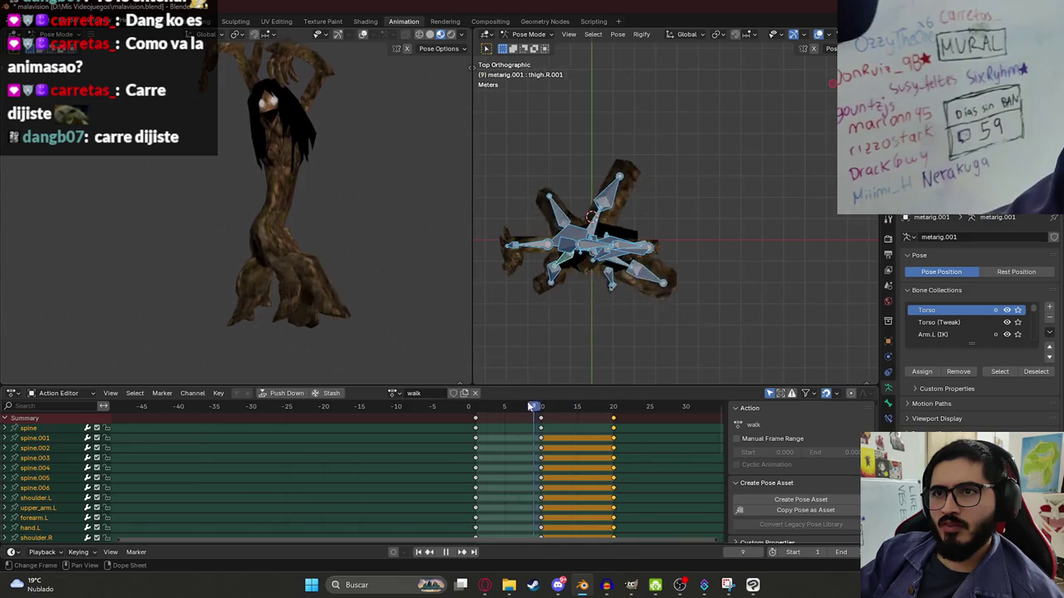
{"action": "key", "text": "space"}
{"action": "key", "text": "KP_1"}
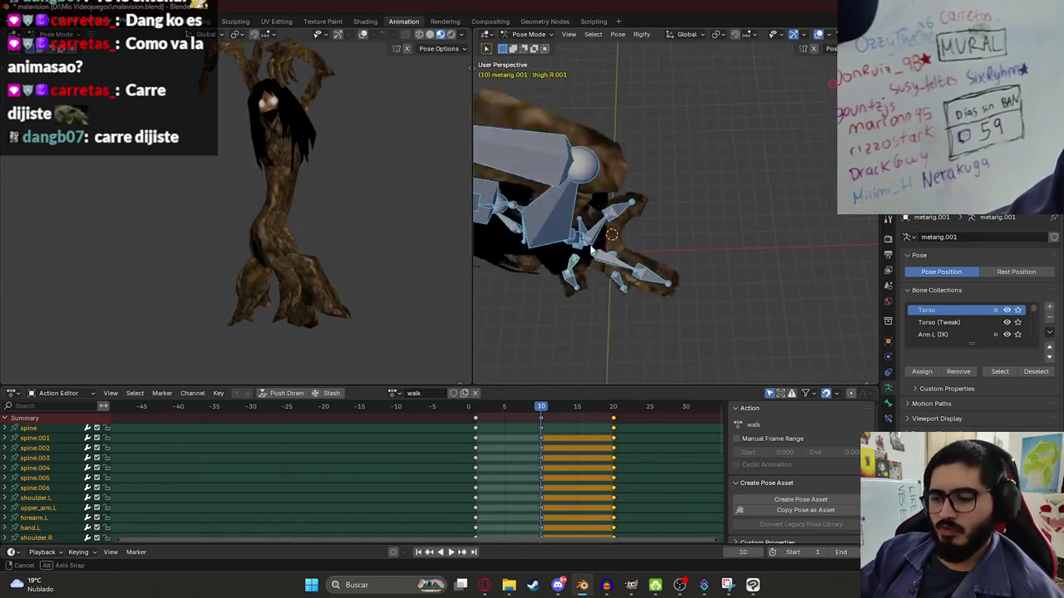
{"action": "left_click", "coordinate": [589, 172]}
{"action": "key", "text": "r"}
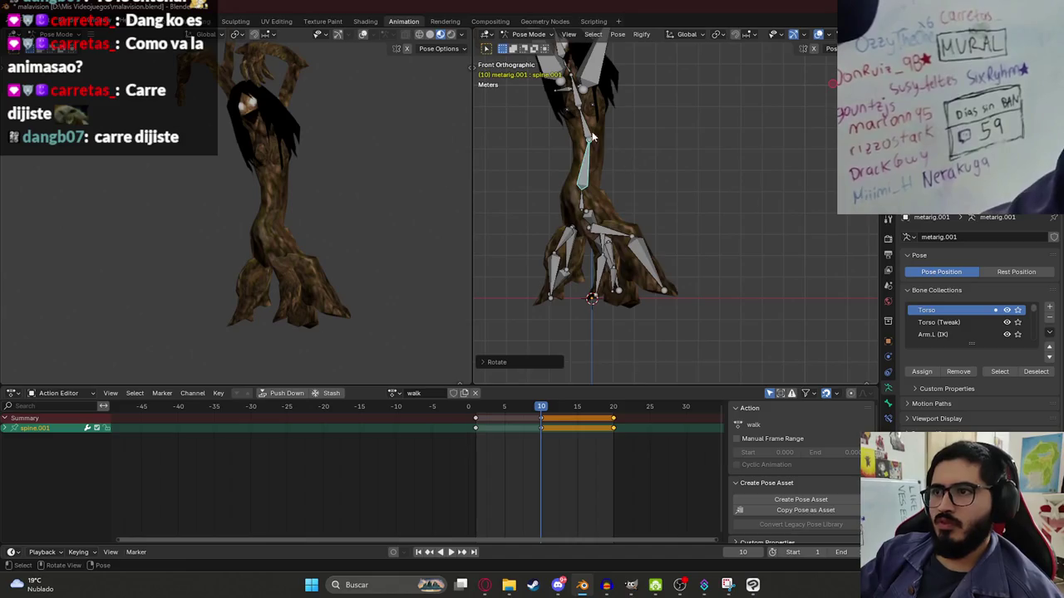
{"action": "left_click", "coordinate": [702, 158]}
{"action": "key", "text": "a"}
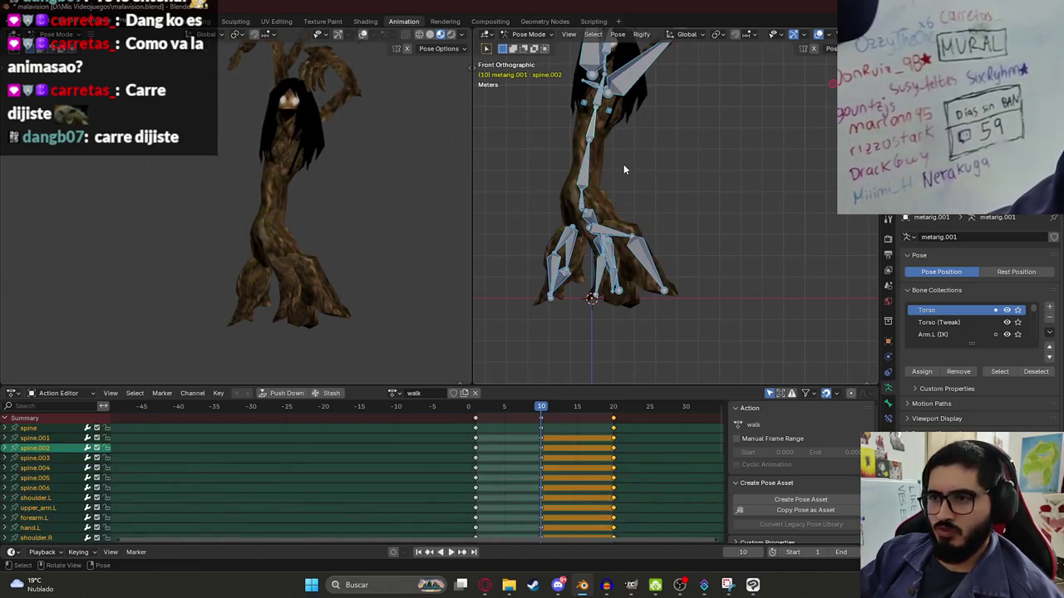
- Play the walk cycle and save the blend file
{"action": "key", "text": "space"}
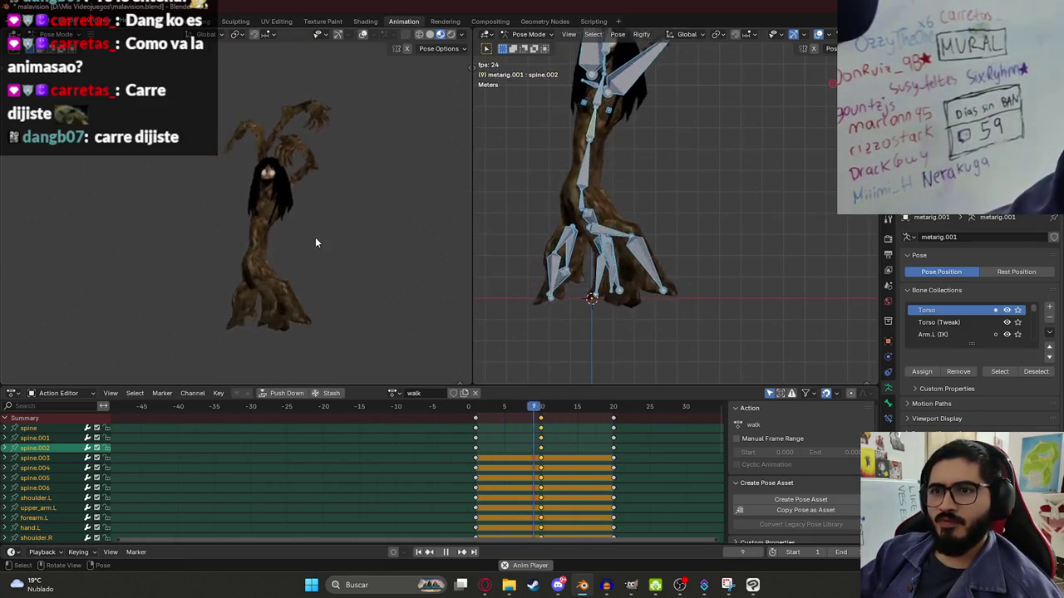
{"action": "key", "text": "ctrl+s"}
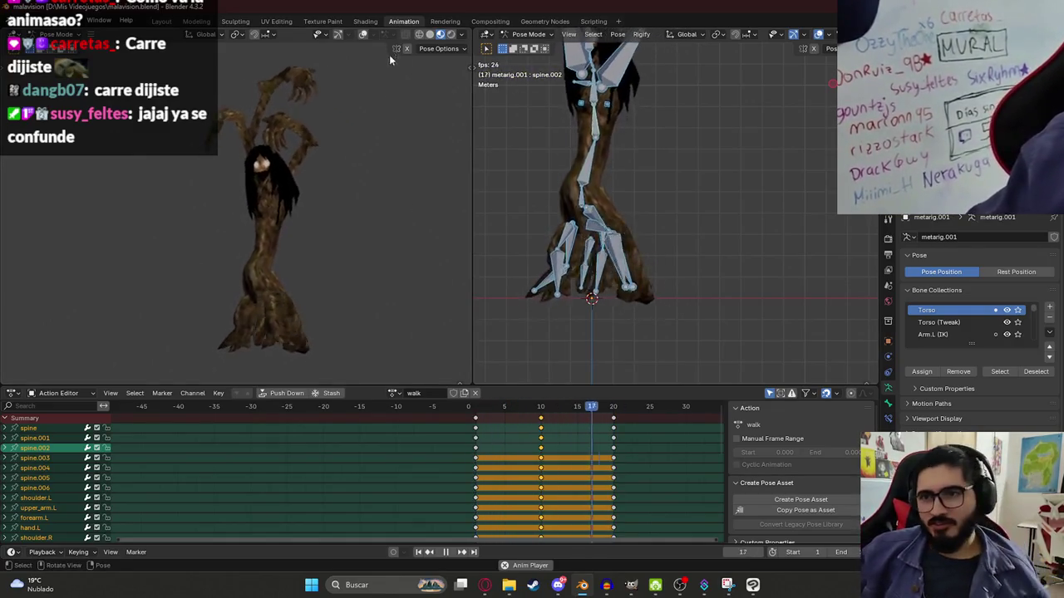
{"action": "scroll", "coordinate": [268, 271], "scroll_direction": "up", "scroll_amount": 3}
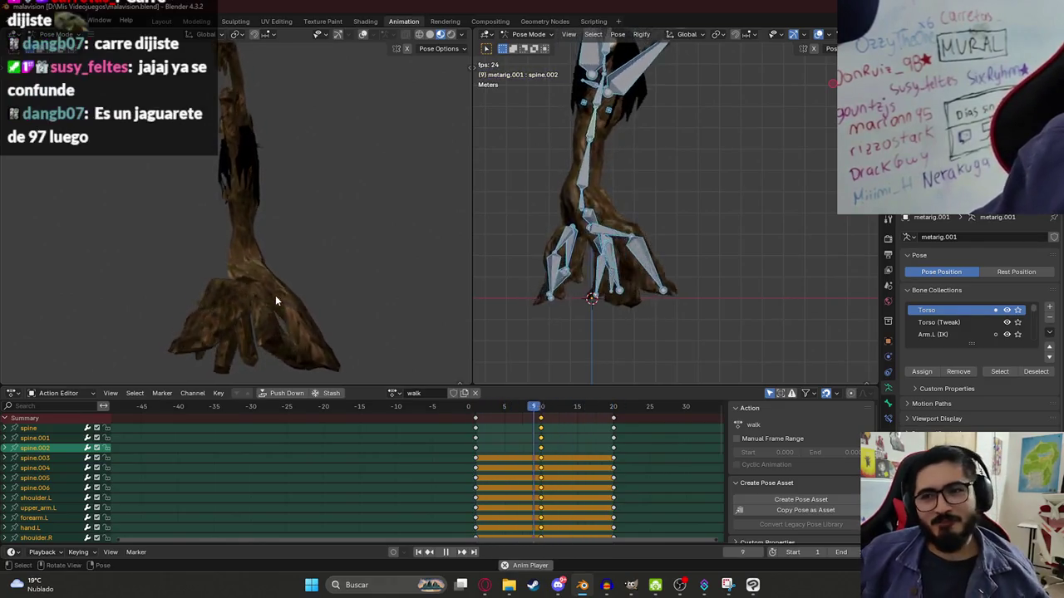
{"action": "key", "text": "space"}
- At frame 1, select thigh.L.002 and inspect the legs from above and at an angle
{"action": "left_click", "coordinate": [476, 410]}
{"action": "key", "text": "space"}
{"action": "middle_click_drag", "start_coordinate": [606, 255], "coordinate": [625, 264]}
{"action": "left_click", "coordinate": [605, 220]}
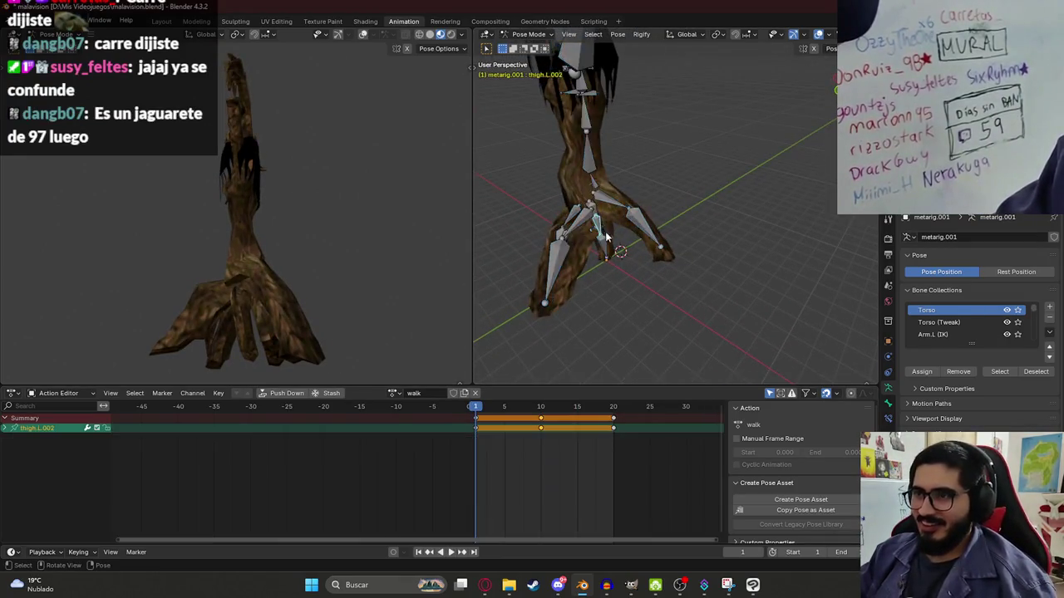
{"action": "key", "text": "KP_7"}
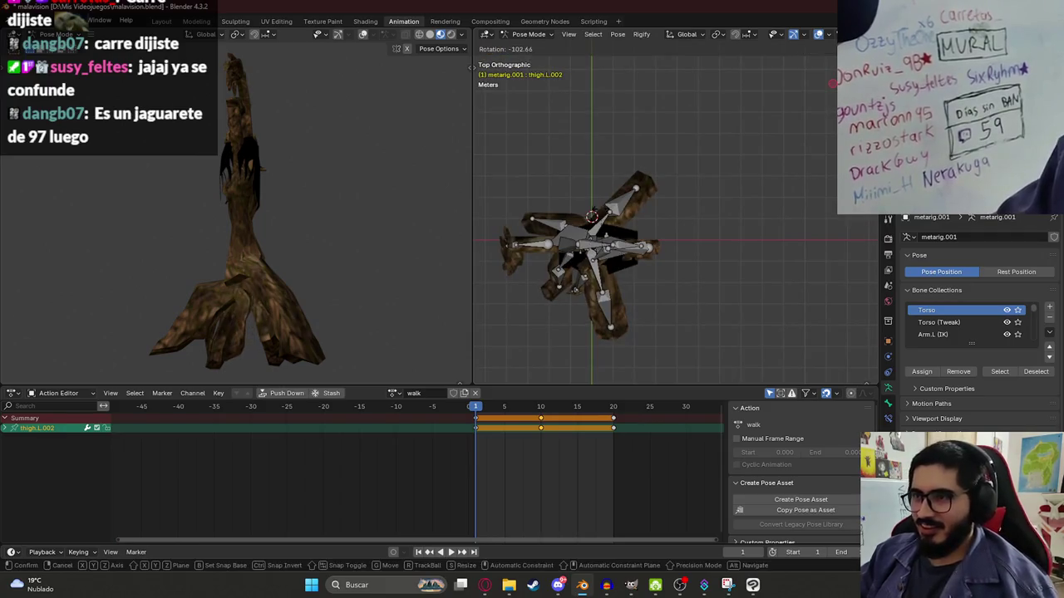
{"action": "left_click", "coordinate": [623, 237]}
{"action": "key", "text": "a"}
{"action": "scroll", "coordinate": [568, 208], "scroll_direction": "up", "scroll_amount": 5}
{"action": "mouse_move", "coordinate": [568, 208]}
{"action": "middle_mouse_down"}
{"action": "mouse_move", "coordinate": [603, 218]}
{"action": "mouse_move", "coordinate": [702, 285]}
{"action": "middle_mouse_up"}
- Rotate thigh.L.002 about the X axis and key it at frame 1
{"action": "left_click", "coordinate": [622, 213]}
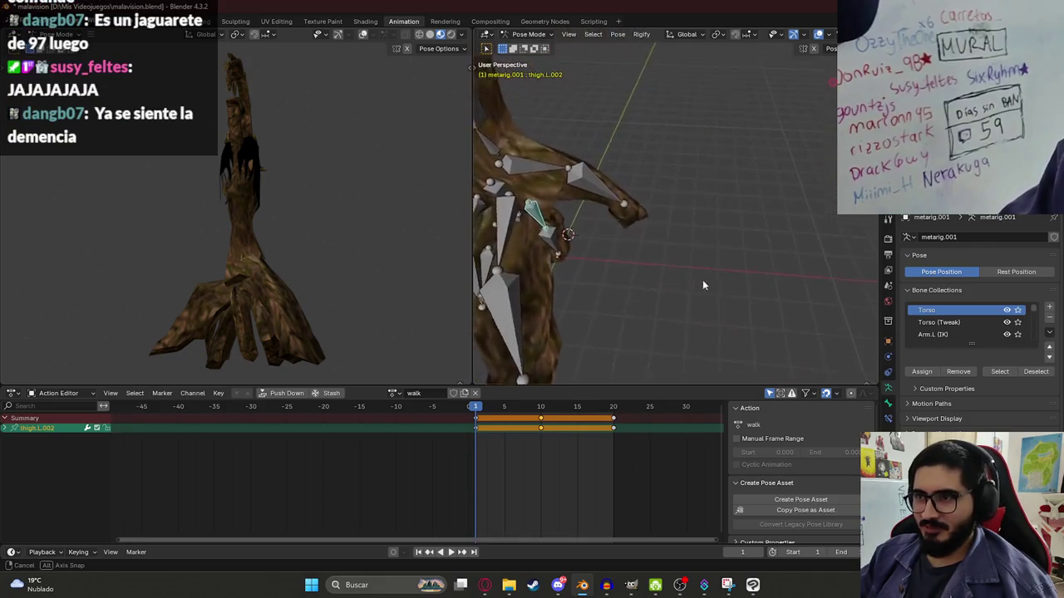
{"action": "key", "text": "r"}
{"action": "key", "text": "z"}
{"action": "key", "text": "x"}
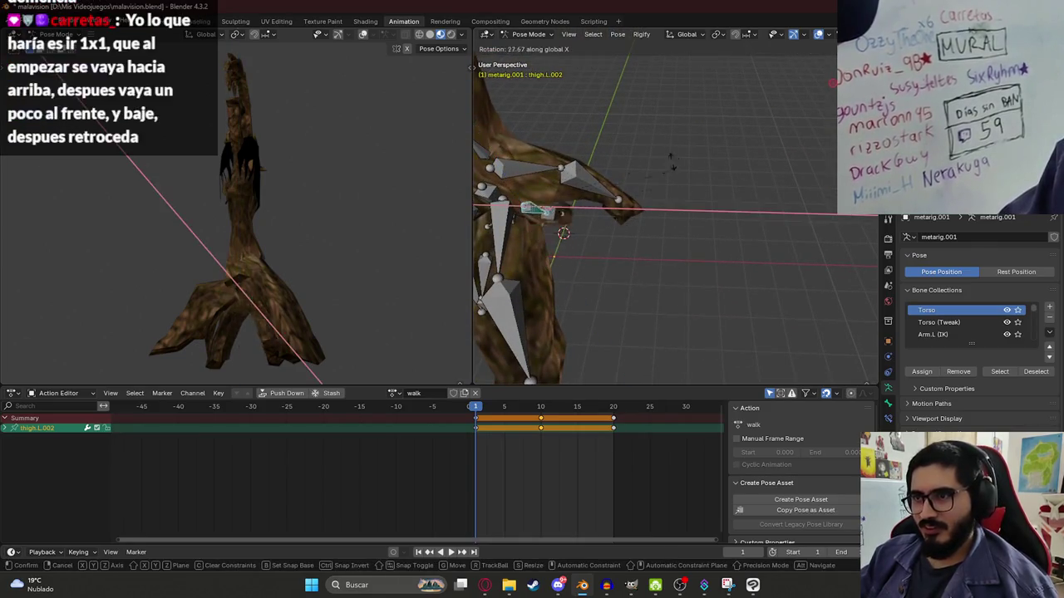
{"action": "left_click", "coordinate": [604, 332]}
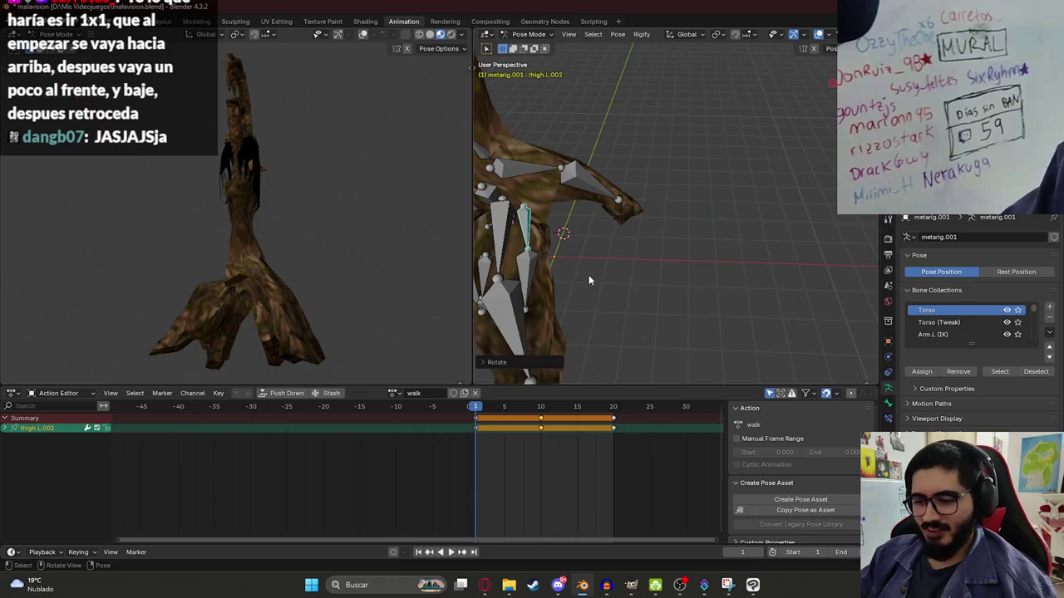
{"action": "key", "text": "i"}
{"action": "mouse_move", "coordinate": [488, 410]}
{"action": "left_mouse_down"}
{"action": "mouse_move", "coordinate": [510, 412]}
{"action": "mouse_move", "coordinate": [476, 416]}
{"action": "left_mouse_up"}
{"action": "mouse_move", "coordinate": [593, 199]}
{"action": "middle_mouse_down"}
{"action": "mouse_move", "coordinate": [687, 230]}
{"action": "mouse_move", "coordinate": [688, 208]}
{"action": "mouse_move", "coordinate": [704, 251]}
{"action": "mouse_move", "coordinate": [701, 213]}
{"action": "mouse_move", "coordinate": [738, 231]}
{"action": "middle_mouse_up"}
{"action": "left_click", "coordinate": [714, 241]}
- Rotate thigh.L.002 and thigh.R.001 about X, then select all bones
{"action": "left_click", "coordinate": [703, 214]}
{"action": "left_click", "coordinate": [704, 251]}
{"action": "key", "text": "r"}
{"action": "key", "text": "x"}
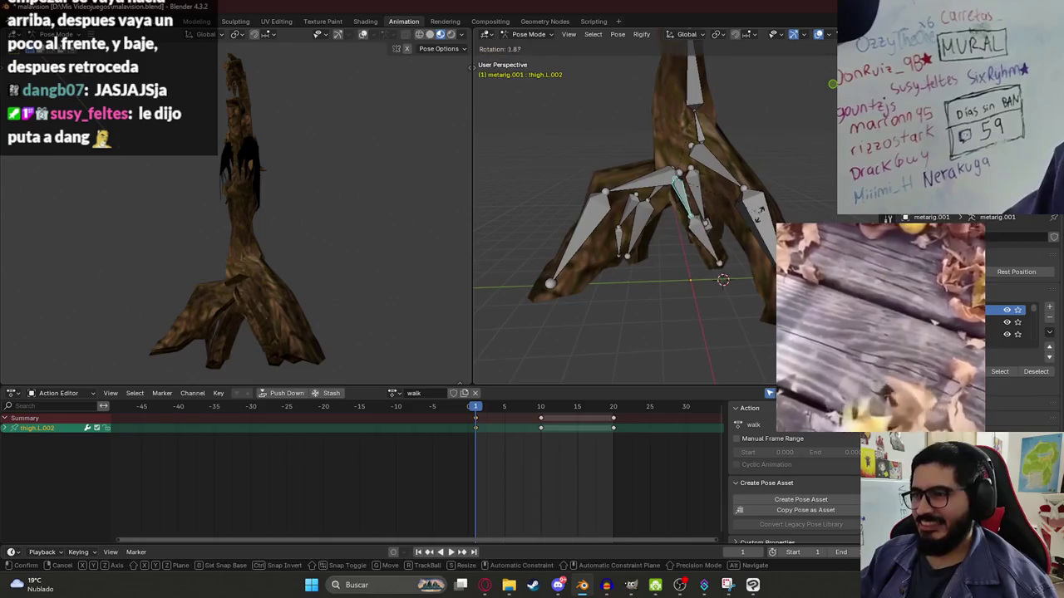
{"action": "left_click", "coordinate": [659, 262]}
{"action": "left_click", "coordinate": [716, 203]}
{"action": "key", "text": "r"}
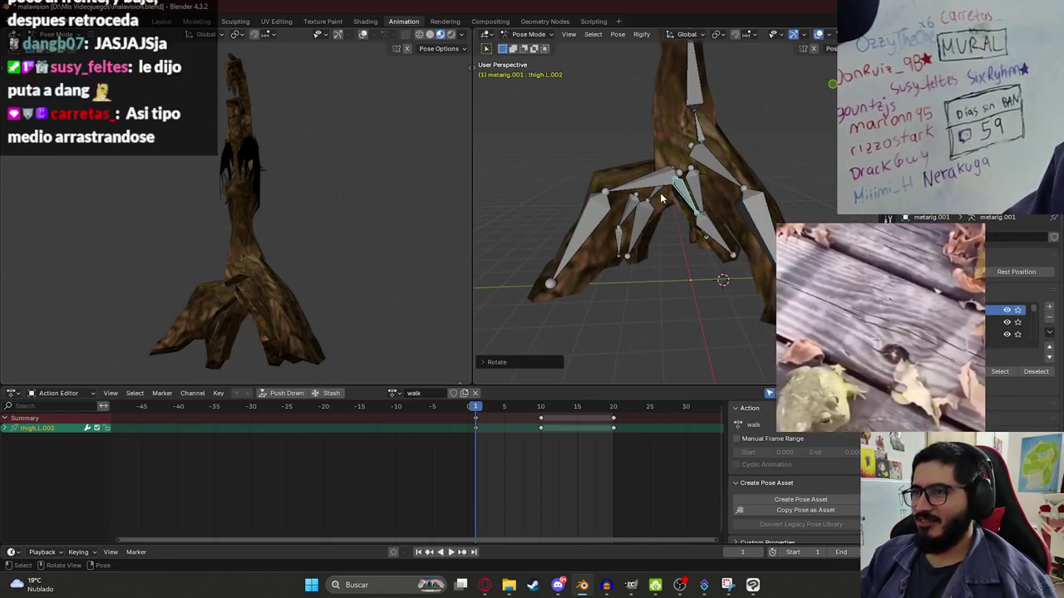
{"action": "key", "text": "x"}
{"action": "key", "text": "a"}
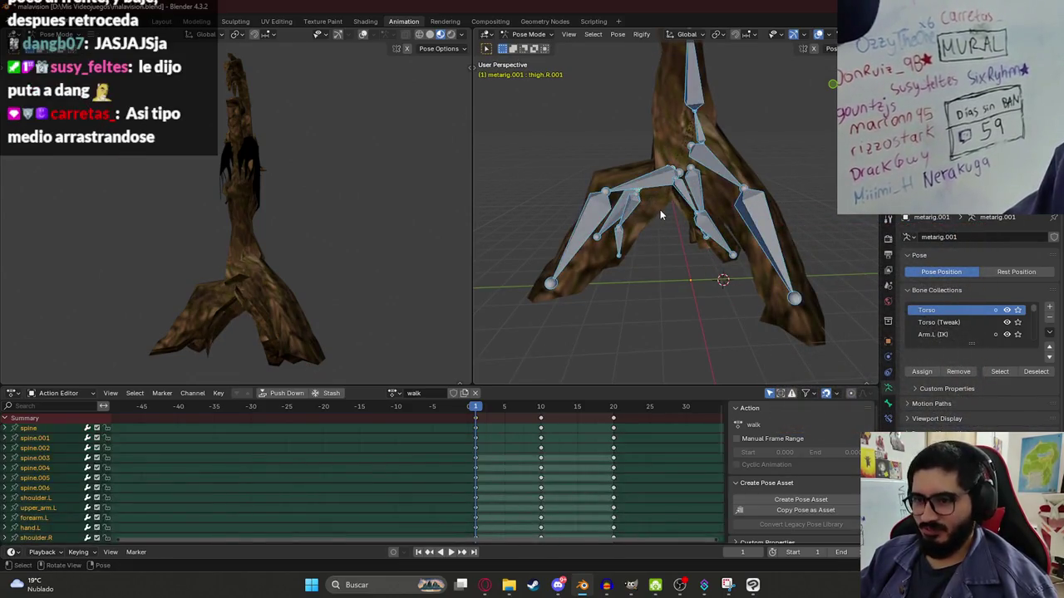
{"action": "left_click", "coordinate": [616, 409]}
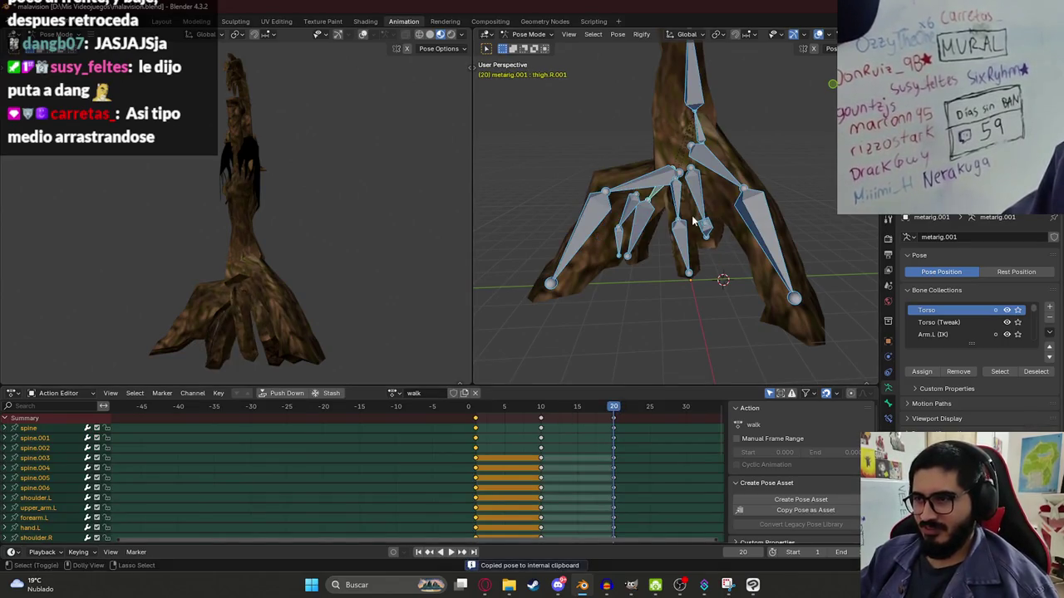
- Paste the flipped pose at frame 20 and save the blend file
{"action": "key", "text": "ctrl+shift+v"}
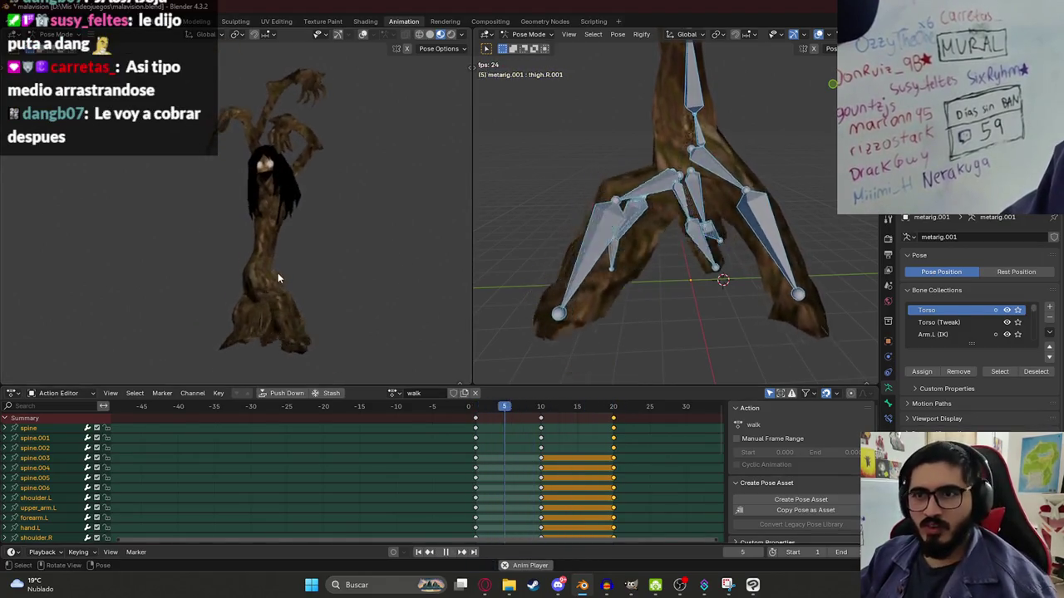
{"action": "key", "text": "ctrl+s"}
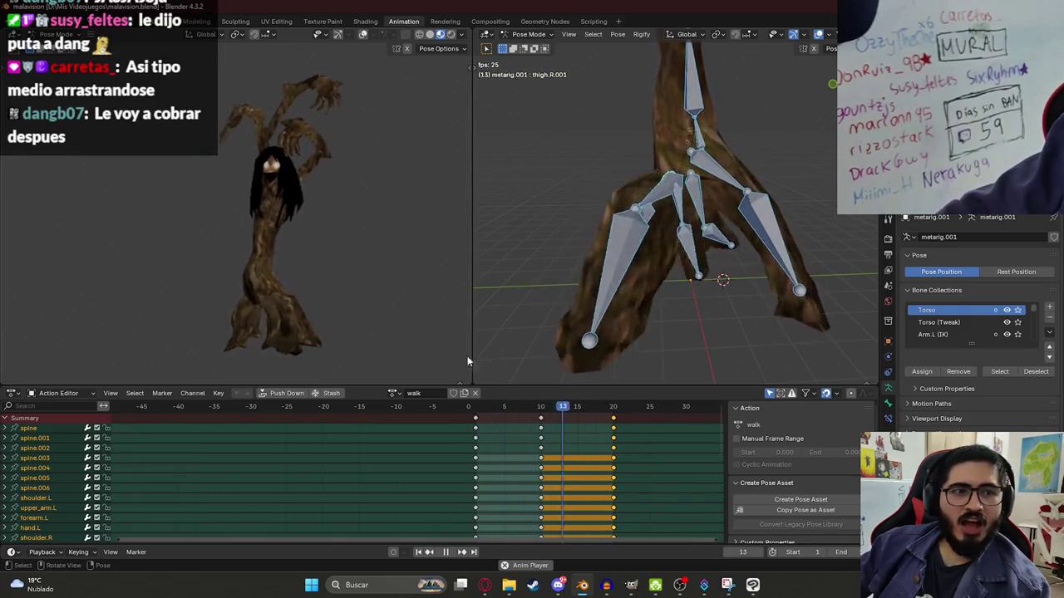
- Return to frame 1 and bend spine.001 and spine.002 forward
{"action": "left_click", "coordinate": [496, 408]}
{"action": "left_click_drag", "start_coordinate": [495, 407], "coordinate": [476, 409]}
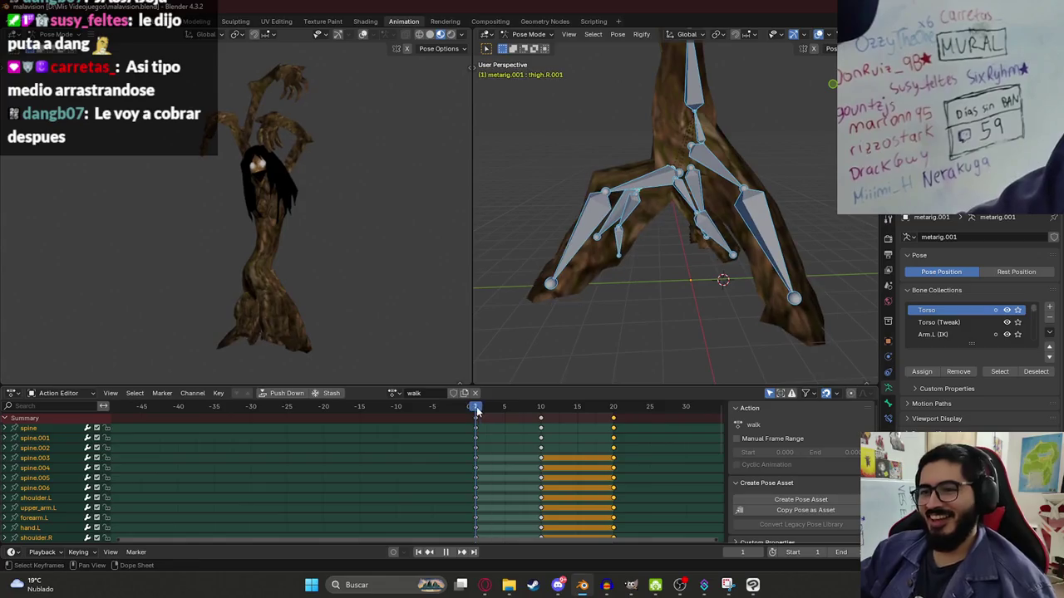
{"action": "middle_click_drag", "start_coordinate": [678, 238], "coordinate": [696, 233]}
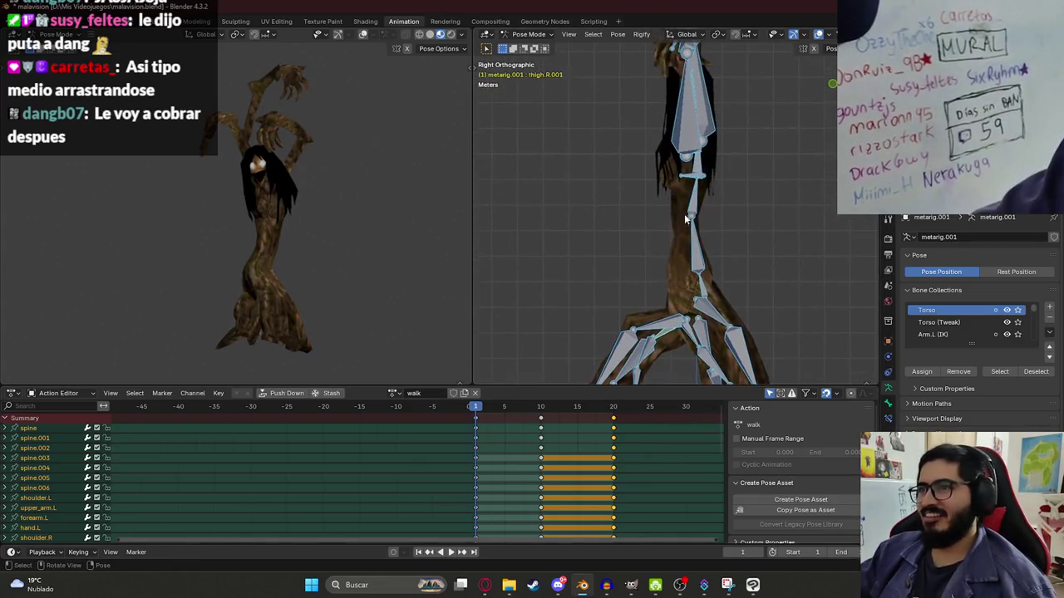
{"action": "left_click", "coordinate": [696, 234]}
{"action": "key", "text": "r"}
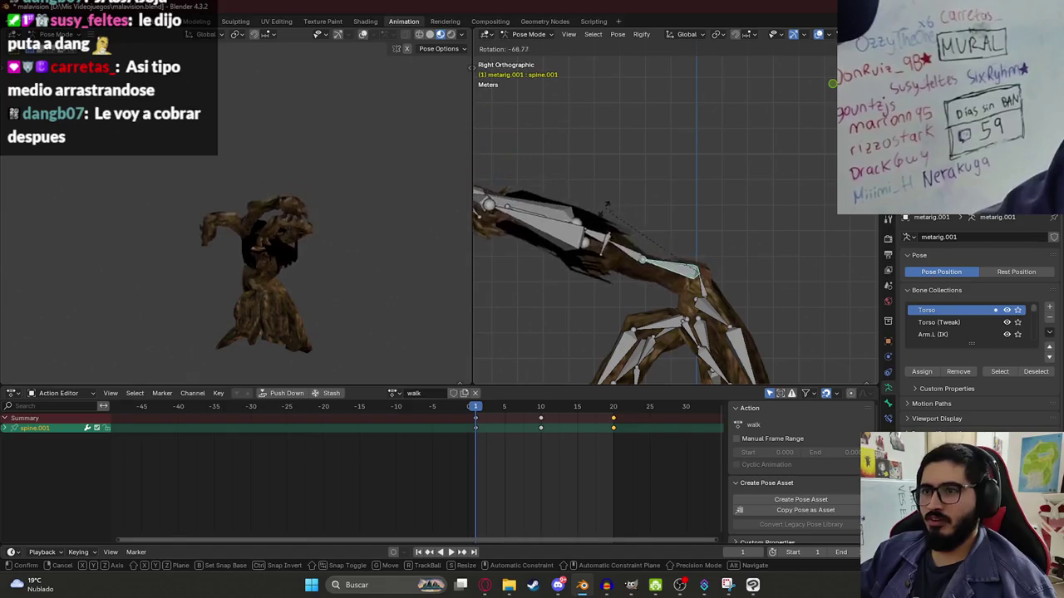
{"action": "left_click", "coordinate": [596, 243]}
{"action": "key", "text": "r"}
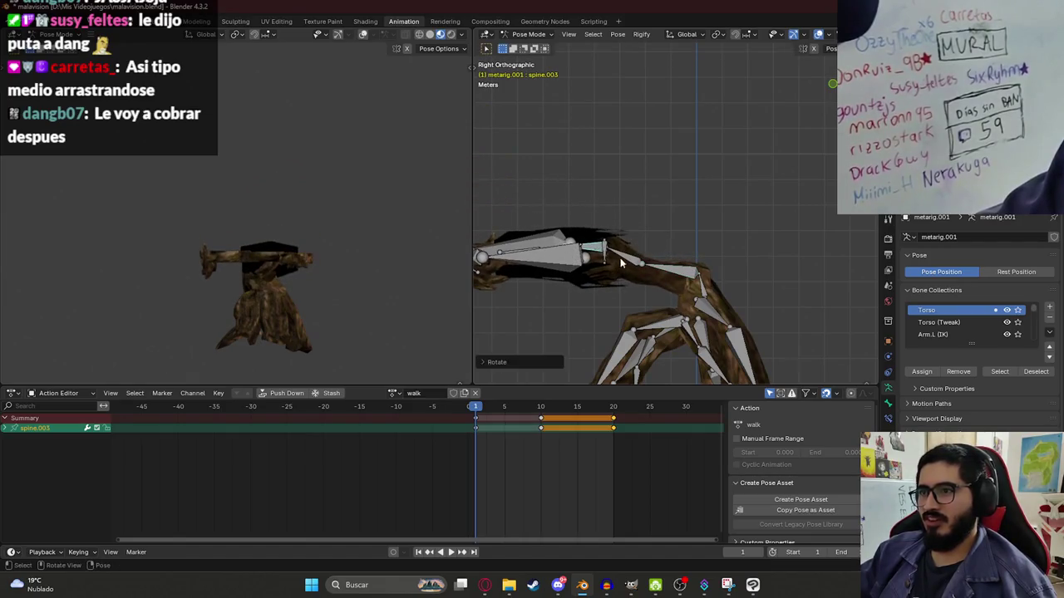
{"action": "left_click", "coordinate": [607, 274]}
- Rotate the base spine bone and spine.006 to raise the upper body
{"action": "left_click", "coordinate": [702, 289]}
{"action": "key", "text": "r"}
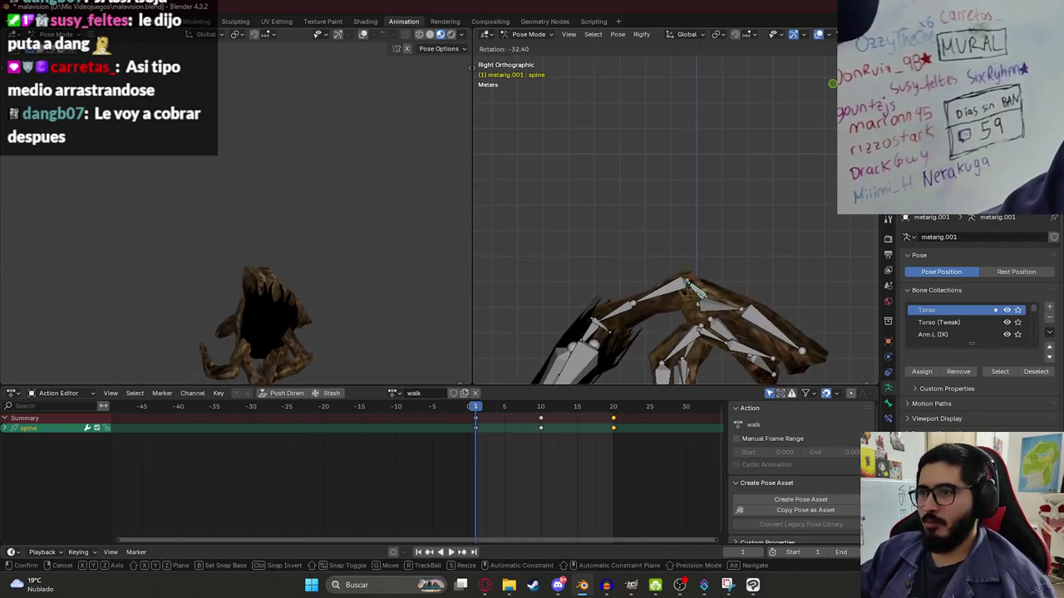
{"action": "left_click", "coordinate": [677, 297]}
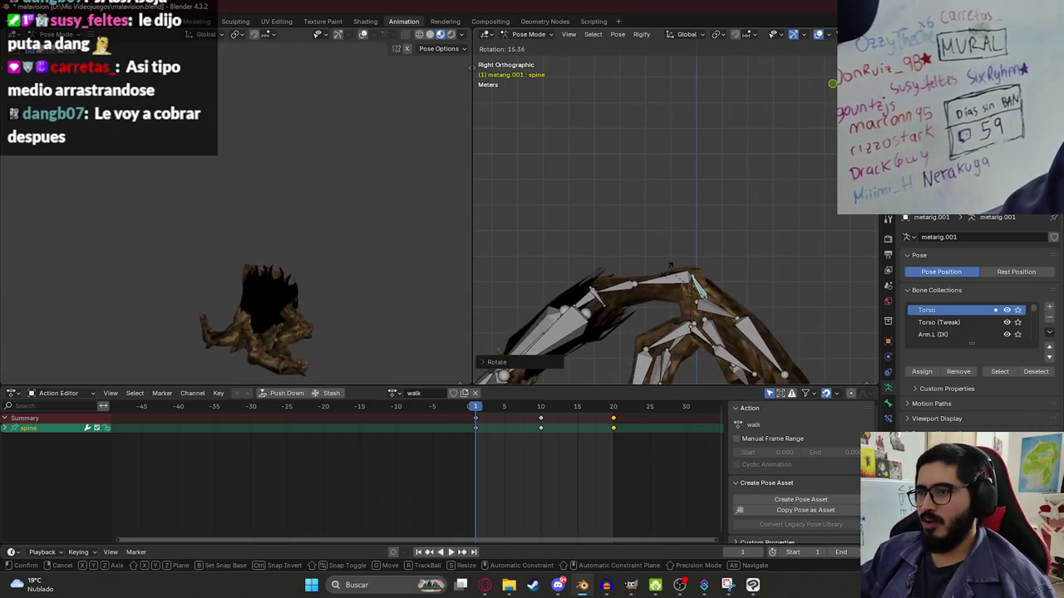
{"action": "key", "text": "r"}
{"action": "key", "text": "r"}
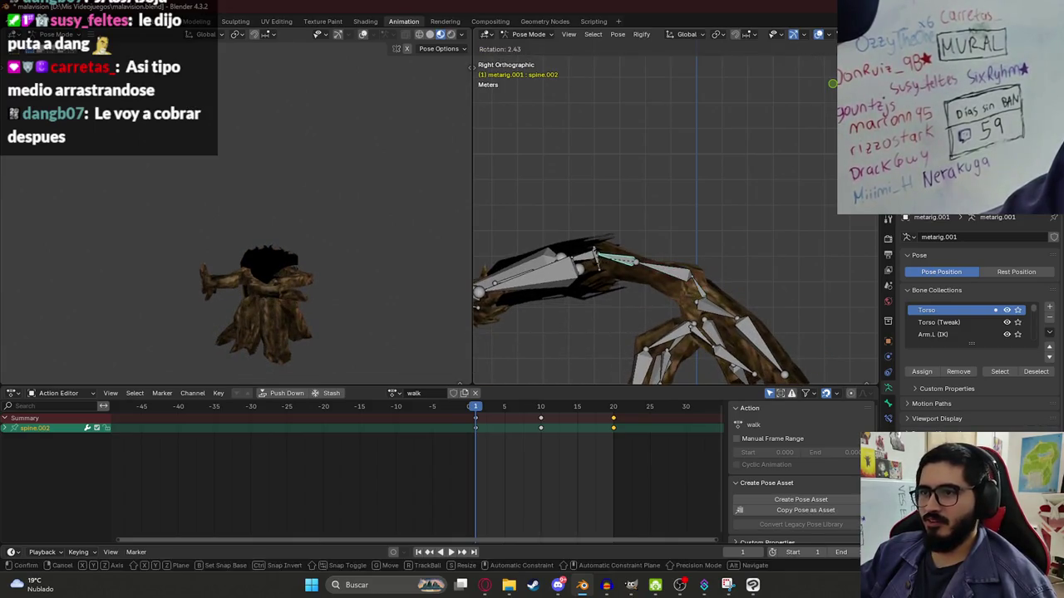
{"action": "middle_click_drag", "start_coordinate": [483, 210], "coordinate": [587, 181]}
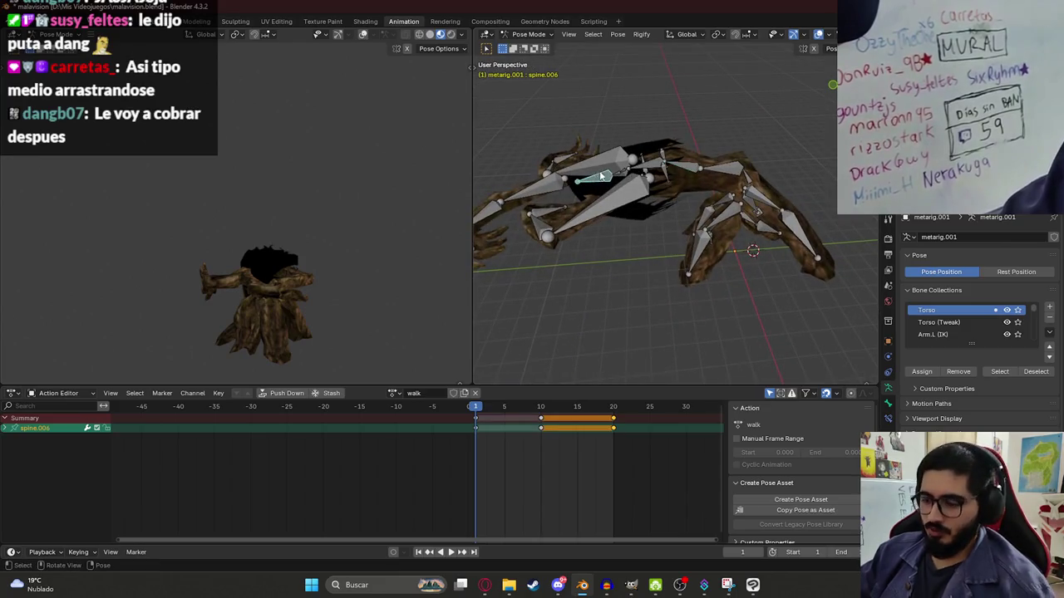
{"action": "key", "text": "KP_3"}
{"action": "key", "text": "r"}
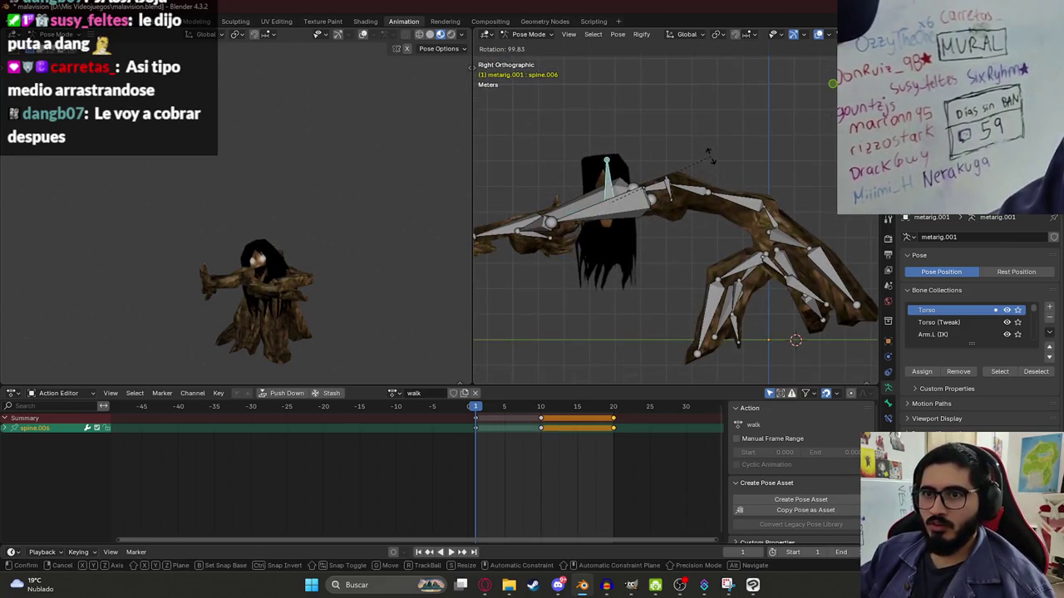
- Raise the left and right upper arm bones
{"action": "left_click", "coordinate": [659, 192]}
{"action": "key", "text": "r"}
{"action": "left_click", "coordinate": [659, 154]}
{"action": "left_click", "coordinate": [623, 193]}
{"action": "key", "text": "r"}
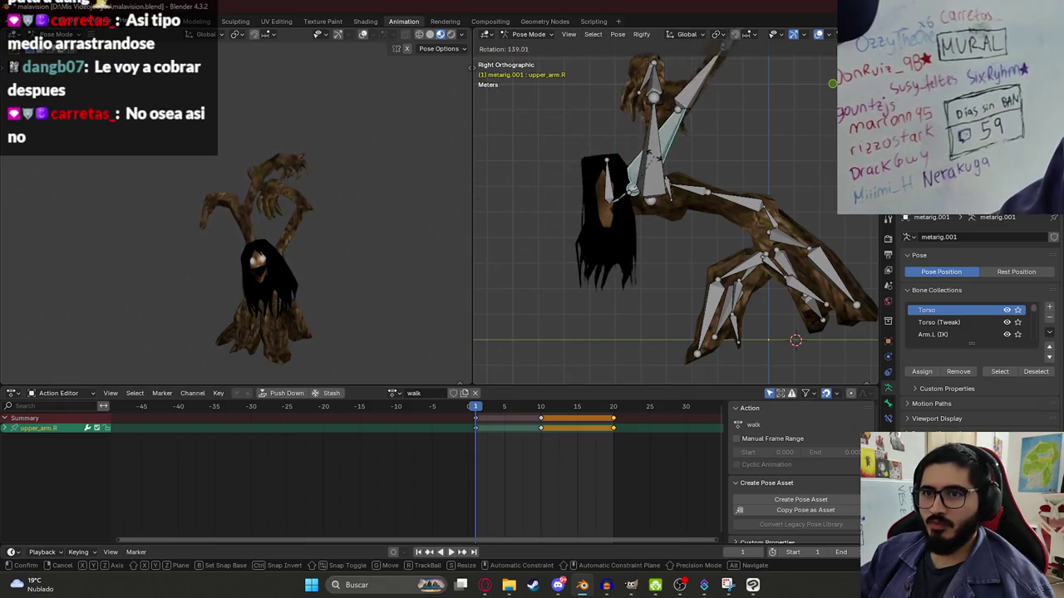
- Re-bend spine.001 from the right-side view, then select every bone in the rig
{"action": "mouse_move", "coordinate": [640, 163]}
{"action": "middle_mouse_down"}
{"action": "mouse_move", "coordinate": [650, 190]}
{"action": "mouse_move", "coordinate": [671, 185]}
{"action": "middle_mouse_up"}
{"action": "key", "text": "KP_1"}
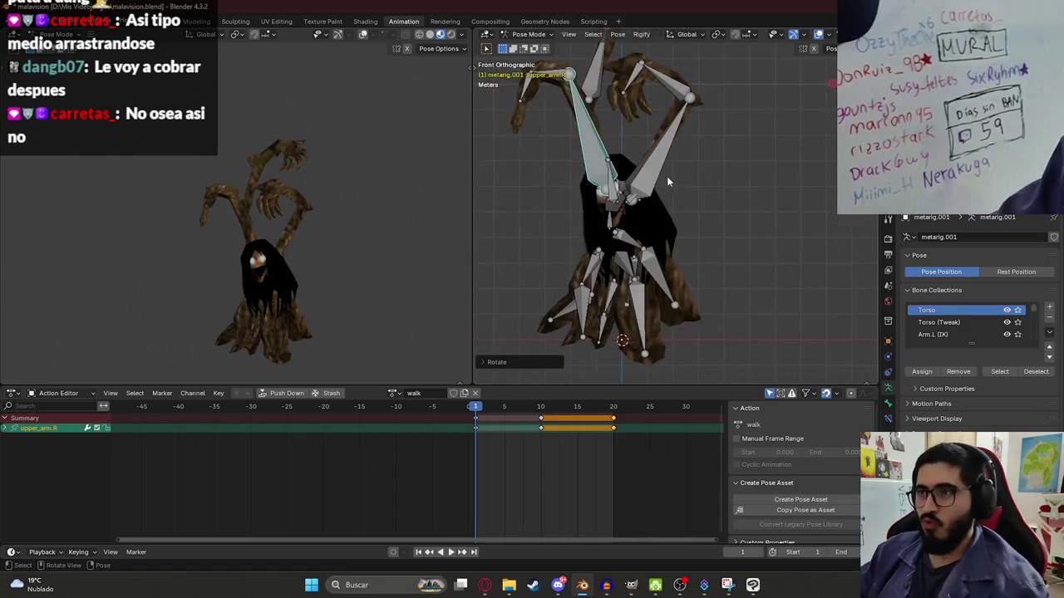
{"action": "middle_click_drag", "start_coordinate": [607, 235], "coordinate": [627, 253], "text": "shift"}
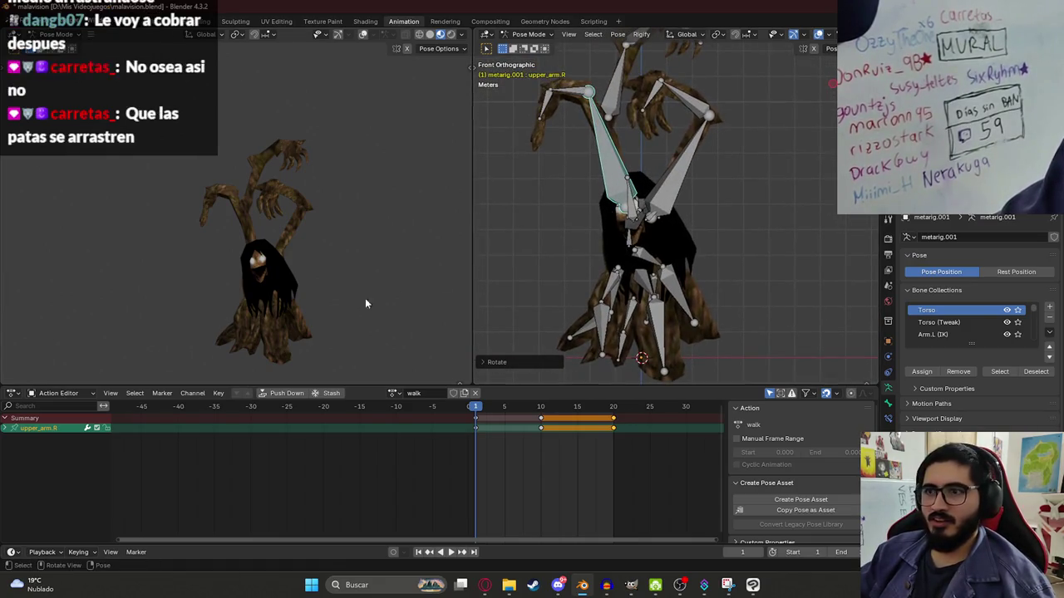
{"action": "mouse_move", "coordinate": [698, 261]}
{"action": "middle_mouse_down"}
{"action": "mouse_move", "coordinate": [668, 242]}
{"action": "mouse_move", "coordinate": [715, 217]}
{"action": "middle_mouse_up"}
{"action": "left_click", "coordinate": [715, 217]}
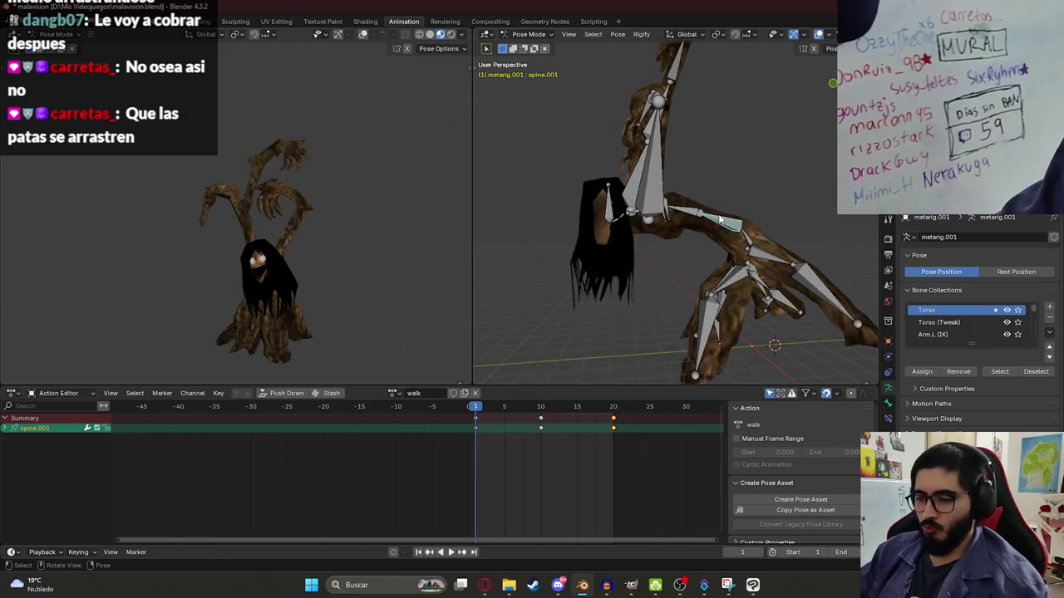
{"action": "key", "text": "KP_3"}
{"action": "key", "text": "r"}
{"action": "key", "text": "a"}
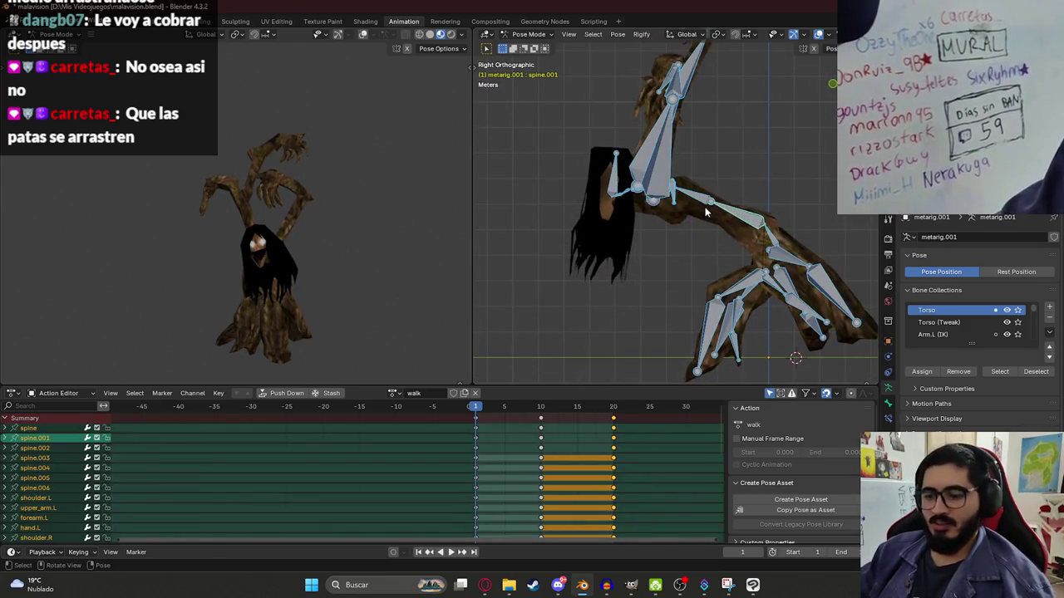
{"action": "left_click", "coordinate": [614, 418]}
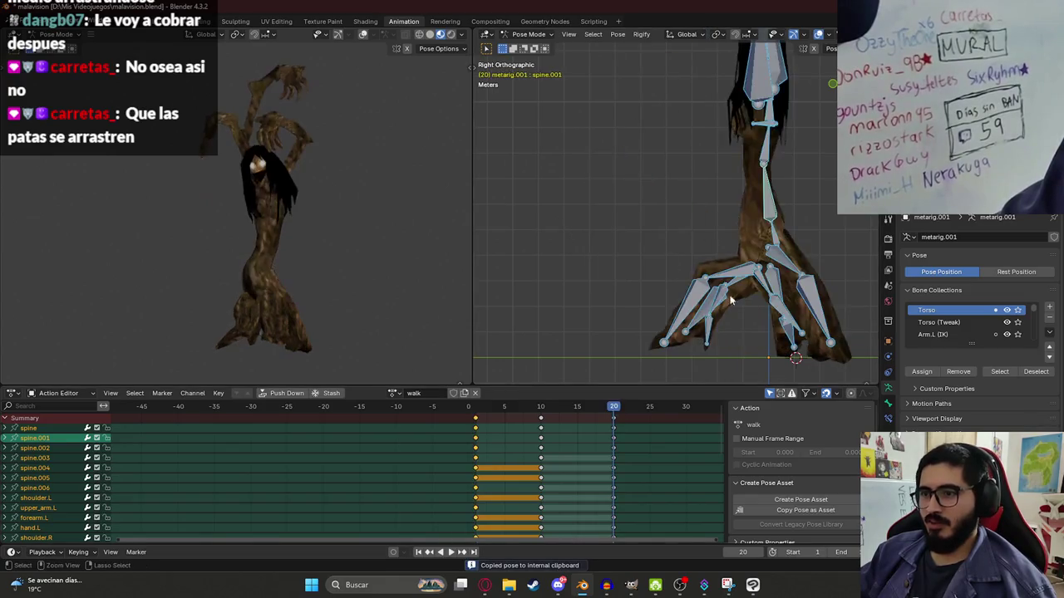
- Paste the frame-1 pose at frame 20, then paste and key the upper-body pose at frame 10
{"action": "key", "text": "ctrl+v"}
{"action": "scroll", "coordinate": [699, 202], "scroll_direction": "down", "scroll_amount": 3}
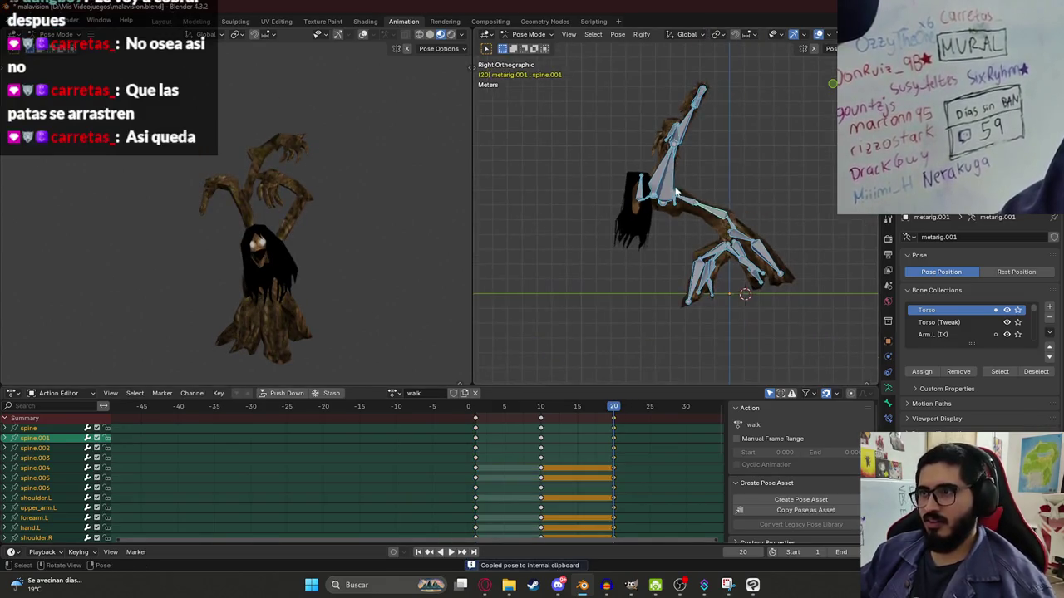
{"action": "left_click_drag", "start_coordinate": [589, 129], "coordinate": [730, 235]}
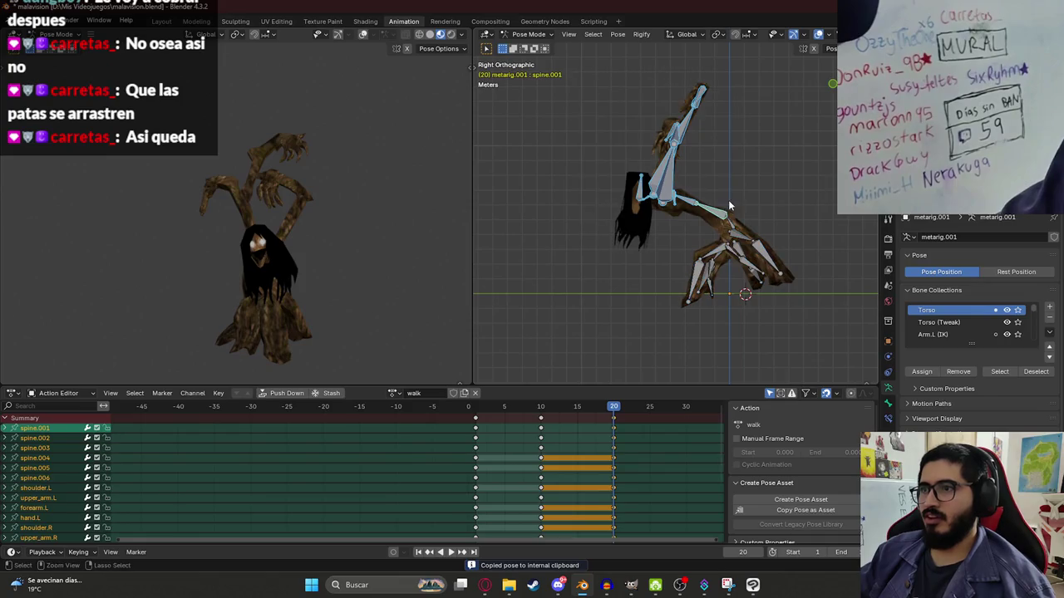
{"action": "left_click", "coordinate": [549, 413]}
{"action": "key", "text": "ctrl+v"}
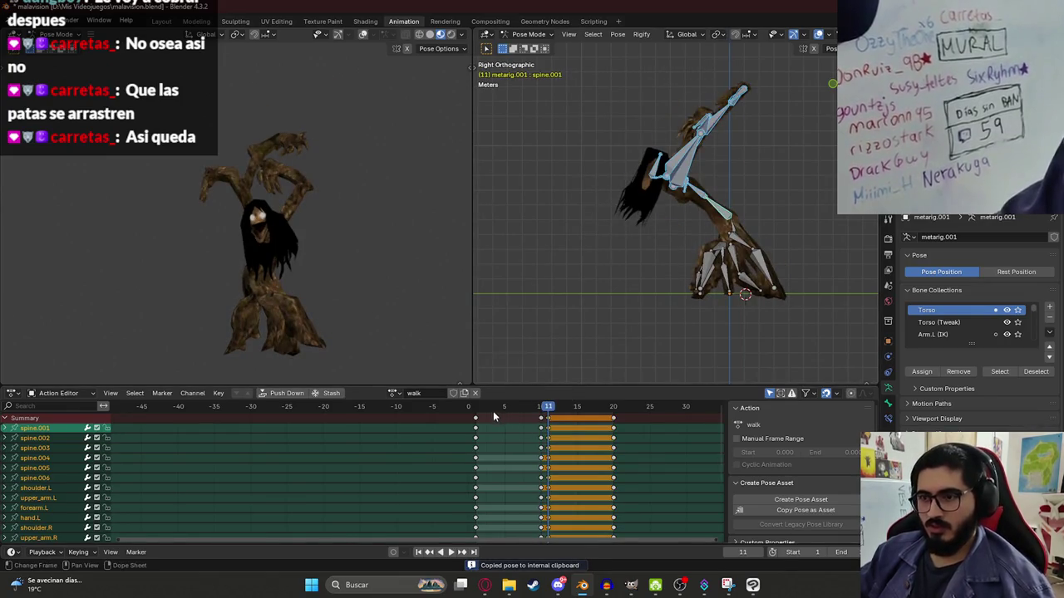
{"action": "left_click", "coordinate": [541, 413]}
{"action": "key", "text": "ctrl+v"}
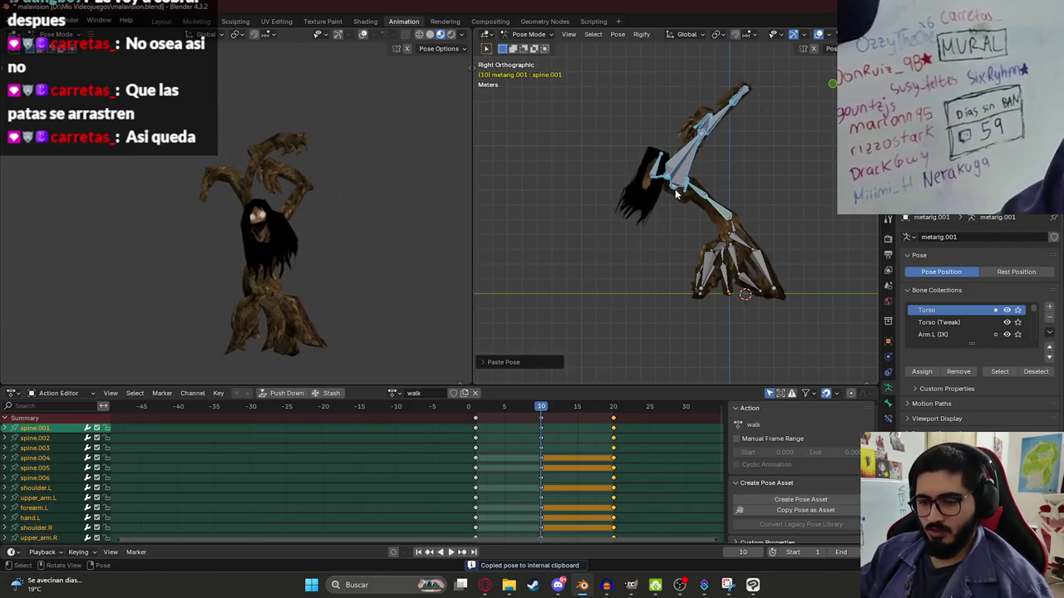
{"action": "key", "text": "i"}
- Play back the walk and scrub through the cycle back to frame 1
{"action": "key", "text": "space"}
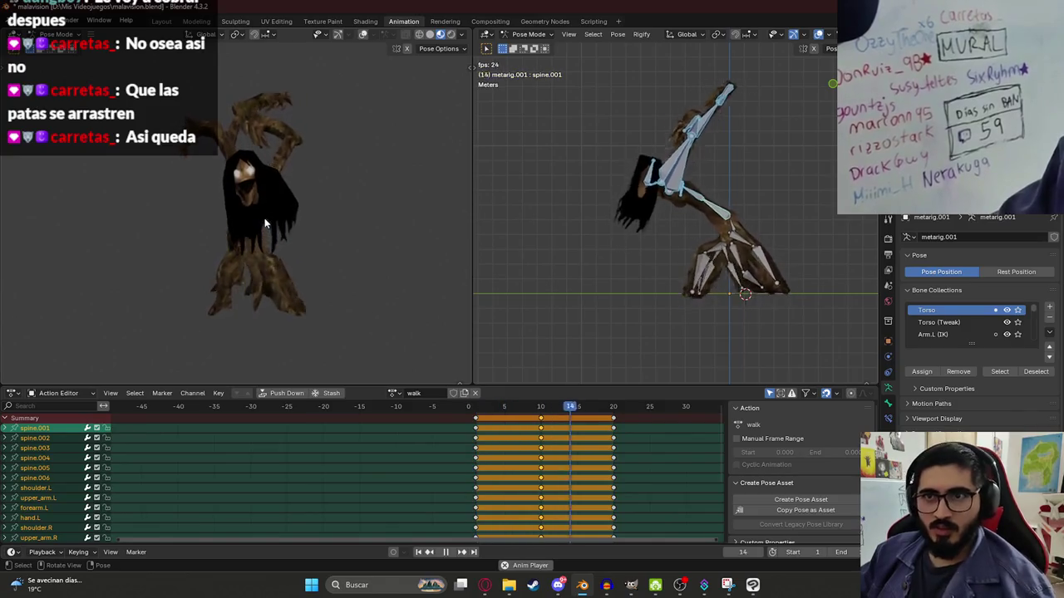
{"action": "key", "text": "space"}
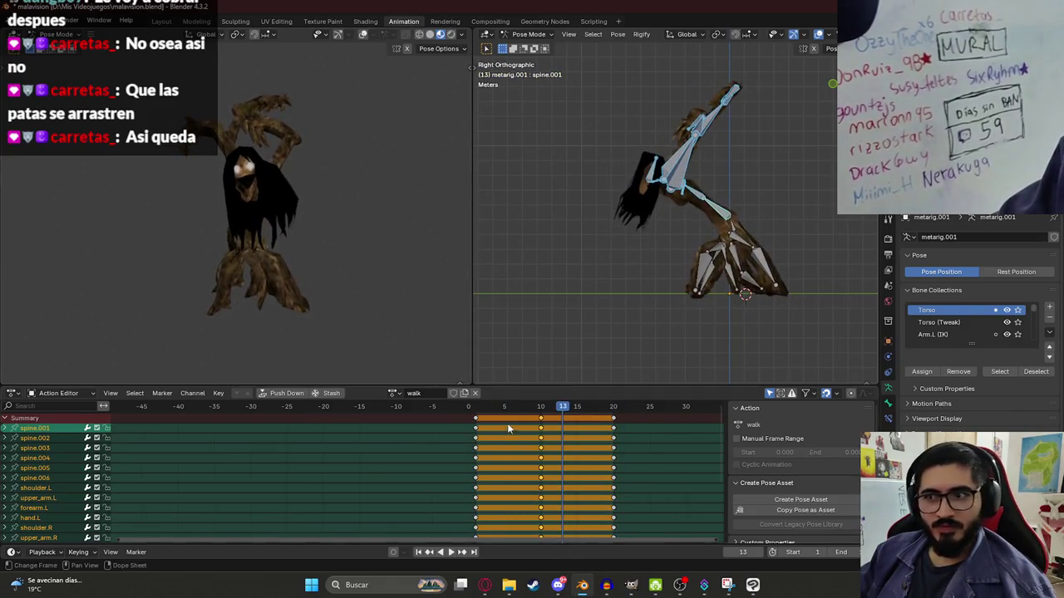
{"action": "left_click", "coordinate": [477, 408]}
{"action": "mouse_move", "coordinate": [477, 411]}
{"action": "left_mouse_down"}
{"action": "mouse_move", "coordinate": [630, 413]}
{"action": "mouse_move", "coordinate": [475, 411]}
{"action": "left_mouse_up"}
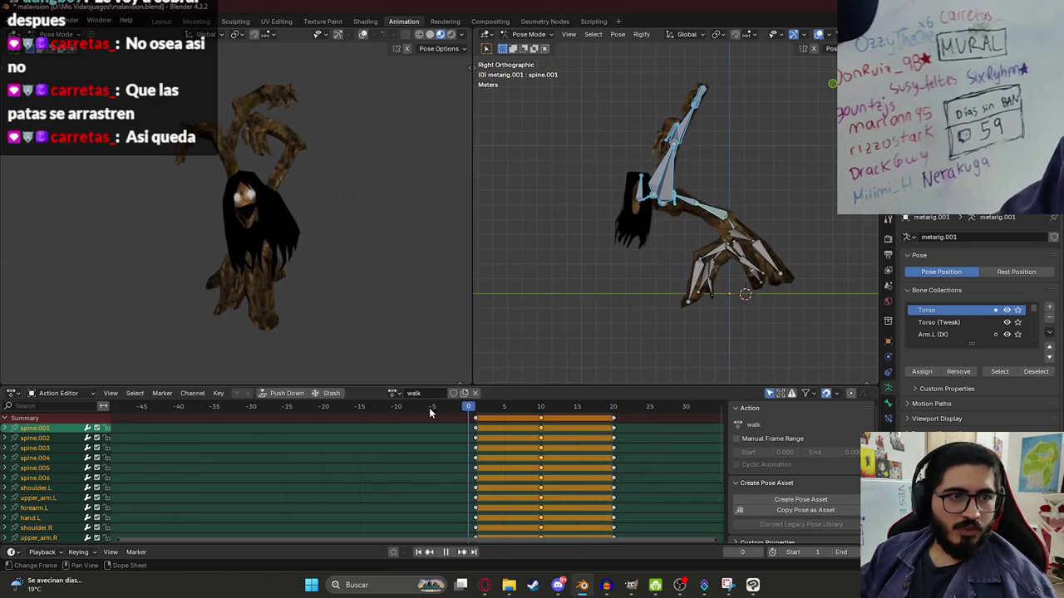
{"action": "left_click", "coordinate": [475, 415]}
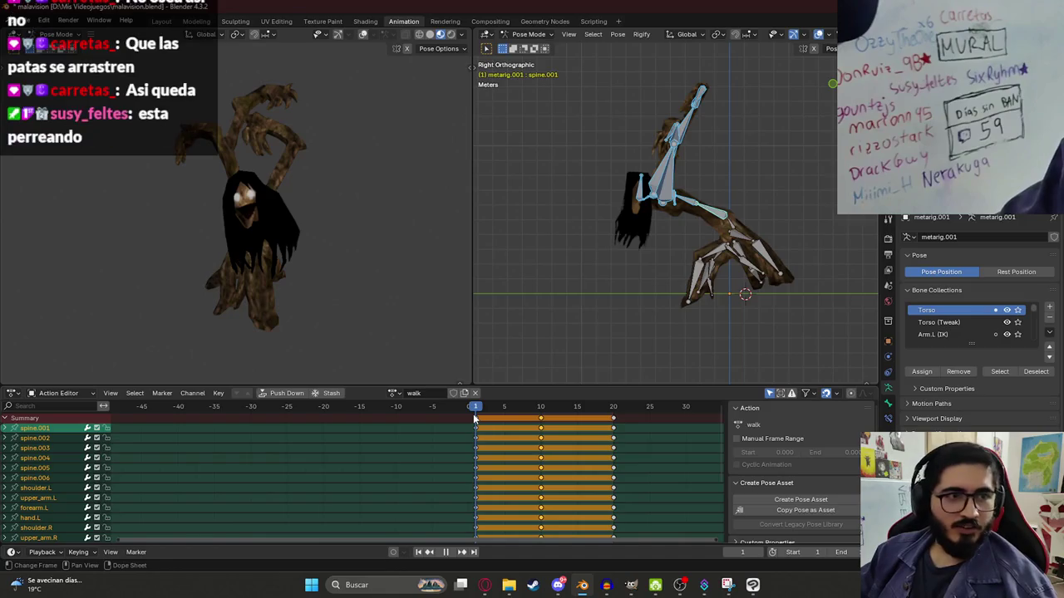
- Rotate the left thigh into a new frame-1 leg stance
{"action": "middle_click_drag", "start_coordinate": [607, 285], "coordinate": [578, 283], "text": "shift"}
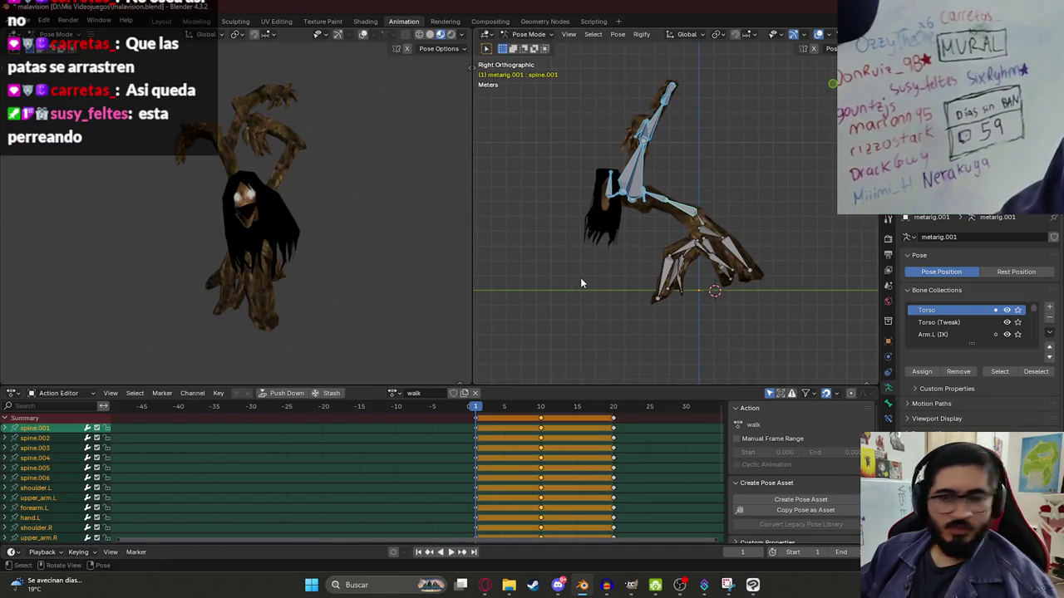
{"action": "scroll", "coordinate": [690, 291], "scroll_direction": "up", "scroll_amount": 2}
{"action": "left_click", "coordinate": [694, 274]}
{"action": "key", "text": "r"}
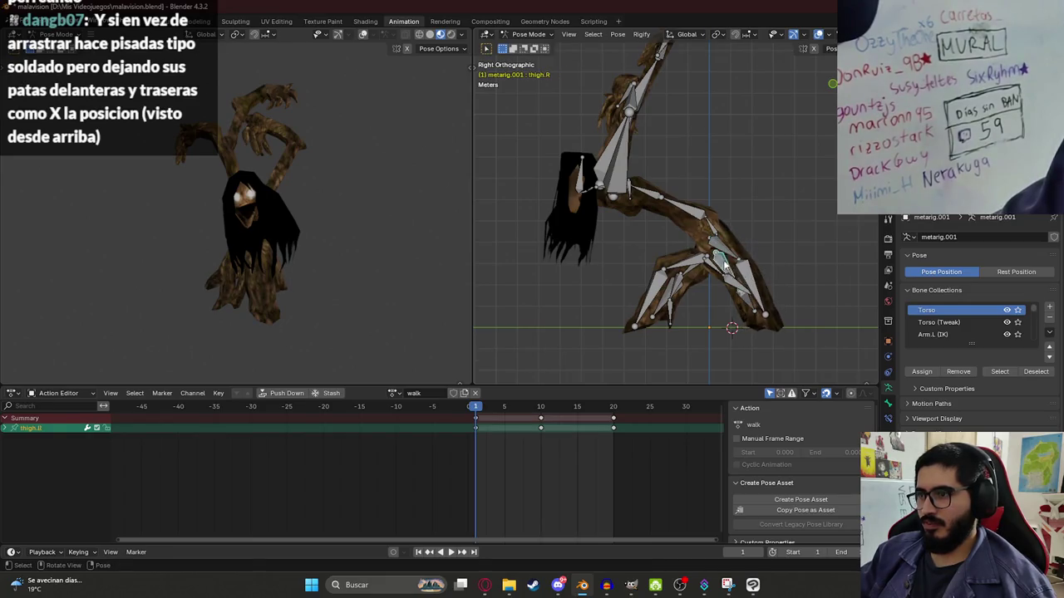
- Rotate the right thigh, then paste the full frame-1 pose at frame 20 and key it
{"action": "key", "text": "r"}
{"action": "key", "text": "a"}
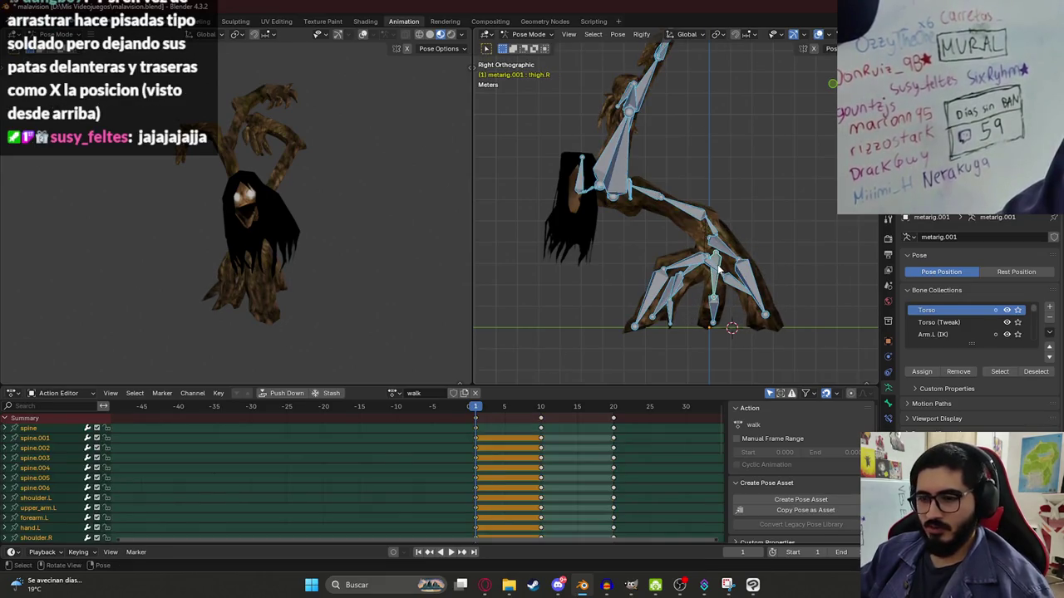
{"action": "left_click", "coordinate": [619, 407]}
{"action": "key", "text": "ctrl+v"}
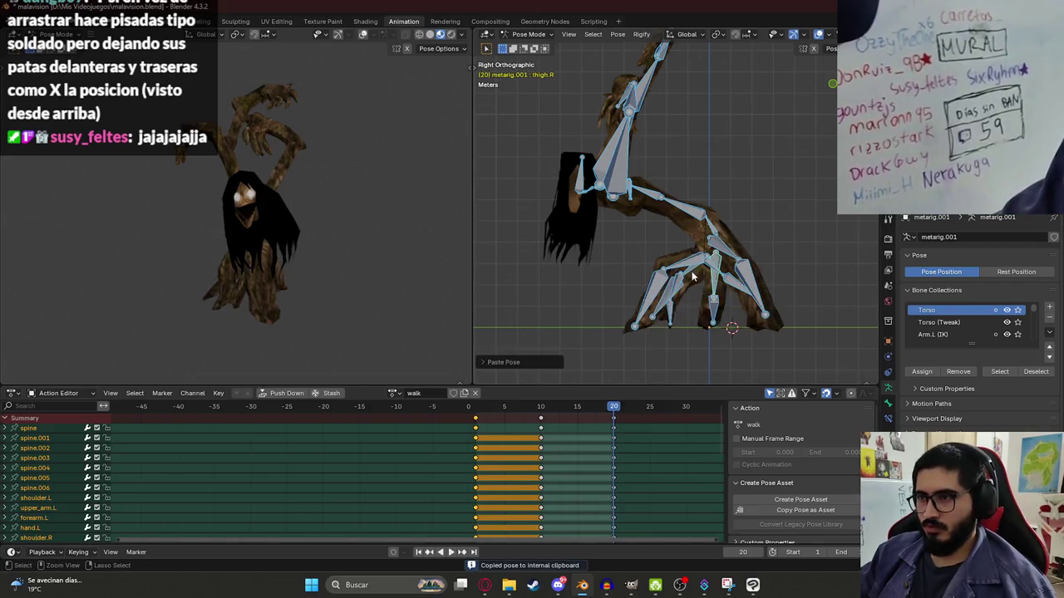
{"action": "key", "text": "i"}
- Tilt spine.001 at frame 10 and preview the walk animation
{"action": "left_click_drag", "start_coordinate": [478, 411], "coordinate": [549, 416]}
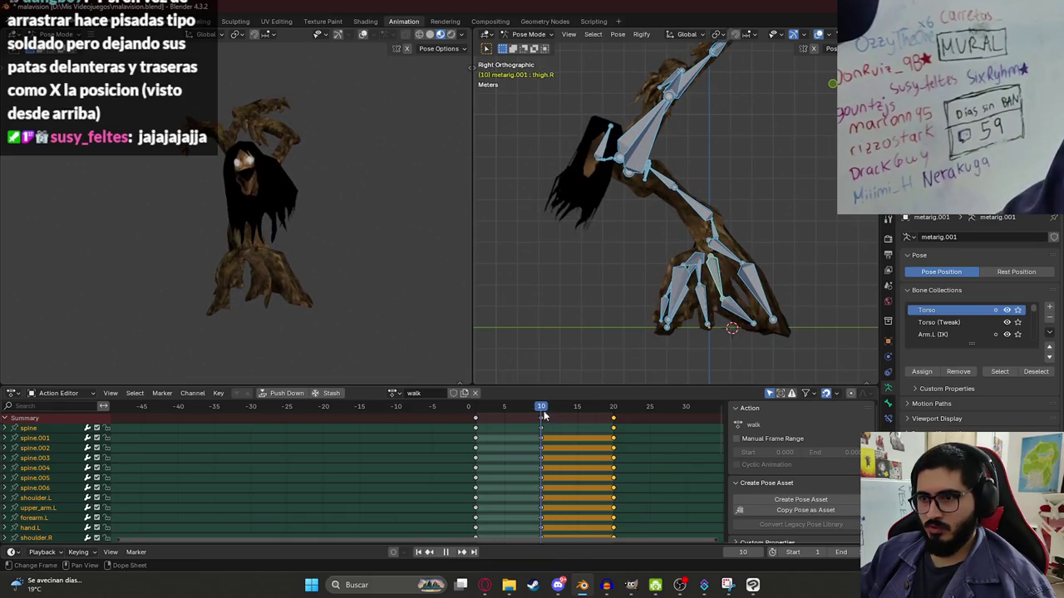
{"action": "left_click", "coordinate": [688, 206]}
{"action": "key", "text": "r"}
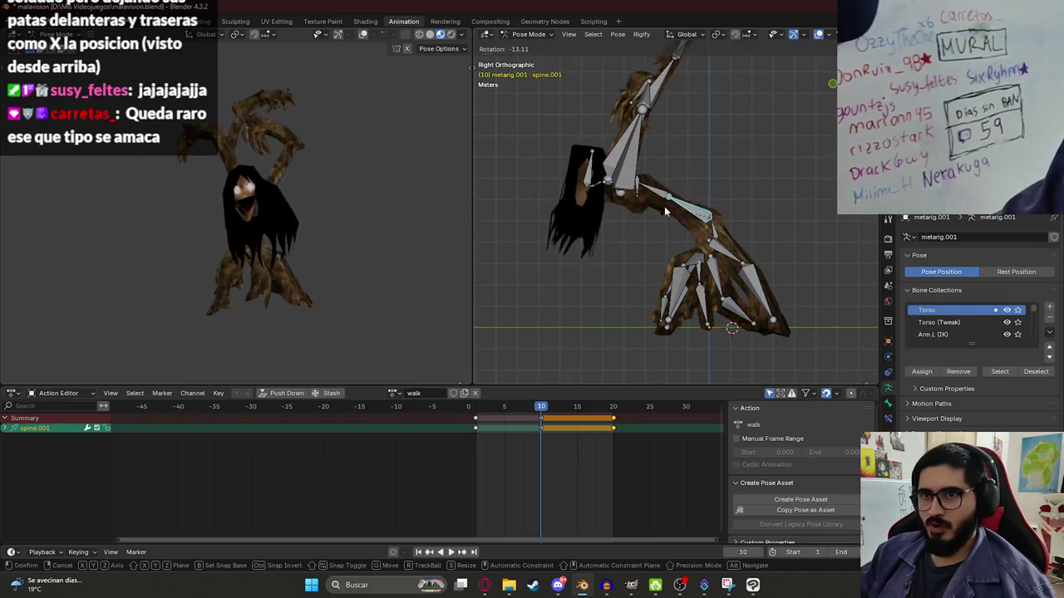
{"action": "key", "text": "space"}
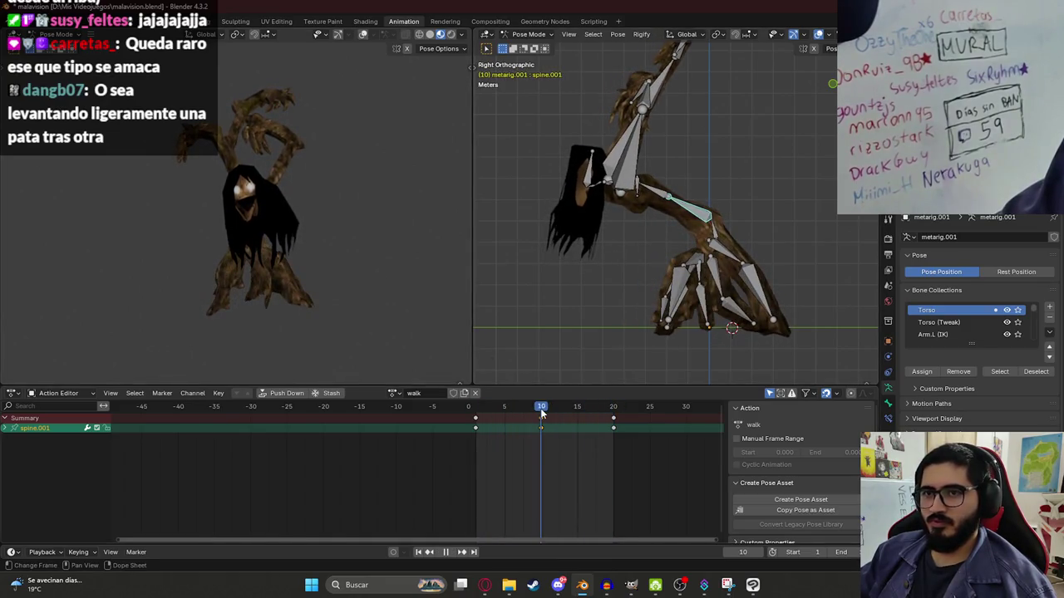
{"action": "key", "text": "space"}
{"action": "key", "text": "space"}
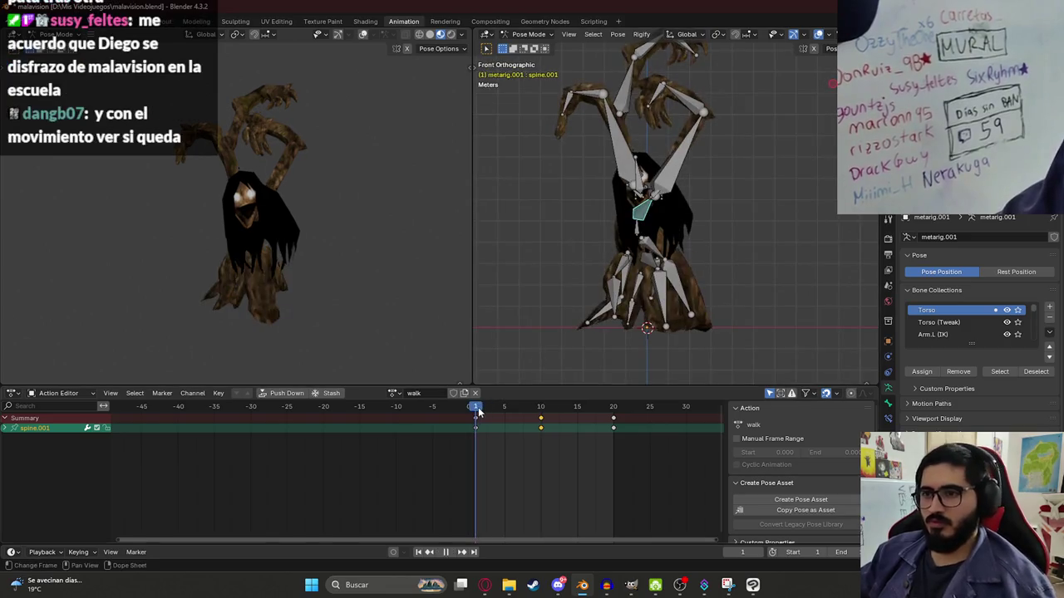
- Rotate the left and right upper arms at frame 10 and key every bone
{"action": "left_click", "coordinate": [693, 148]}
{"action": "key", "text": "r"}
{"action": "left_click", "coordinate": [714, 133]}
{"action": "left_click", "coordinate": [581, 133]}
{"action": "key", "text": "r"}
{"action": "left_click", "coordinate": [564, 154]}
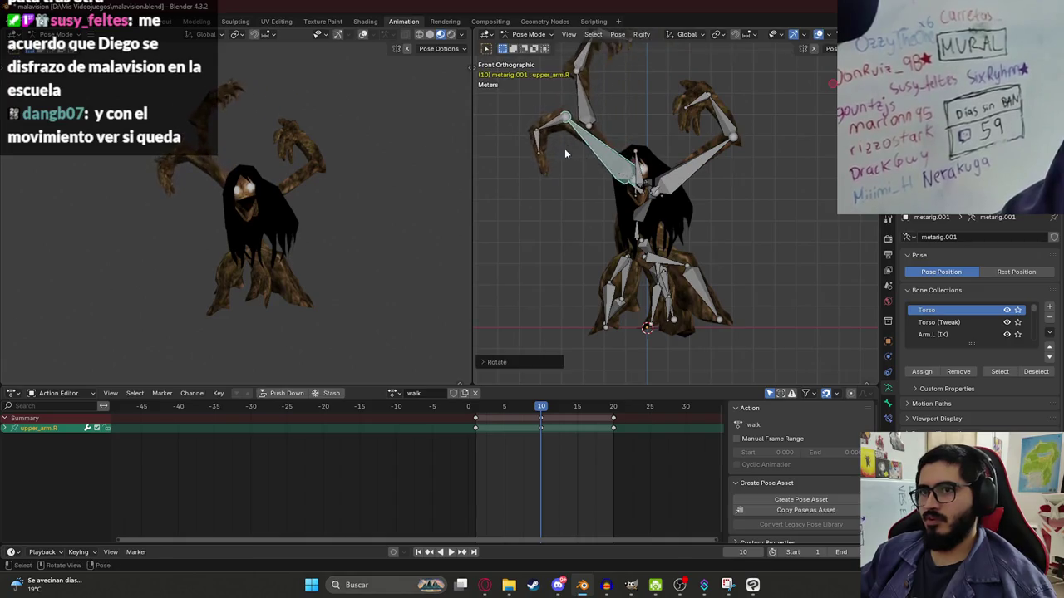
{"action": "key", "text": "a"}
{"action": "key", "text": "i"}
- Play the walk cycle while orbiting around the rig, then return to the right-side view
{"action": "key", "text": "space"}
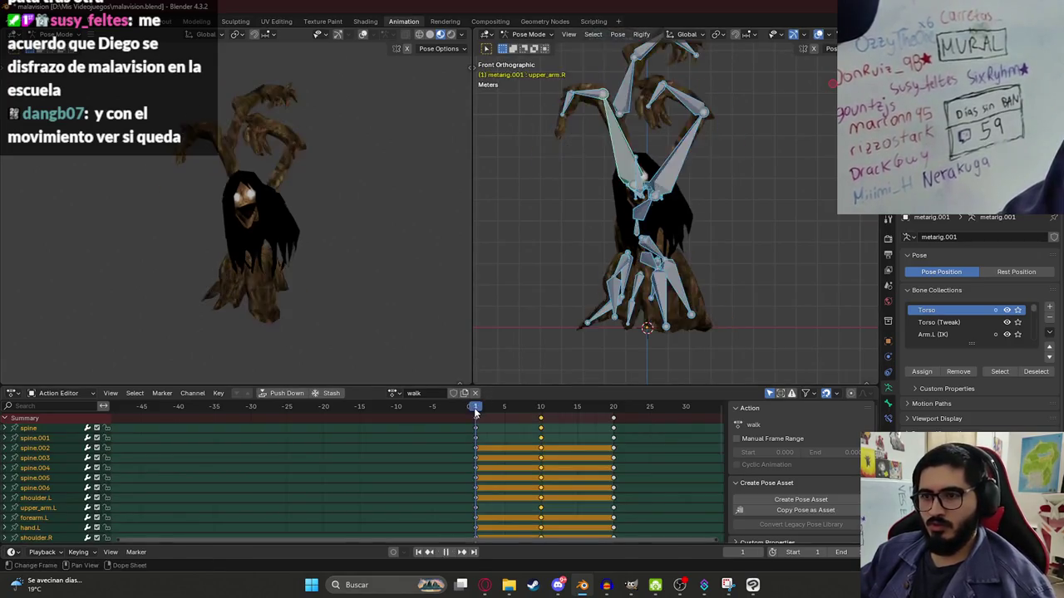
{"action": "middle_click_drag", "start_coordinate": [373, 326], "coordinate": [283, 238]}
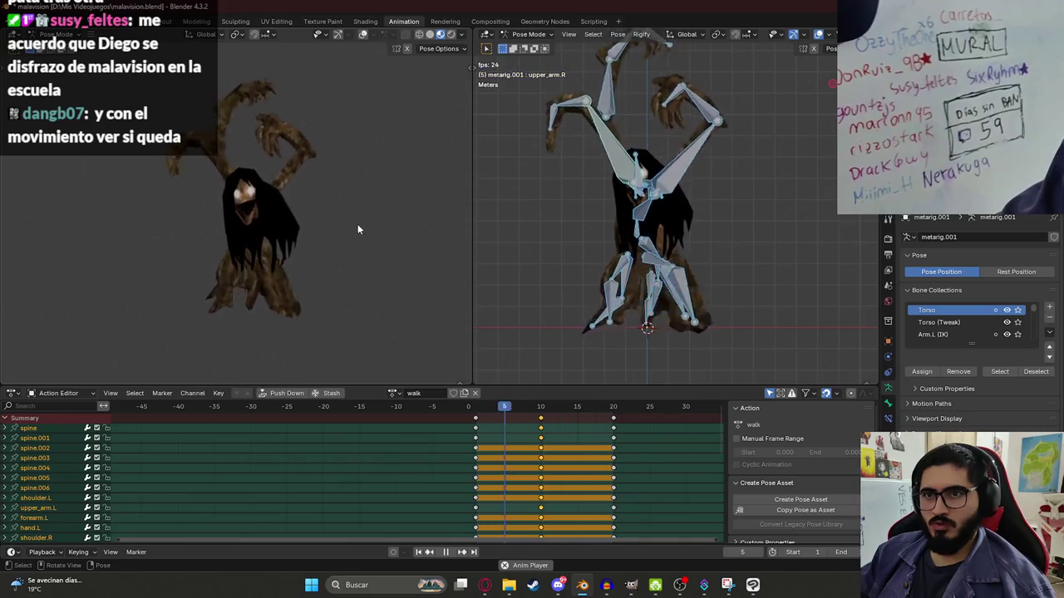
{"action": "mouse_move", "coordinate": [283, 237]}
{"action": "middle_mouse_down"}
{"action": "mouse_move", "coordinate": [248, 268]}
{"action": "mouse_move", "coordinate": [233, 262]}
{"action": "mouse_move", "coordinate": [292, 270]}
{"action": "mouse_move", "coordinate": [340, 247]}
{"action": "middle_mouse_up"}
{"action": "scroll", "coordinate": [340, 246], "scroll_direction": "down", "scroll_amount": 4}
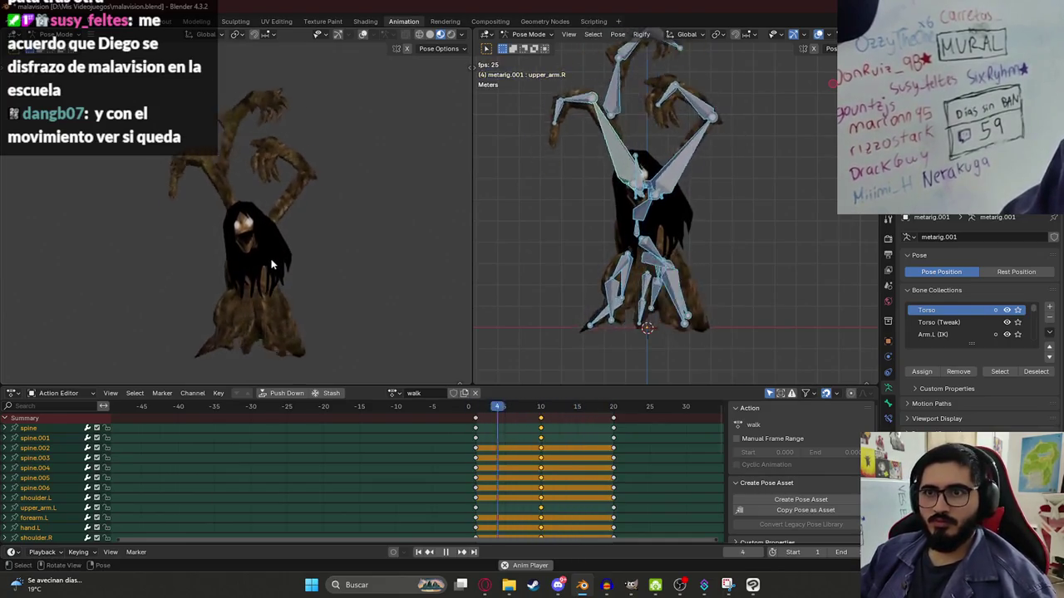
{"action": "key", "text": "space"}
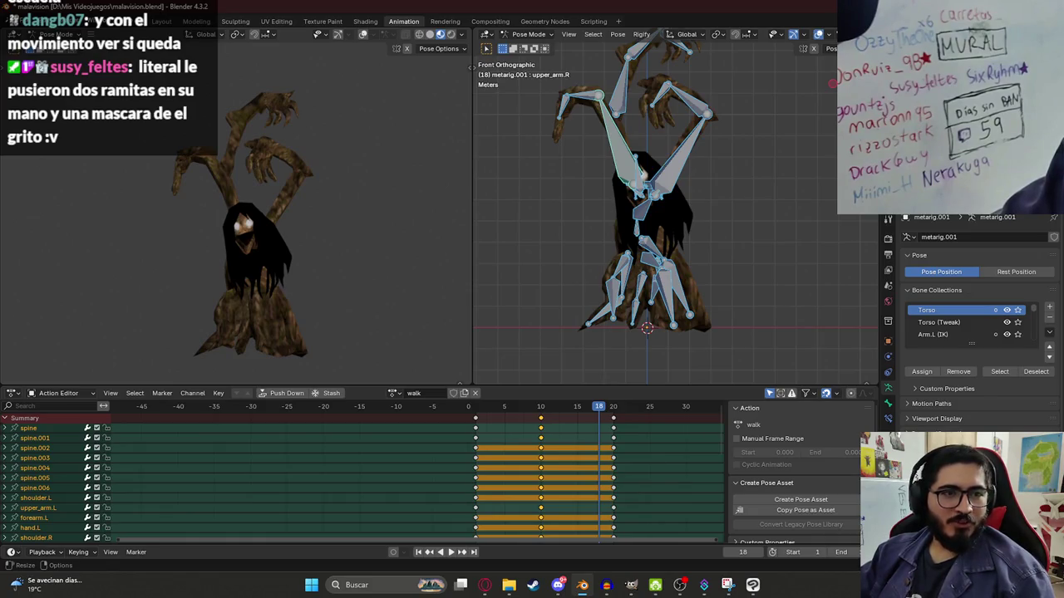
{"action": "key", "text": "KP_3"}
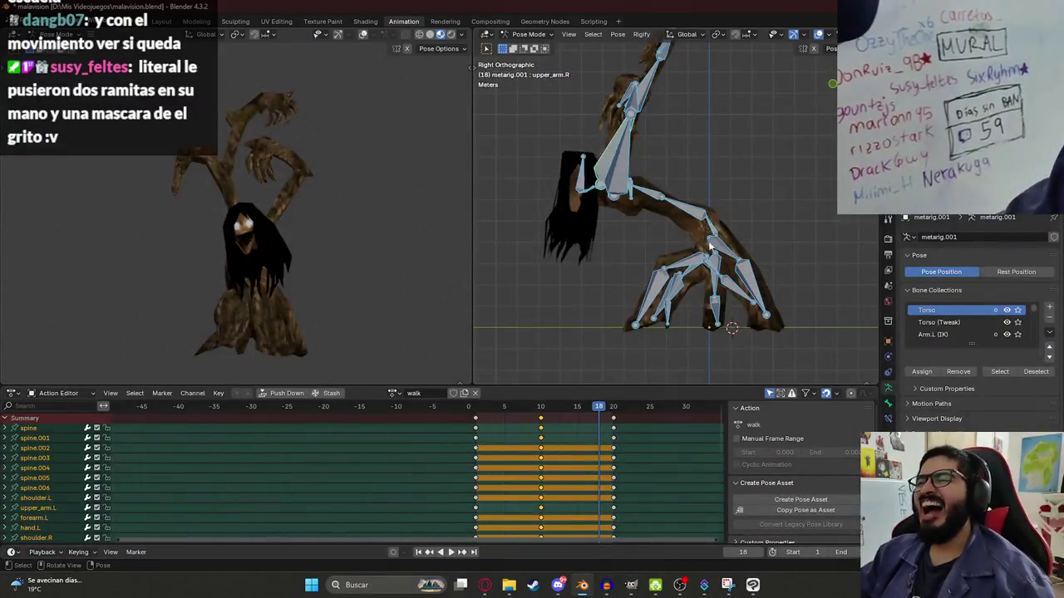
- At frame 1, rotate the left thigh bone
{"action": "left_click", "coordinate": [709, 246]}
{"action": "key", "text": "space"}
{"action": "left_click", "coordinate": [467, 410]}
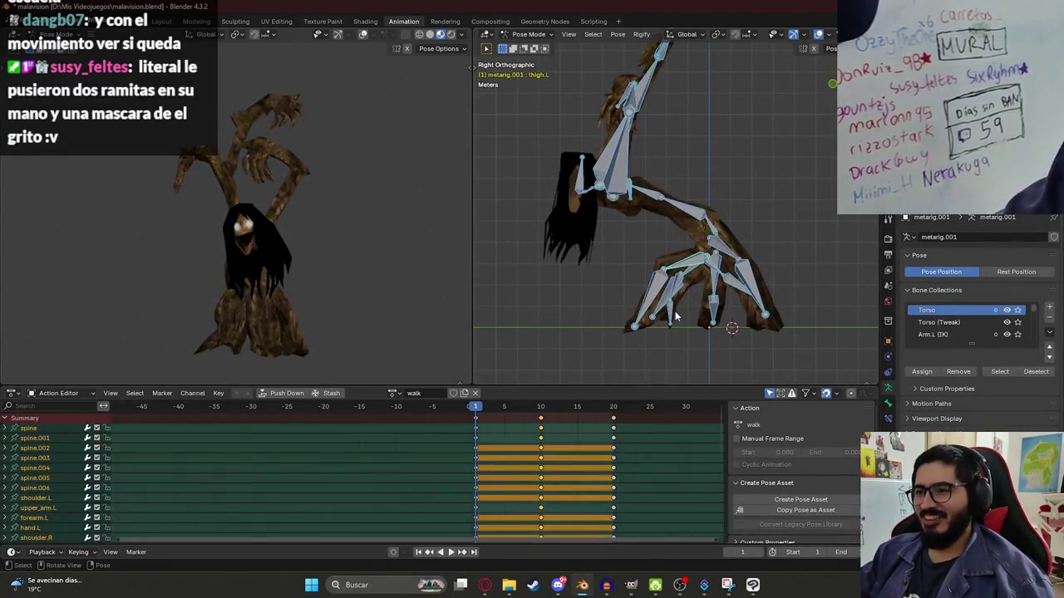
{"action": "key", "text": "r"}
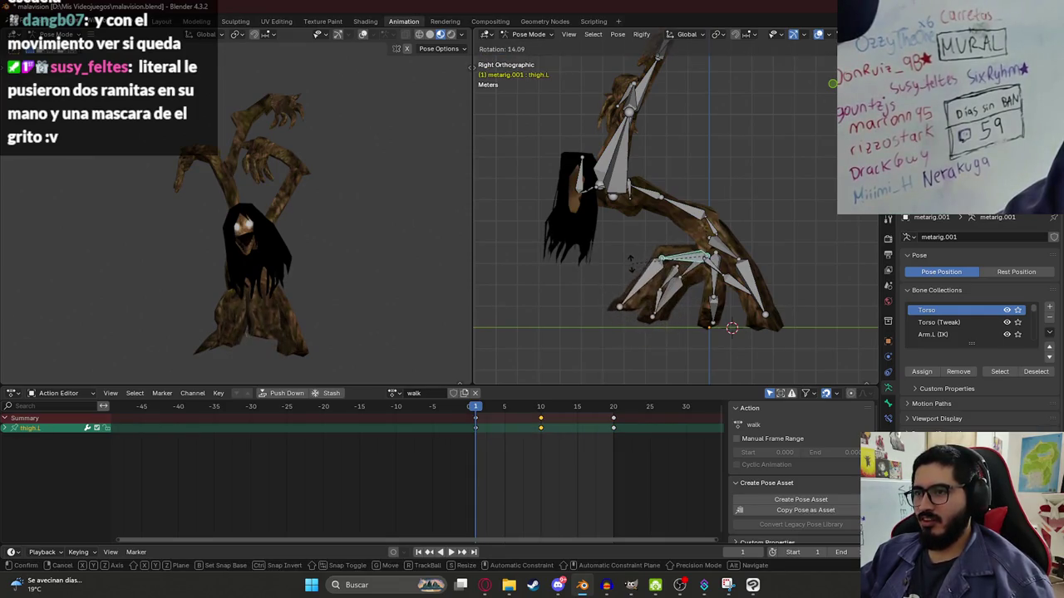
{"action": "left_click", "coordinate": [631, 264]}
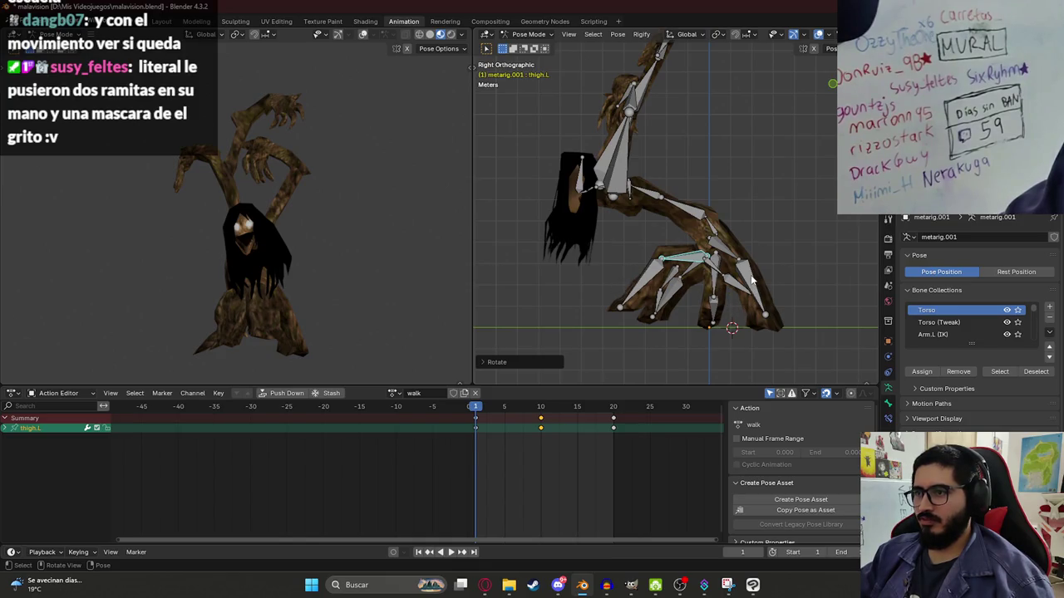
- Rotate the lower left leg bone thigh.L.001 and adjust the full pose slightly
{"action": "key", "text": "r"}
{"action": "left_click", "coordinate": [720, 287]}
{"action": "left_click", "coordinate": [723, 260]}
{"action": "key", "text": "r"}
{"action": "left_click", "coordinate": [724, 295]}
{"action": "key", "text": "a"}
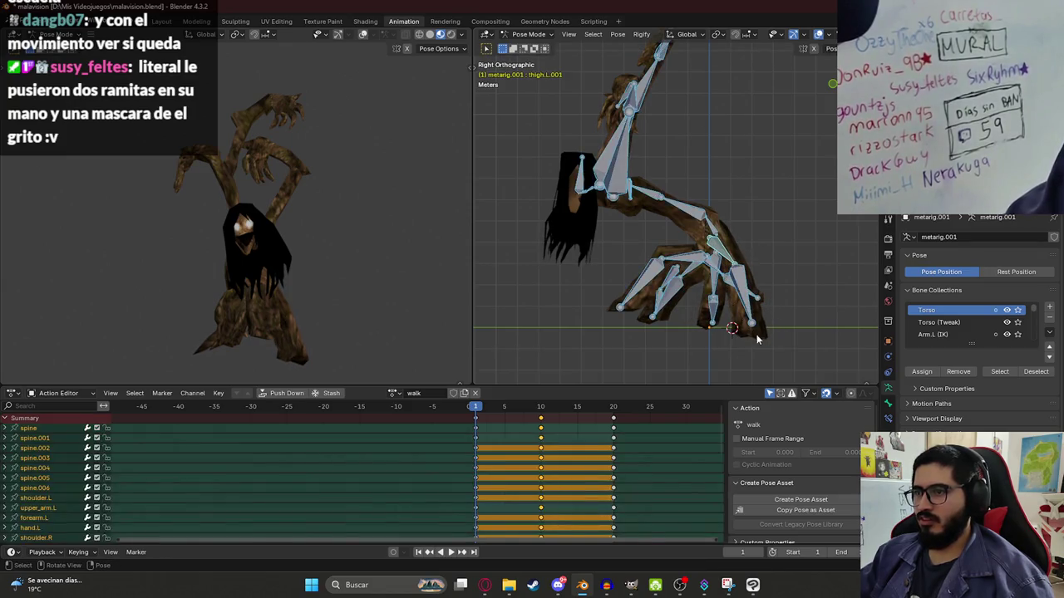
{"action": "key", "text": "r"}
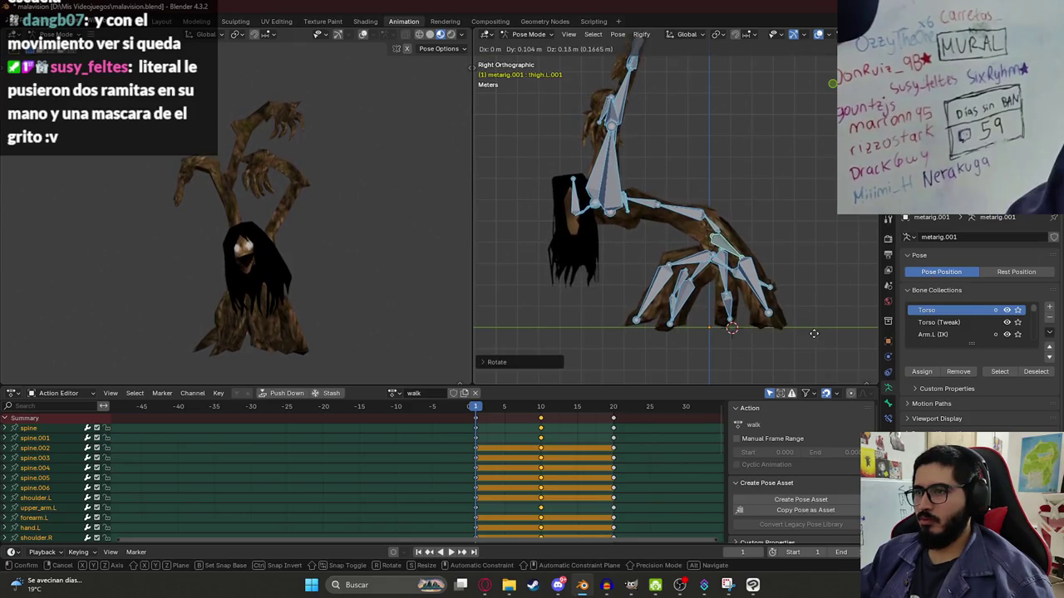
{"action": "key", "text": "r"}
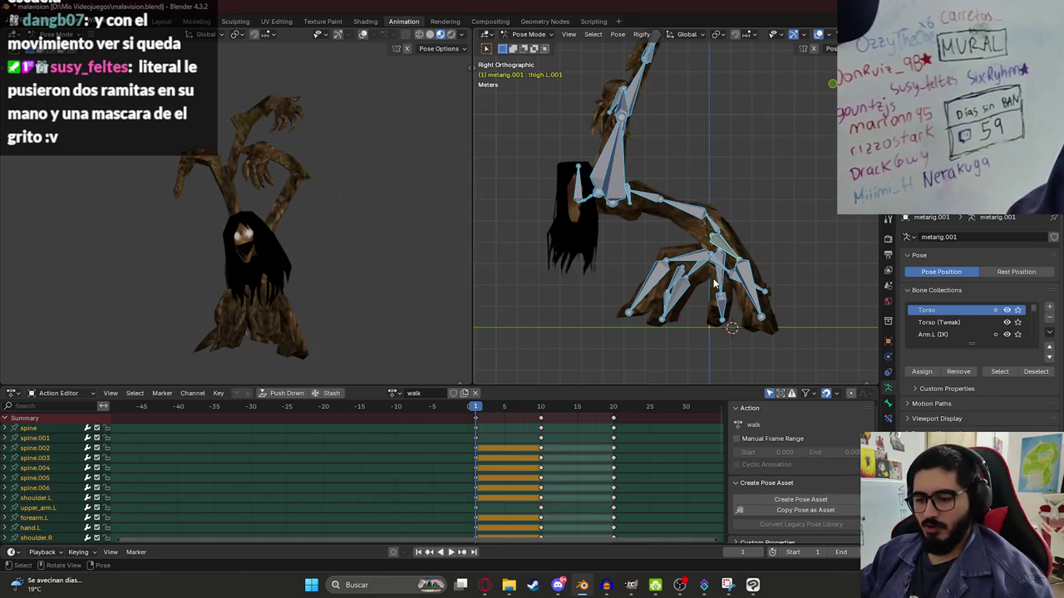
- Copy the full frame-1 pose, then paste and key it at frame 20
{"action": "key", "text": "ctrl+c"}
{"action": "left_click", "coordinate": [613, 406]}
{"action": "key", "text": "ctrl+v"}
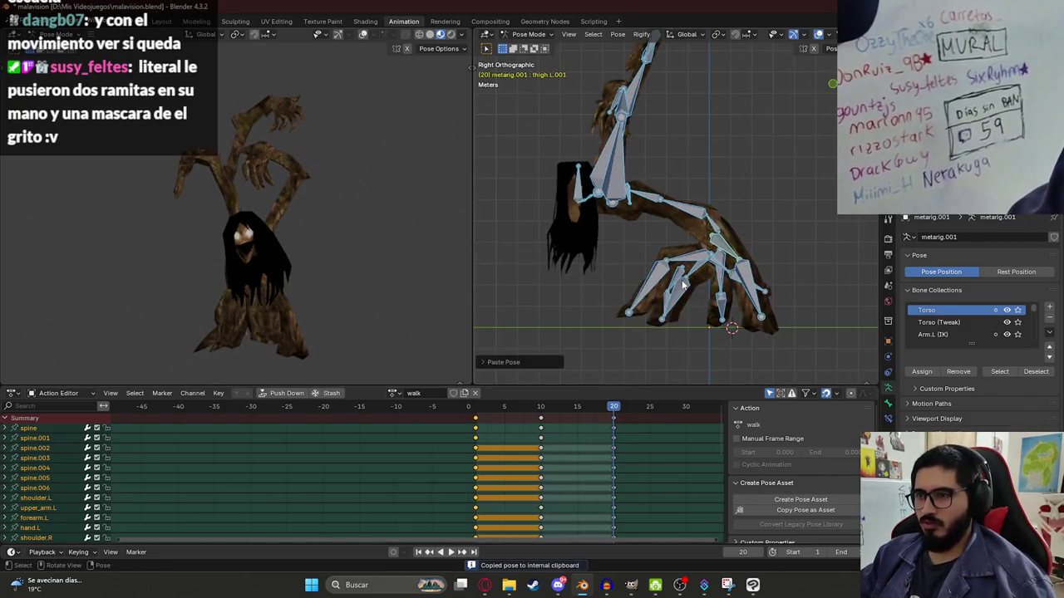
{"action": "key", "text": "i"}
{"action": "key", "text": "space"}
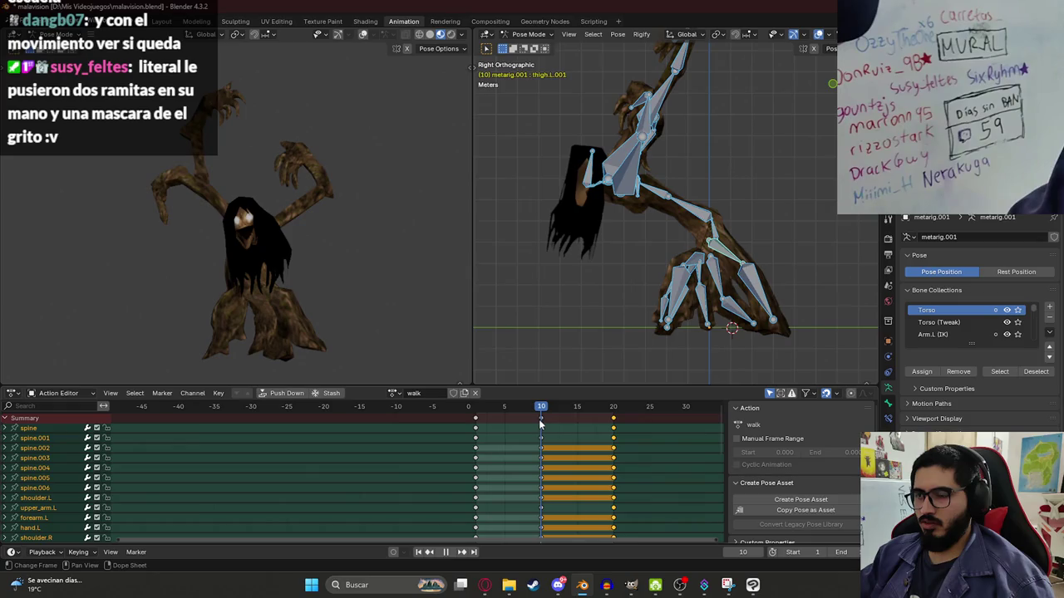
- Paste the flipped pose at frame 10 and clear the bone selection
{"action": "key", "text": "ctrl+shift+v"}
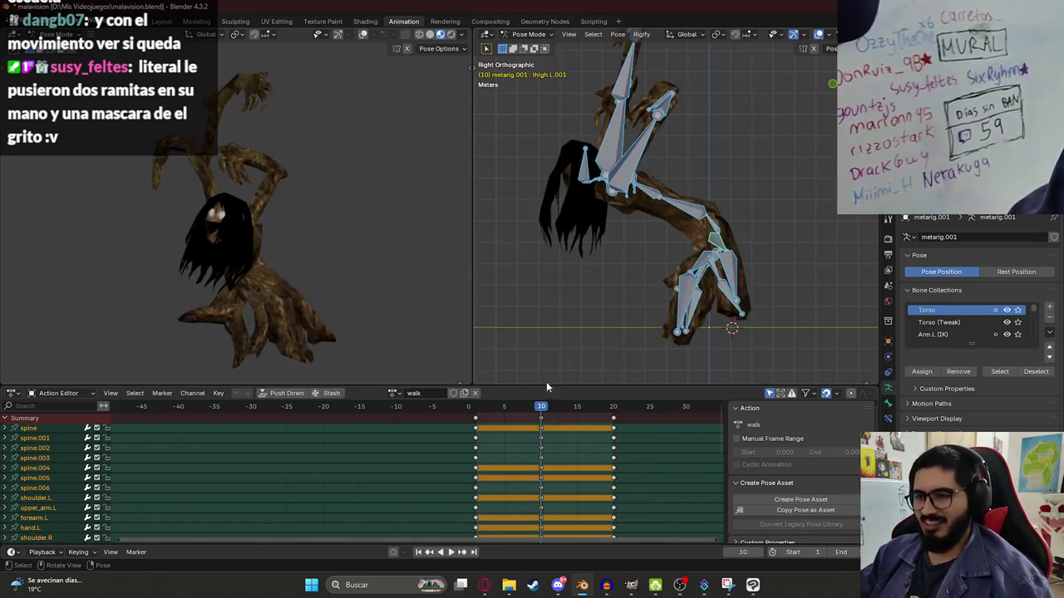
{"action": "key", "text": "space"}
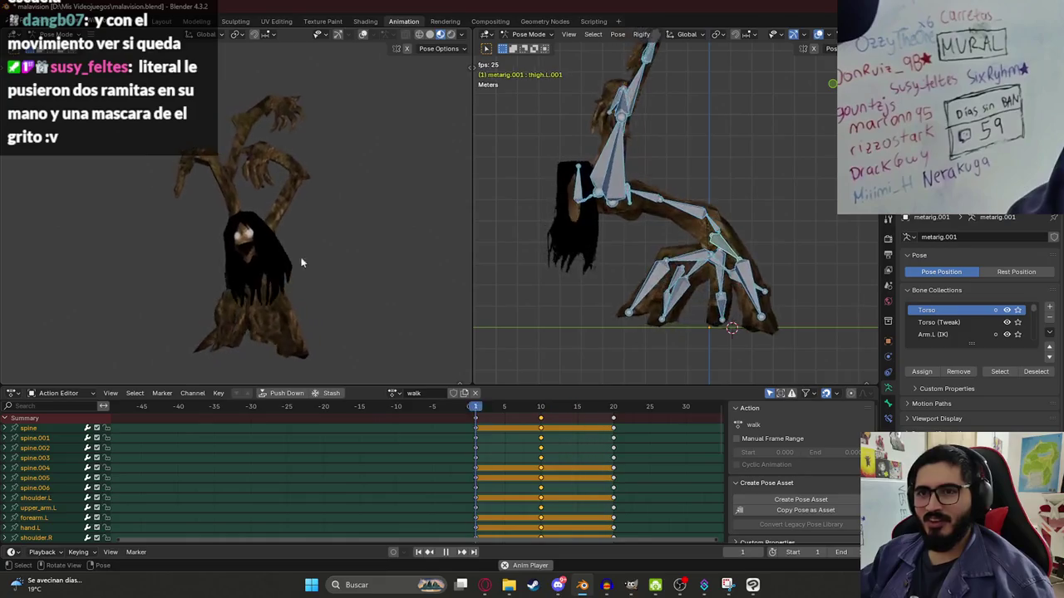
{"action": "key", "text": "space"}
{"action": "left_click", "coordinate": [541, 408]}
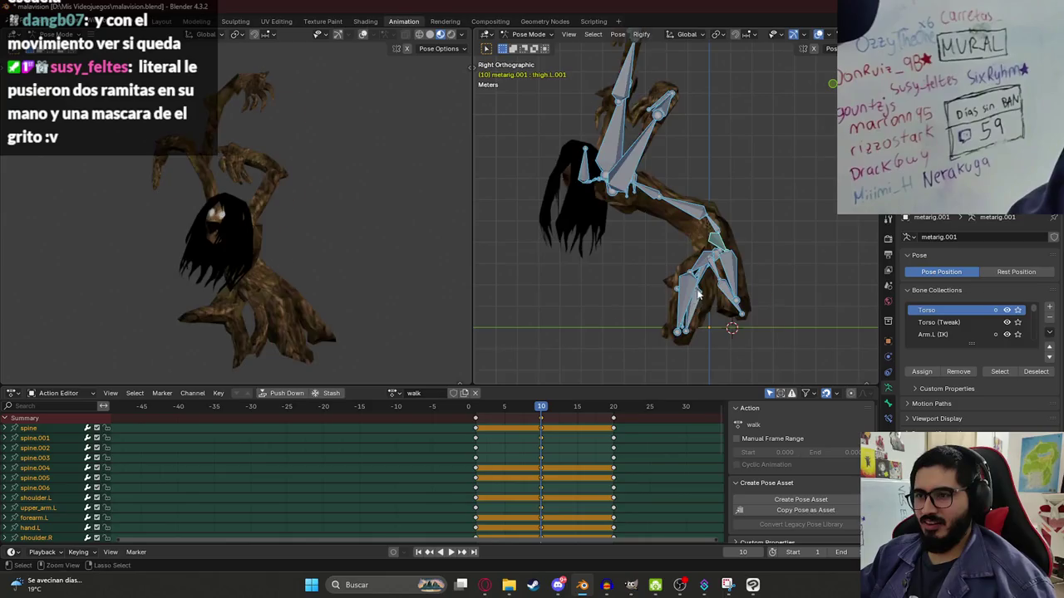
{"action": "key", "text": "ctrl+shift+v"}
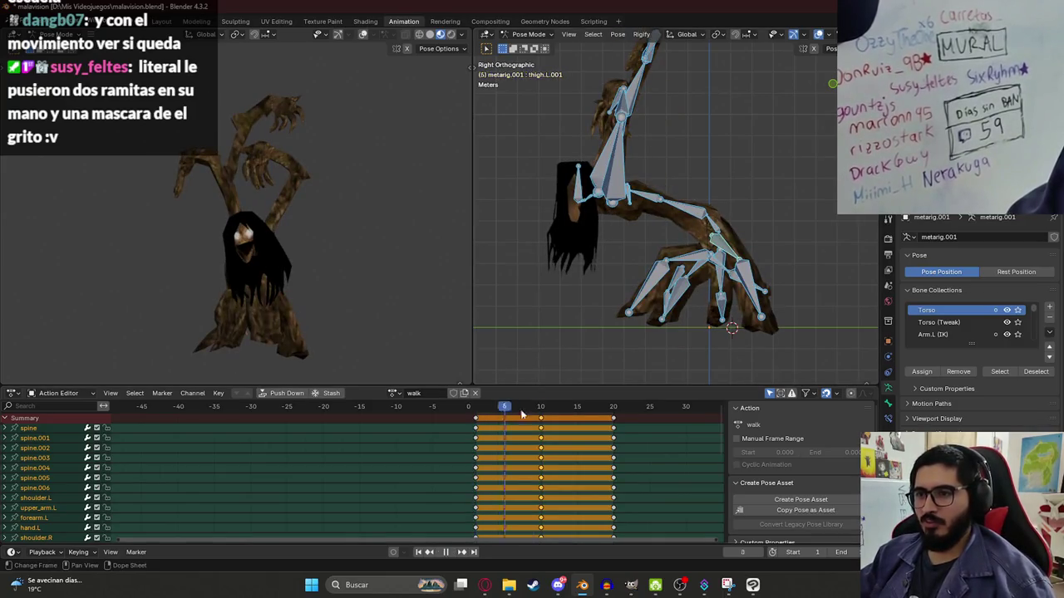
{"action": "key", "text": "alt+a"}
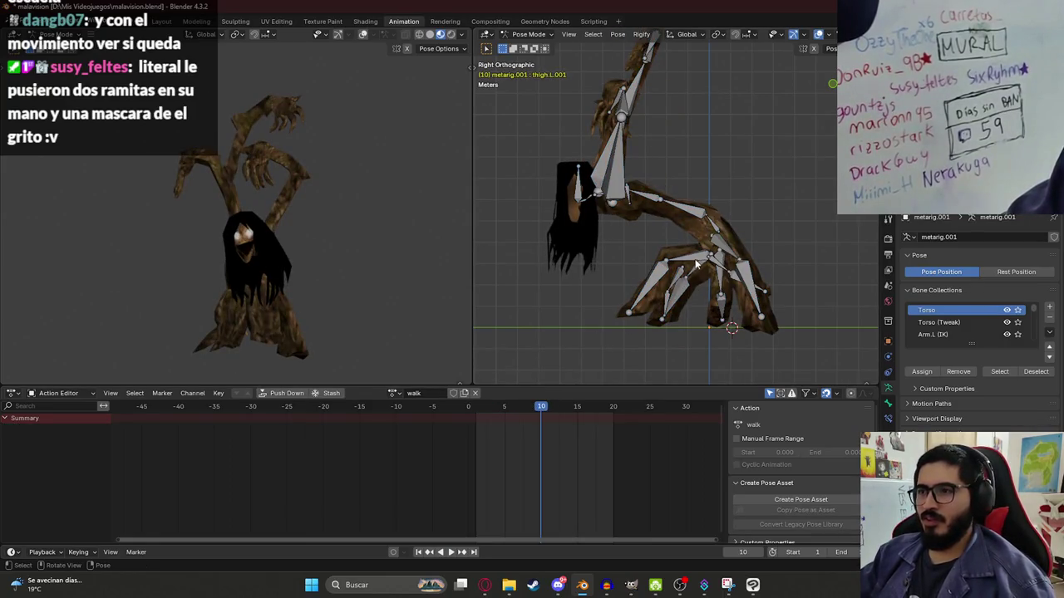
- At frame 10, rotate thigh.L around the global Z axis
{"action": "left_click", "coordinate": [696, 264]}
{"action": "key", "text": "r"}
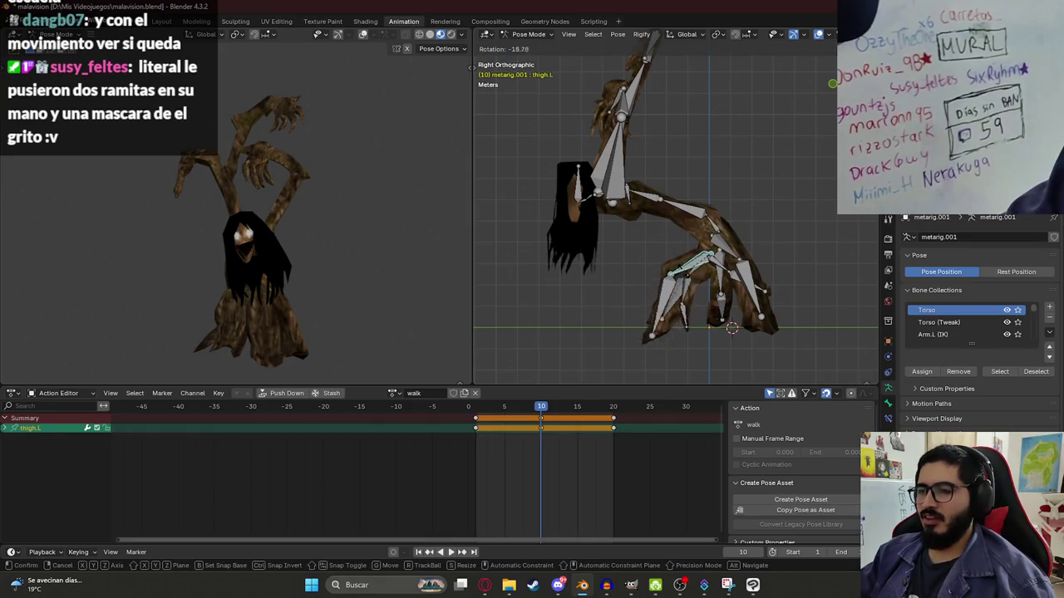
{"action": "key", "text": "Return"}
{"action": "key", "text": "r"}
{"action": "key", "text": "z"}
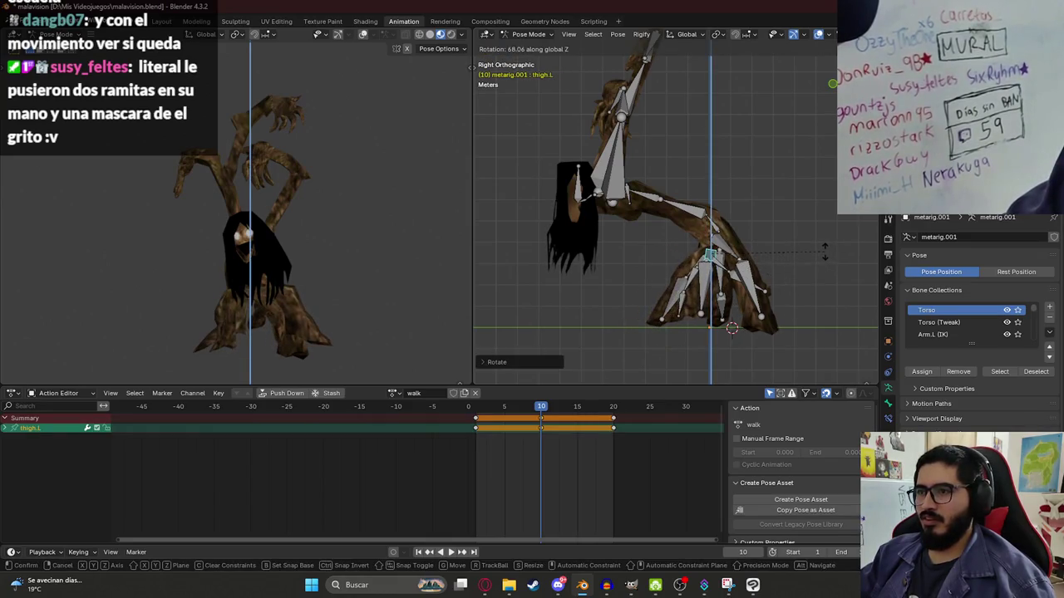
{"action": "left_click", "coordinate": [824, 253]}
- Rotate thigh.R.001 and thigh.L.001 around Z, then key the whole frame-10 pose
{"action": "middle_click_drag", "start_coordinate": [698, 276], "coordinate": [665, 274]}
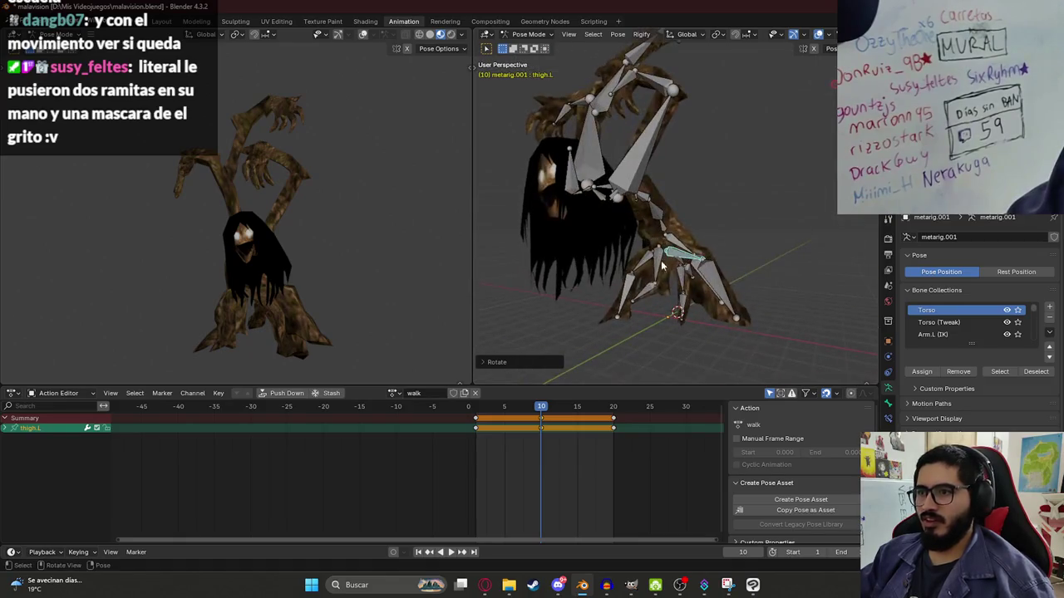
{"action": "left_click", "coordinate": [644, 262]}
{"action": "key", "text": "r"}
{"action": "key", "text": "z"}
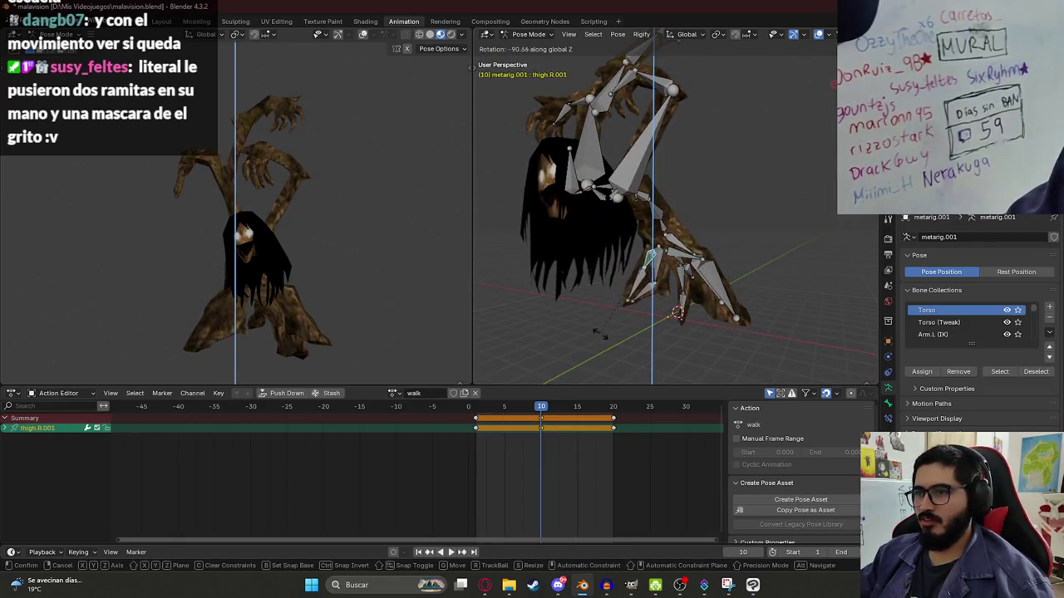
{"action": "left_click", "coordinate": [720, 271]}
{"action": "middle_click_drag", "start_coordinate": [720, 271], "coordinate": [732, 259]}
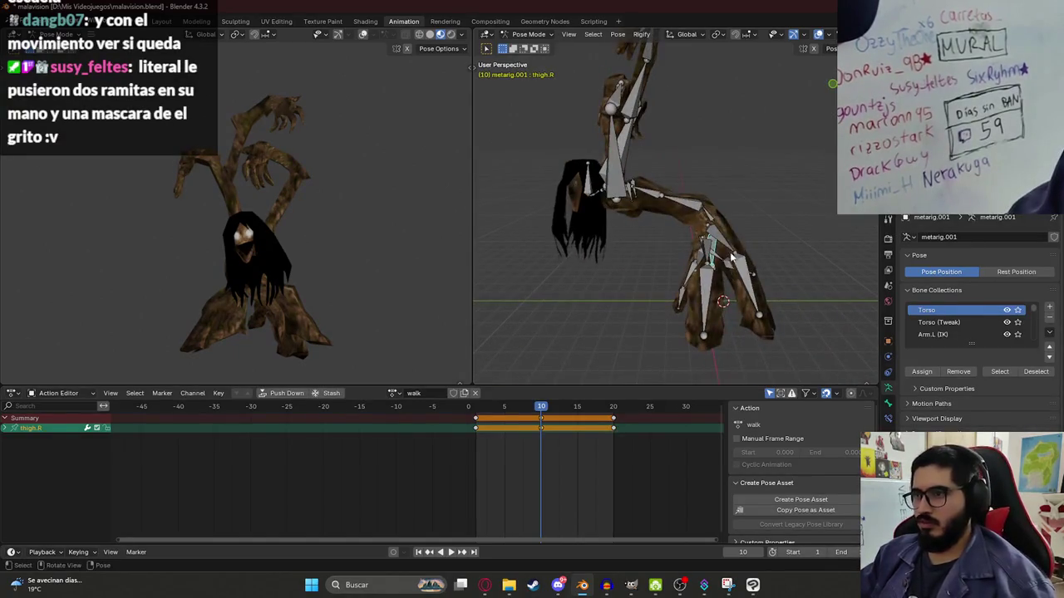
{"action": "key", "text": "r"}
{"action": "key", "text": "z"}
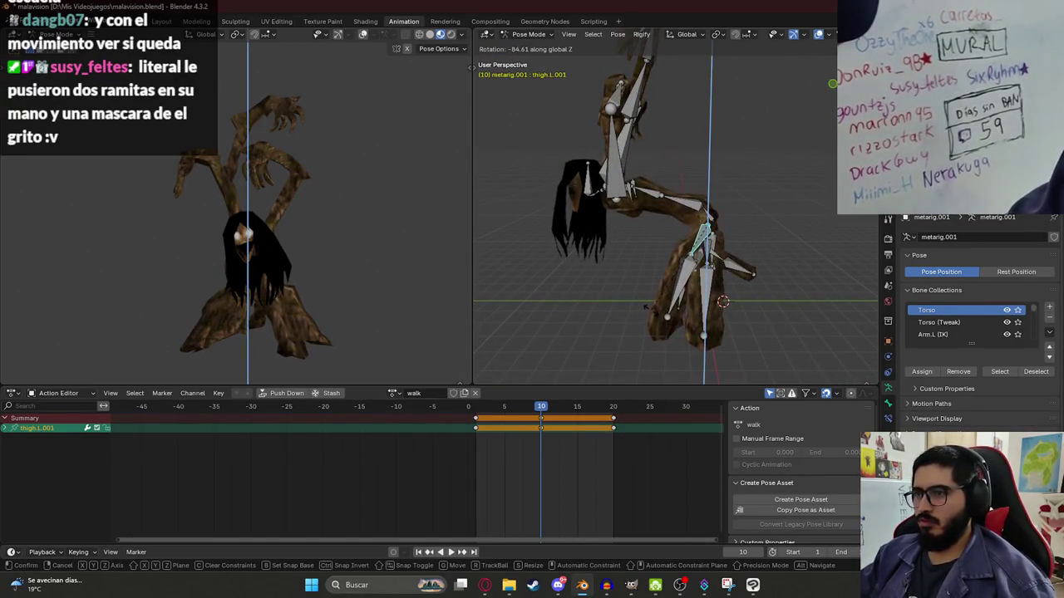
{"action": "key", "text": "Return"}
{"action": "key", "text": "a"}
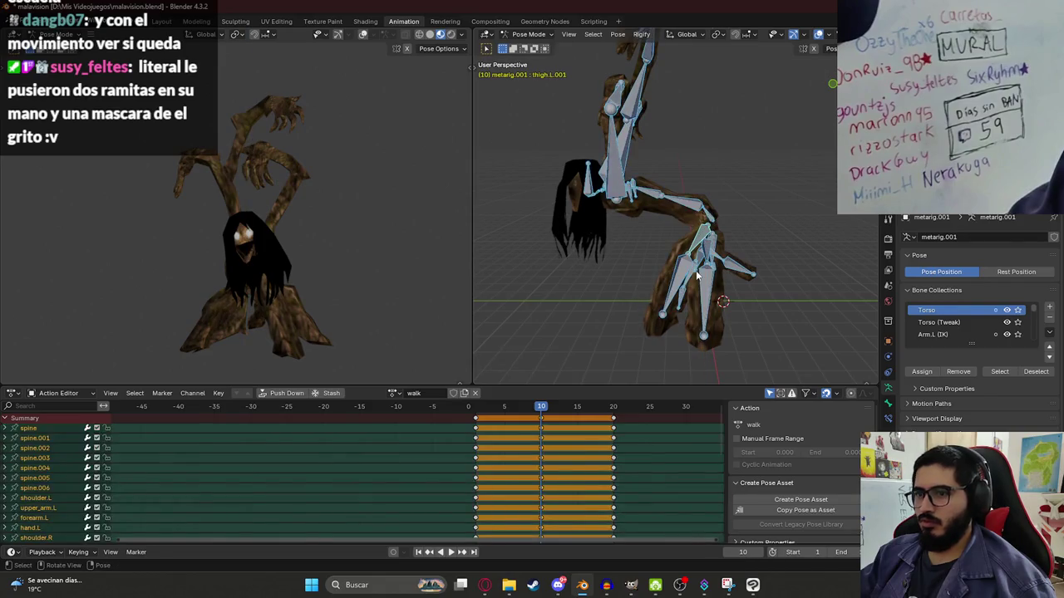
- Preview the walk, then return to frame 10 and select thigh.L
{"action": "key", "text": "space"}
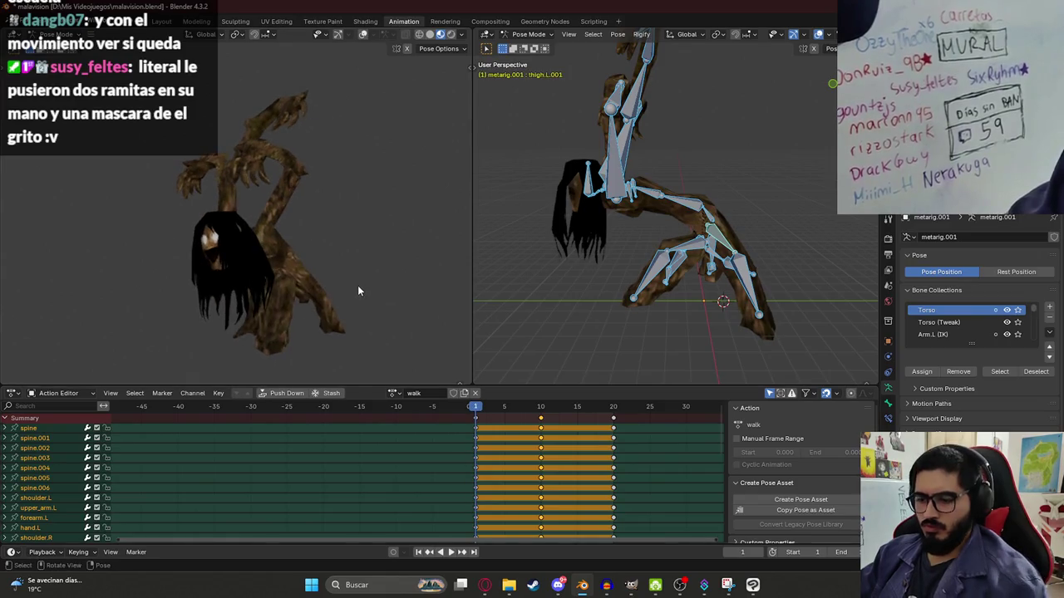
{"action": "key", "text": "Escape"}
{"action": "key", "text": "space"}
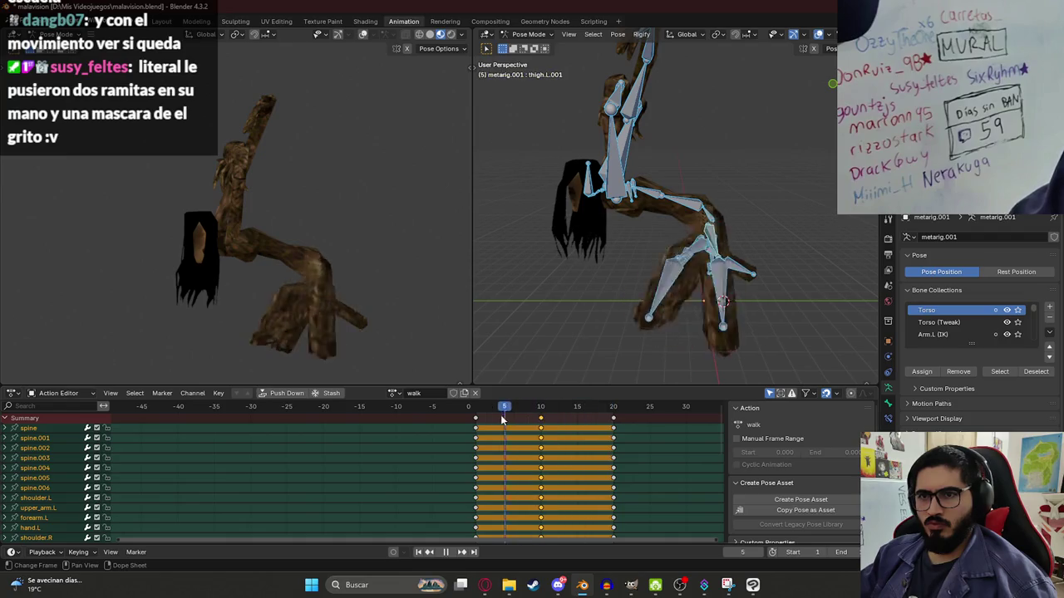
{"action": "left_click_drag", "start_coordinate": [617, 421], "coordinate": [533, 424]}
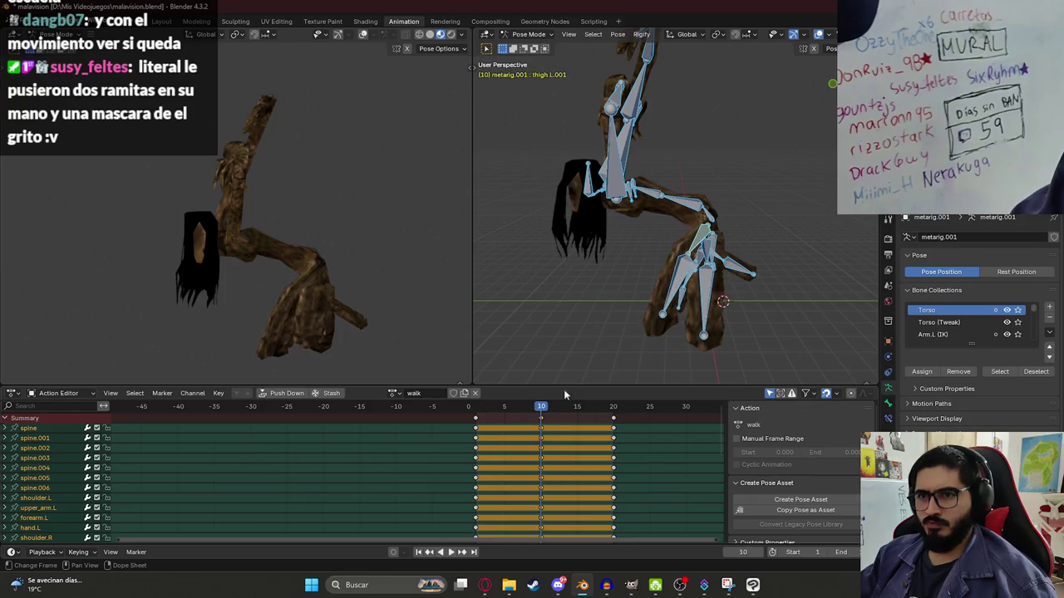
{"action": "left_click", "coordinate": [705, 229]}
- Rotate the thigh.L bone around the Z axis, then switch to the side orthographic view
{"action": "key", "text": "r"}
{"action": "key", "text": "z"}
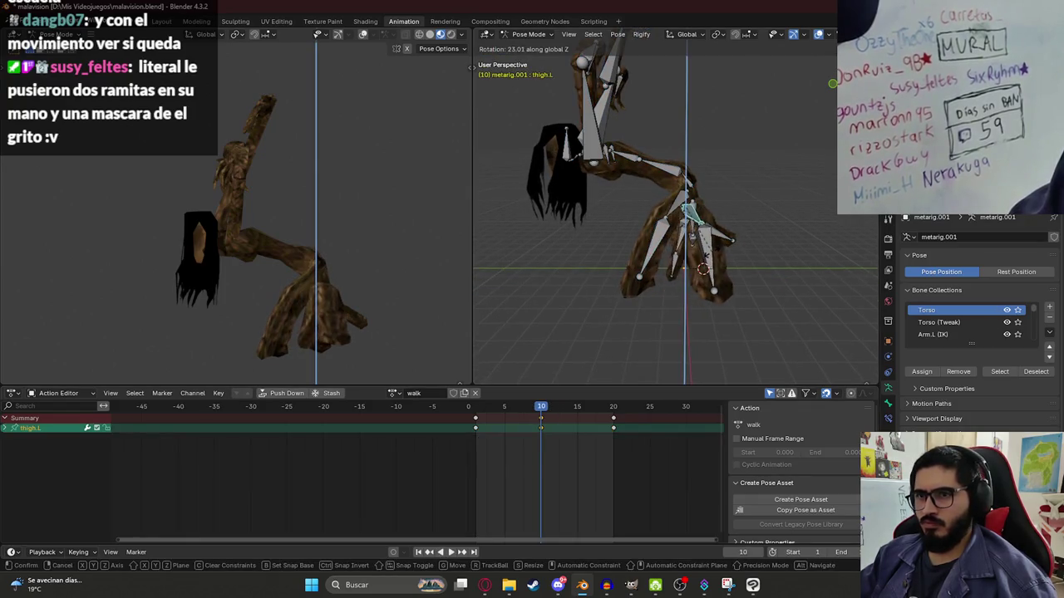
{"action": "left_click", "coordinate": [692, 197]}
{"action": "key", "text": "KP_1"}
{"action": "key", "text": "KP_3"}
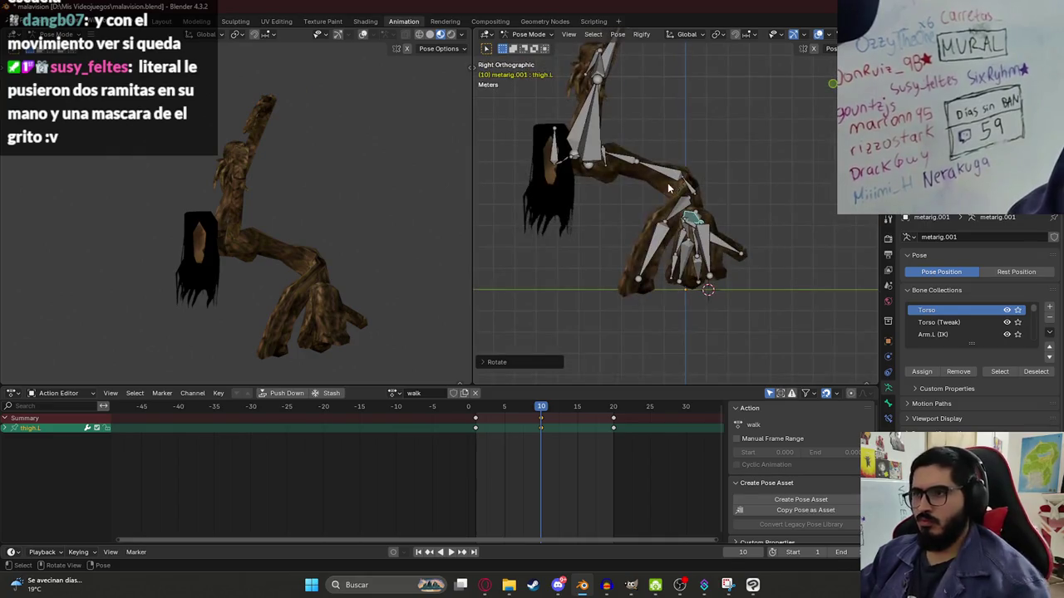
- Move the whole rig vertically along Z and play the walk to check it
{"action": "key", "text": "a"}
{"action": "key", "text": "g"}
{"action": "key", "text": "z"}
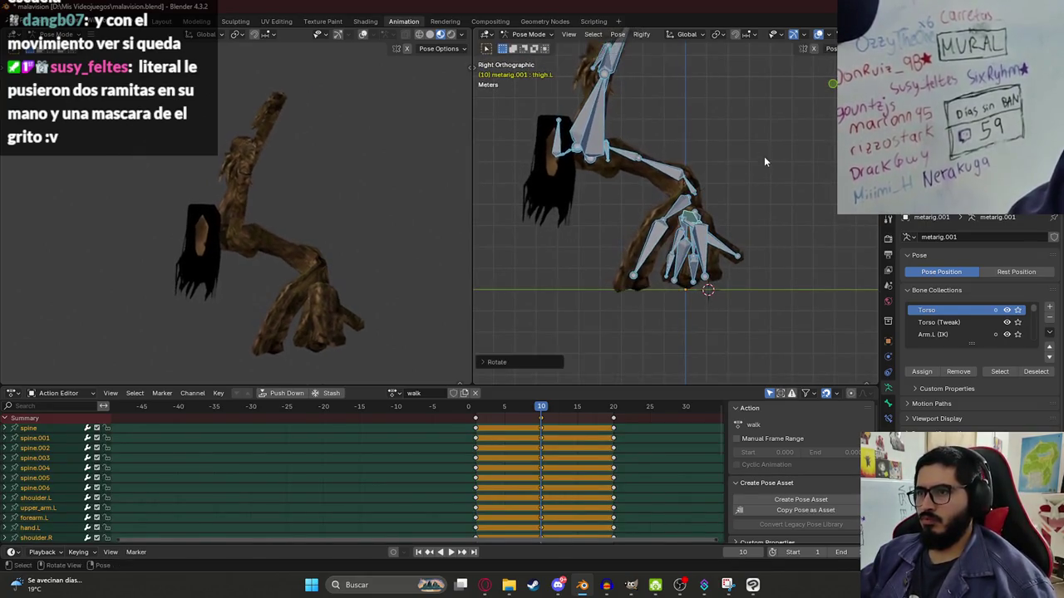
{"action": "left_click", "coordinate": [766, 159]}
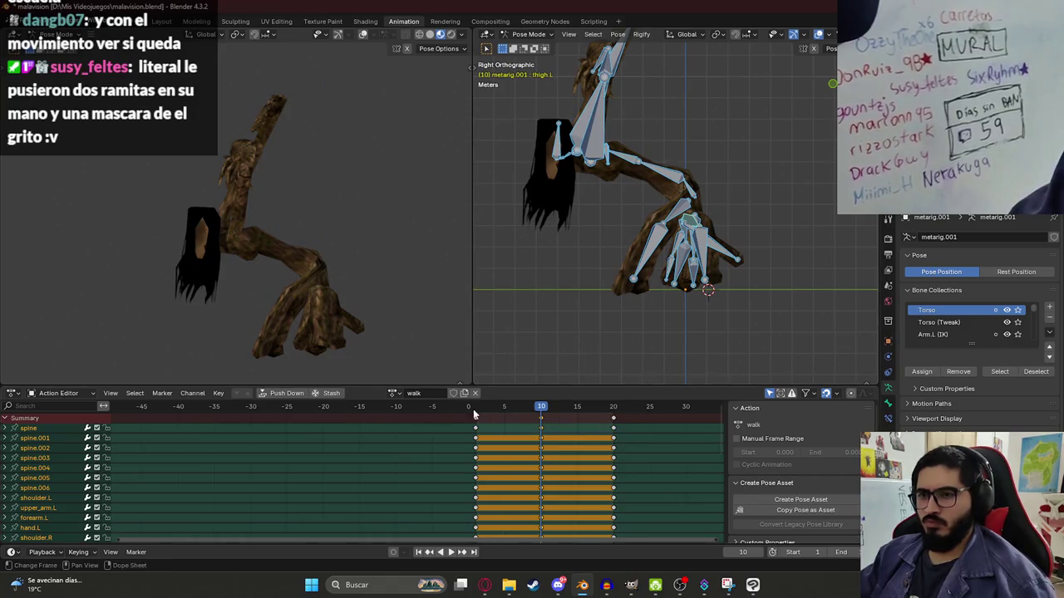
{"action": "key", "text": "space"}
- At frame 10, rotate the spine.001 bone and orbit to view the legs
{"action": "left_click_drag", "start_coordinate": [529, 418], "coordinate": [541, 424]}
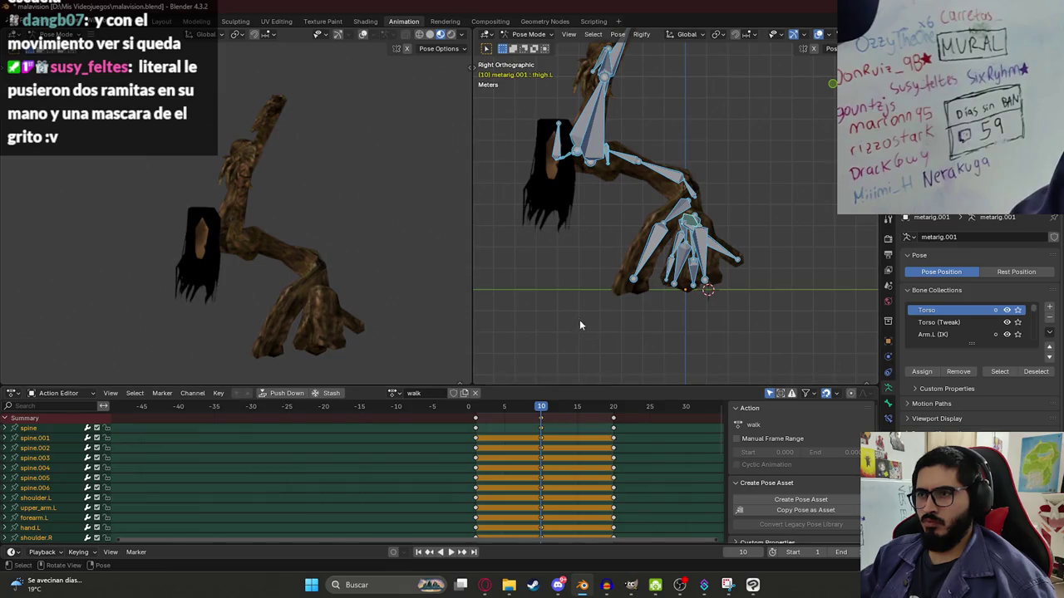
{"action": "left_click", "coordinate": [659, 184]}
{"action": "key", "text": "r"}
{"action": "left_click", "coordinate": [650, 187]}
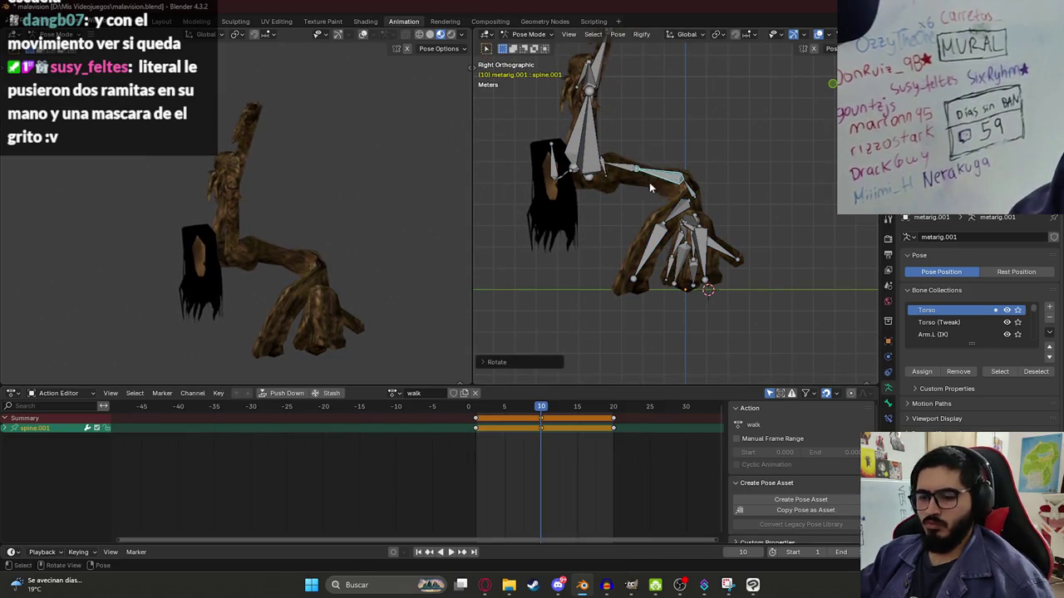
{"action": "middle_click_drag", "start_coordinate": [703, 251], "coordinate": [649, 237]}
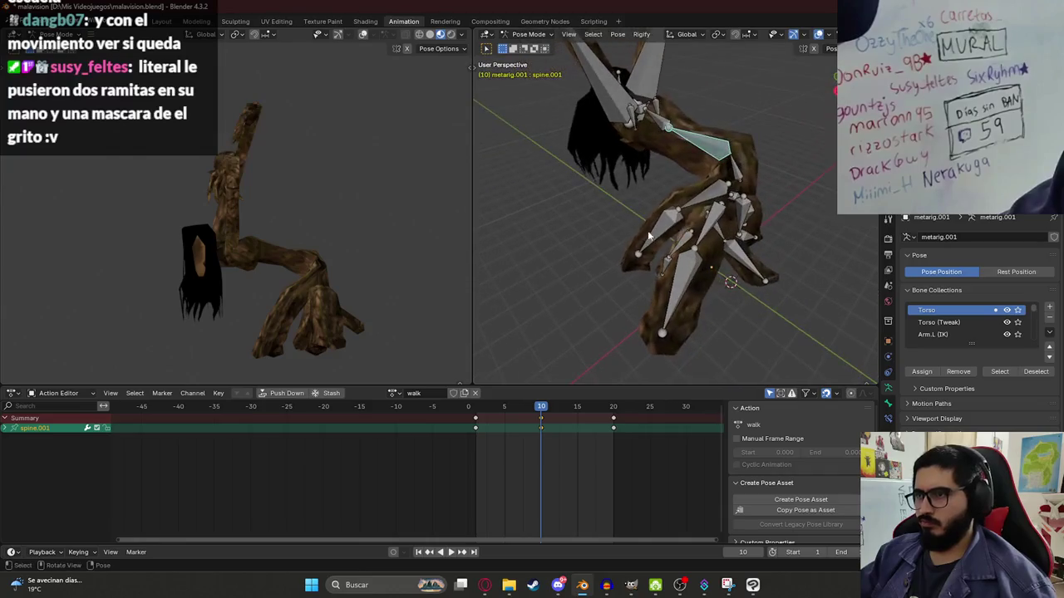
{"action": "middle_click_drag", "start_coordinate": [747, 213], "coordinate": [651, 223]}
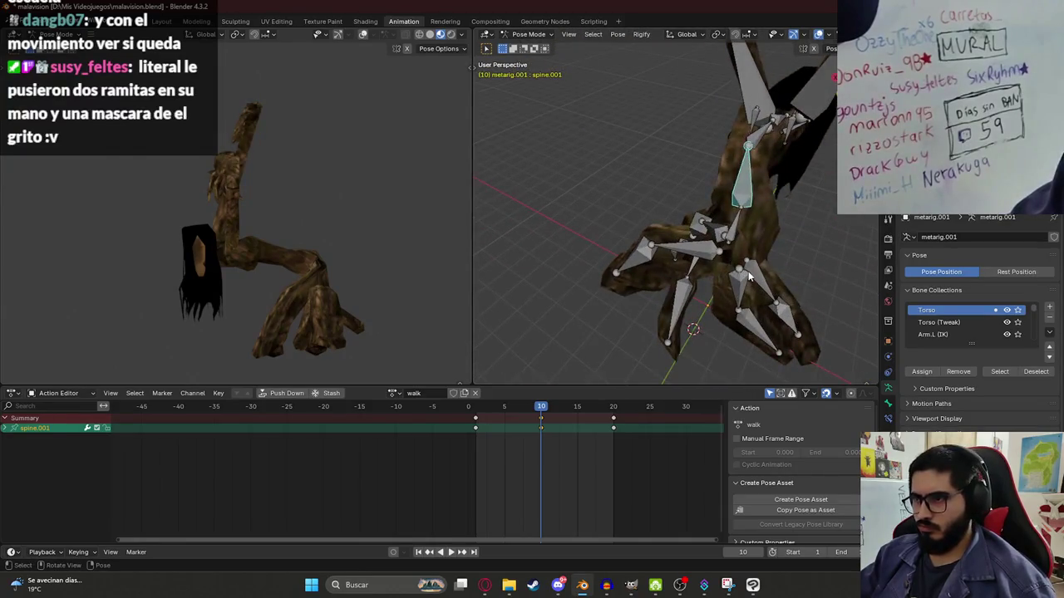
- Turn thigh.R.001 upright and rotate the thigh.R bone around the Z axis
{"action": "key", "text": "space"}
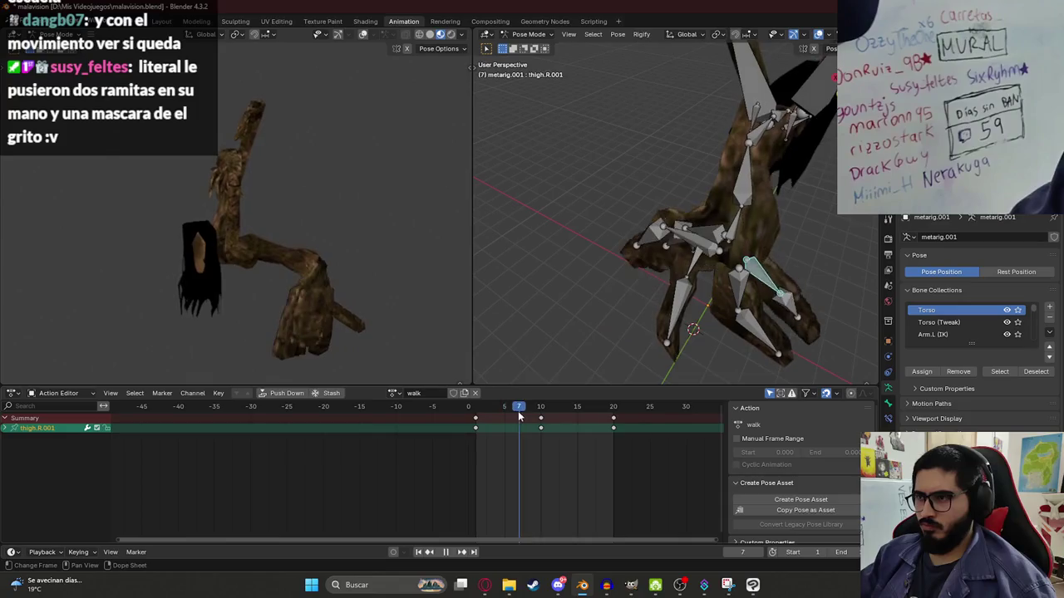
{"action": "key", "text": "r"}
{"action": "left_click", "coordinate": [751, 332]}
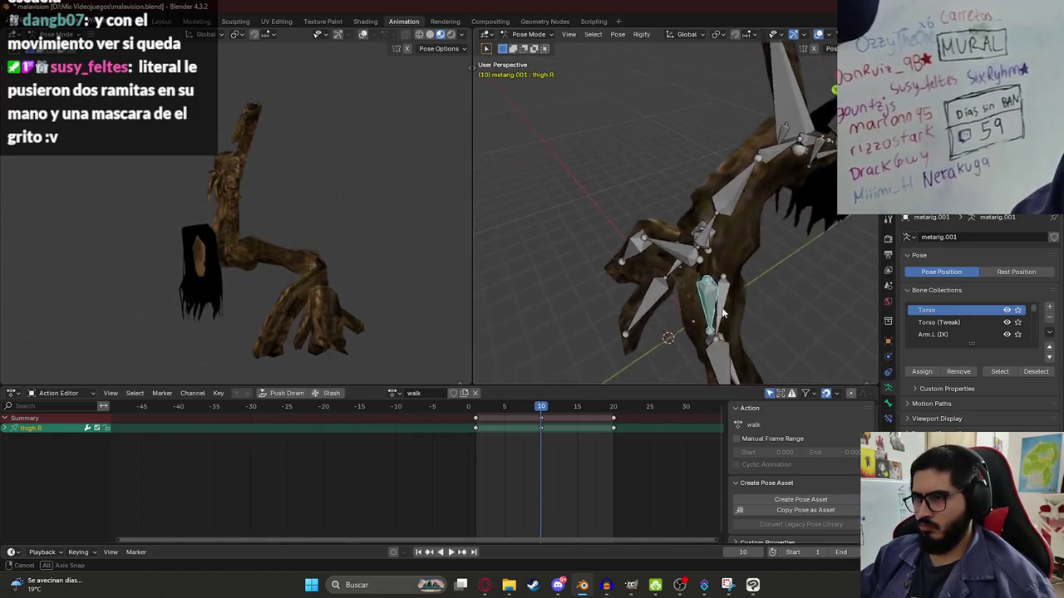
{"action": "middle_click_drag", "start_coordinate": [740, 347], "coordinate": [654, 230]}
{"action": "key", "text": "r"}
{"action": "key", "text": "z"}
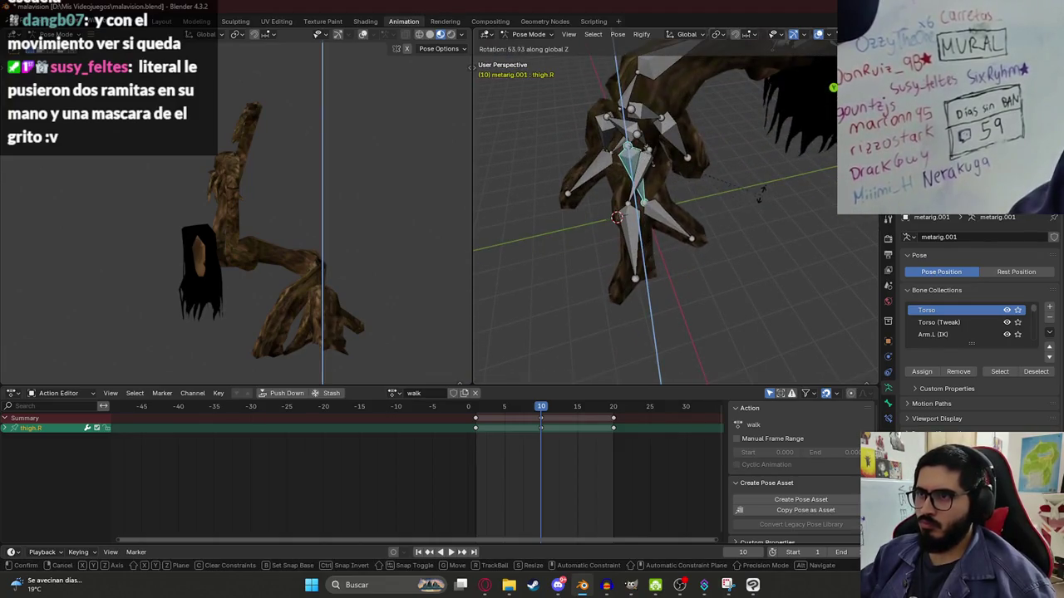
{"action": "left_click", "coordinate": [769, 185]}
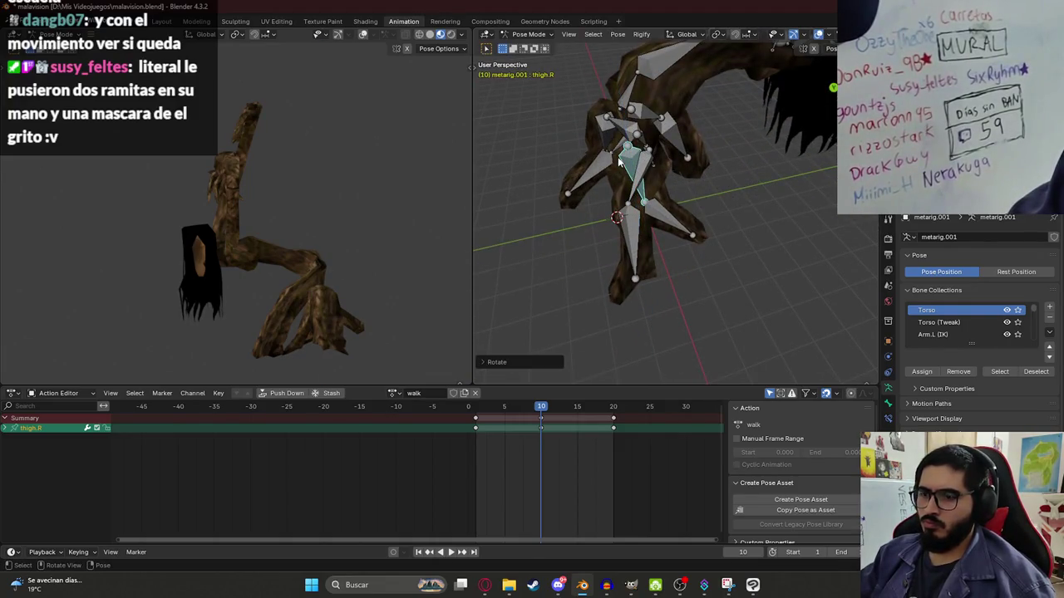
- Replay the walk, return to frame 10, and rotate one of the left leg bones
{"action": "key", "text": "a"}
{"action": "key", "text": "space"}
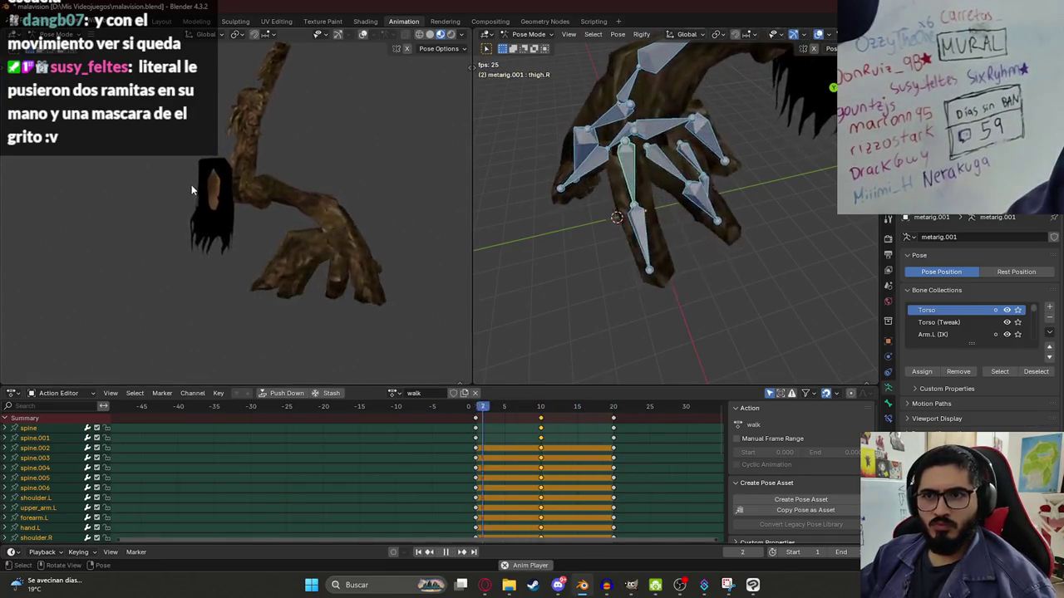
{"action": "left_click_drag", "start_coordinate": [535, 407], "coordinate": [541, 413]}
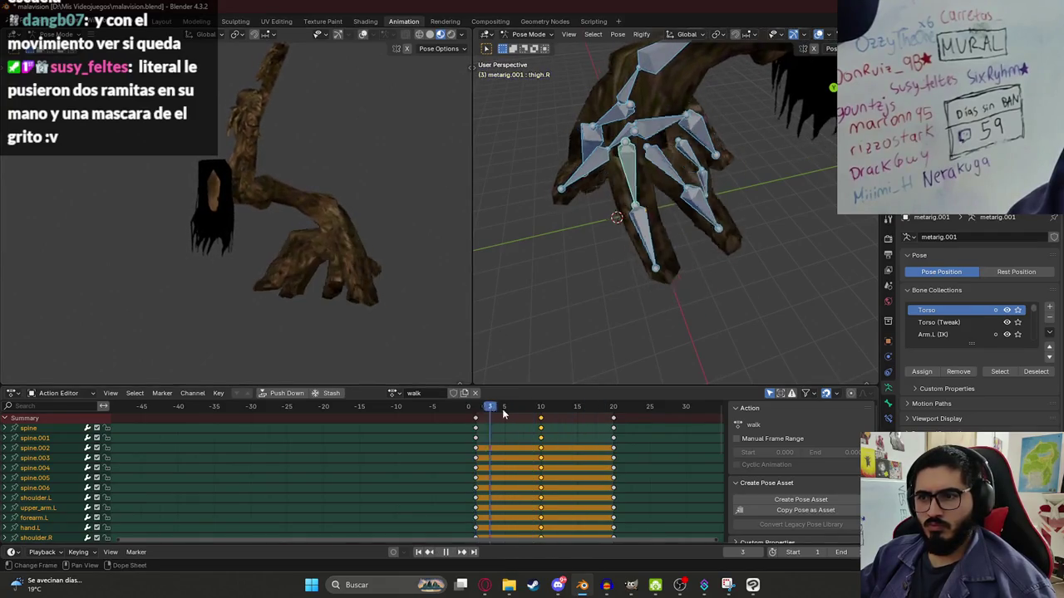
{"action": "mouse_move", "coordinate": [755, 203]}
{"action": "middle_mouse_down"}
{"action": "mouse_move", "coordinate": [733, 154]}
{"action": "mouse_move", "coordinate": [738, 138]}
{"action": "mouse_move", "coordinate": [752, 181]}
{"action": "middle_mouse_up"}
{"action": "left_click", "coordinate": [752, 181]}
{"action": "mouse_move", "coordinate": [720, 146]}
{"action": "middle_mouse_down"}
{"action": "mouse_move", "coordinate": [733, 156]}
{"action": "mouse_move", "coordinate": [678, 159]}
{"action": "mouse_move", "coordinate": [783, 182]}
{"action": "middle_mouse_up"}
{"action": "key", "text": "r"}
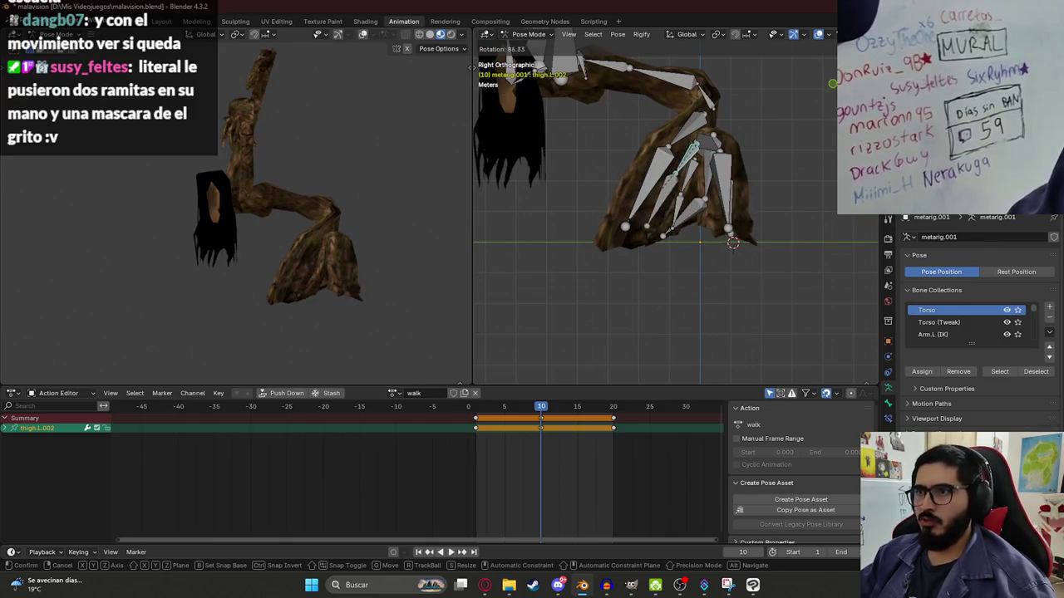
{"action": "left_click", "coordinate": [693, 151]}
- Select all bones, play the walk, save malavision.blend, and set the frame back to 10
{"action": "key", "text": "a"}
{"action": "key", "text": "space"}
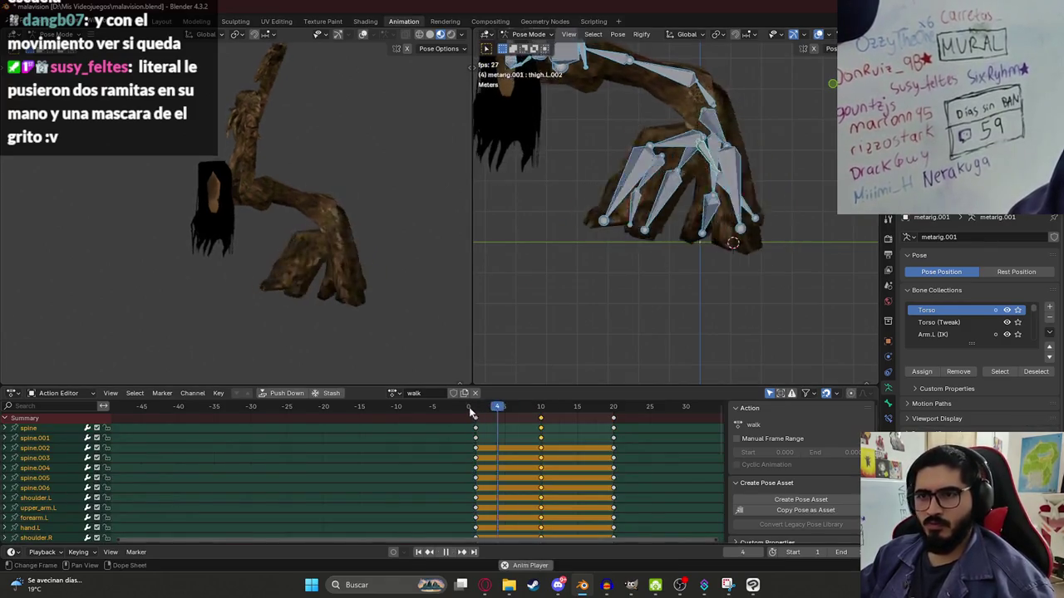
{"action": "mouse_move", "coordinate": [282, 221]}
{"action": "middle_mouse_down"}
{"action": "mouse_move", "coordinate": [266, 225]}
{"action": "mouse_move", "coordinate": [259, 251]}
{"action": "middle_mouse_up"}
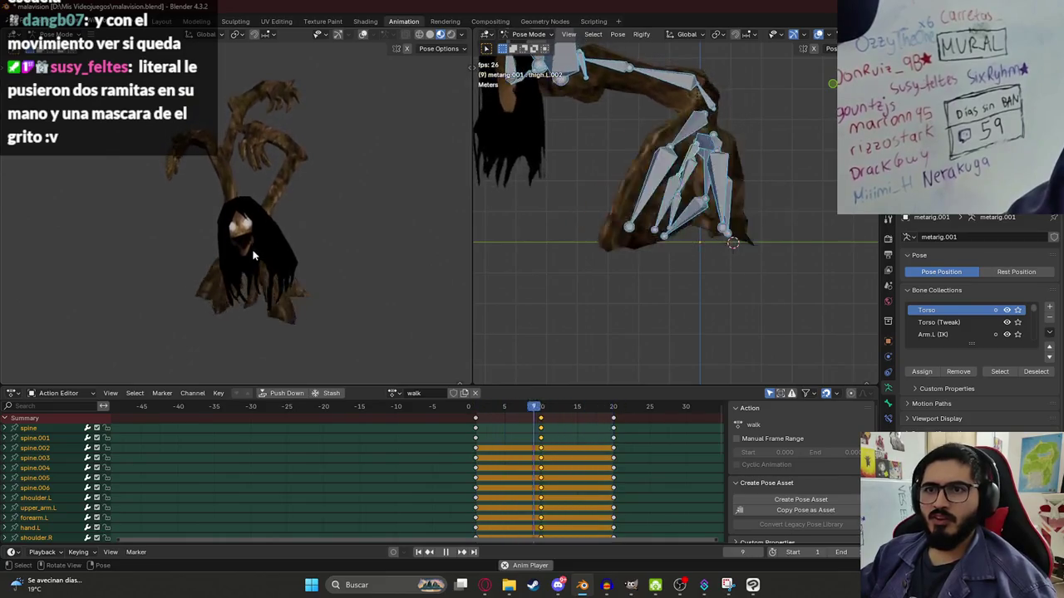
{"action": "key", "text": "ctrl+s"}
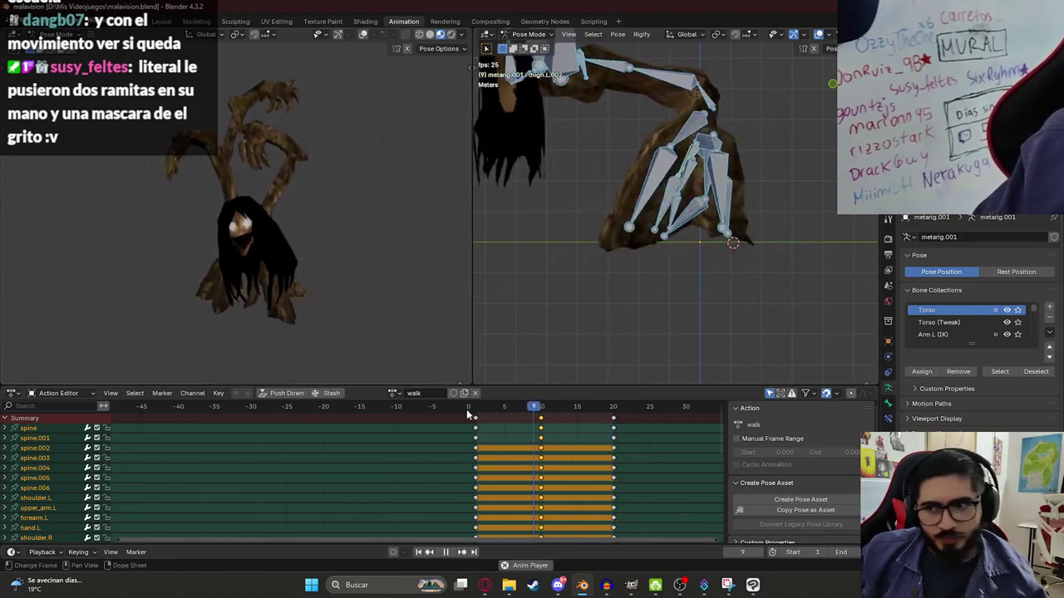
{"action": "left_click", "coordinate": [531, 407]}
{"action": "left_click_drag", "start_coordinate": [531, 406], "coordinate": [540, 406]}
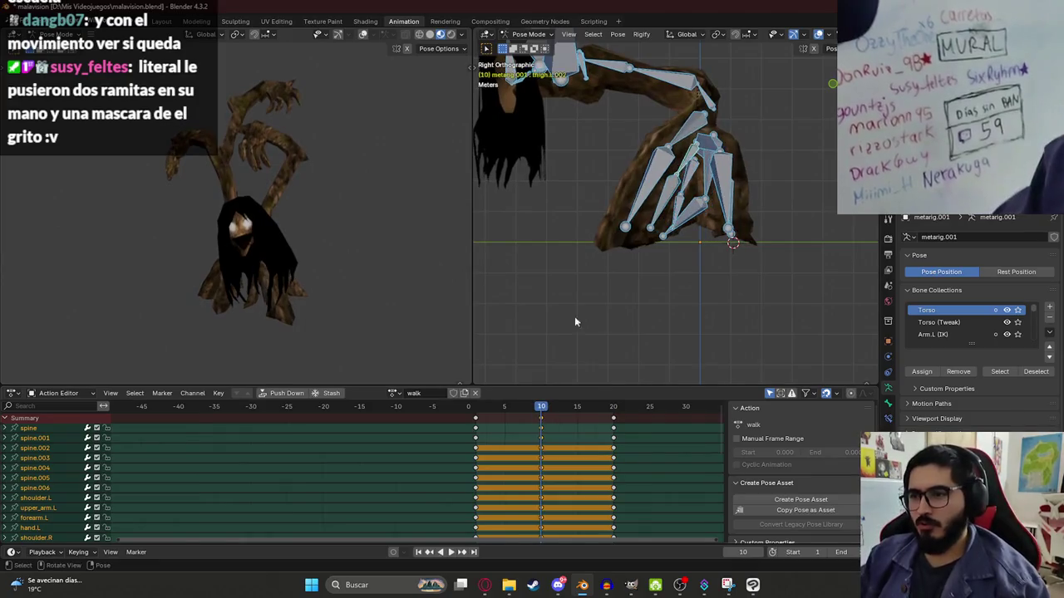
- From the front view, rotate the left upper arm and left forearm bones
{"action": "middle_click_drag", "start_coordinate": [575, 316], "coordinate": [662, 177]}
{"action": "left_click", "coordinate": [662, 177]}
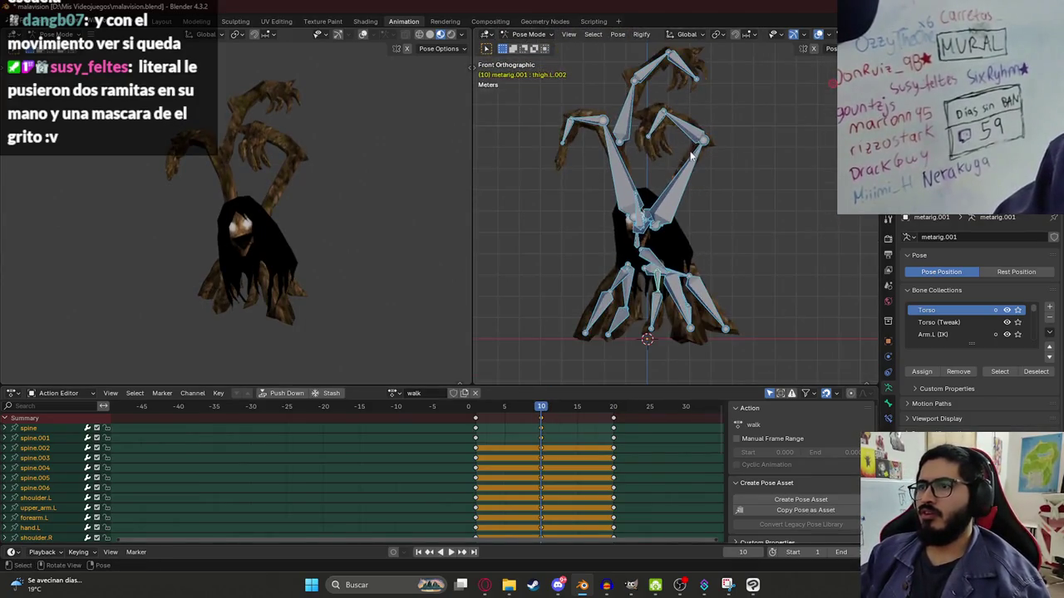
{"action": "key", "text": "r"}
{"action": "left_click", "coordinate": [708, 136]}
{"action": "left_click", "coordinate": [708, 136]}
{"action": "key", "text": "r"}
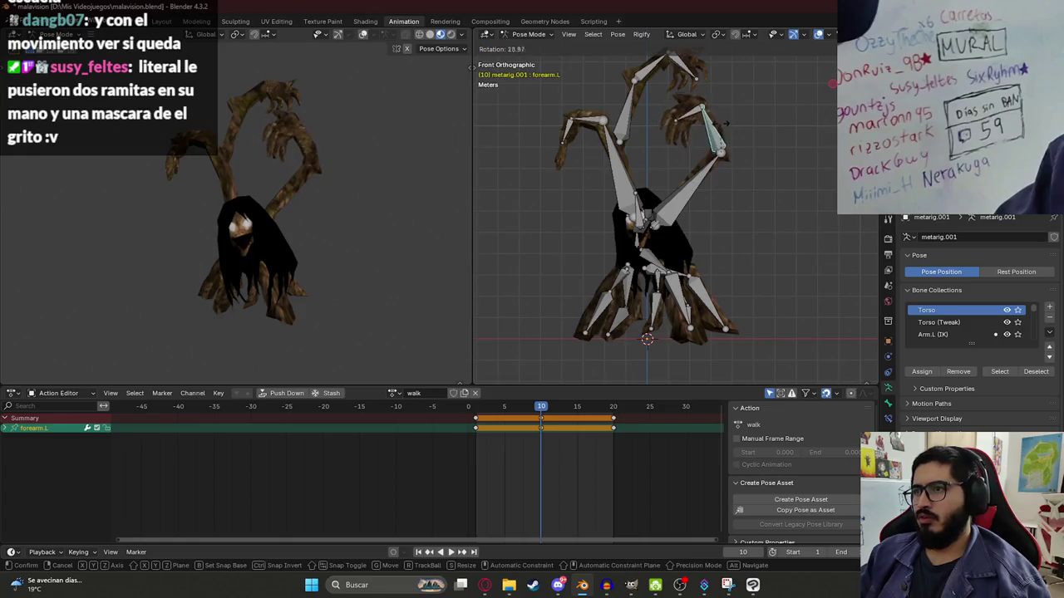
{"action": "left_click", "coordinate": [605, 141]}
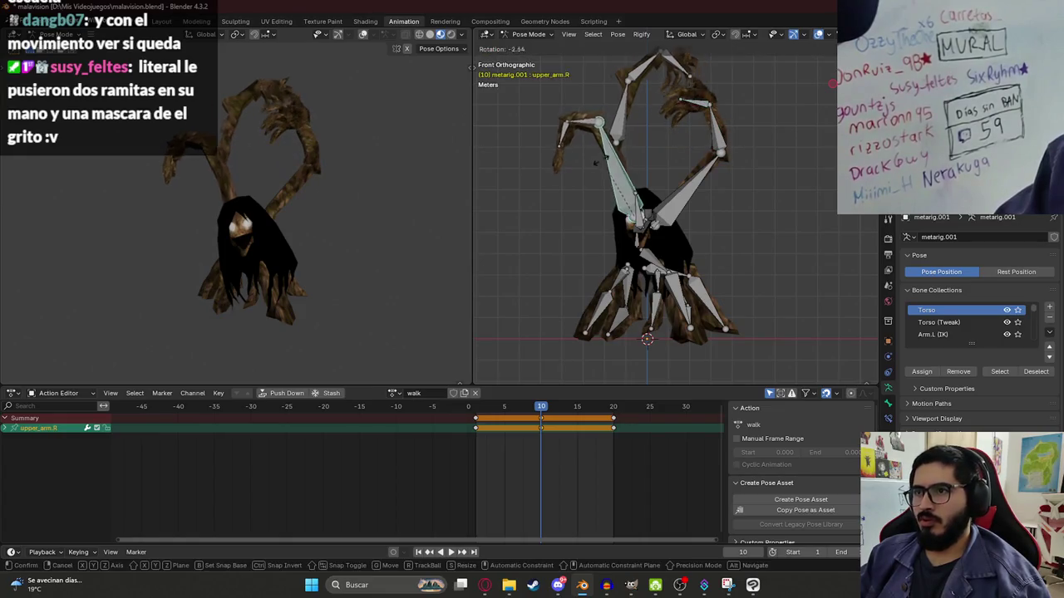
- Rotate the right upper arm, the other right arm bones, and the right hand
{"action": "key", "text": "r"}
{"action": "left_click", "coordinate": [589, 141]}
{"action": "left_click", "coordinate": [601, 116]}
{"action": "key", "text": "r"}
{"action": "left_click", "coordinate": [614, 119]}
{"action": "left_click", "coordinate": [654, 73]}
{"action": "key", "text": "r"}
{"action": "left_click", "coordinate": [591, 103]}
{"action": "left_click", "coordinate": [548, 140]}
{"action": "key", "text": "r"}
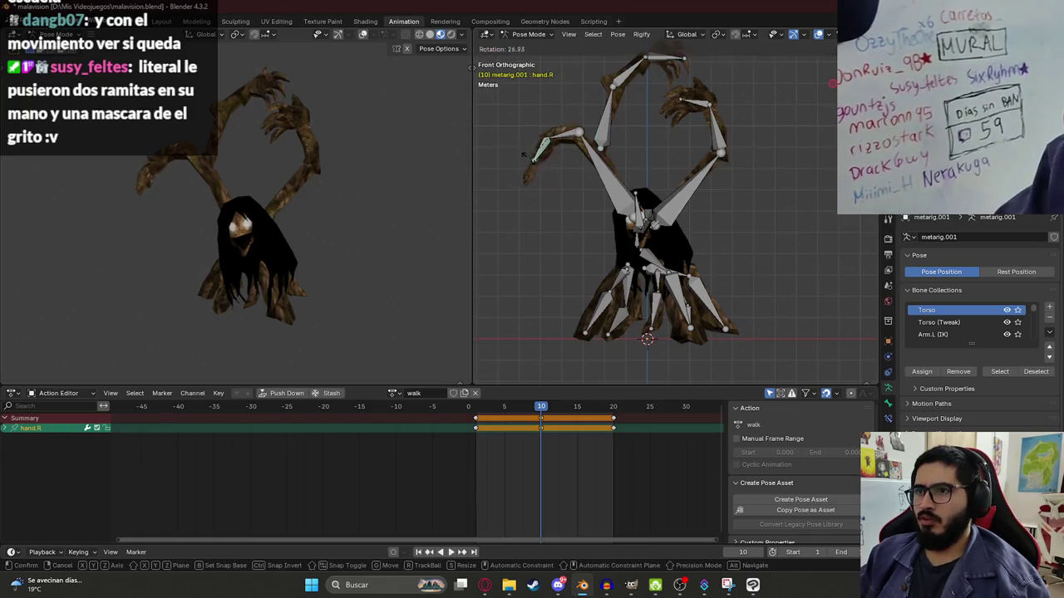
{"action": "left_click", "coordinate": [621, 149]}
- Select all bones, play the walk from the start, save the file, then stop playback
{"action": "key", "text": "a"}
{"action": "left_click", "coordinate": [477, 411]}
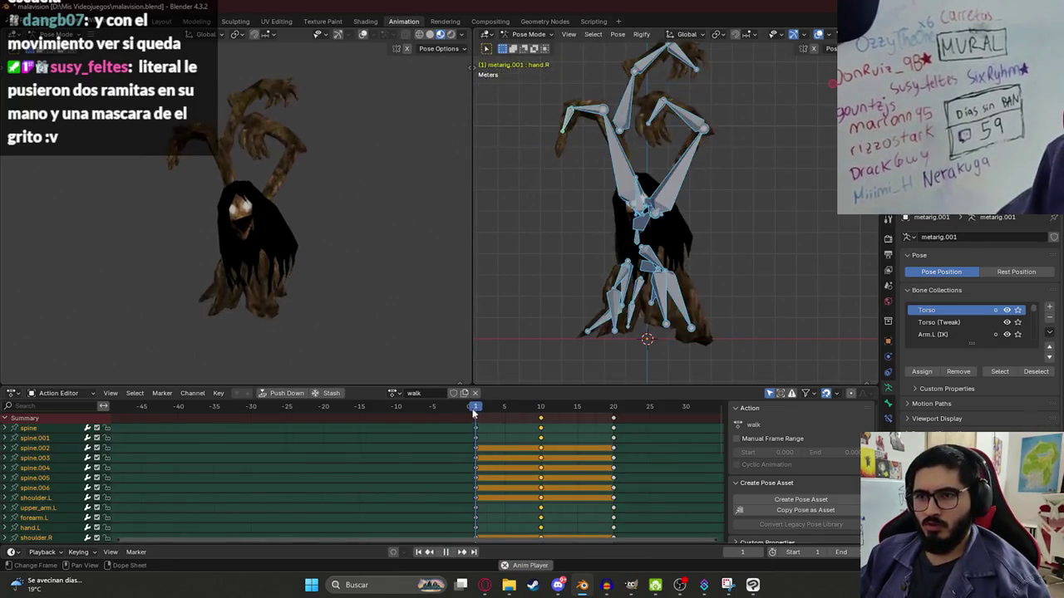
{"action": "key", "text": "space"}
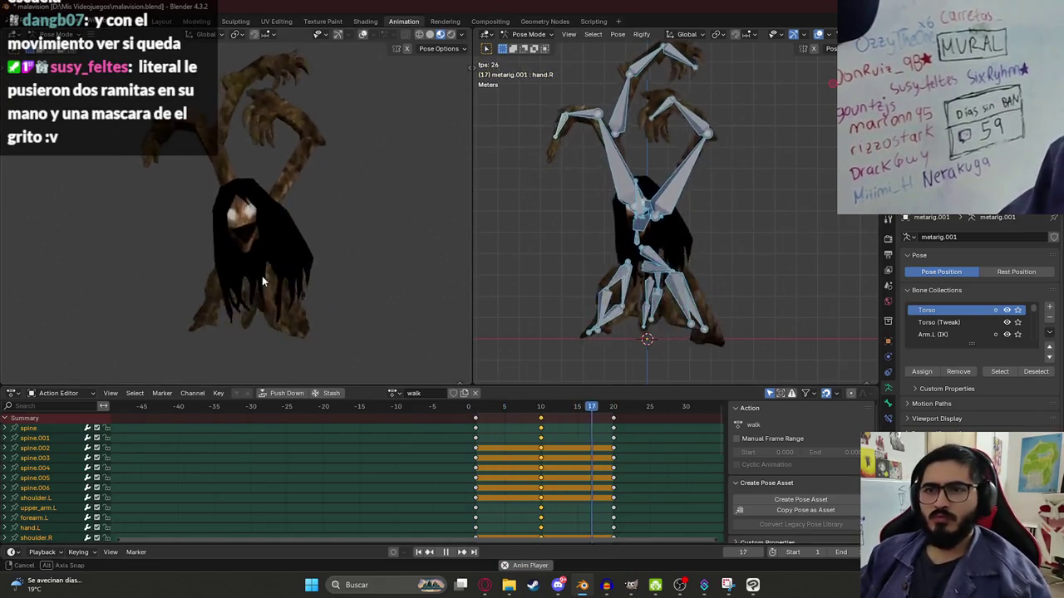
{"action": "key", "text": "ctrl+s"}
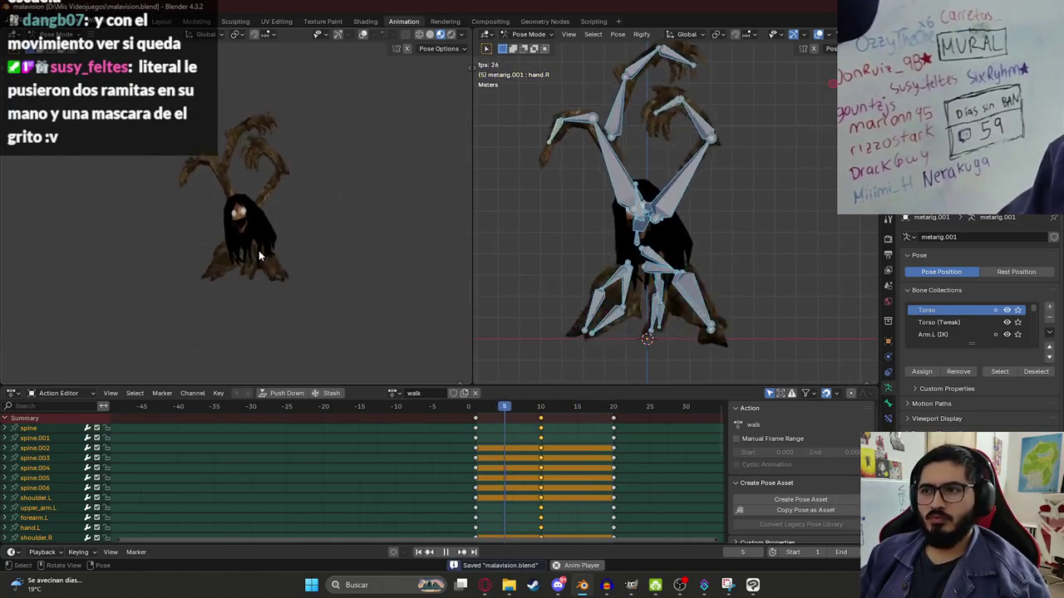
{"action": "mouse_move", "coordinate": [360, 246]}
{"action": "middle_mouse_down"}
{"action": "mouse_move", "coordinate": [295, 281]}
{"action": "mouse_move", "coordinate": [292, 260]}
{"action": "mouse_move", "coordinate": [209, 226]}
{"action": "mouse_move", "coordinate": [329, 314]}
{"action": "mouse_move", "coordinate": [203, 303]}
{"action": "mouse_move", "coordinate": [199, 275]}
{"action": "mouse_move", "coordinate": [301, 247]}
{"action": "mouse_move", "coordinate": [211, 246]}
{"action": "mouse_move", "coordinate": [245, 251]}
{"action": "mouse_move", "coordinate": [257, 272]}
{"action": "middle_mouse_up"}
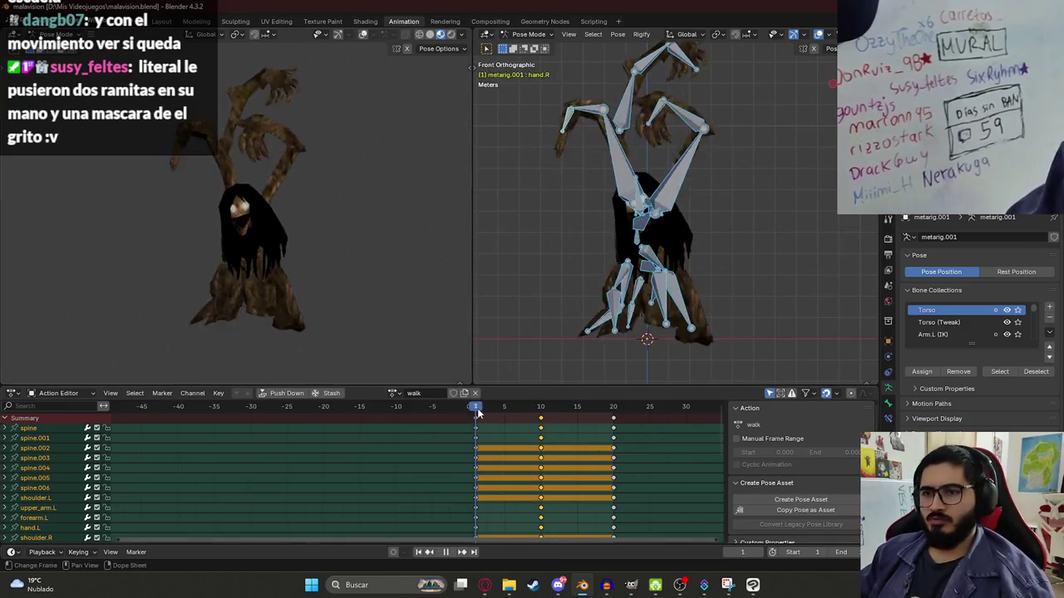
{"action": "key", "text": "space"}
{"action": "key", "text": "space"}
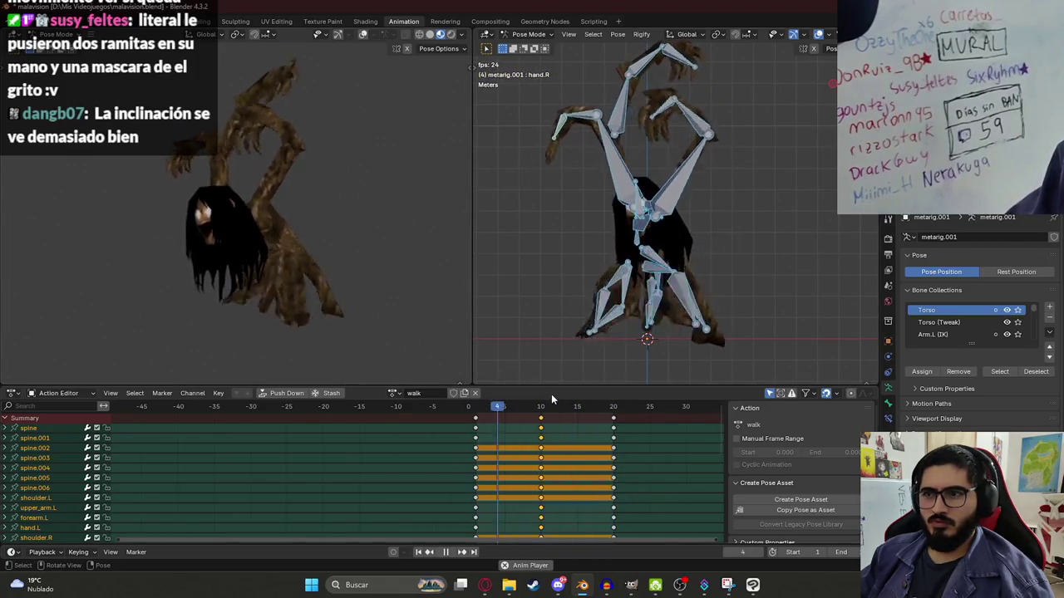
- From frame 1, scale the walk keyframes toward frame 1 and play the shorter cycle
{"action": "key", "text": "space"}
{"action": "left_click", "coordinate": [476, 407]}
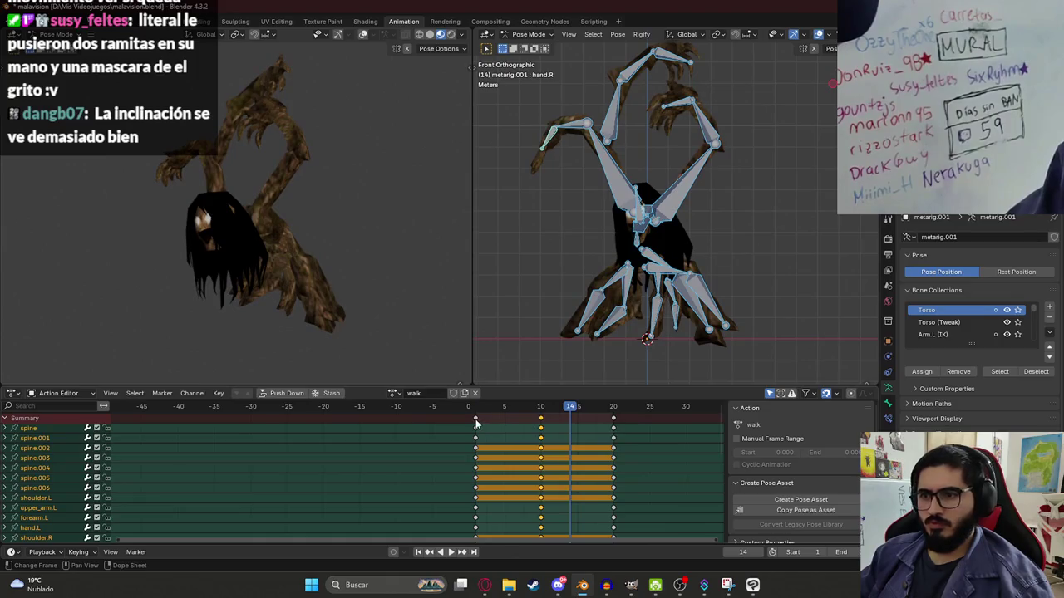
{"action": "key", "text": "space"}
{"action": "key", "text": "s"}
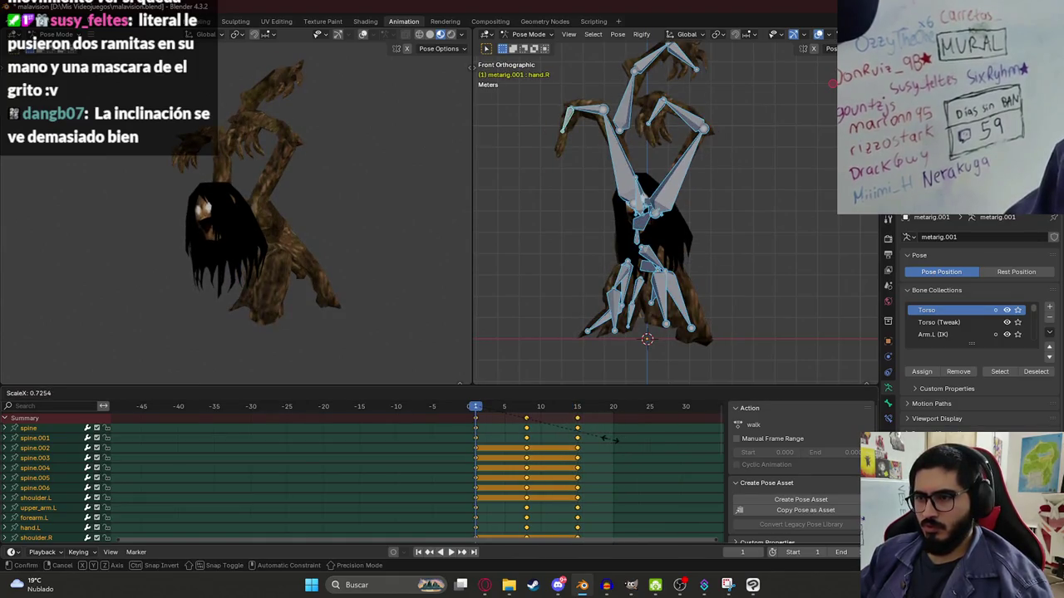
{"action": "left_click", "coordinate": [605, 438]}
{"action": "key", "text": "space"}
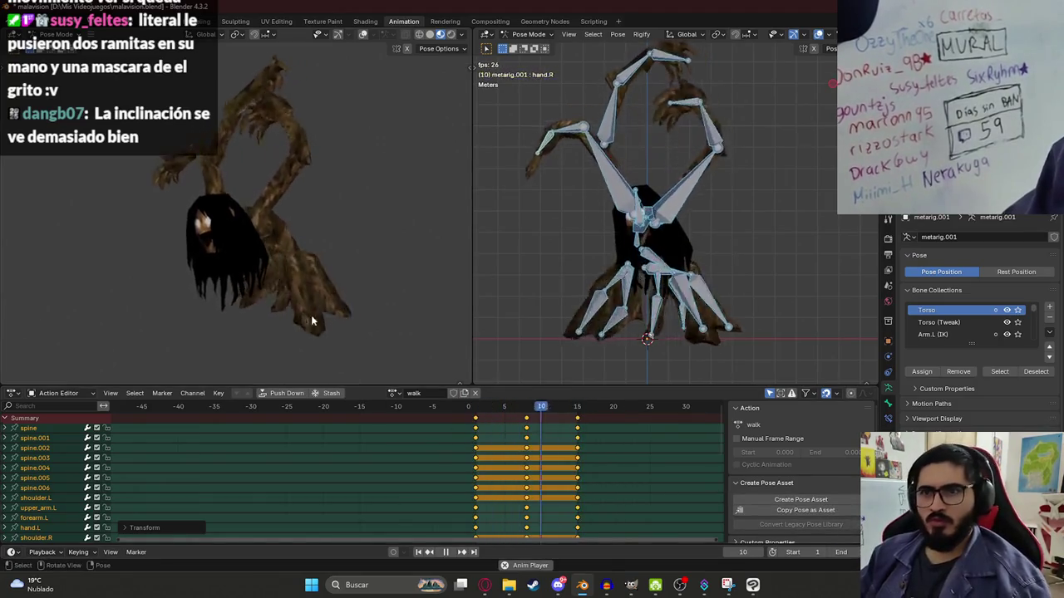
{"action": "middle_click_drag", "start_coordinate": [311, 320], "coordinate": [239, 255]}
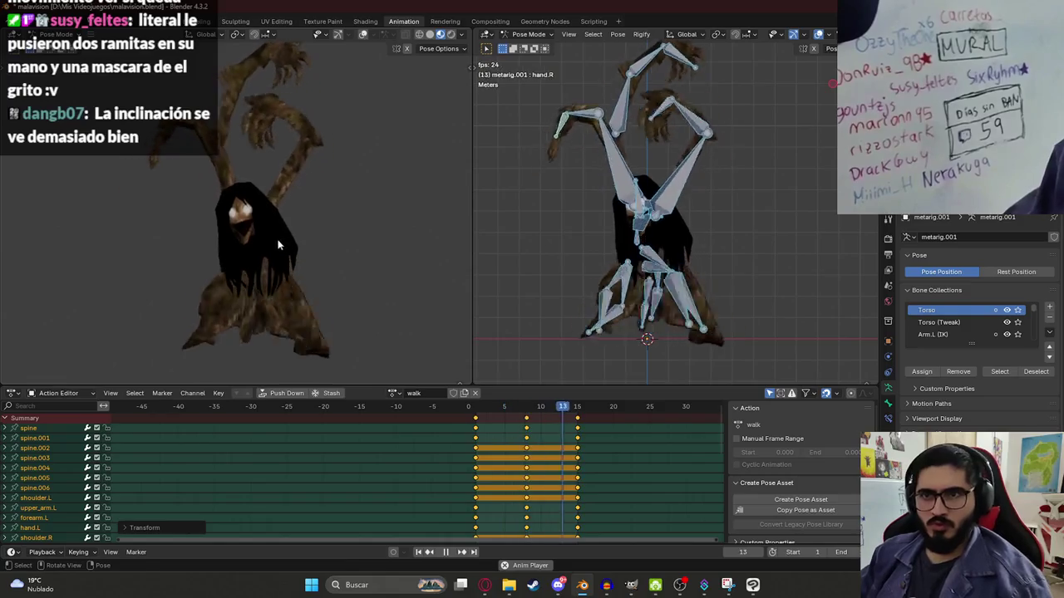
{"action": "key", "text": "space"}
- Squeeze the keyframes further so they end at frame 10, and replay the walk
{"action": "key", "text": "s"}
{"action": "left_click", "coordinate": [608, 440]}
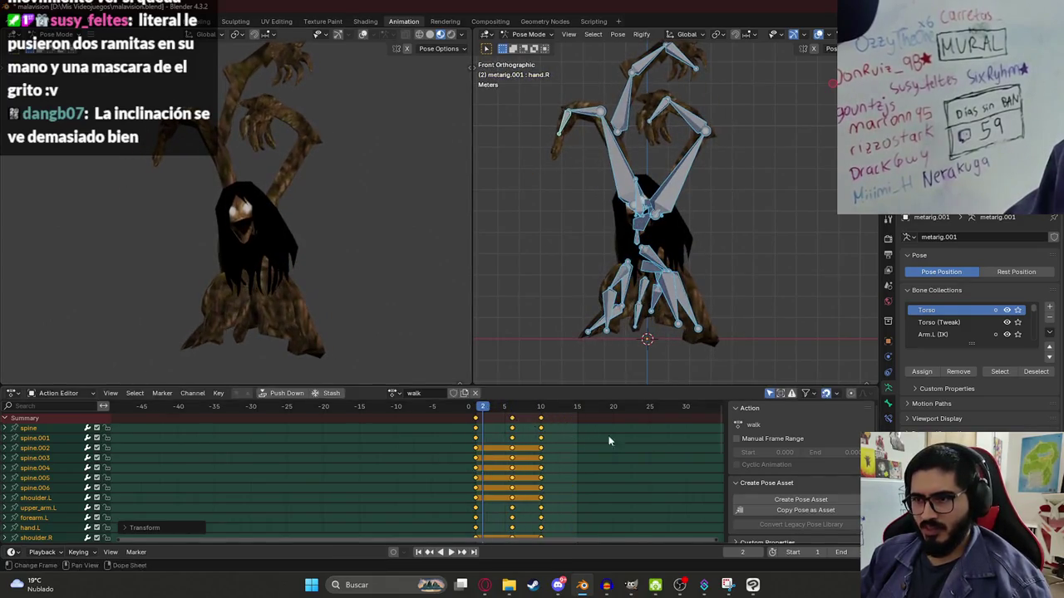
{"action": "key", "text": "space"}
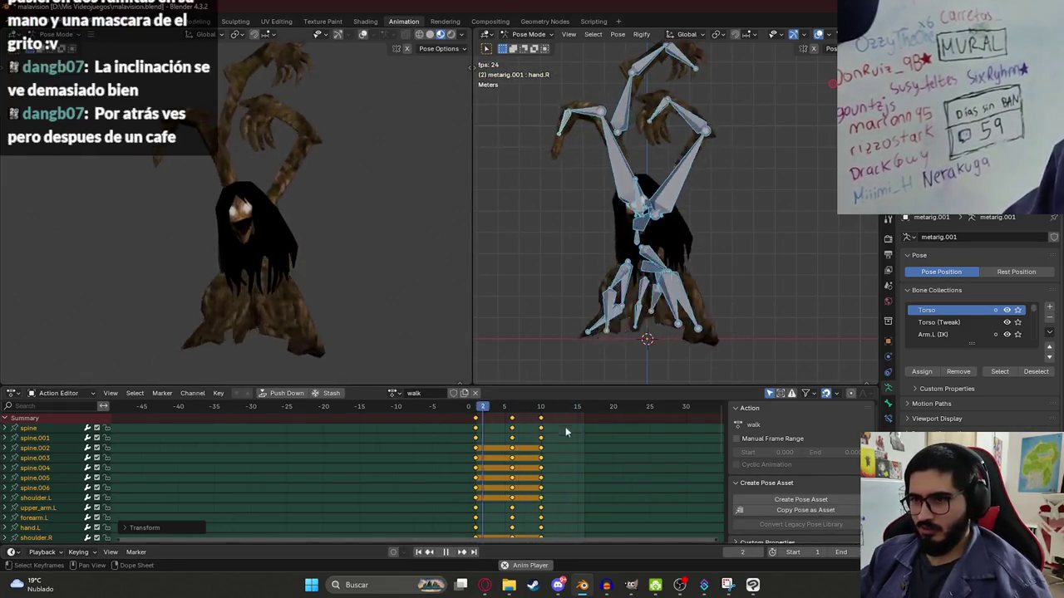
{"action": "key", "text": "space"}
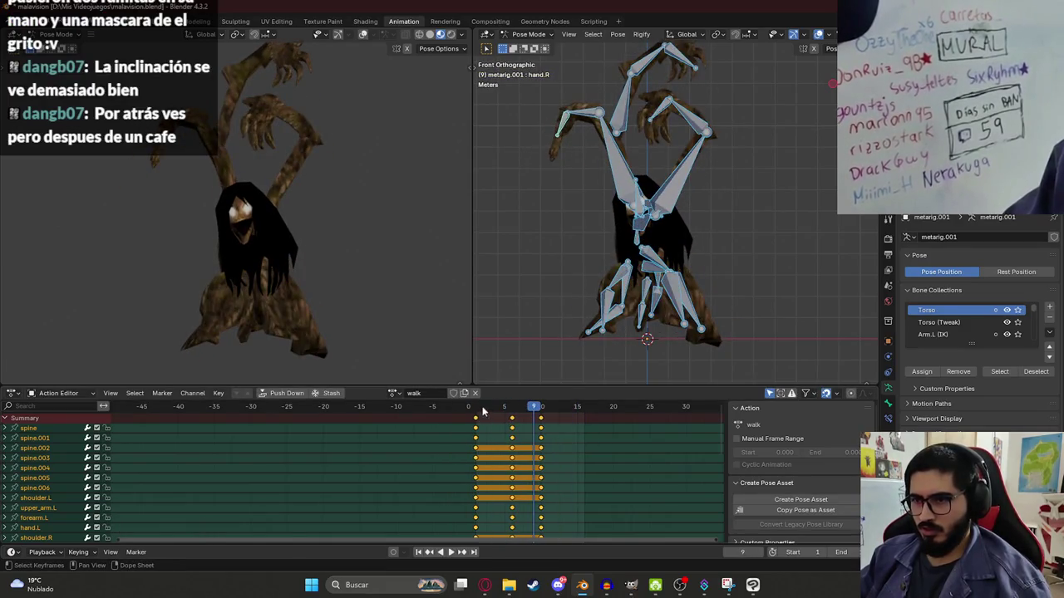
- Stretch the keyframes back out slightly from frame 1, replay, and save malavision.blend
{"action": "key", "text": "shift+Left"}
{"action": "key", "text": "s"}
{"action": "left_click", "coordinate": [661, 437]}
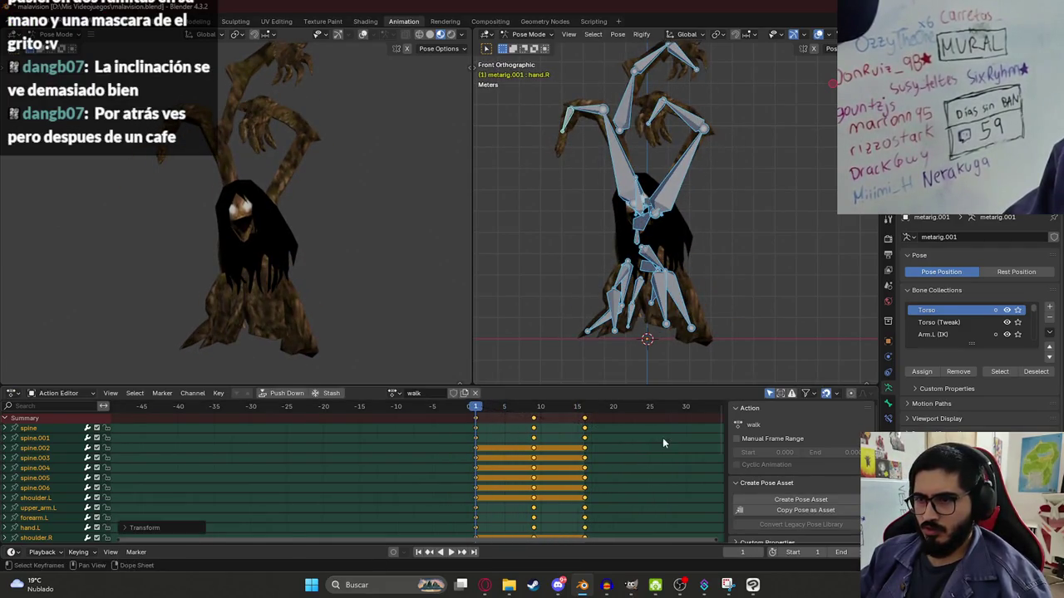
{"action": "key", "text": "space"}
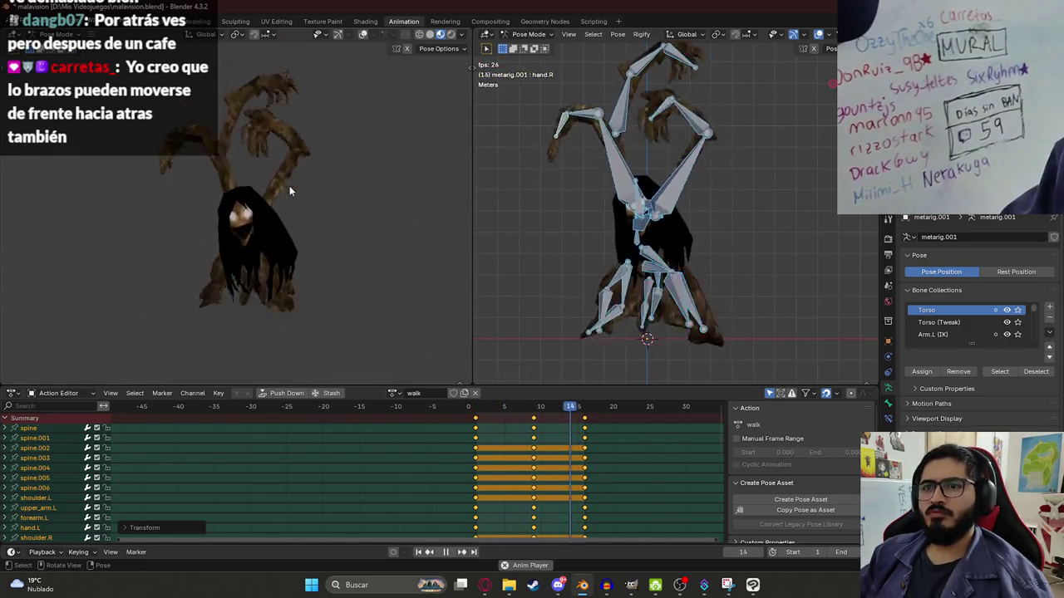
{"action": "key", "text": "ctrl+s"}
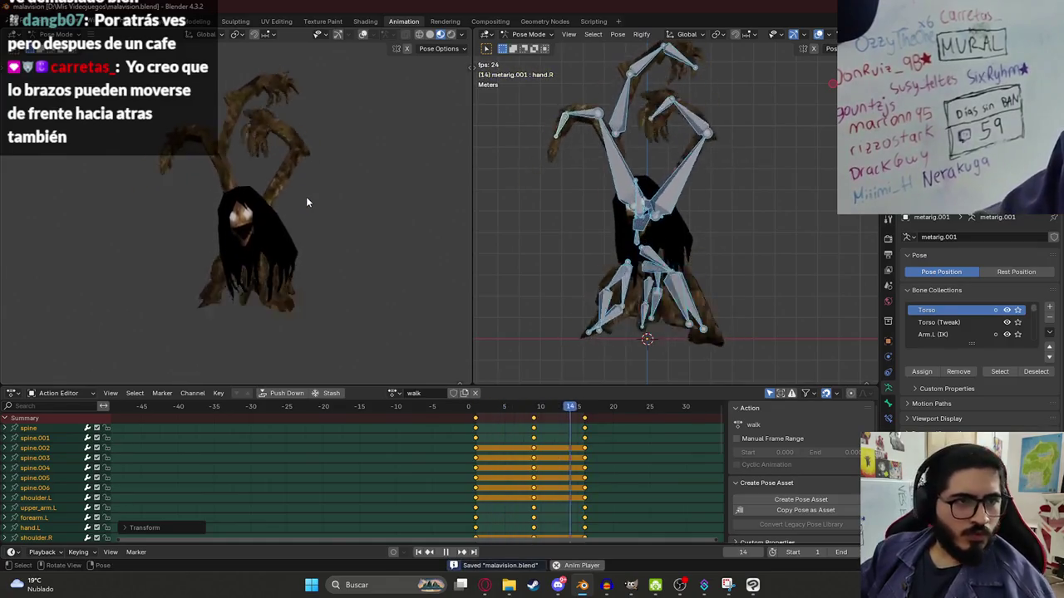
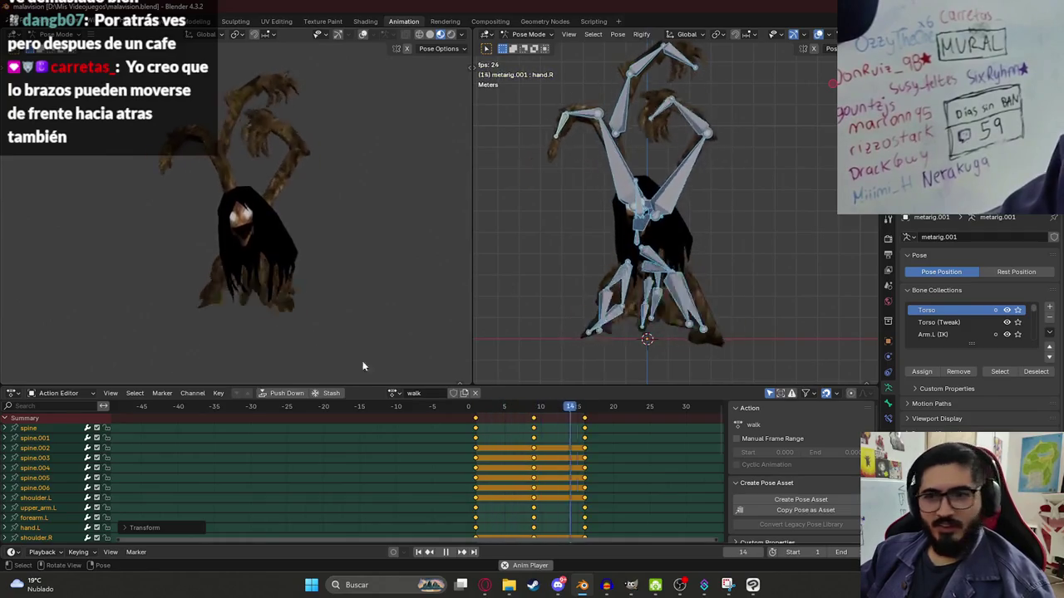
- Stop the walk playback and go to frame 9, viewing the rig from the right side
{"action": "key", "text": "space"}
{"action": "left_click", "coordinate": [530, 408]}
{"action": "middle_click_drag", "start_coordinate": [731, 260], "coordinate": [729, 259]}
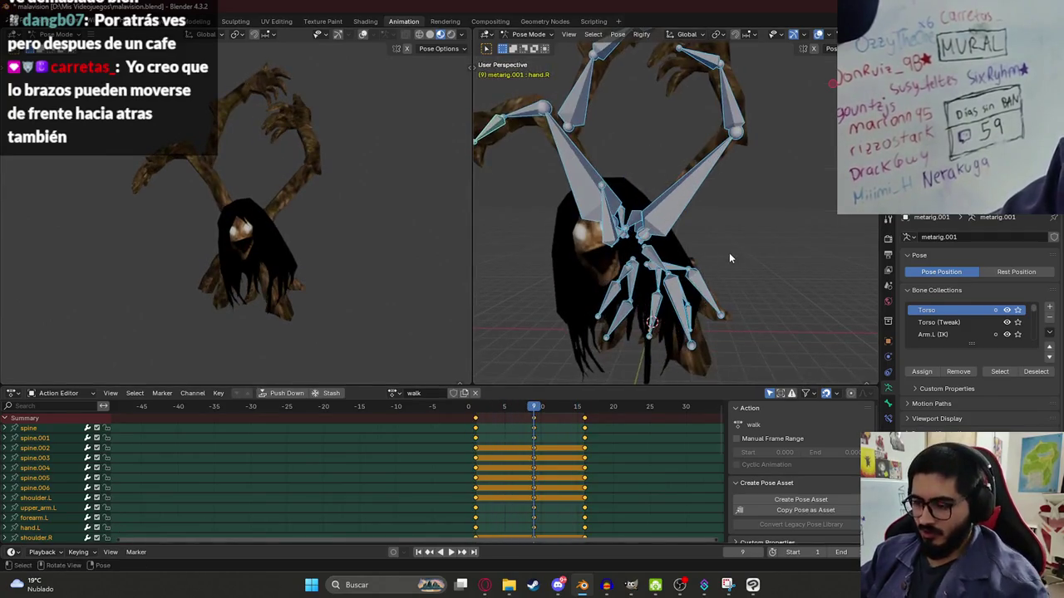
{"action": "key", "text": "KP_3"}
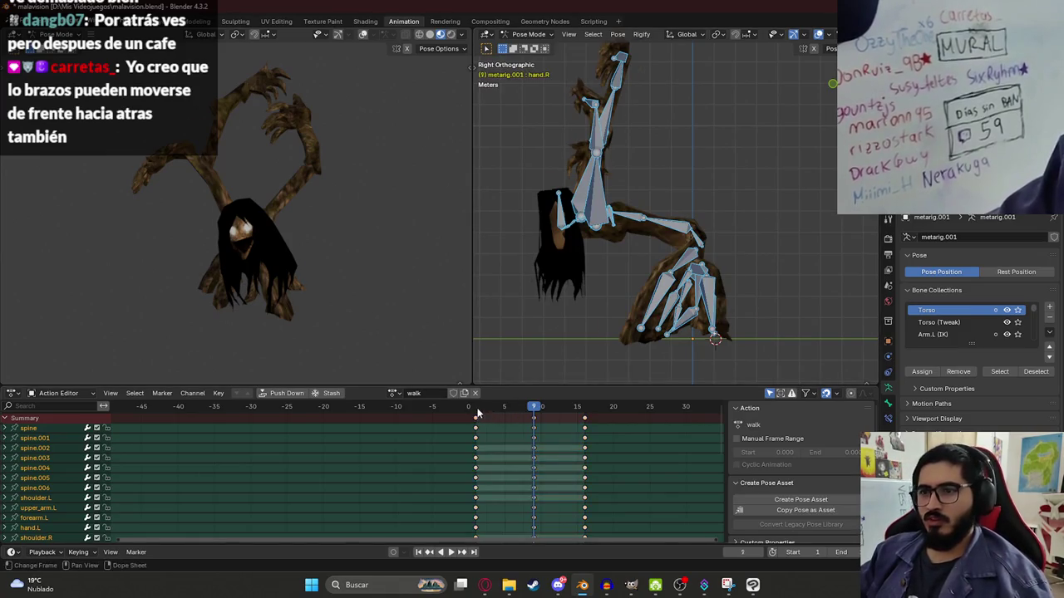
{"action": "key", "text": "space"}
{"action": "left_click_drag", "start_coordinate": [478, 412], "coordinate": [532, 416]}
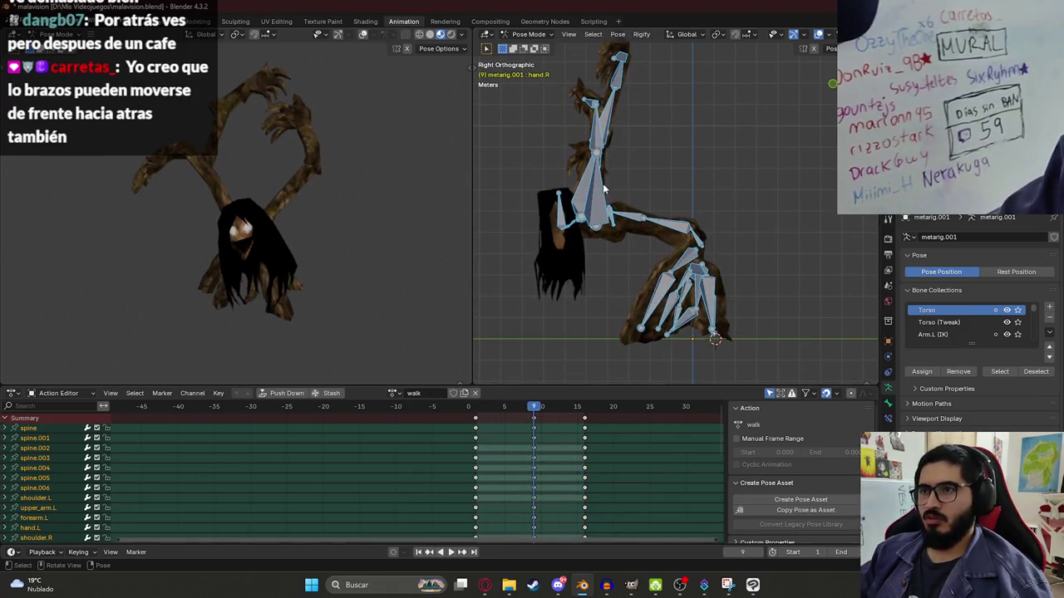
- At frame 9, rotate upper_arm.L, upper_arm.R and forearm.L, then select all bones
{"action": "left_click", "coordinate": [600, 188]}
{"action": "key", "text": "r"}
{"action": "left_click", "coordinate": [580, 154]}
{"action": "key", "text": "r"}
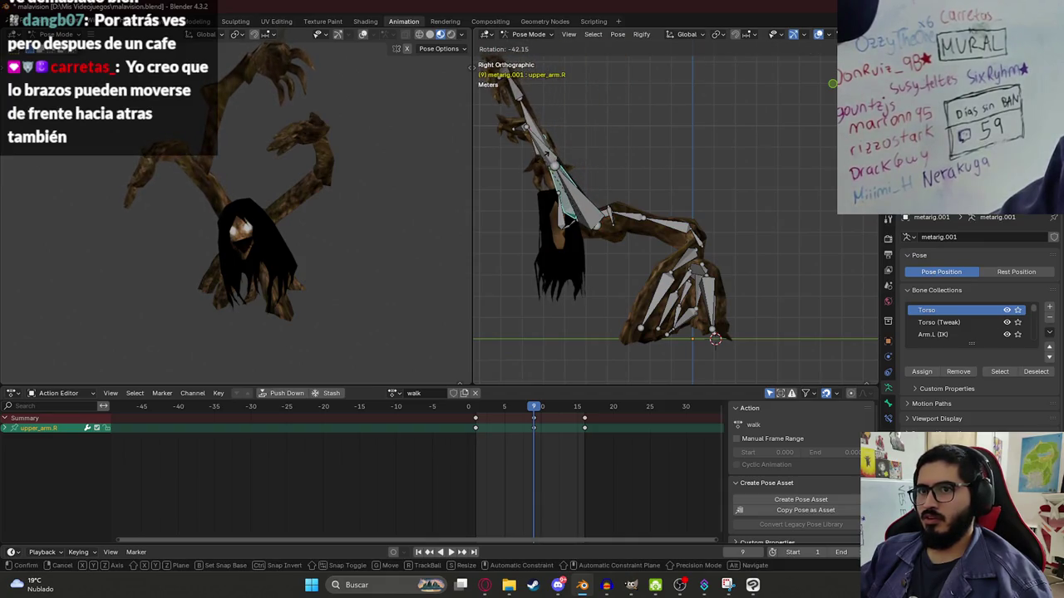
{"action": "left_click", "coordinate": [538, 156]}
{"action": "key", "text": "r"}
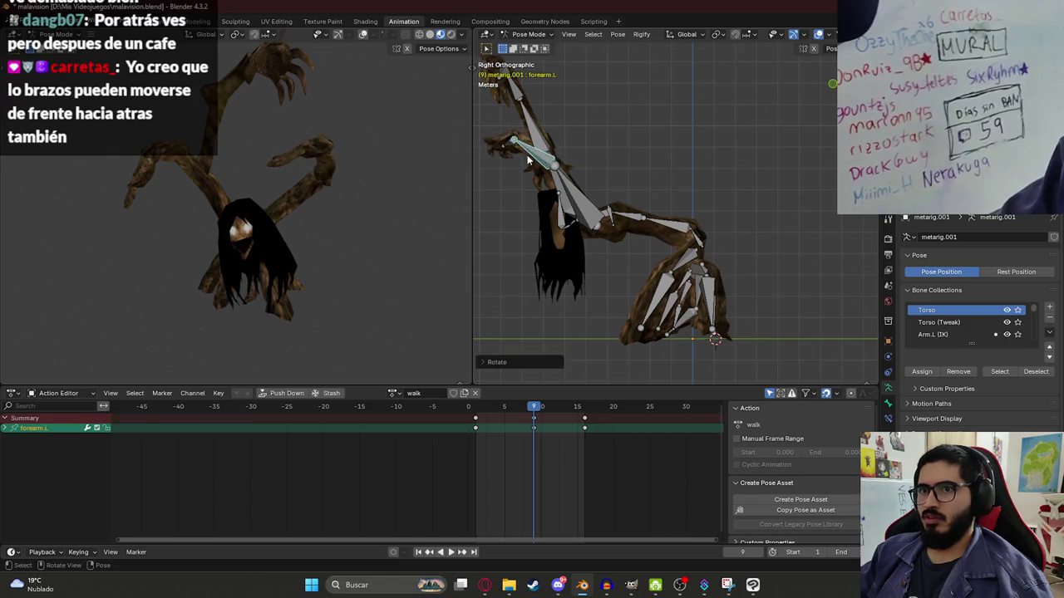
{"action": "key", "text": "a"}
- Review the walk, then rotate the right upper arm upward at frame 9
{"action": "key", "text": "space"}
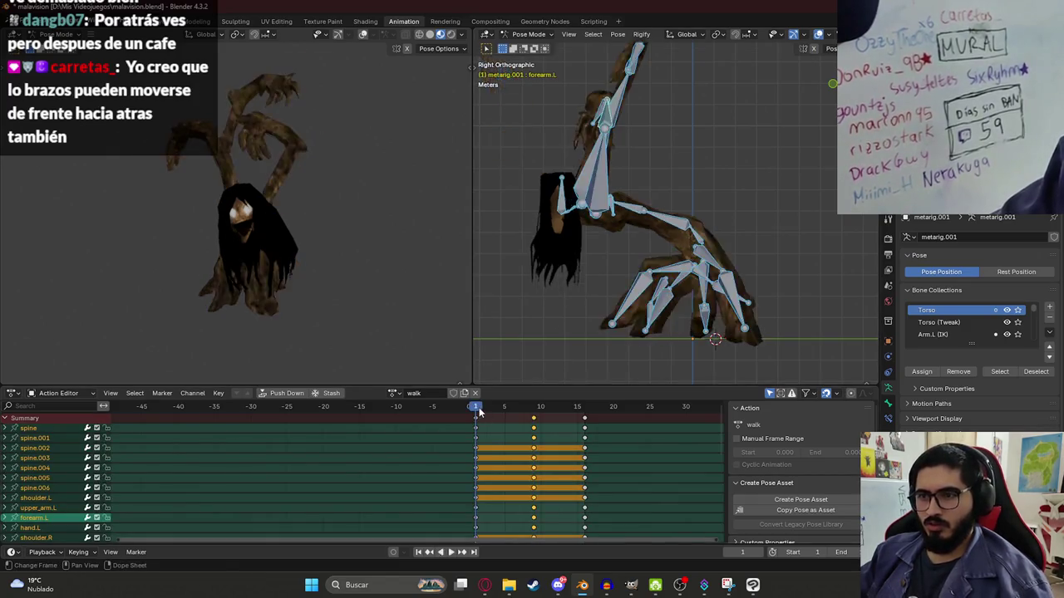
{"action": "mouse_move", "coordinate": [305, 255]}
{"action": "middle_mouse_down"}
{"action": "mouse_move", "coordinate": [244, 229]}
{"action": "mouse_move", "coordinate": [313, 220]}
{"action": "middle_mouse_up"}
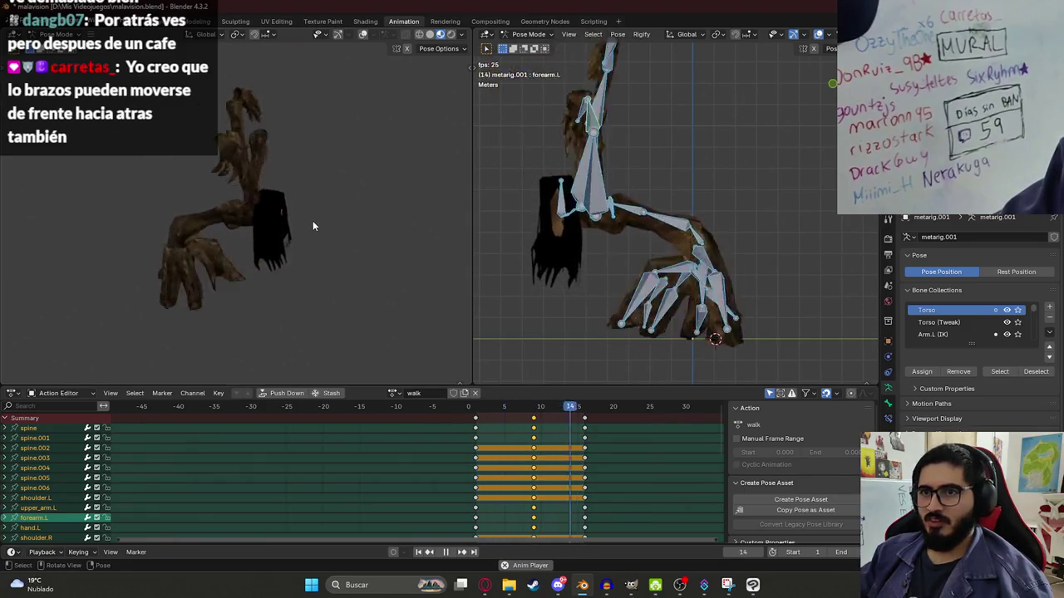
{"action": "key", "text": "space"}
{"action": "left_click", "coordinate": [535, 424]}
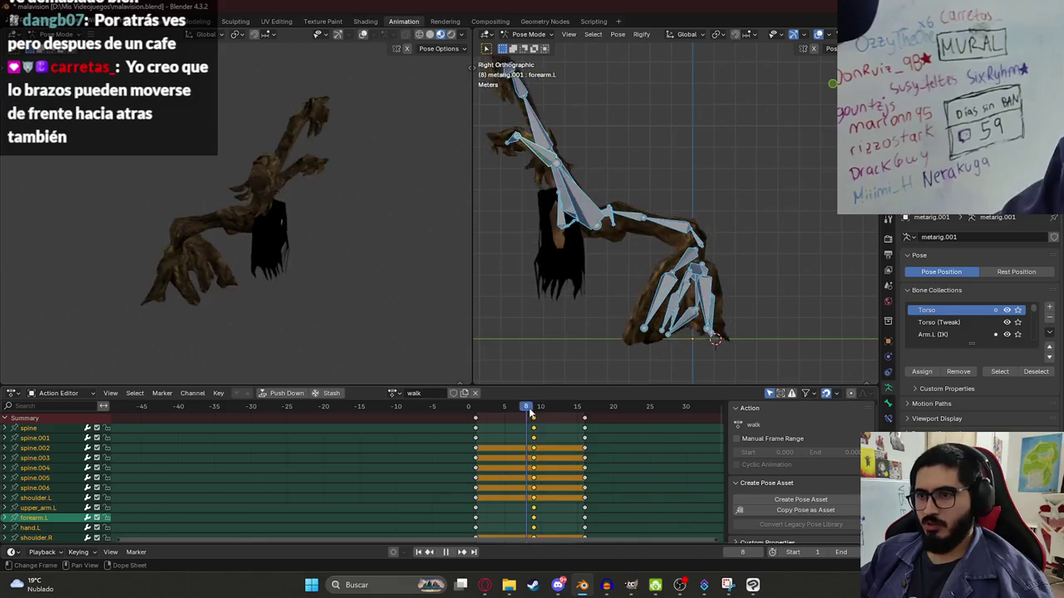
{"action": "left_click", "coordinate": [544, 194]}
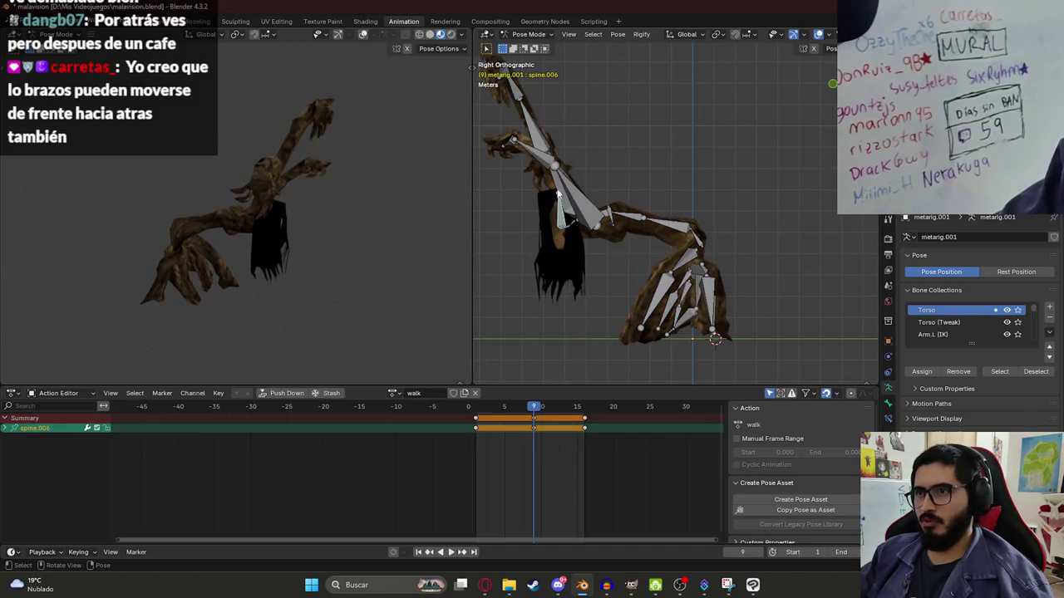
{"action": "key", "text": "r"}
{"action": "left_click", "coordinate": [628, 176]}
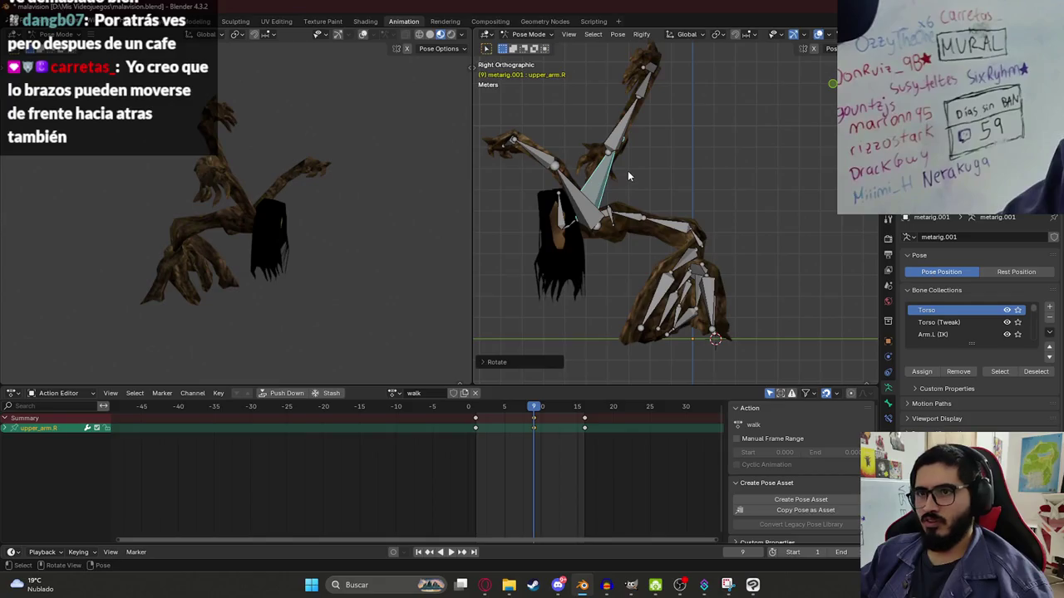
- Undo the last arm change at frame 1, then copy that pose to frame 16 and key it
{"action": "key", "text": "space"}
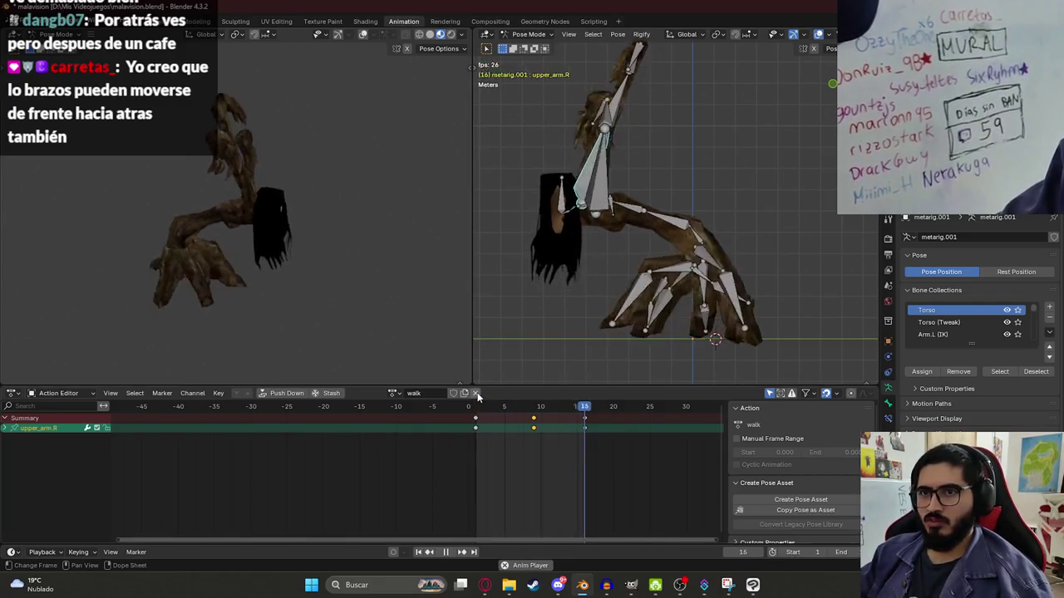
{"action": "left_click", "coordinate": [477, 409]}
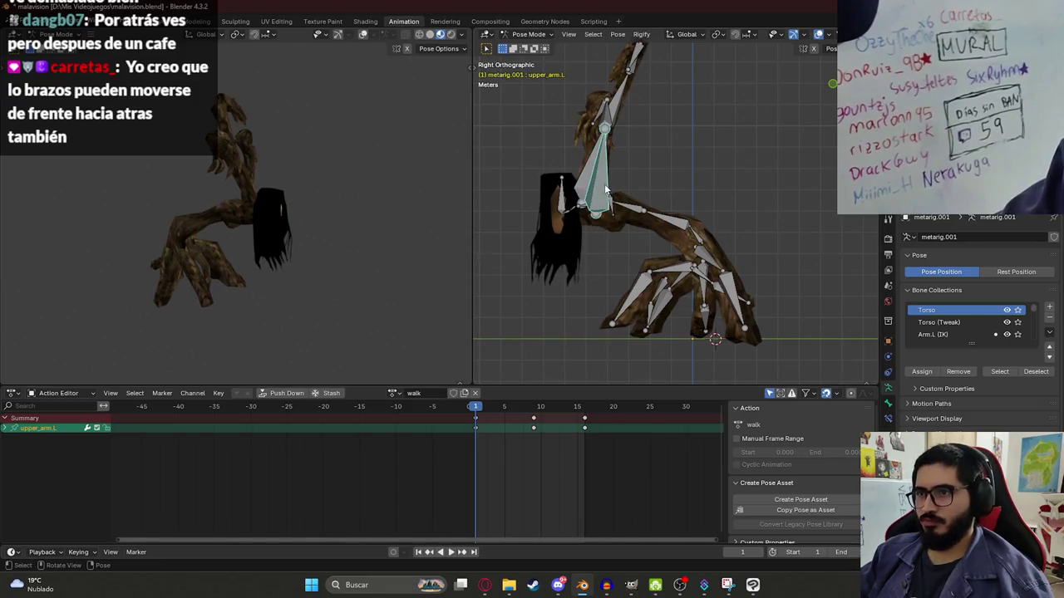
{"action": "left_click", "coordinate": [672, 145]}
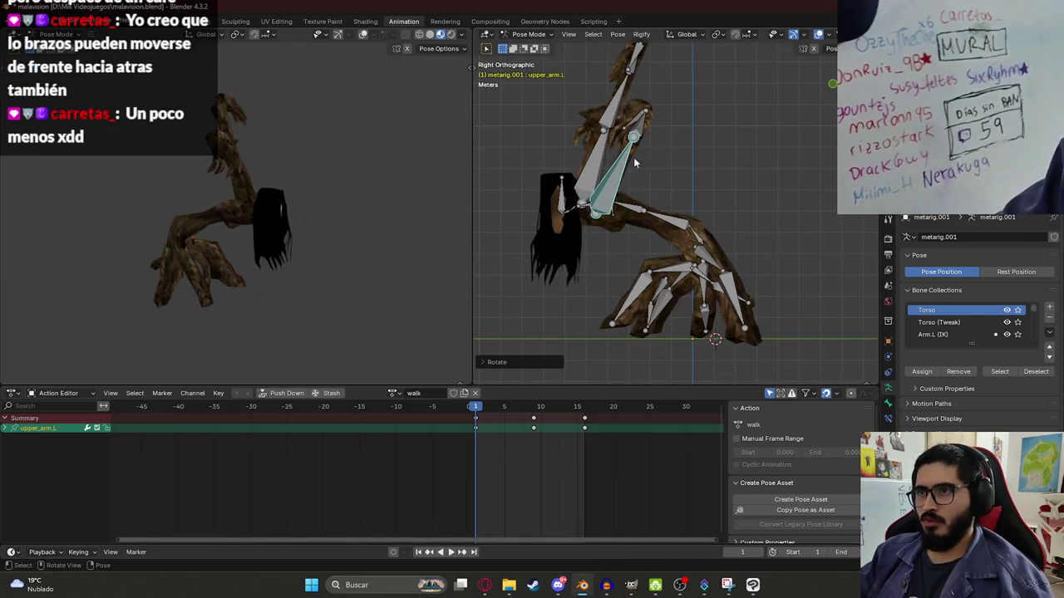
{"action": "key", "text": "ctrl+z"}
{"action": "key", "text": "ctrl+z"}
{"action": "key", "text": "ctrl+z"}
{"action": "key", "text": "ctrl+z"}
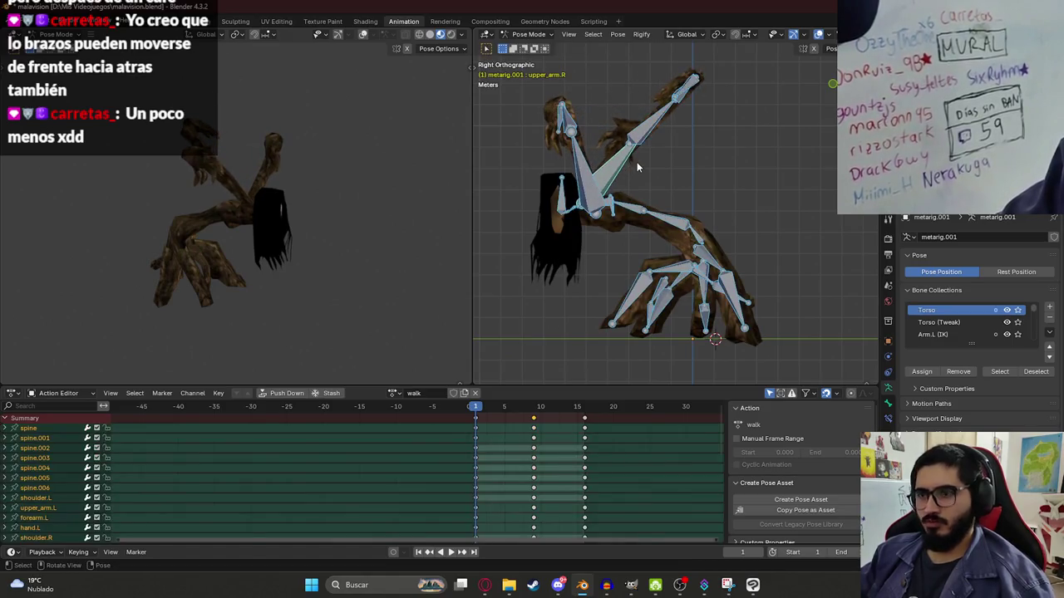
{"action": "key", "text": "ctrl+c"}
{"action": "key", "text": "Up"}
{"action": "key", "text": "Up"}
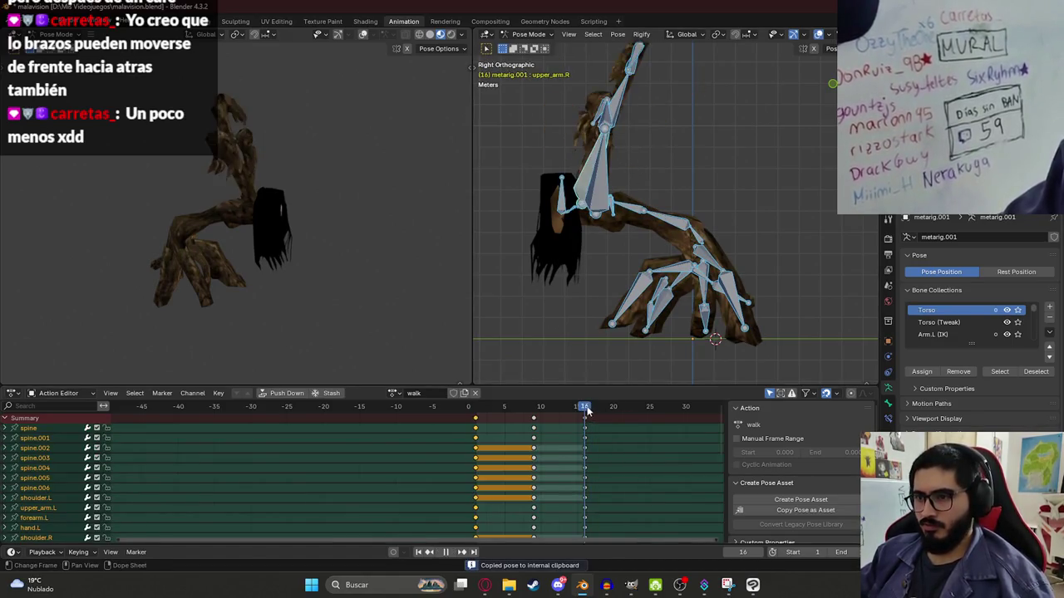
{"action": "key", "text": "ctrl+v"}
{"action": "key", "text": "i"}
- Re-rotate upper_arm.L at frame 9 and play back the arm swing
{"action": "left_click", "coordinate": [536, 407]}
{"action": "key", "text": "space"}
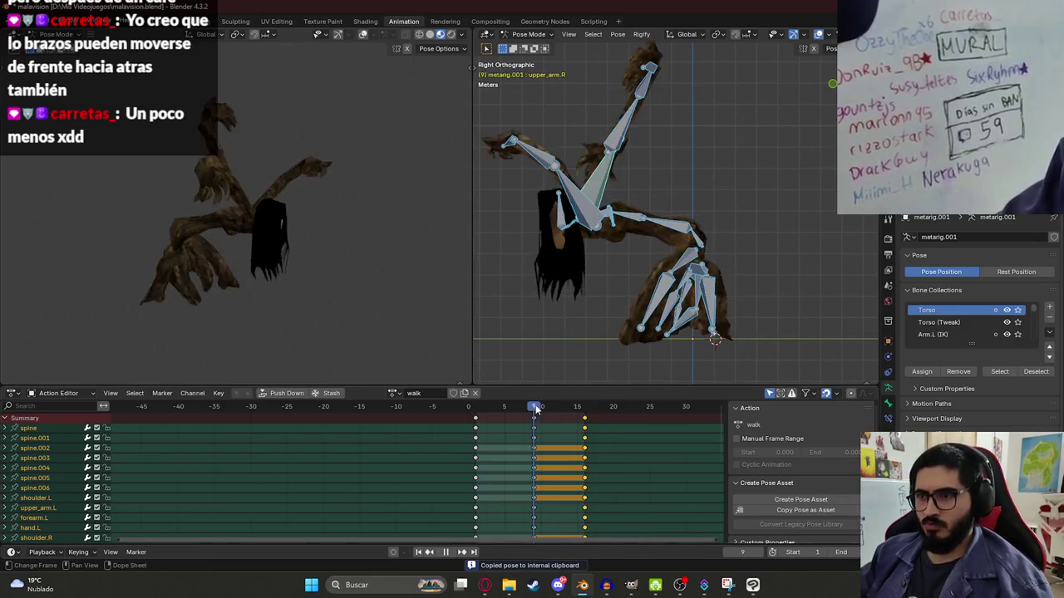
{"action": "left_click", "coordinate": [625, 169]}
{"action": "key", "text": "r"}
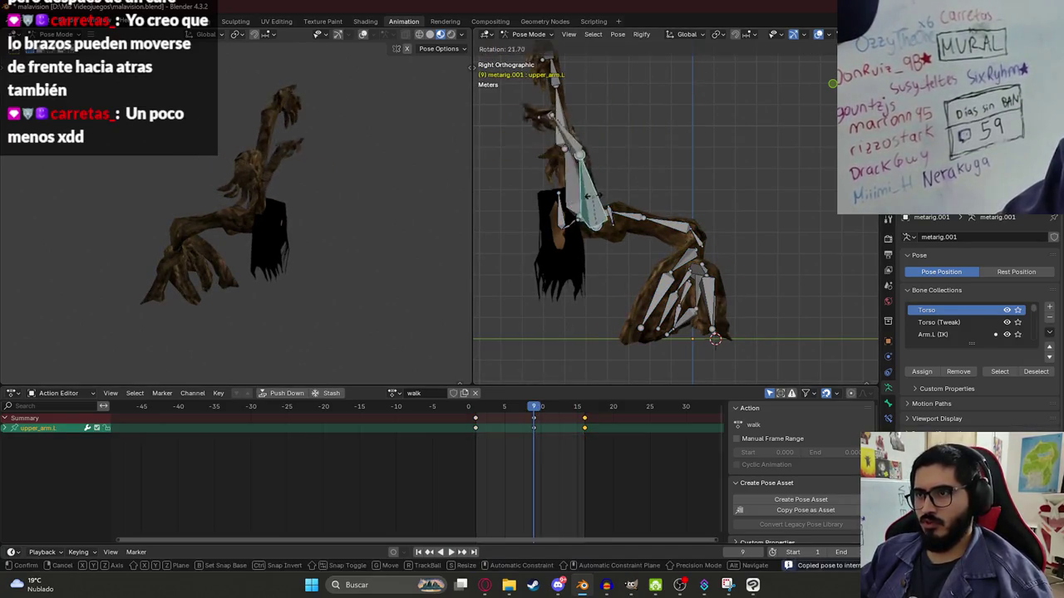
{"action": "left_click", "coordinate": [617, 206]}
{"action": "key", "text": "a"}
{"action": "key", "text": "space"}
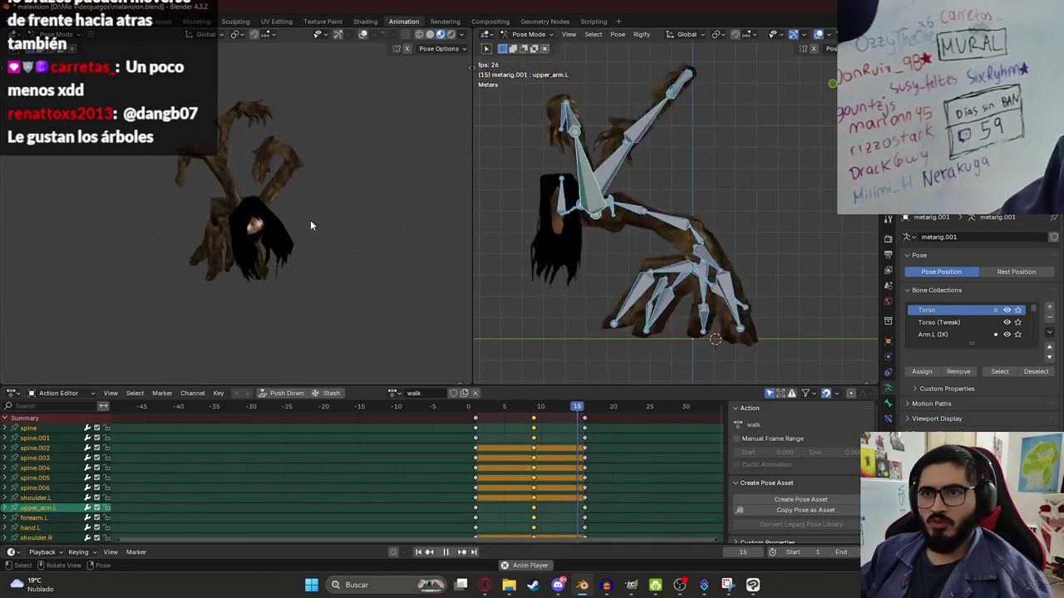
- Deselect all bones and save the blend file
{"action": "middle_click_drag", "start_coordinate": [379, 221], "coordinate": [307, 248]}
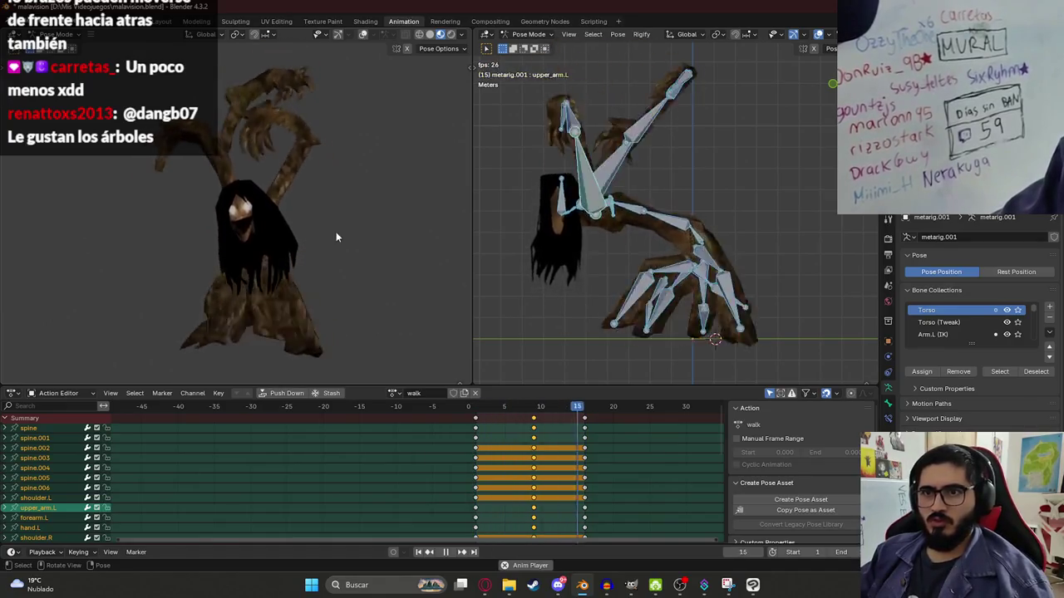
{"action": "key", "text": "alt+a"}
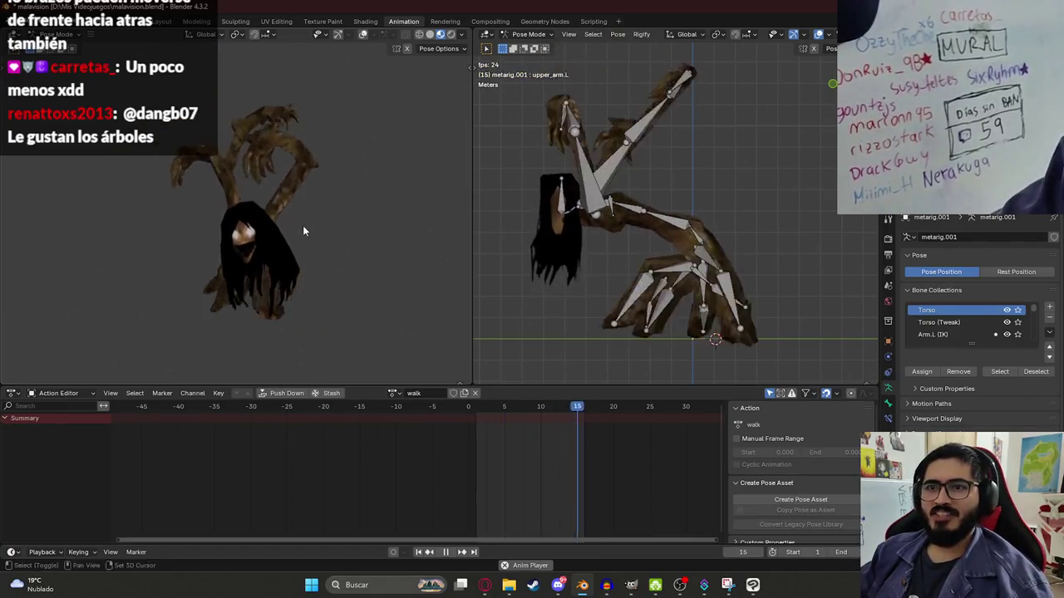
{"action": "key", "text": "ctrl+s"}
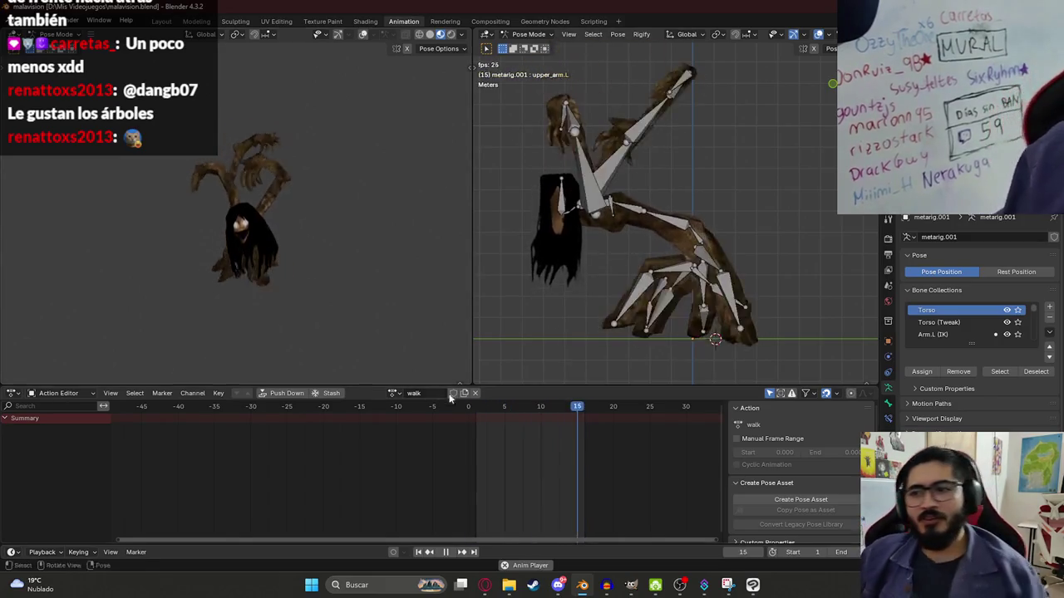
- Return to frame 1, select the hand.L bone and view the rig from the front
{"action": "key", "text": "a"}
{"action": "left_click_drag", "start_coordinate": [503, 409], "coordinate": [475, 407]}
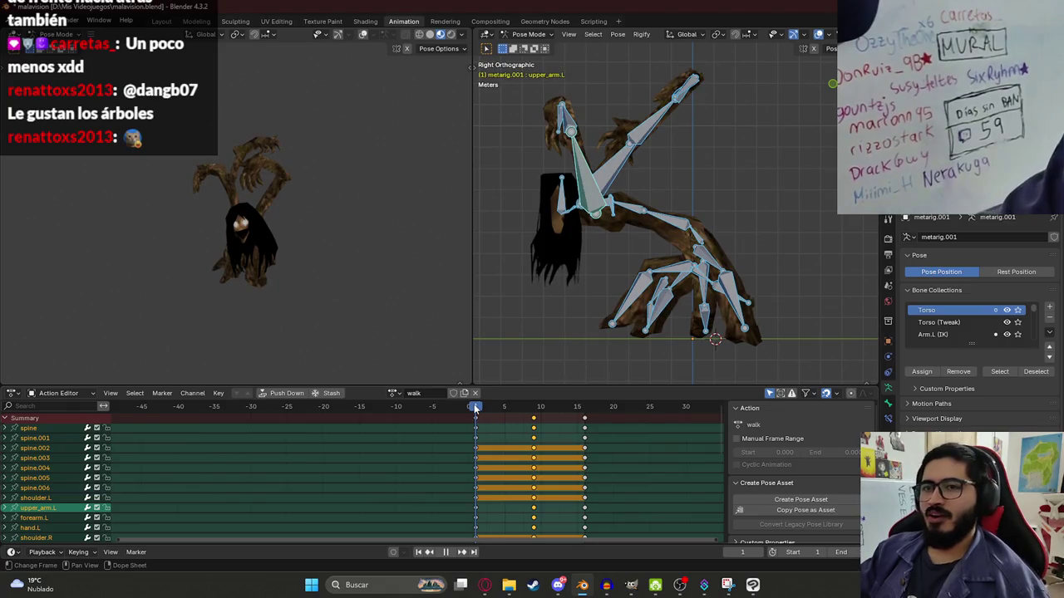
{"action": "left_click", "coordinate": [555, 117]}
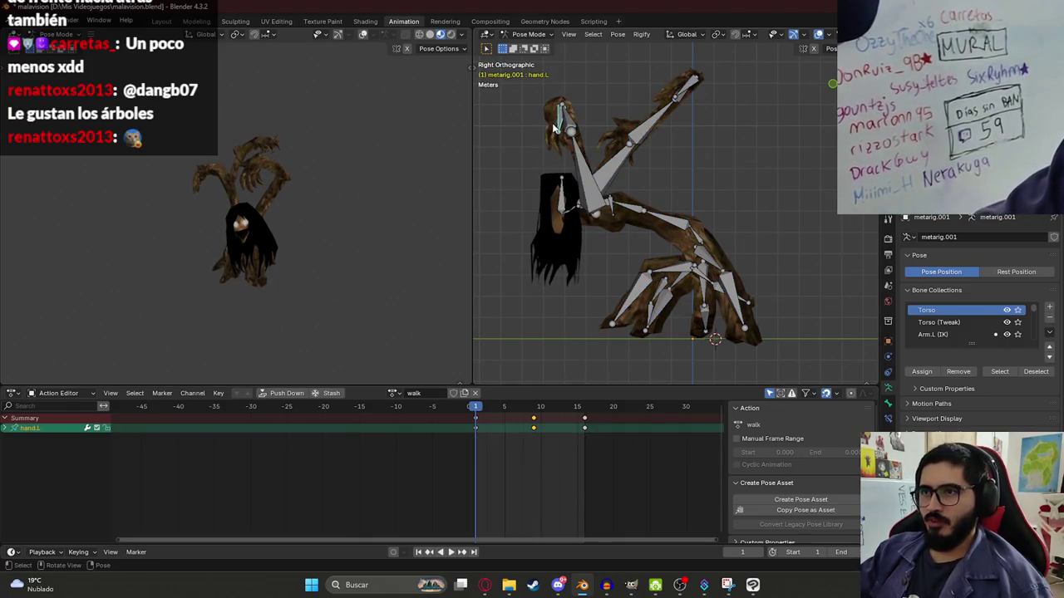
{"action": "key", "text": "KP_1"}
- Rotate the hand.L bone around the global Z axis at frame 1
{"action": "key", "text": "r"}
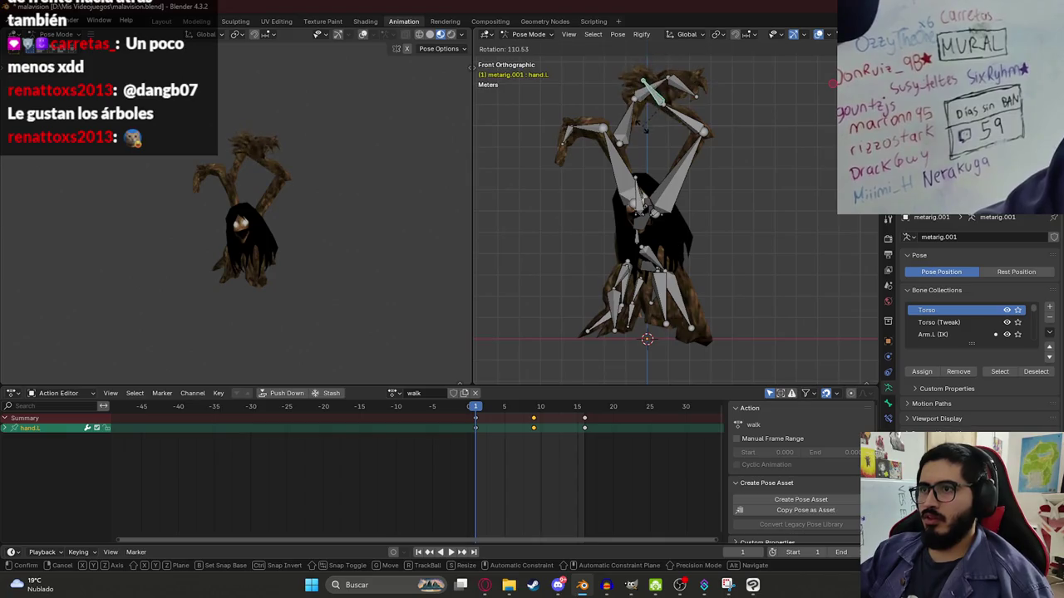
{"action": "key", "text": "r"}
{"action": "key", "text": "z"}
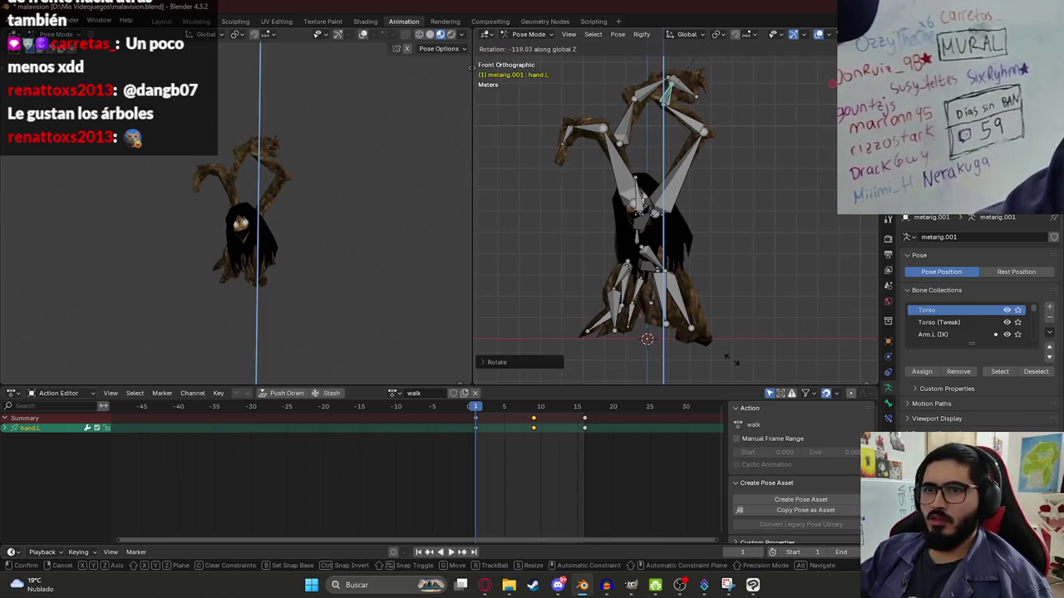
{"action": "middle_click_drag", "start_coordinate": [342, 111], "coordinate": [266, 181]}
{"action": "mouse_move", "coordinate": [554, 210]}
{"action": "middle_mouse_down", "text": "ctrl"}
{"action": "mouse_move", "coordinate": [693, 118]}
{"action": "mouse_move", "coordinate": [706, 141]}
{"action": "middle_mouse_up", "text": "ctrl"}
{"action": "key", "text": "r"}
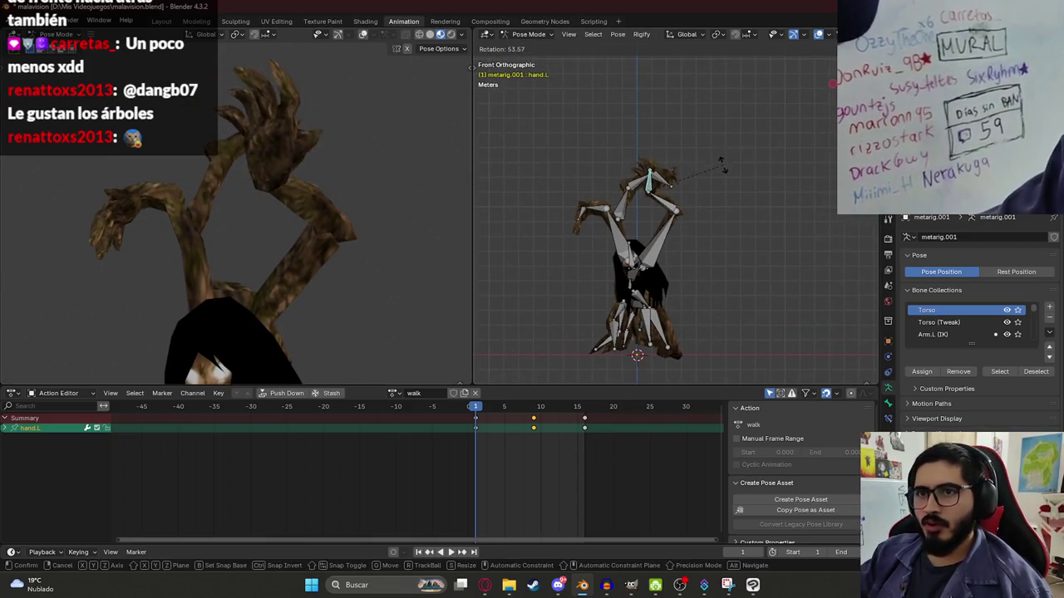
{"action": "key", "text": "z"}
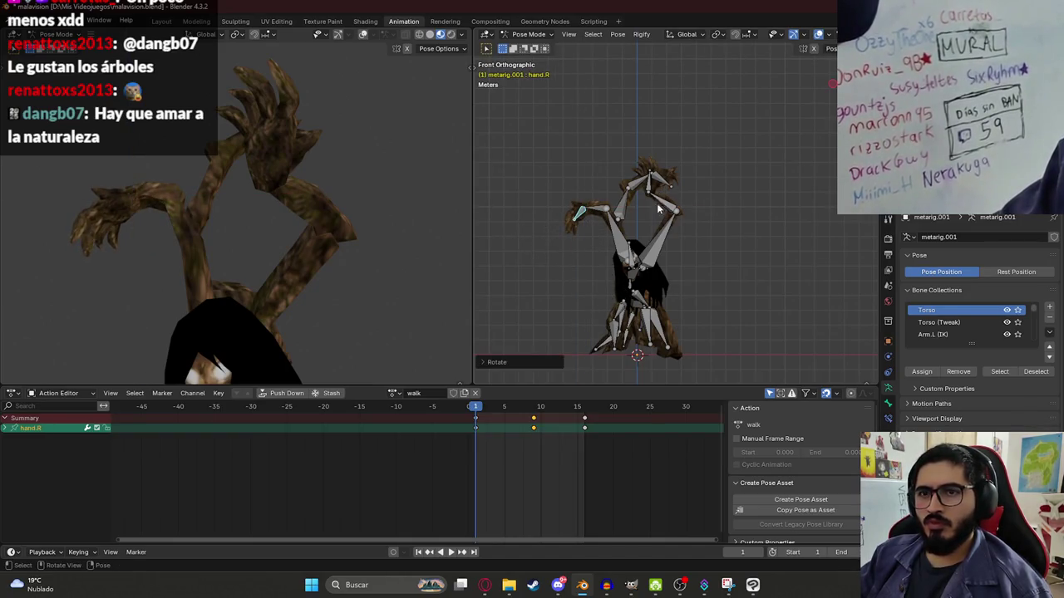
- Rotate hand.R, then rotate hand.R.001 around the global X axis
{"action": "key", "text": "r"}
{"action": "left_click", "coordinate": [709, 290]}
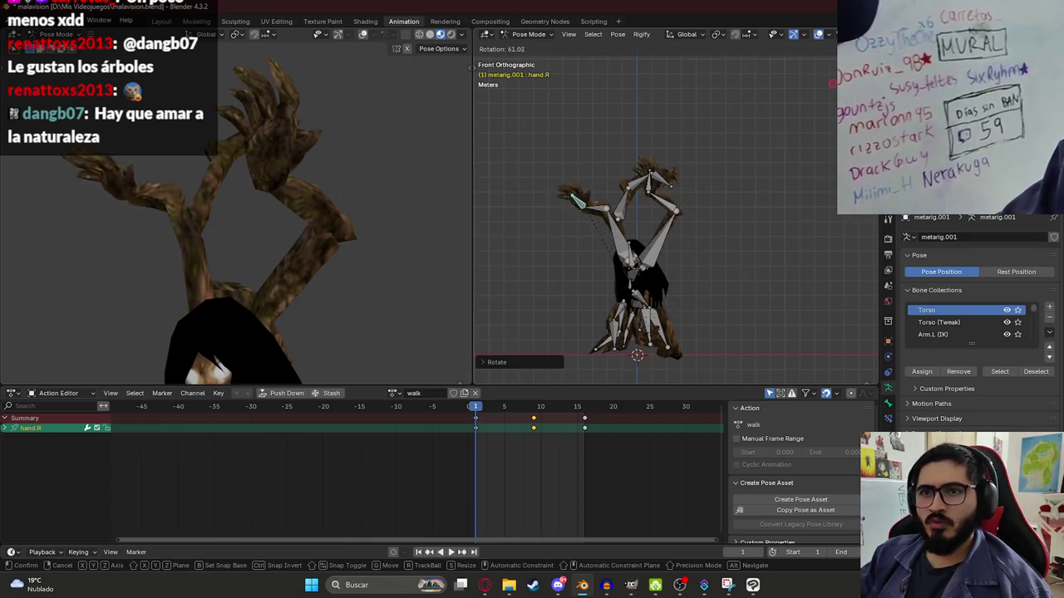
{"action": "left_click", "coordinate": [702, 209]}
{"action": "key", "text": "r"}
{"action": "key", "text": "x"}
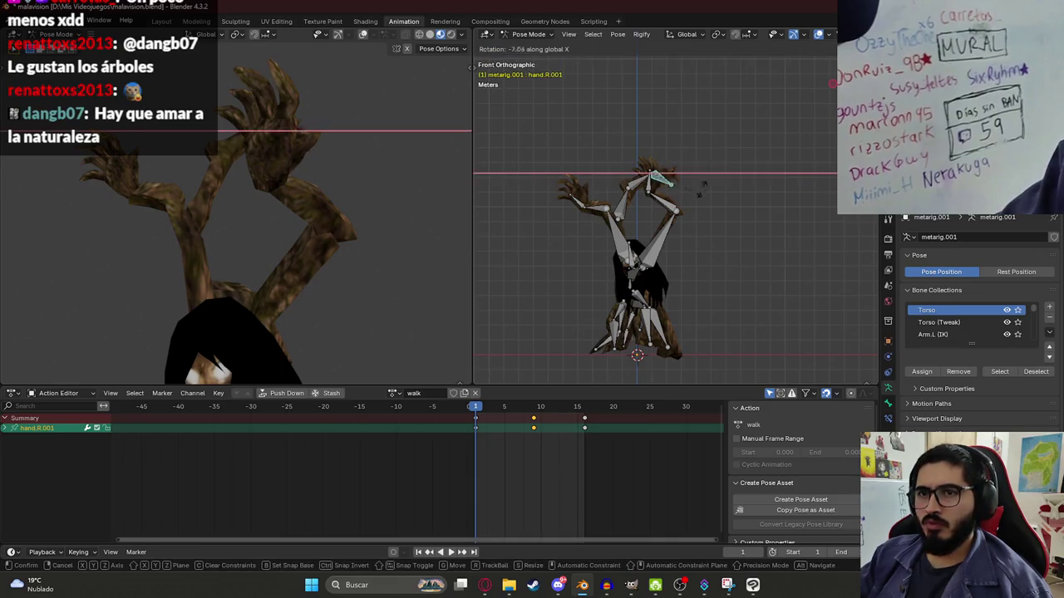
{"action": "left_click", "coordinate": [657, 74]}
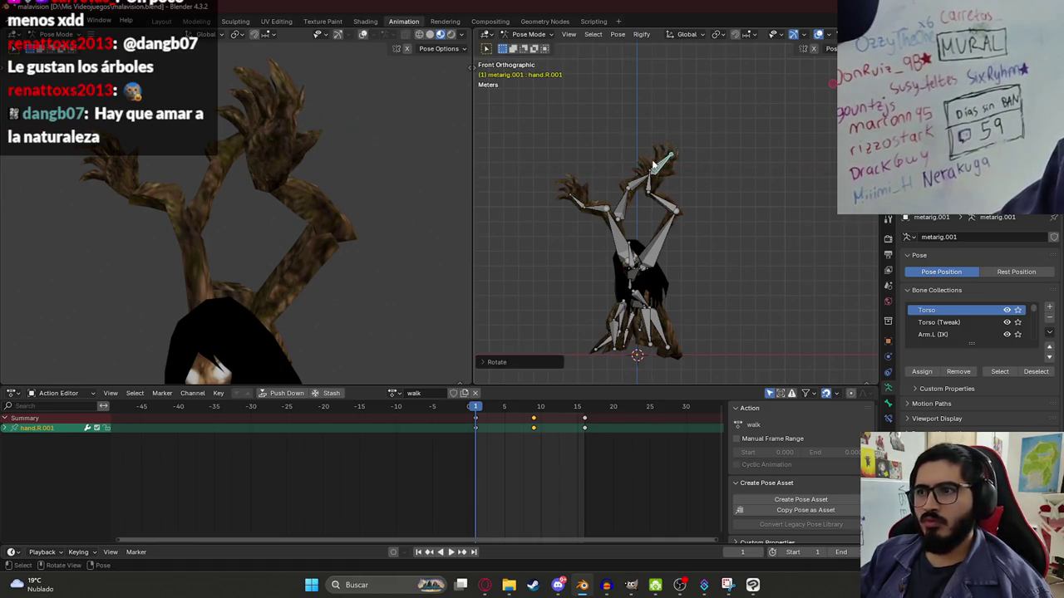
{"action": "left_click", "coordinate": [665, 214]}
- Select all bones, paste the pose onto frame 16 and play the walk cycle
{"action": "key", "text": "a"}
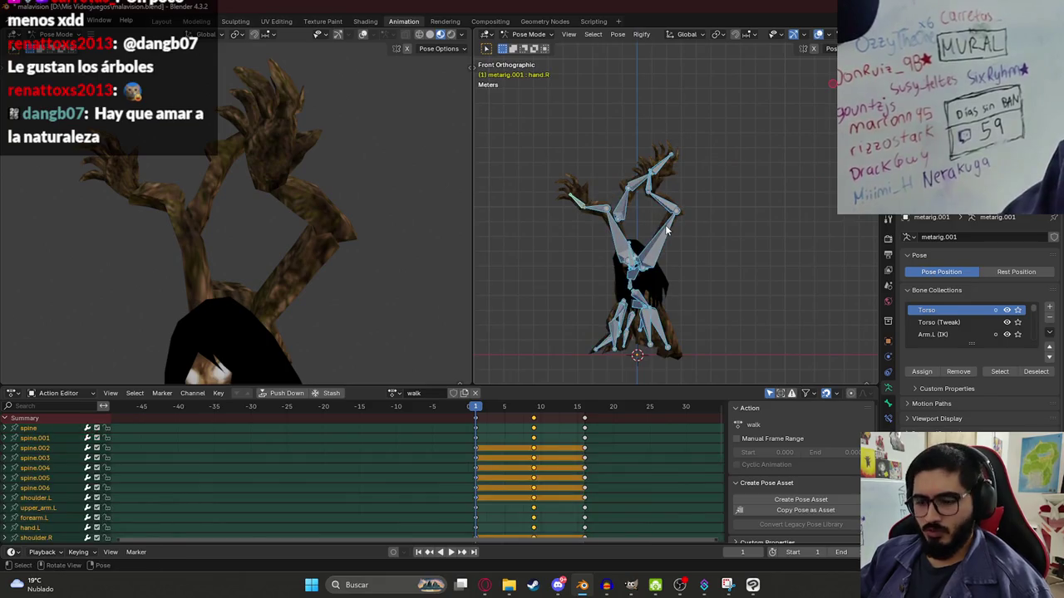
{"action": "left_click_drag", "start_coordinate": [585, 407], "coordinate": [587, 412]}
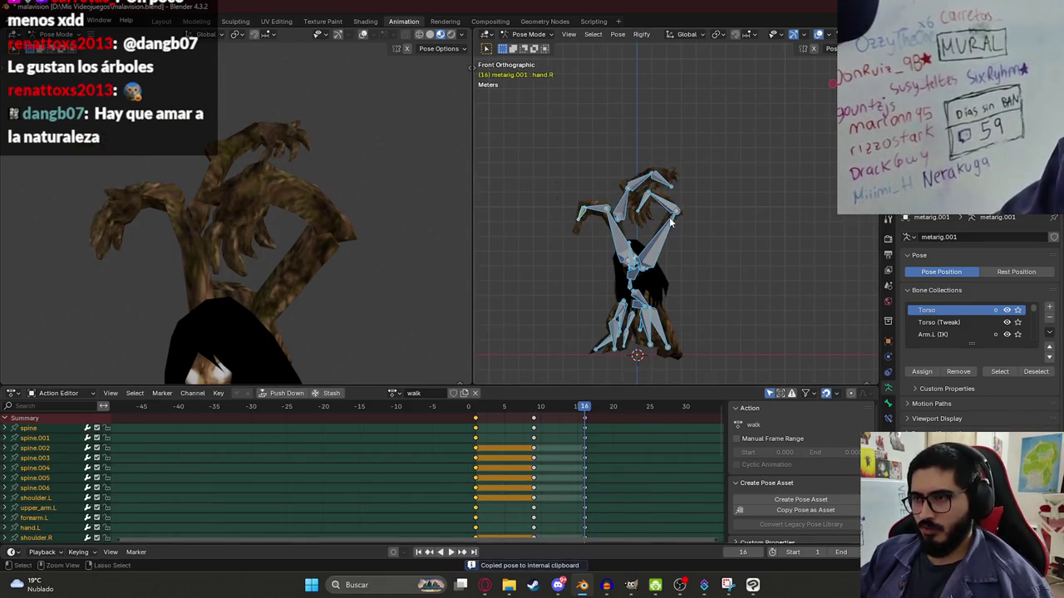
{"action": "key", "text": "ctrl+shift+v"}
{"action": "key", "text": "space"}
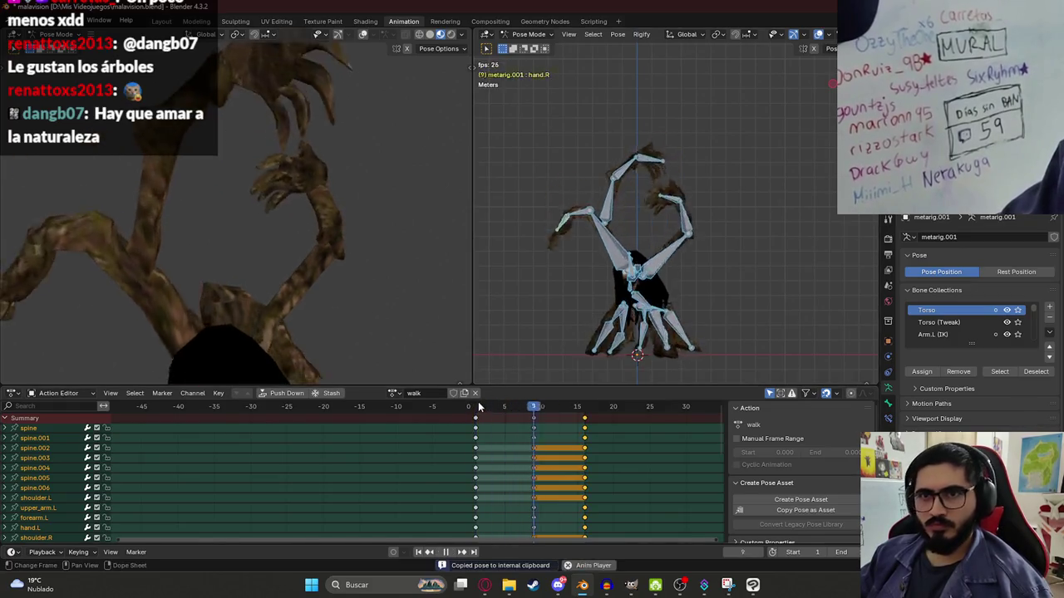
{"action": "scroll", "coordinate": [283, 244], "scroll_direction": "down", "scroll_amount": 3}
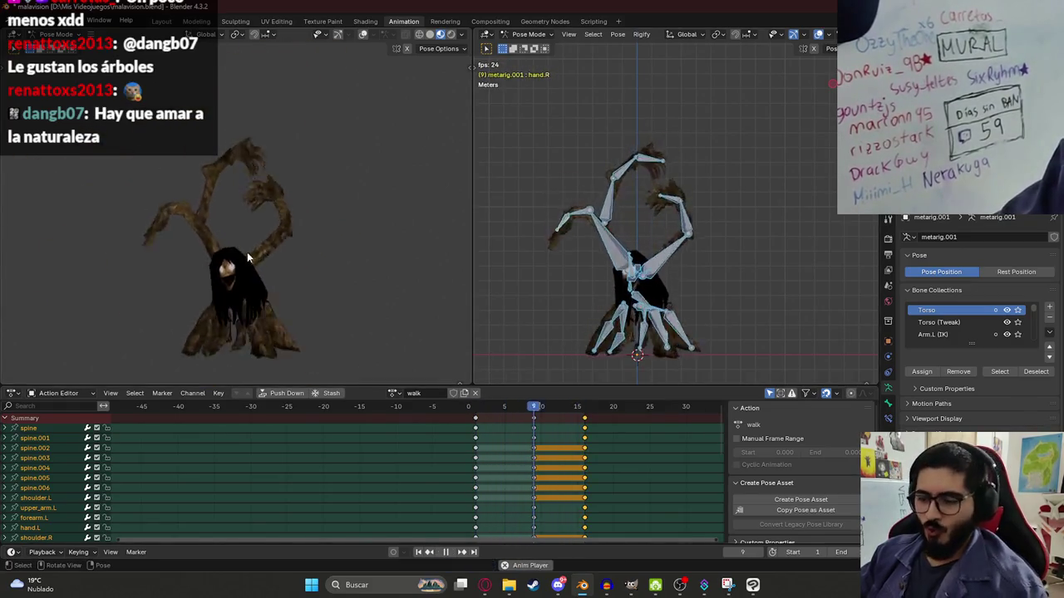